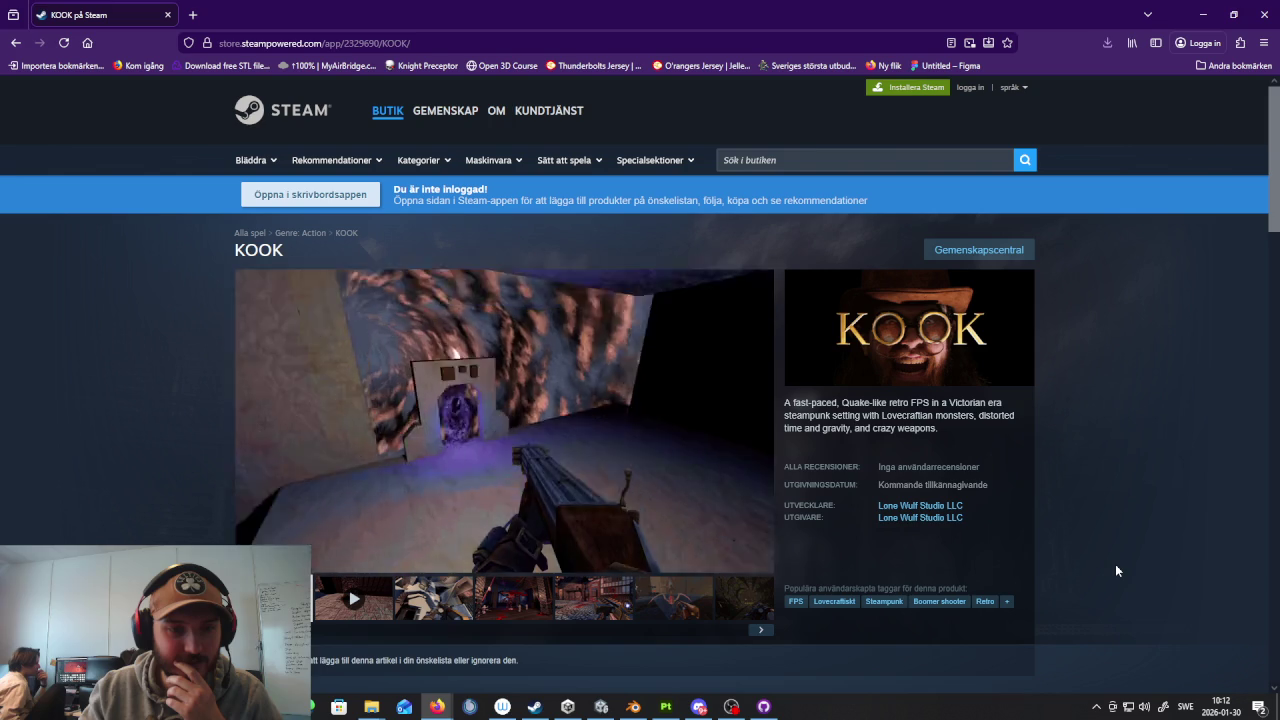
Step: Flip through the KOOK screenshots (creature, tunnel, street scenes) and start Gameplay Trailer 3
left_click(525, 612)
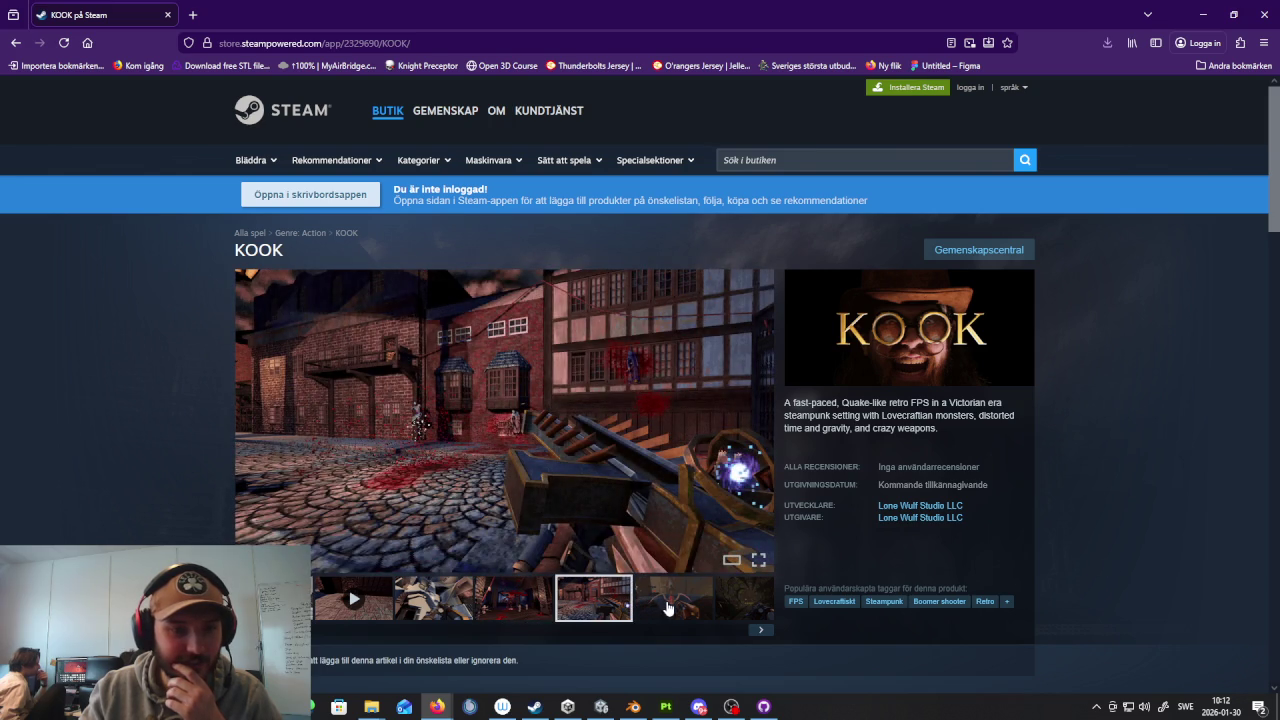
left_click(671, 608)
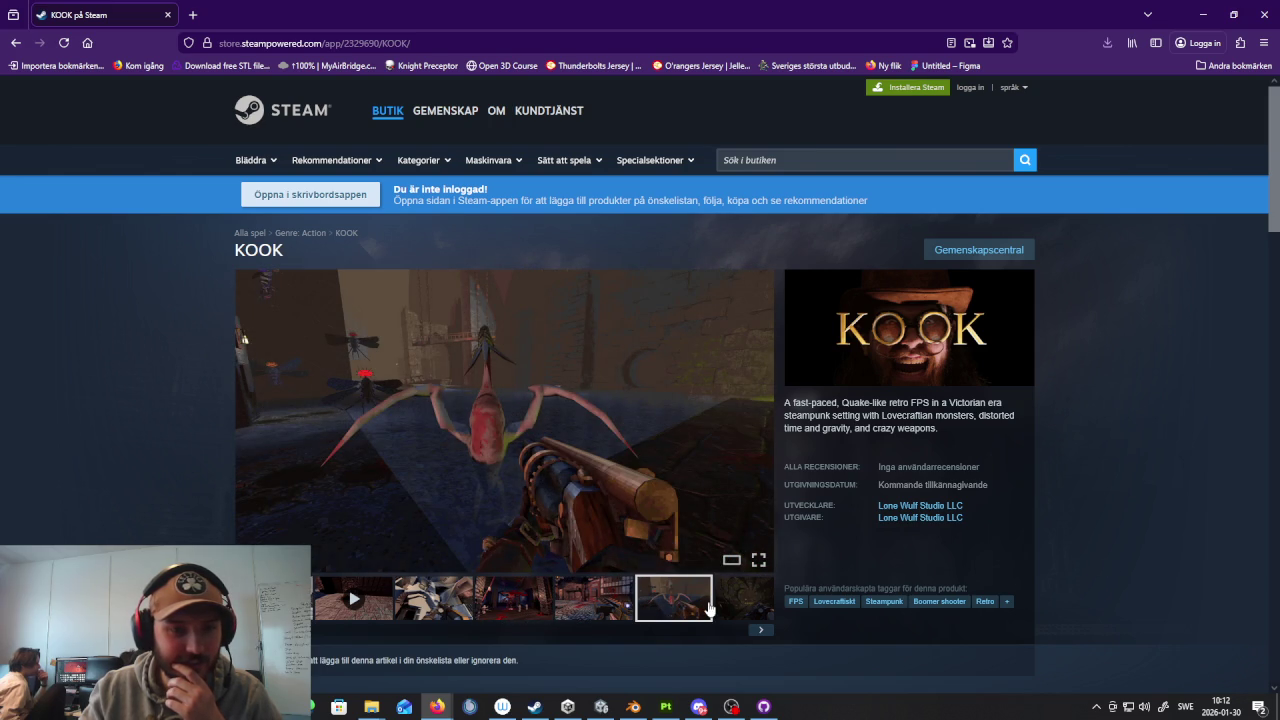
left_click(740, 600)
scroll(588, 479, "down", 3)
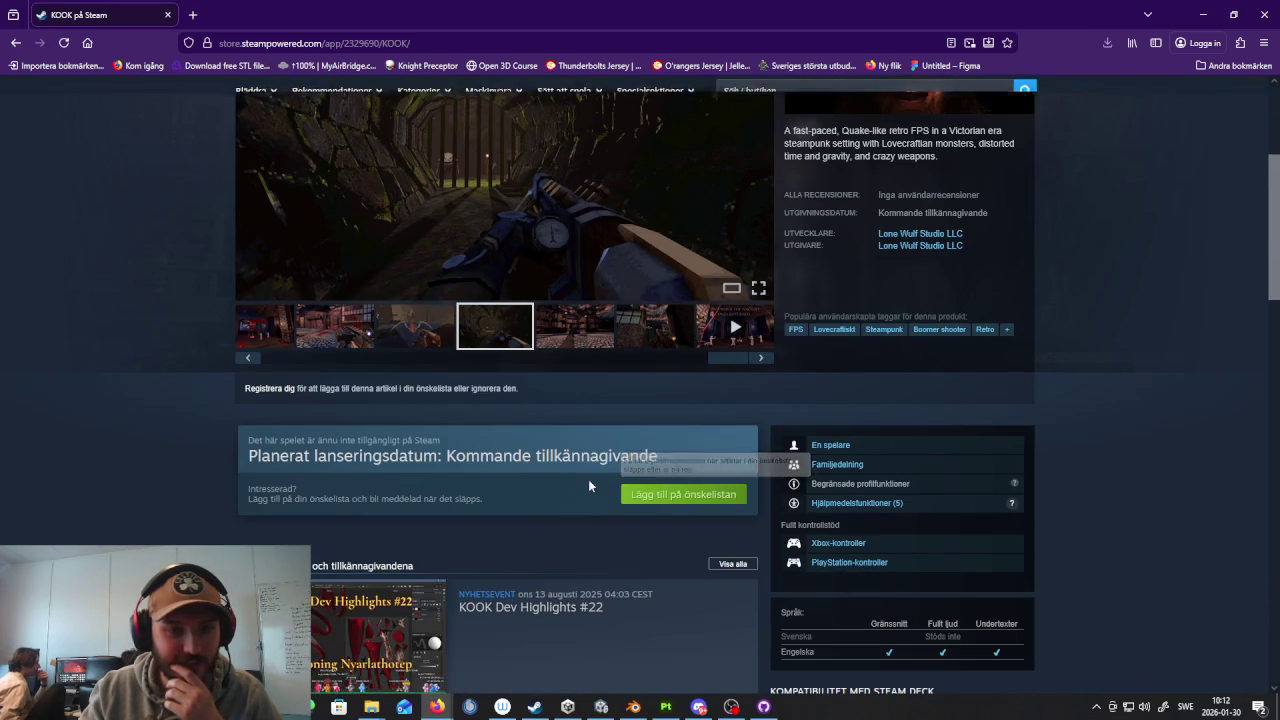
left_click(592, 341)
scroll(663, 437, "up", 2)
left_click(645, 479)
left_click(715, 475)
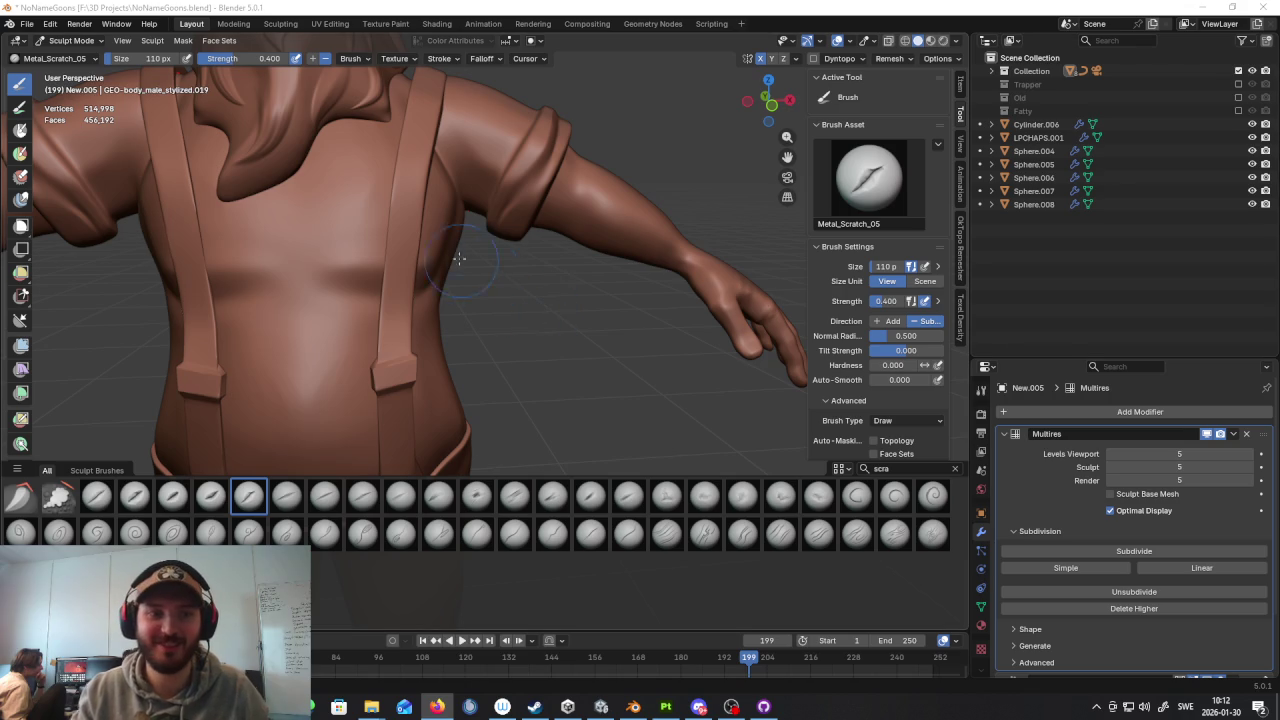
Step: View the dwarf's torso from the side and front, then switch to the Steam library
scroll(514, 223, "up", 3)
middle_click_drag(514, 223, 635, 655)
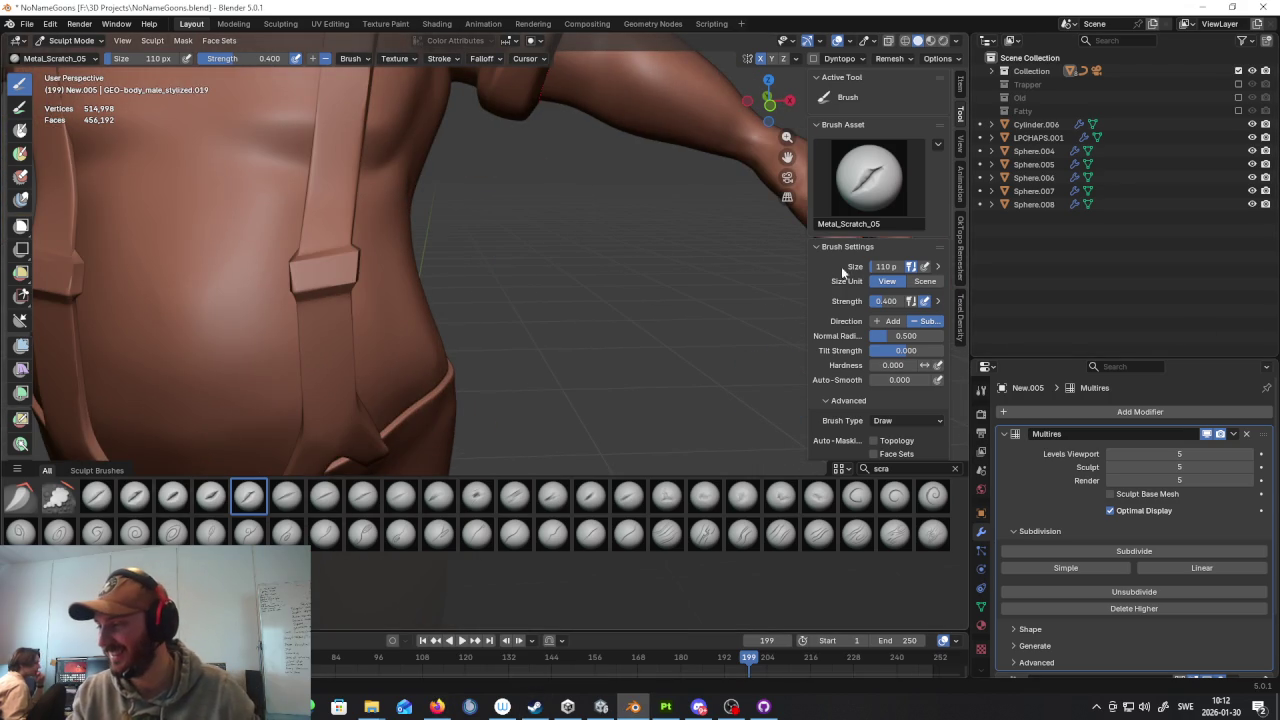
middle_click_drag(648, 268, 757, 257)
scroll(760, 255, "down", 3)
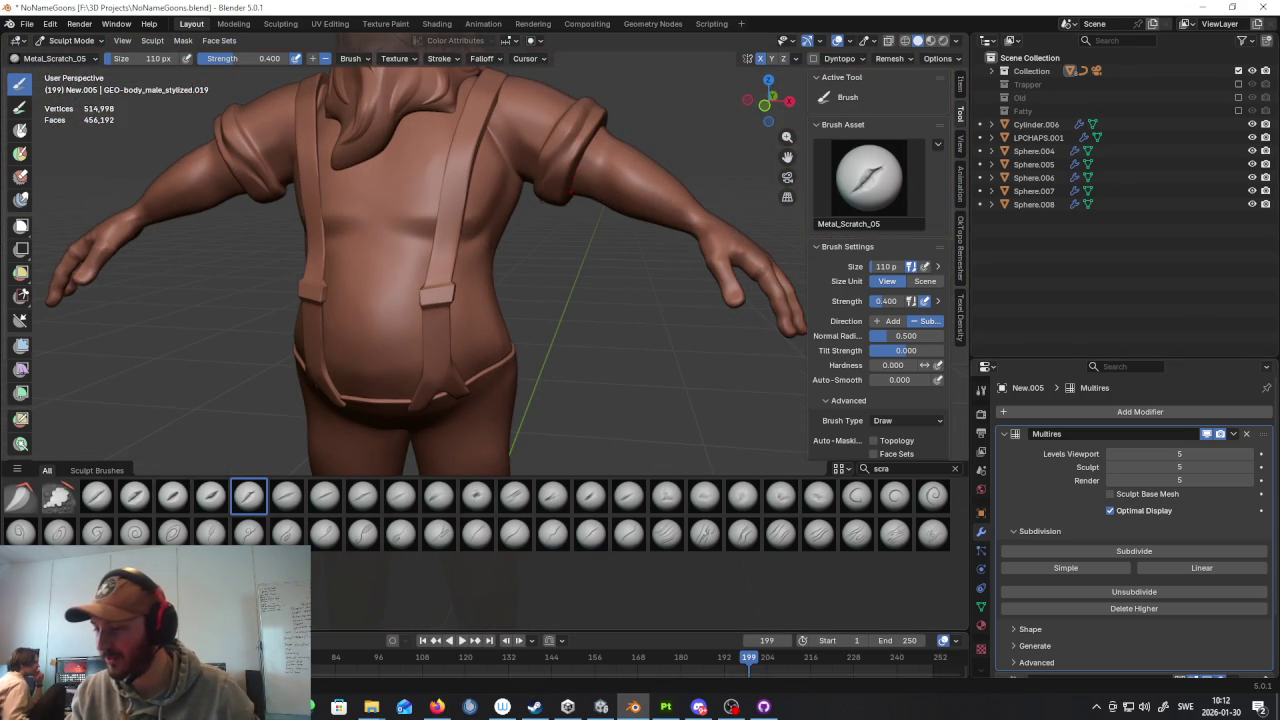
key("alt+Tab")
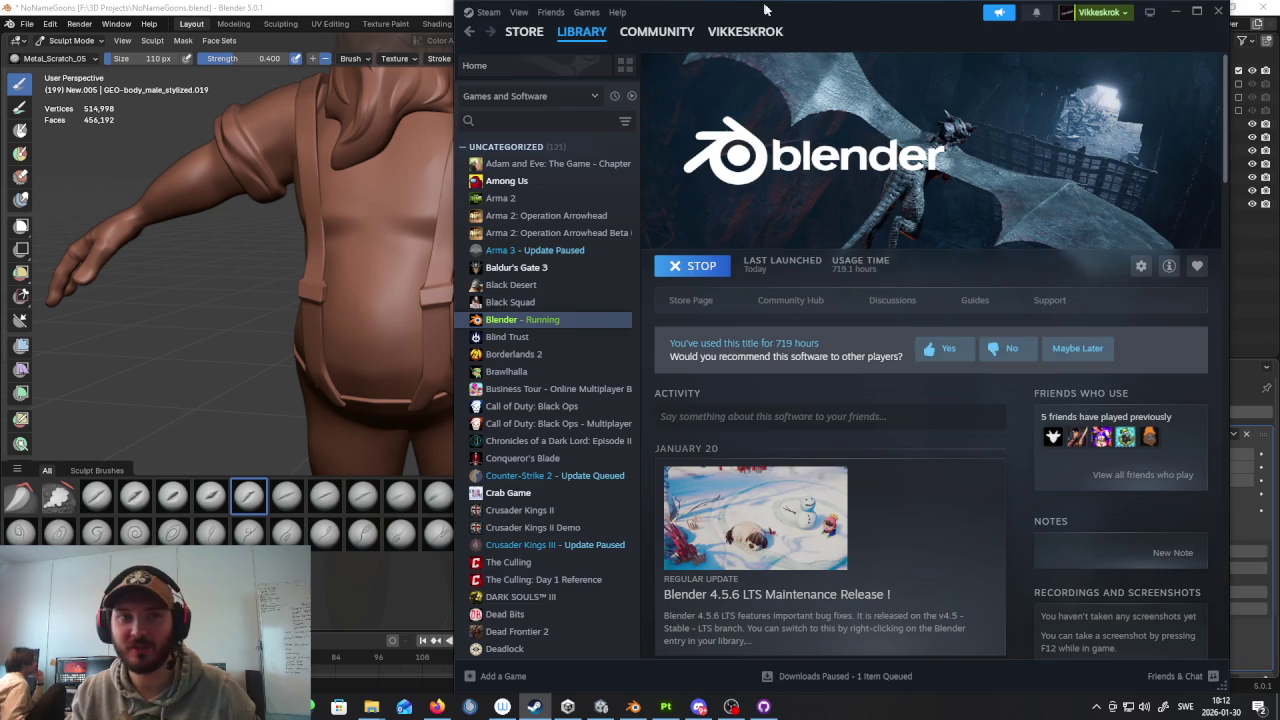
Step: Move Steam aside, return to the KOOK store page, and add KOOK to the wishlist
left_click_drag(761, 6, 940, 6)
key("alt+Tab")
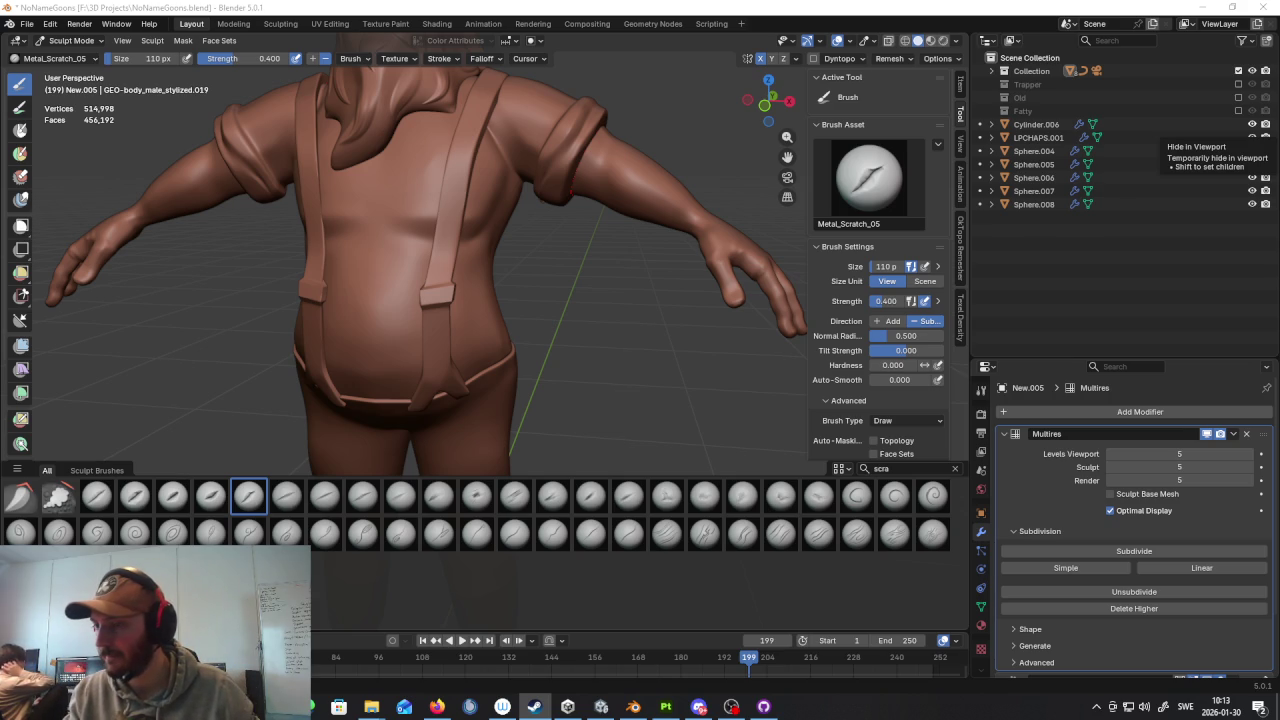
key("alt+Tab")
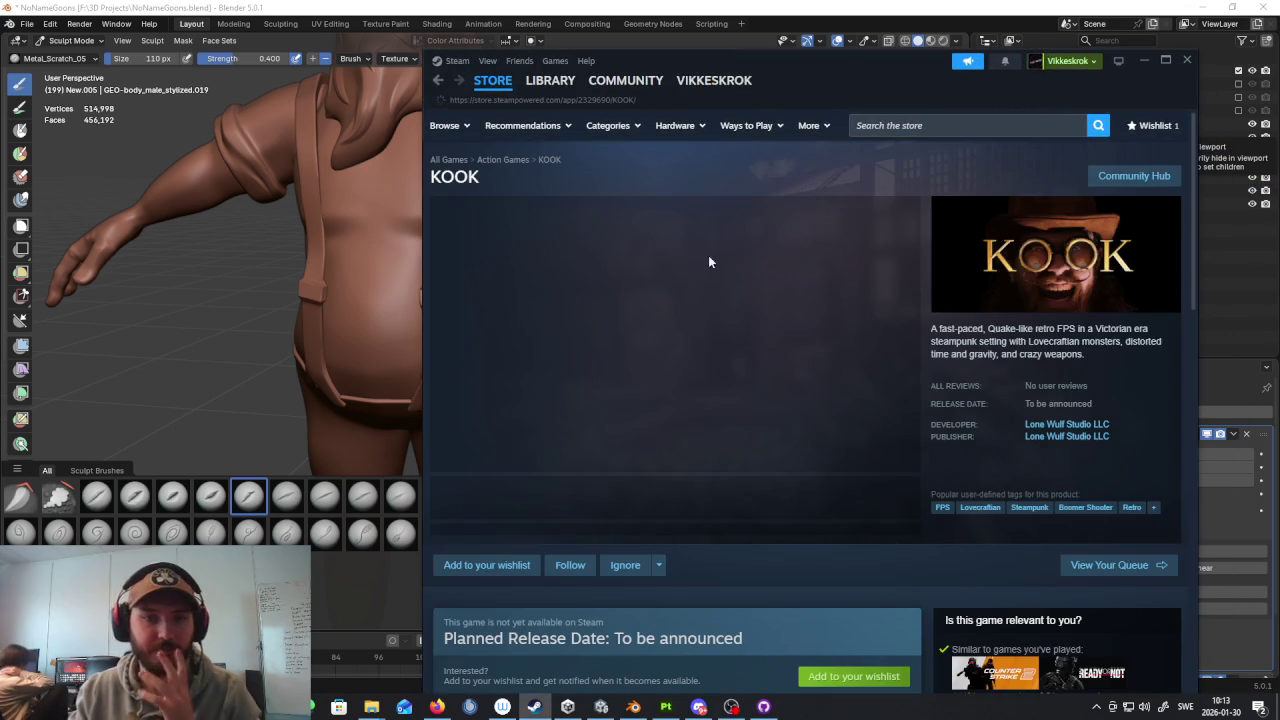
scroll(1058, 475, "down", 3)
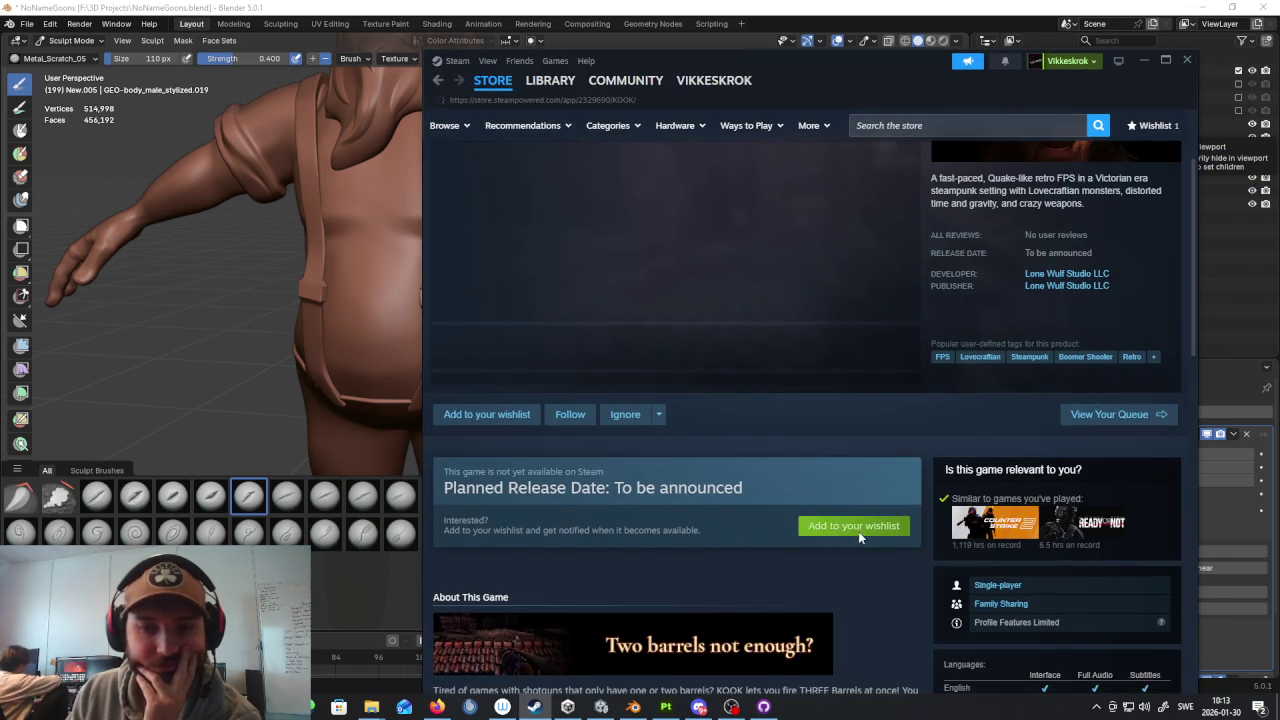
scroll(858, 538, "down", 1)
left_click(855, 477)
scroll(879, 478, "up", 4)
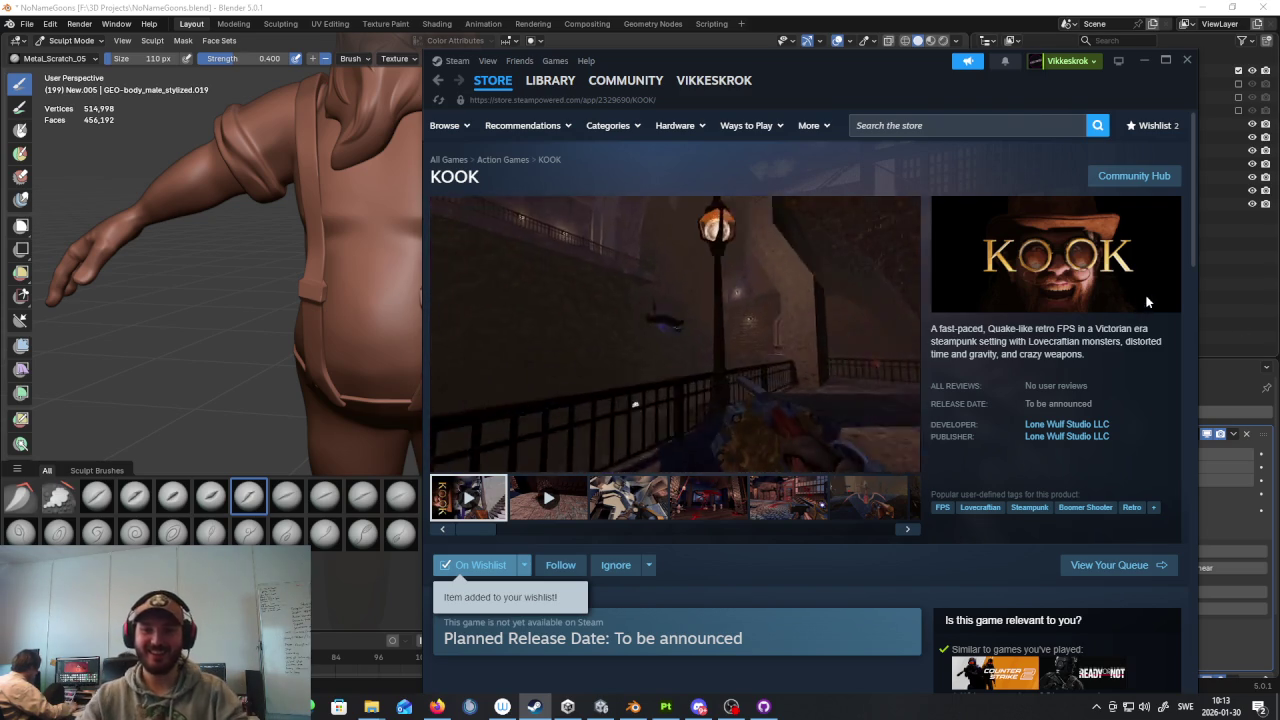
Step: Scroll through the Lone Wulf Studio LLC developer page, then minimize Steam
left_click(1067, 436)
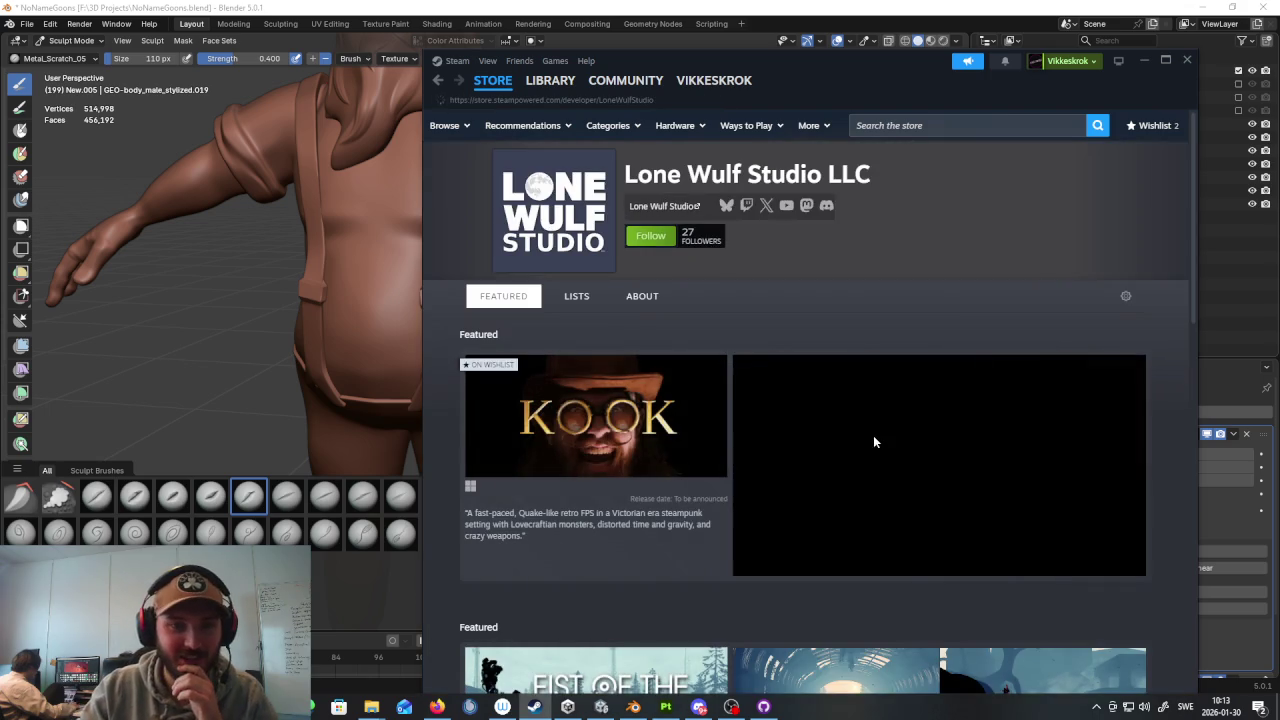
scroll(870, 438, "down", 1)
scroll(862, 431, "down", 1)
scroll(865, 426, "down", 1)
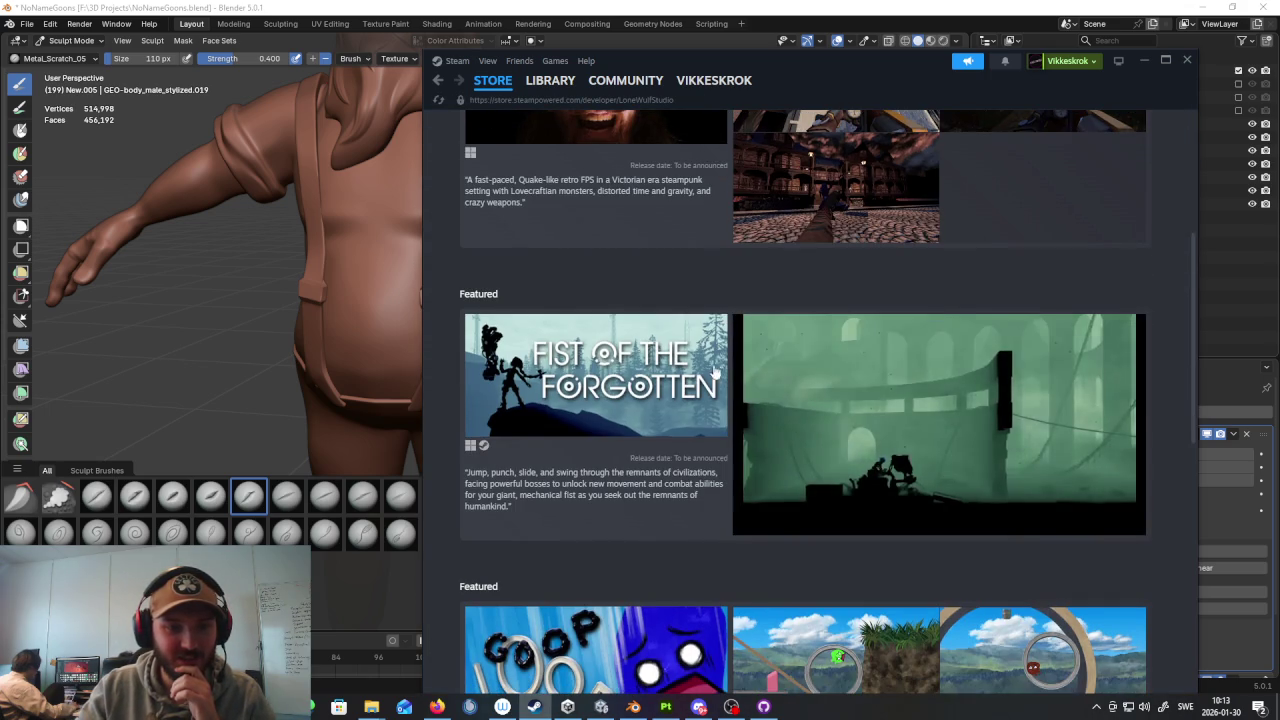
scroll(743, 289, "down", 1)
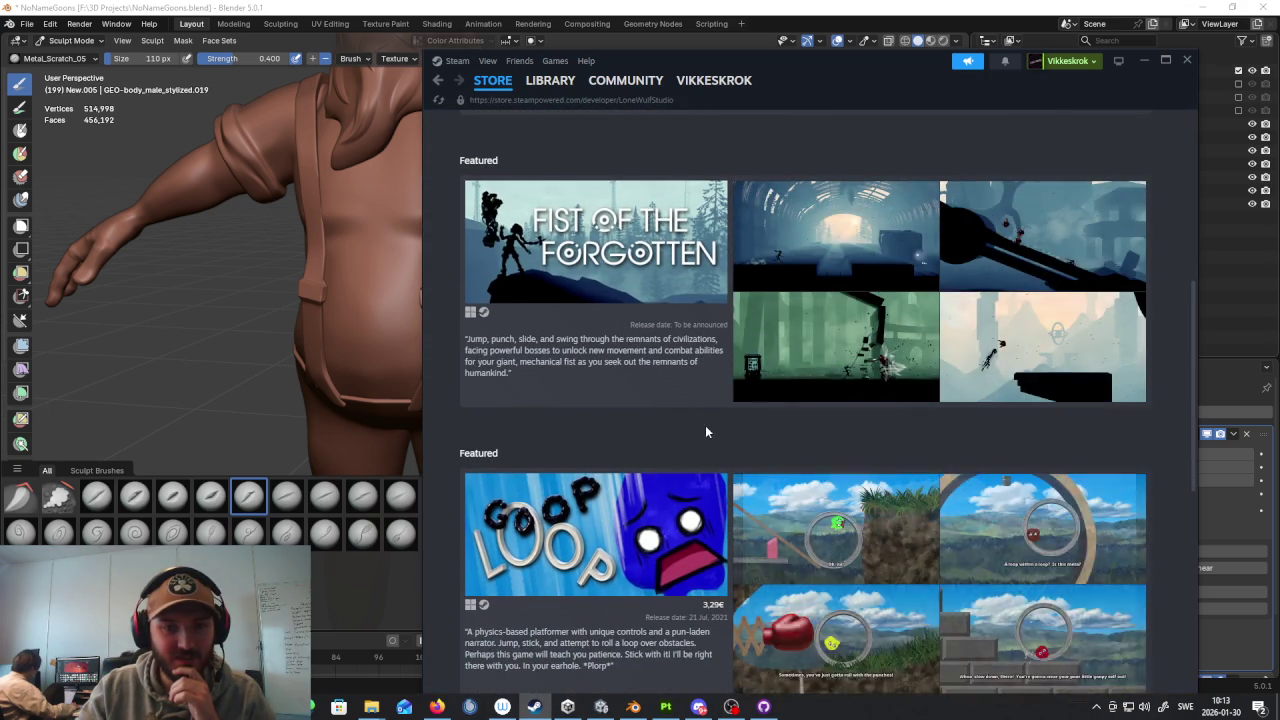
scroll(705, 433, "up", 1)
scroll(715, 434, "up", 2)
scroll(705, 410, "up", 1)
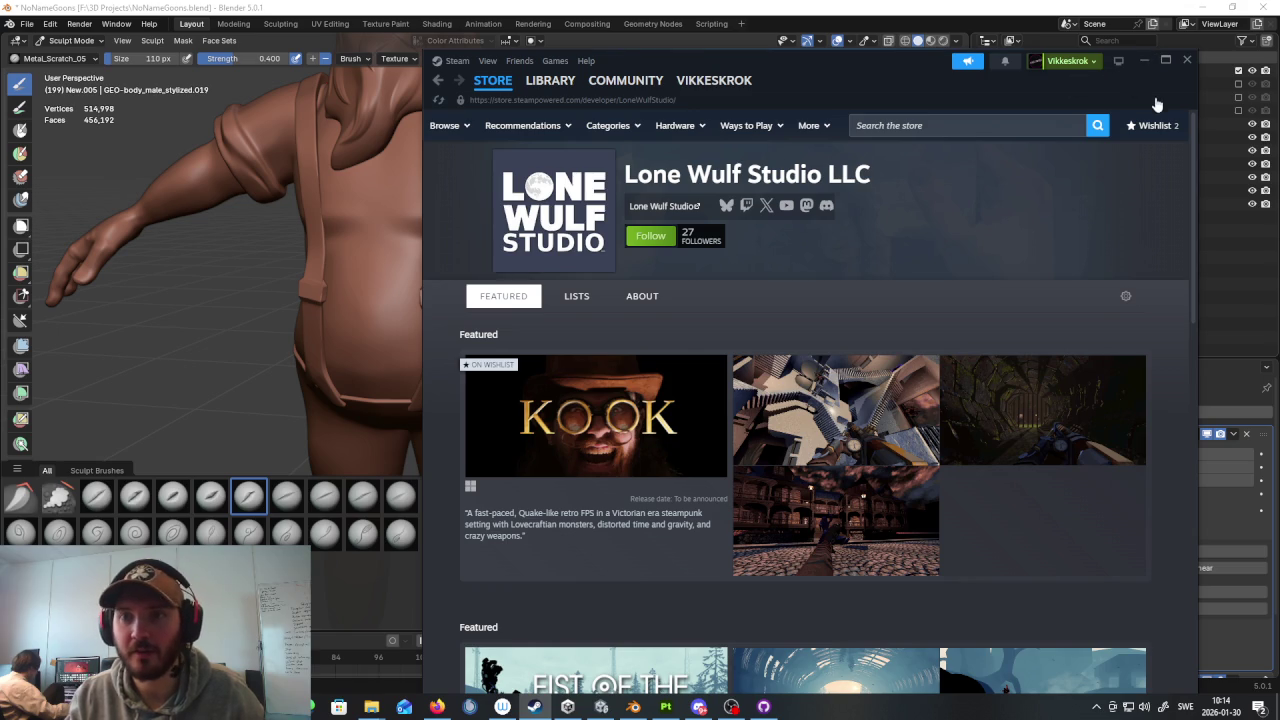
left_click(1144, 60)
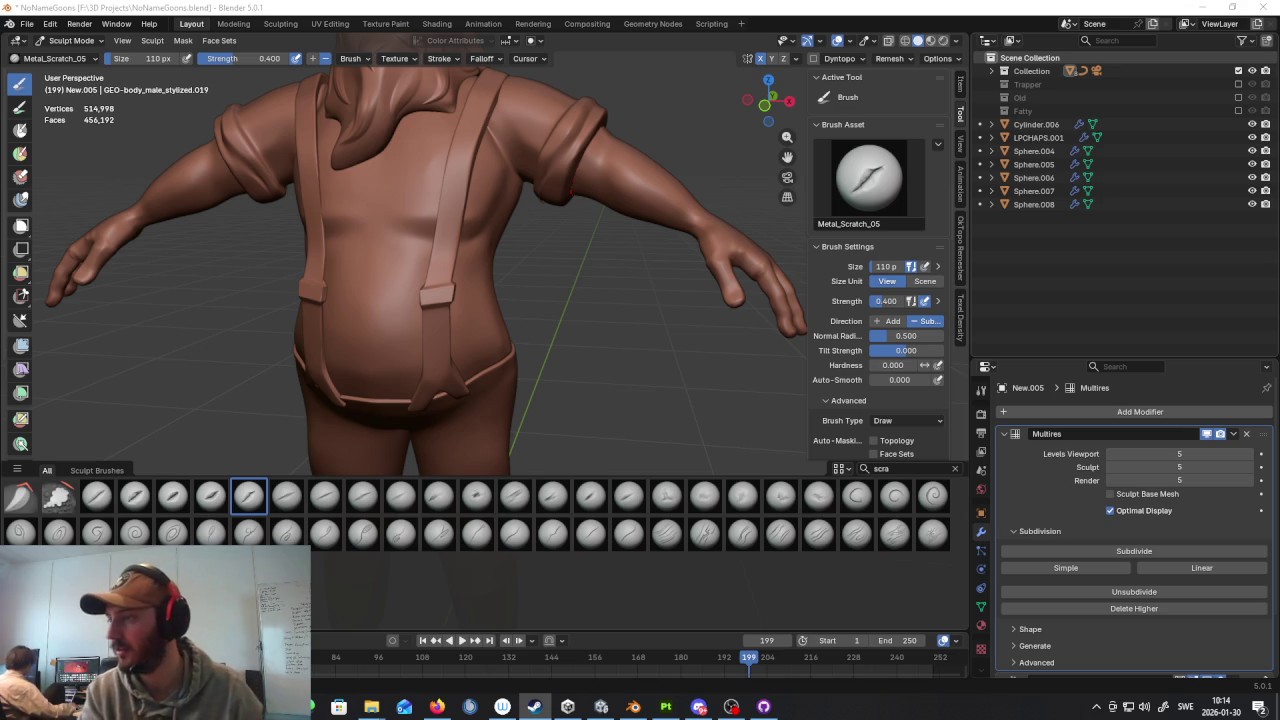
key("alt+Tab")
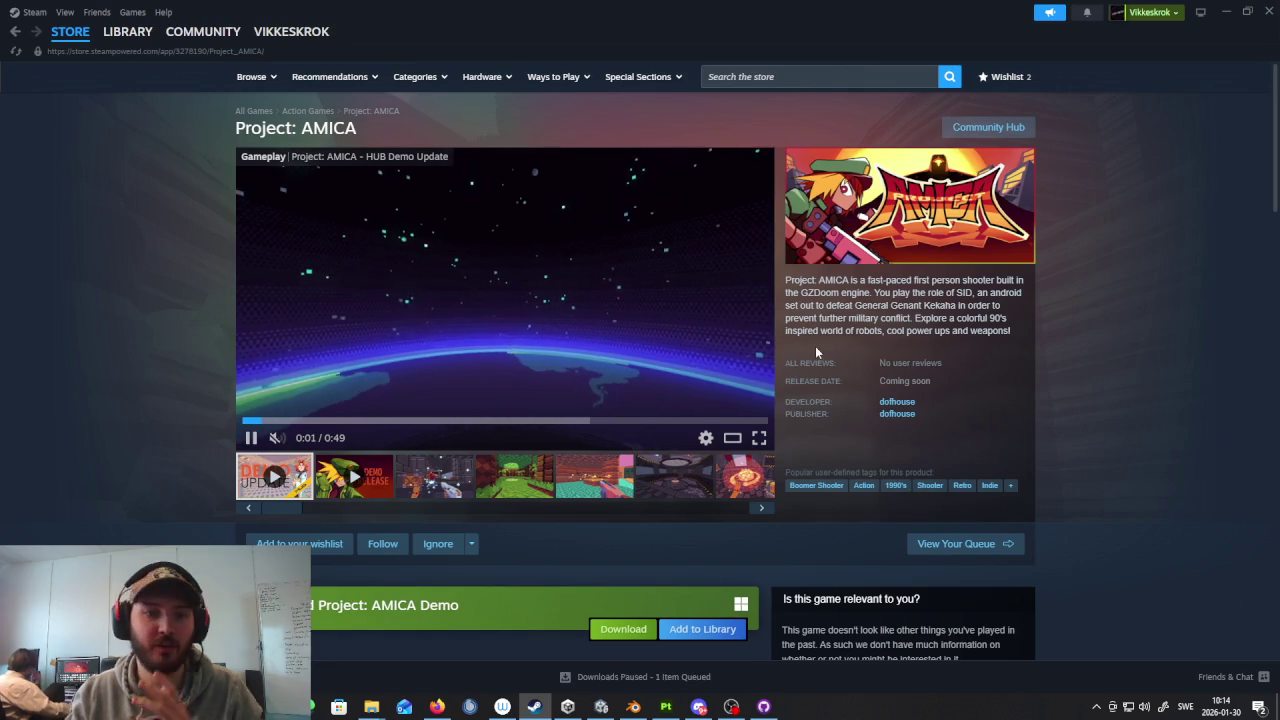
left_click(434, 476)
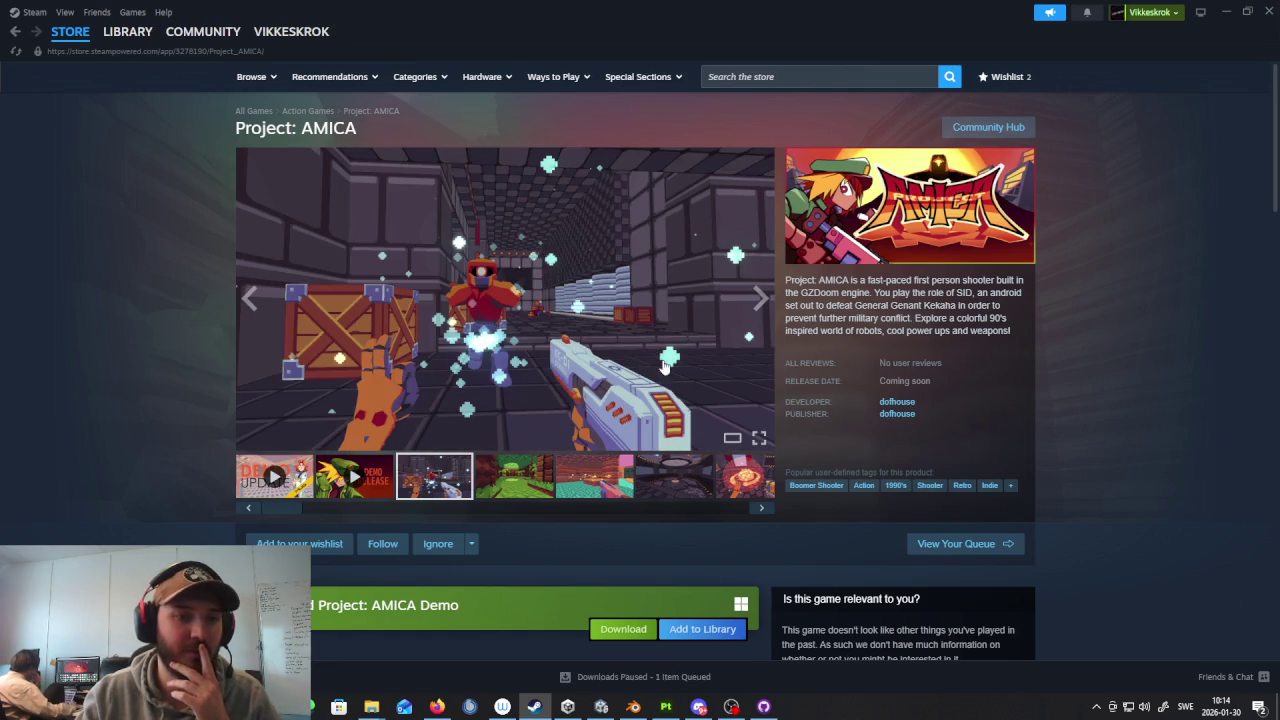
left_click(350, 481)
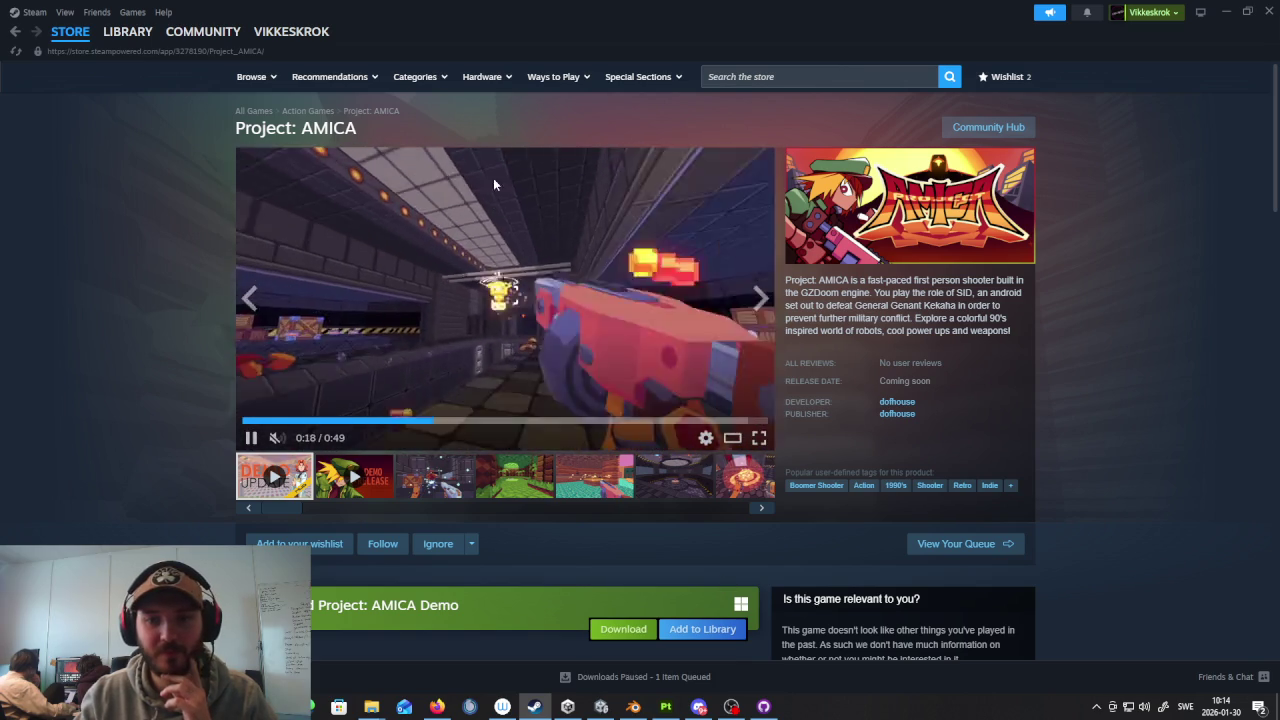
left_click_drag(518, 8, 1279, 10)
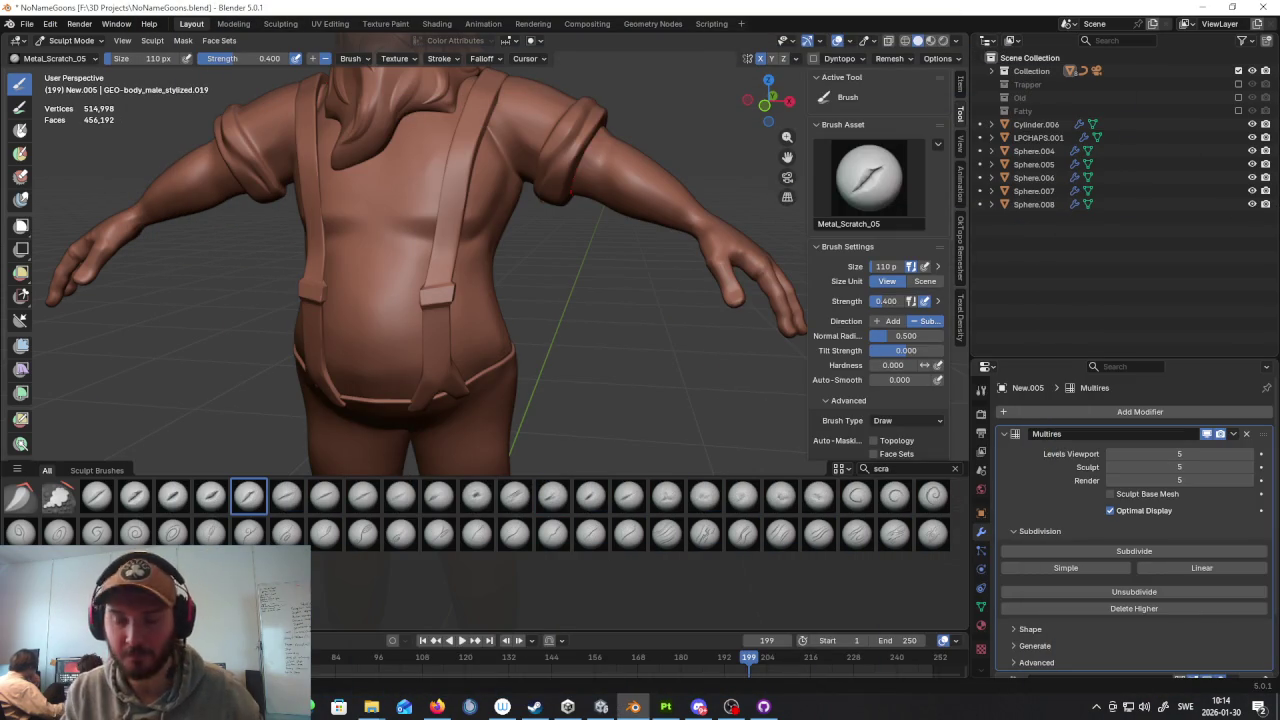
Step: Orbit around the dwarf's shoulder, arm, torso and back, then clear the brush search field
middle_click_drag(608, 218, 540, 215)
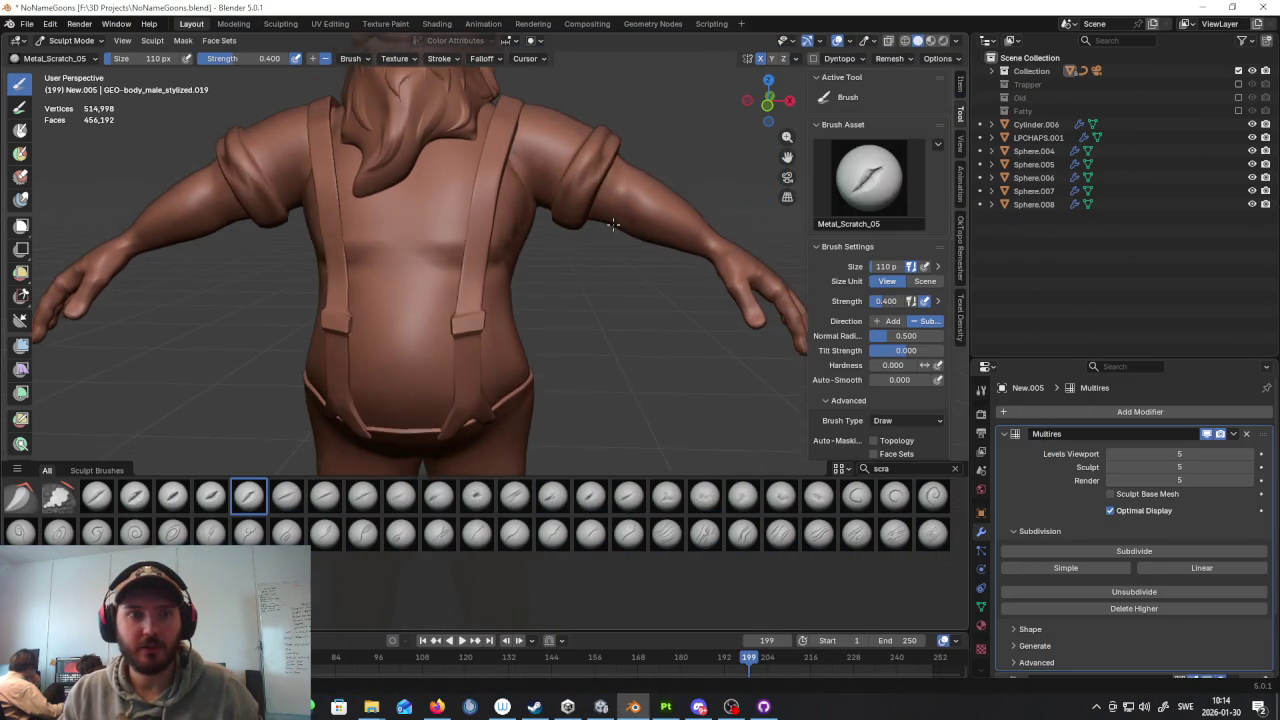
scroll(507, 226, "up", 2)
scroll(507, 226, "up", 2)
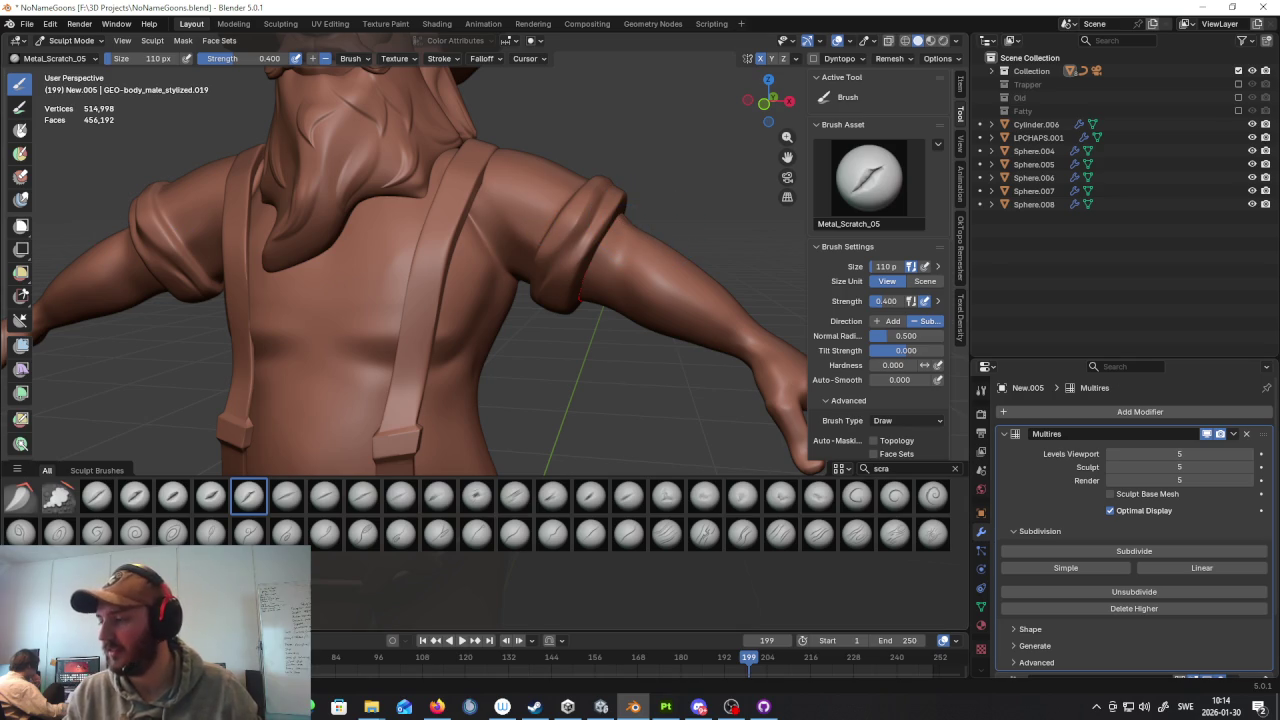
mouse_move(660, 245)
middle_mouse_down()
mouse_move(505, 300)
mouse_move(450, 235)
mouse_move(404, 211)
middle_mouse_up()
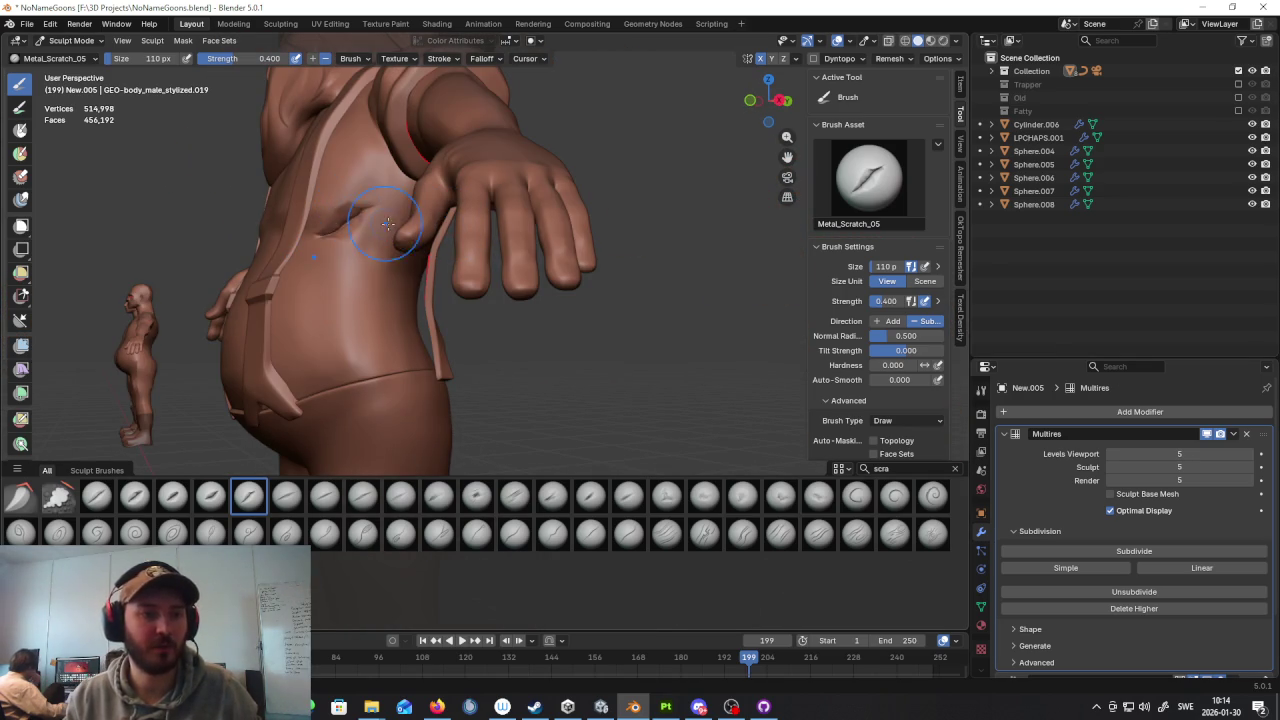
mouse_move(521, 261)
middle_mouse_down()
mouse_move(523, 286)
mouse_move(884, 348)
middle_mouse_up()
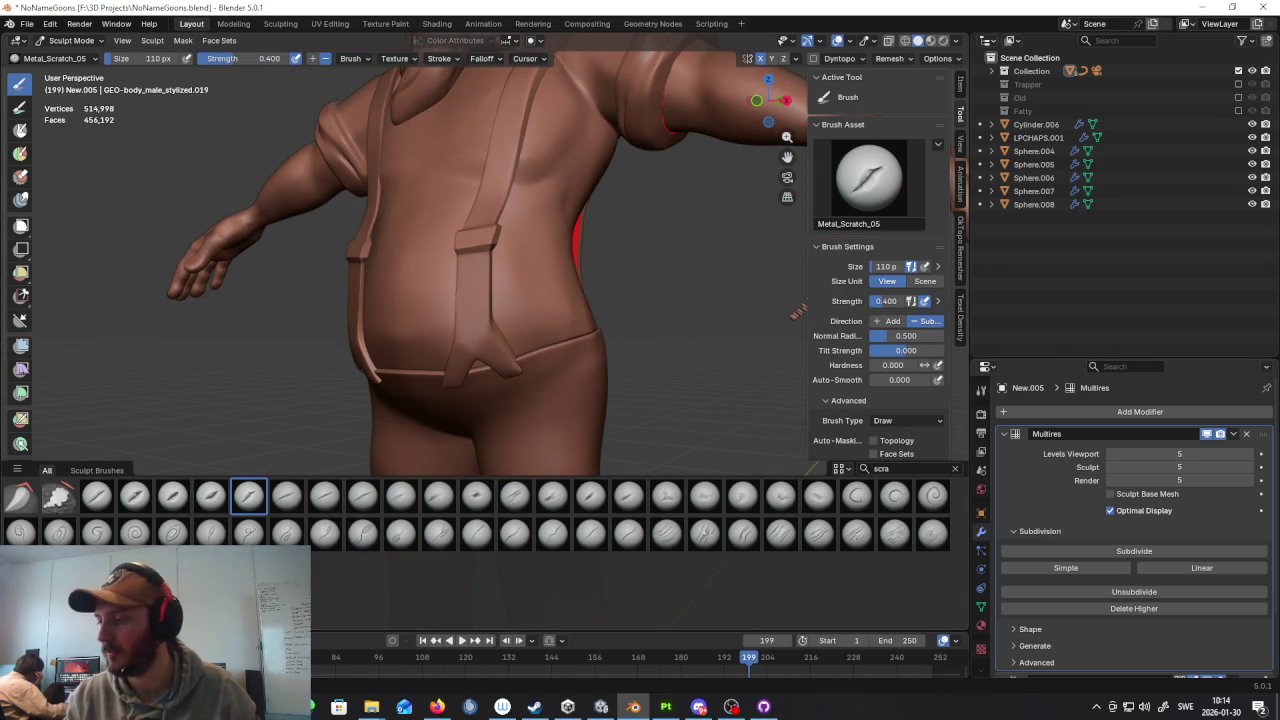
middle_click_drag(620, 380, 712, 428)
key("BackSpace")
key("BackSpace")
key("BackSpace")
Step: Filter brushes by 'crea' and make Crease Sharp the active brush
type("crea")
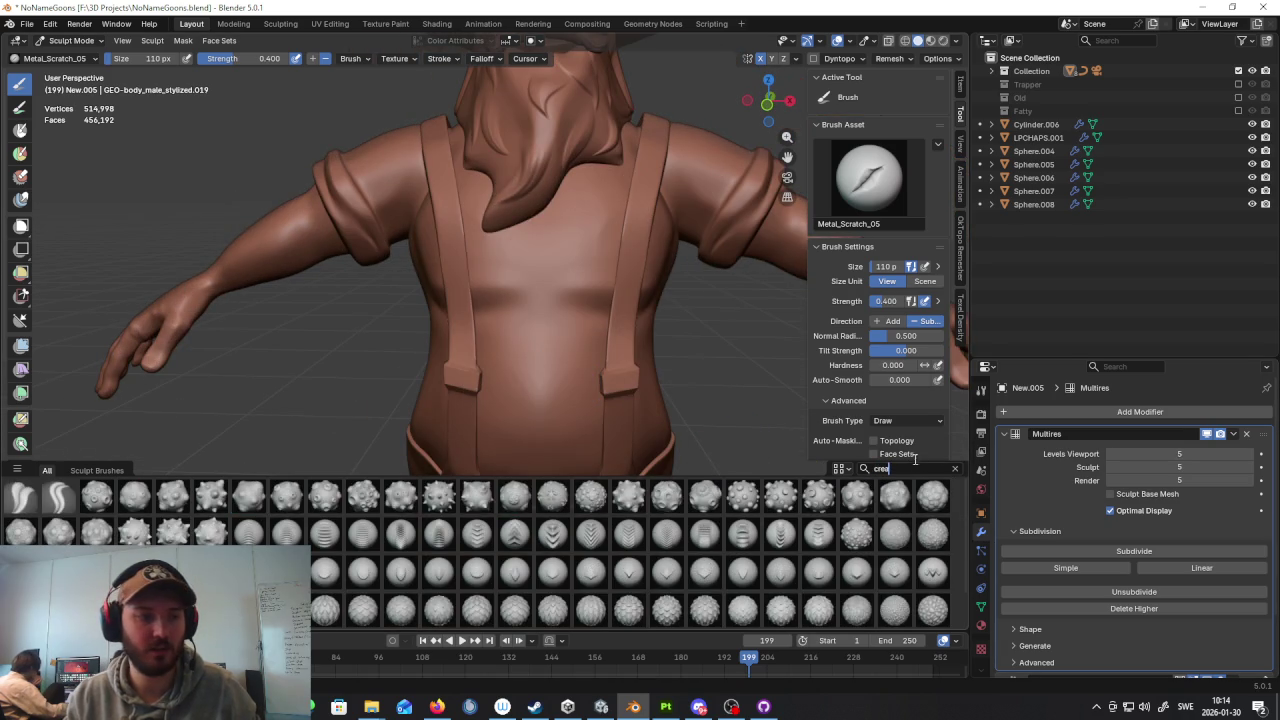
left_click(58, 495)
scroll(543, 320, "up", 4)
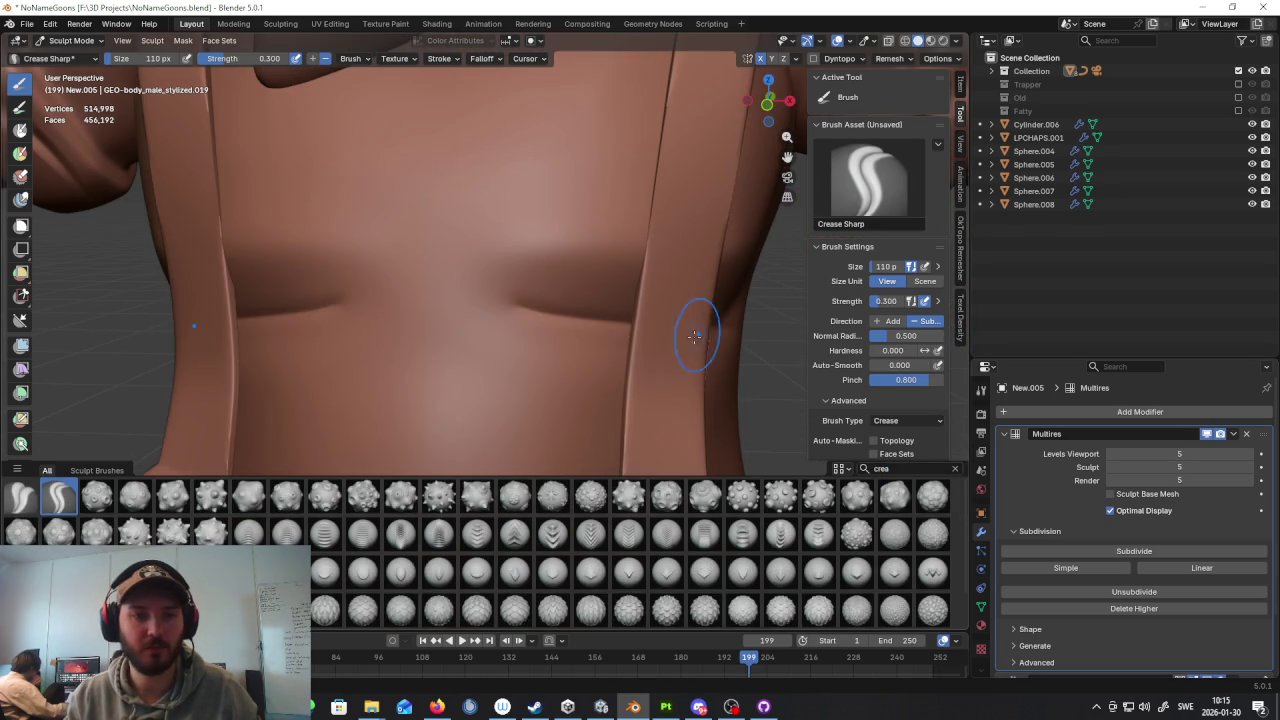
Step: Look over the whole dwarf from side and back, then switch to Steam's Esoteric Ebb page
middle_click_drag(769, 342, 405, 324)
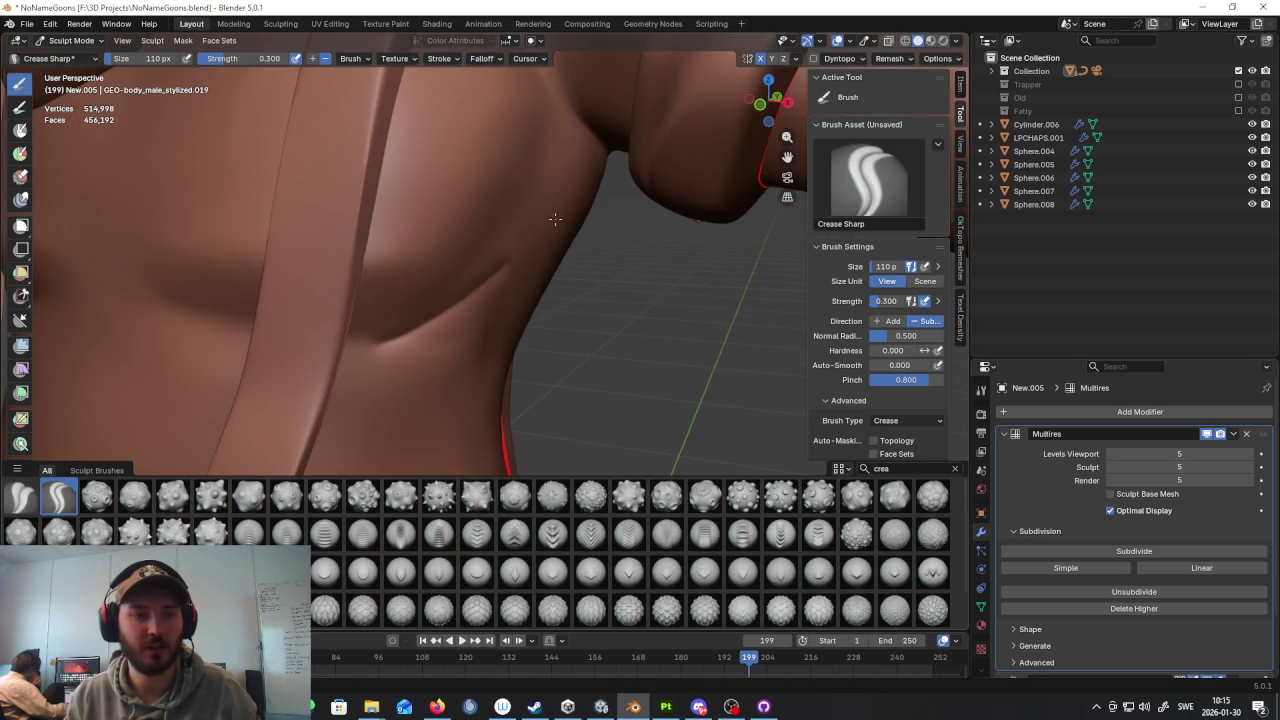
scroll(525, 271, "down", 6)
middle_click_drag(525, 271, 632, 290)
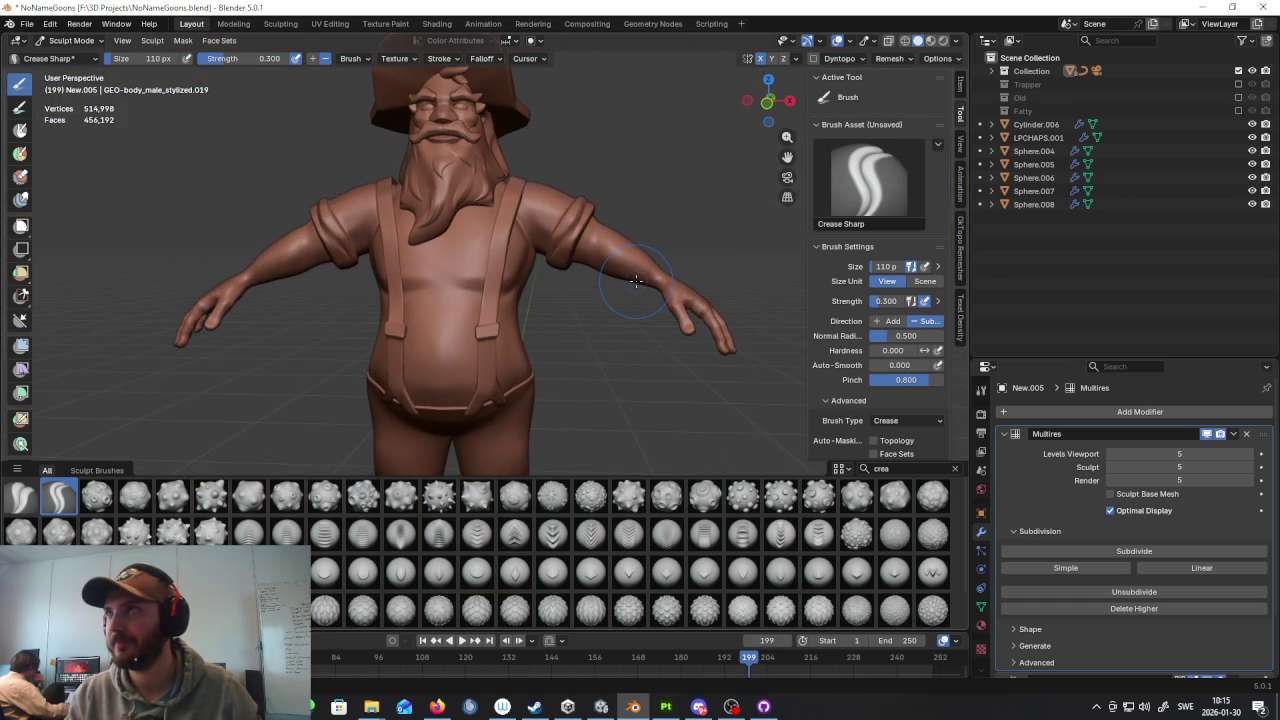
middle_click_drag(625, 279, 482, 271)
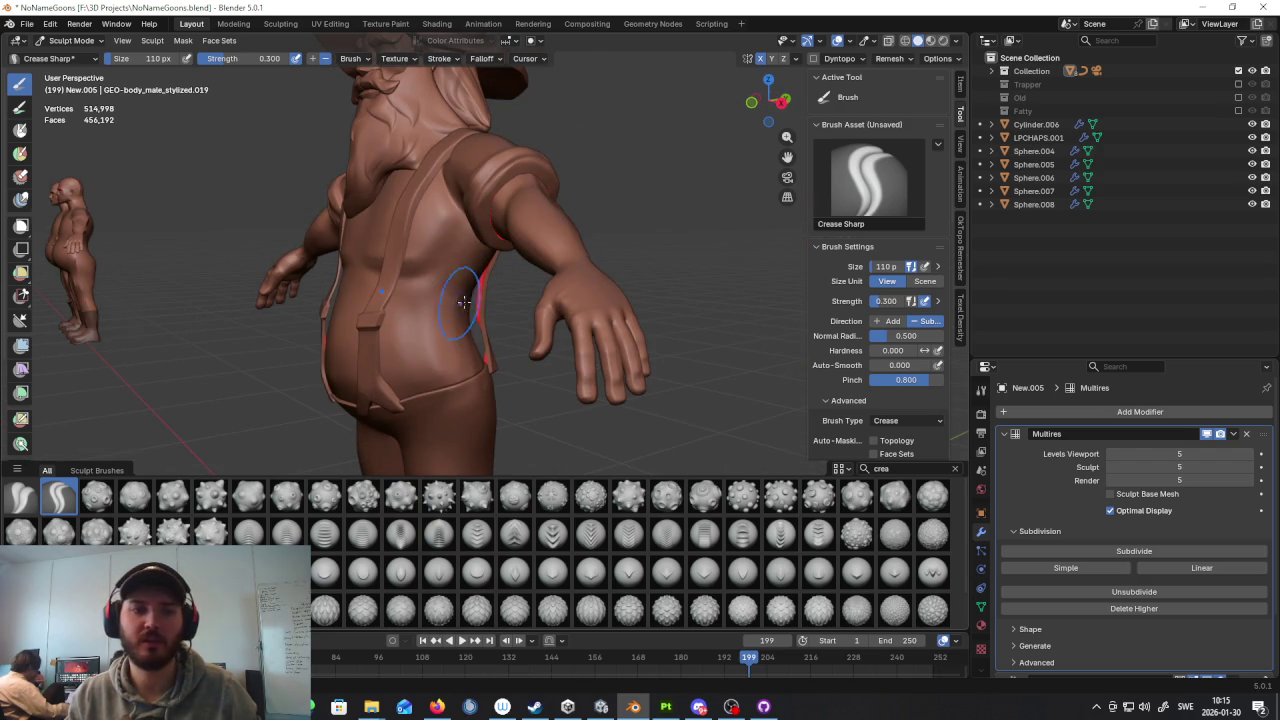
middle_click_drag(464, 302, 623, 274)
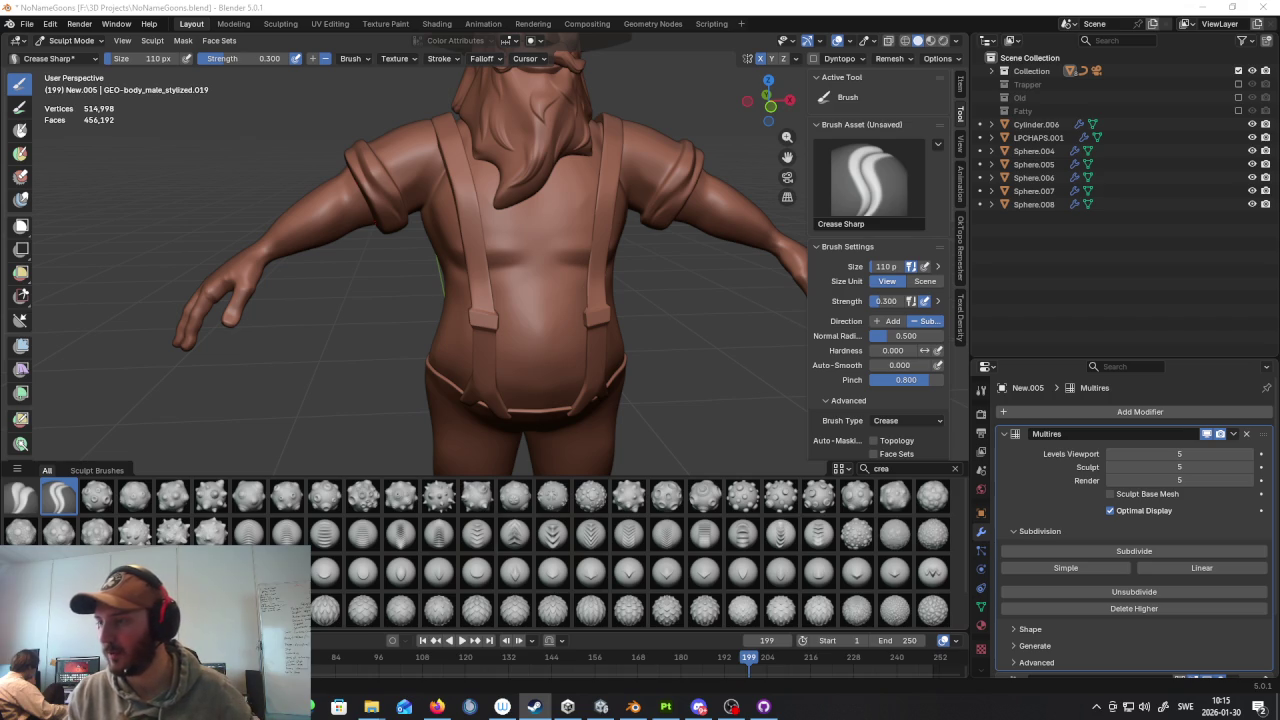
key("XF86AudioRaiseVolume")
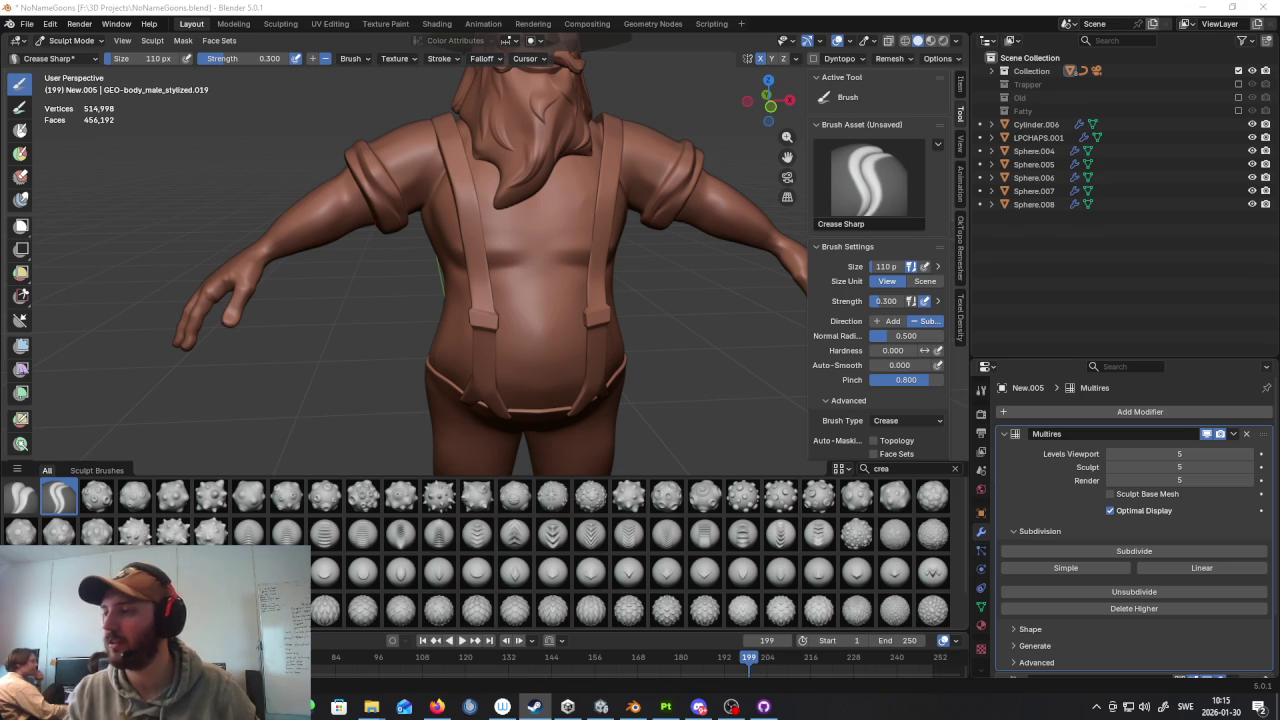
key("alt+Tab")
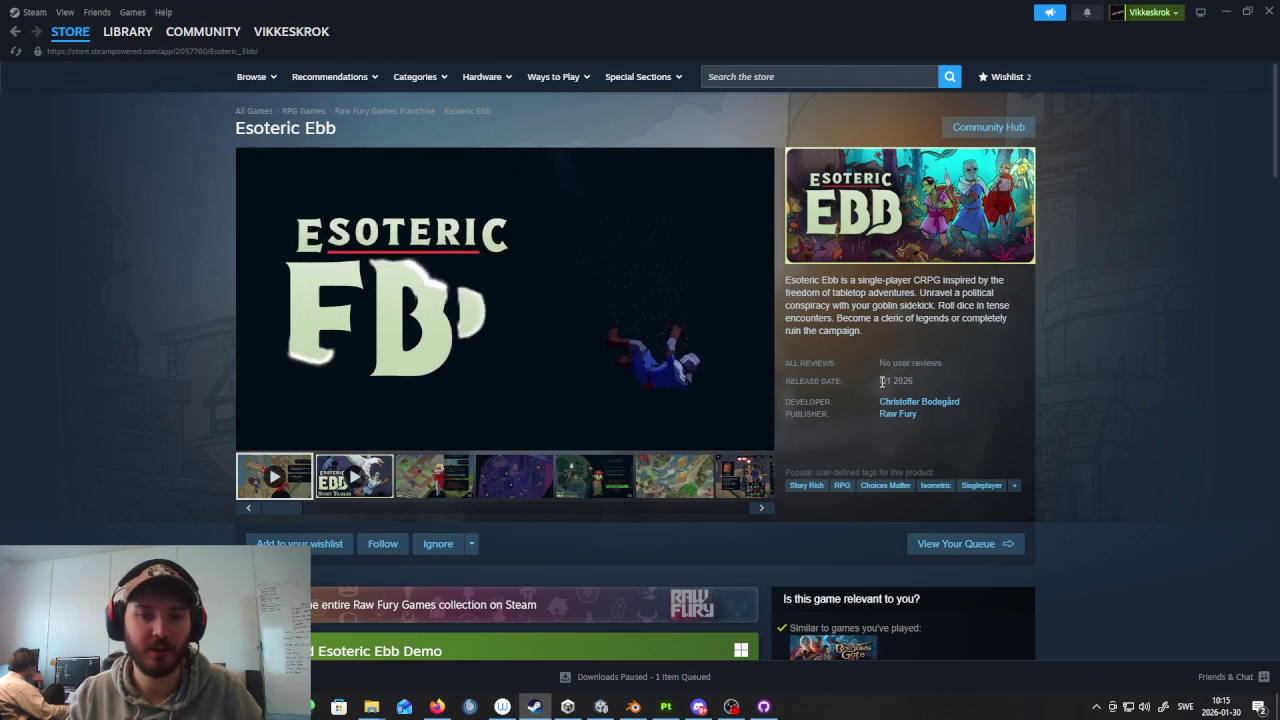
Step: View the Esoteric Ebb screenshots: dark city, mushroom character and town scenes
left_click_drag(916, 381, 879, 381)
left_click(434, 476)
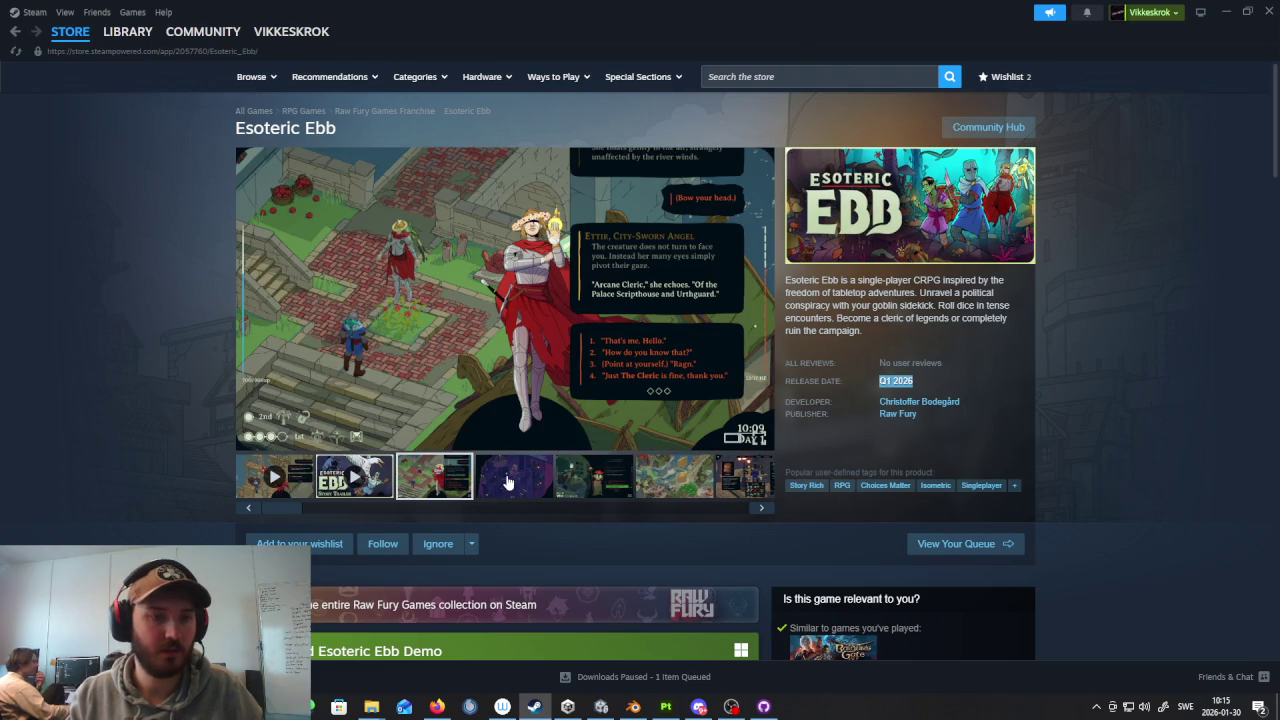
left_click(537, 480)
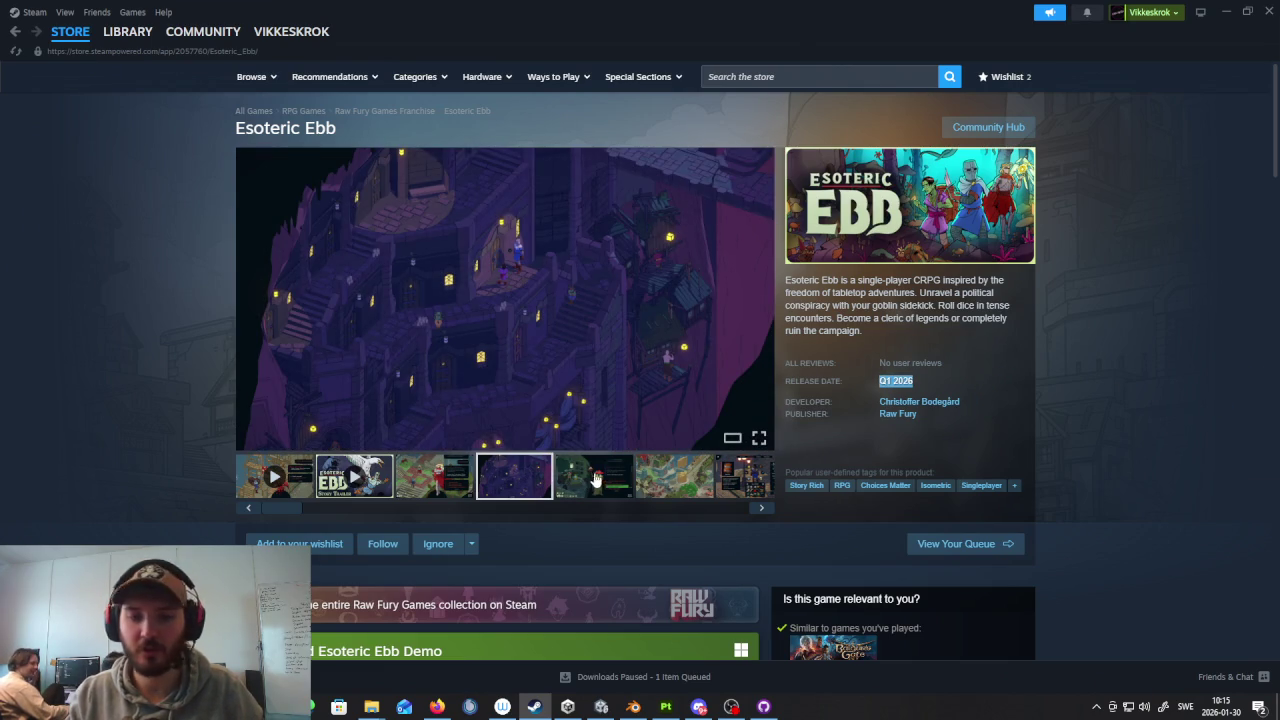
left_click(596, 481)
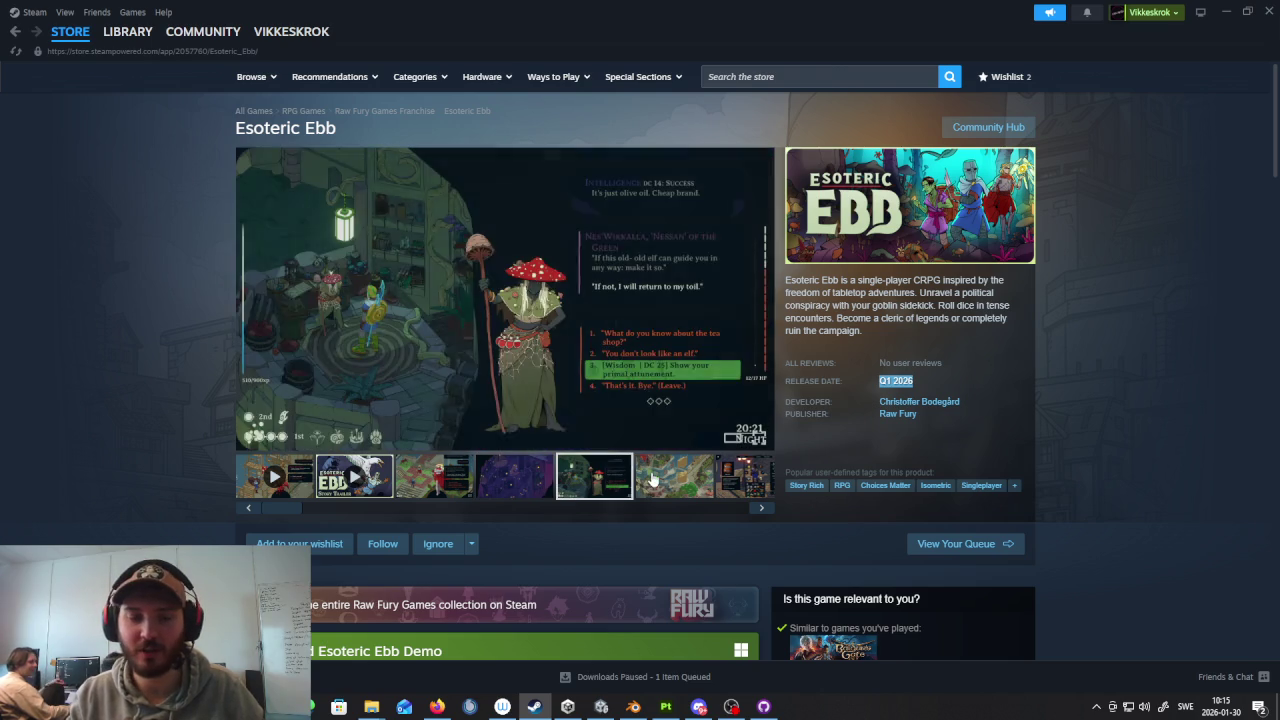
left_click(652, 480)
Step: Play the Speak With Yourself video, scroll to the game details, then minimize Steam
left_click(760, 508)
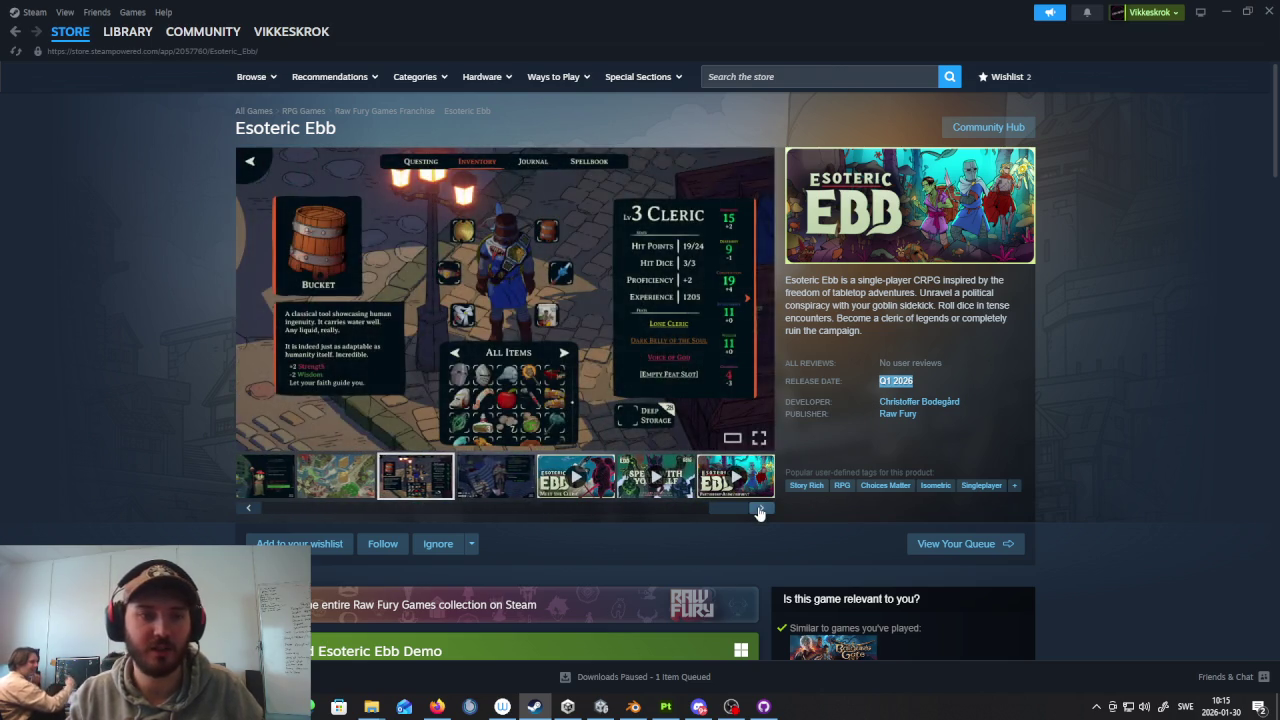
left_click(760, 508)
left_click(760, 508)
left_click(760, 508)
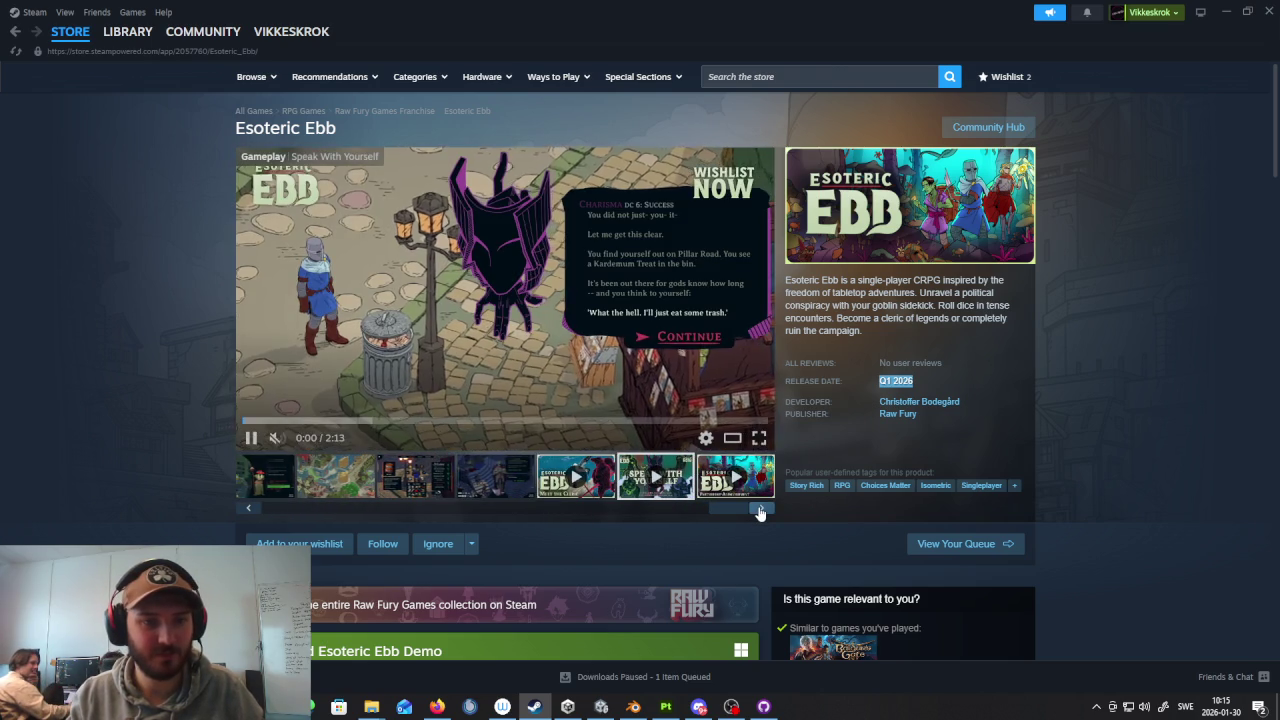
scroll(760, 512, "down", 2)
scroll(765, 505, "down", 2)
scroll(775, 493, "down", 5)
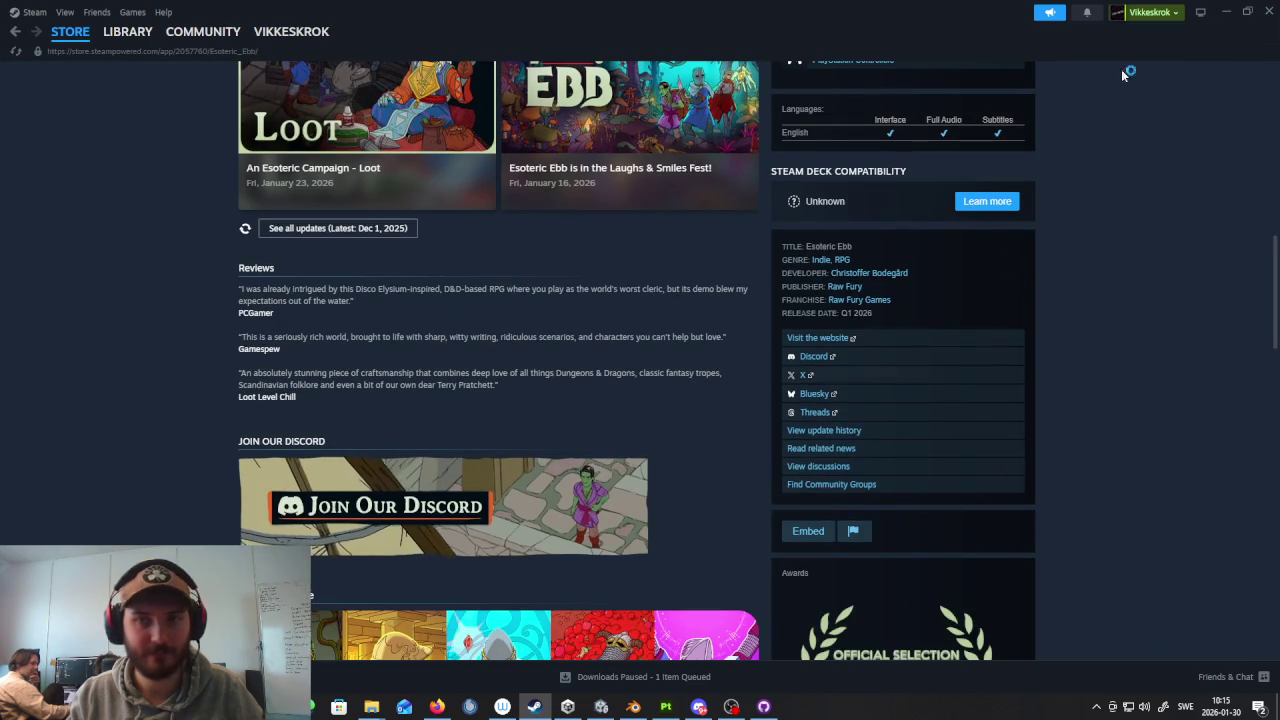
left_click(1231, 15)
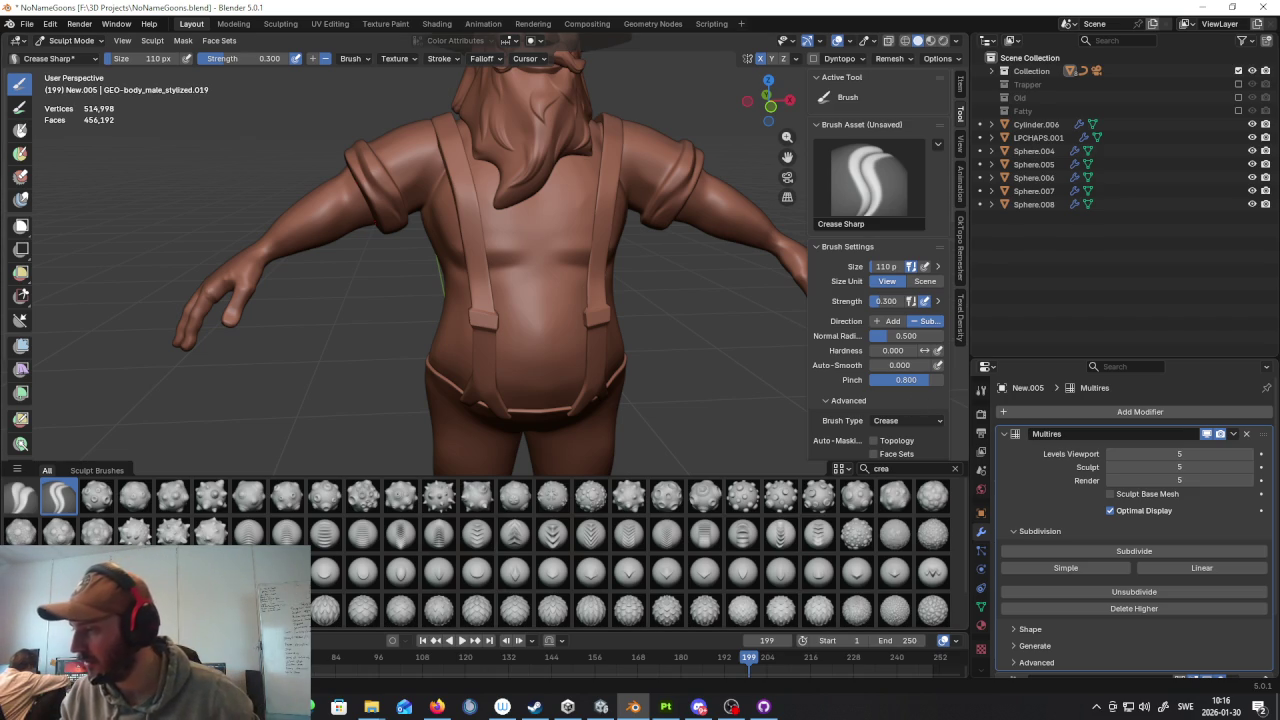
Step: Carve two short vertical creases below the navel, then clear the brush search
key("alt+Tab")
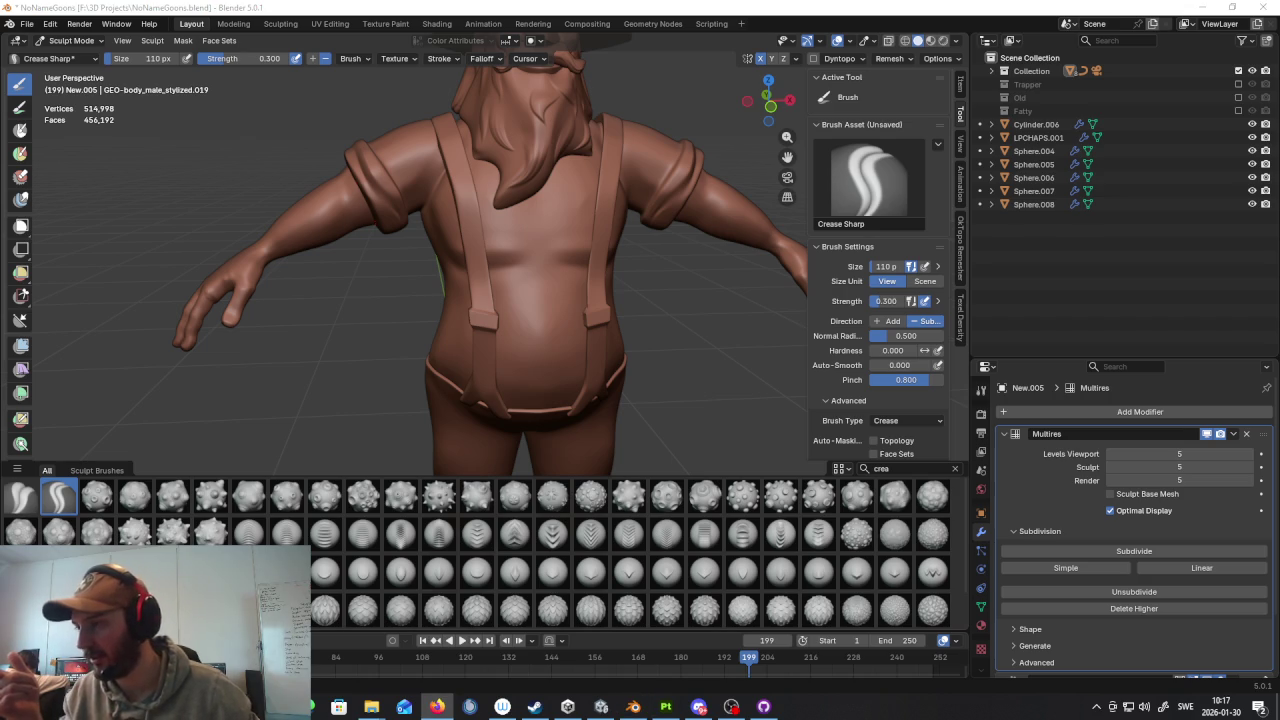
mouse_move(560, 200)
middle_mouse_down()
mouse_move(590, 270)
mouse_move(430, 232)
middle_mouse_up()
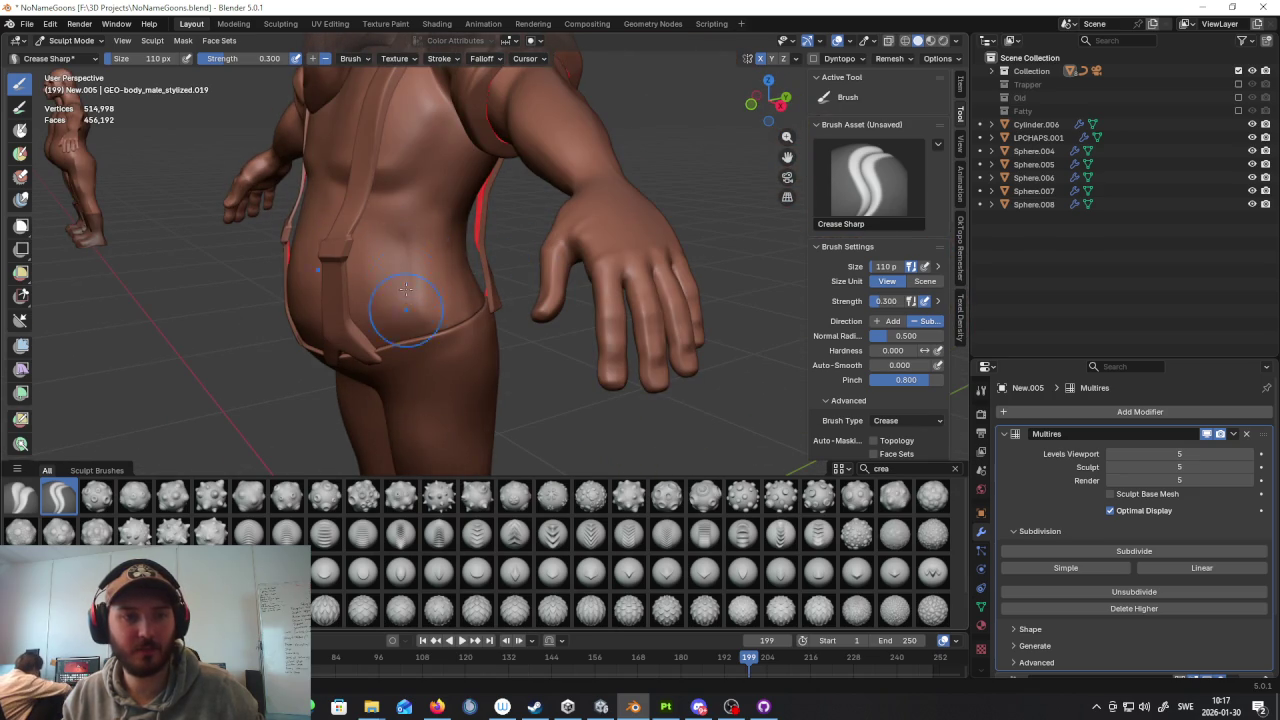
left_click_drag(426, 245, 427, 300)
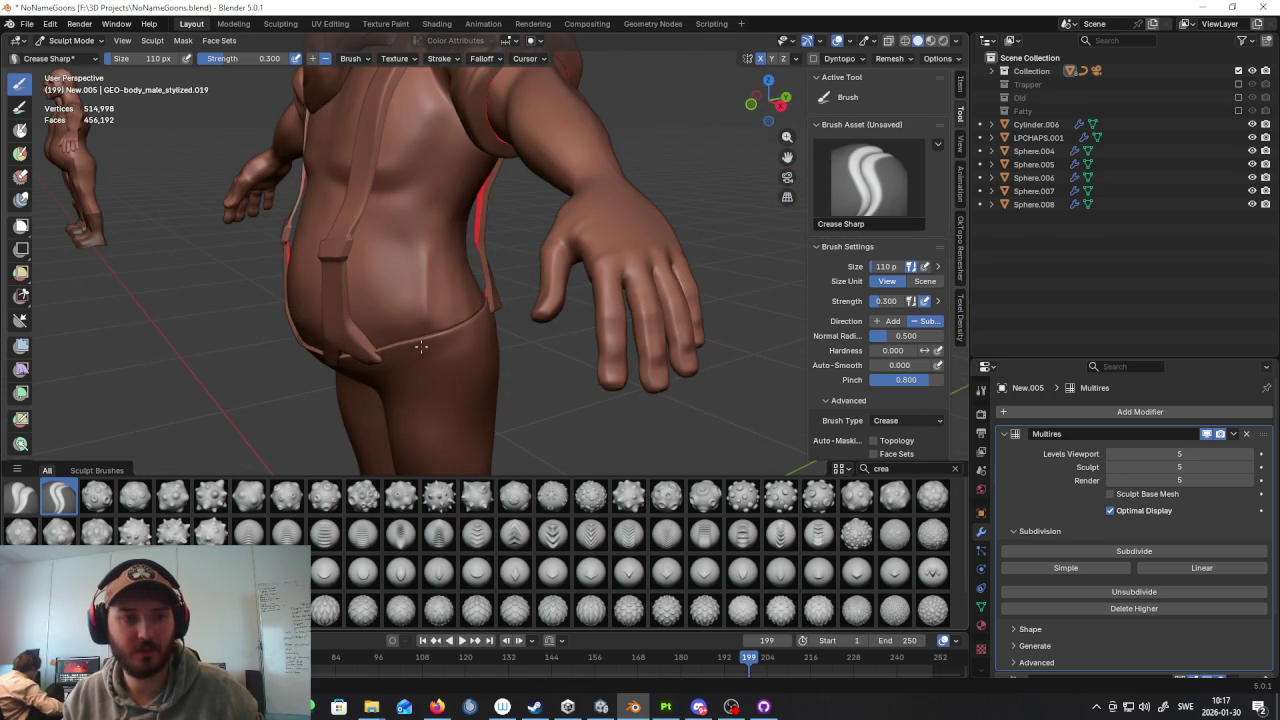
left_click_drag(421, 333, 422, 302)
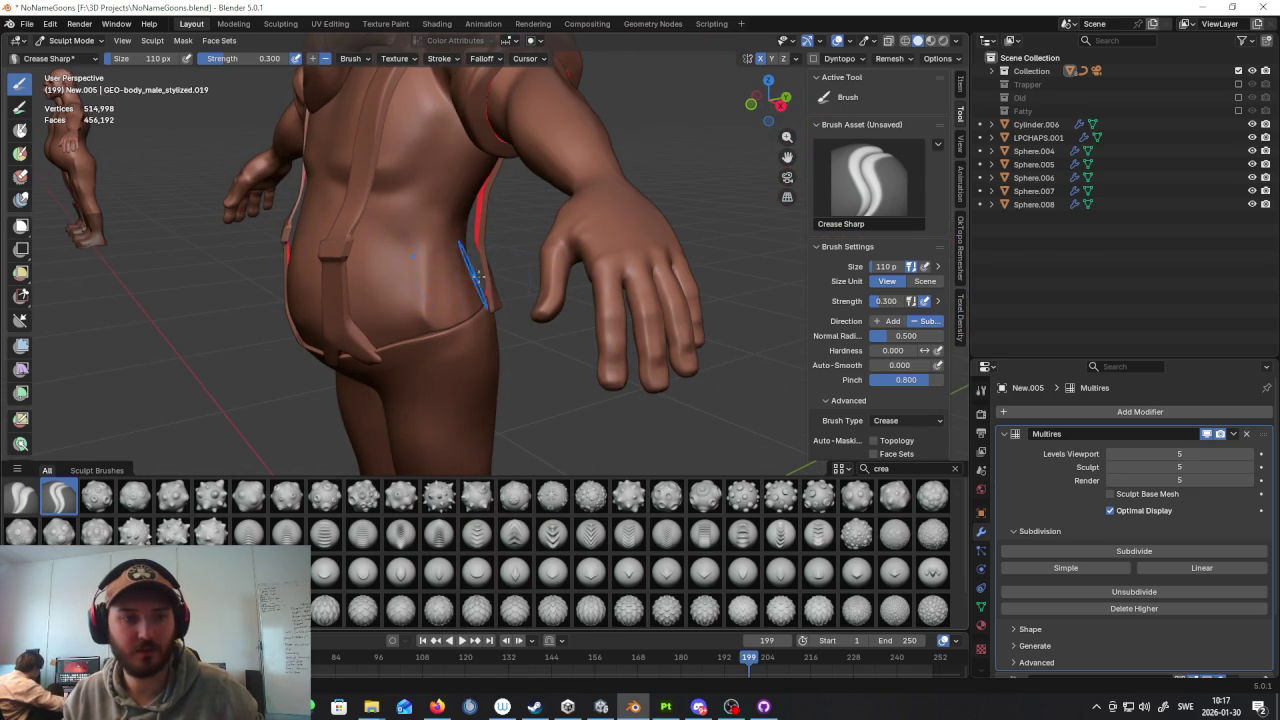
scroll(448, 267, "down", 5)
mouse_move(600, 290)
middle_mouse_down()
mouse_move(786, 303)
mouse_move(688, 303)
middle_mouse_up()
scroll(663, 303, "up", 4)
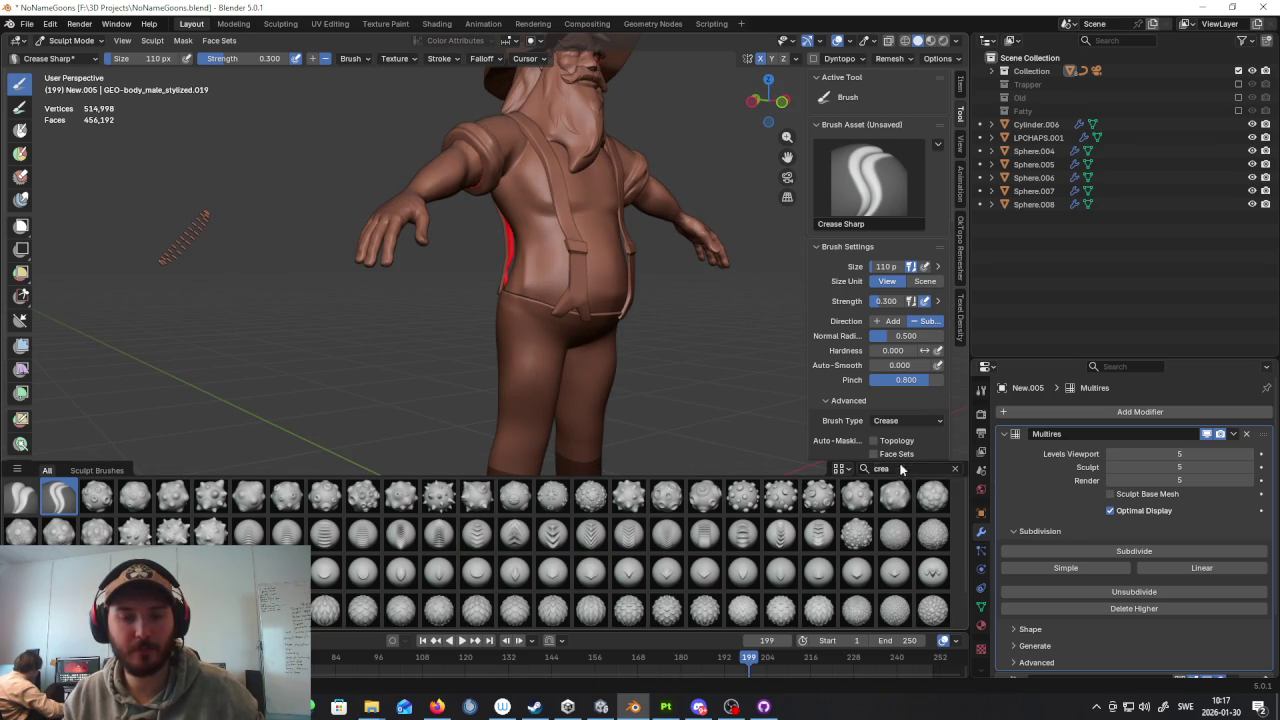
key("BackSpace")
key("BackSpace")
key("BackSpace")
Step: Filter brushes by 'scra' and make Scrape/Fill the active brush
type("scra")
left_click(58, 496)
scroll(525, 273, "up", 3)
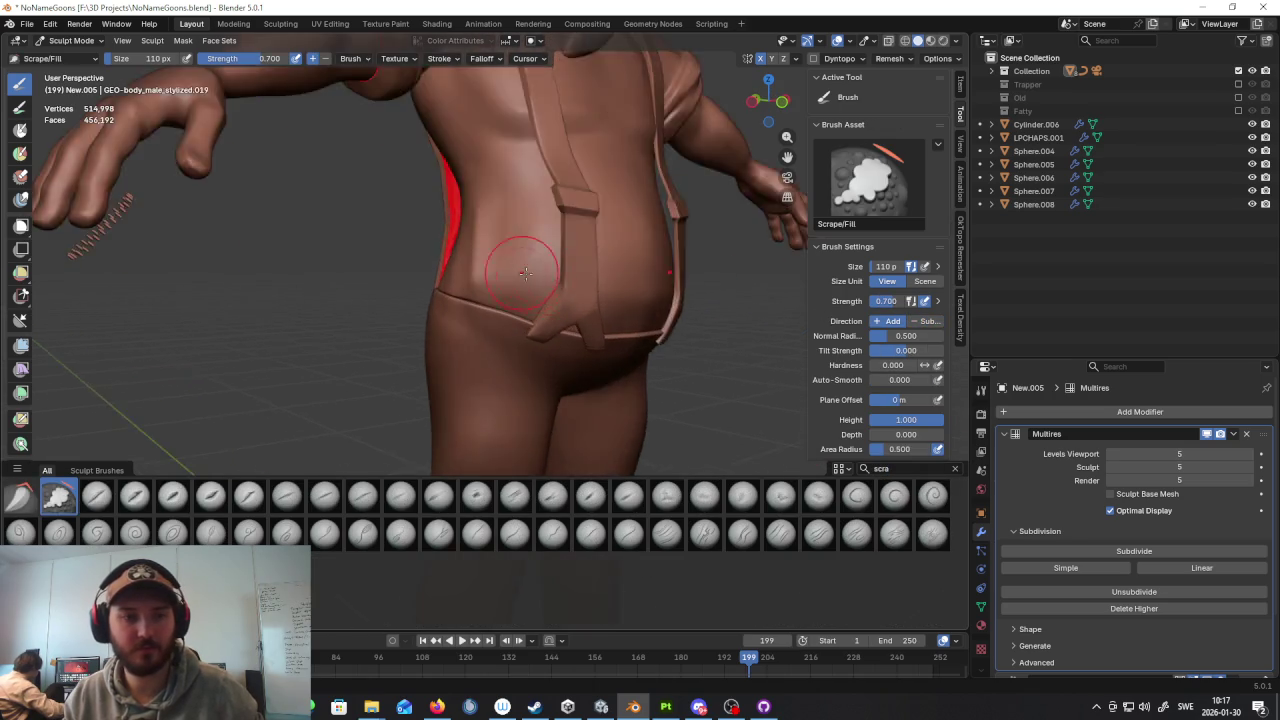
Step: Inspect the belly from side, close-up and front views, then return to the brush search
middle_click_drag(525, 273, 600, 214)
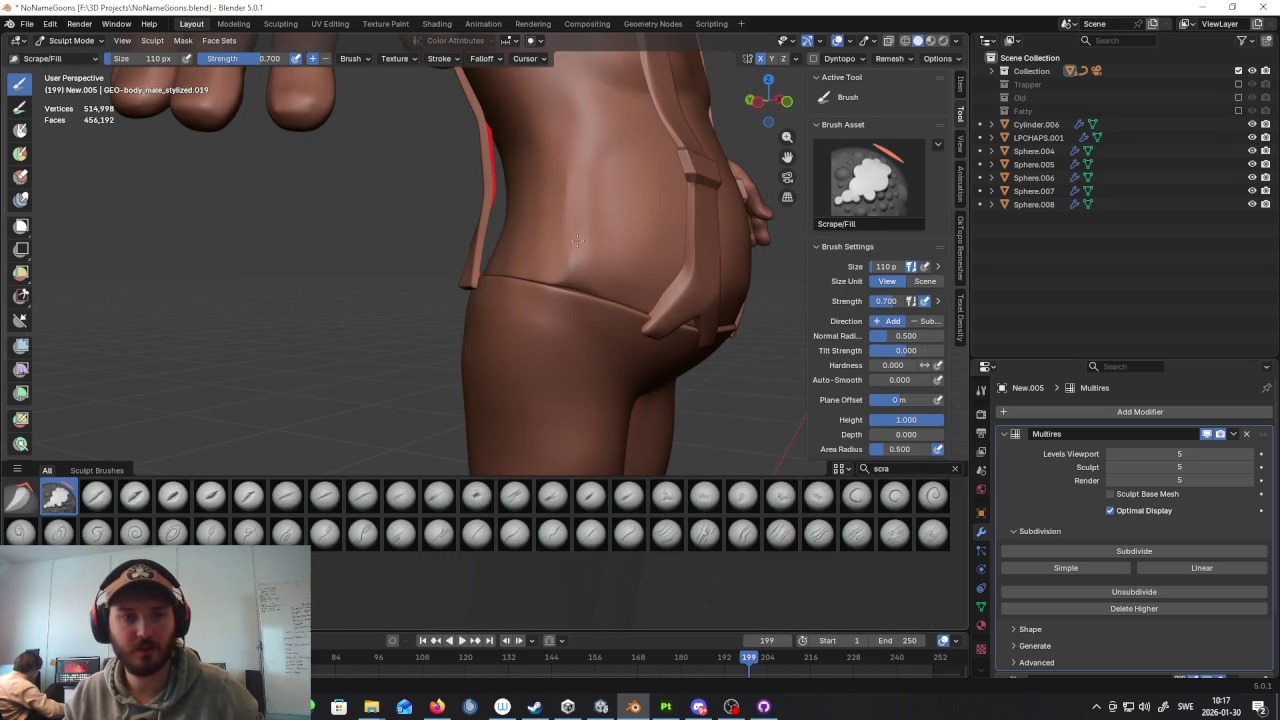
scroll(561, 263, "down", 5)
middle_click_drag(586, 263, 649, 274)
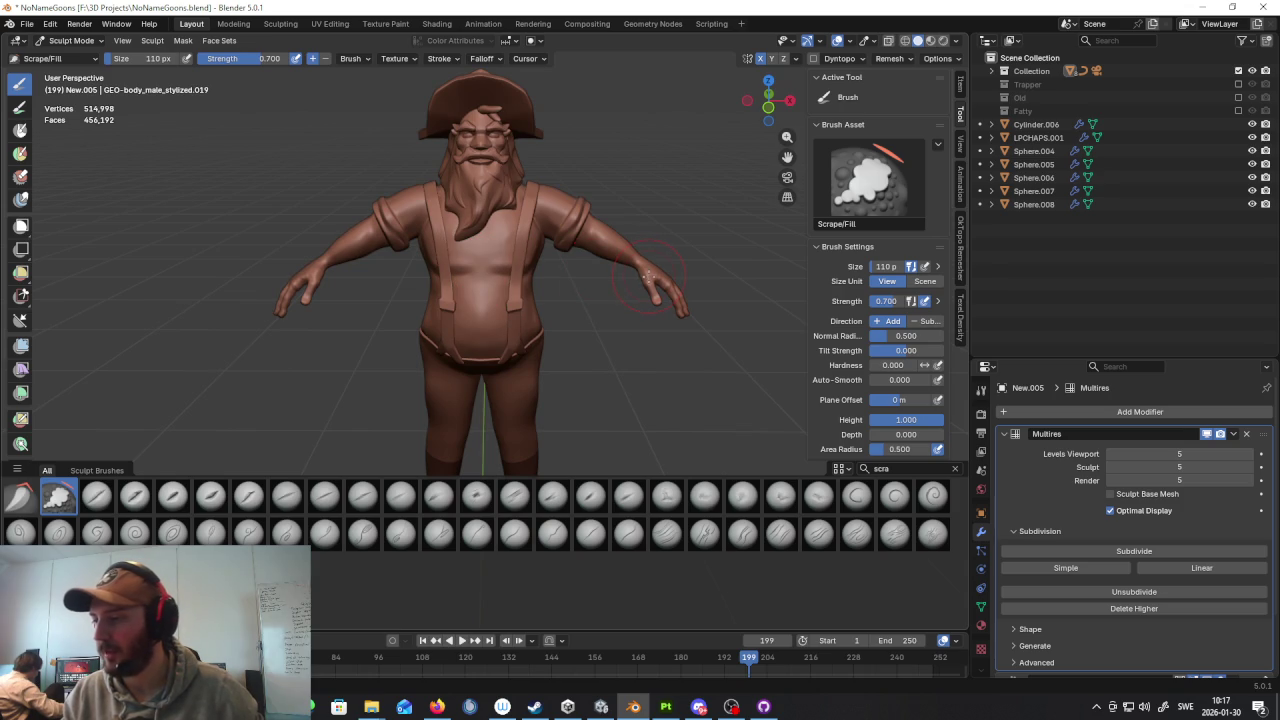
middle_click_drag(565, 238, 538, 308, "shift")
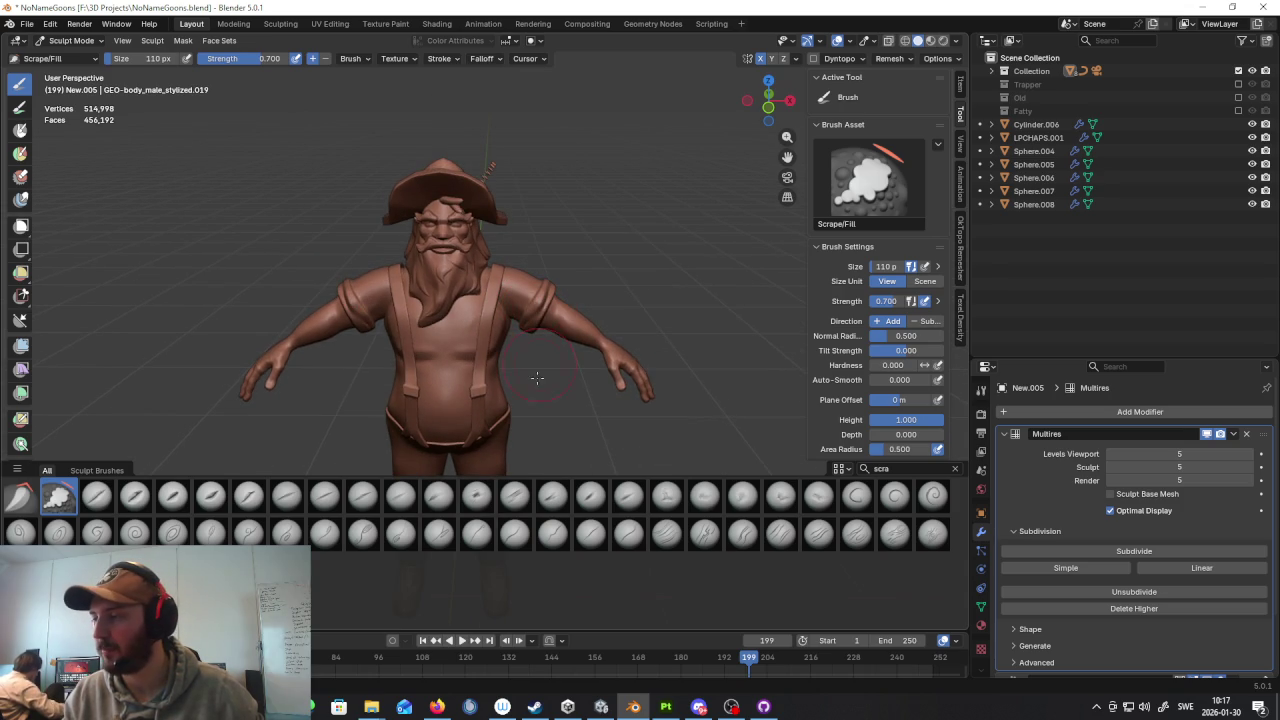
scroll(522, 317, "up", 2)
scroll(522, 317, "up", 2)
mouse_move(522, 317)
middle_mouse_down()
mouse_move(560, 290)
mouse_move(531, 225)
middle_mouse_up()
scroll(571, 276, "up", 2)
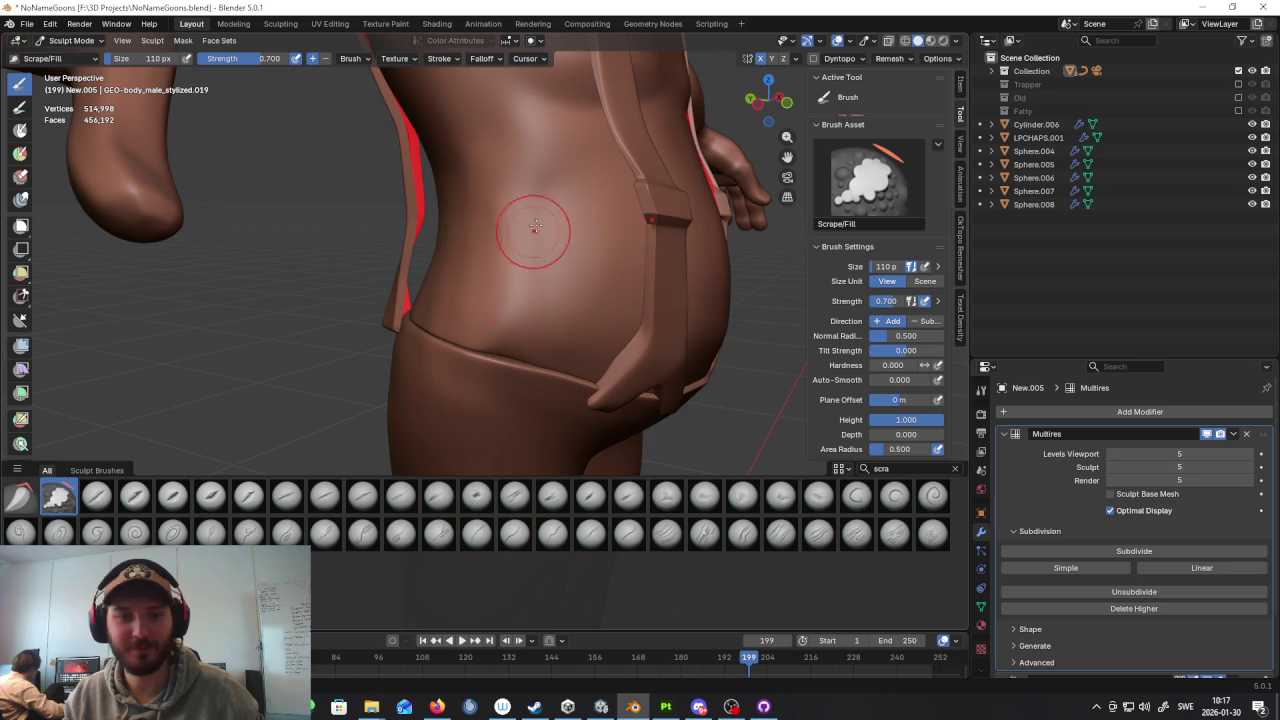
scroll(511, 320, "down", 5)
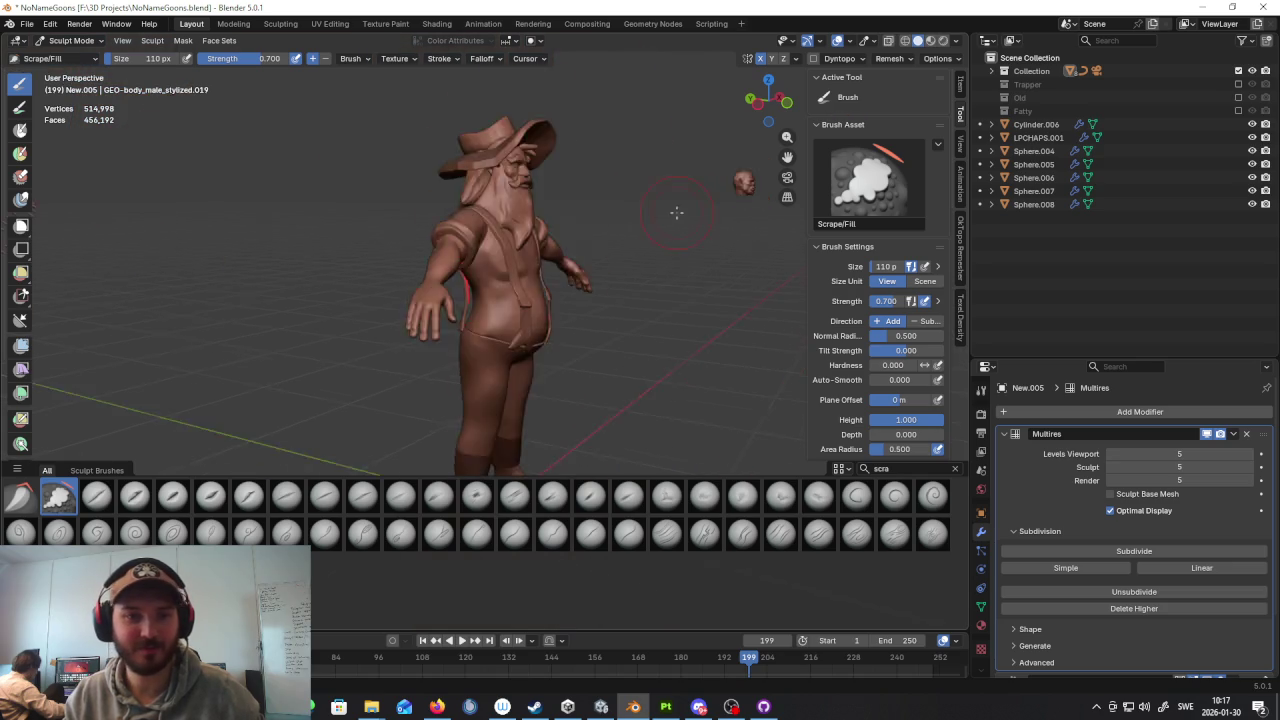
mouse_move(511, 320)
middle_mouse_down()
mouse_move(587, 257)
mouse_move(430, 262)
middle_mouse_up()
scroll(430, 262, "up", 3)
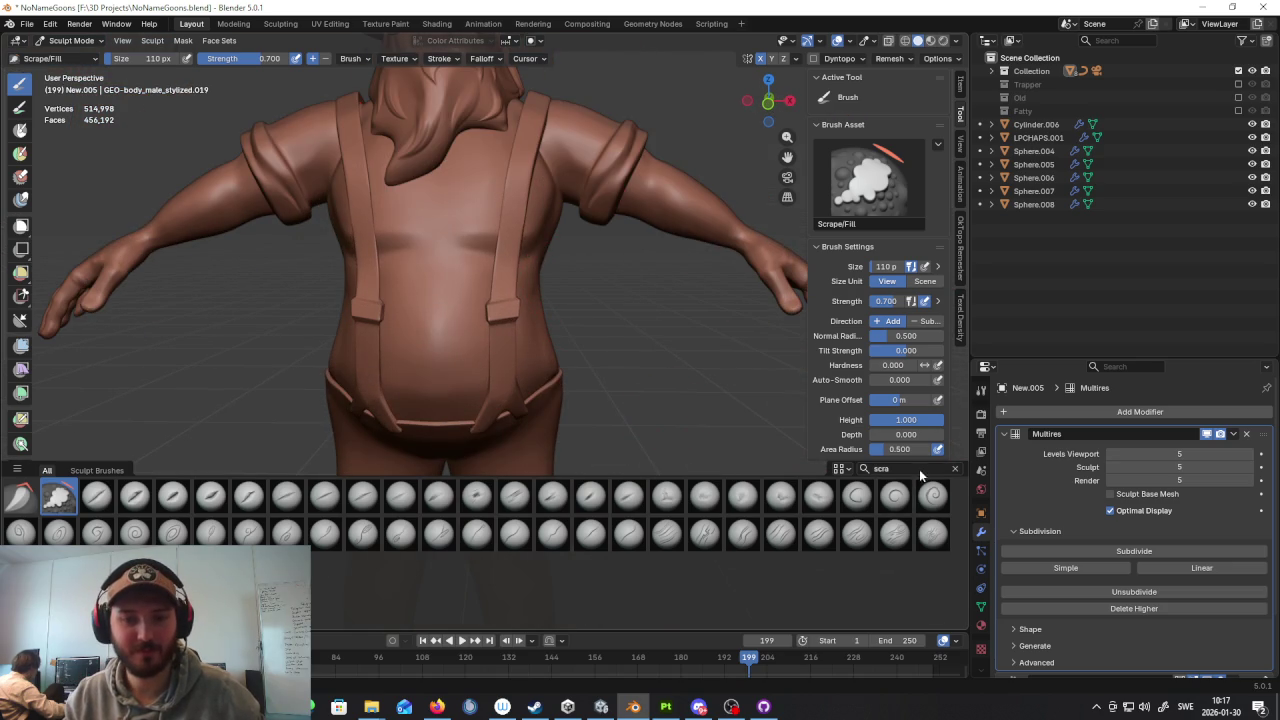
key("Return")
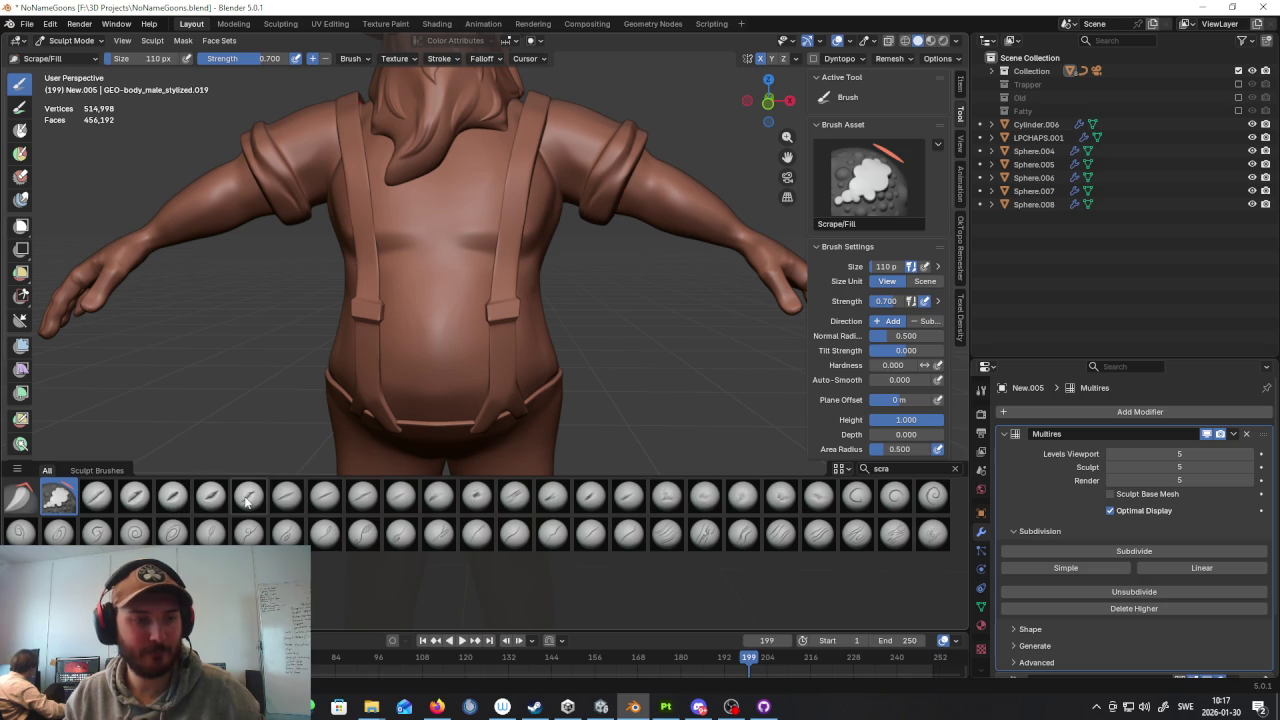
left_click(916, 468)
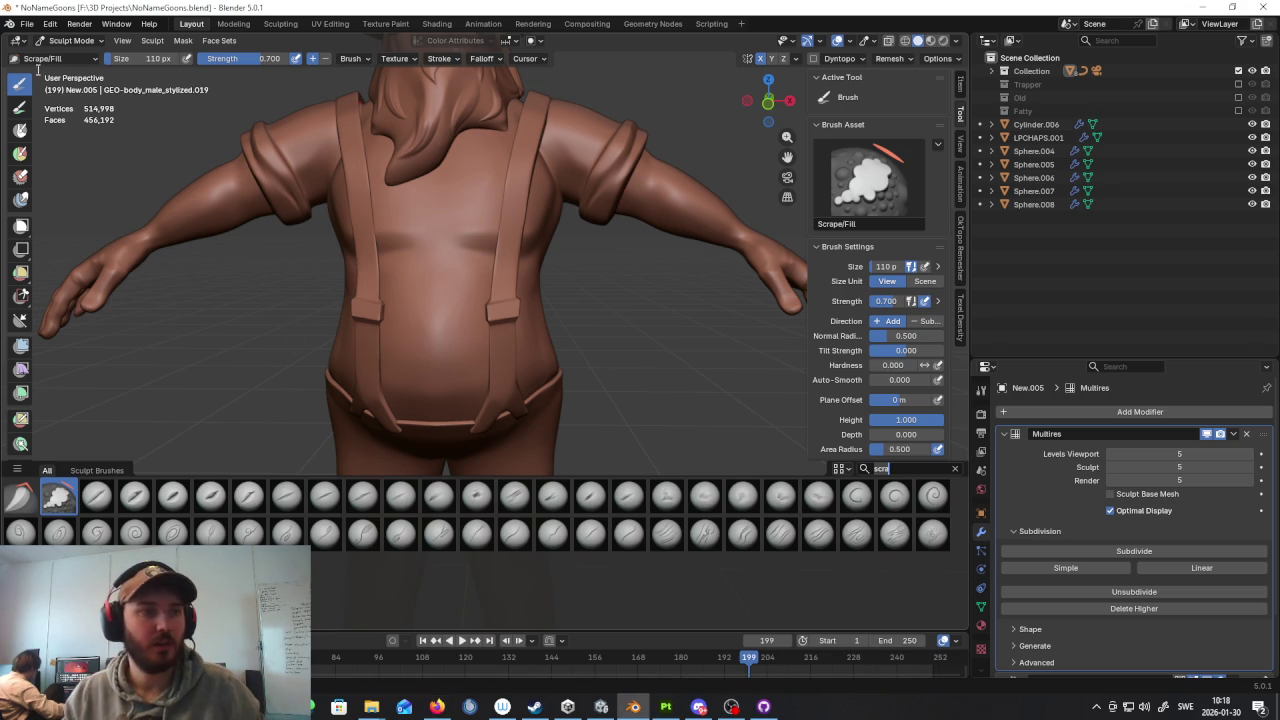
mouse_move(530, 300)
middle_mouse_down()
mouse_move(488, 312)
mouse_move(355, 262)
middle_mouse_up()
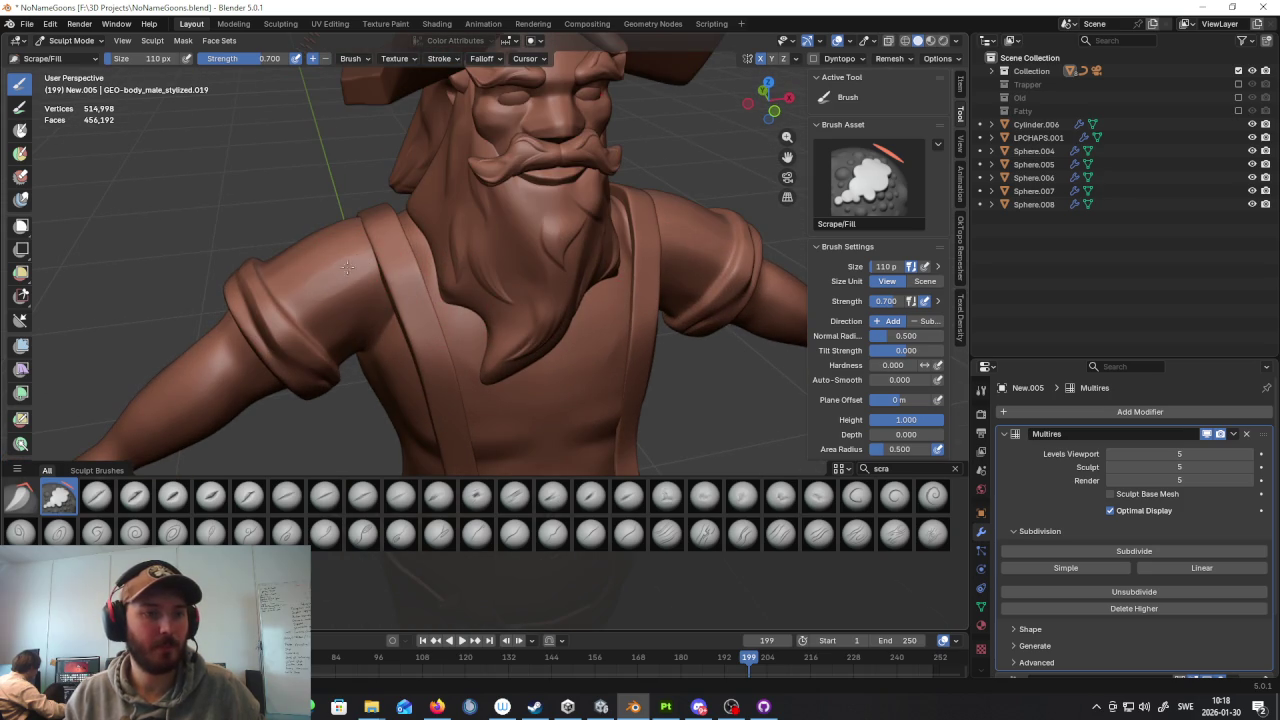
Step: Orbit around the hat brim, shoulder and upper arm, zooming in on the arm
mouse_move(392, 272)
middle_mouse_down()
mouse_move(465, 310)
mouse_move(430, 300)
middle_mouse_up()
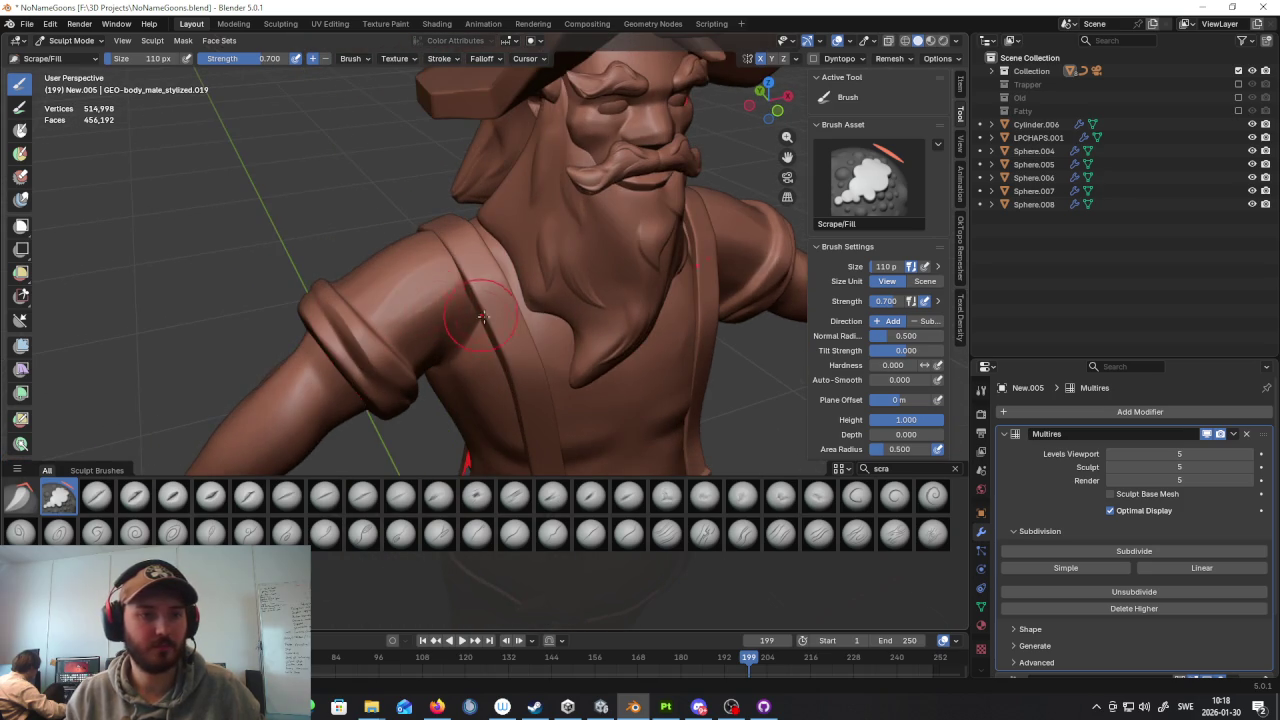
middle_click_drag(493, 333, 545, 337)
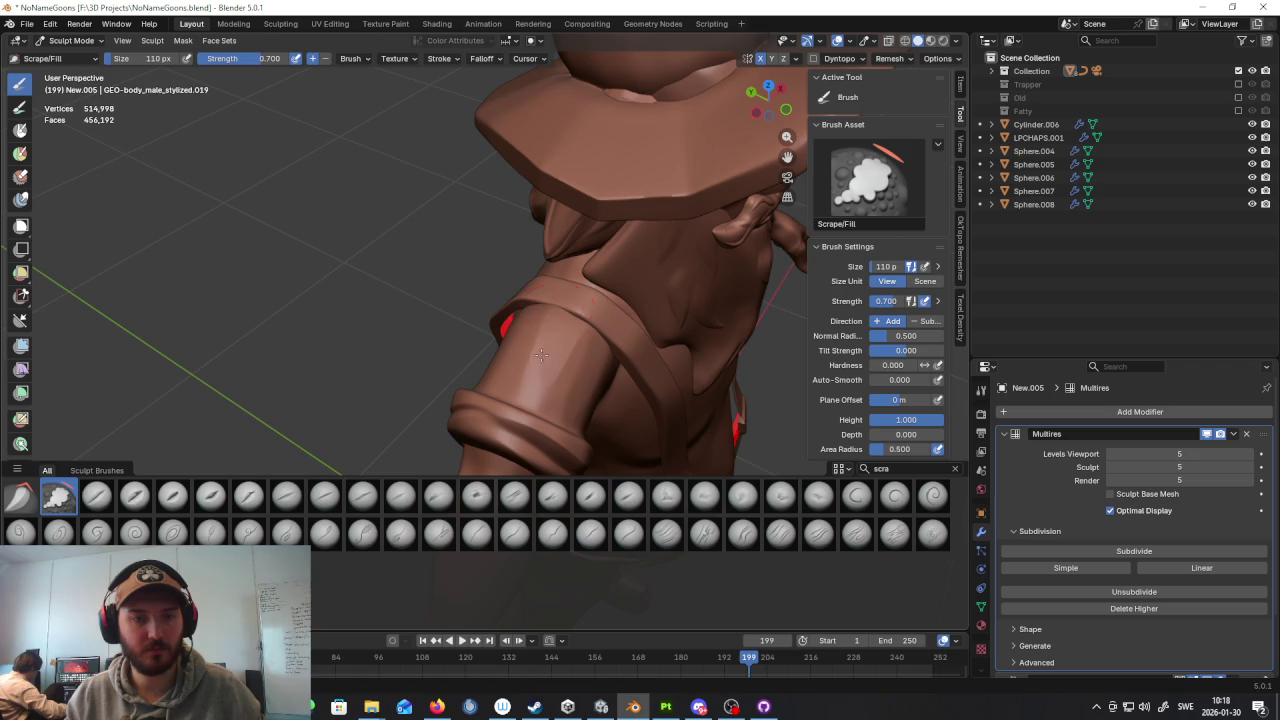
middle_click_drag(546, 376, 554, 290)
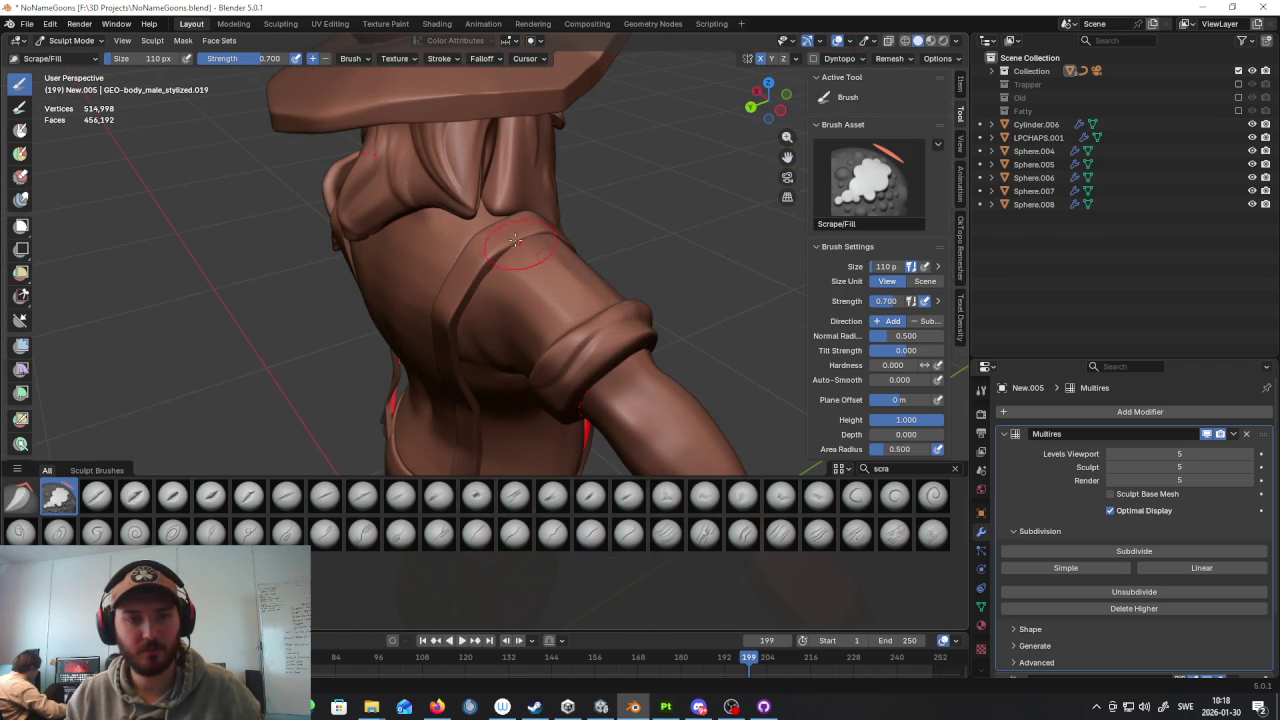
middle_click_drag(619, 266, 400, 277)
middle_click_drag(510, 328, 500, 296)
scroll(497, 286, "up", 3)
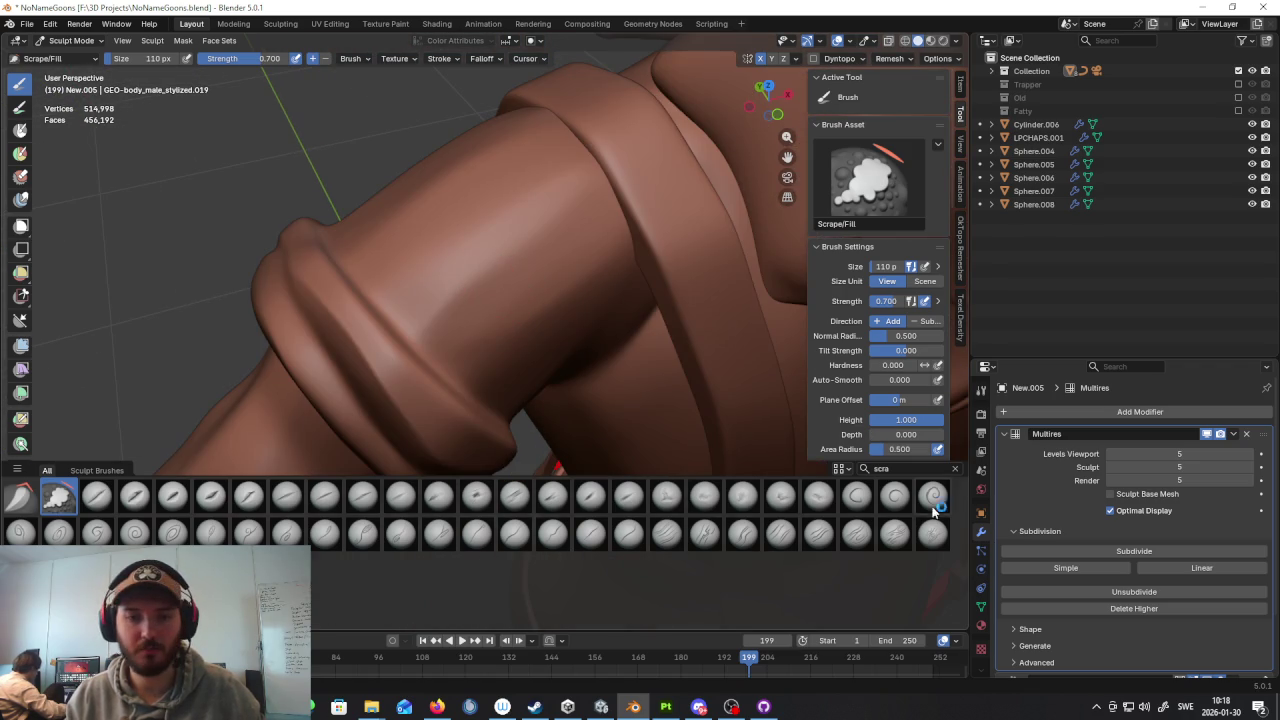
Step: Search brushes for 'folds', zoom out to the whole character, then clear the search
left_click(954, 469)
left_click(900, 468)
type("folds")
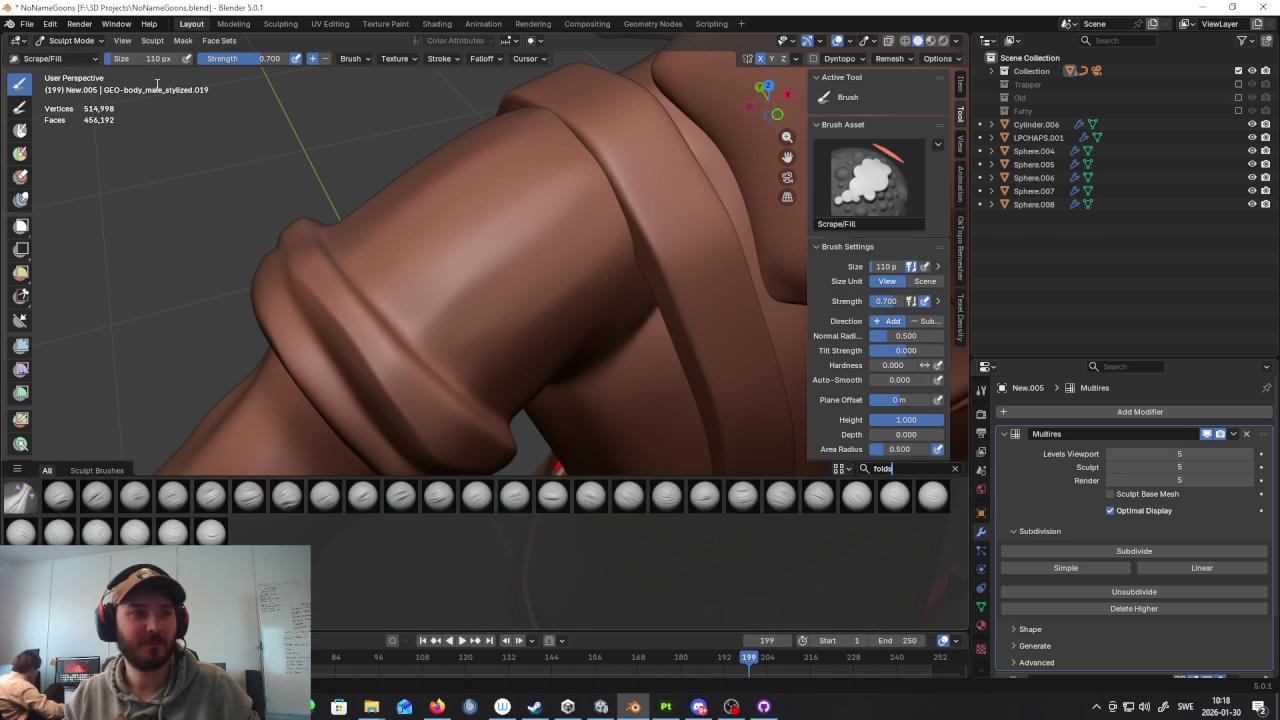
scroll(527, 328, "down", 6)
middle_click_drag(530, 325, 549, 310)
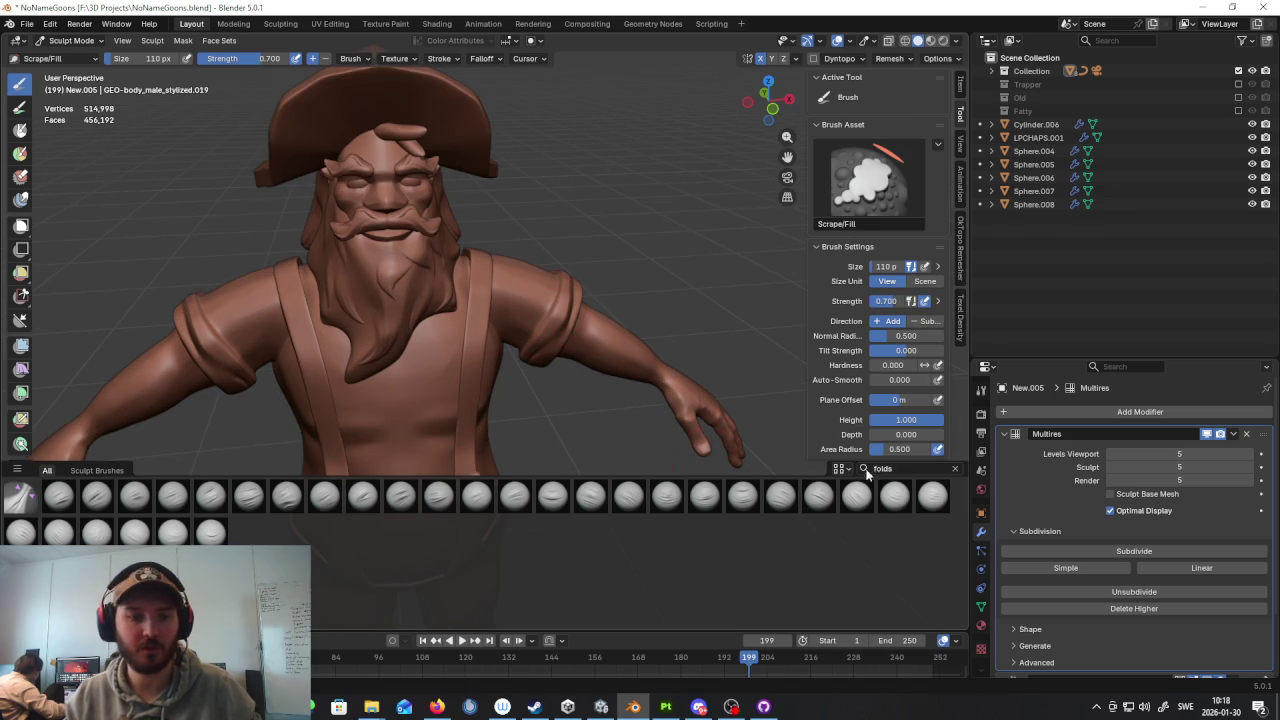
left_click(954, 469)
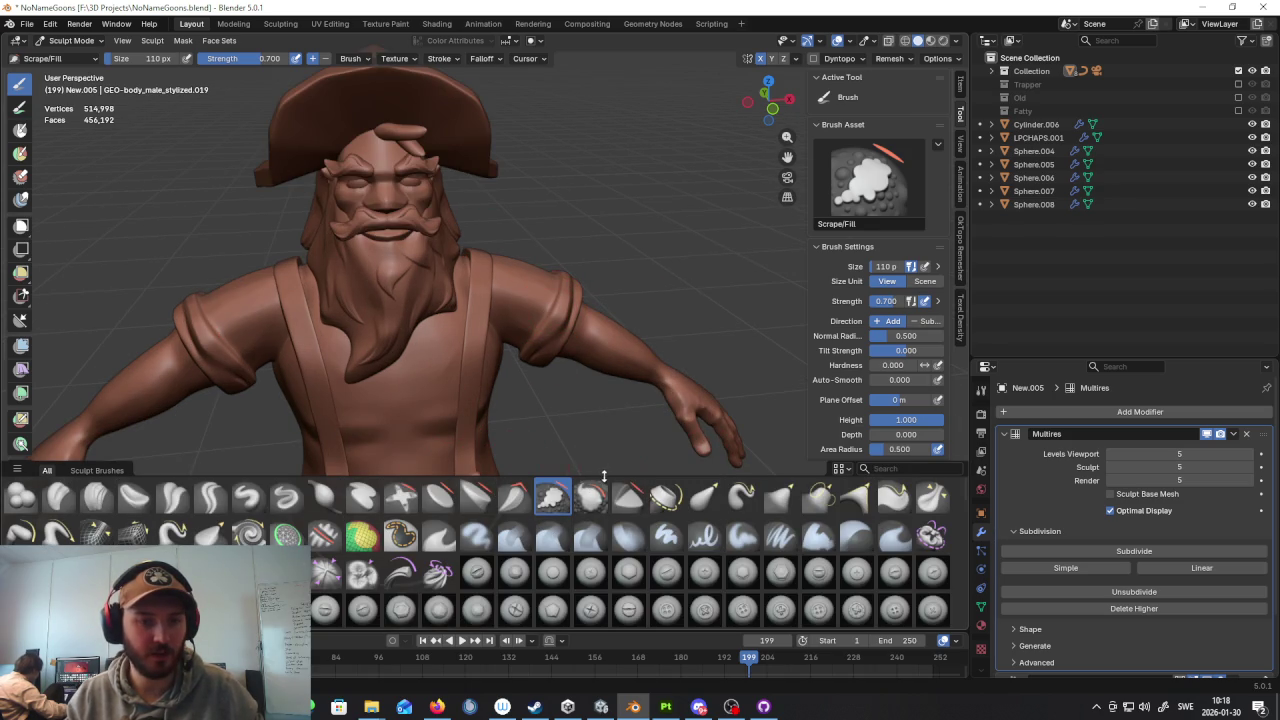
Step: Enlarge the brush shelf and pick the Seam_Stitch_Simple_16 brush
left_click_drag(603, 476, 631, 240)
scroll(688, 447, "down", 3)
scroll(699, 440, "down", 2)
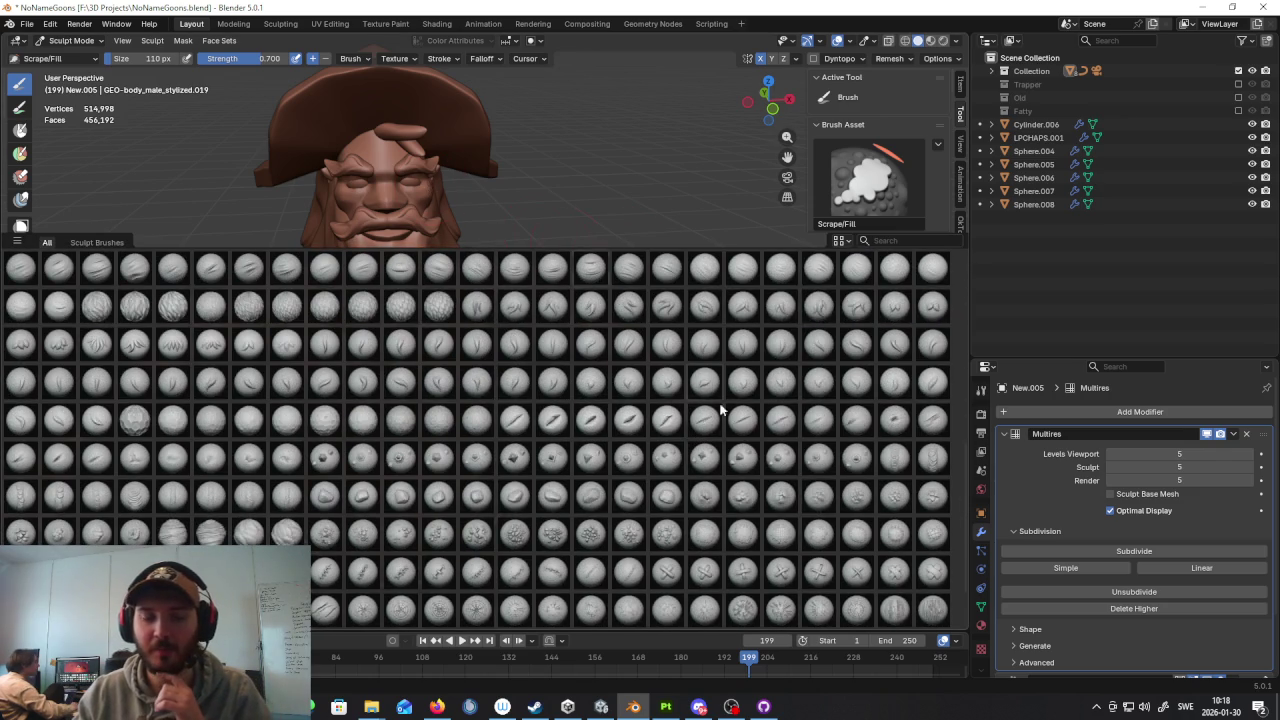
scroll(705, 460, "down", 1)
left_click(704, 533)
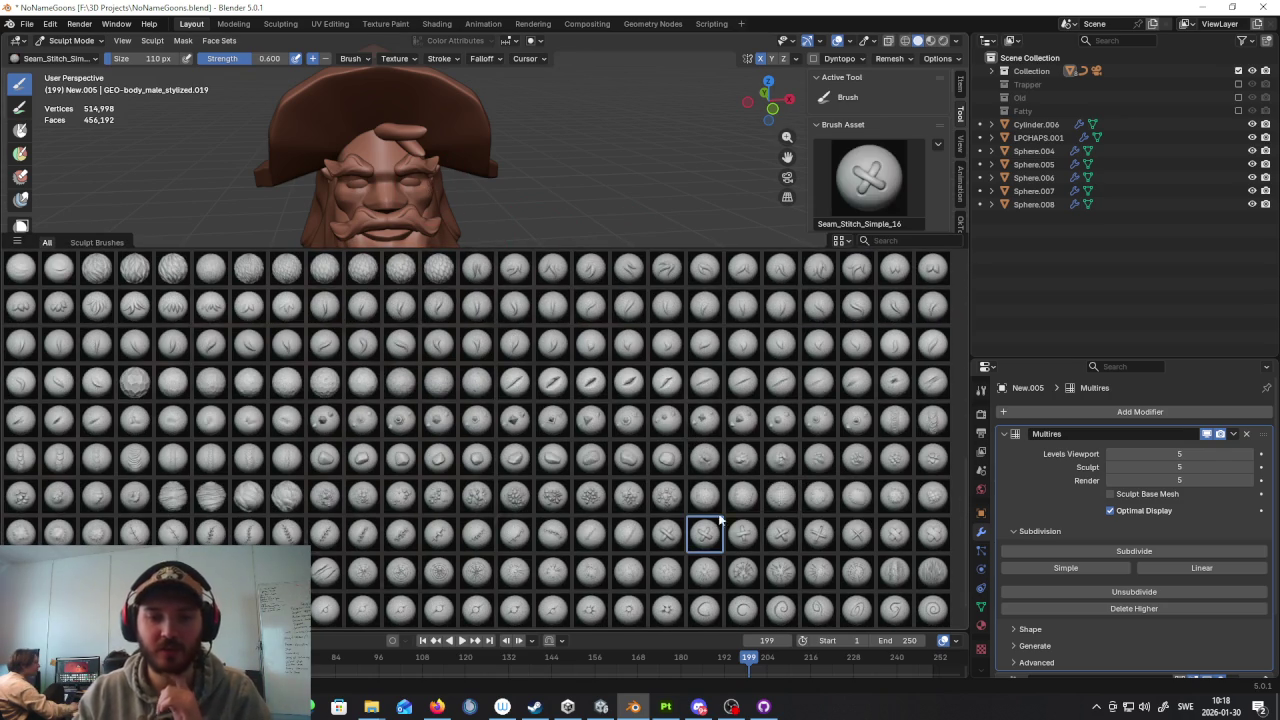
Step: Shrink the brush shelf and reframe the view on the dwarf's torso and legs
middle_click_drag(543, 177, 550, 90, "shift")
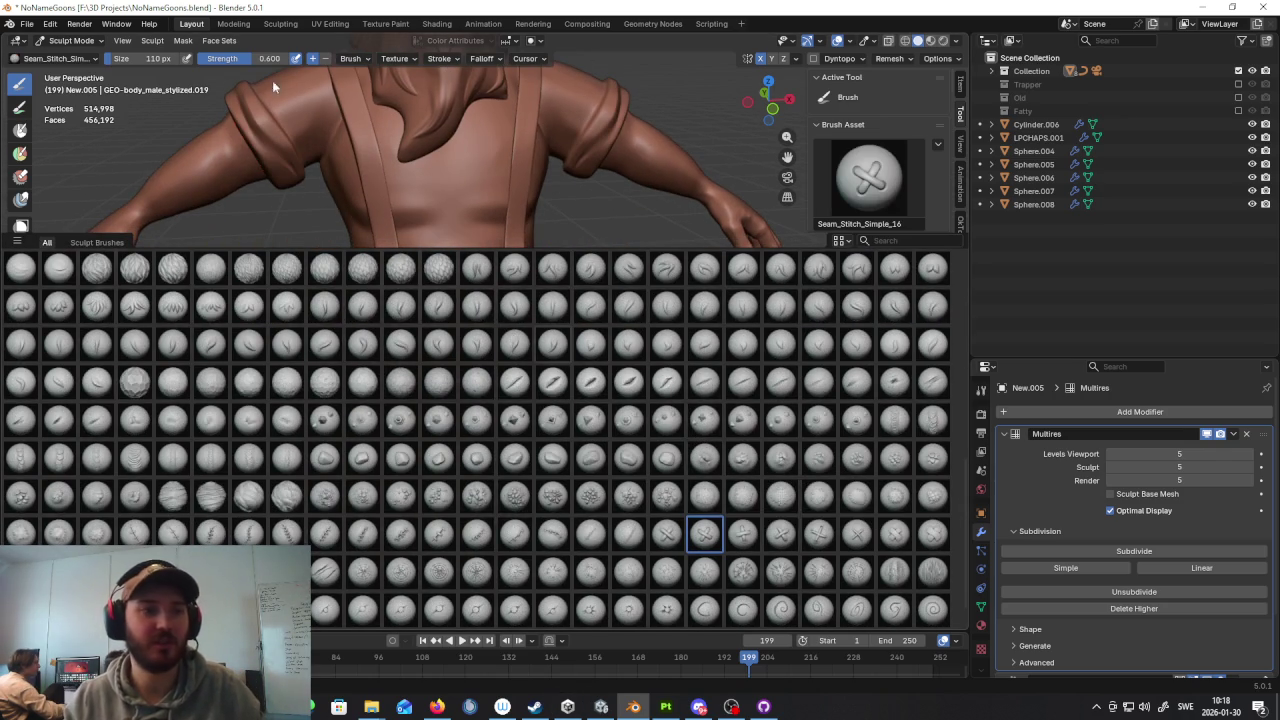
left_click_drag(240, 247, 249, 436)
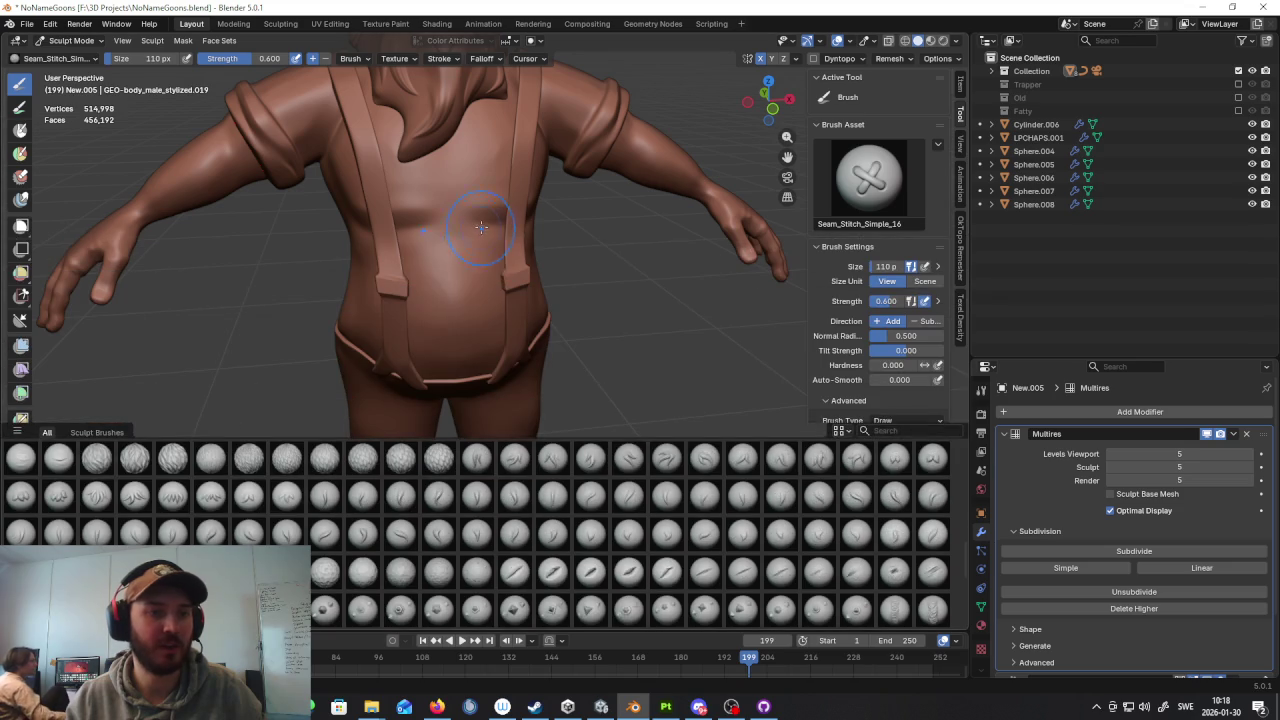
mouse_move(495, 352)
middle_mouse_down("shift")
mouse_move(596, 256)
mouse_move(547, 224)
middle_mouse_up("shift")
middle_click_drag(675, 243, 592, 256)
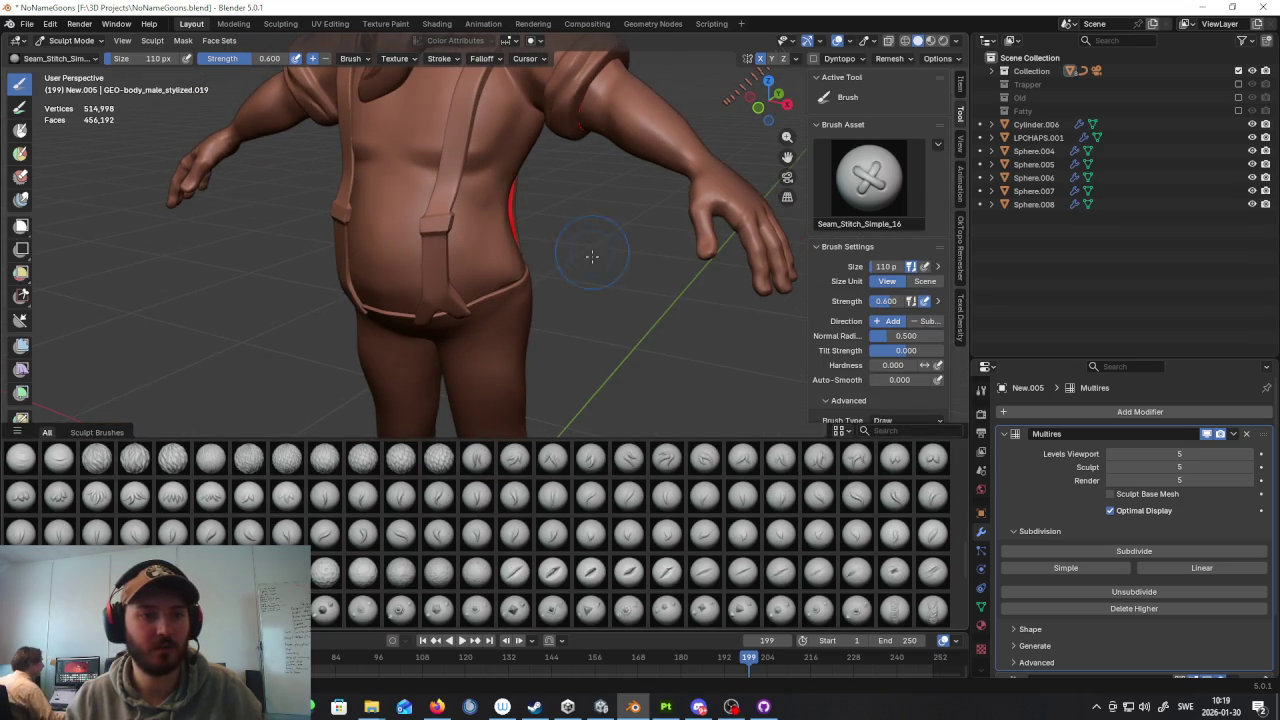
left_click(84, 44)
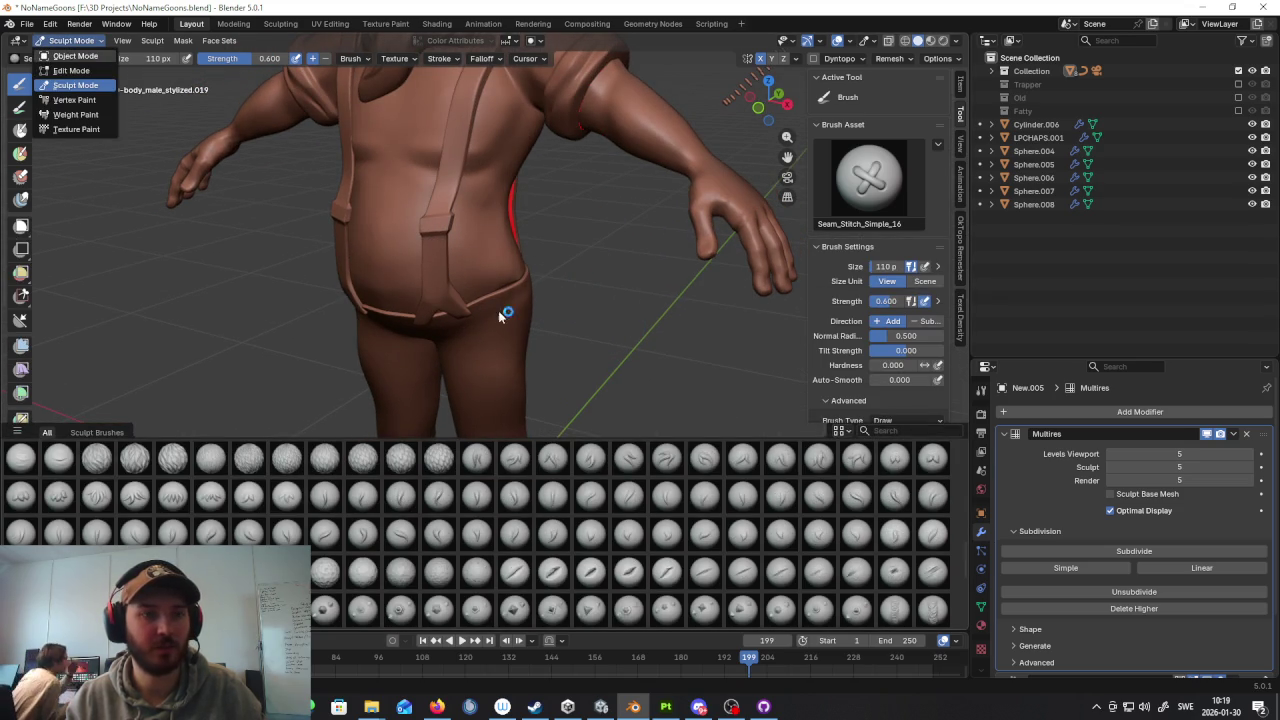
Step: Enter Sculpt Mode on the trousers and lay a row of stitch marks down the leg
key("Return")
middle_click_drag(557, 349, 527, 213, "shift")
left_click(70, 40)
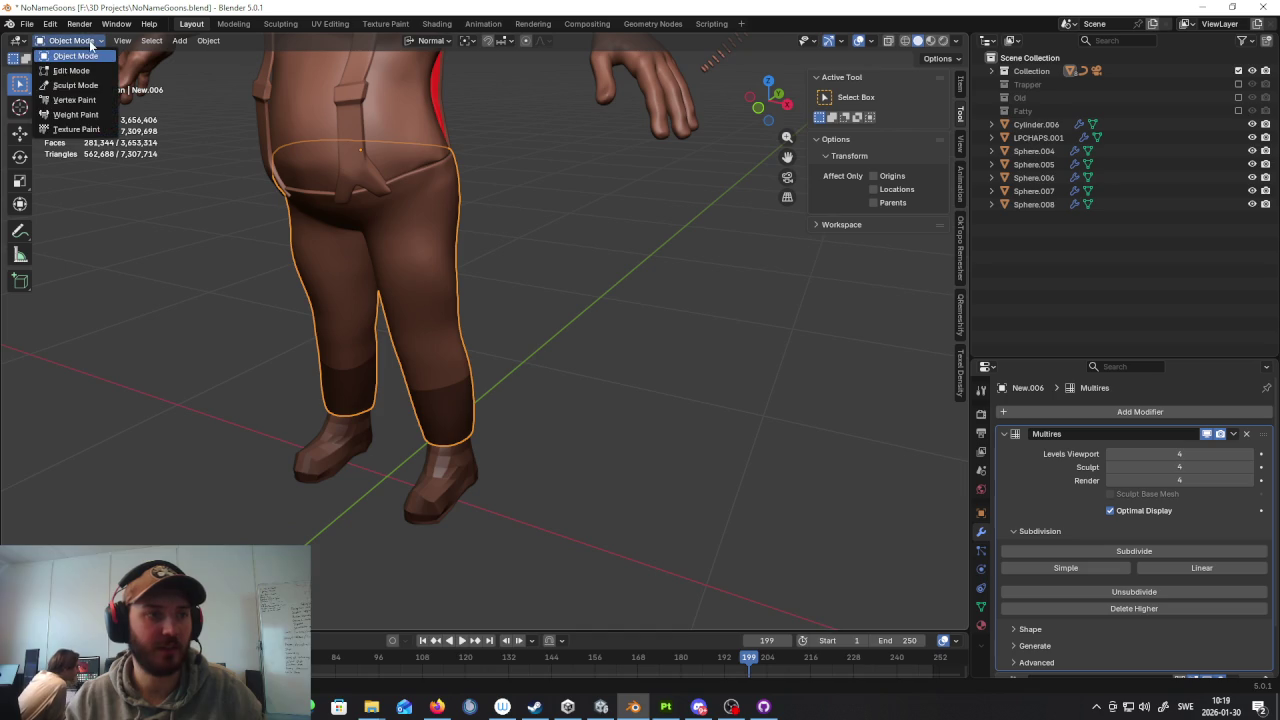
left_click(80, 87)
left_click_drag(391, 224, 412, 353)
Step: Orbit around the character and pick the Seam_Stitch_Simple_18 brush
scroll(585, 290, "down", 4)
mouse_move(658, 291)
middle_mouse_down()
mouse_move(686, 263)
mouse_move(591, 266)
middle_mouse_up()
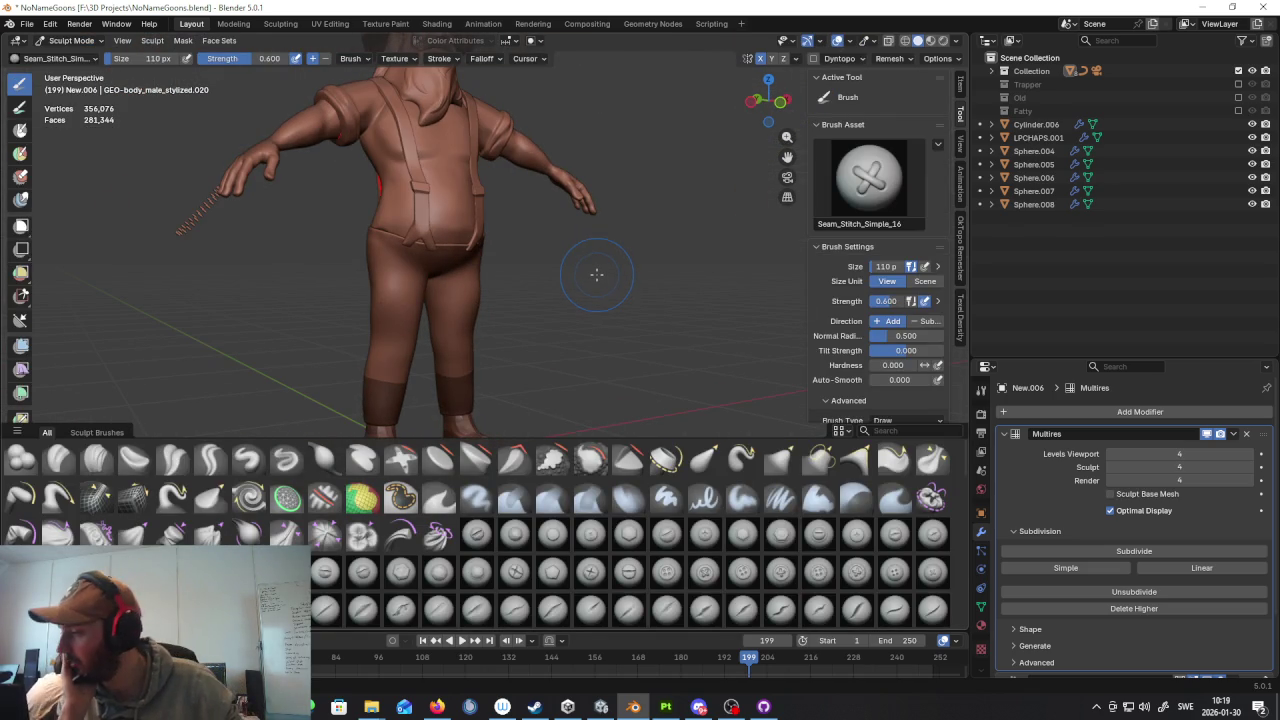
mouse_move(587, 218)
middle_mouse_down()
mouse_move(585, 272)
mouse_move(557, 286)
mouse_move(566, 276)
middle_mouse_up()
scroll(566, 276, "up", 2)
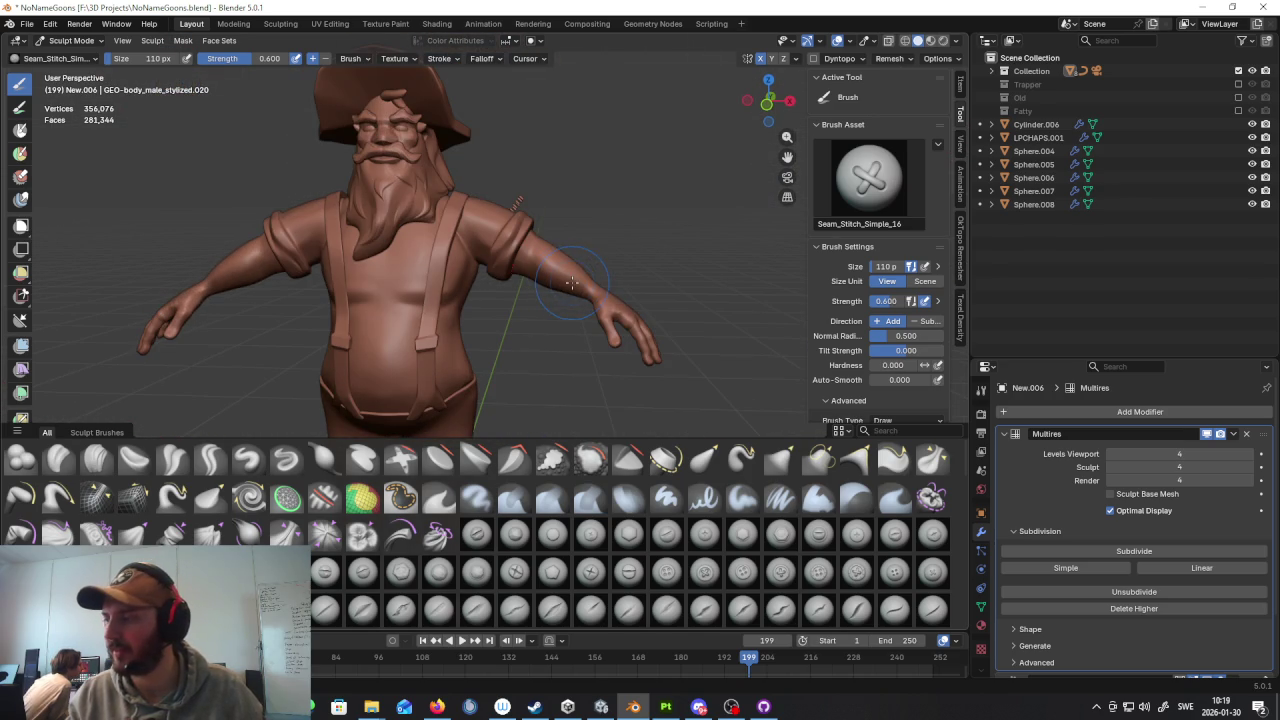
scroll(670, 500, "down", 5)
scroll(705, 520, "down", 3)
scroll(707, 522, "down", 3)
scroll(690, 545, "down", 3)
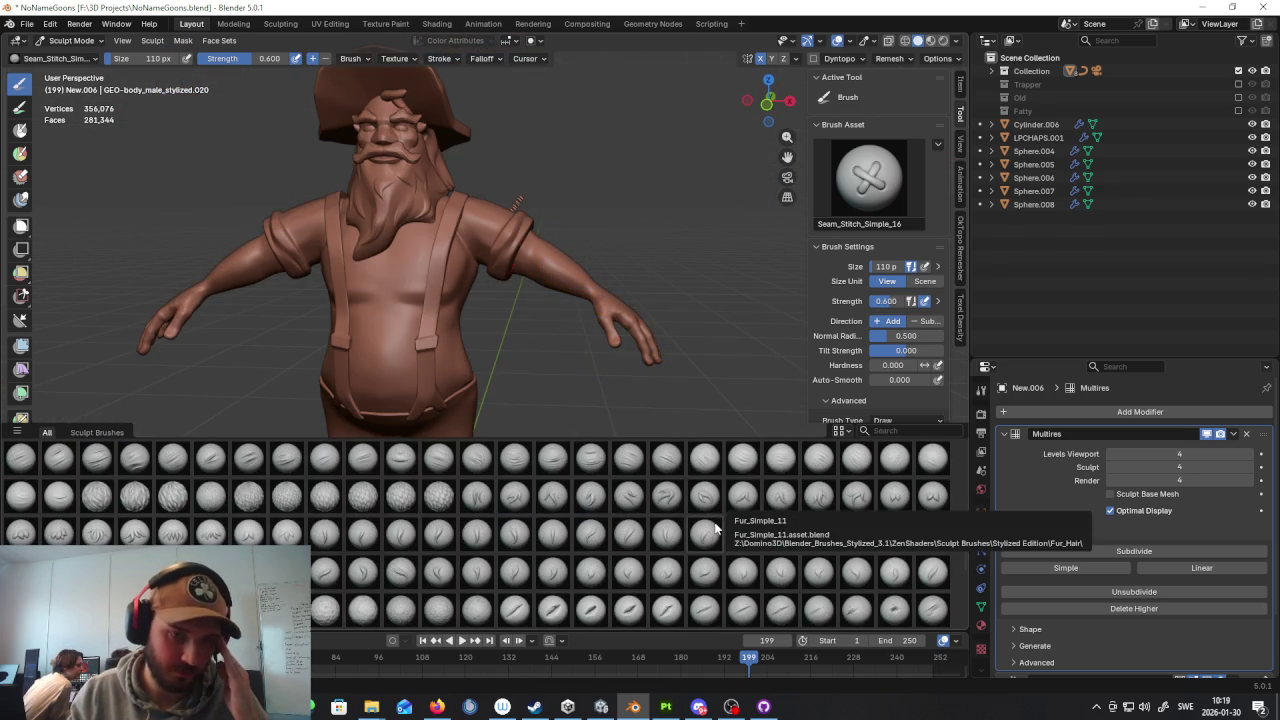
scroll(690, 538, "down", 3)
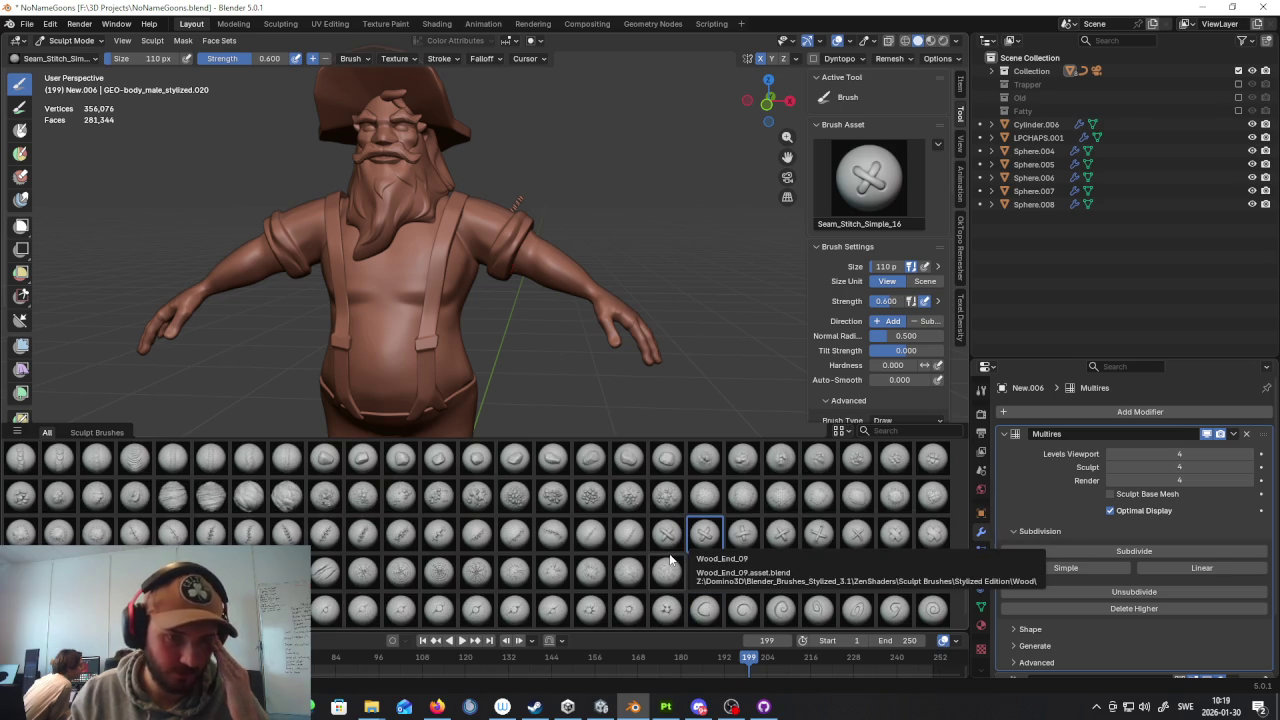
scroll(722, 515, "down", 1)
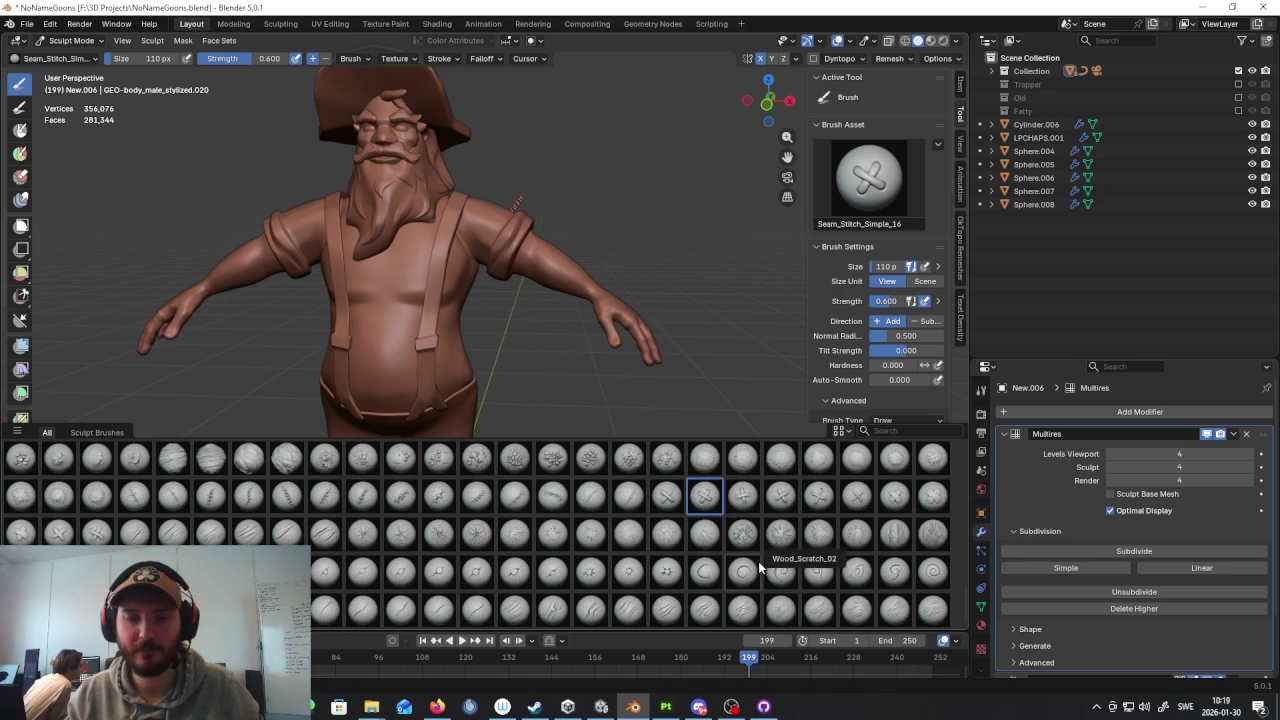
left_click(783, 492)
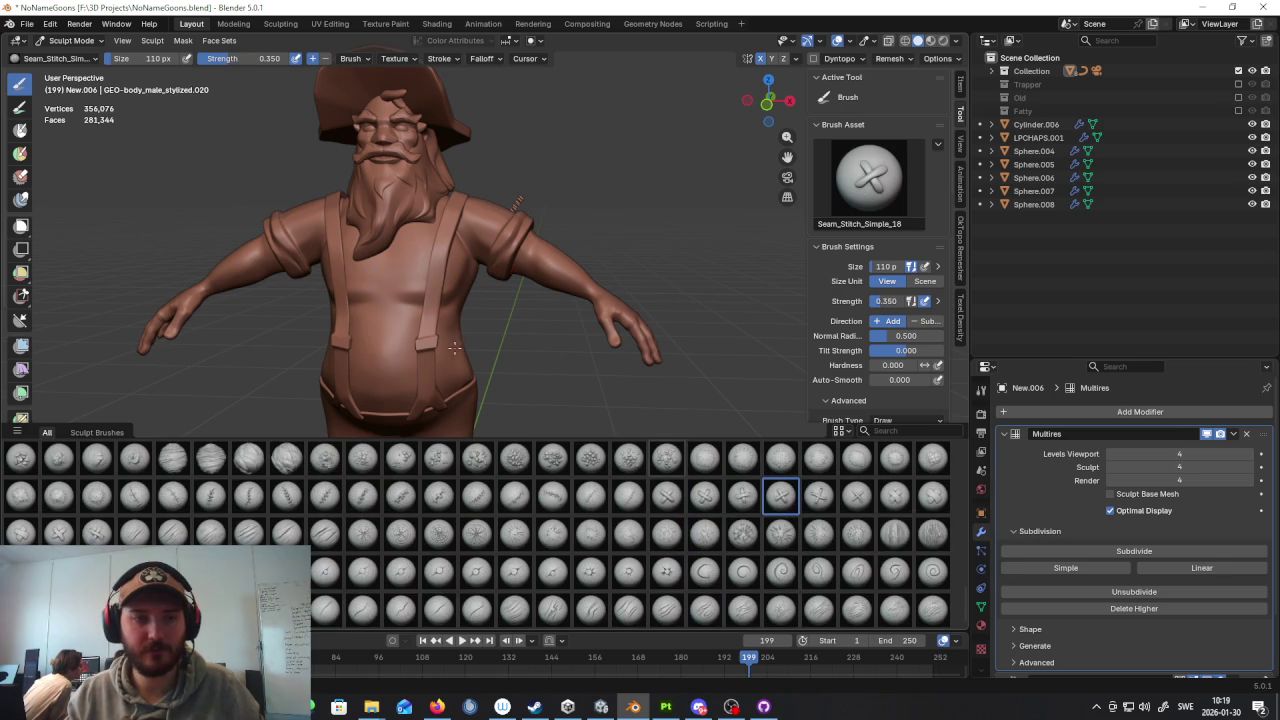
Step: Switch to Object Mode, select the shirt, and return to Sculpt Mode on it
scroll(537, 317, "up", 5)
left_click(70, 41)
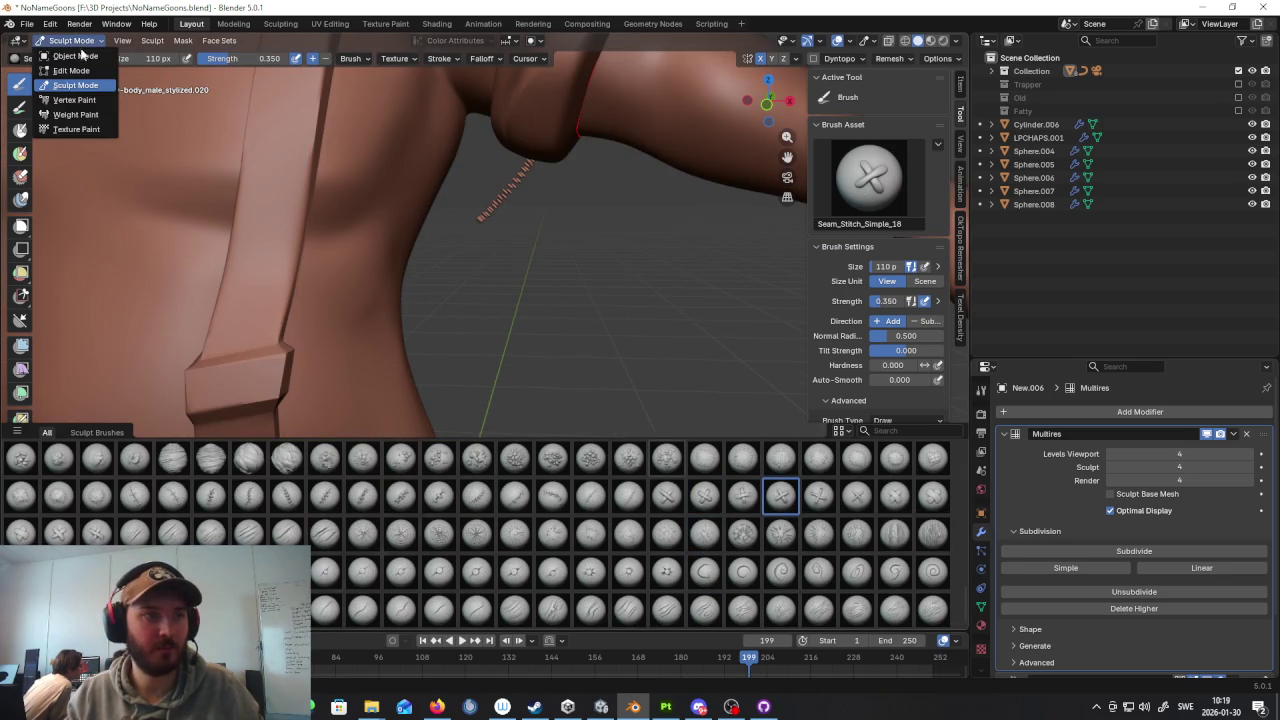
left_click(70, 58)
scroll(550, 258, "down", 5)
scroll(630, 307, "down", 2)
mouse_move(686, 333)
middle_mouse_down()
mouse_move(772, 382)
mouse_move(657, 302)
middle_mouse_up()
left_click(652, 357)
middle_click_drag(652, 357, 672, 312)
mouse_move(754, 320)
middle_mouse_down()
mouse_move(646, 362)
mouse_move(689, 315)
middle_mouse_up()
scroll(689, 315, "up", 3)
left_click(95, 39)
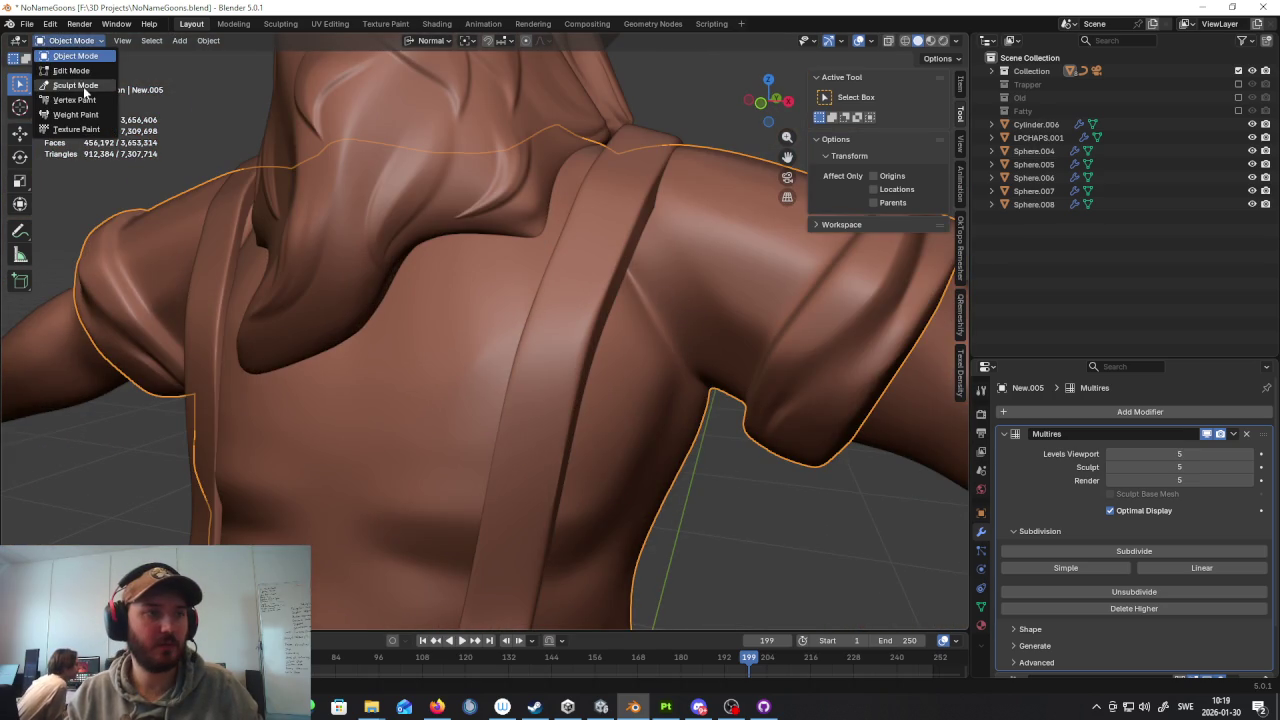
left_click(83, 86)
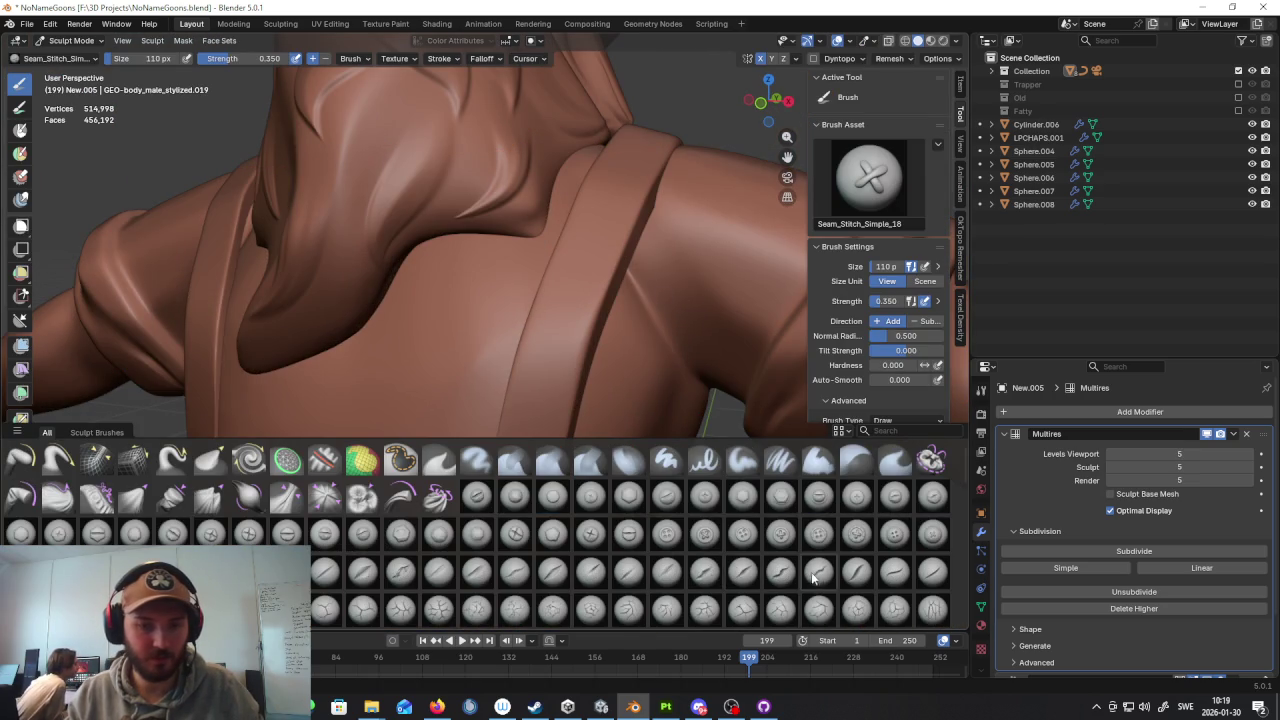
Step: Search the brush shelf for 'folds' and pick the Folds_Wrinkles_09 brush
scroll(818, 575, "down", 5)
scroll(818, 575, "down", 2)
scroll(818, 575, "down", 2)
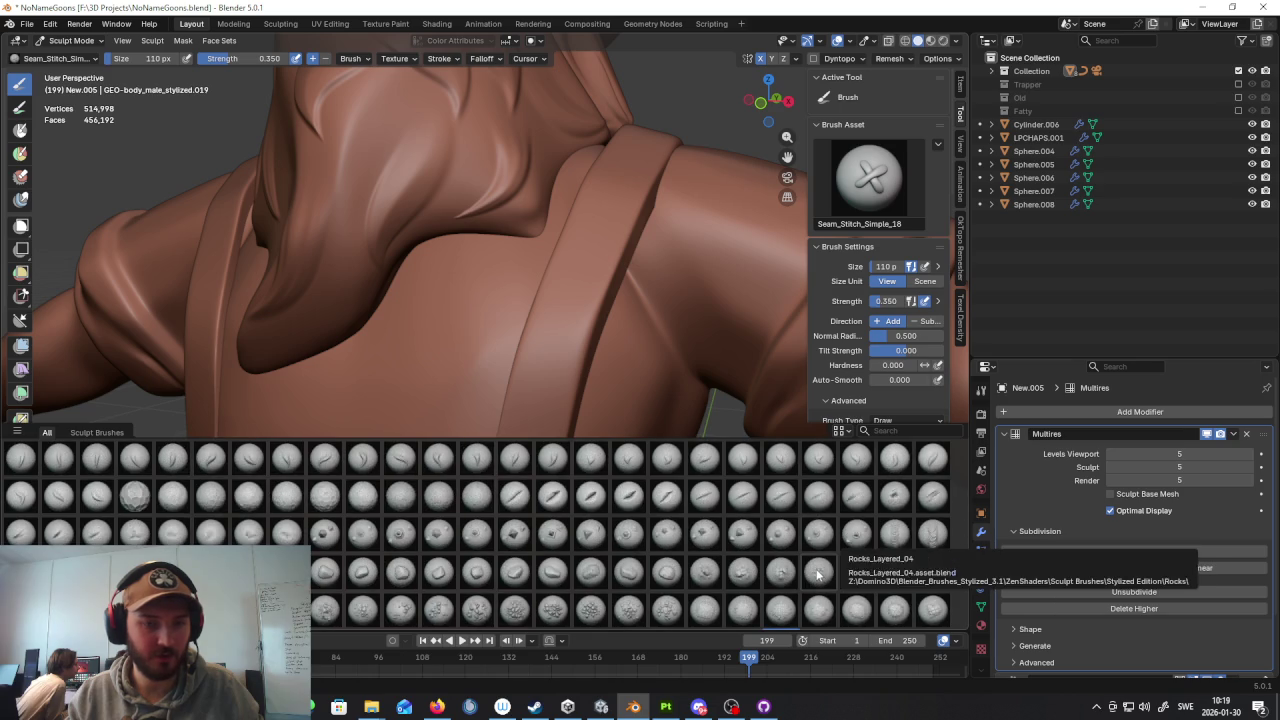
scroll(700, 574, "down", 2)
scroll(580, 573, "down", 2)
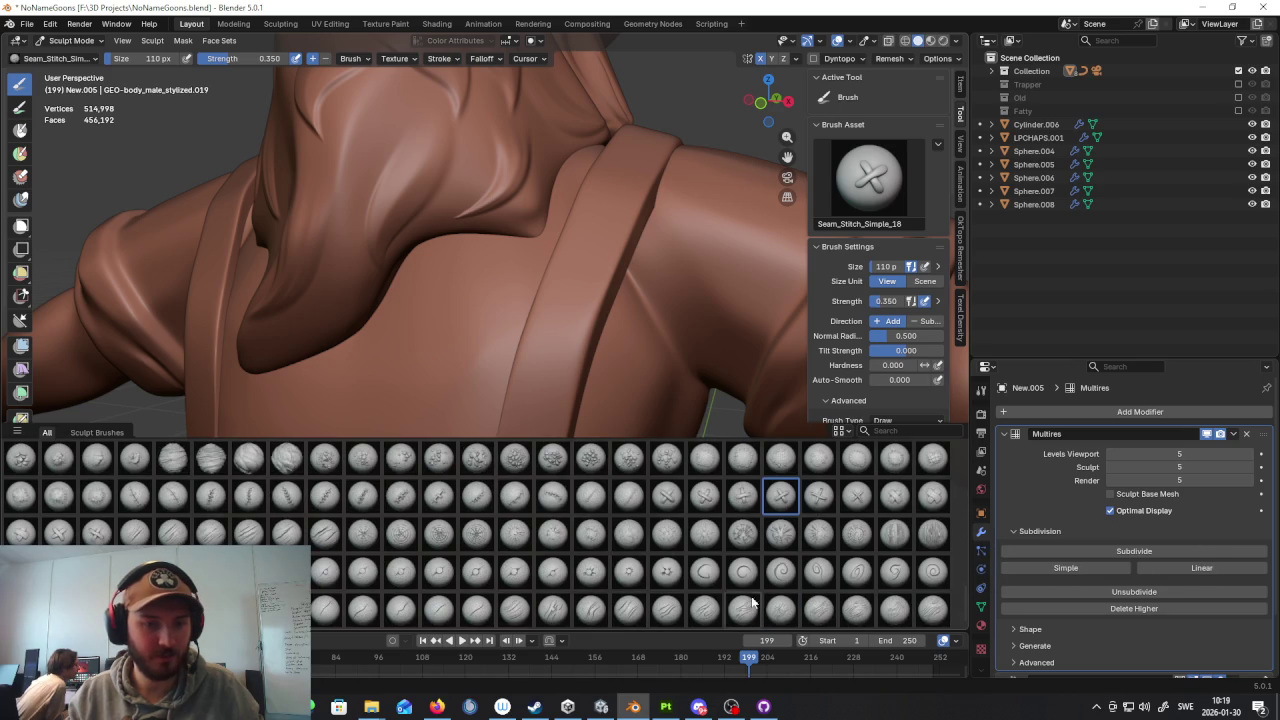
type("folds")
key("Return")
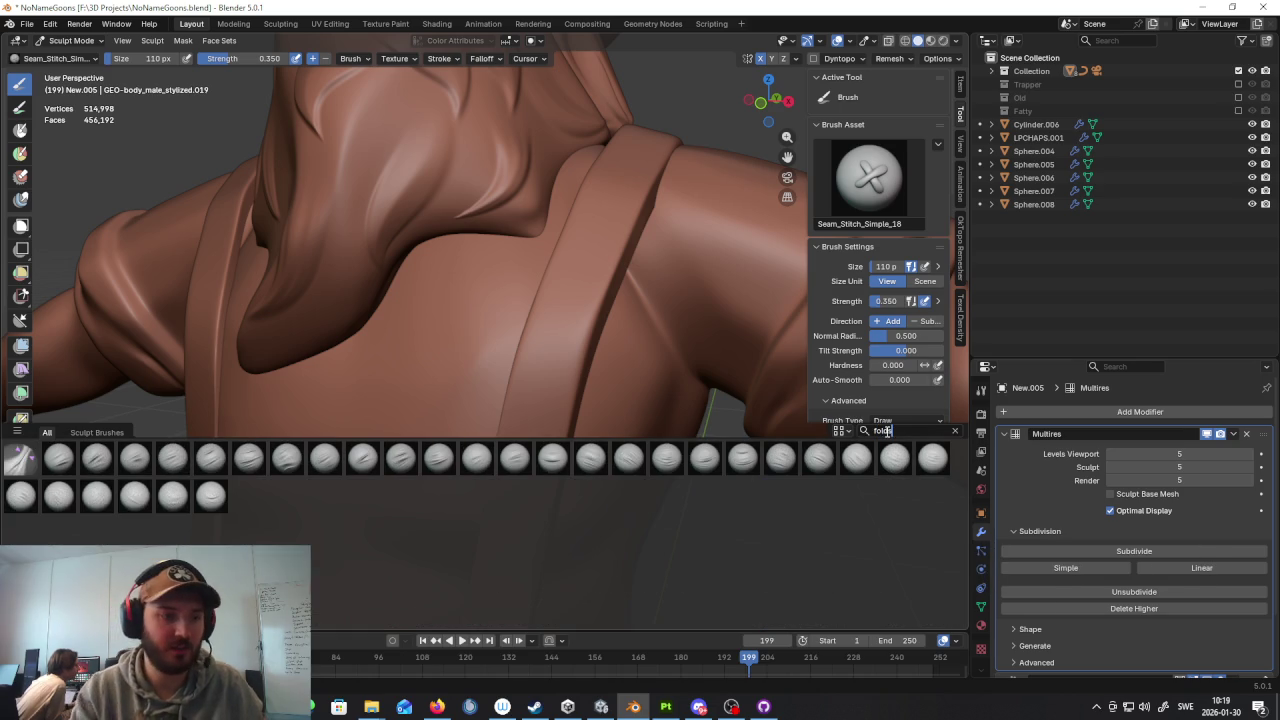
left_click(363, 457)
Step: Change the brush search to 'crac' and pick the Crack_Simple_05 brush
middle_click_drag(400, 380, 429, 320)
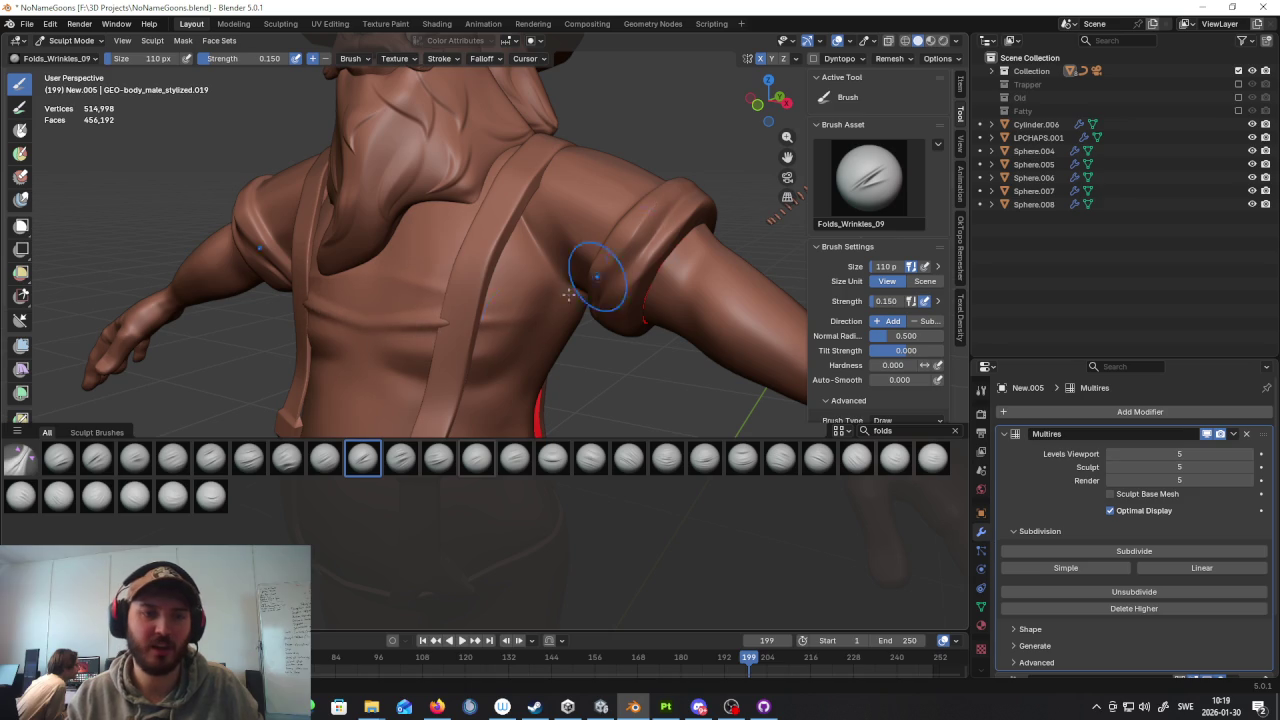
middle_click_drag(547, 321, 784, 364)
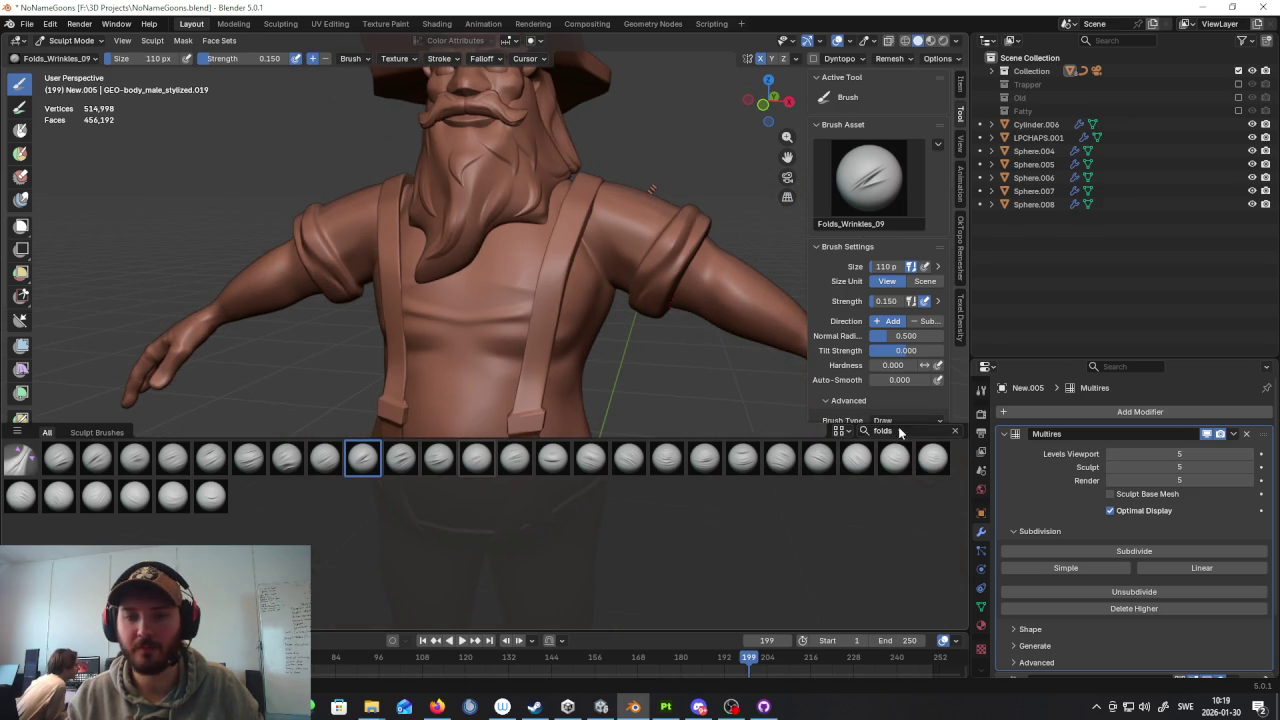
left_click(899, 431)
type("crac")
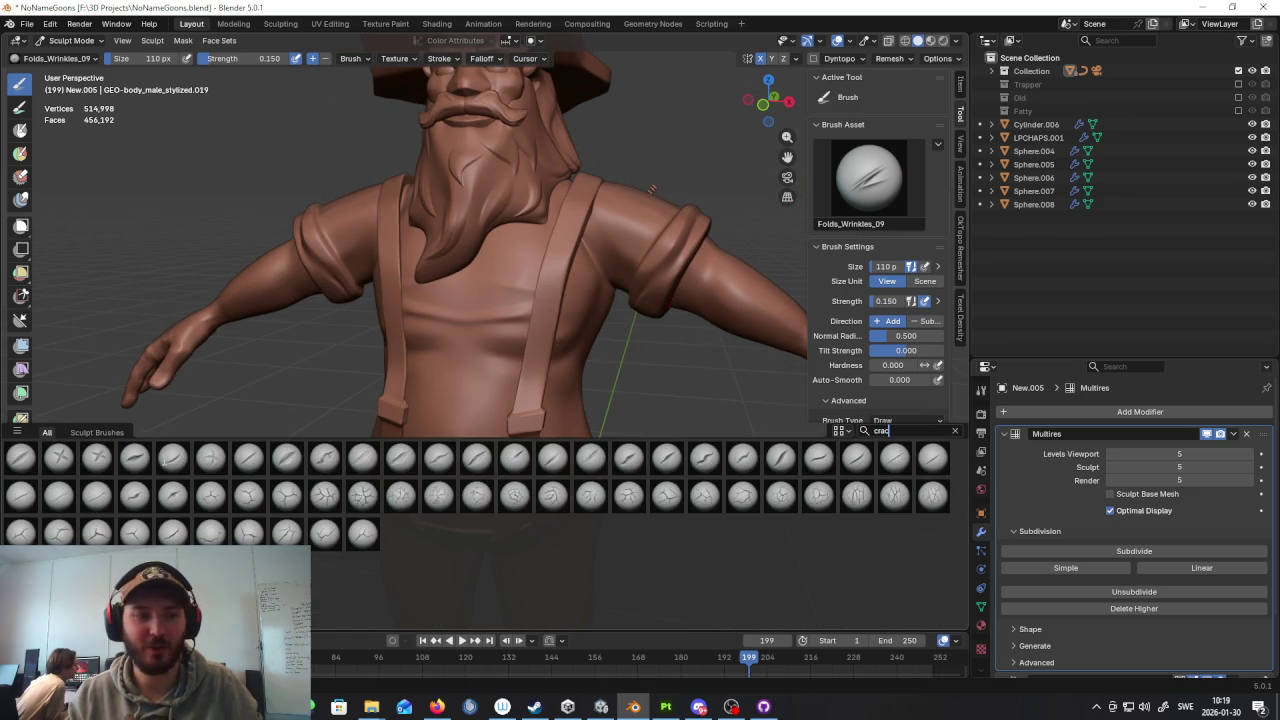
left_click(172, 457)
middle_click_drag(674, 430, 414, 306)
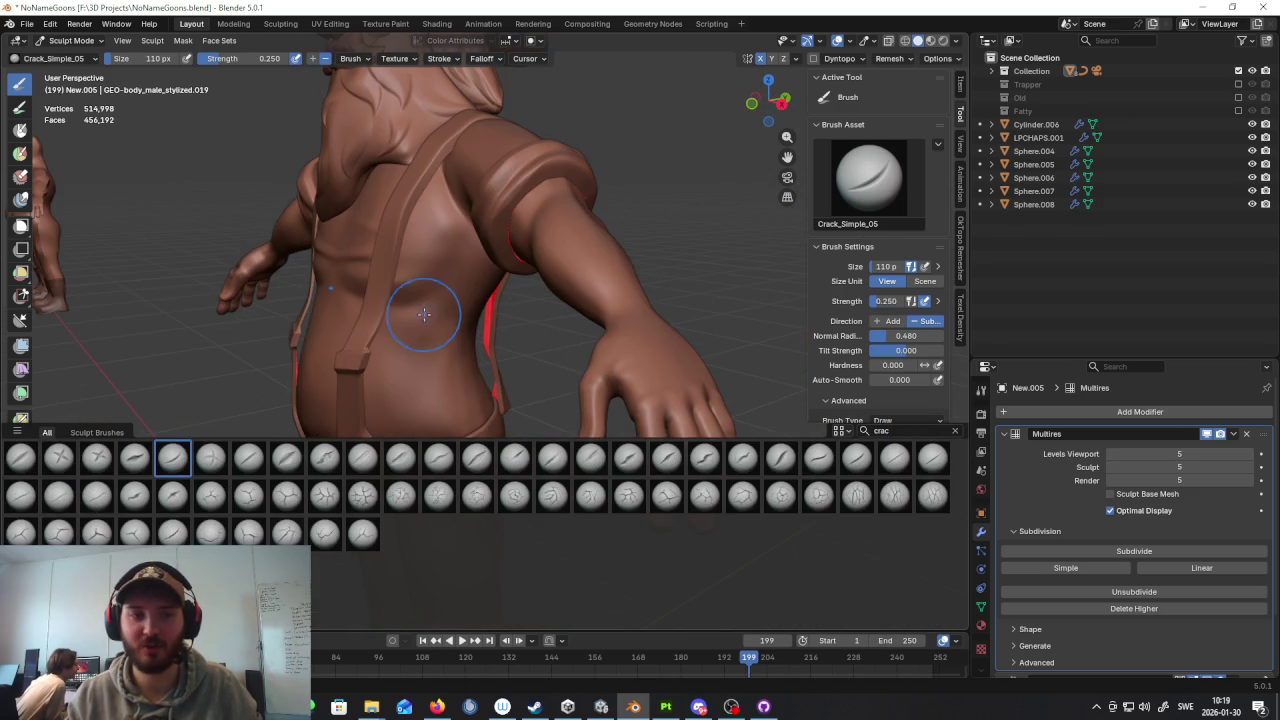
Step: Carve and deepen a crack groove across the shirt's lower back
left_click_drag(502, 315, 360, 290)
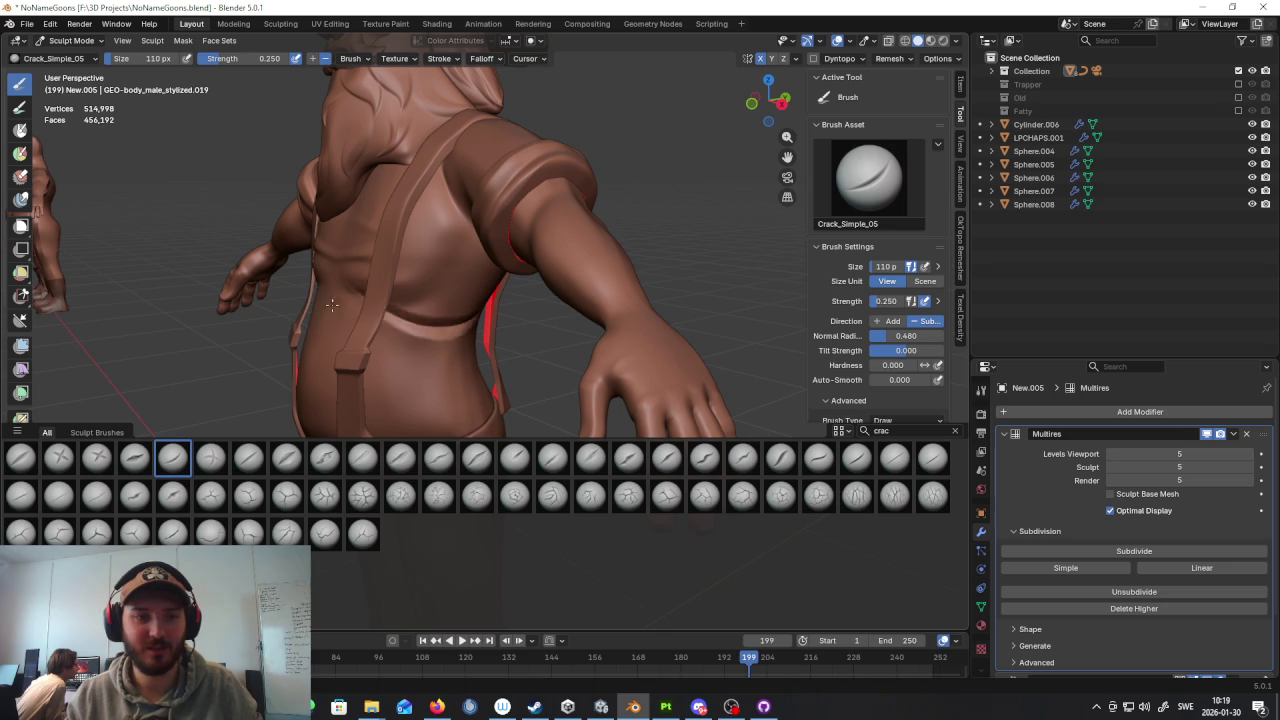
scroll(357, 286, "up", 4)
scroll(334, 277, "down", 1)
left_click_drag(400, 323, 600, 374)
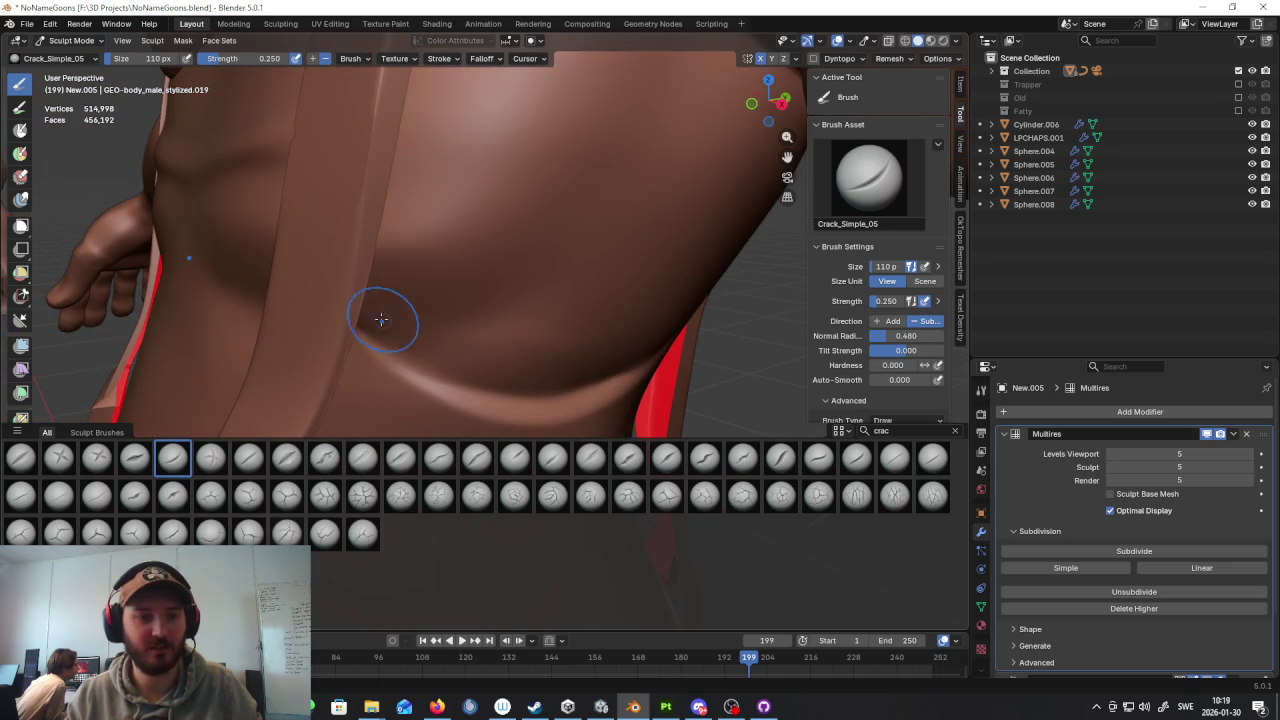
scroll(397, 326, "down", 5)
Step: Orbit to a three-quarter torso view and carve a long crease across the belly
middle_click_drag(397, 326, 735, 360)
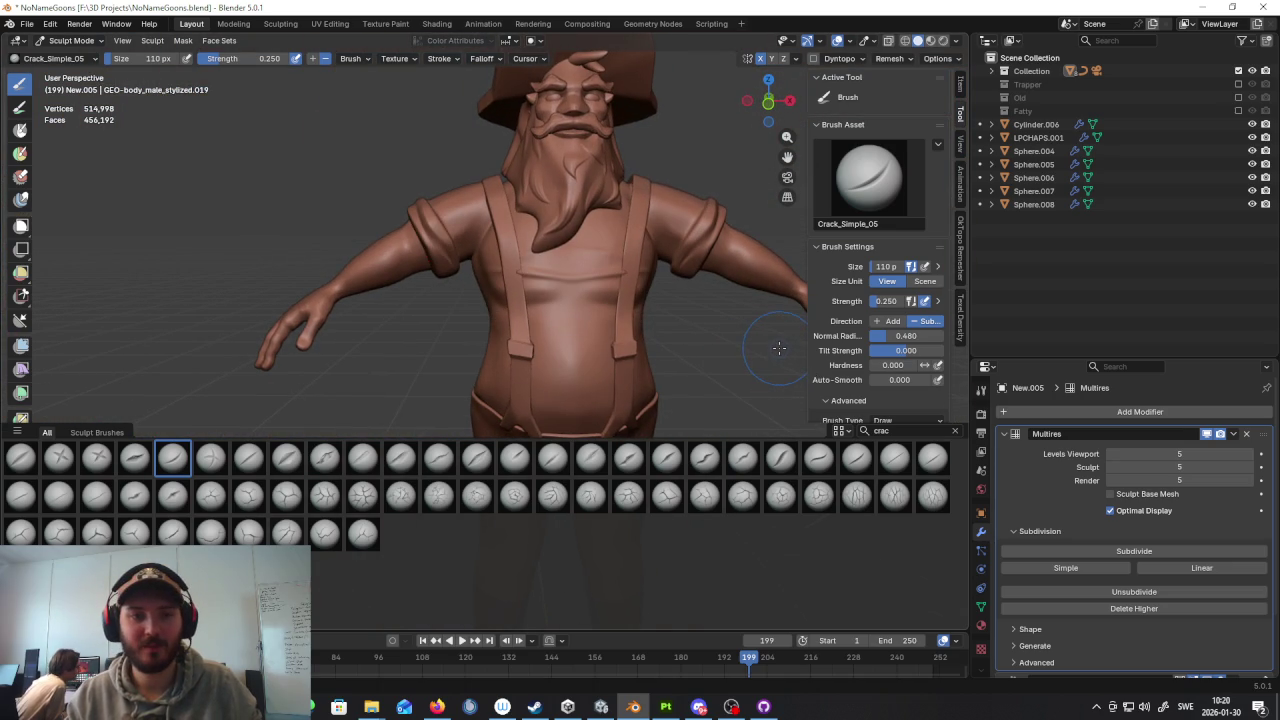
scroll(694, 300, "up", 4)
scroll(654, 294, "up", 1)
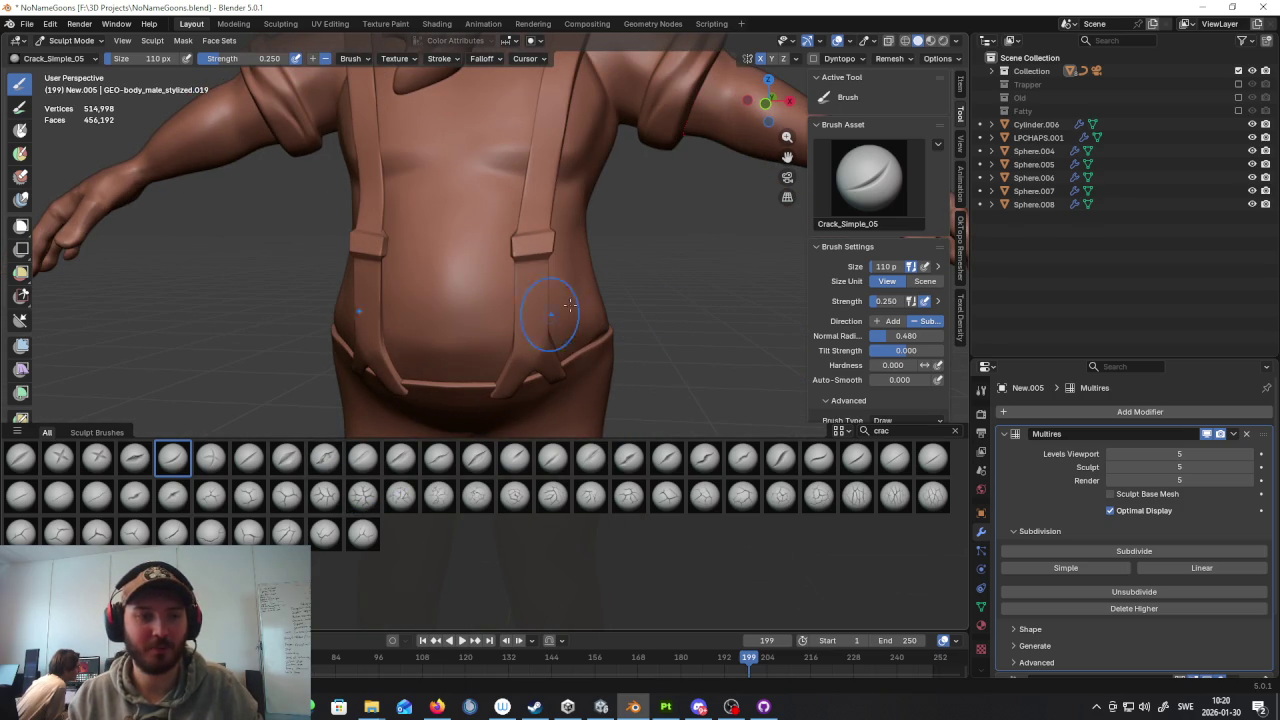
middle_click_drag(569, 305, 494, 308)
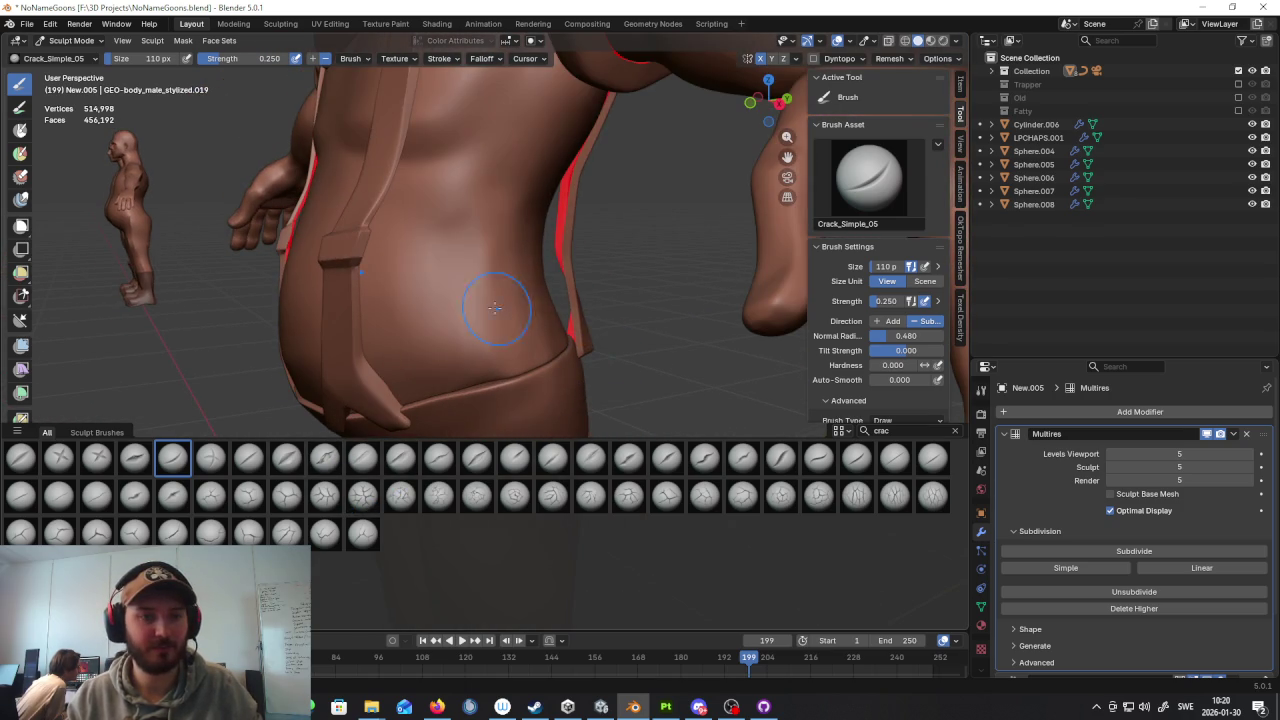
left_click_drag(528, 252, 362, 240)
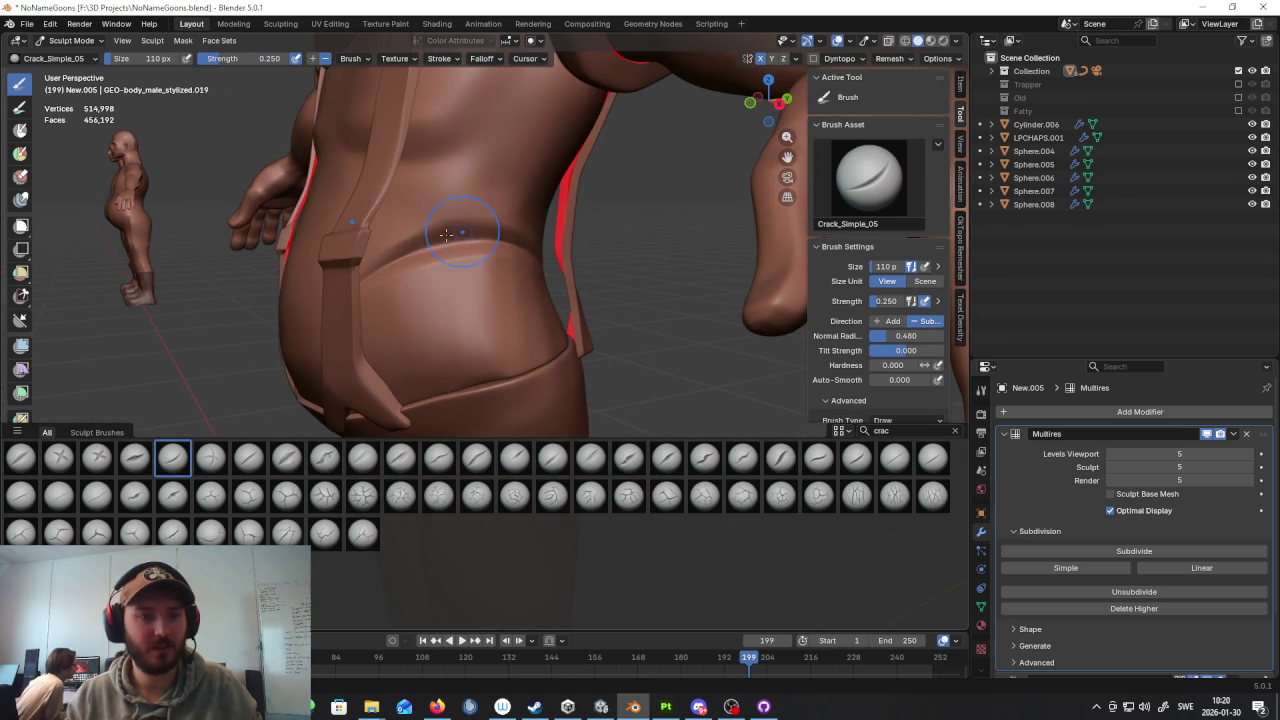
middle_click_drag(458, 266, 658, 288)
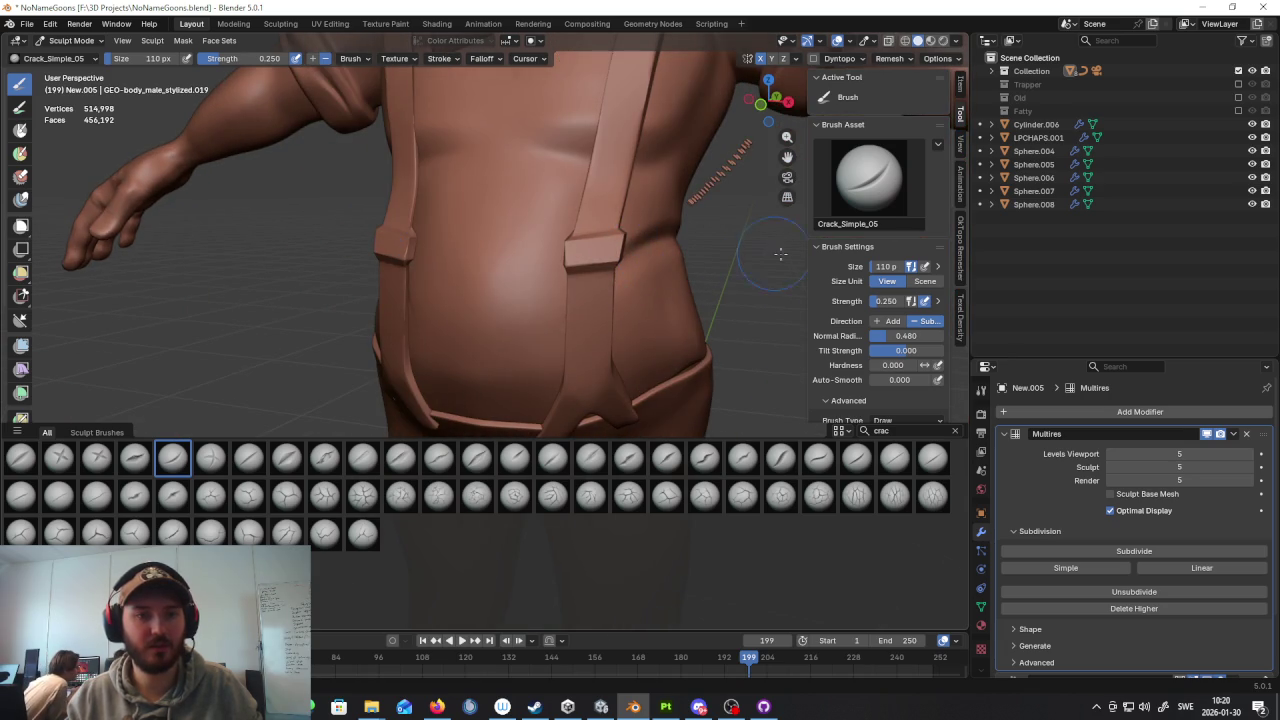
middle_click_drag(780, 253, 657, 386)
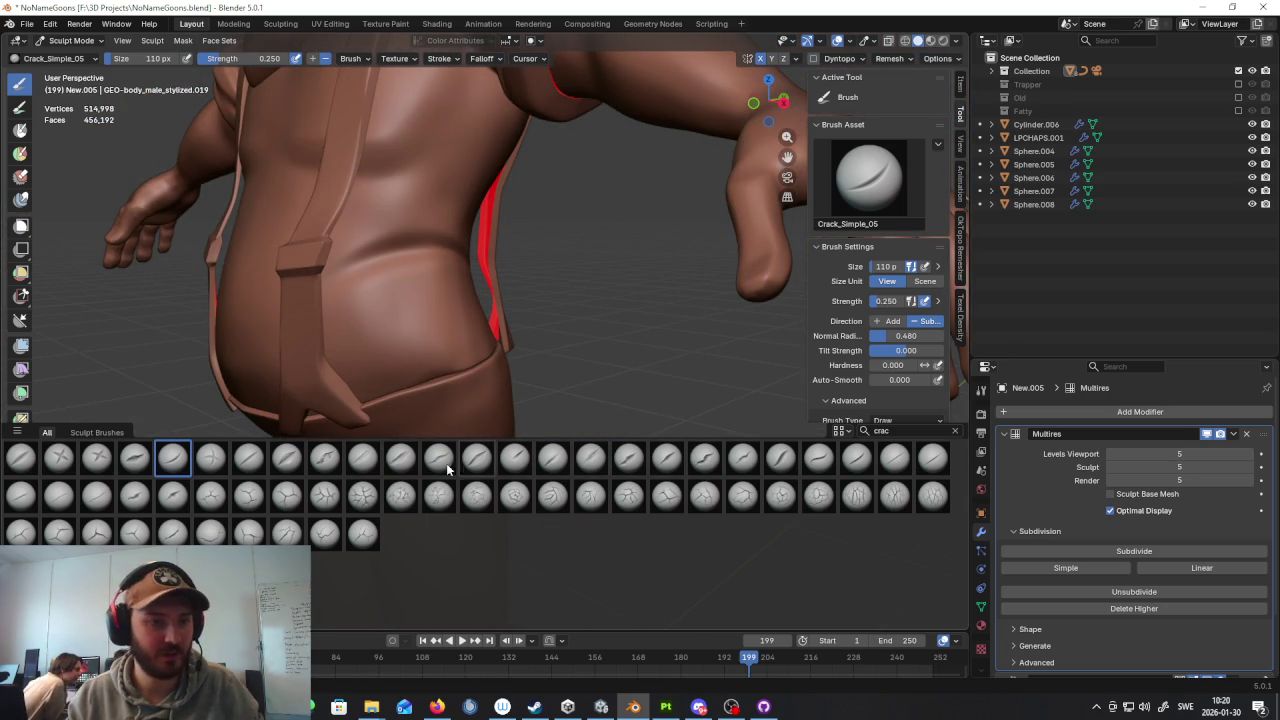
left_click(248, 458)
left_click_drag(435, 300, 354, 324)
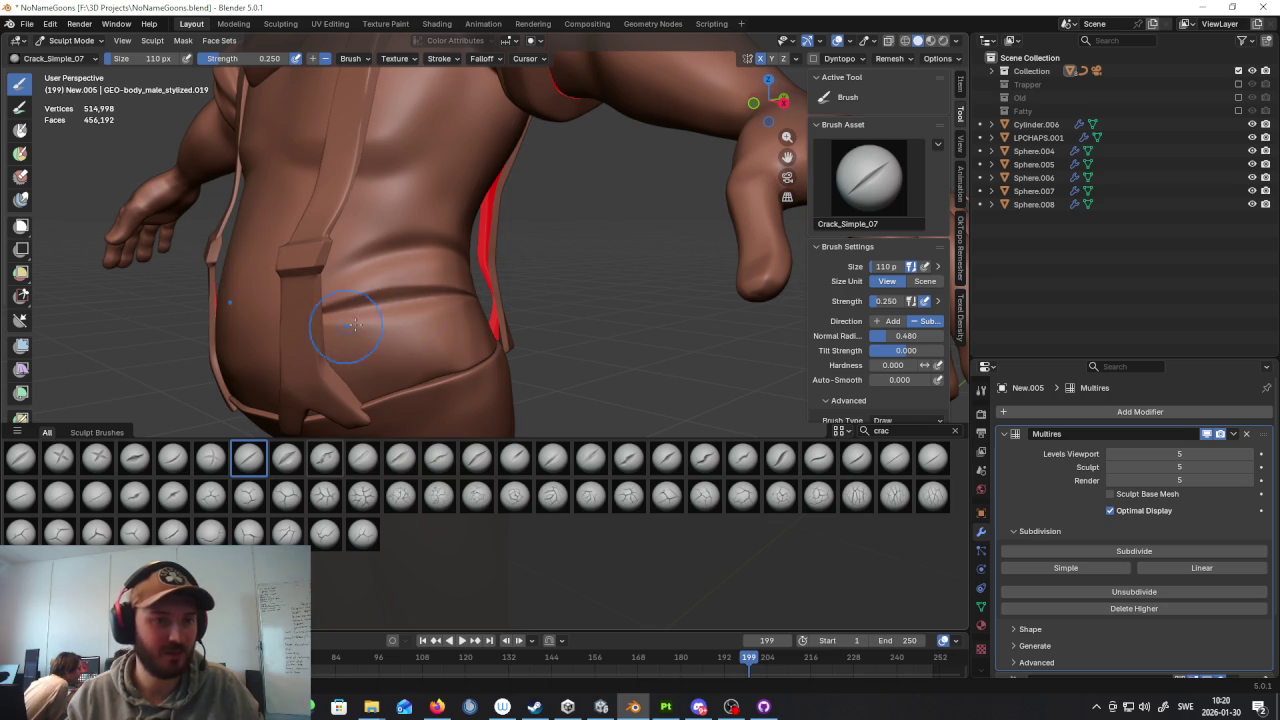
mouse_move(471, 300)
middle_mouse_down()
mouse_move(663, 328)
mouse_move(484, 332)
middle_mouse_up()
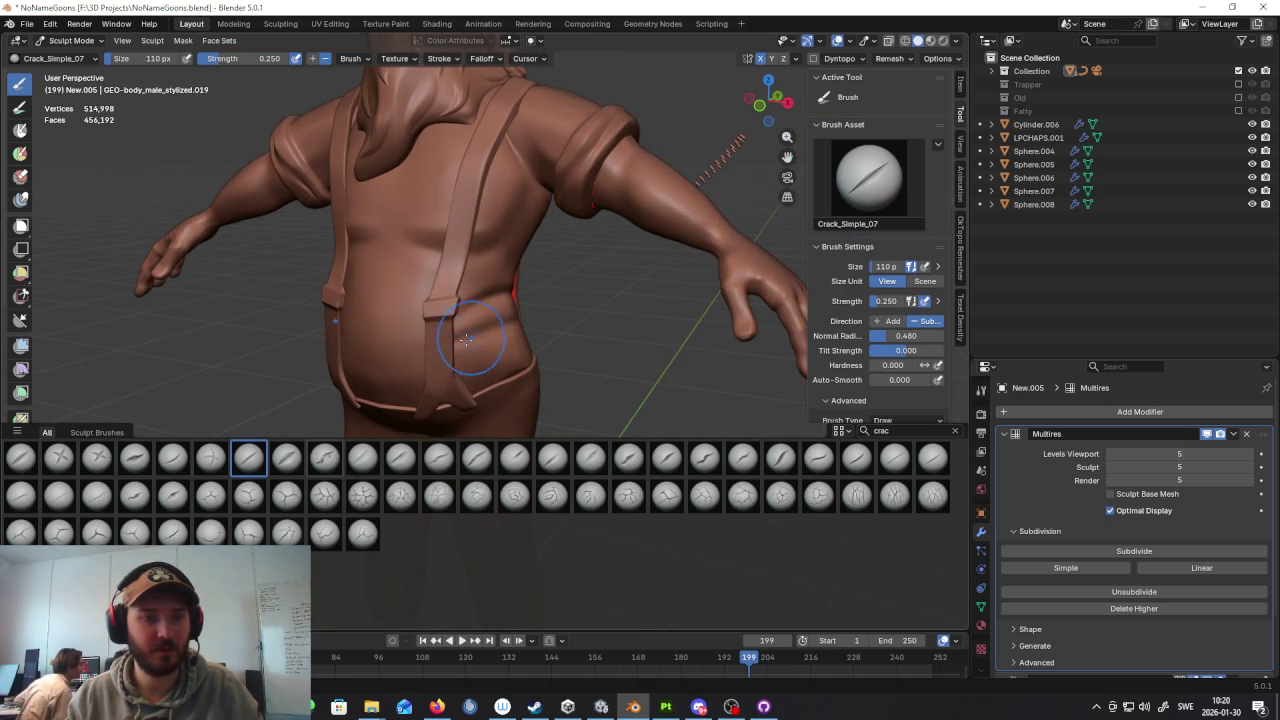
middle_click_drag(470, 340, 465, 465)
left_click(172, 458)
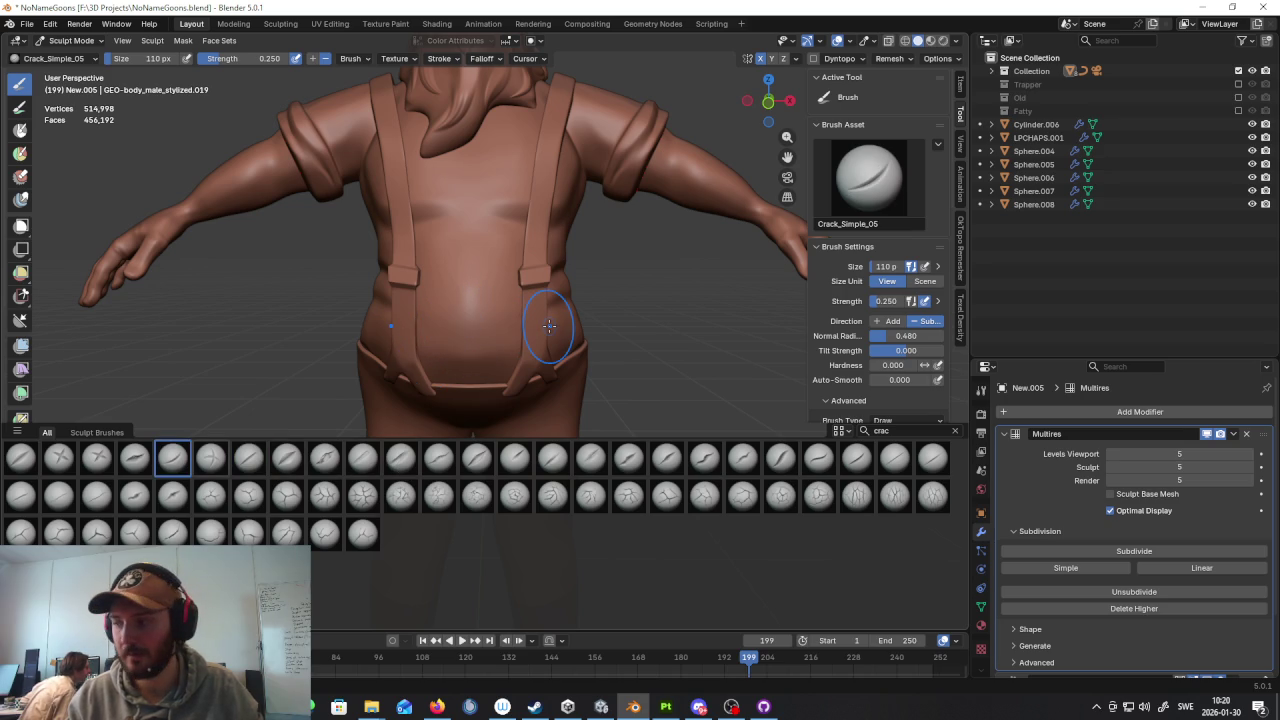
left_click_drag(510, 287, 520, 288)
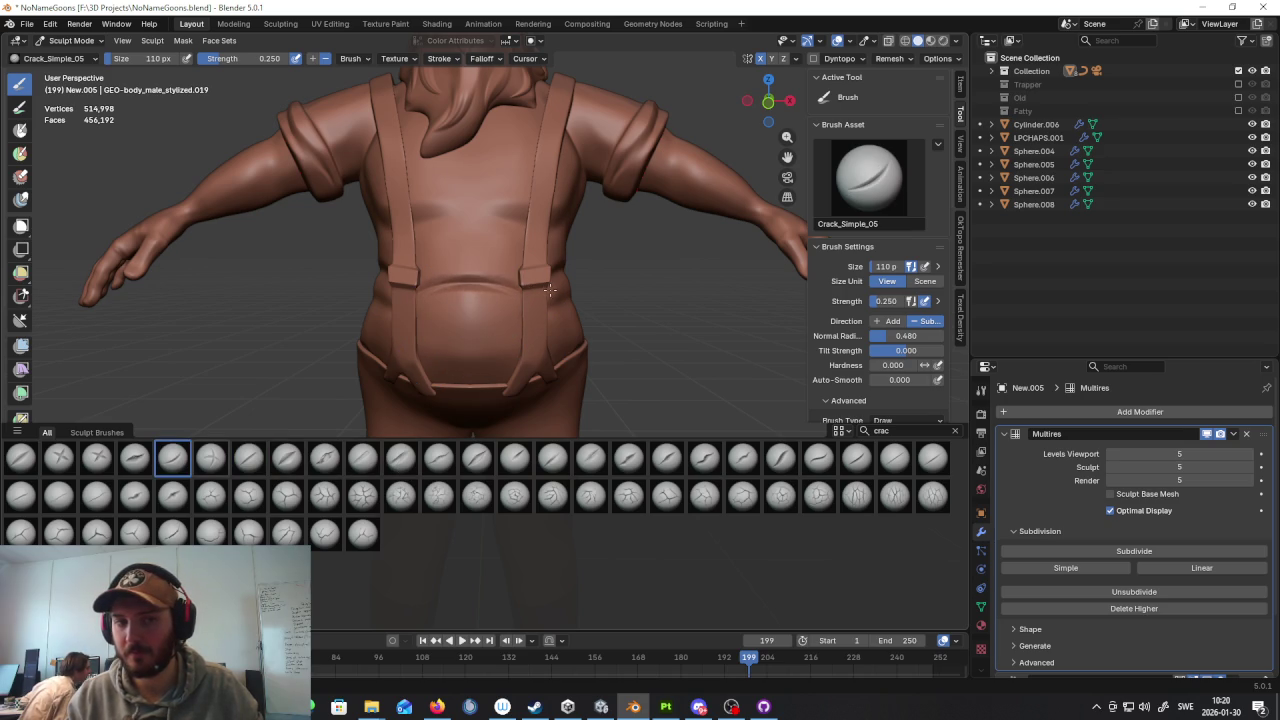
key("ctrl+z")
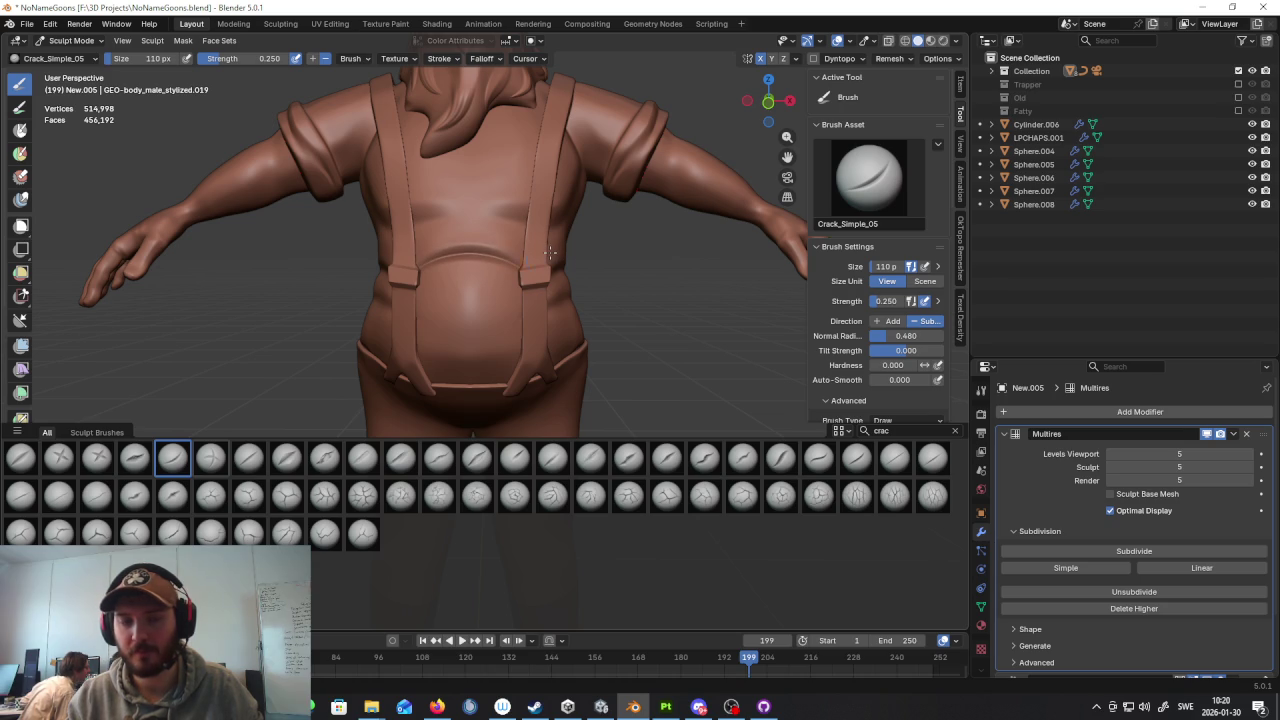
scroll(550, 252, "up", 4)
middle_click_drag(543, 309, 491, 309)
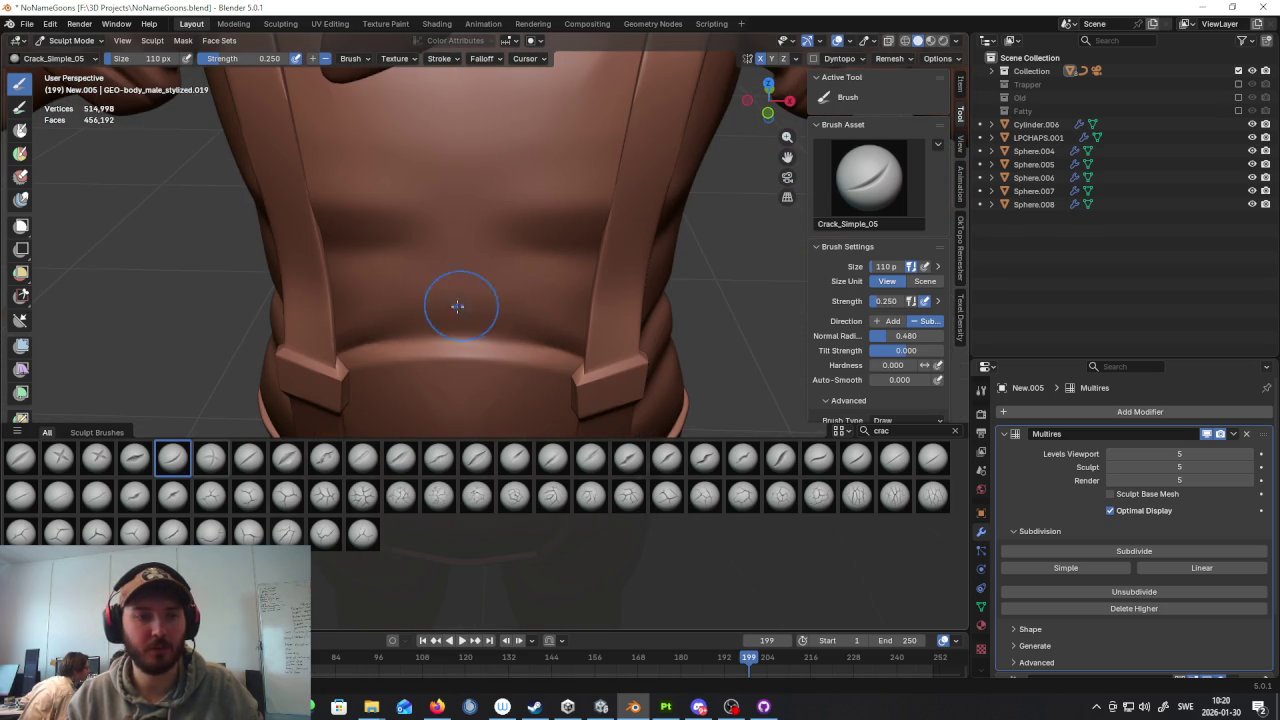
scroll(572, 339, "down", 6)
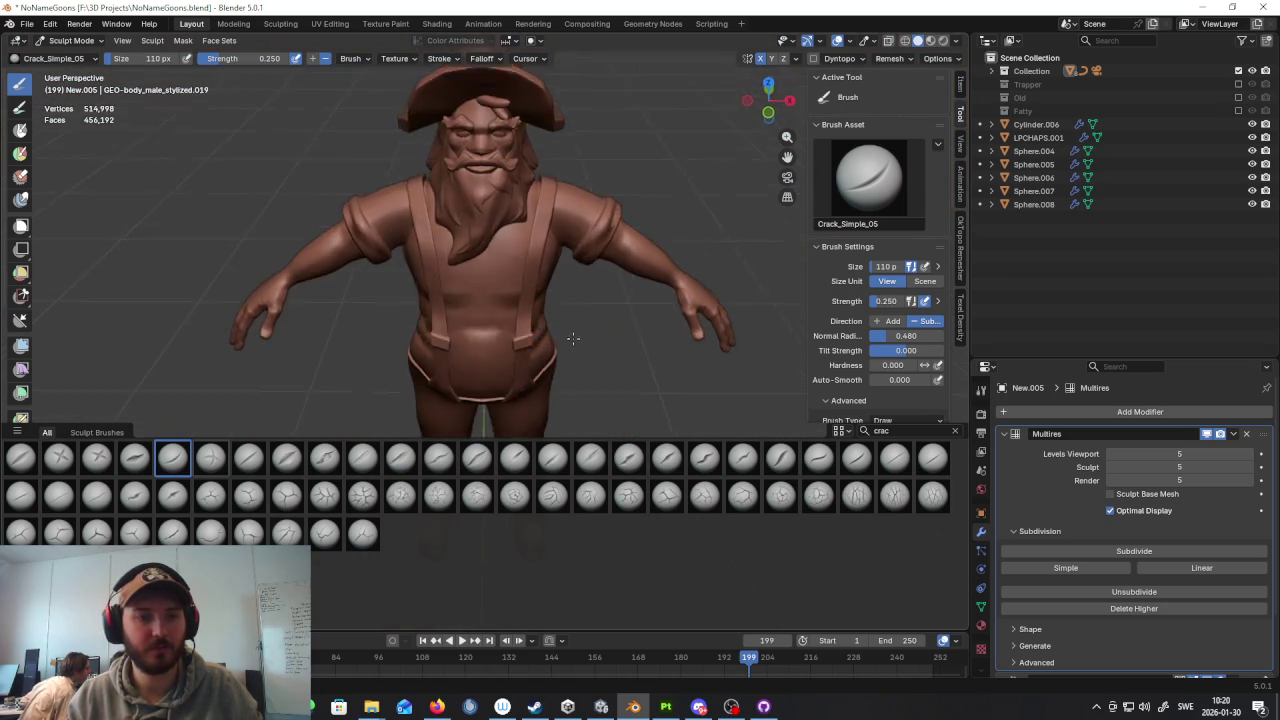
middle_click_drag(572, 339, 600, 300)
scroll(600, 300, "up", 5)
middle_click_drag(540, 260, 454, 312)
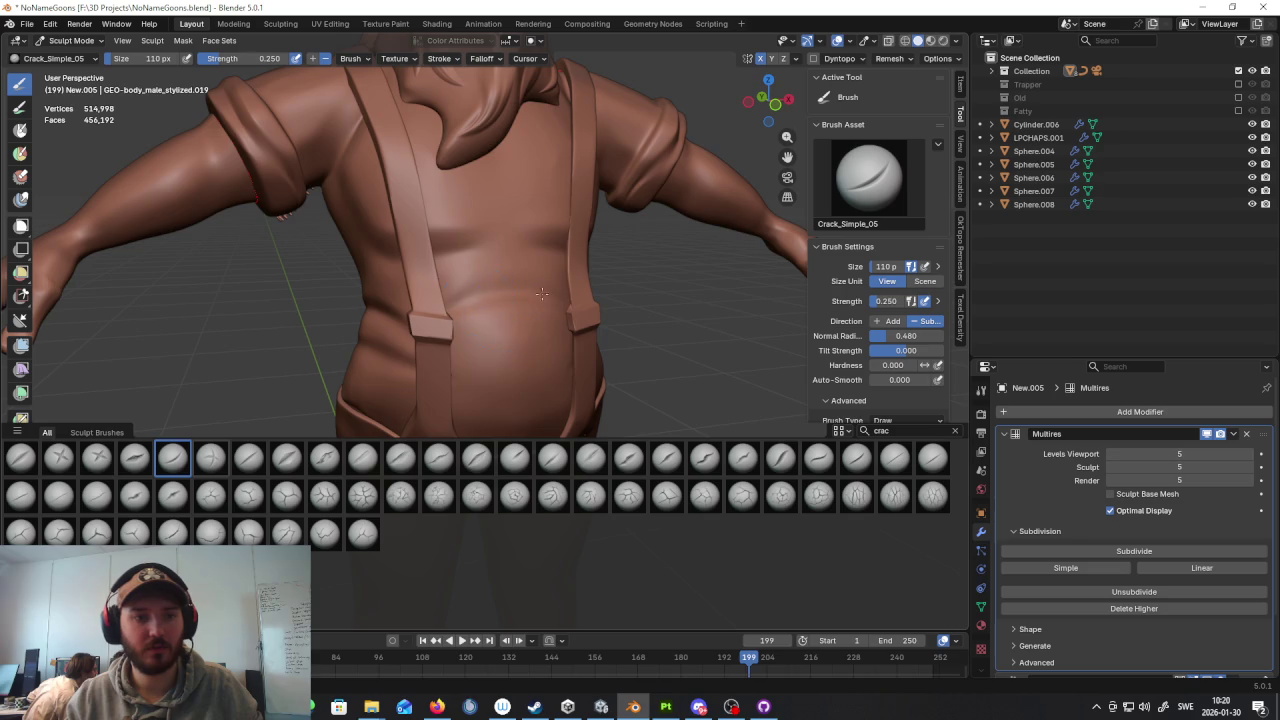
scroll(541, 293, "down", 5)
scroll(541, 293, "down", 2)
mouse_move(541, 300)
middle_mouse_down()
mouse_move(600, 330)
mouse_move(560, 350)
middle_mouse_up()
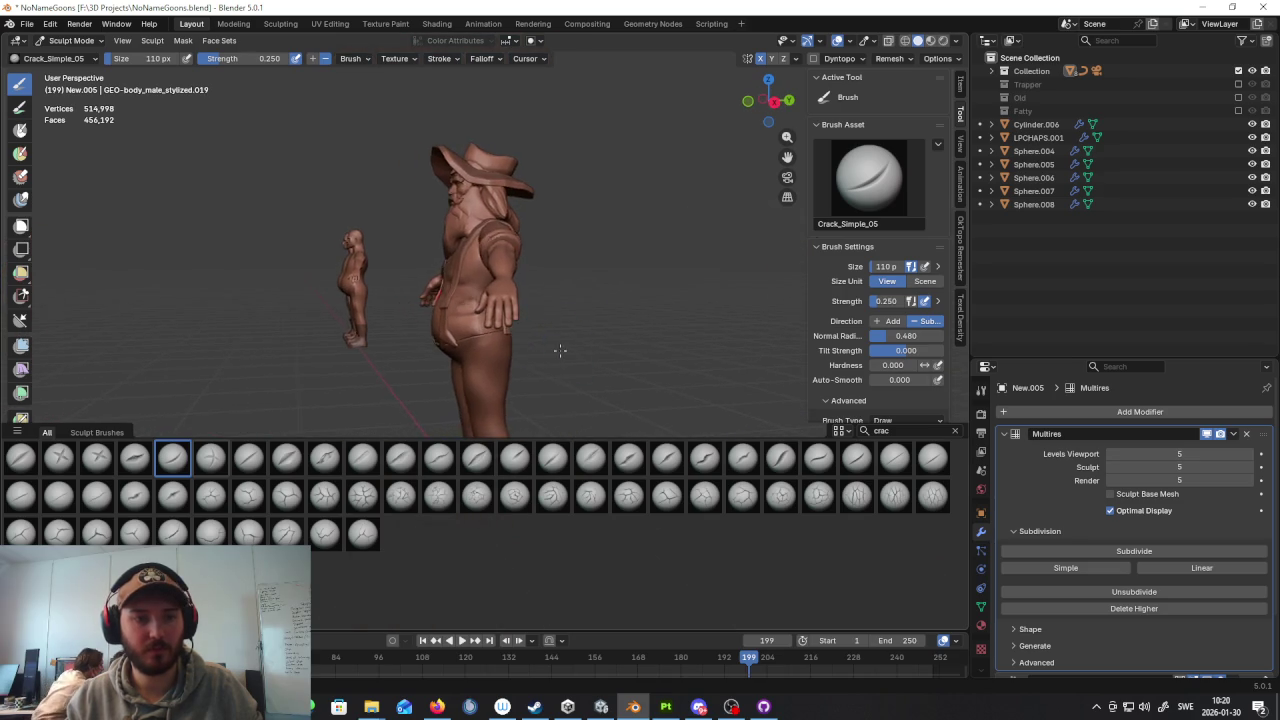
scroll(560, 350, "up", 5)
middle_click_drag(520, 300, 397, 167)
middle_click_drag(428, 212, 858, 450)
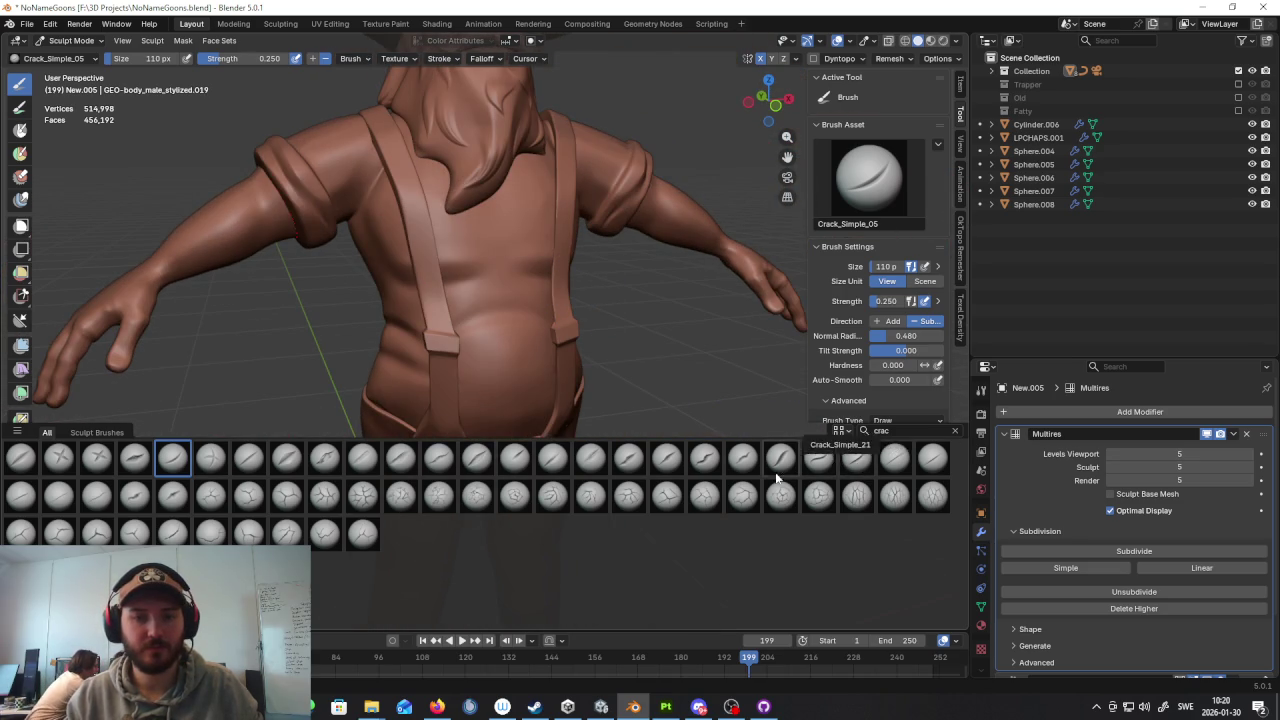
Step: Switch to the finer Crack_Simple_25 brush, line up a back view, and save the file
left_click(931, 457)
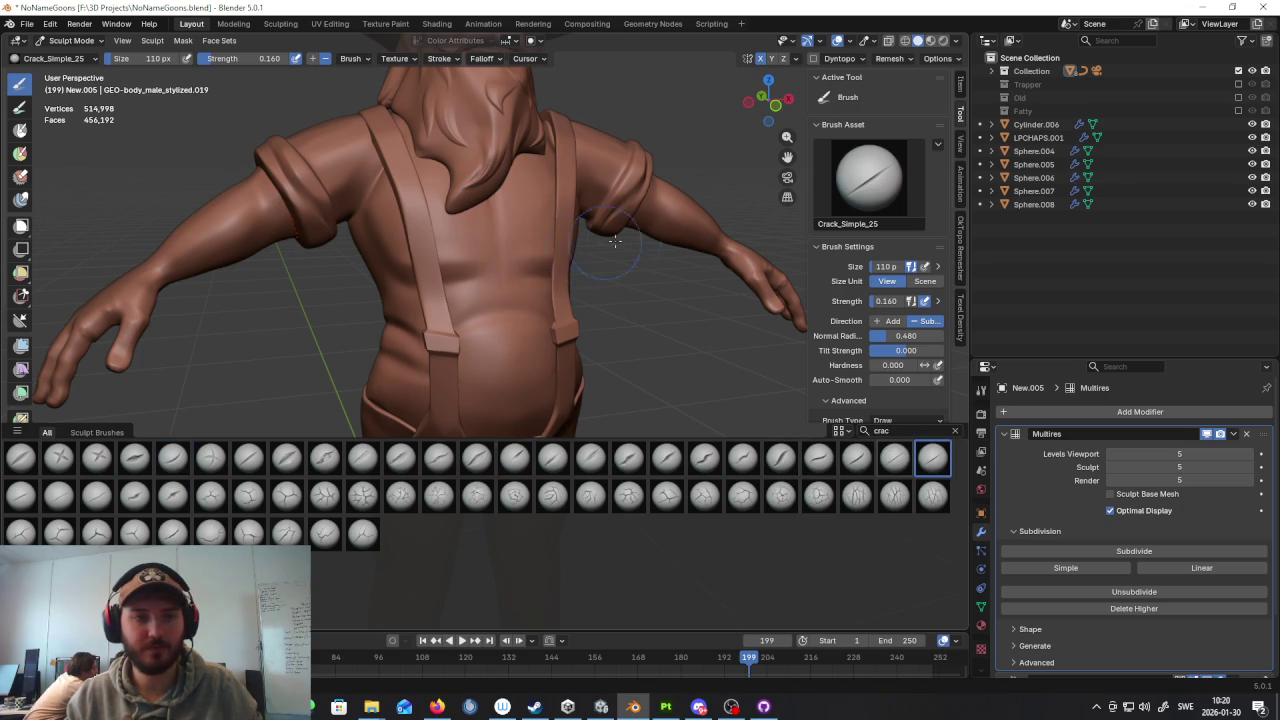
middle_click_drag(592, 245, 802, 388)
scroll(802, 388, "down", 5)
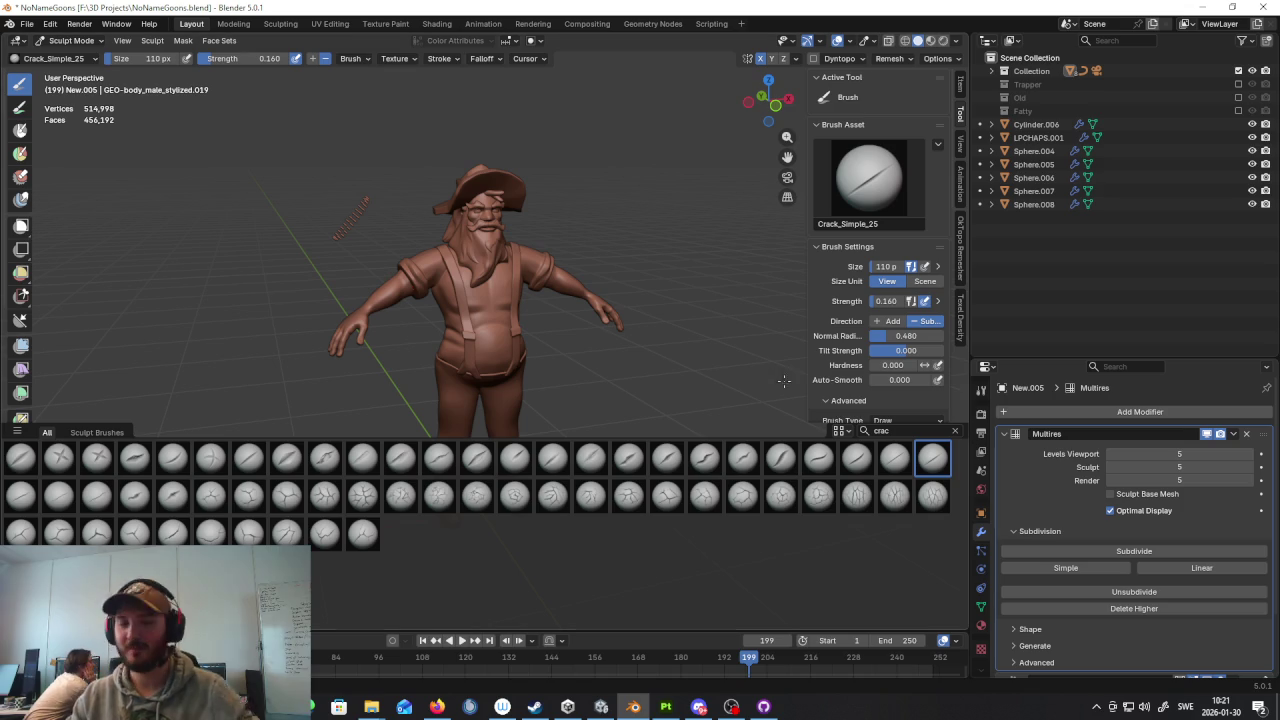
middle_click_drag(500, 300, 540, 290)
scroll(520, 337, "up", 5)
middle_click_drag(520, 337, 565, 310)
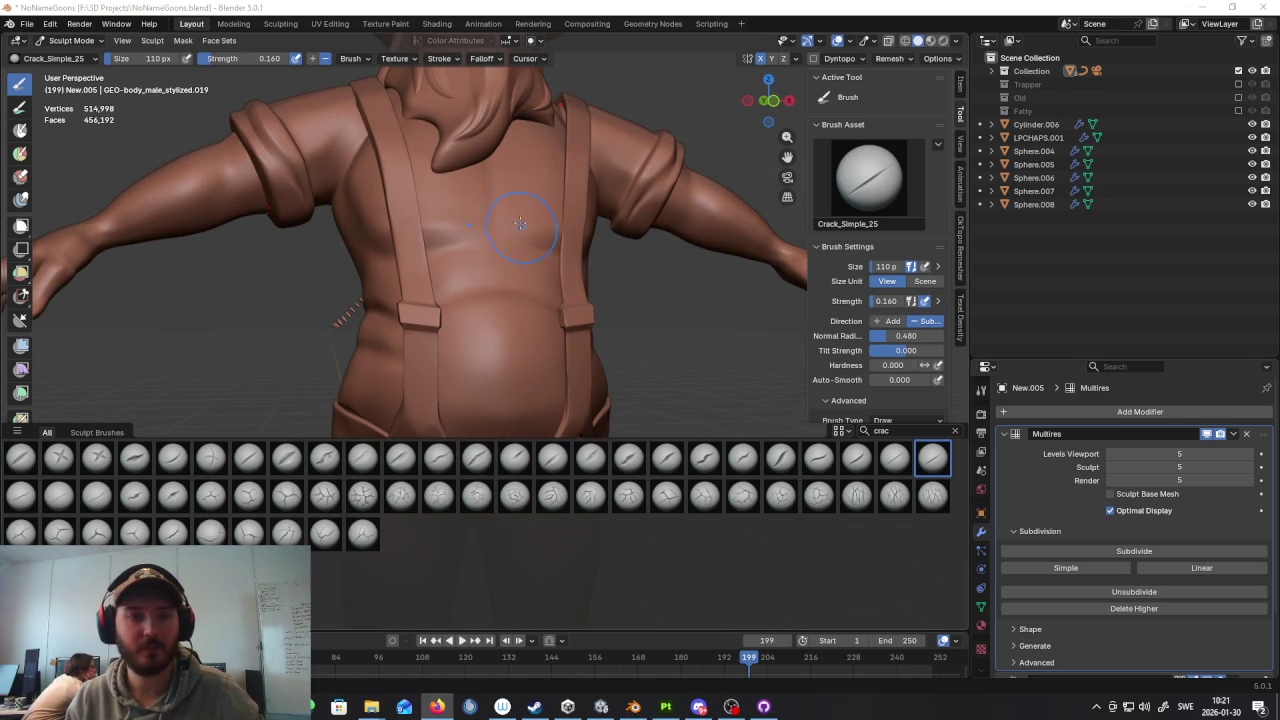
key("ctrl+s")
mouse_move(512, 212)
middle_mouse_down()
mouse_move(520, 270)
mouse_move(581, 291)
middle_mouse_up()
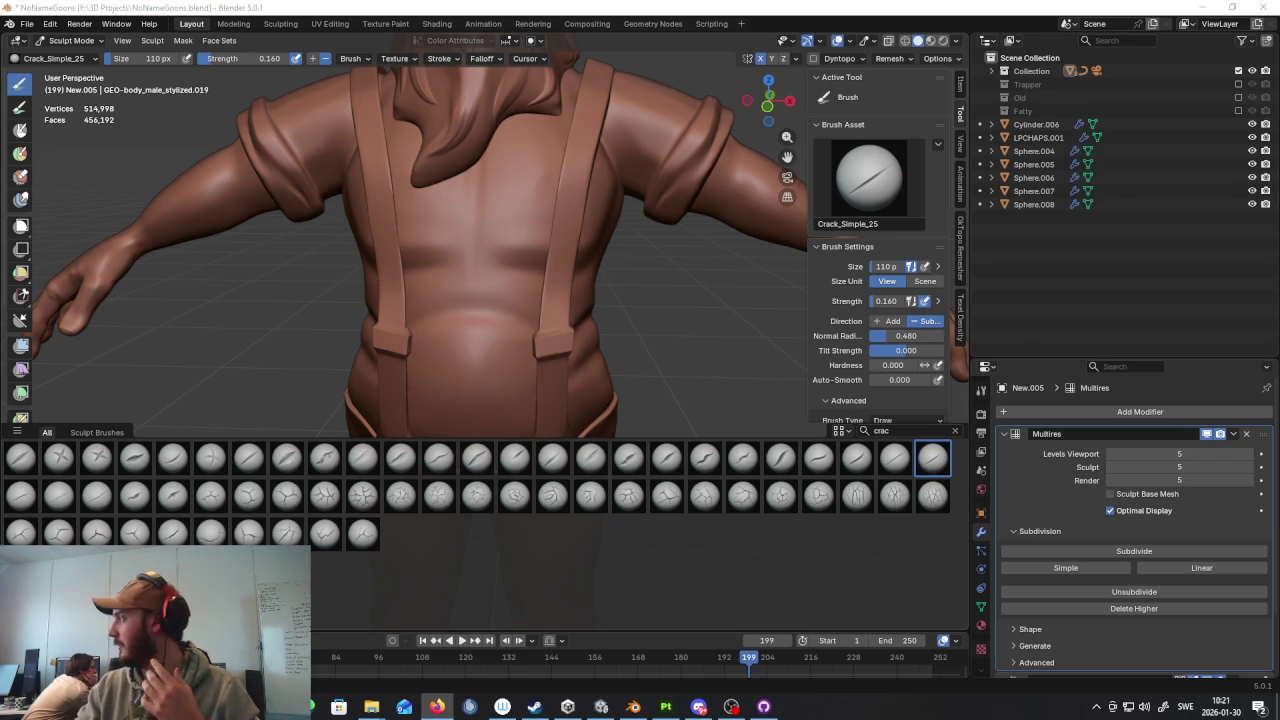
key("ctrl+s")
Step: Carve a thin crack across the upper back, redoing the first undone stroke
middle_click_drag(560, 270, 512, 245)
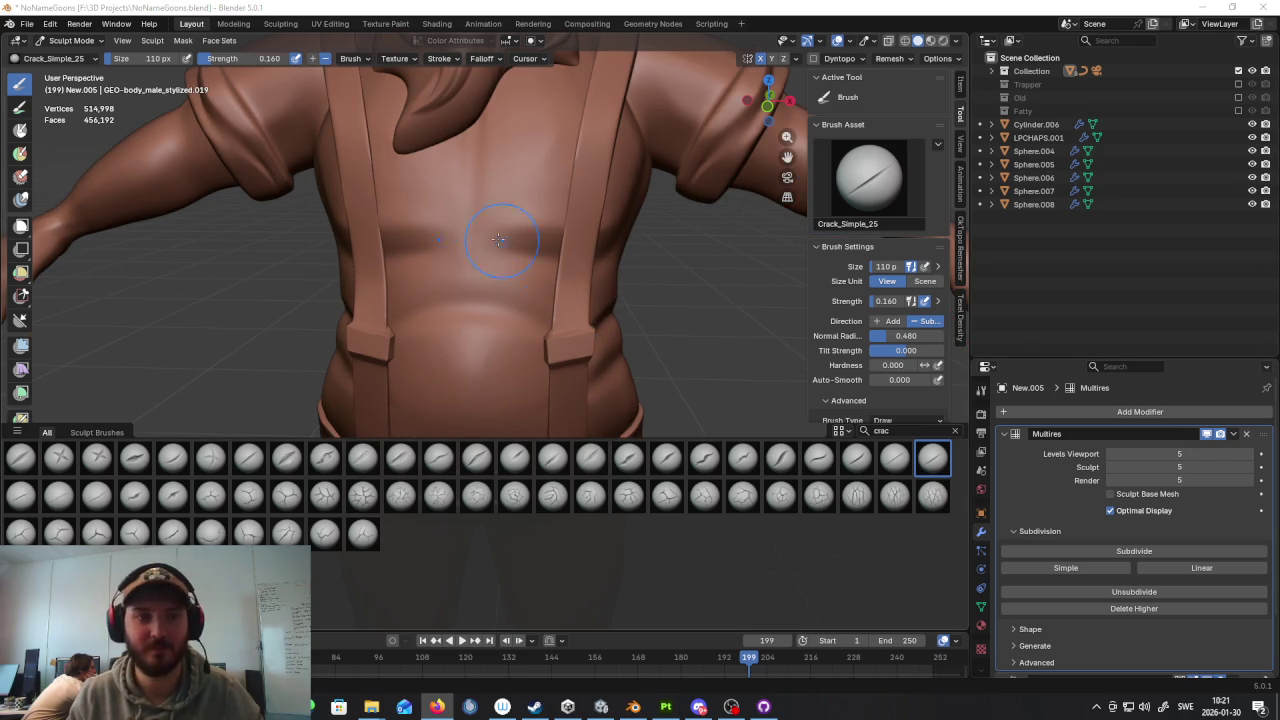
left_click_drag(455, 233, 500, 242)
key("ctrl+z")
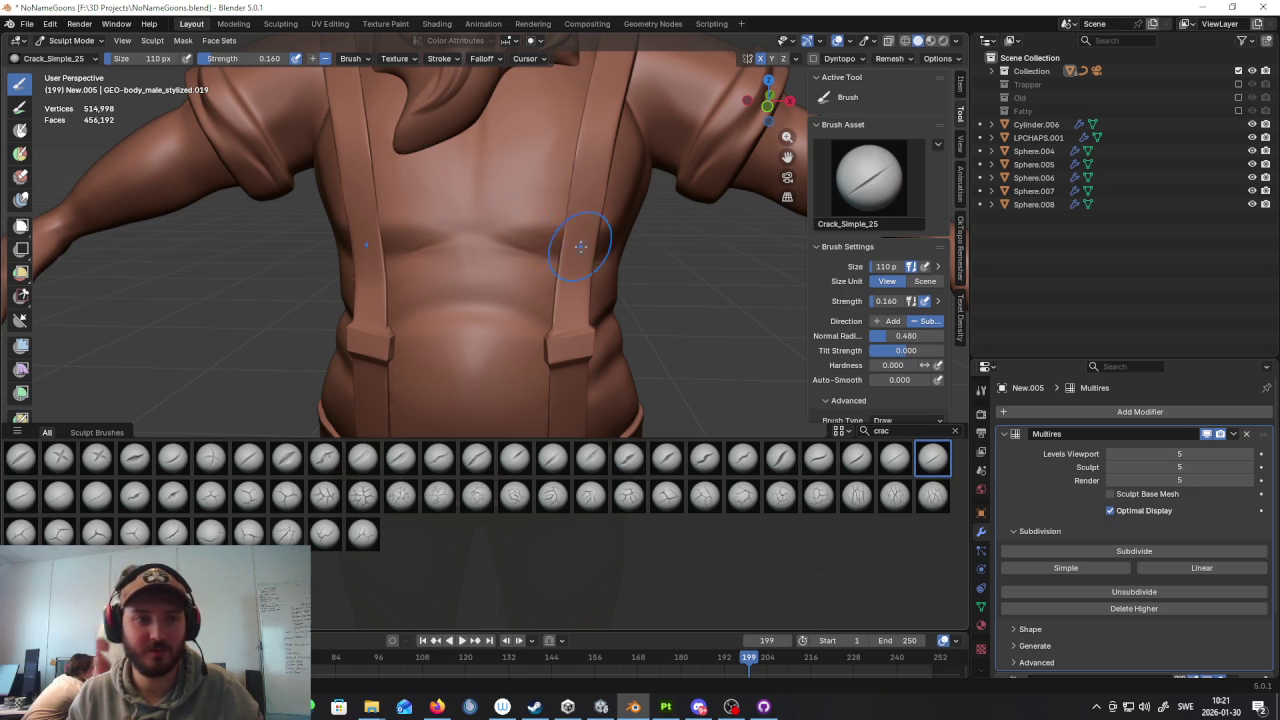
scroll(502, 242, "up", 3)
left_click_drag(400, 192, 535, 188)
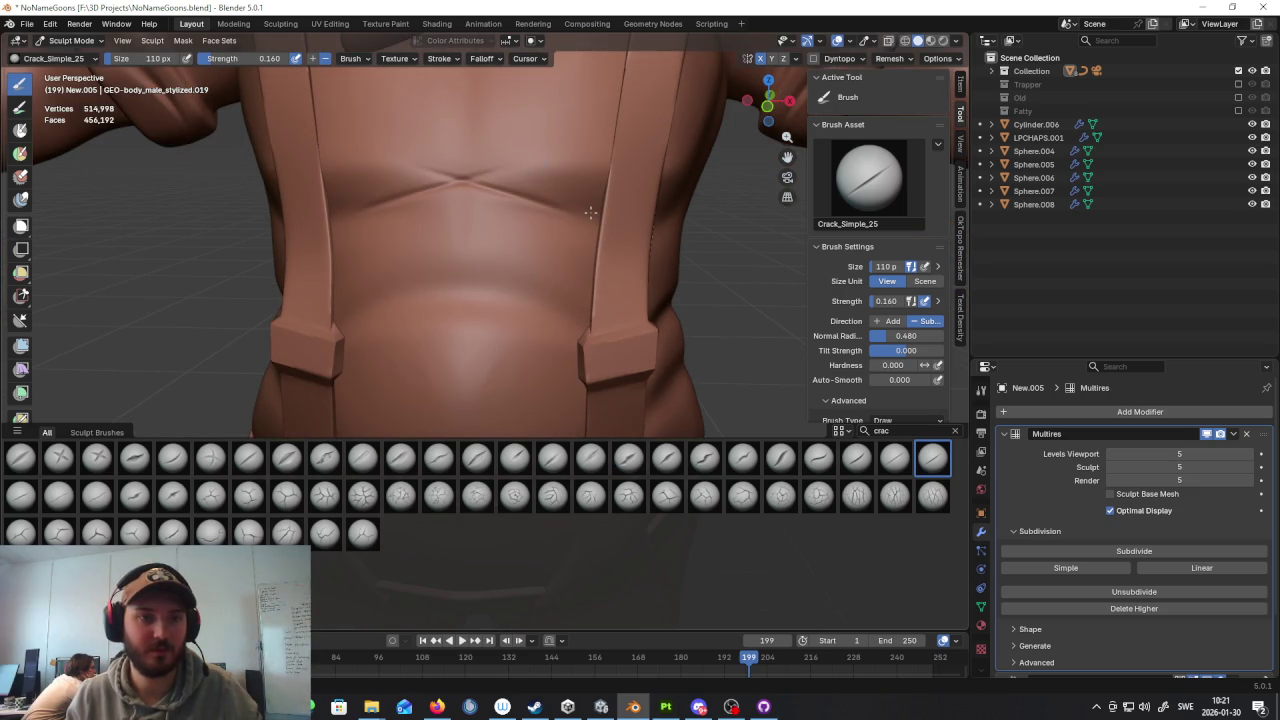
scroll(640, 245, "down", 6)
mouse_move(672, 277)
middle_mouse_down()
mouse_move(729, 266)
mouse_move(700, 270)
middle_mouse_up()
scroll(463, 293, "up", 6)
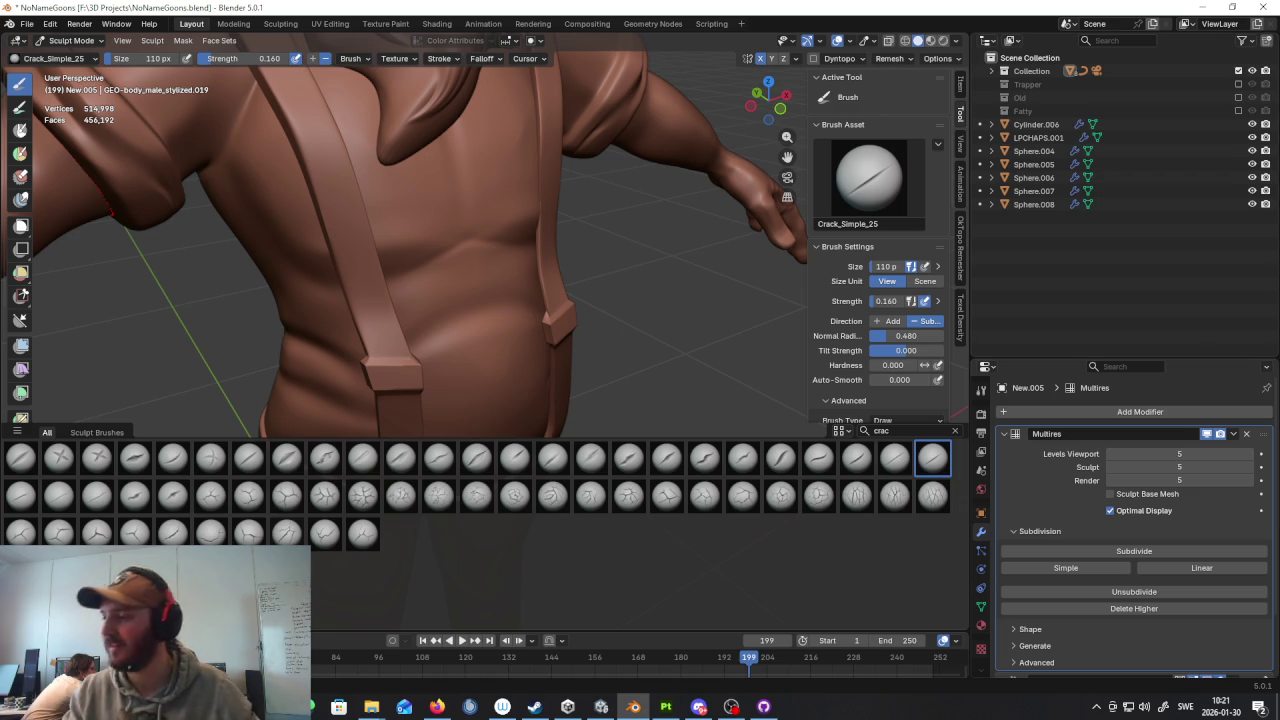
middle_click_drag(707, 304, 600, 290)
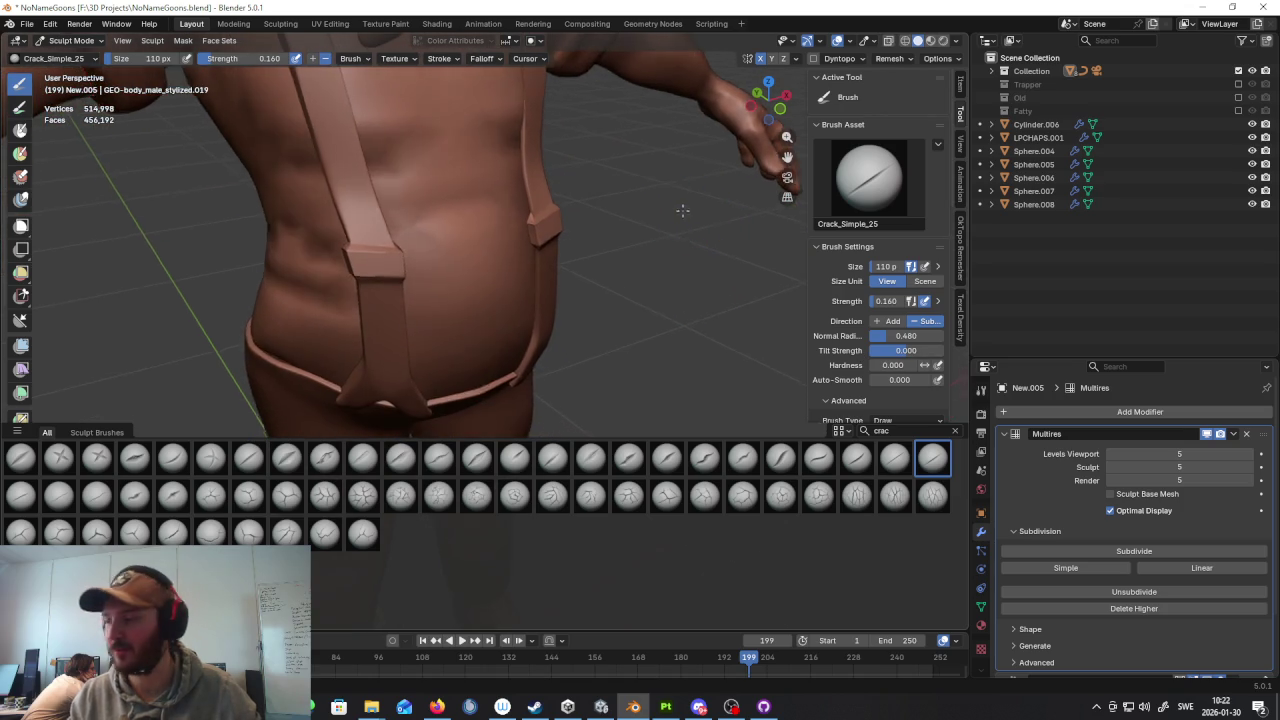
scroll(617, 221, "down", 2)
scroll(617, 221, "down", 3)
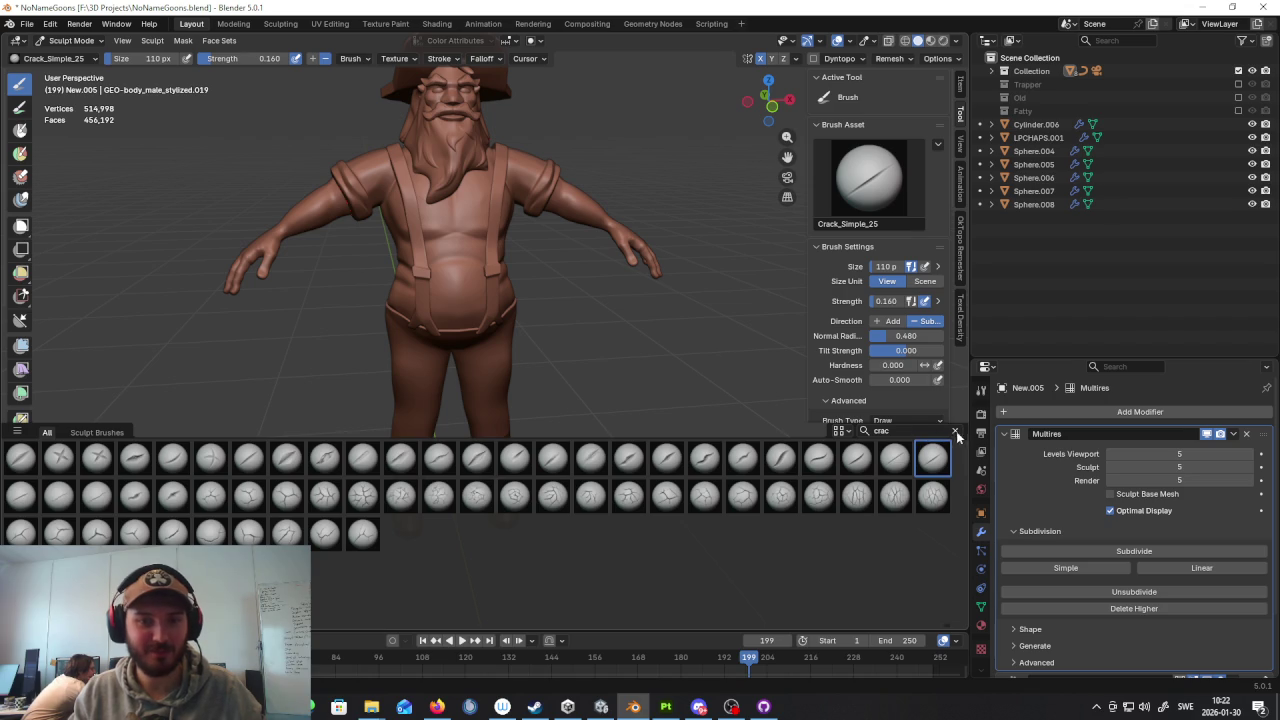
Step: Clear the brush filter, pick Bolt_Screw_03, and stamp a round dent on the belly
left_click(956, 433)
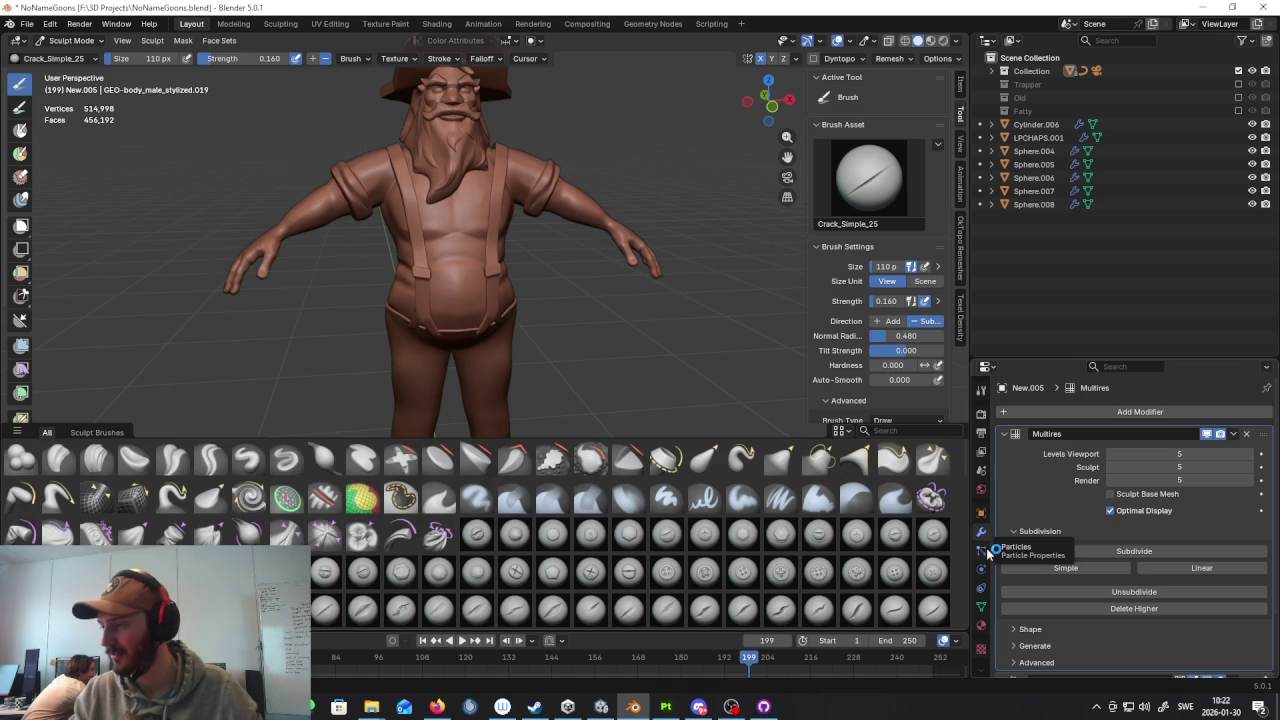
scroll(566, 312, "up", 3)
left_click(552, 533)
scroll(602, 312, "up", 2)
scroll(540, 300, "up", 1)
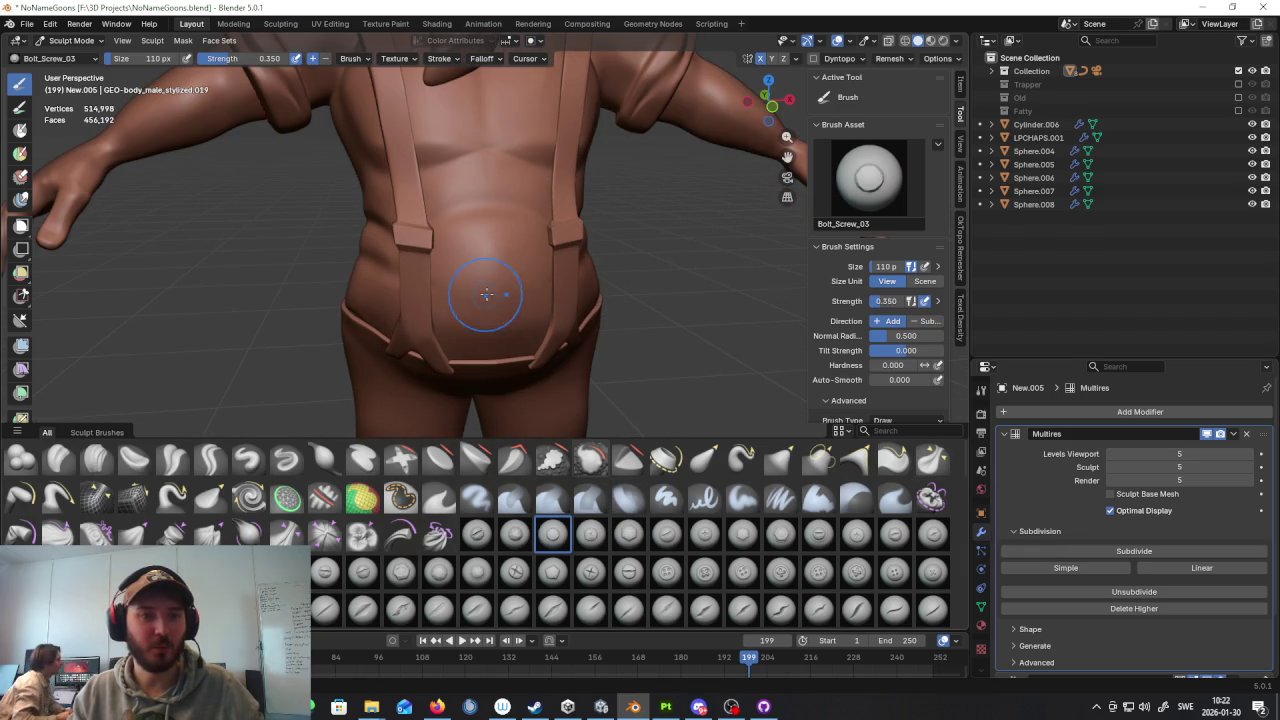
scroll(500, 293, "up", 1)
left_click(500, 275)
Step: Smooth out the stamped dent on the belly
scroll(530, 260, "up", 1)
scroll(520, 240, "up", 1)
mouse_move(540, 240)
left_mouse_down("shift")
mouse_move(475, 200)
mouse_move(570, 181)
left_mouse_up("shift")
scroll(571, 181, "down", 2)
scroll(565, 190, "down", 2)
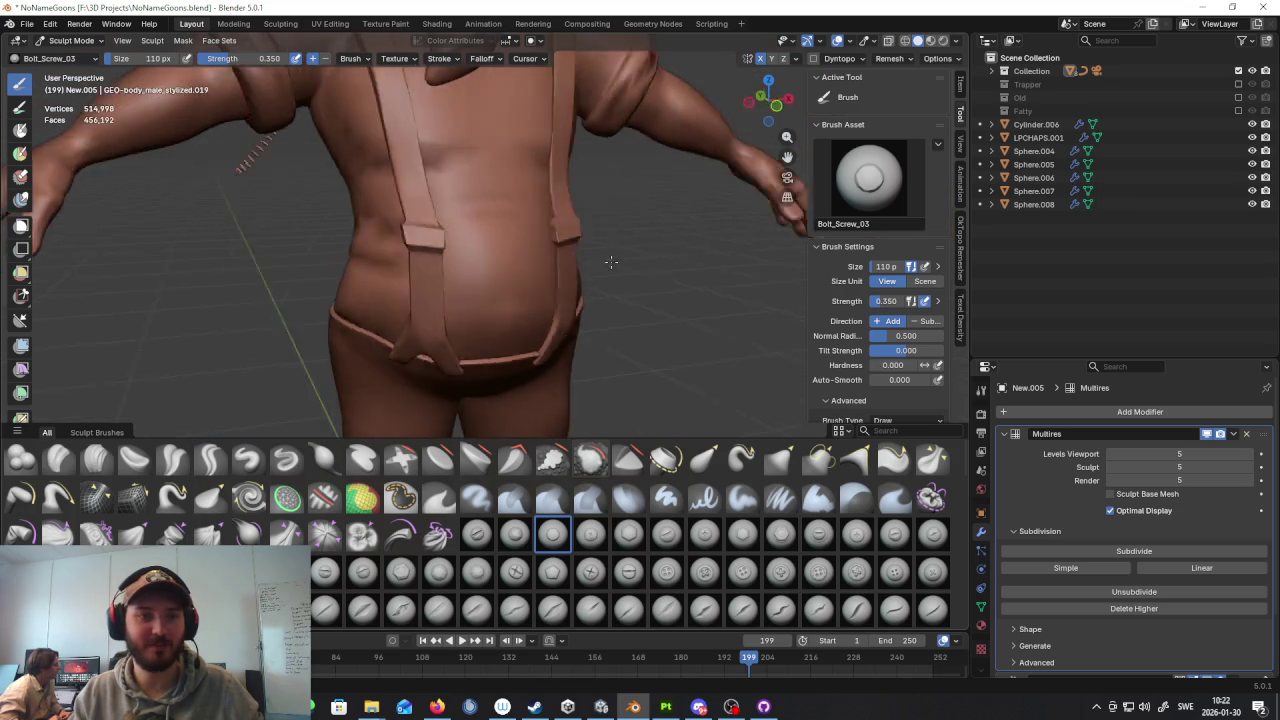
middle_click_drag(560, 200, 540, 235)
scroll(534, 243, "up", 3)
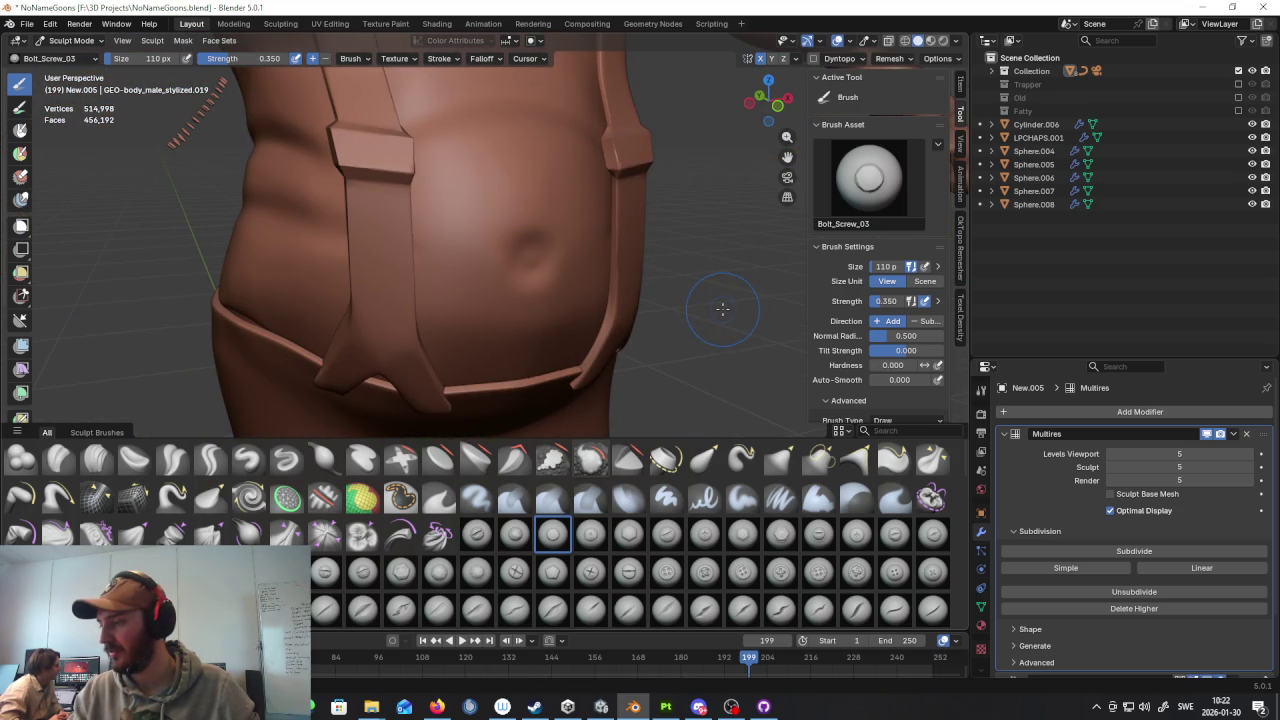
Step: Filter the brushes by 'cra', then switch over to the Unity editor
middle_click_drag(686, 266, 586, 283)
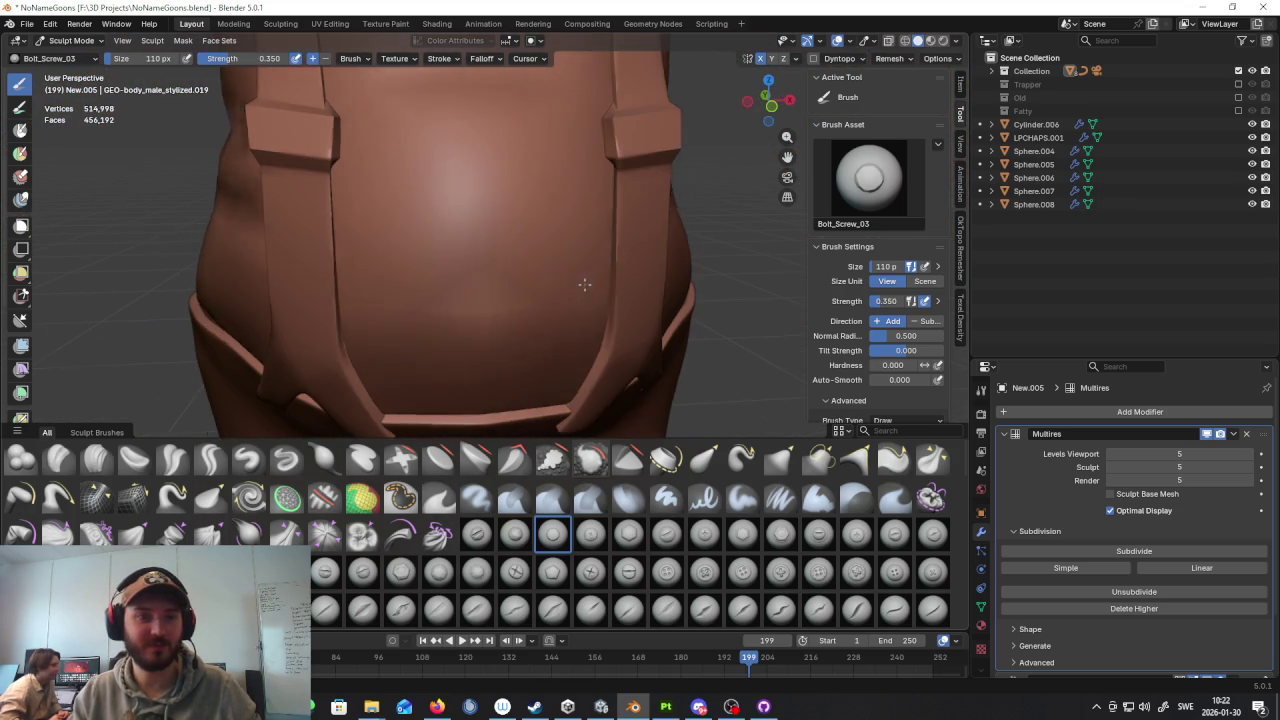
mouse_move(475, 250)
middle_mouse_down()
mouse_move(756, 287)
mouse_move(583, 282)
mouse_move(586, 339)
middle_mouse_up()
scroll(580, 256, "down", 4)
scroll(620, 284, "up", 4)
scroll(583, 282, "up", 2)
mouse_move(571, 251)
middle_mouse_down()
mouse_move(586, 277)
mouse_move(571, 300)
middle_mouse_up()
scroll(484, 265, "up", 3)
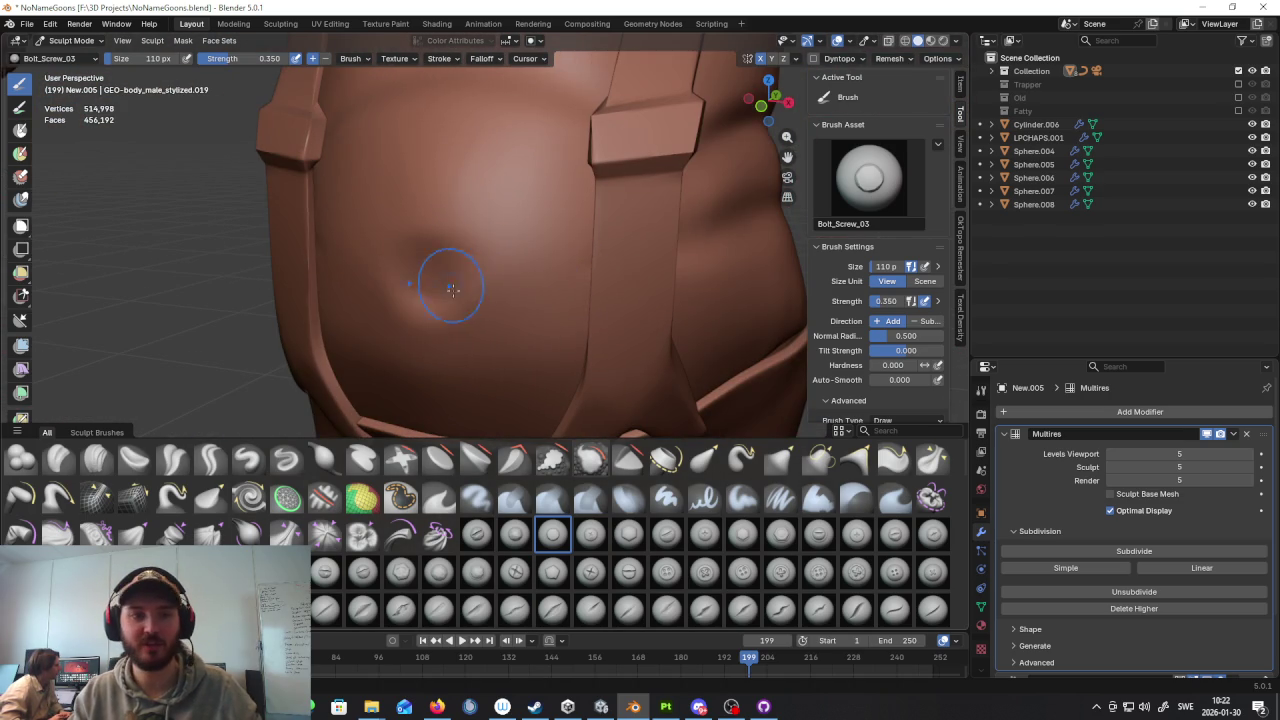
left_click(926, 436)
type("cra")
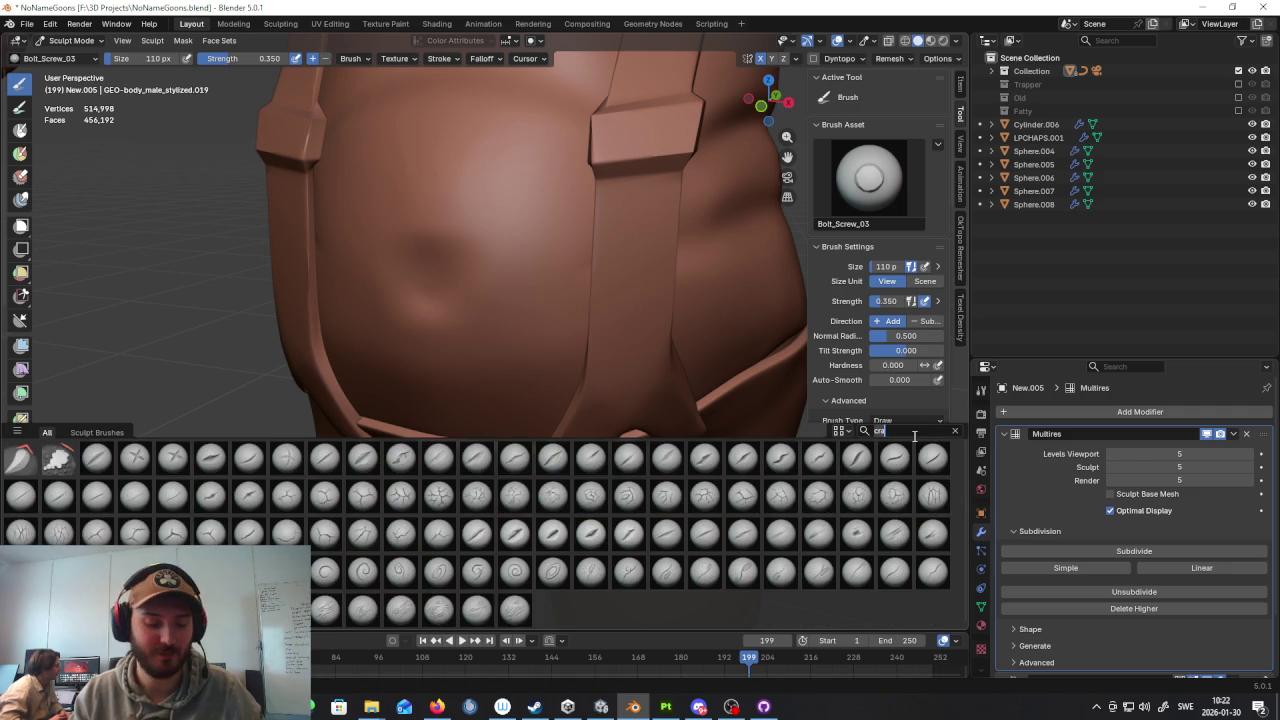
left_click(601, 707)
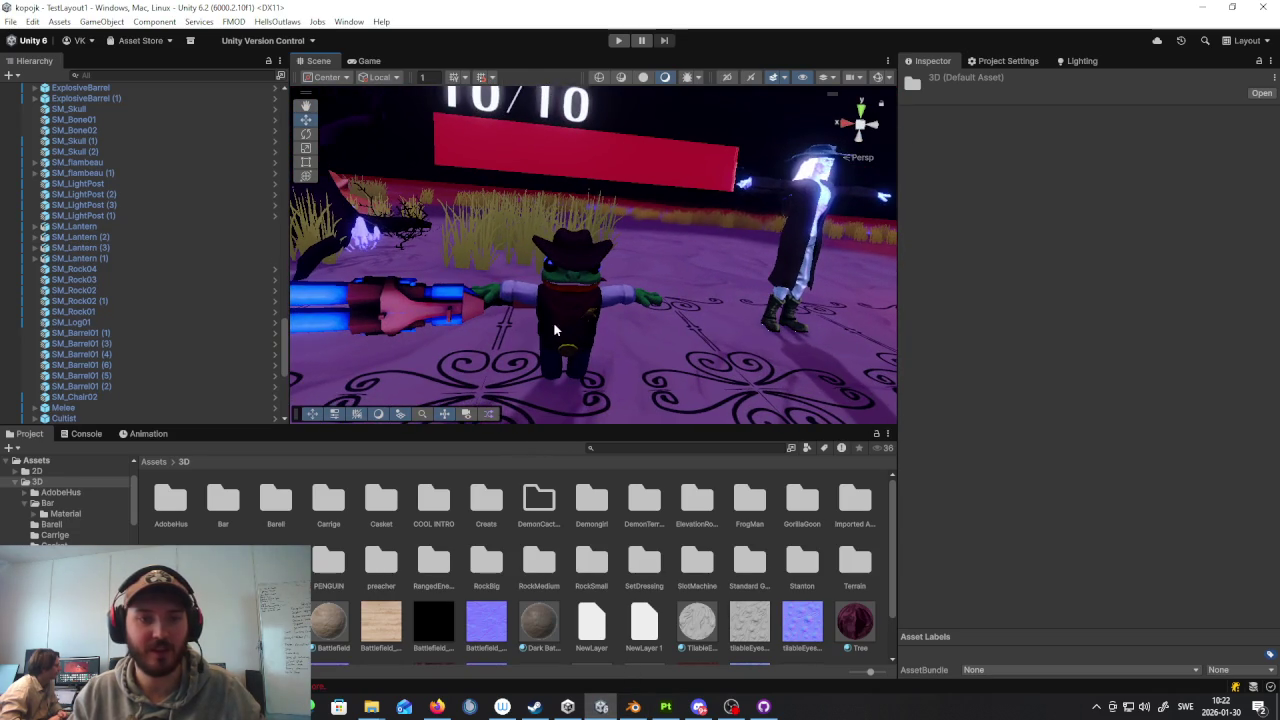
Step: Select the Frogman's shotgun and shrink its scale to 0.009
left_click(560, 318)
left_click(438, 322)
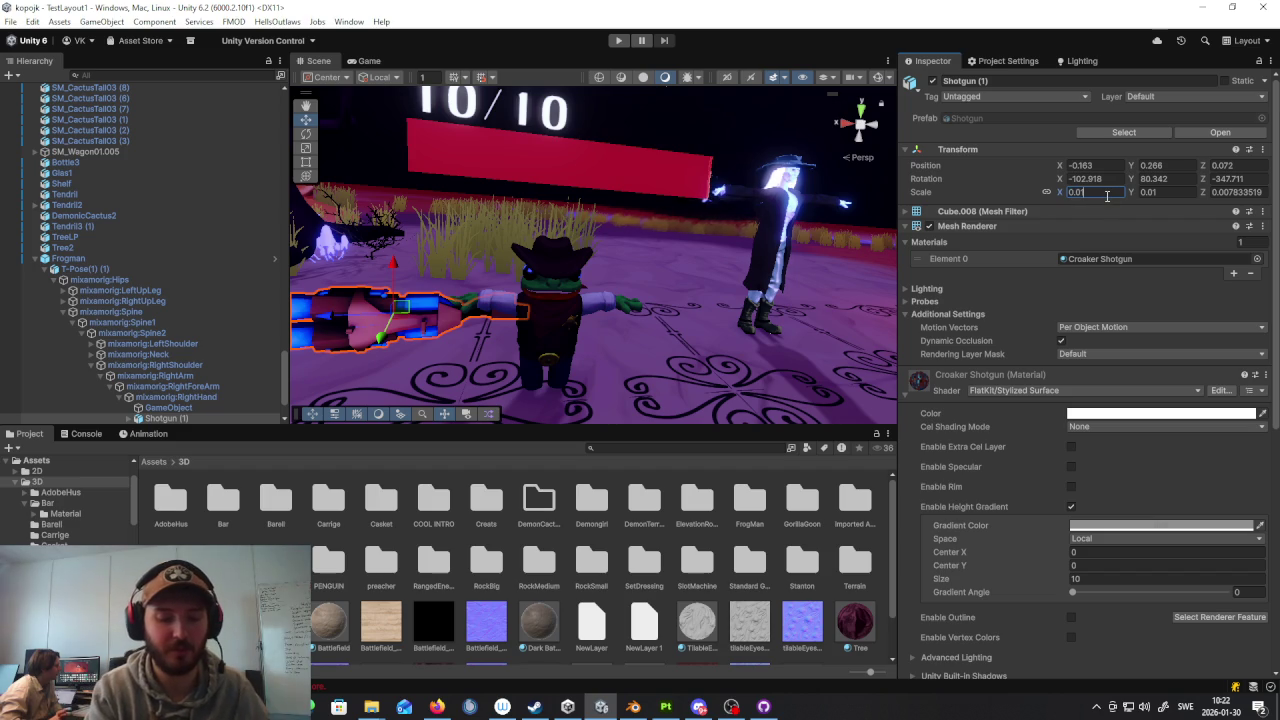
key("BackSpace")
type("09")
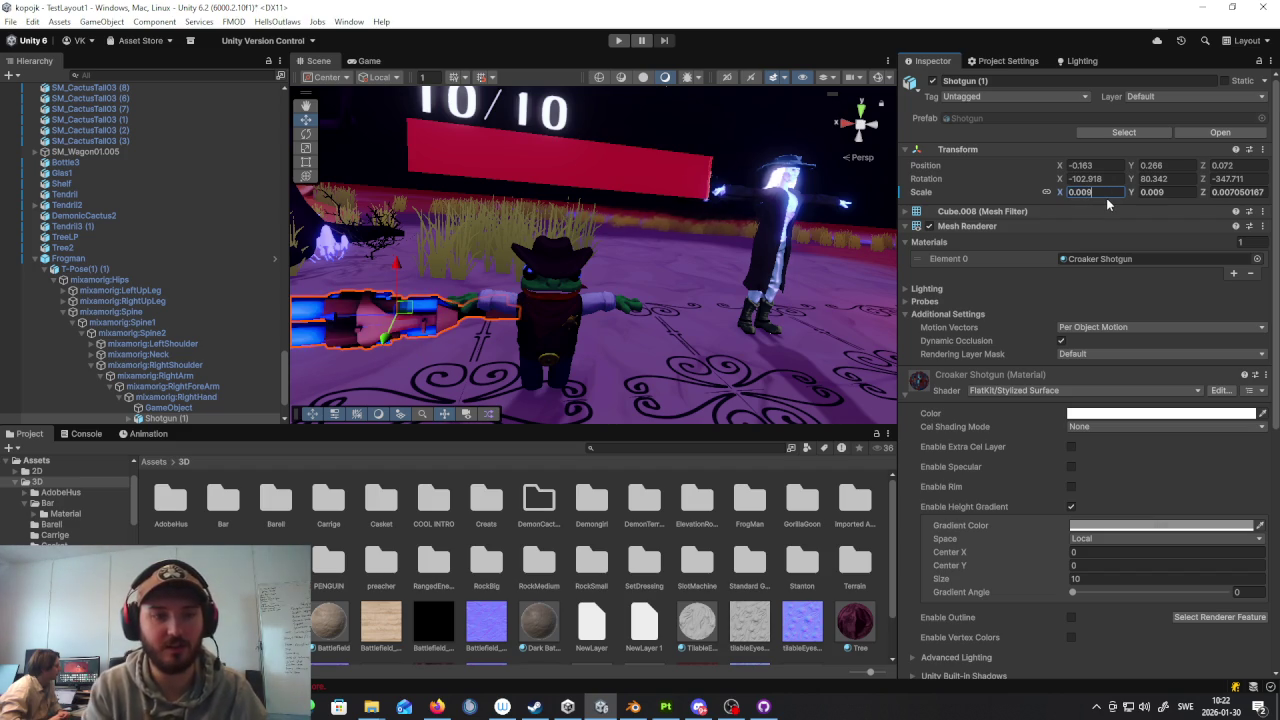
type("f")
left_click_drag(560, 262, 527, 267)
mouse_move(527, 267)
right_mouse_down()
mouse_move(816, 240)
mouse_move(606, 254)
mouse_move(441, 298)
mouse_move(397, 294)
mouse_move(650, 320)
mouse_move(620, 260)
mouse_move(954, 257)
mouse_move(932, 256)
right_mouse_up()
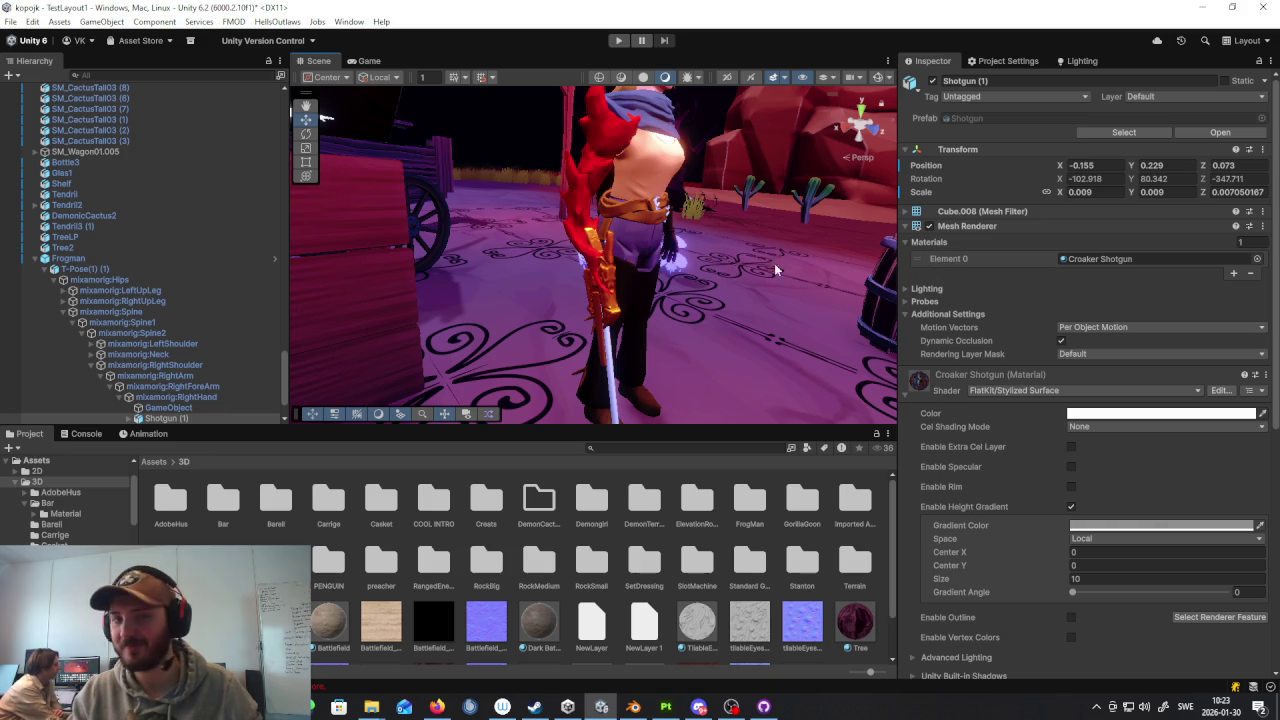
Step: Select the DGingame character and fly the scene camera over the wagon and crates
left_click(608, 297)
mouse_move(608, 297)
right_mouse_down()
mouse_move(636, 281)
mouse_move(840, 258)
right_mouse_up()
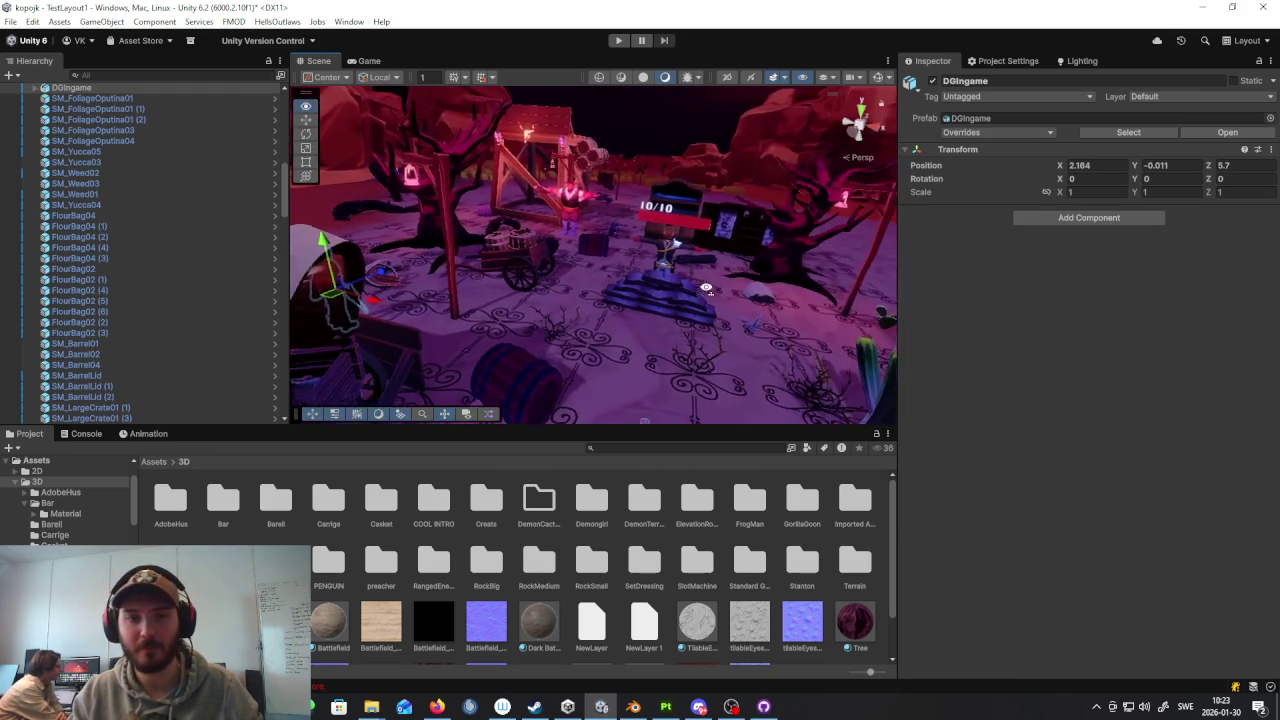
mouse_move(840, 258)
right_mouse_down()
mouse_move(733, 238)
mouse_move(740, 265)
right_mouse_up()
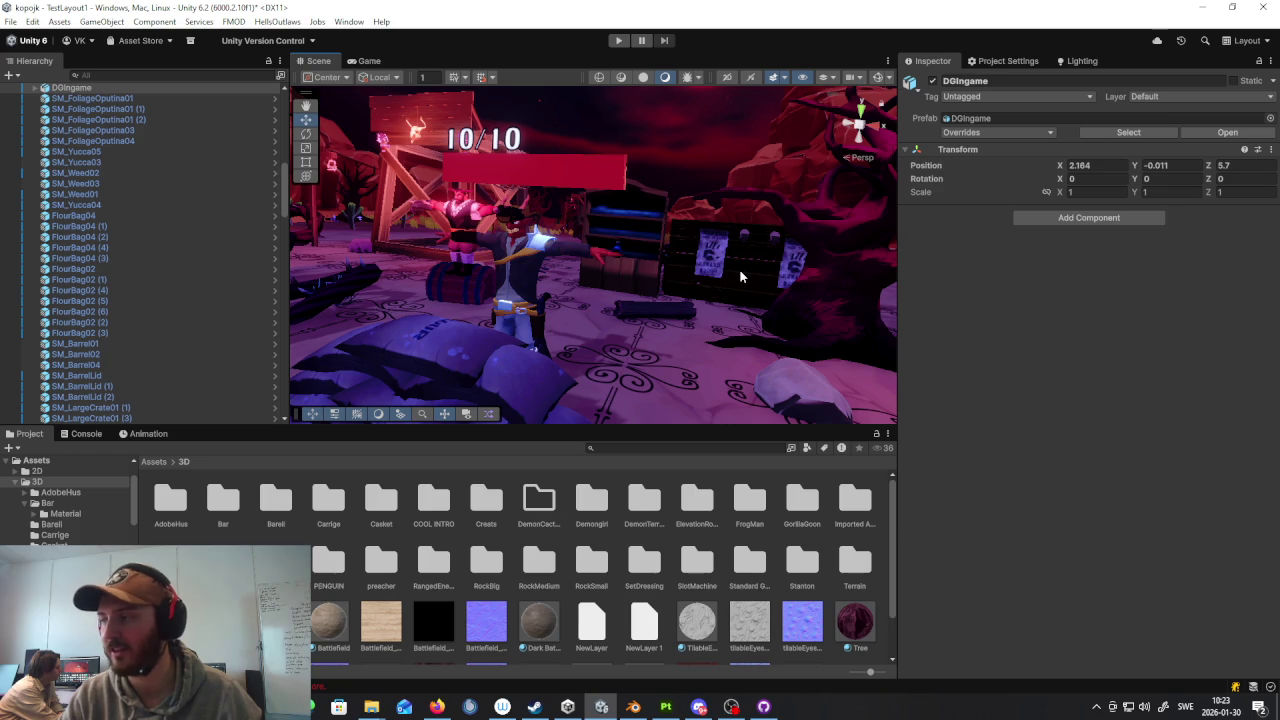
right_click_drag(739, 269, 682, 234)
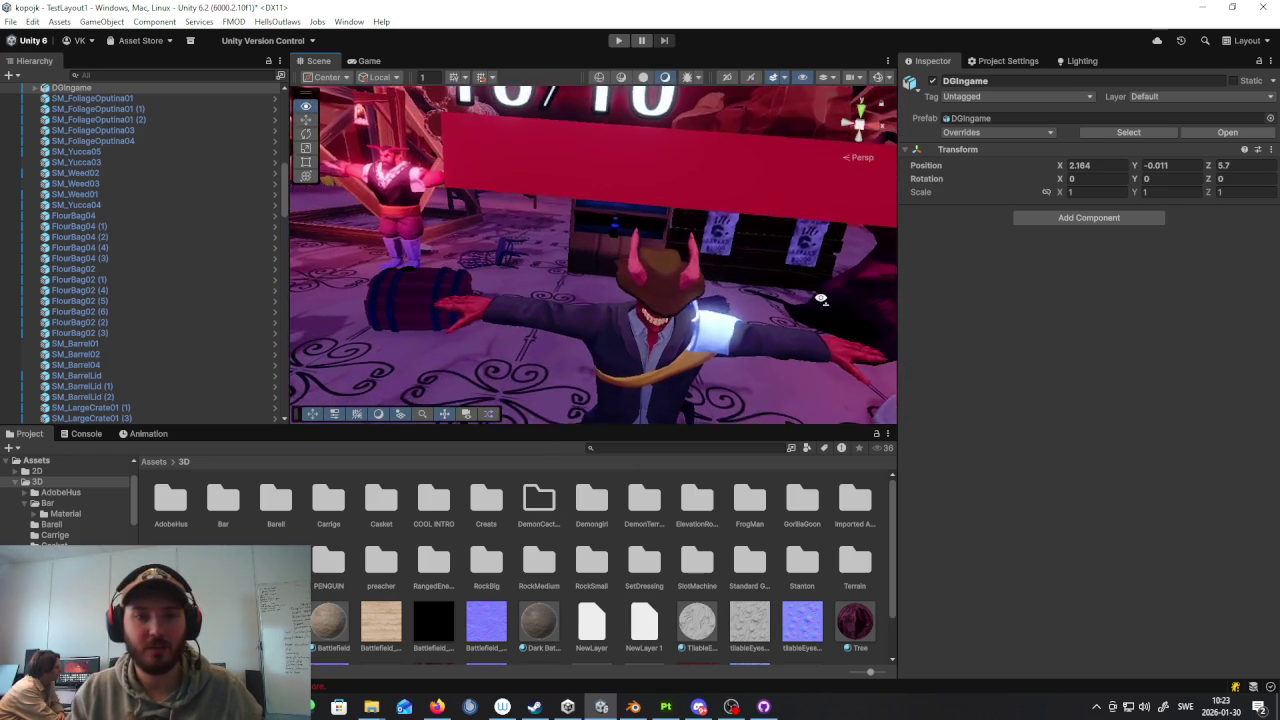
right_click_drag(682, 234, 815, 302)
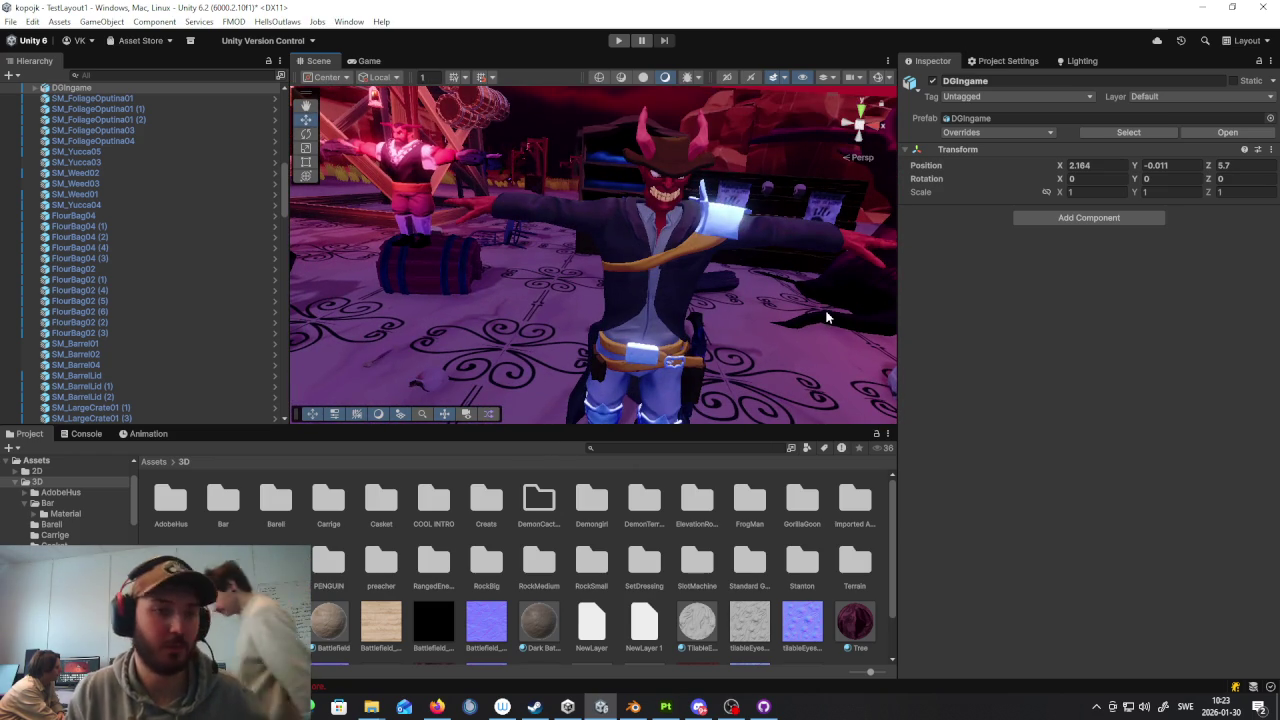
Step: Search the Project assets for 'gon' and select the Standard Goons folder
scroll(691, 251, "down", 2)
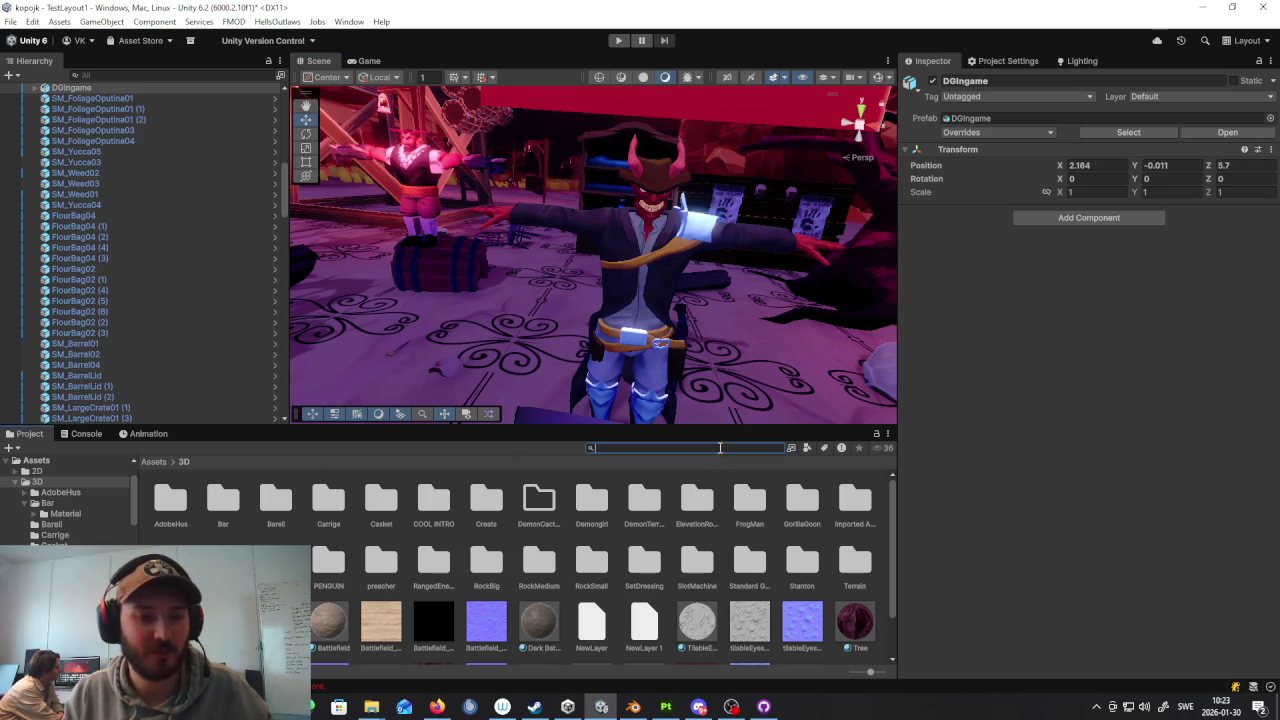
type("go")
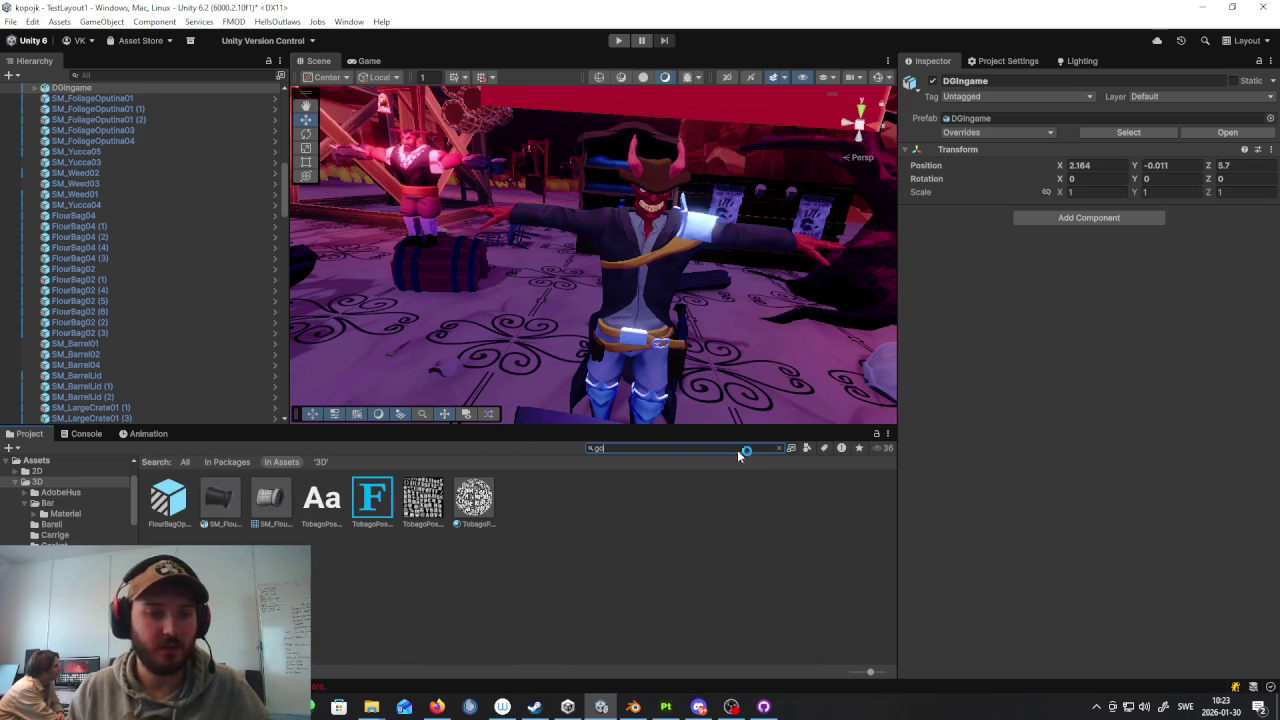
type("n")
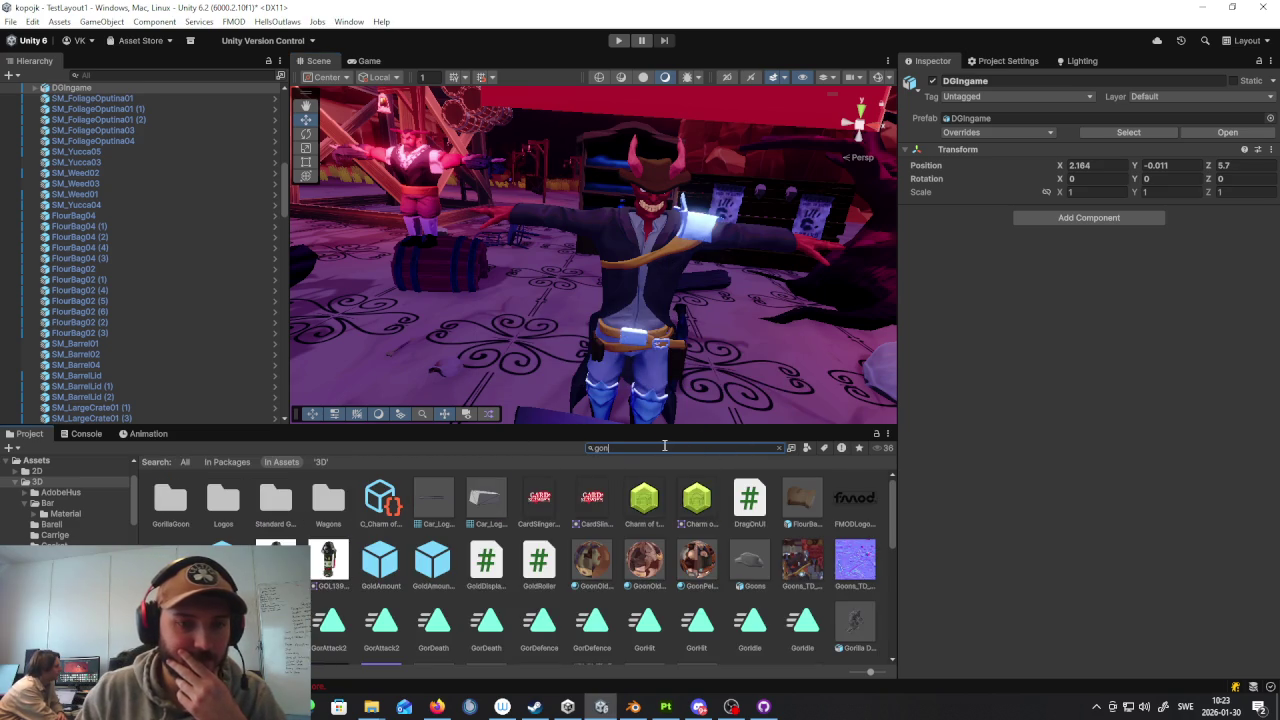
key("BackSpace")
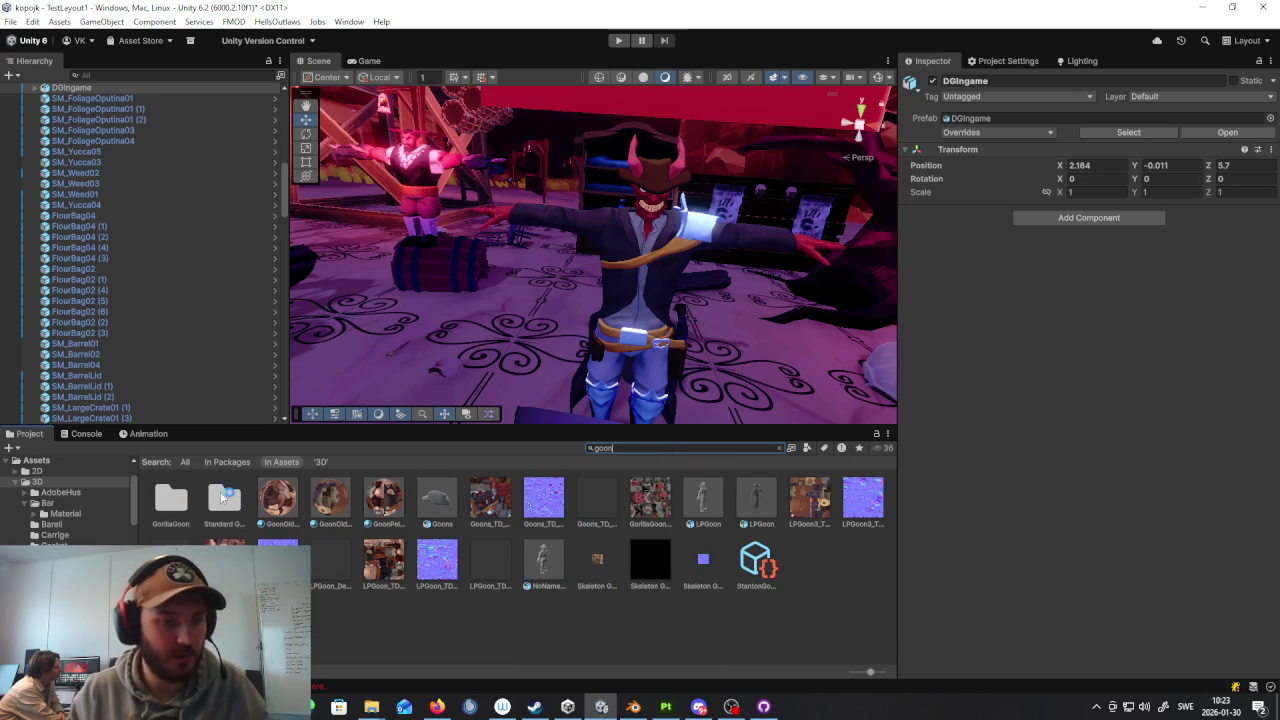
left_click(222, 497)
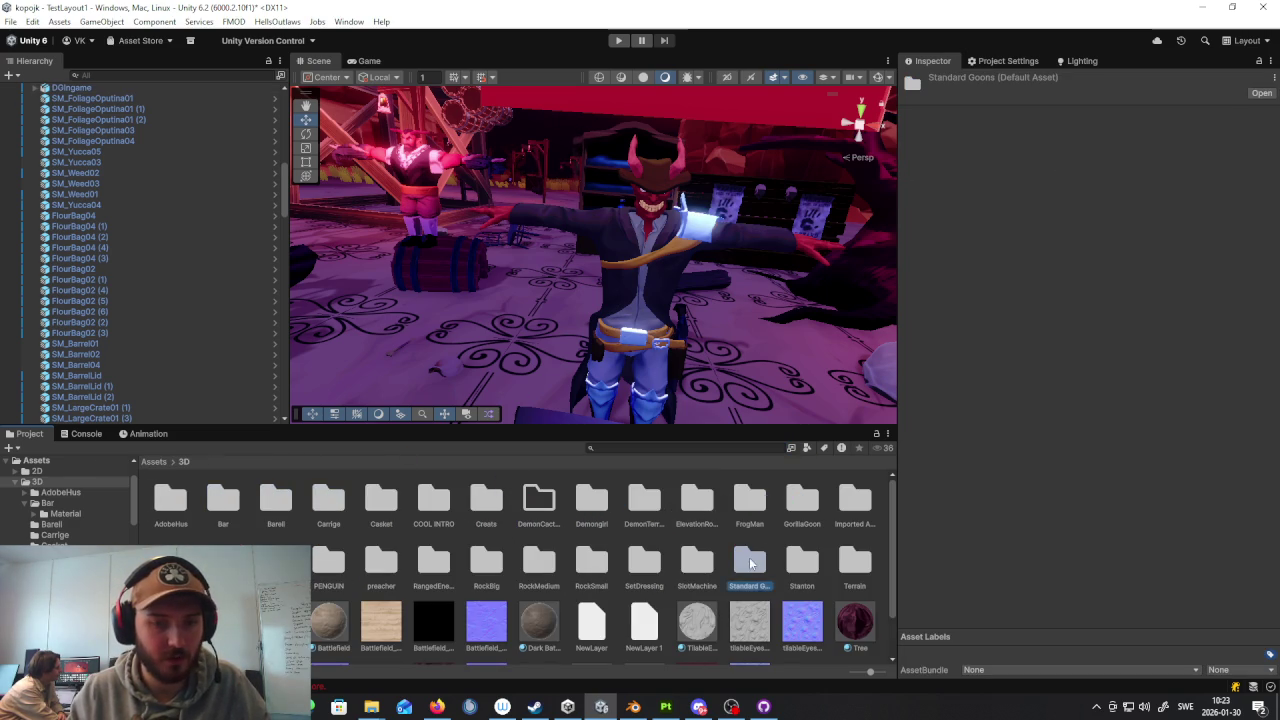
Step: Place the LPGoon prefab from Standard Goons > oLDgUY into the scene, resting on the ground
double_click(750, 560)
double_click(262, 500)
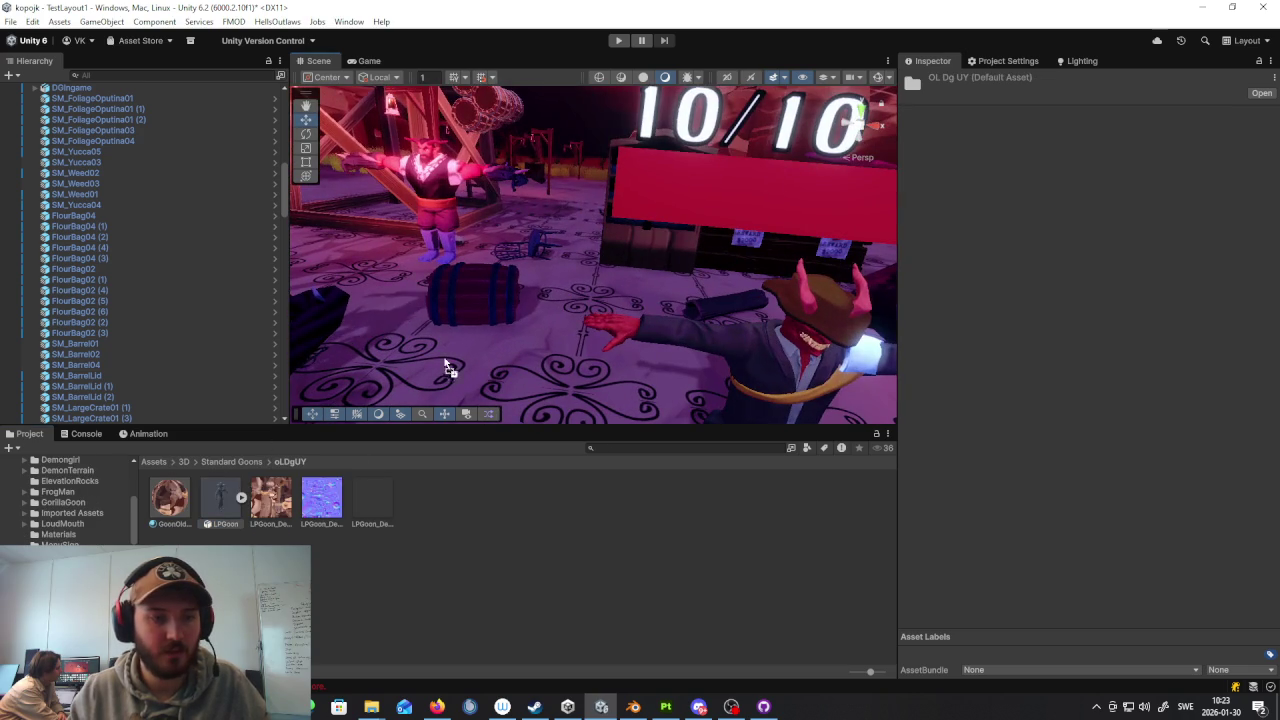
left_click_drag(240, 495, 714, 323)
mouse_move(714, 323)
right_mouse_down()
mouse_move(449, 265)
mouse_move(520, 190)
right_mouse_up()
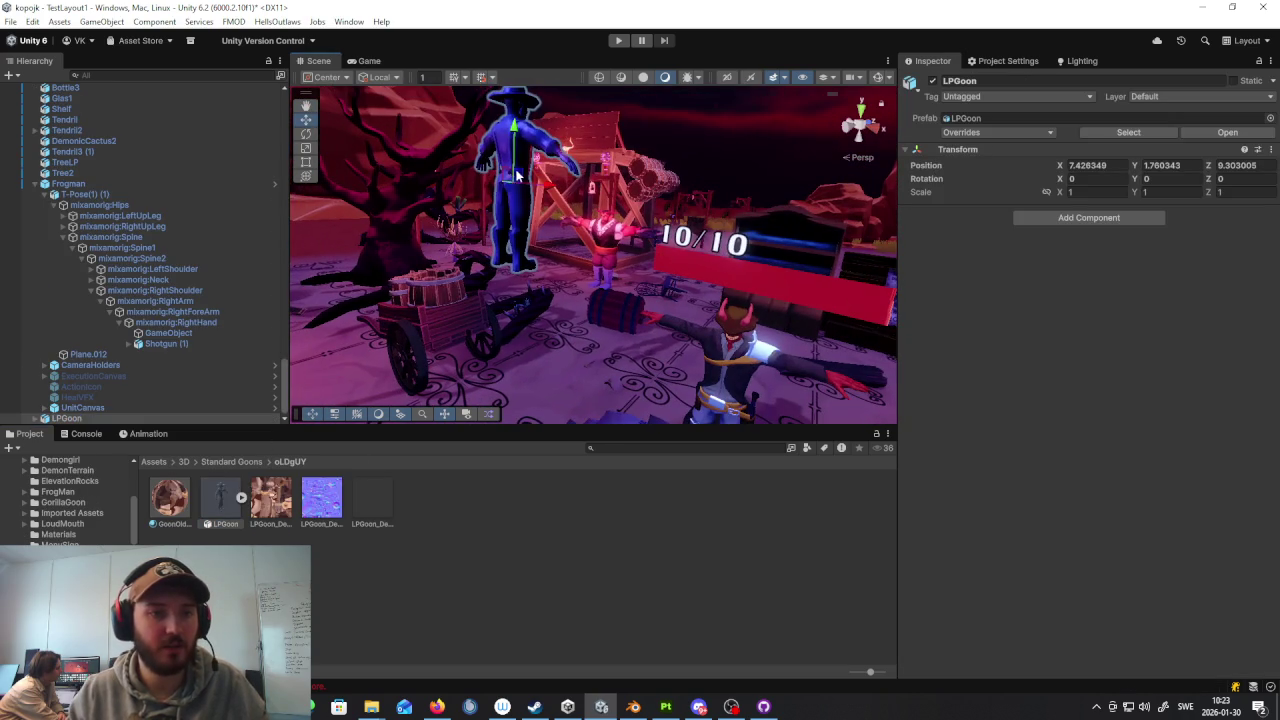
left_click_drag(520, 190, 540, 285)
Step: Rotate LPGoon to -225 on Y so it faces the other way
left_click(306, 133)
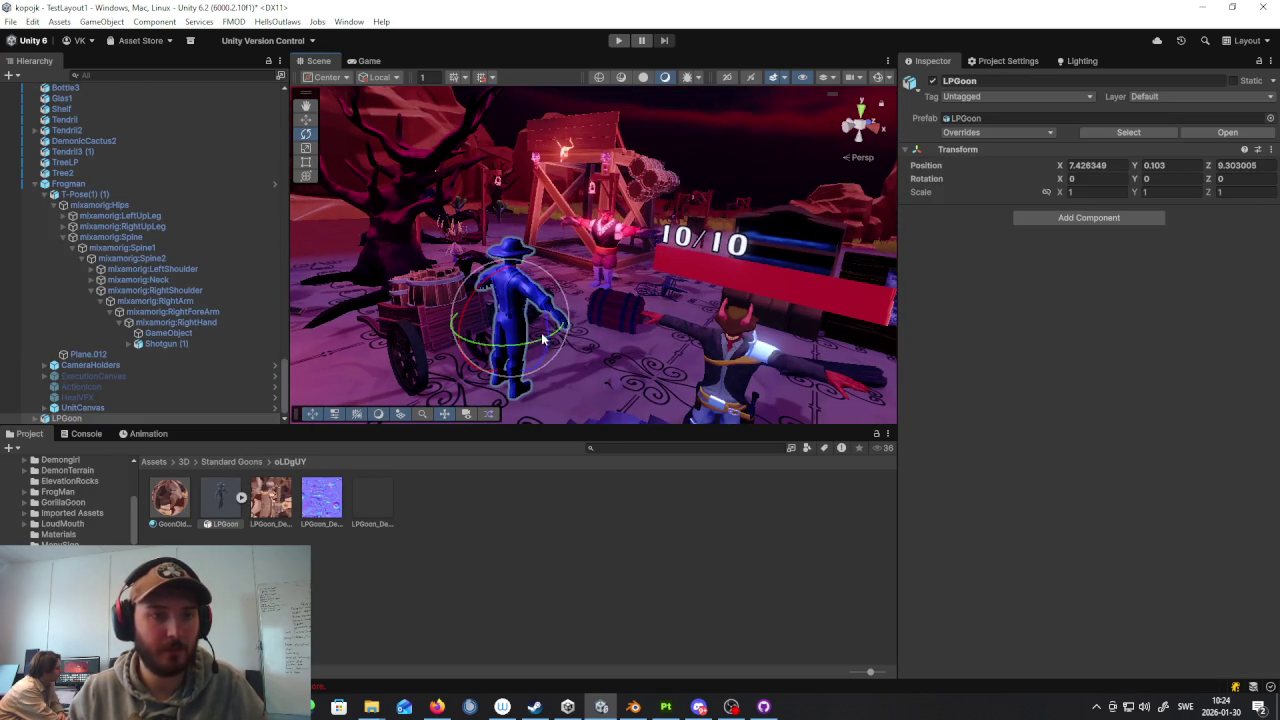
left_click_drag(540, 388, 937, 329)
mouse_move(640, 300)
right_mouse_down()
mouse_move(686, 280)
mouse_move(492, 305)
right_mouse_up()
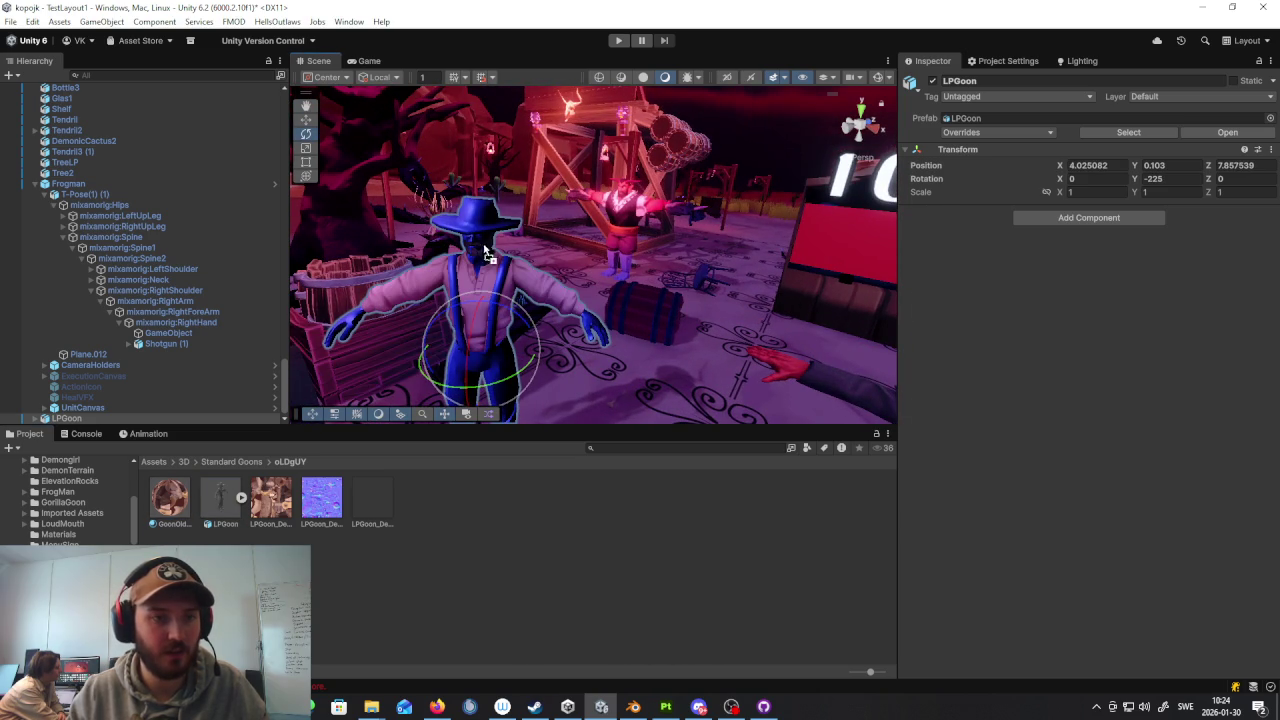
right_click_drag(489, 279, 540, 362)
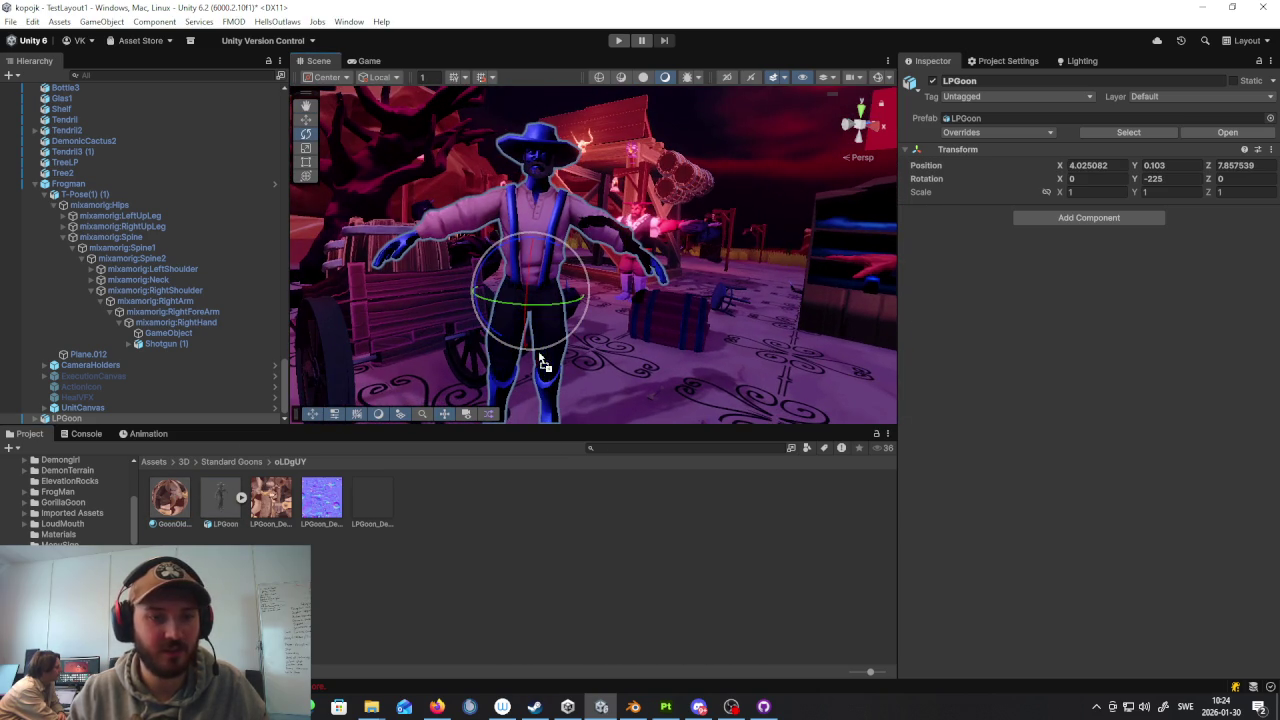
Step: Apply LPGoon's textured material to the placed character
left_click_drag(169, 497, 556, 418)
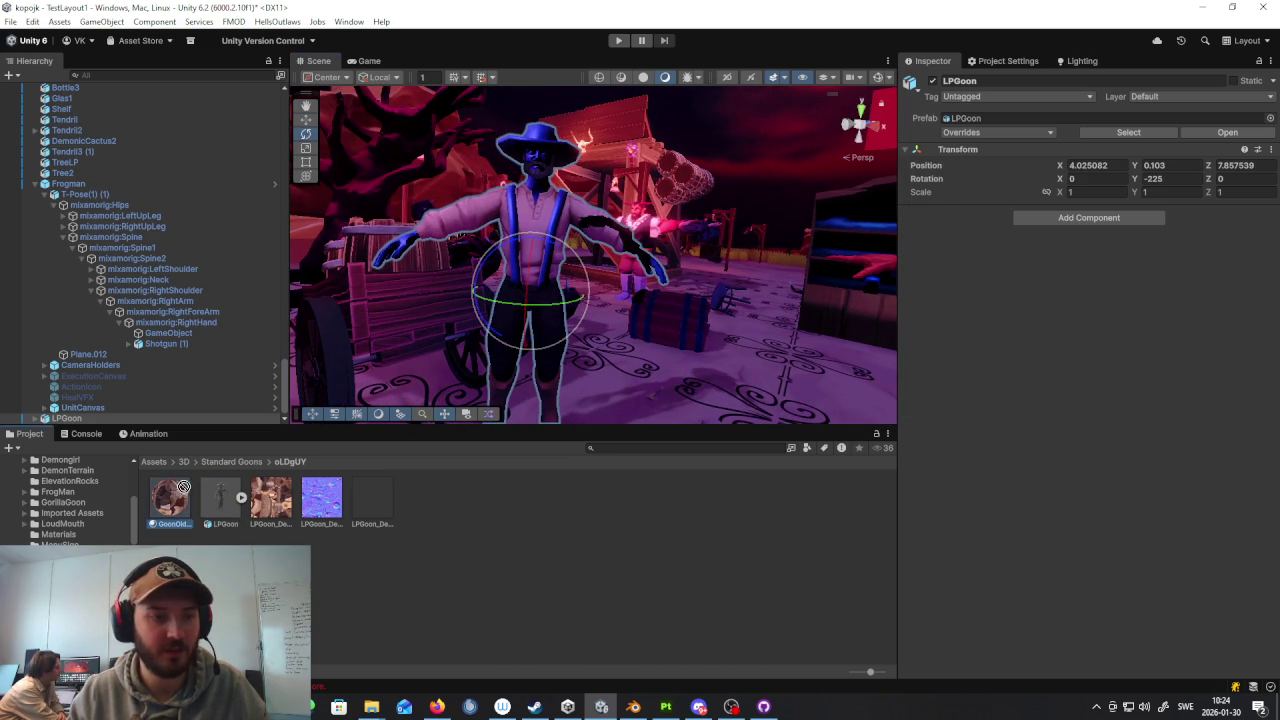
left_click_drag(169, 497, 546, 165)
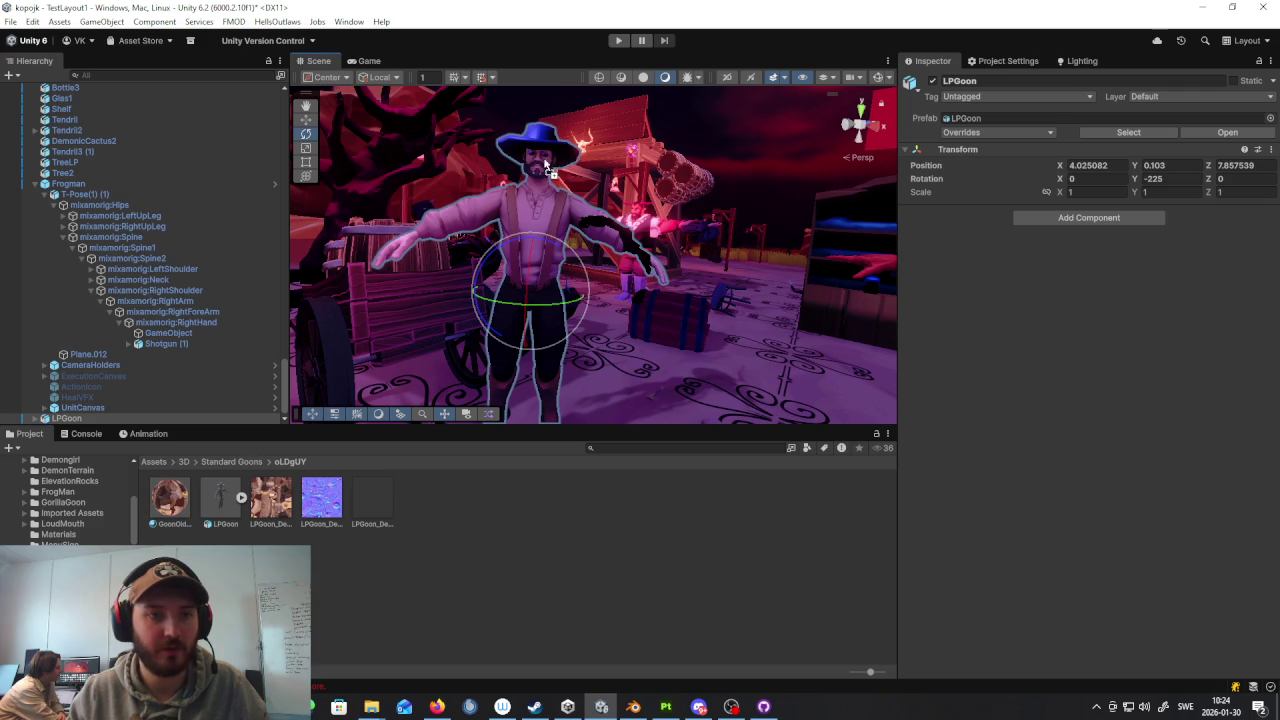
mouse_move(610, 230)
right_mouse_down()
mouse_move(628, 207)
mouse_move(600, 215)
right_mouse_up()
left_click(232, 461)
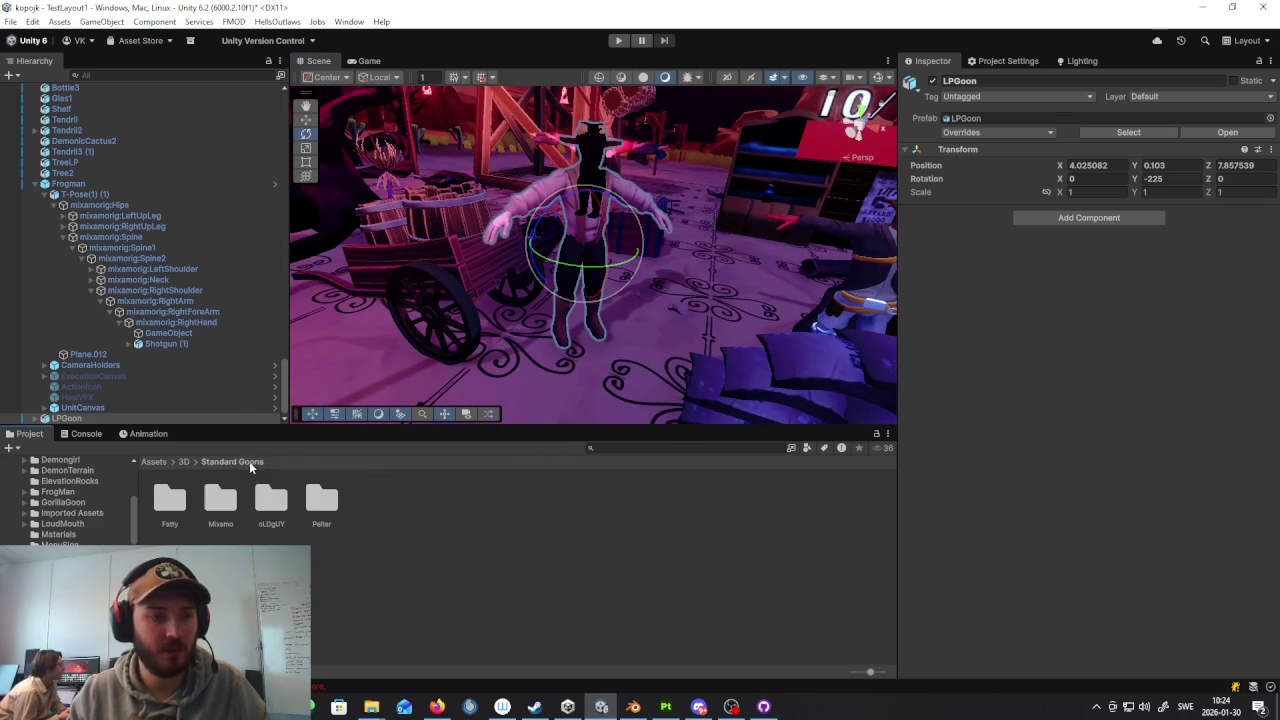
Step: Add the Pelter LPGoon to the scene, turned to 60 degrees, with the GoonPelter material
double_click(320, 499)
left_click_drag(225, 500, 705, 248)
key("f")
left_click_drag(494, 296, 470, 290)
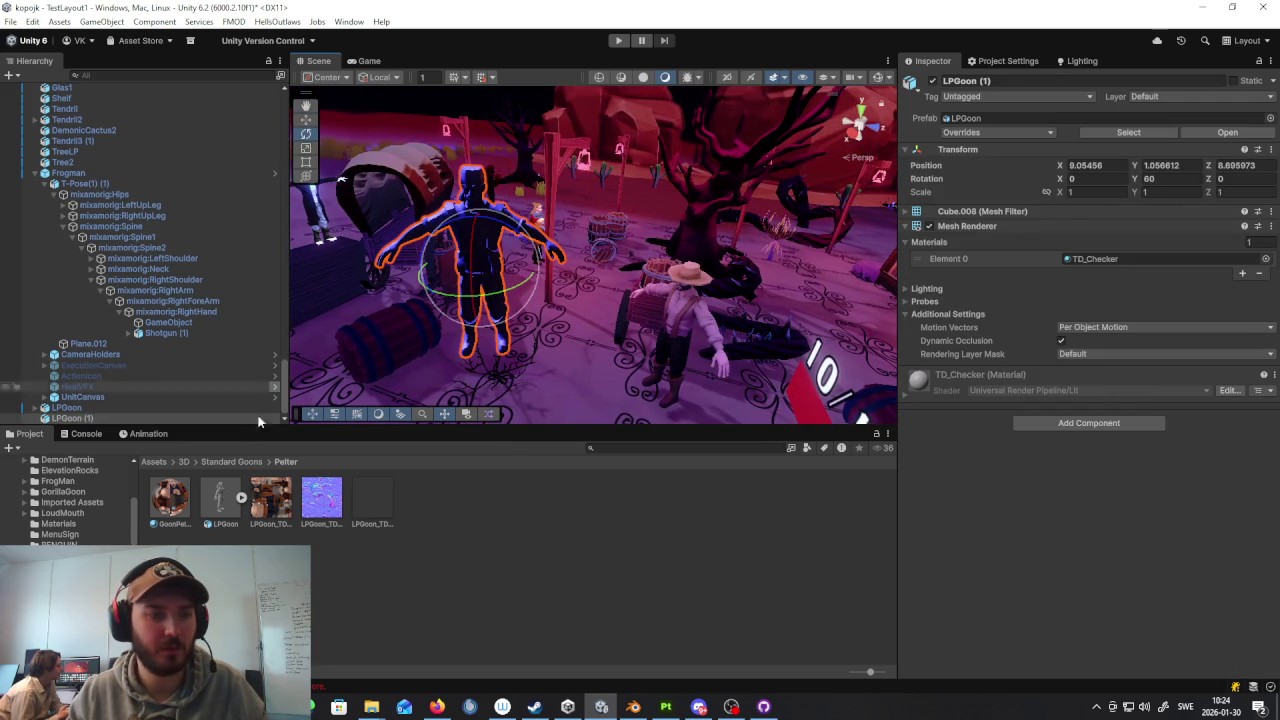
left_click_drag(169, 497, 460, 260)
mouse_move(460, 260)
right_mouse_down()
mouse_move(684, 249)
mouse_move(455, 413)
right_mouse_up()
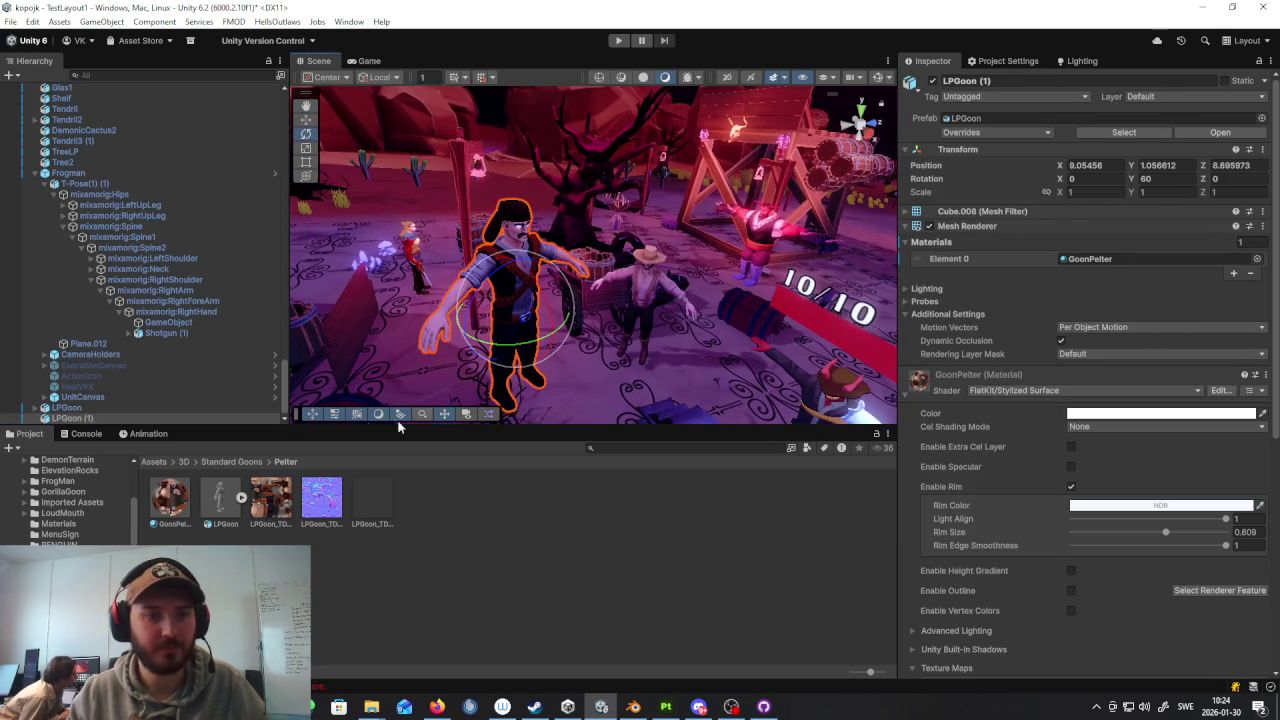
Step: Add the NoNameGoons character from Fatty, turned to 90 degrees, with the Fatty textured material
left_click(228, 461)
double_click(169, 497)
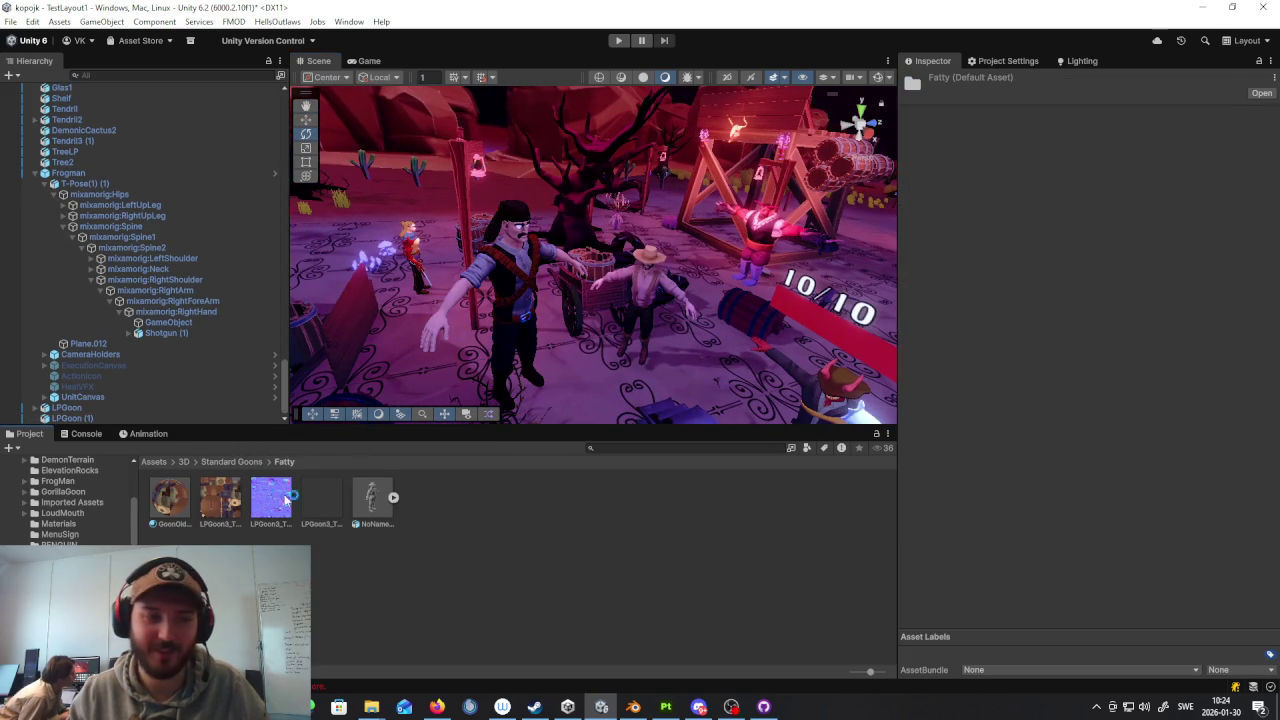
right_click_drag(600, 330, 478, 418)
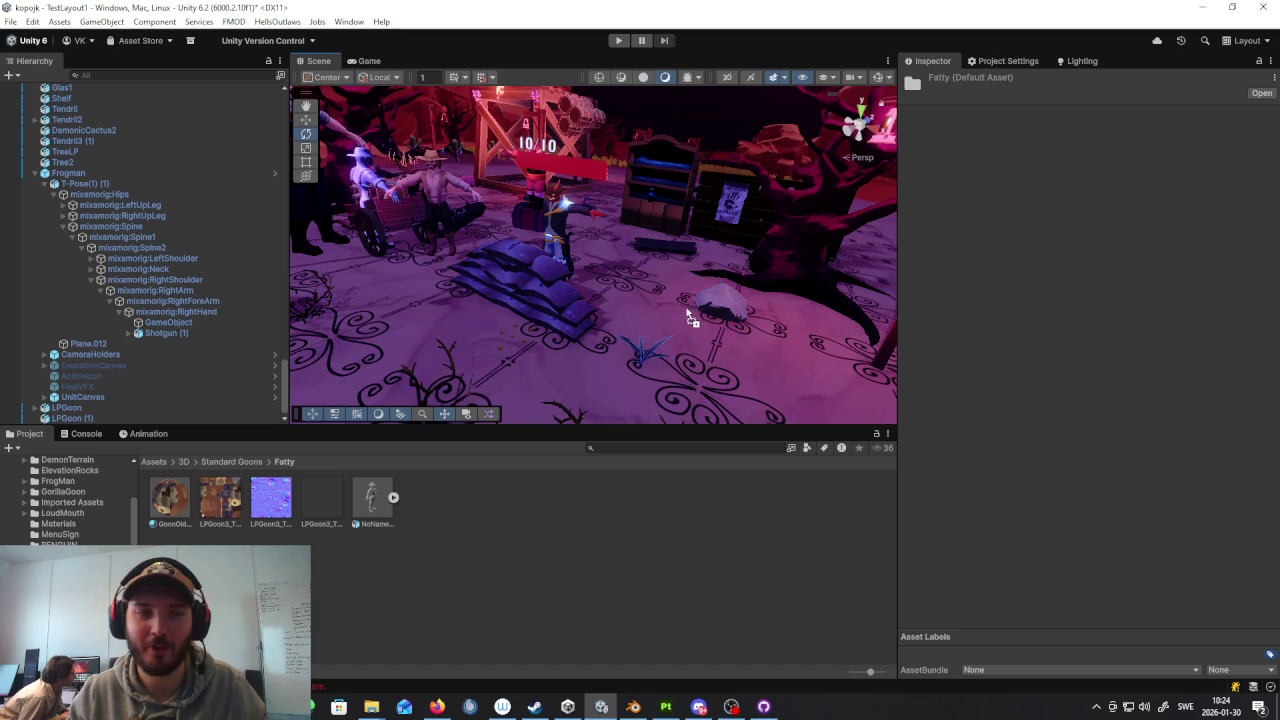
left_click_drag(478, 418, 430, 262)
key("f")
right_click_drag(338, 237, 400, 268)
mouse_move(470, 270)
left_mouse_down()
mouse_move(403, 271)
mouse_move(572, 315)
left_mouse_up()
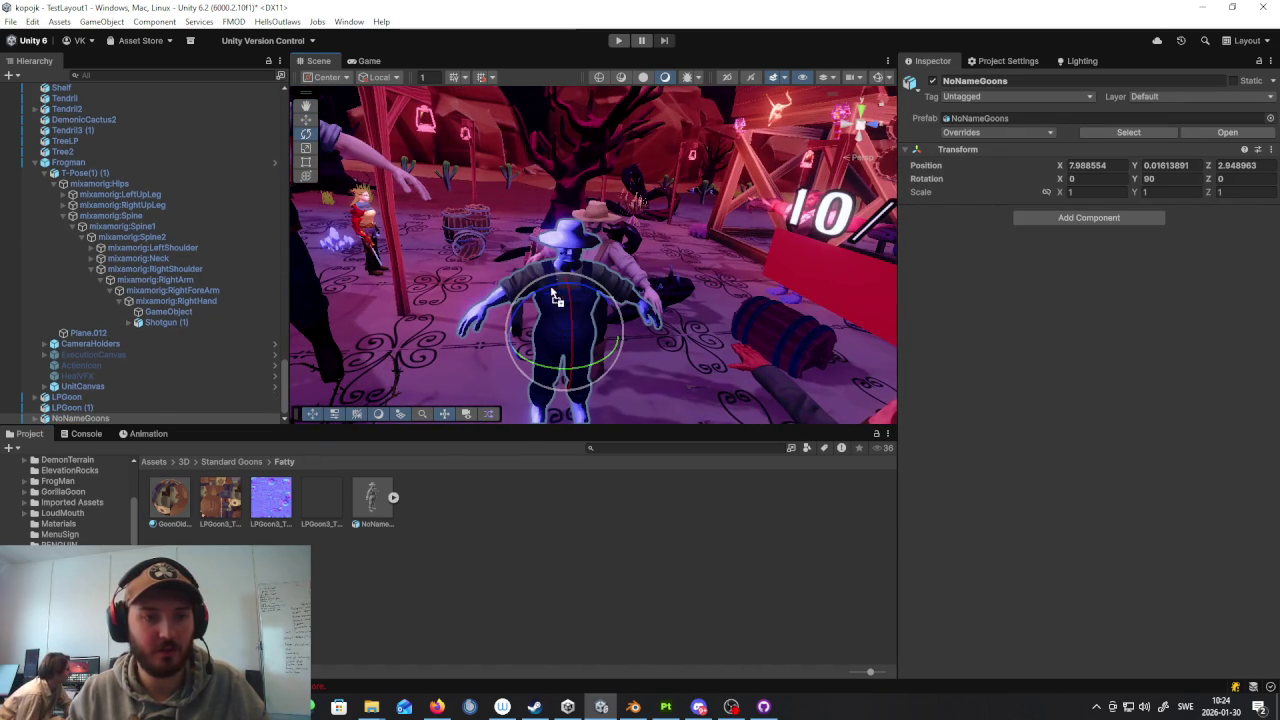
left_click_drag(170, 505, 537, 418)
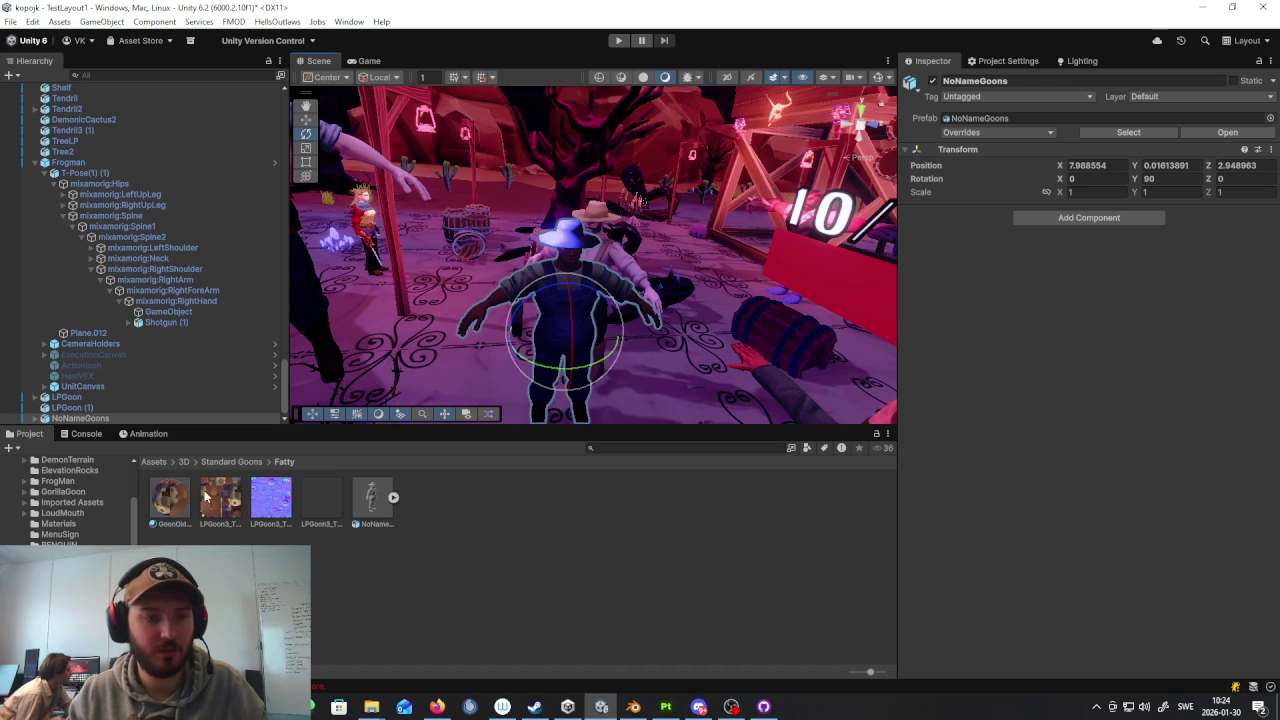
mouse_move(587, 238)
left_mouse_down("alt")
mouse_move(475, 297)
mouse_move(541, 247)
left_mouse_up("alt")
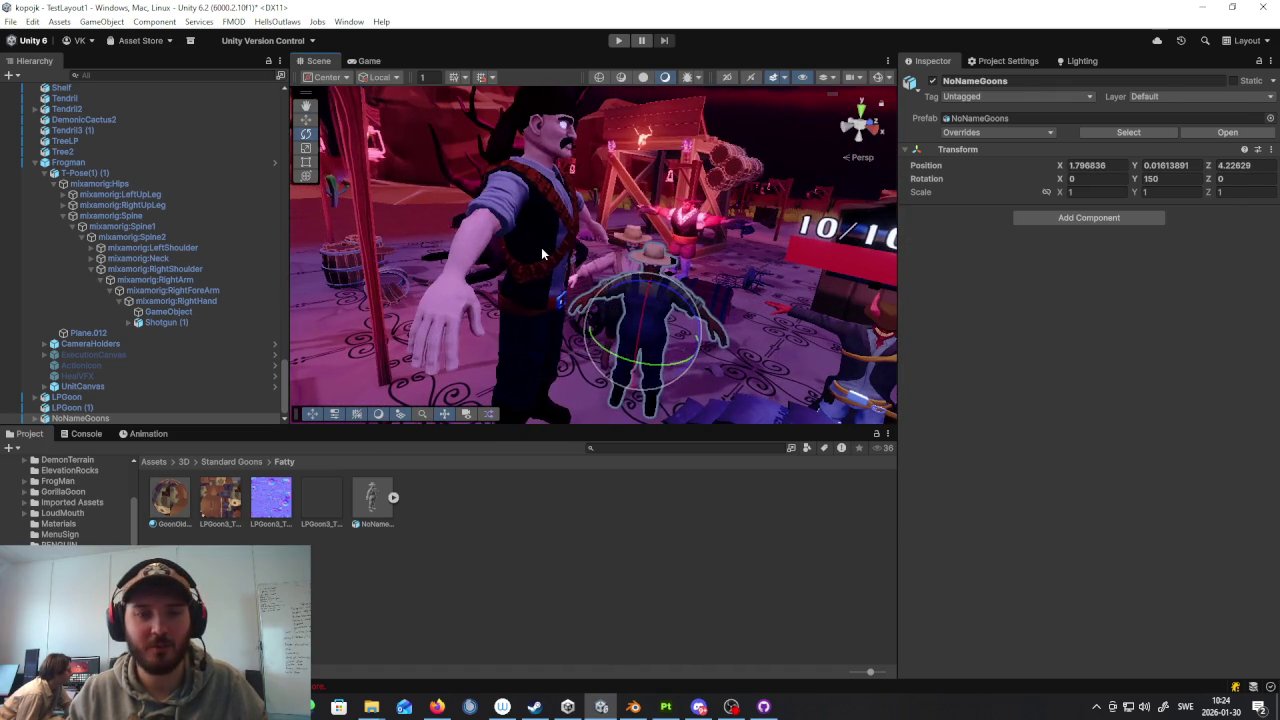
Step: Turn the Pelter character to face the camera and lower it onto the floor
left_click(541, 247)
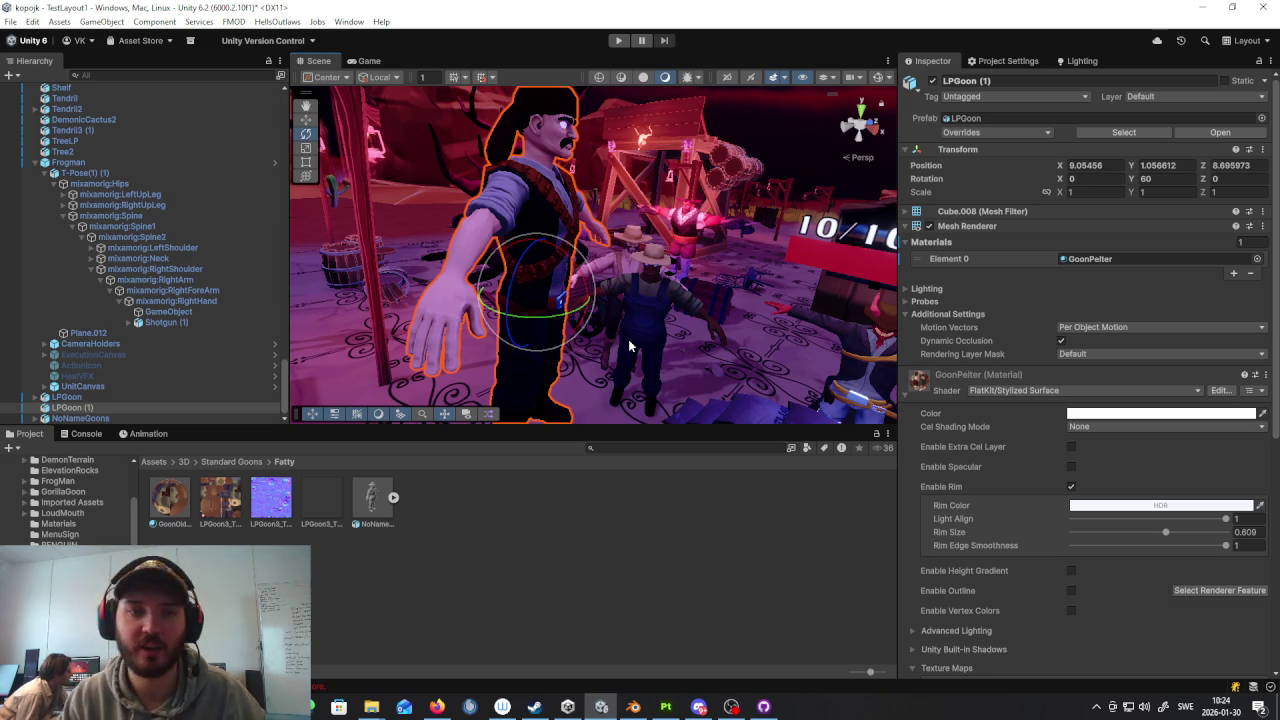
left_click_drag(540, 315, 394, 318)
key("w")
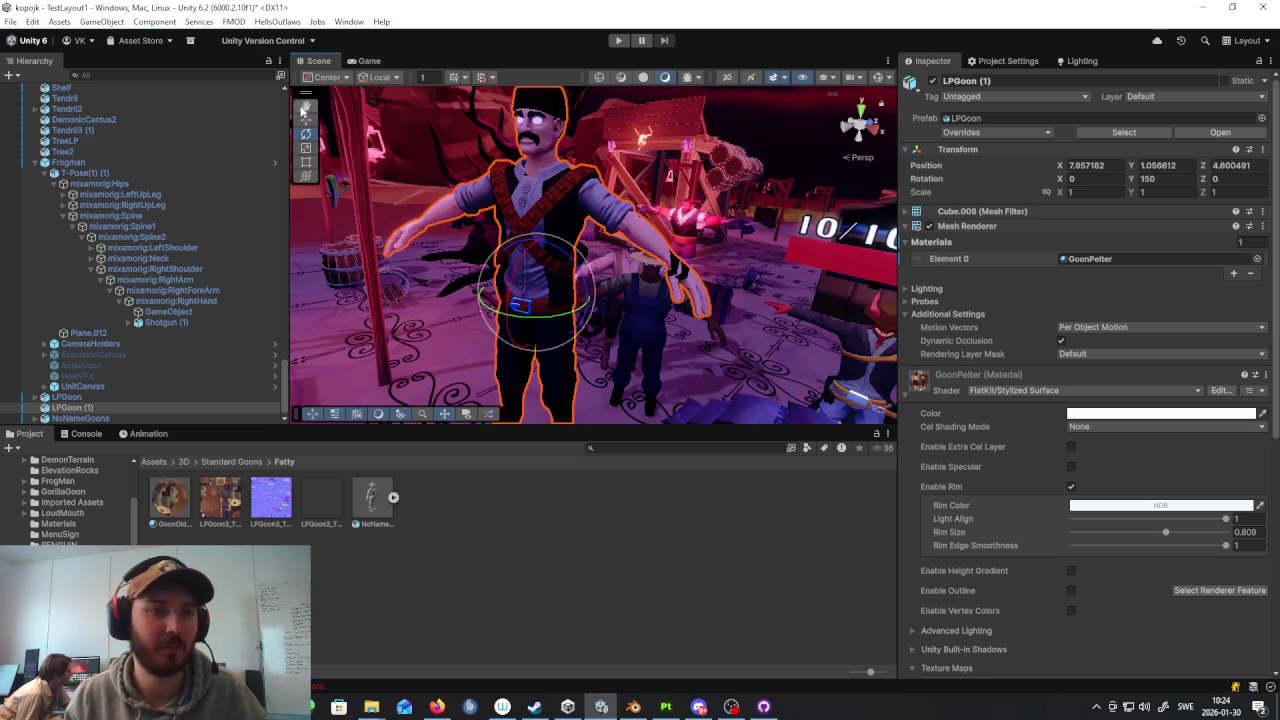
scroll(450, 300, "down", 3)
mouse_move(530, 240)
left_mouse_down()
mouse_move(524, 313)
mouse_move(596, 248)
left_mouse_up()
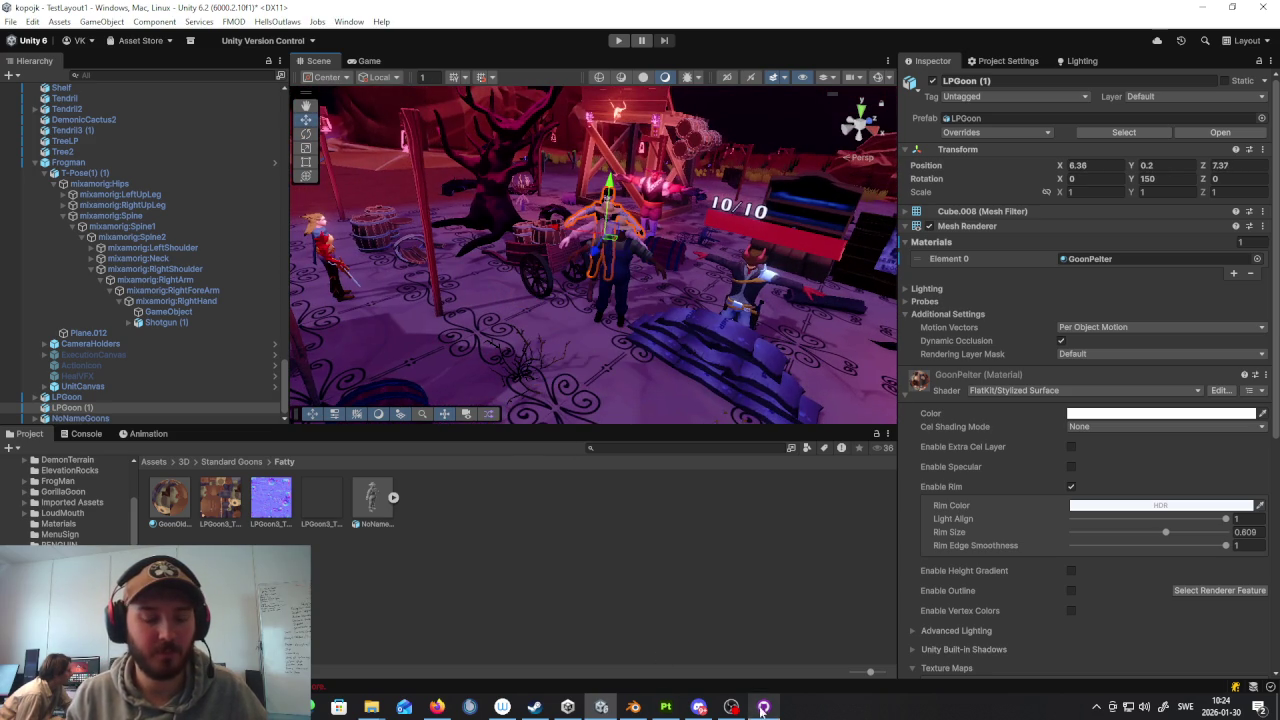
left_click(633, 707)
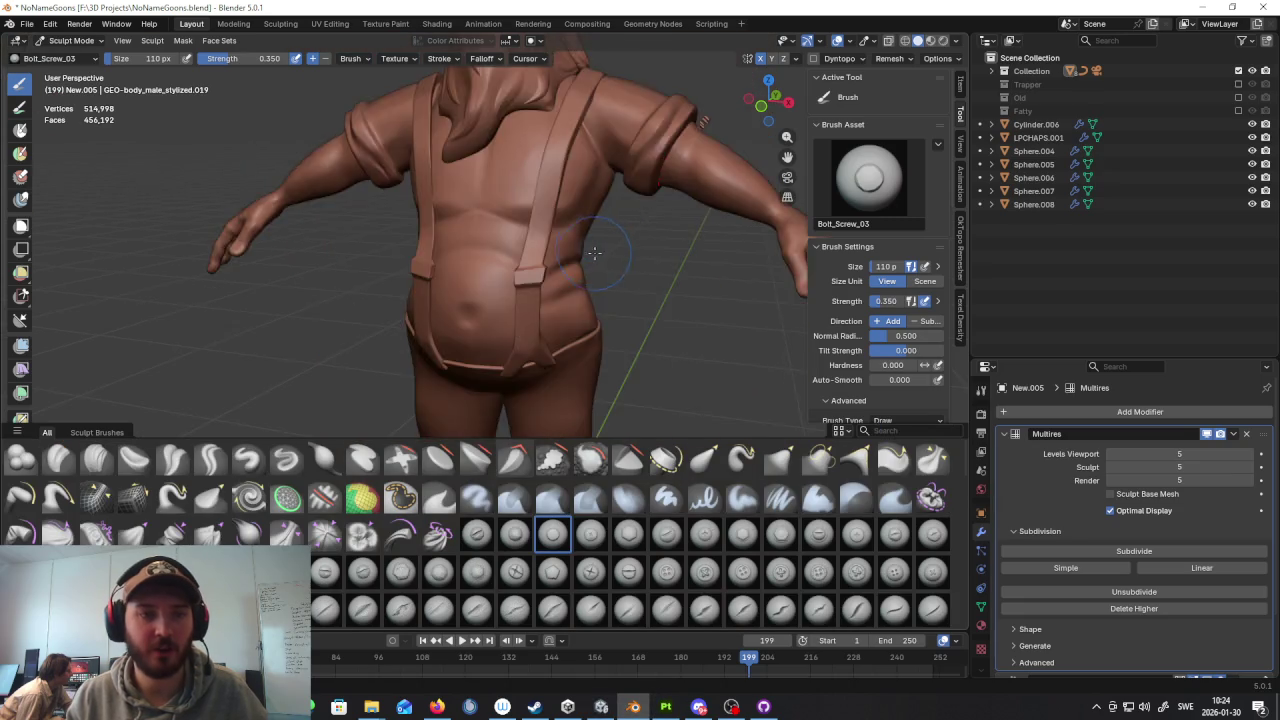
Step: Orbit to a back view and select the Crease Sharp brush via a 'ci' shelf search
scroll(593, 252, "down", 6)
scroll(663, 289, "up", 6)
middle_click_drag(600, 300, 560, 307)
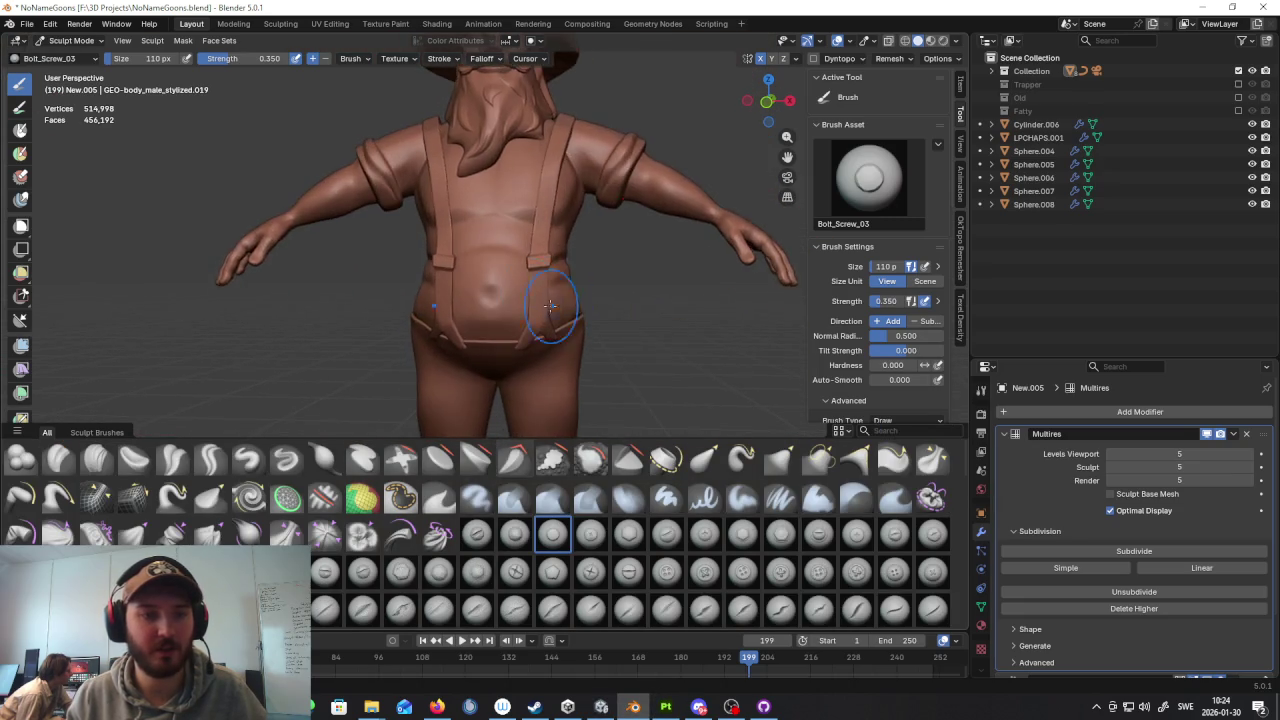
scroll(673, 352, "up", 3)
left_click(925, 431)
type("ci")
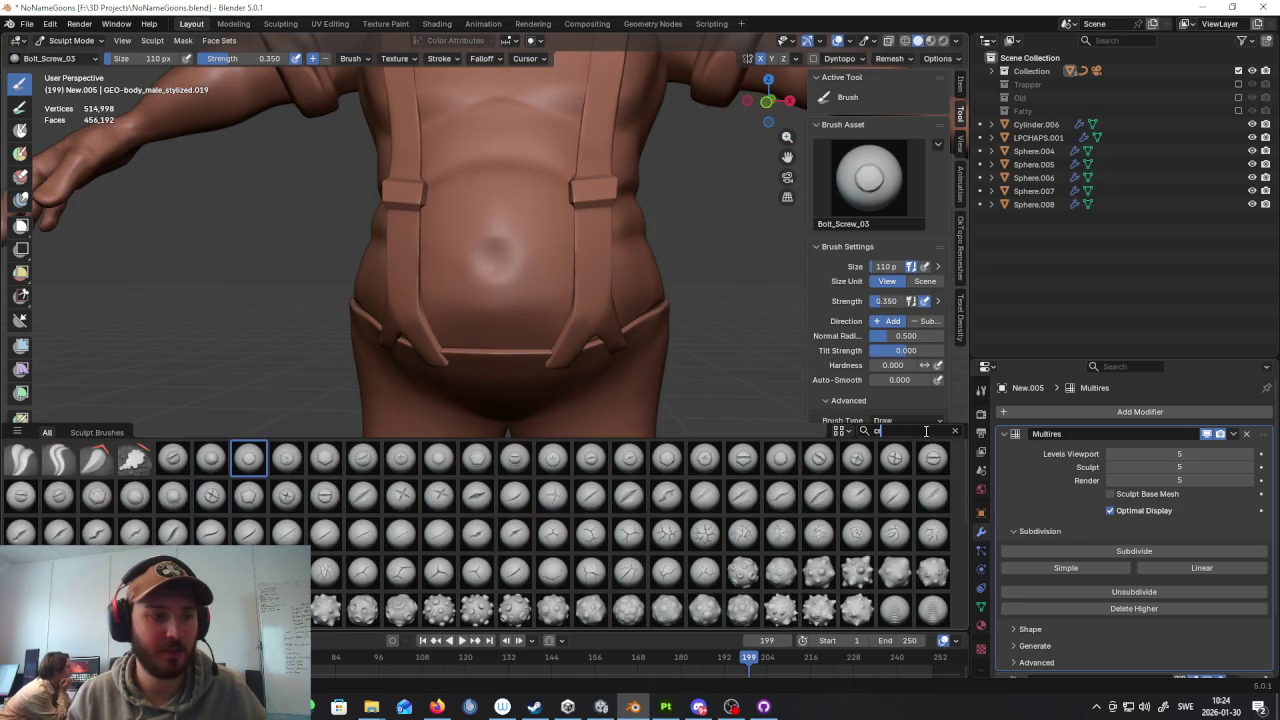
left_click(60, 462)
Step: Carve a deeper belly crease with Crease Sharp and orbit around the torso to check it
scroll(469, 264, "up", 3)
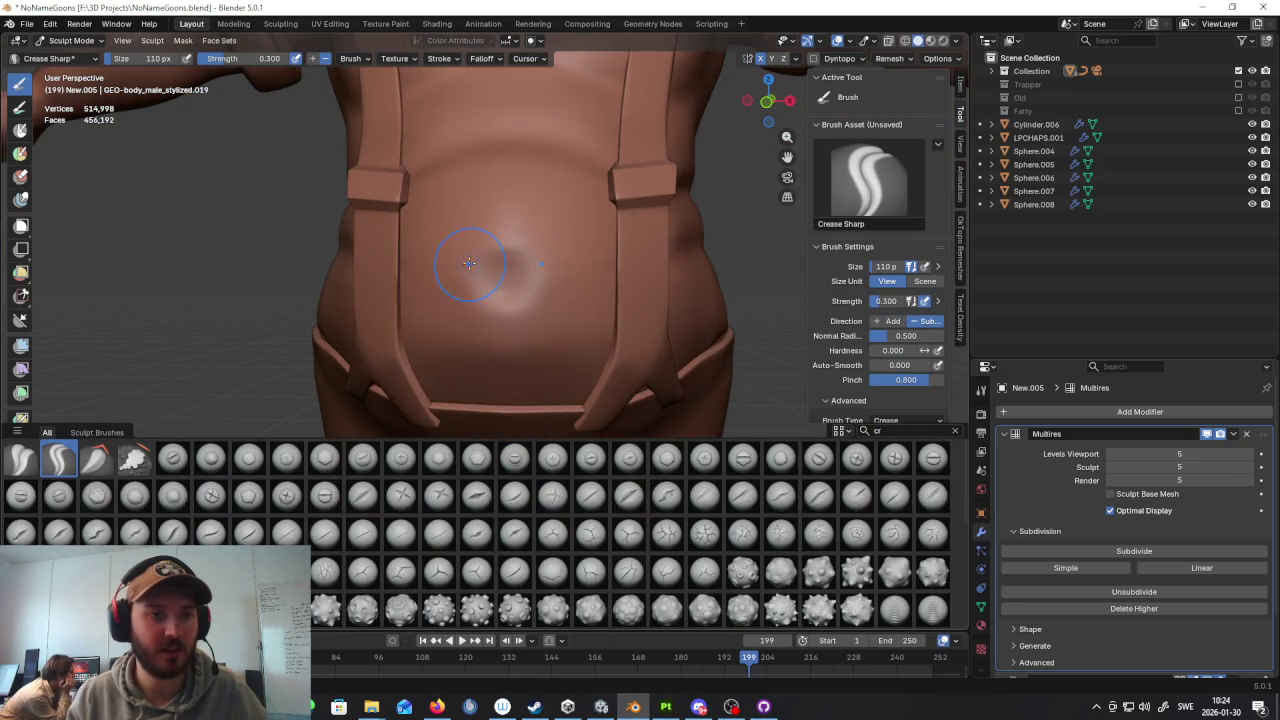
left_click_drag(525, 242, 540, 258)
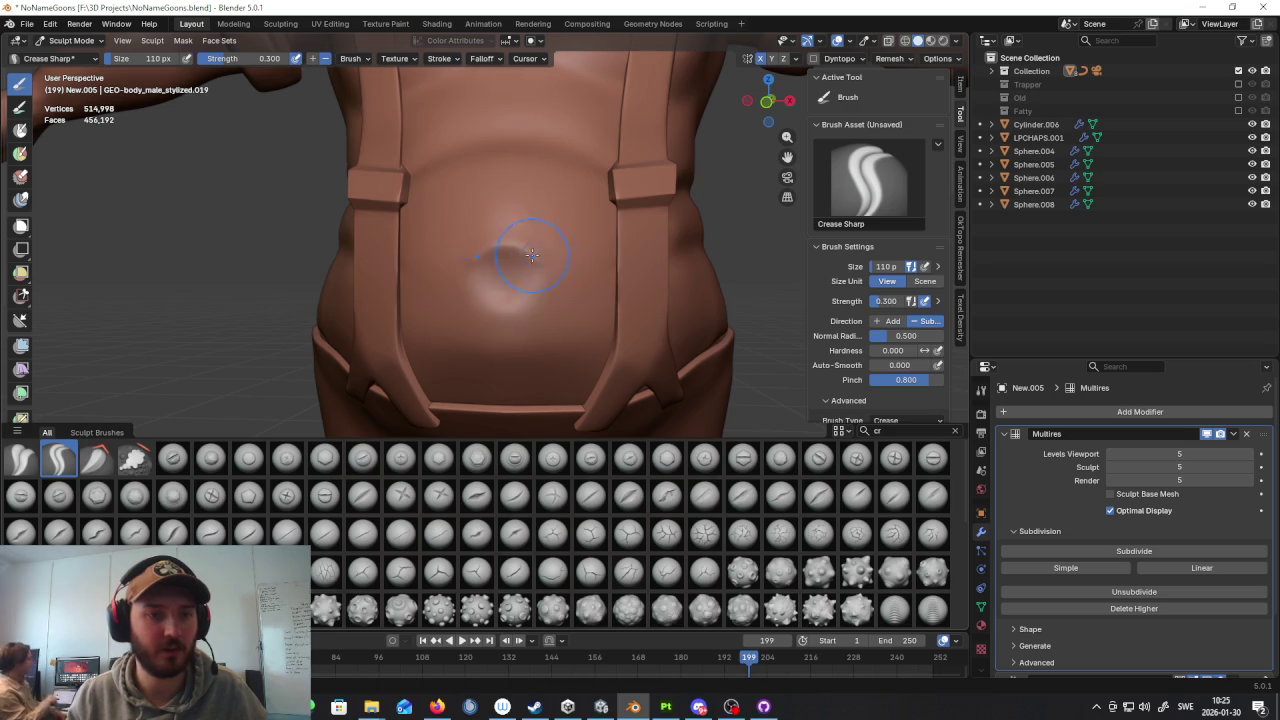
scroll(630, 300, "down", 5)
mouse_move(643, 320)
middle_mouse_down()
mouse_move(651, 334)
mouse_move(720, 339)
mouse_move(619, 346)
middle_mouse_up()
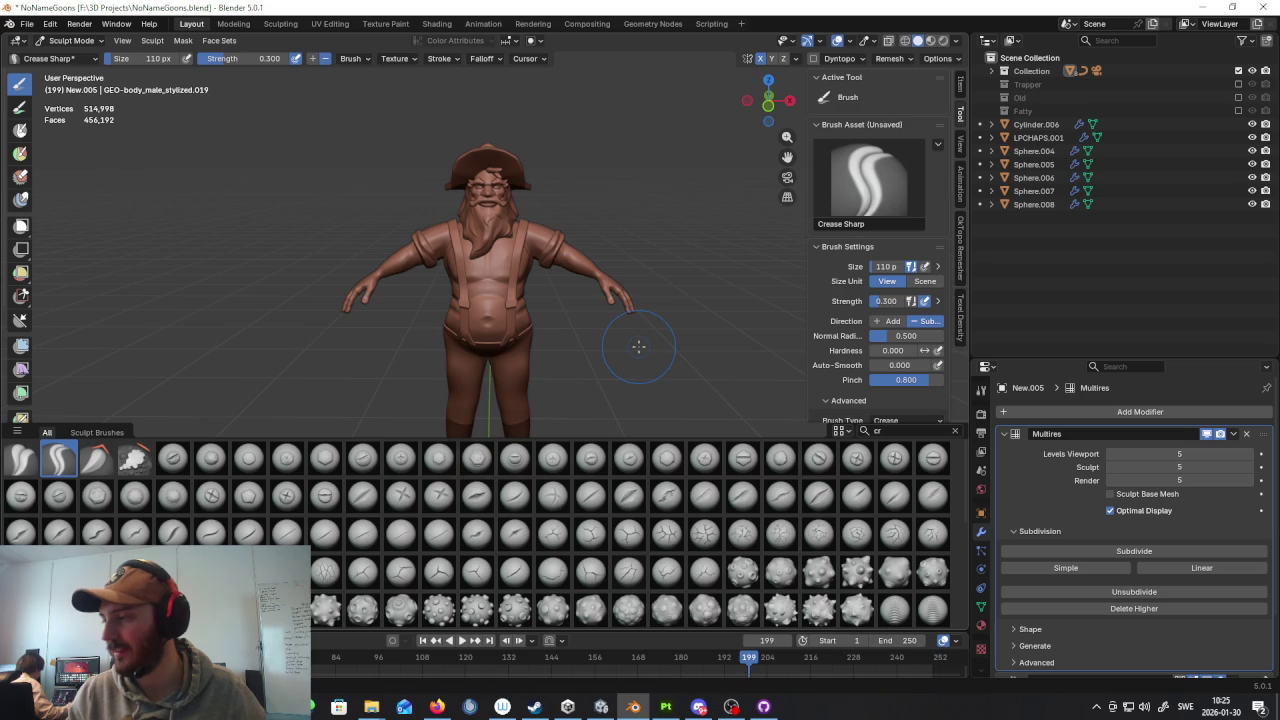
scroll(662, 346, "up", 3)
middle_click_drag(662, 346, 602, 318)
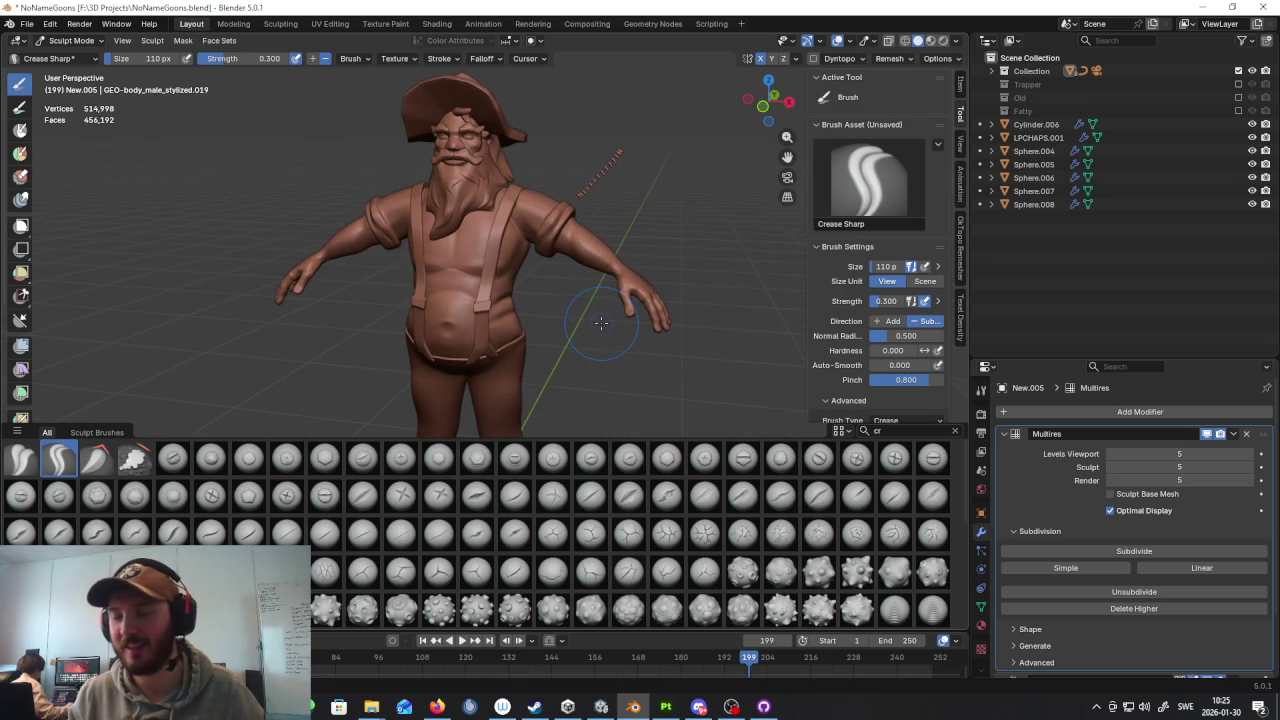
scroll(571, 311, "up", 3)
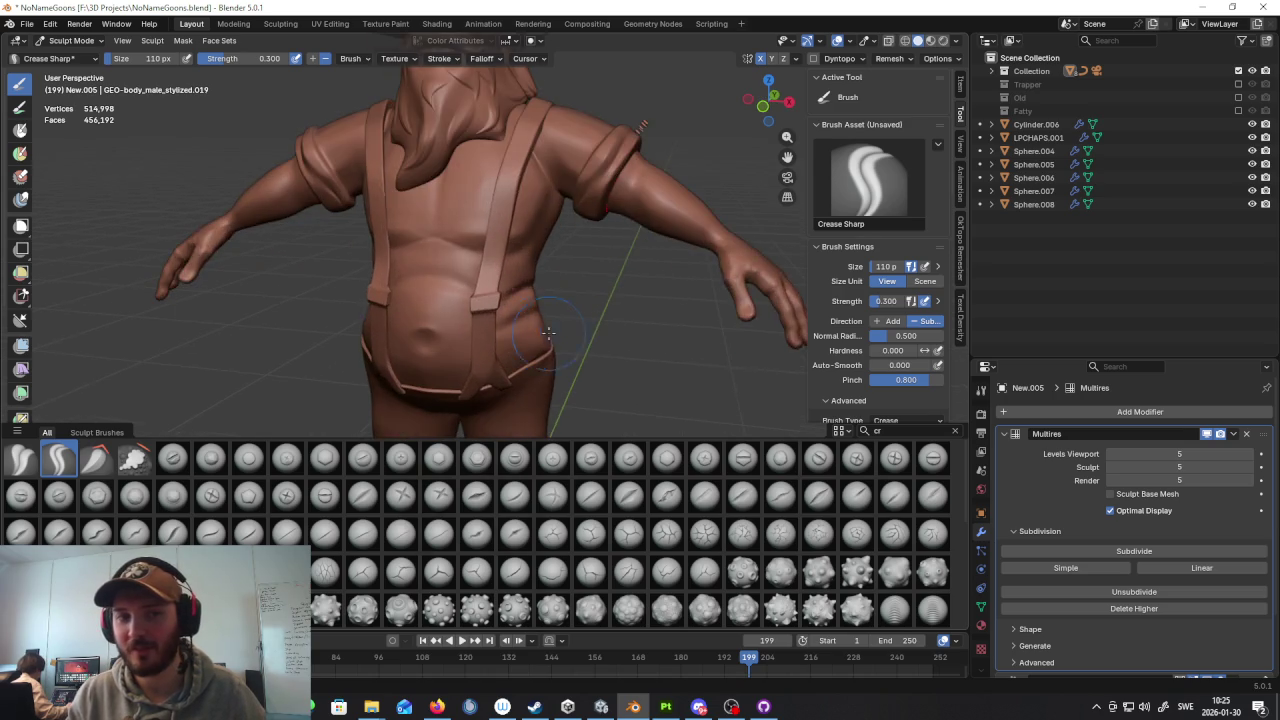
mouse_move(578, 290)
middle_mouse_down()
mouse_move(560, 305)
mouse_move(737, 384)
middle_mouse_up()
scroll(560, 305, "up", 2)
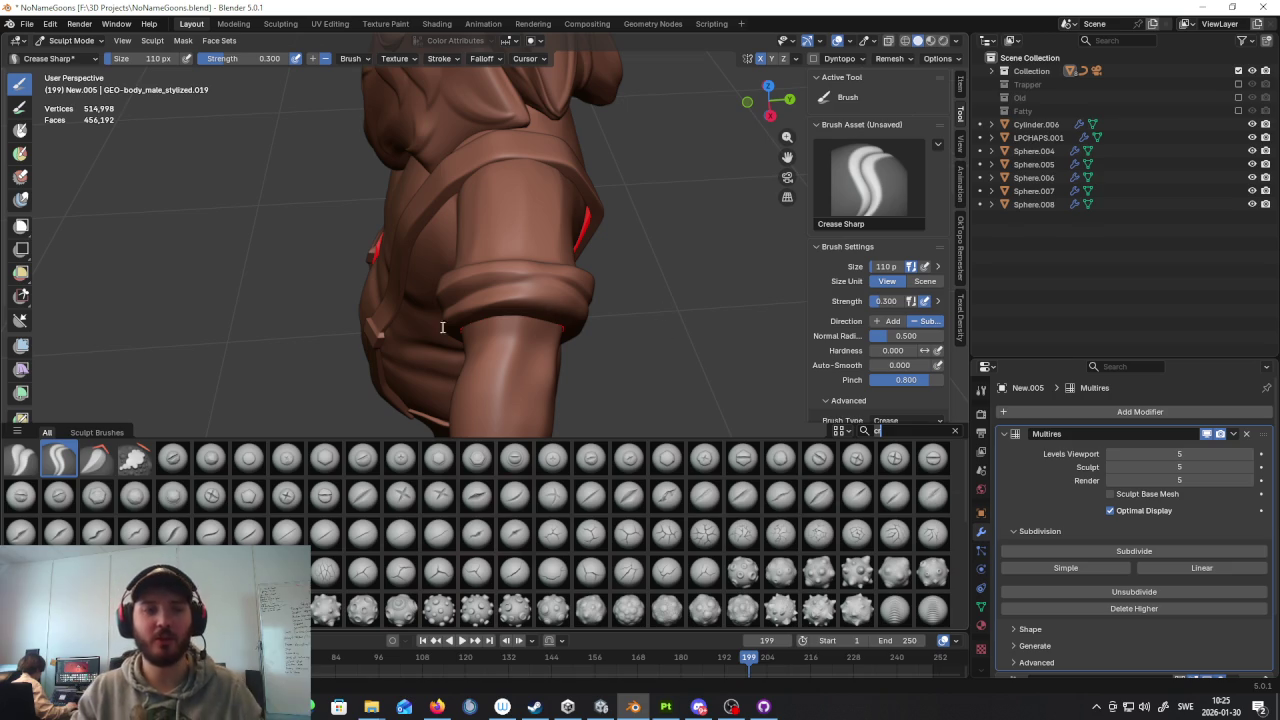
scroll(323, 323, "down", 5)
middle_click_drag(323, 323, 500, 330)
key("KP_1")
scroll(609, 327, "up", 2)
mouse_move(640, 290)
middle_mouse_down()
mouse_move(414, 337)
mouse_move(450, 248)
middle_mouse_up()
scroll(400, 371, "up", 3)
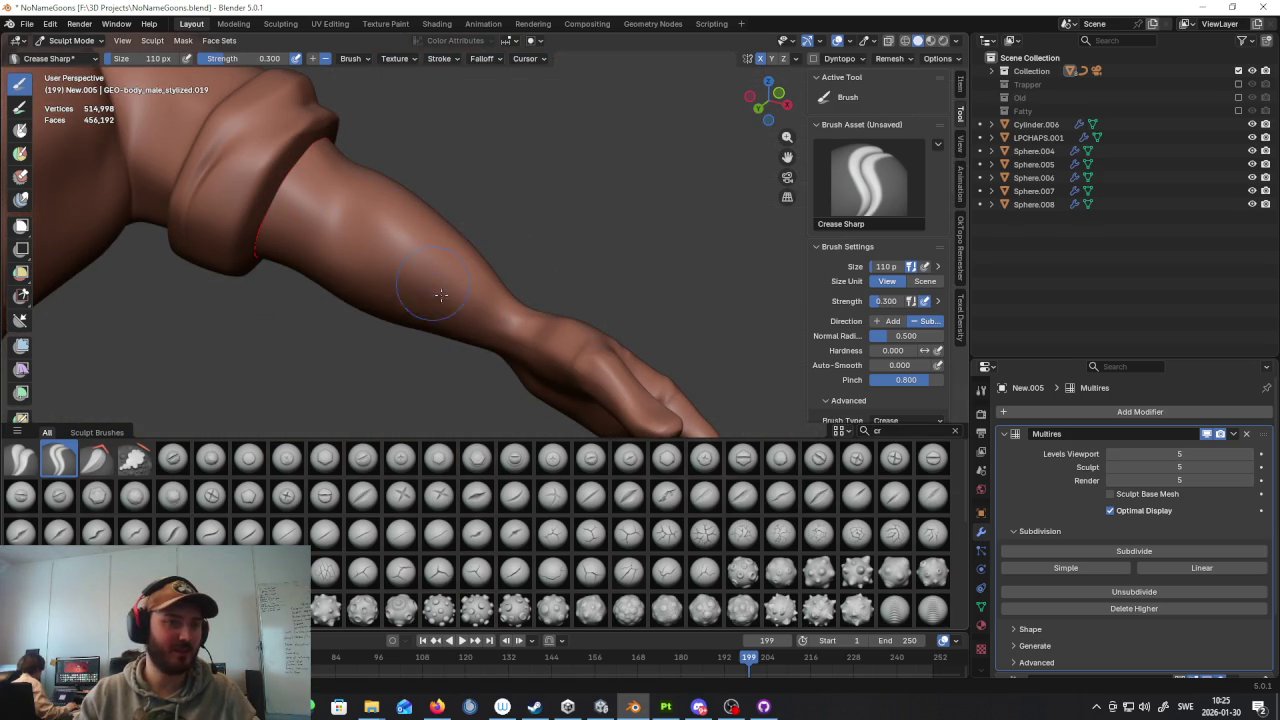
scroll(451, 263, "down", 5)
middle_click_drag(500, 290, 558, 318)
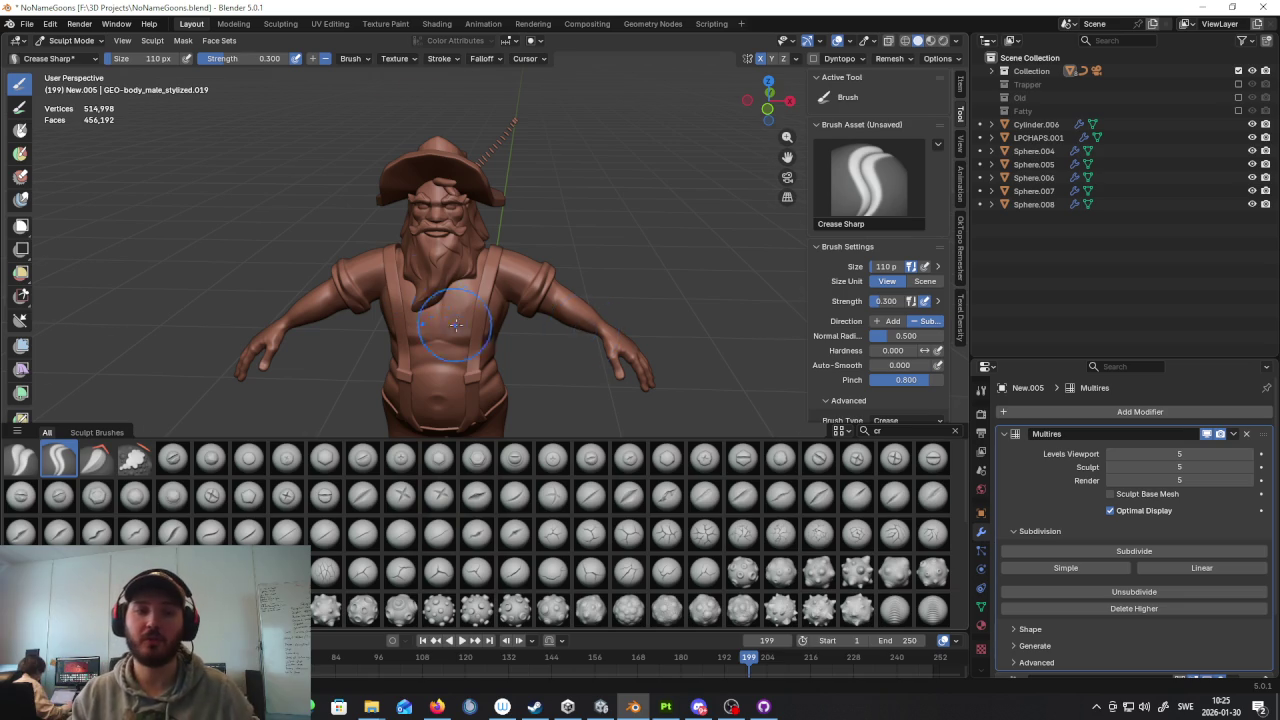
scroll(493, 272, "up", 2)
scroll(493, 272, "up", 2)
scroll(493, 272, "up", 2)
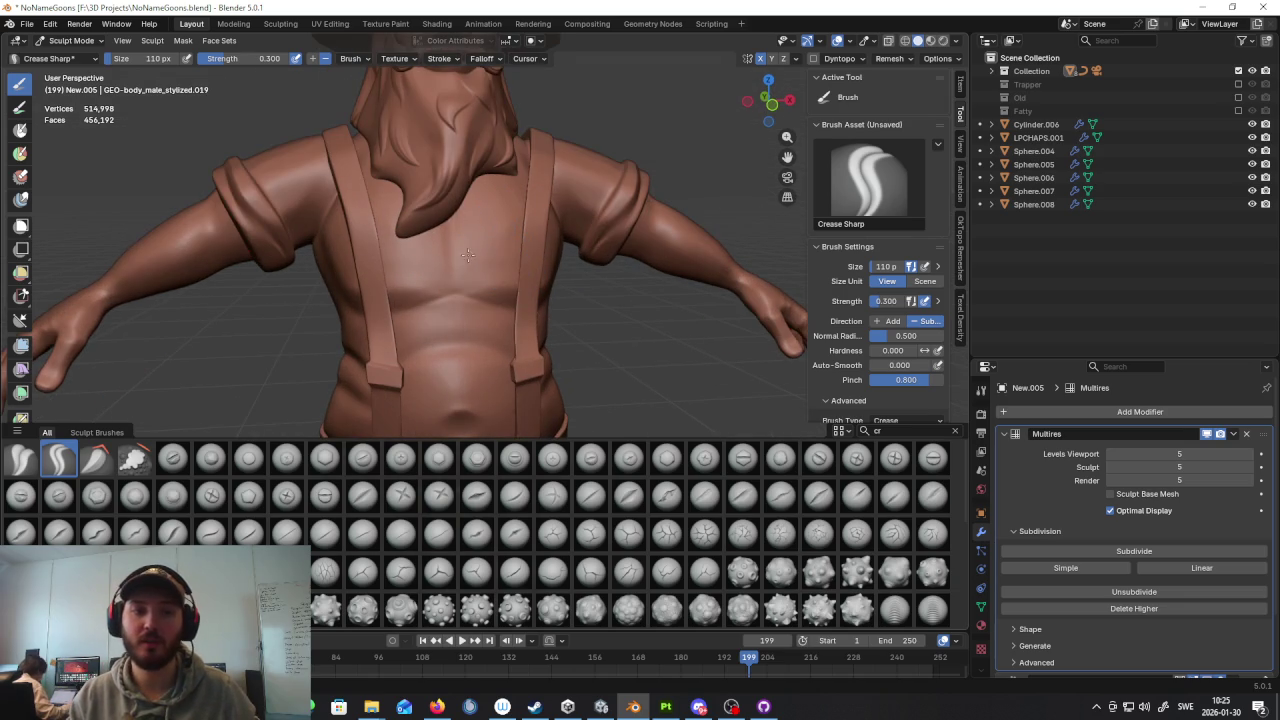
scroll(459, 241, "down", 5)
scroll(620, 283, "down", 2)
middle_click_drag(620, 283, 598, 277)
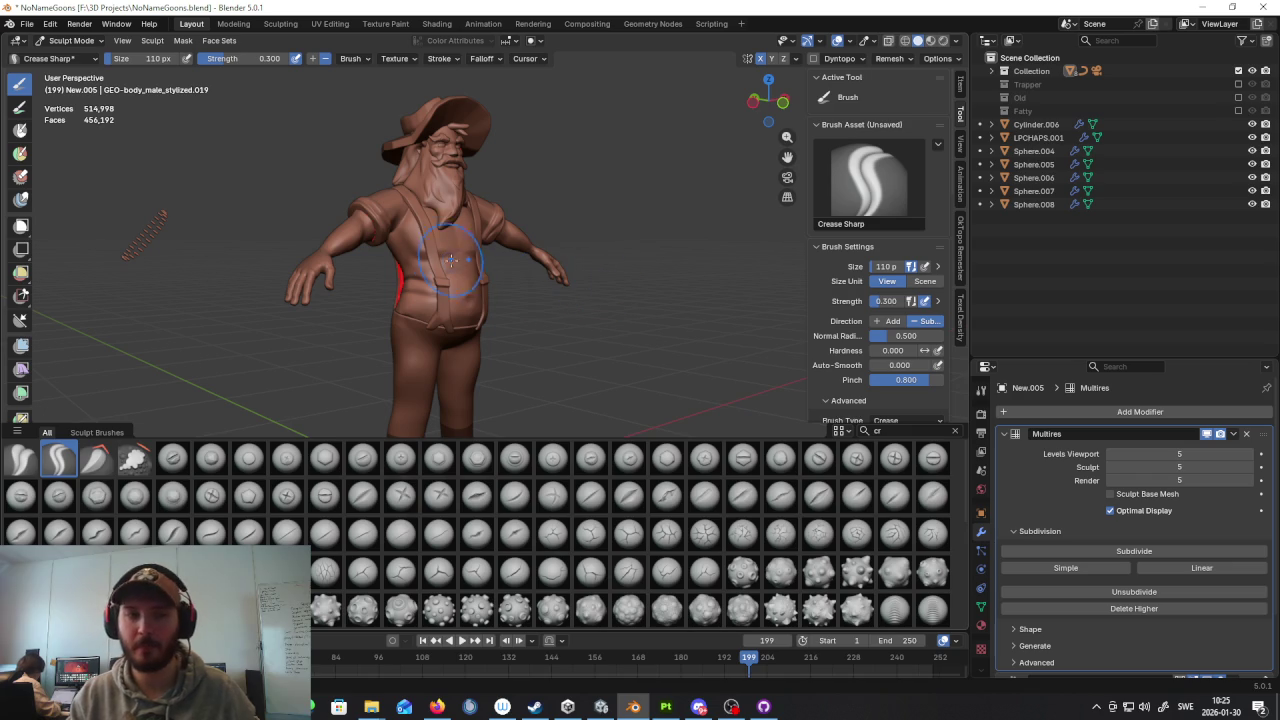
mouse_move(598, 277)
middle_mouse_down()
mouse_move(540, 291)
mouse_move(517, 270)
middle_mouse_up()
scroll(540, 291, "up", 3)
scroll(520, 280, "up", 2)
left_click(905, 430)
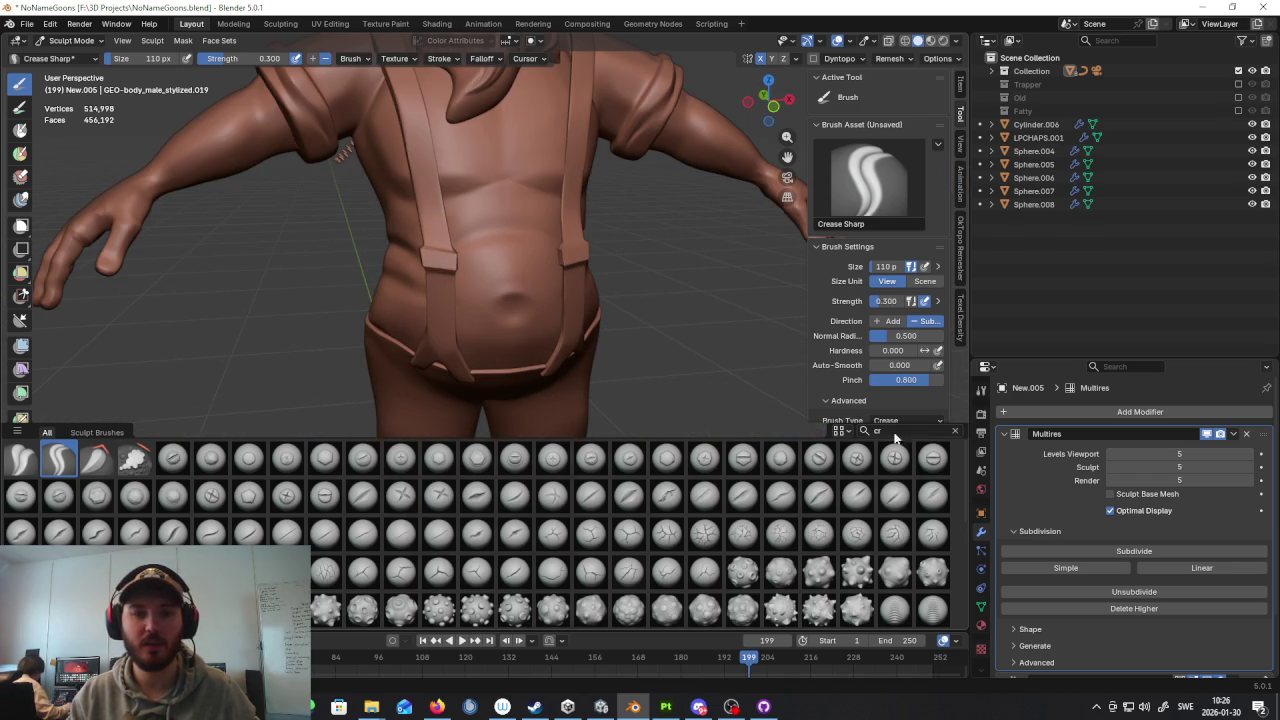
Step: Make Scrape/Fill the active brush via an 'sc' search, viewing the upper torso
type("sc")
left_click(58, 458)
middle_click_drag(515, 248, 493, 298)
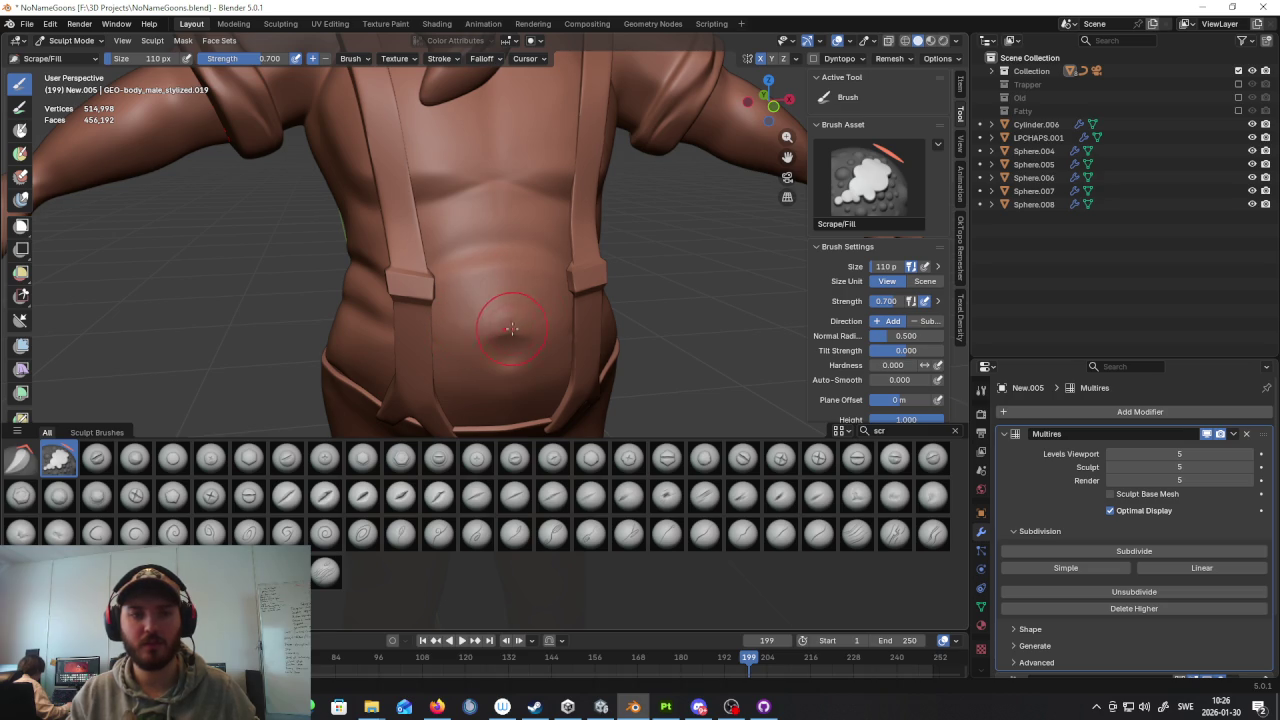
scroll(484, 312, "down", 5)
mouse_move(484, 312)
middle_mouse_down()
mouse_move(522, 289)
mouse_move(503, 263)
middle_mouse_up()
scroll(500, 300, "up", 5)
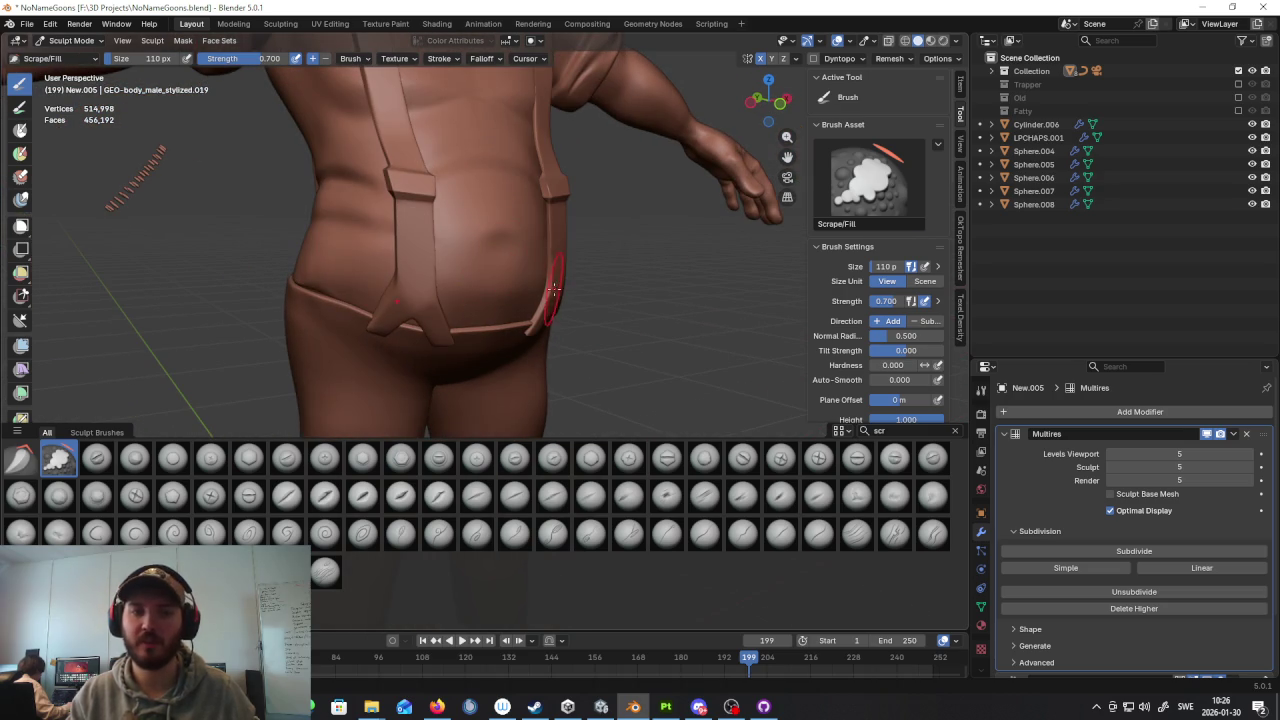
Step: Orbit around to the character's back and left shoulder
scroll(527, 258, "down", 5)
mouse_move(527, 258)
middle_mouse_down()
mouse_move(745, 190)
mouse_move(419, 278)
mouse_move(358, 252)
middle_mouse_up()
scroll(419, 278, "up", 3)
mouse_move(406, 305)
middle_mouse_down()
mouse_move(486, 277)
mouse_move(561, 281)
middle_mouse_up()
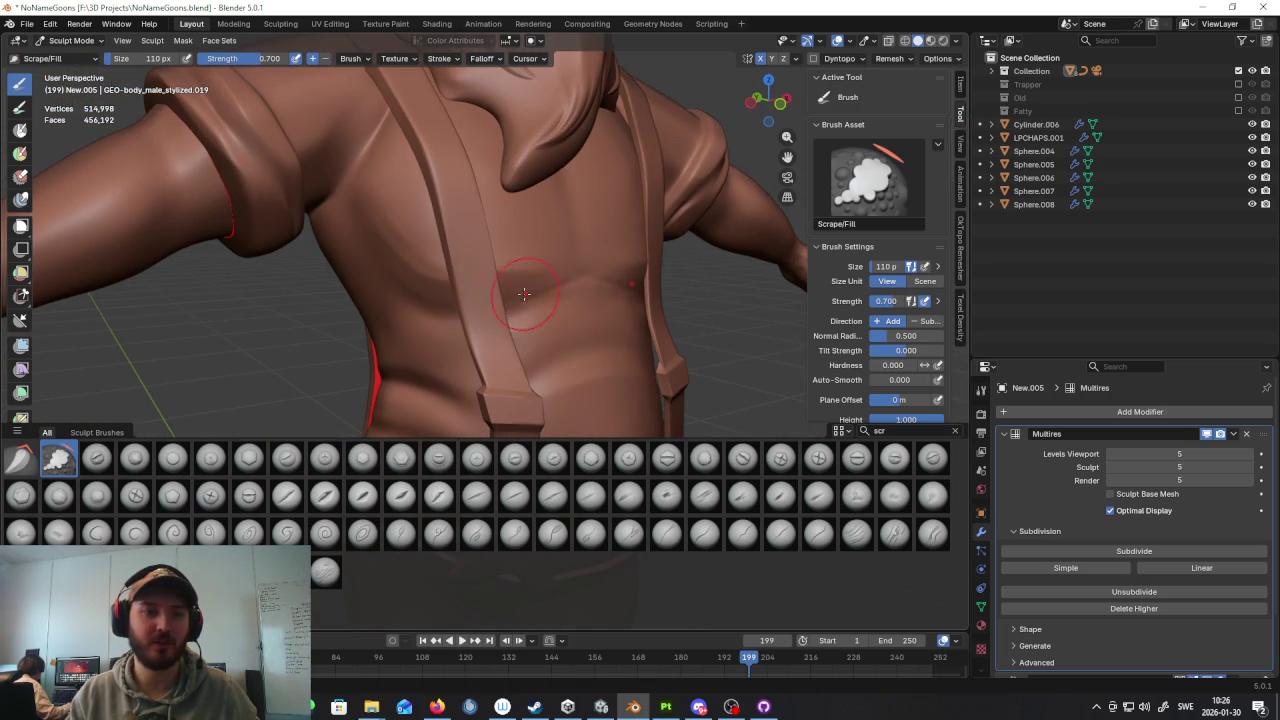
scroll(560, 310, "down", 5)
scroll(586, 303, "down", 2)
scroll(586, 303, "up", 4)
scroll(514, 271, "up", 3)
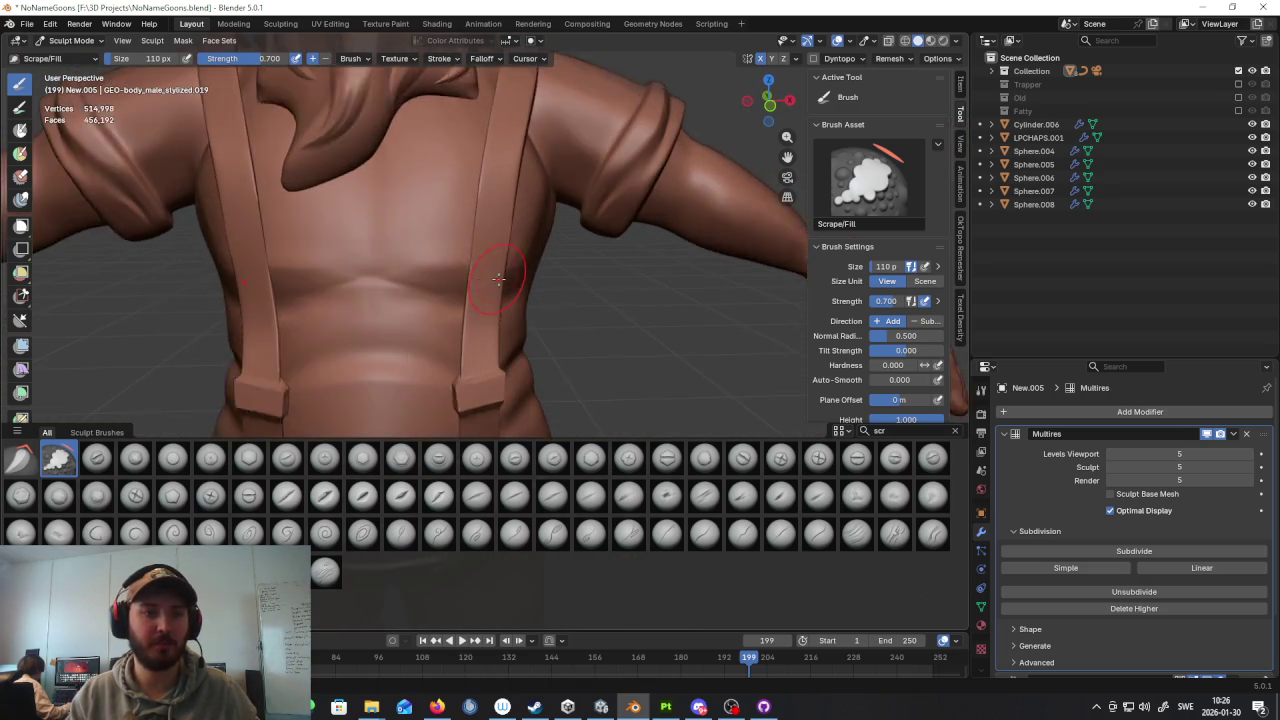
scroll(430, 245, "up", 1)
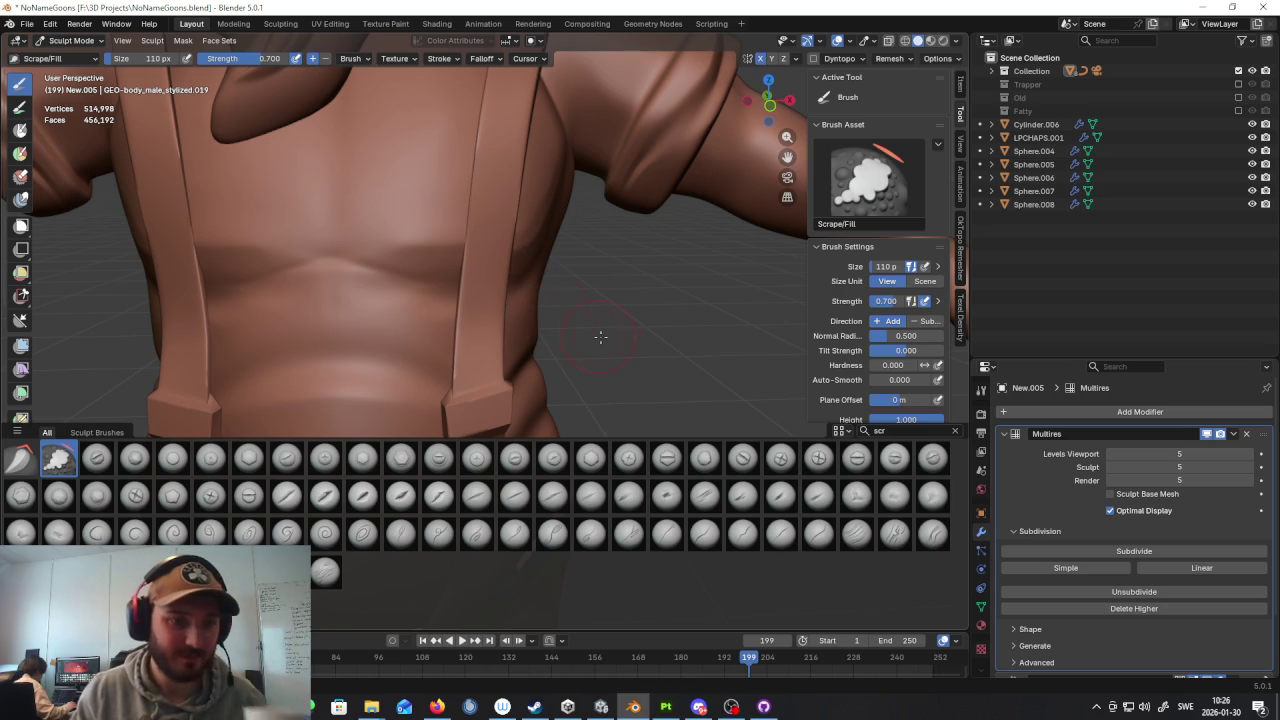
scroll(630, 318, "down", 3)
Step: Orbit between the front and back of the torso
mouse_move(630, 318)
middle_mouse_down()
mouse_move(571, 214)
mouse_move(508, 277)
middle_mouse_up()
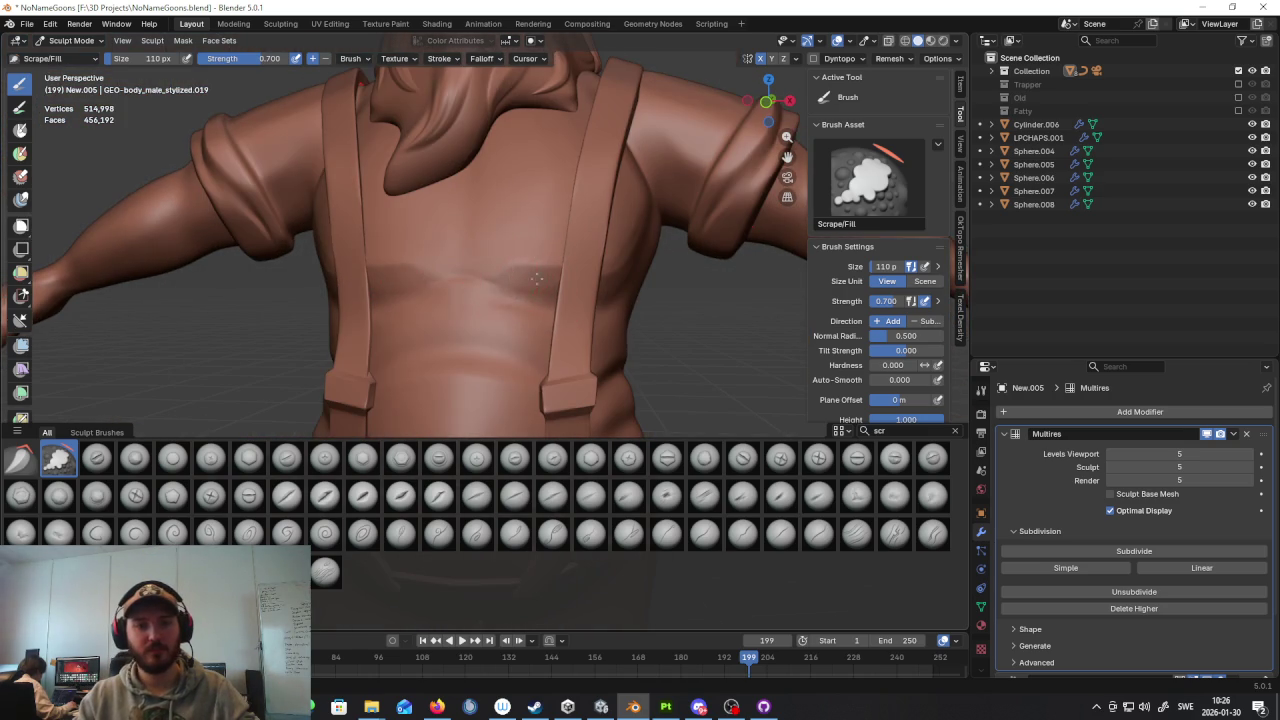
middle_click_drag(585, 290, 700, 325)
scroll(670, 317, "down", 2)
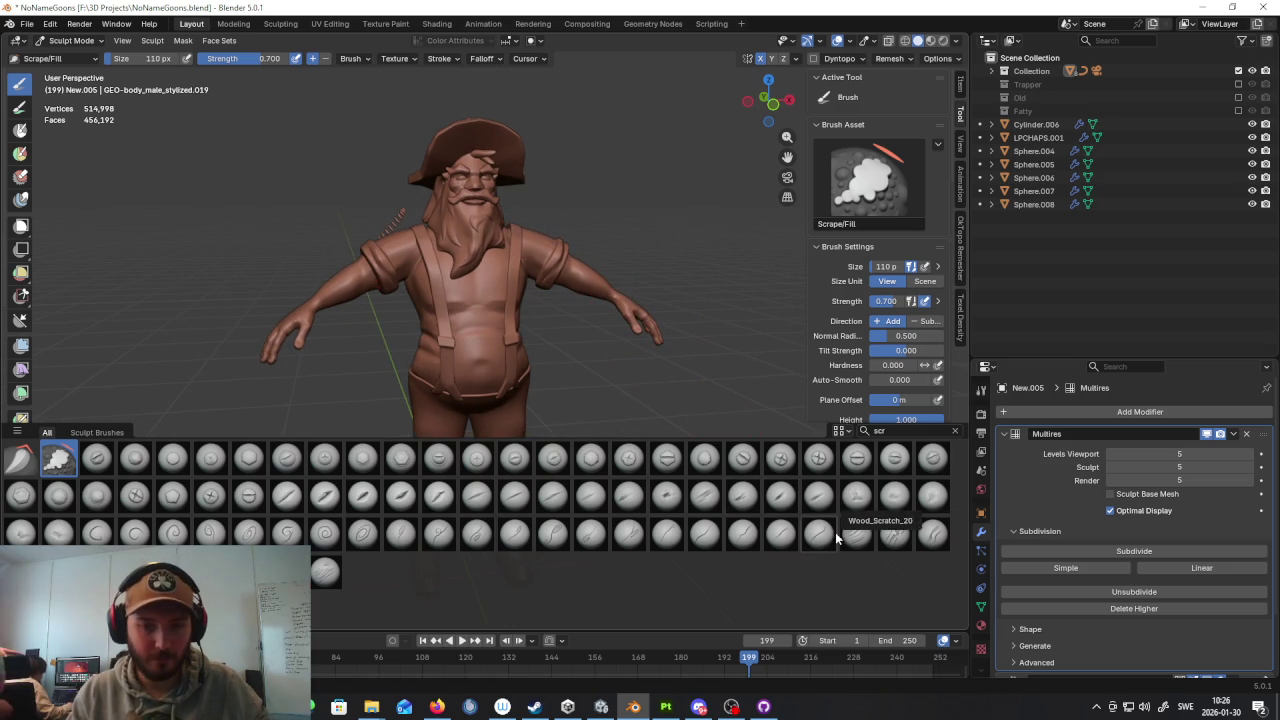
mouse_move(470, 300)
middle_mouse_down()
mouse_move(502, 313)
mouse_move(610, 307)
middle_mouse_up()
scroll(502, 313, "up", 4)
scroll(610, 307, "down", 5)
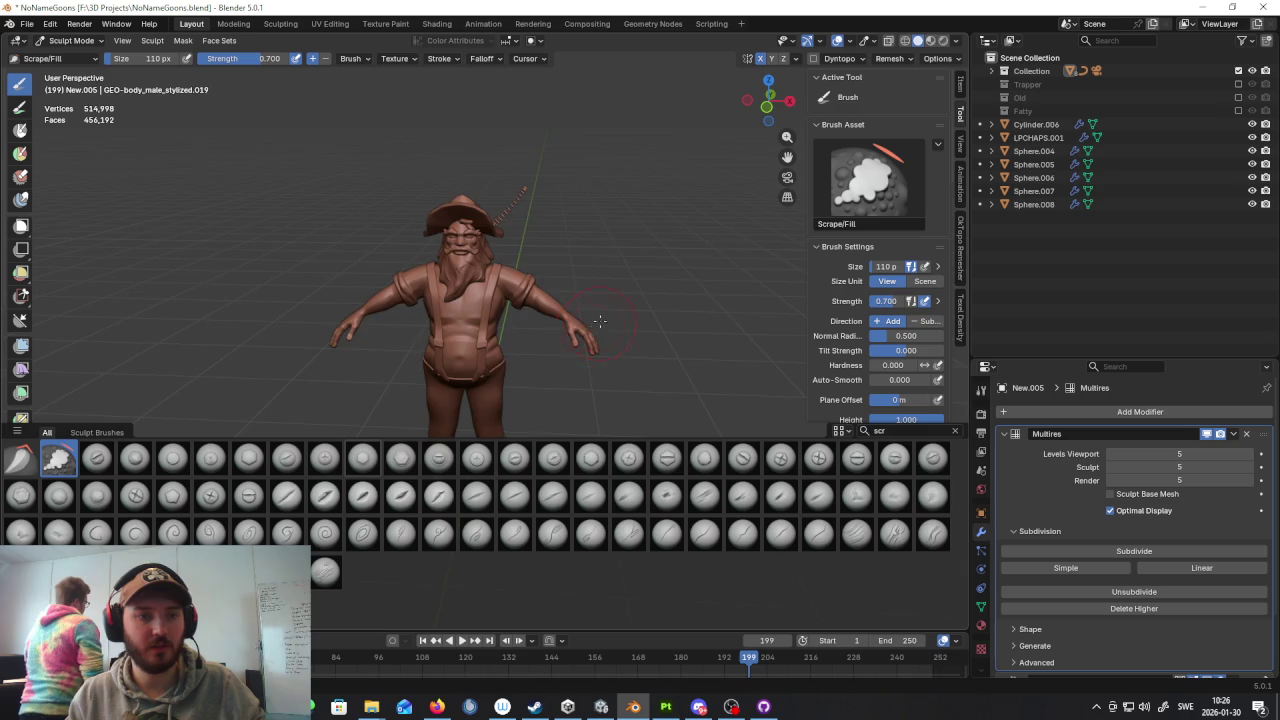
scroll(575, 305, "up", 5)
Step: Inspect the back and suspenders up close, then swing to a three-quarter front view
middle_click_drag(549, 300, 515, 332)
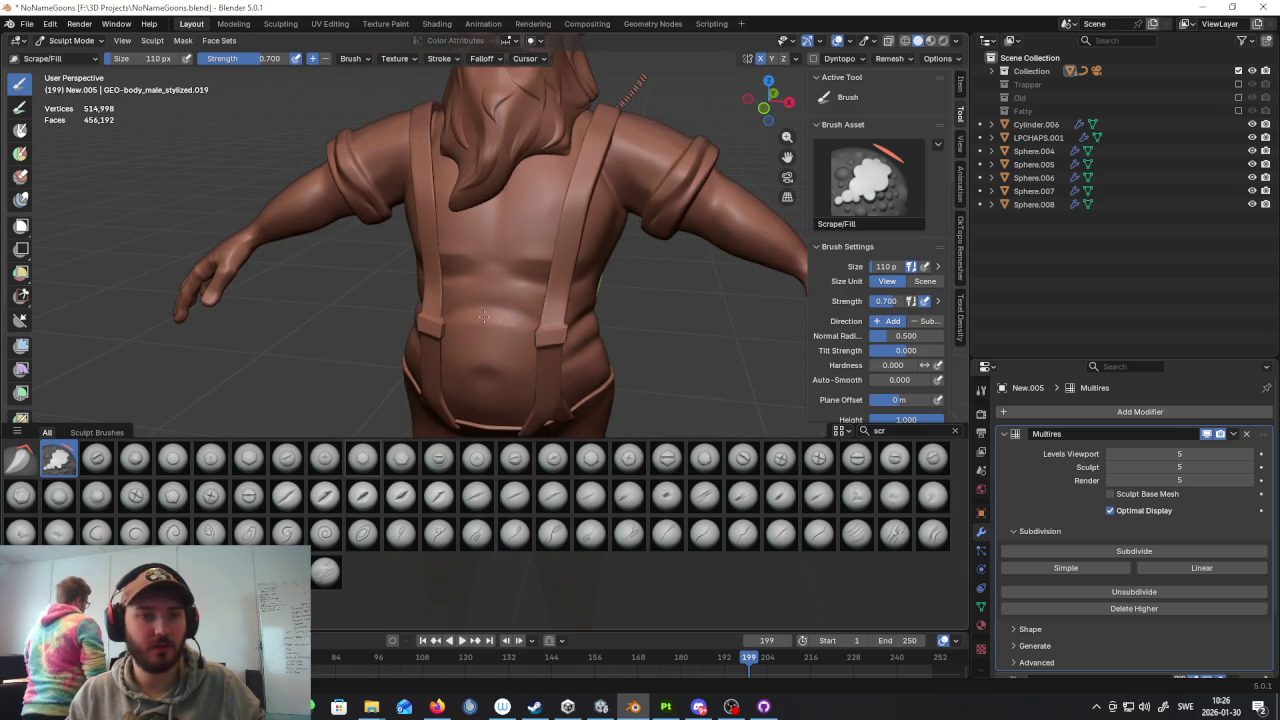
scroll(505, 340, "up", 2)
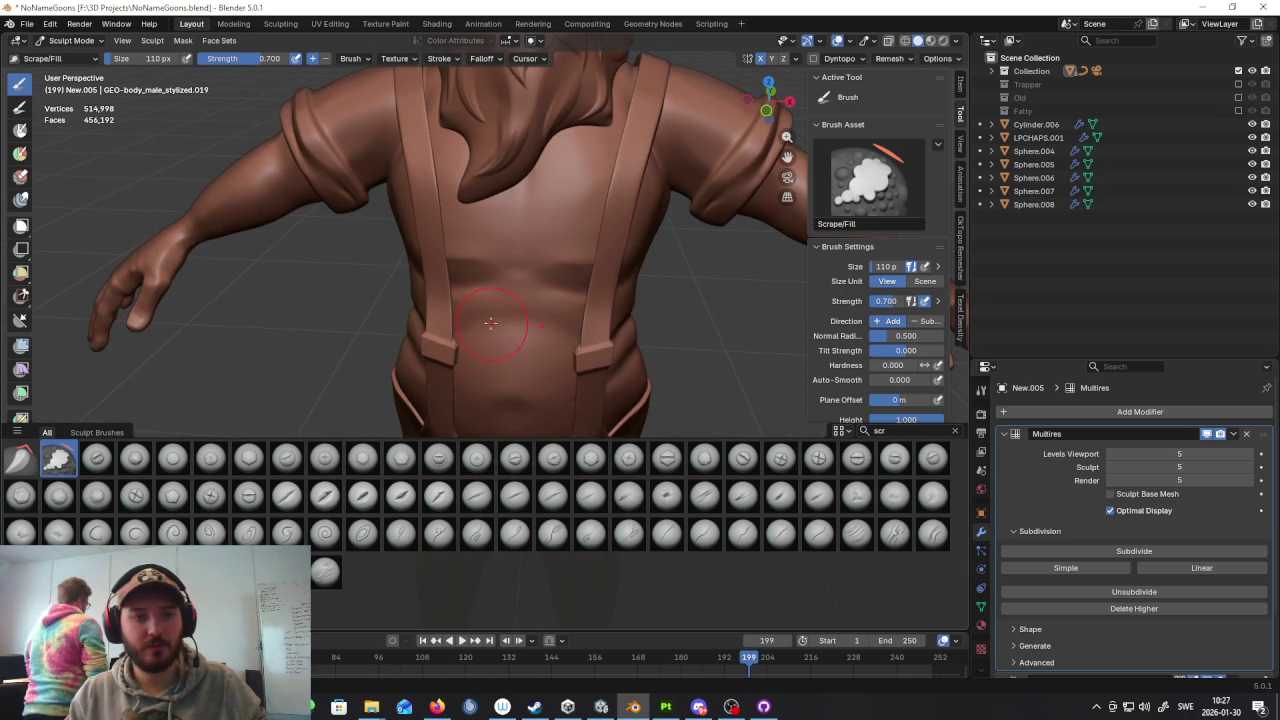
scroll(492, 324, "down", 3)
middle_click_drag(492, 324, 700, 300)
scroll(617, 310, "up", 2)
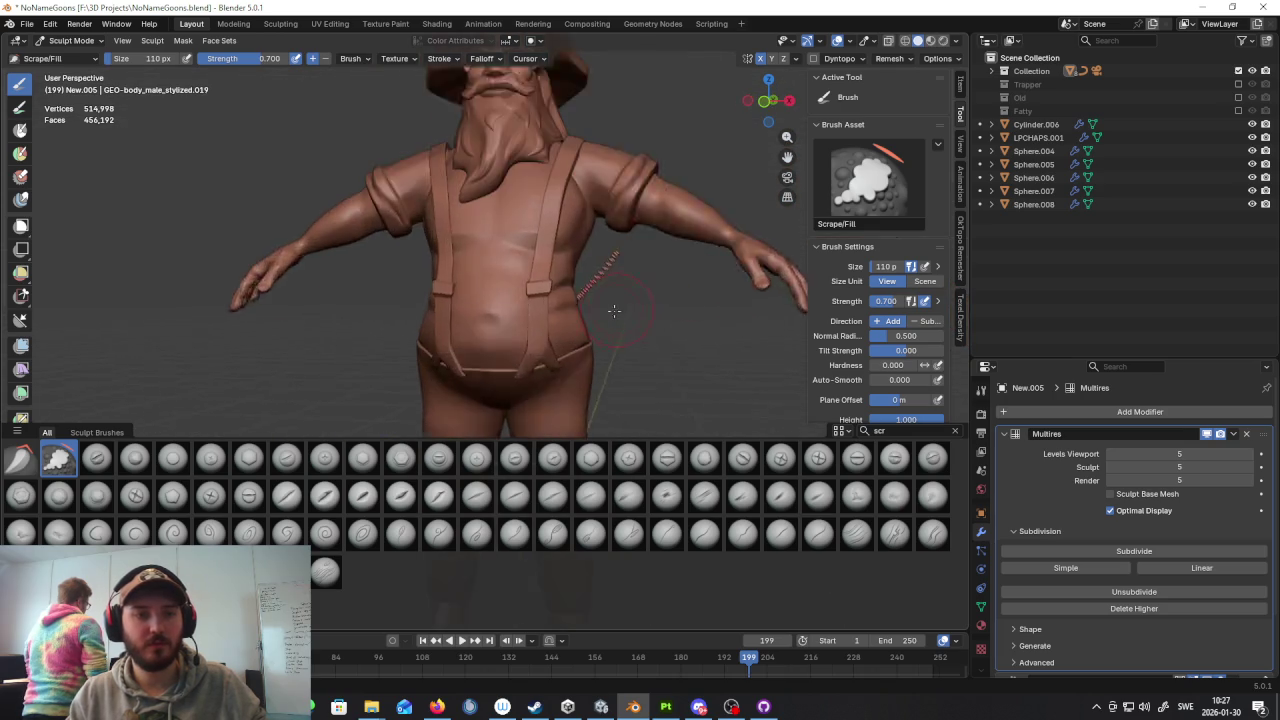
scroll(617, 310, "up", 2)
mouse_move(617, 310)
middle_mouse_down()
mouse_move(542, 297)
mouse_move(586, 286)
mouse_move(795, 315)
middle_mouse_up()
scroll(542, 297, "down", 2)
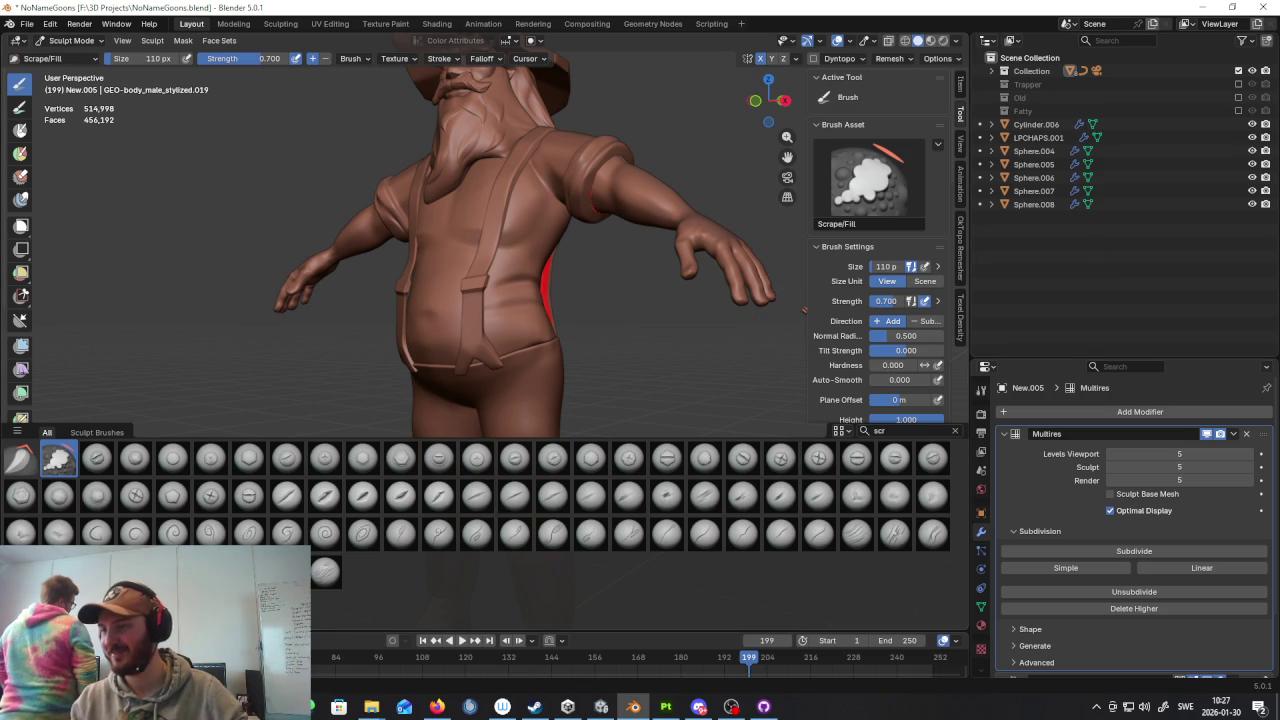
key("alt+Tab")
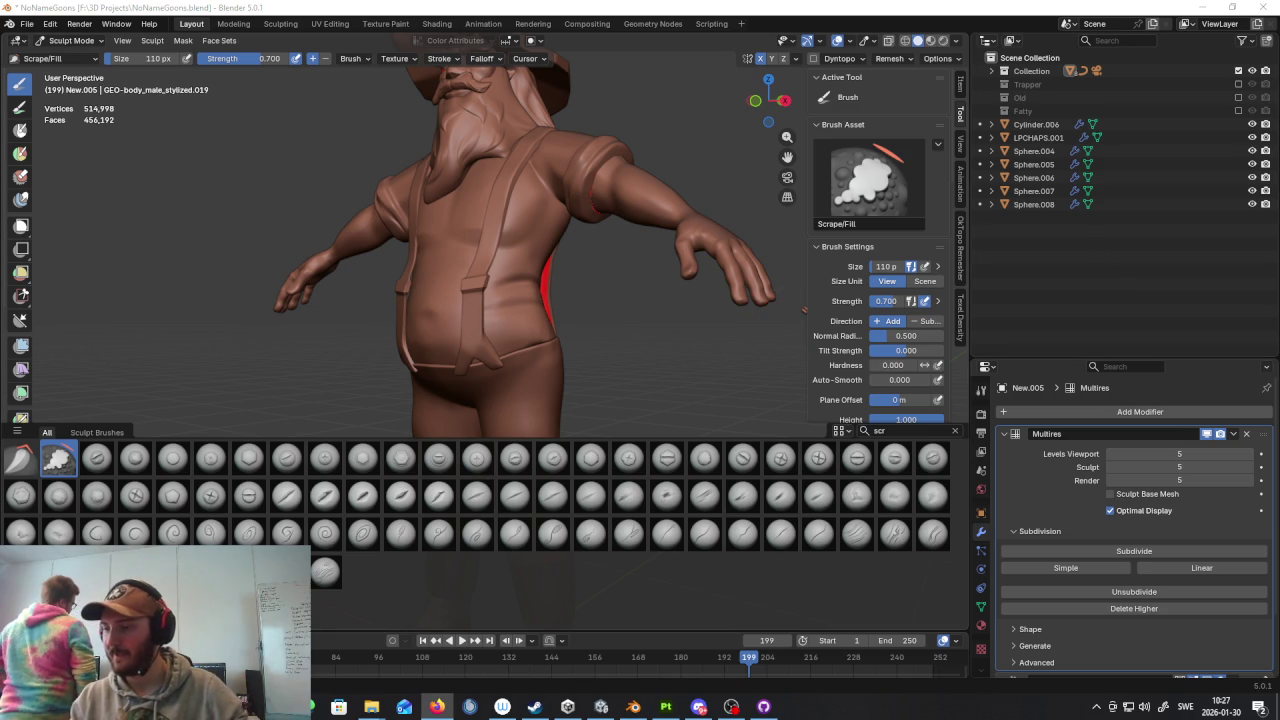
key("alt+Tab")
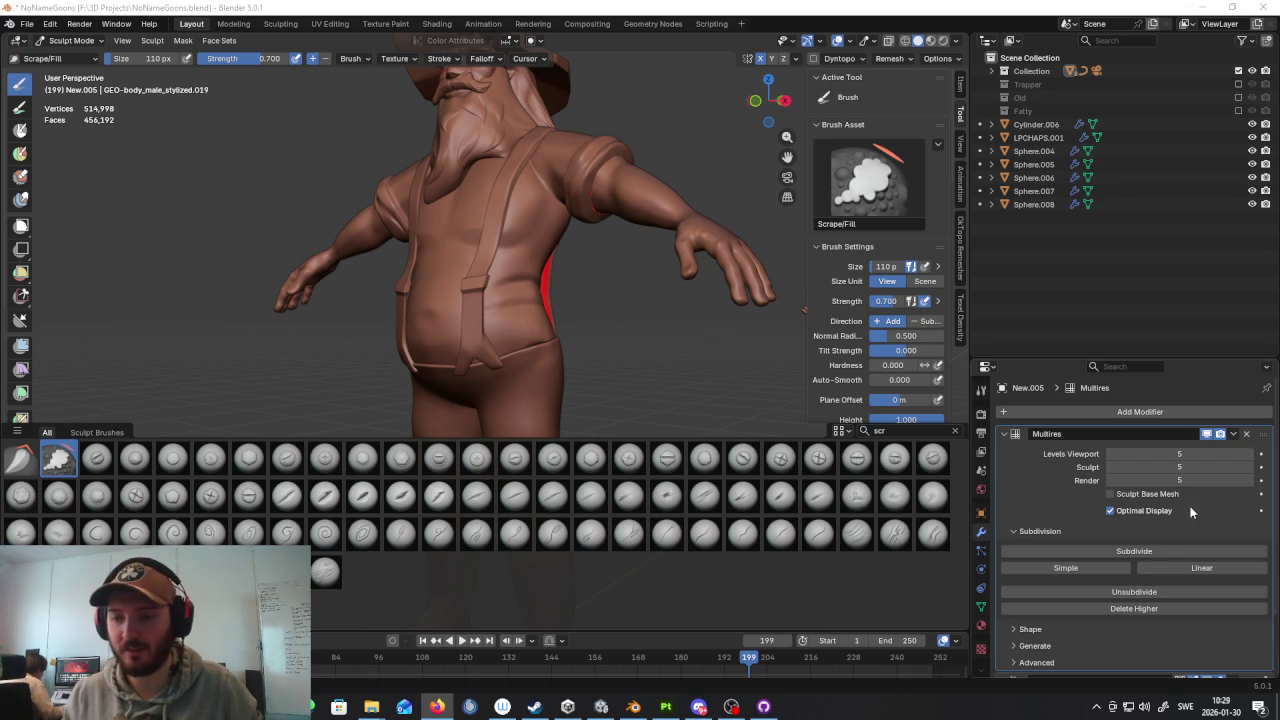
Step: Check the taskbar calendar and clock, then switch between open applications
left_click(1213, 712)
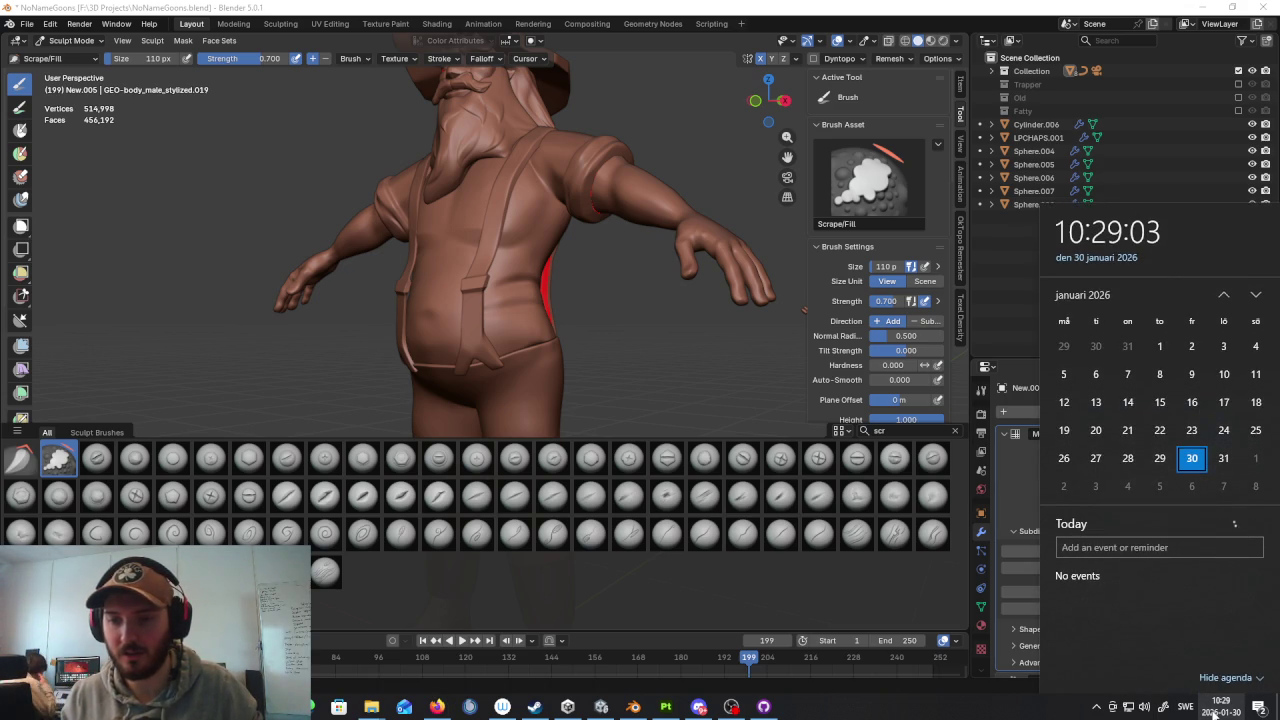
scroll(1180, 440, "down", 2)
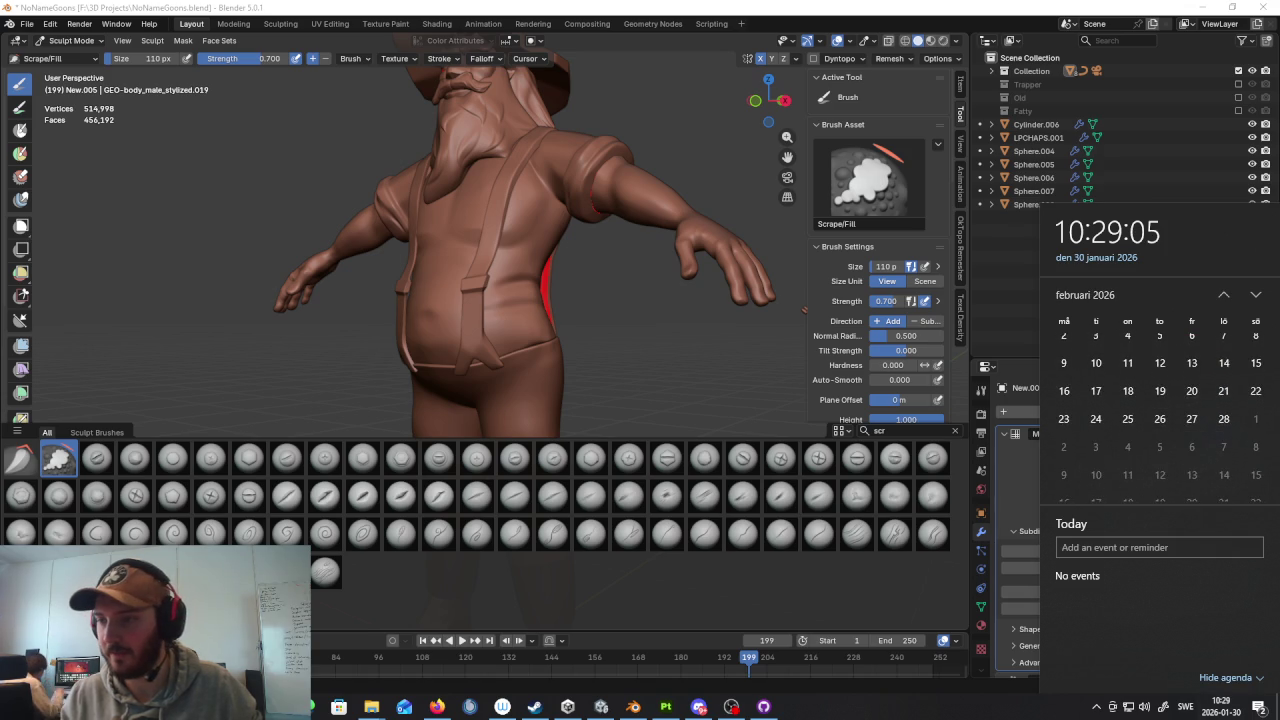
key("Escape")
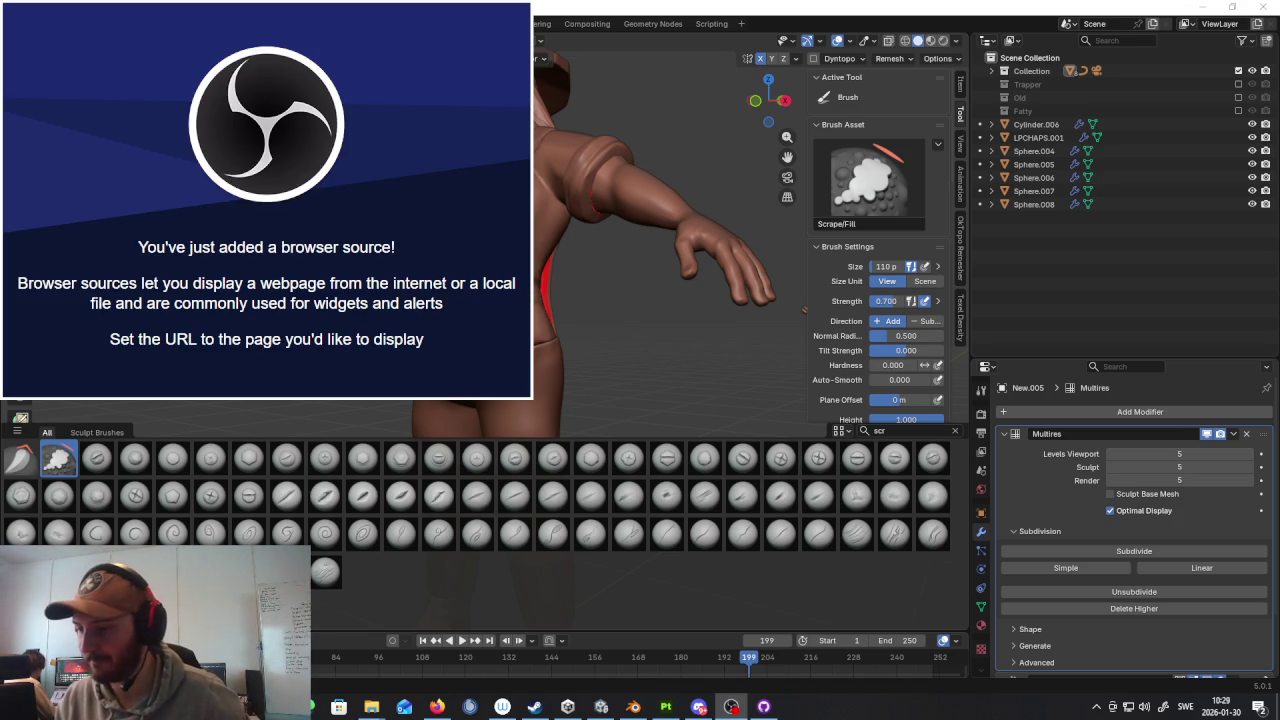
key("alt+Tab")
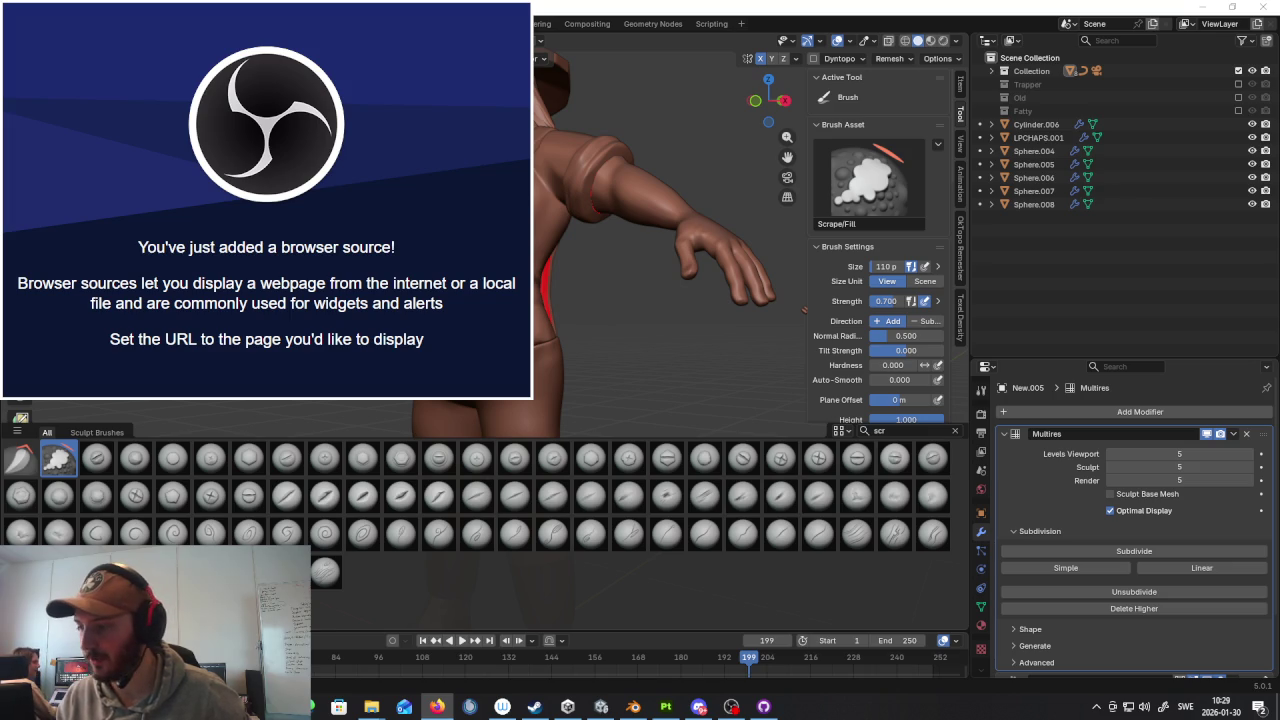
key("alt+Tab")
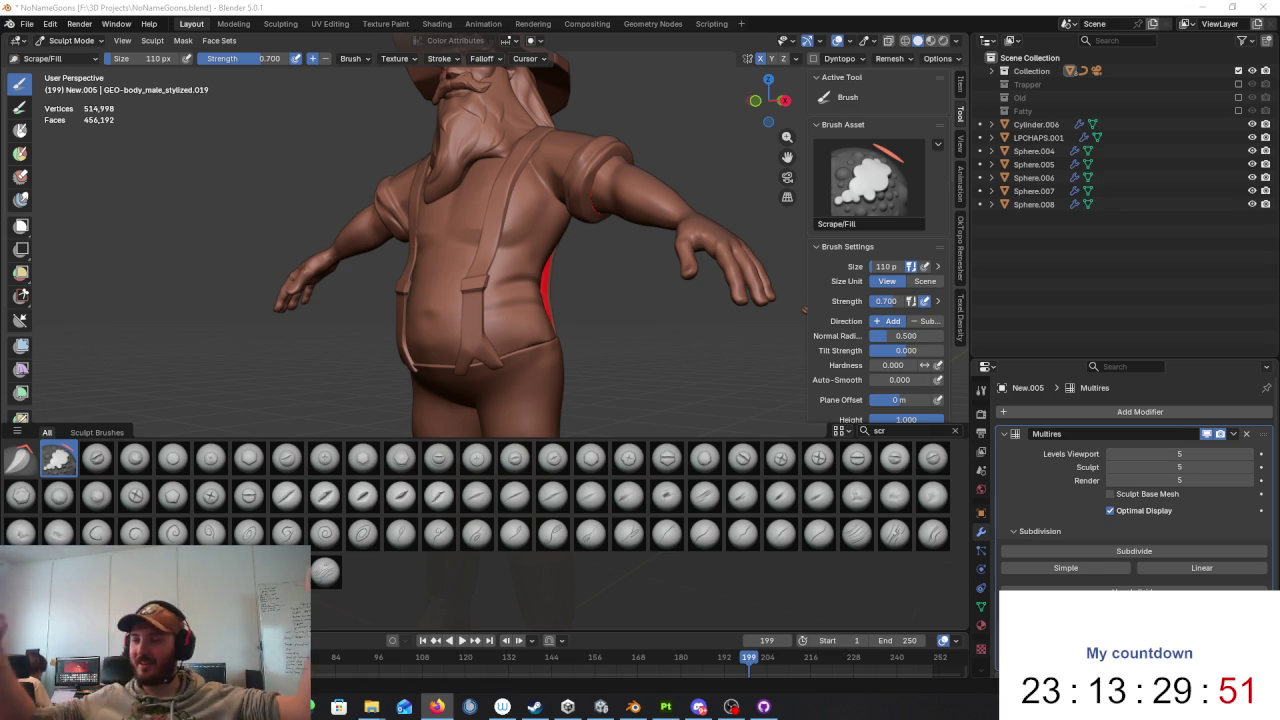
mouse_move(634, 300)
middle_mouse_down()
mouse_move(463, 277)
mouse_move(560, 320)
mouse_move(570, 340)
mouse_move(470, 322)
middle_mouse_up()
scroll(463, 277, "up", 3)
scroll(522, 275, "down", 3)
scroll(570, 340, "up", 3)
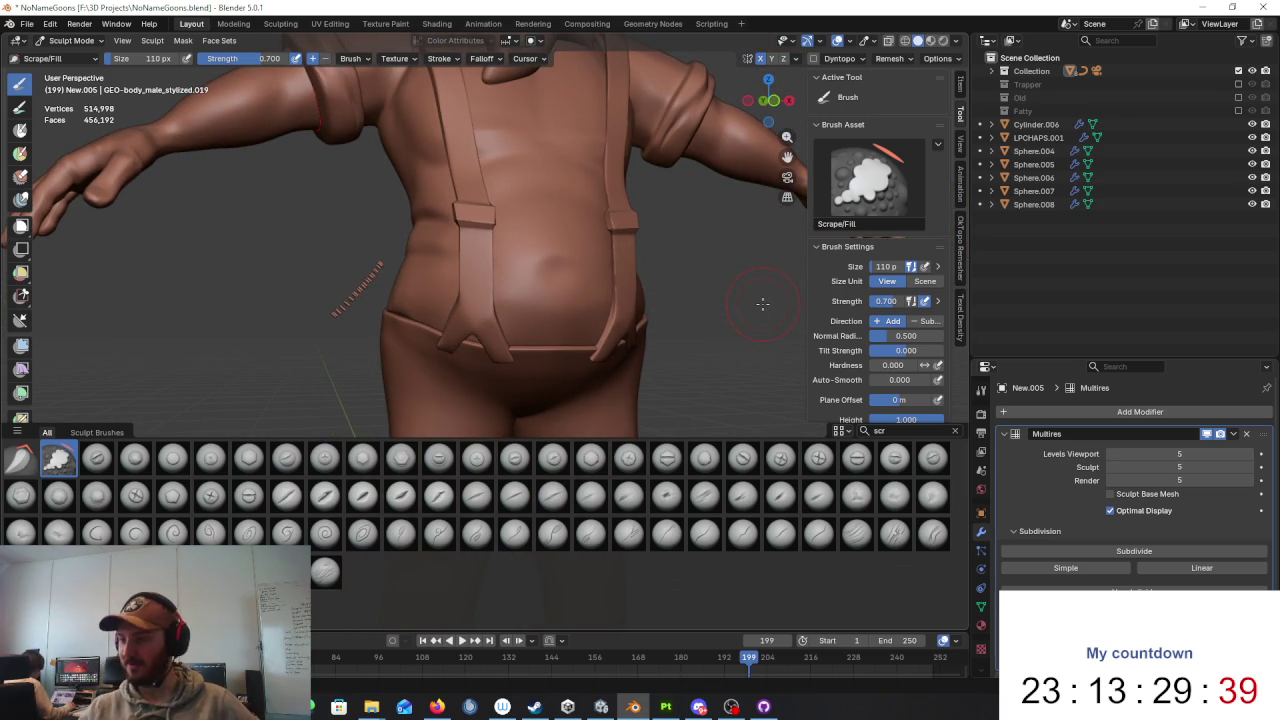
mouse_move(758, 274)
middle_mouse_down()
mouse_move(666, 351)
mouse_move(581, 273)
middle_mouse_up()
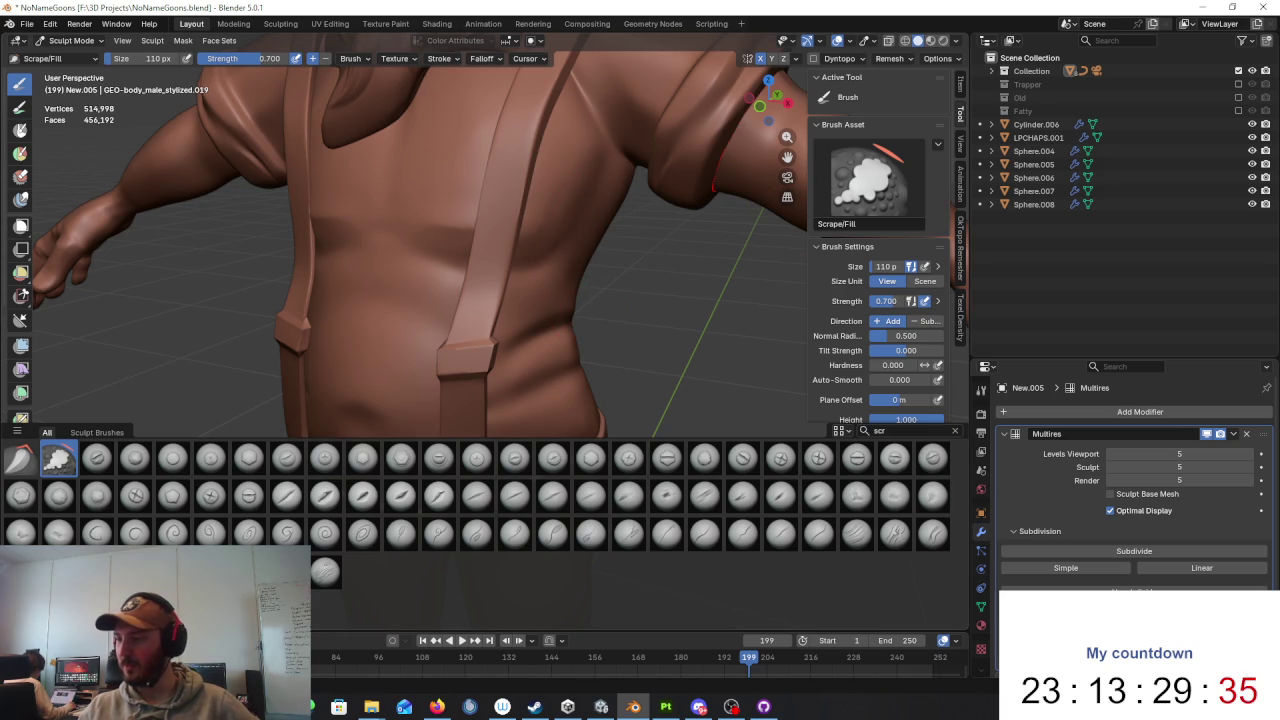
key("alt+Tab")
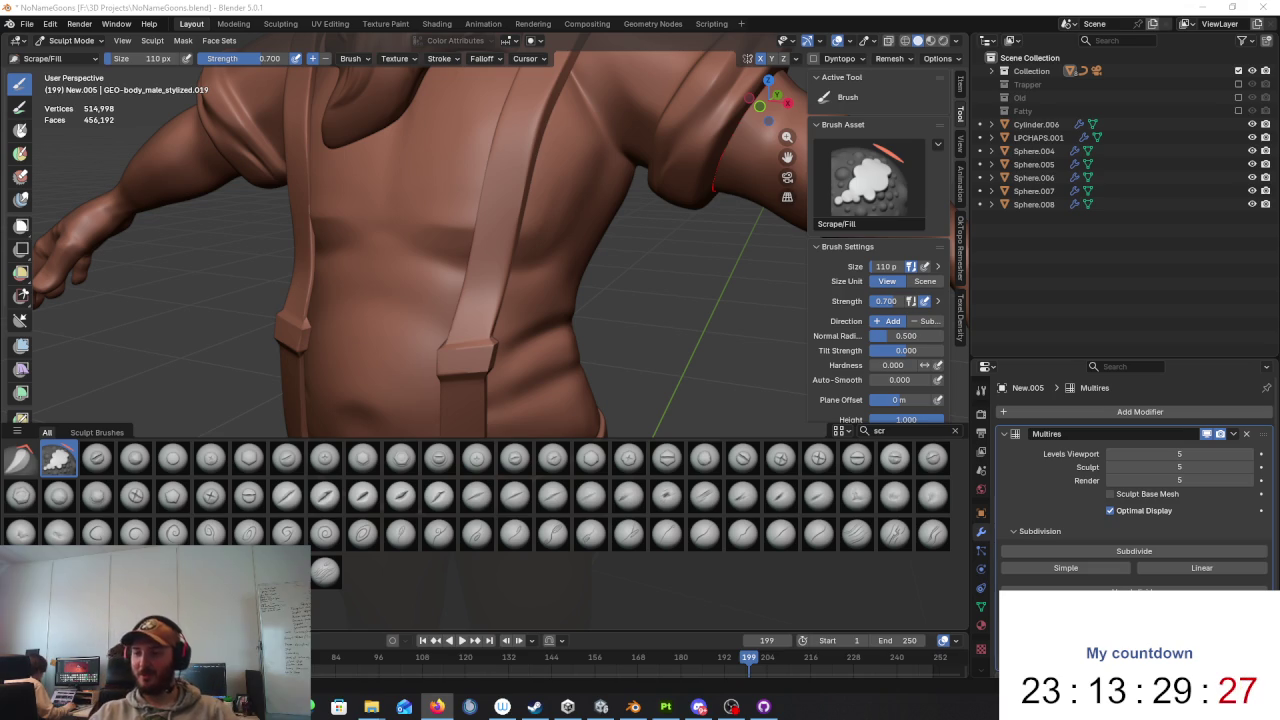
key("alt+Tab")
key("alt+Tab")
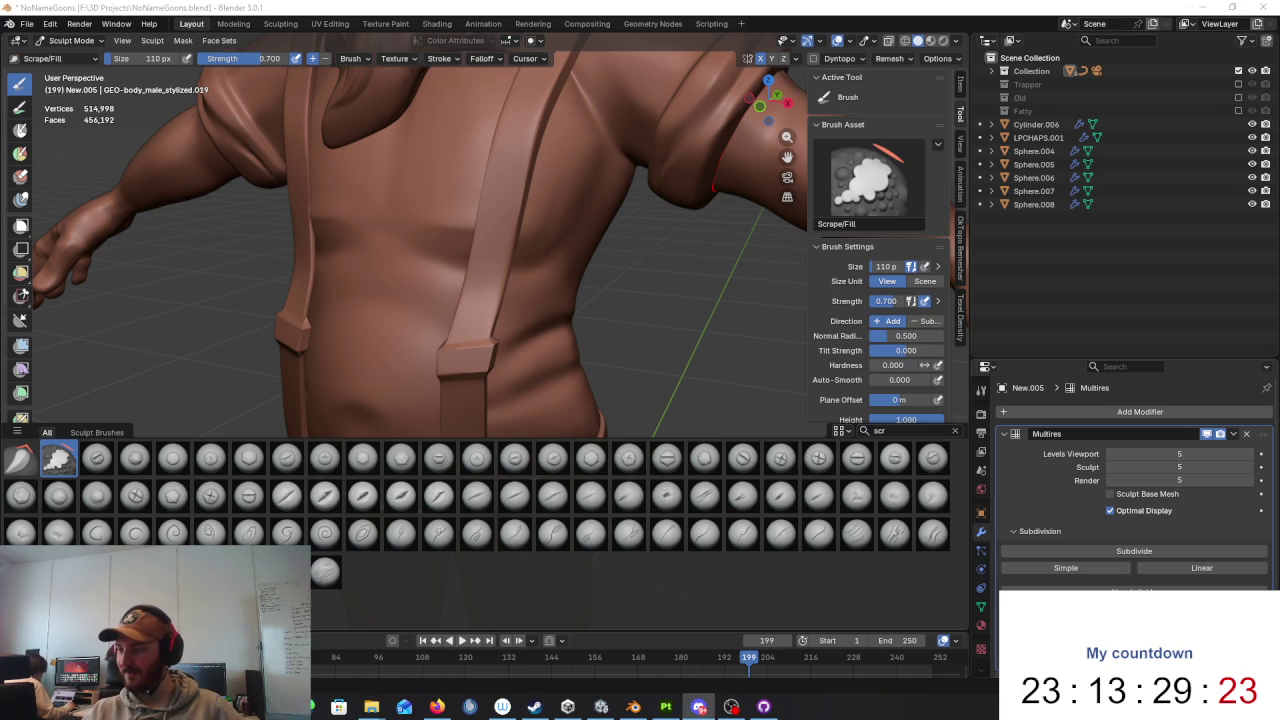
key("alt+Tab")
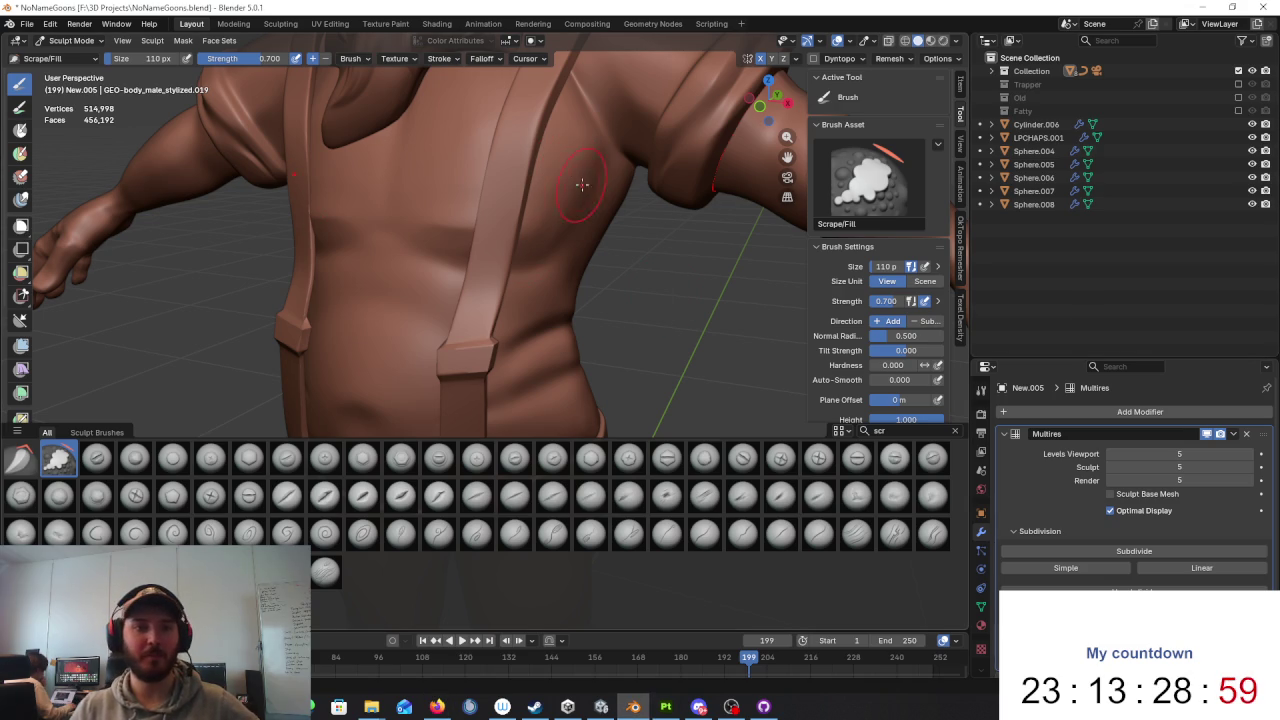
scroll(568, 190, "down", 5)
scroll(560, 220, "down", 1)
scroll(545, 280, "up", 5)
scroll(532, 318, "down", 2)
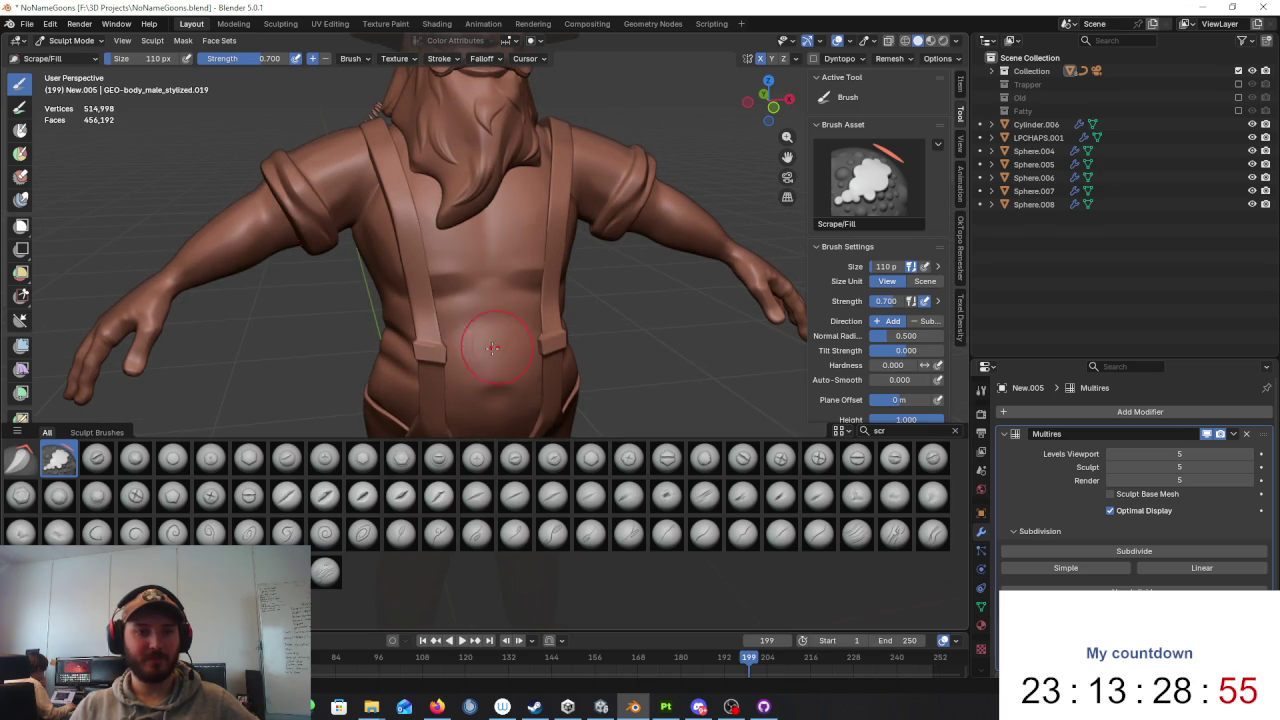
scroll(511, 342, "down", 5)
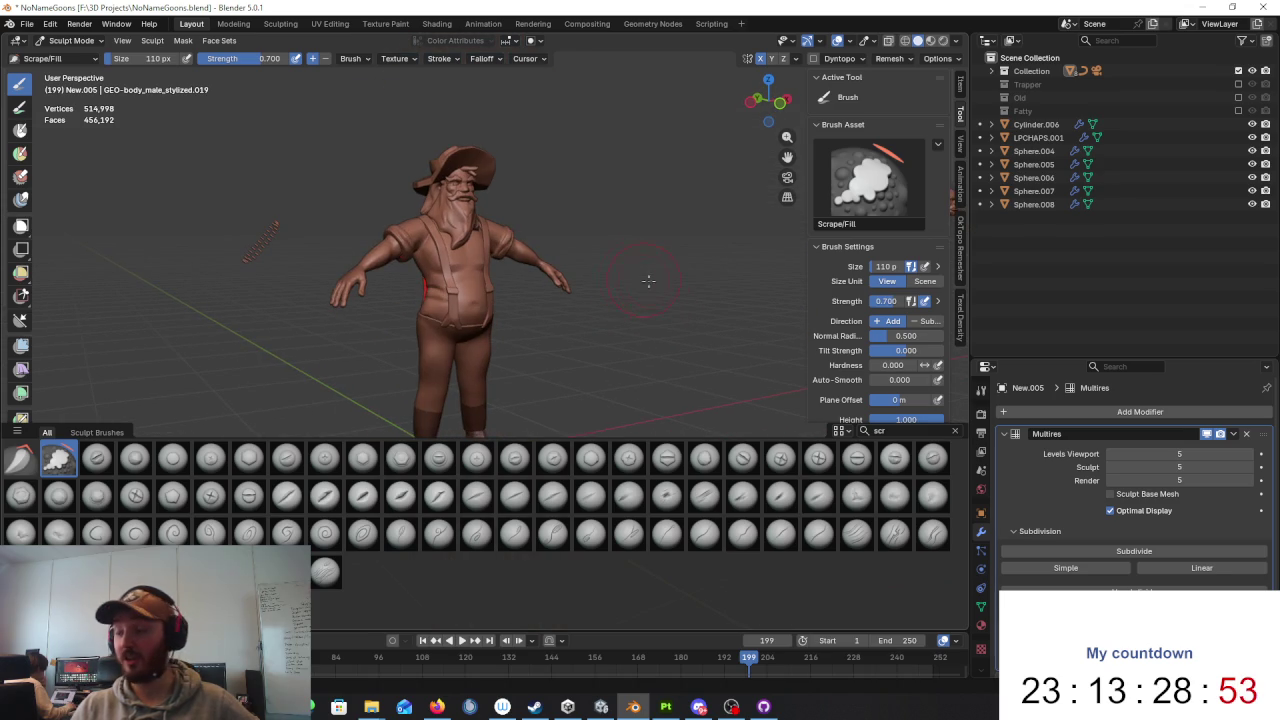
middle_click_drag(678, 245, 590, 262)
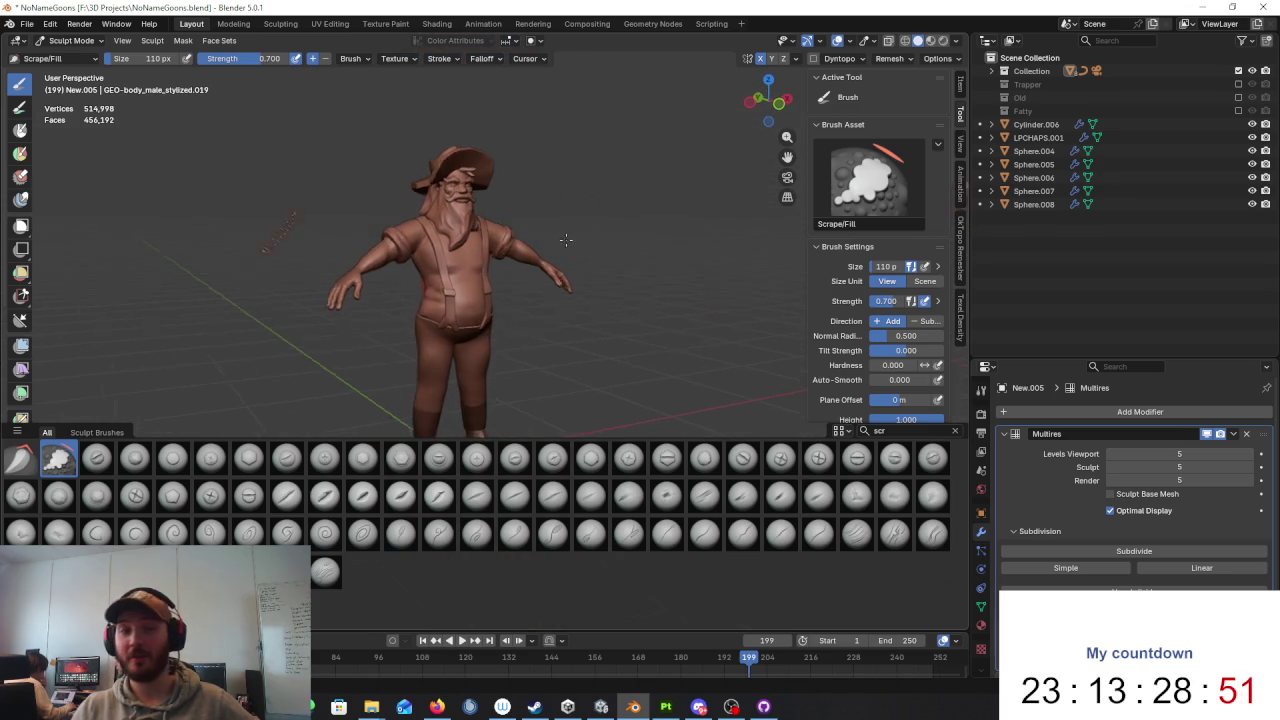
scroll(570, 265, "up", 3)
scroll(568, 267, "up", 2)
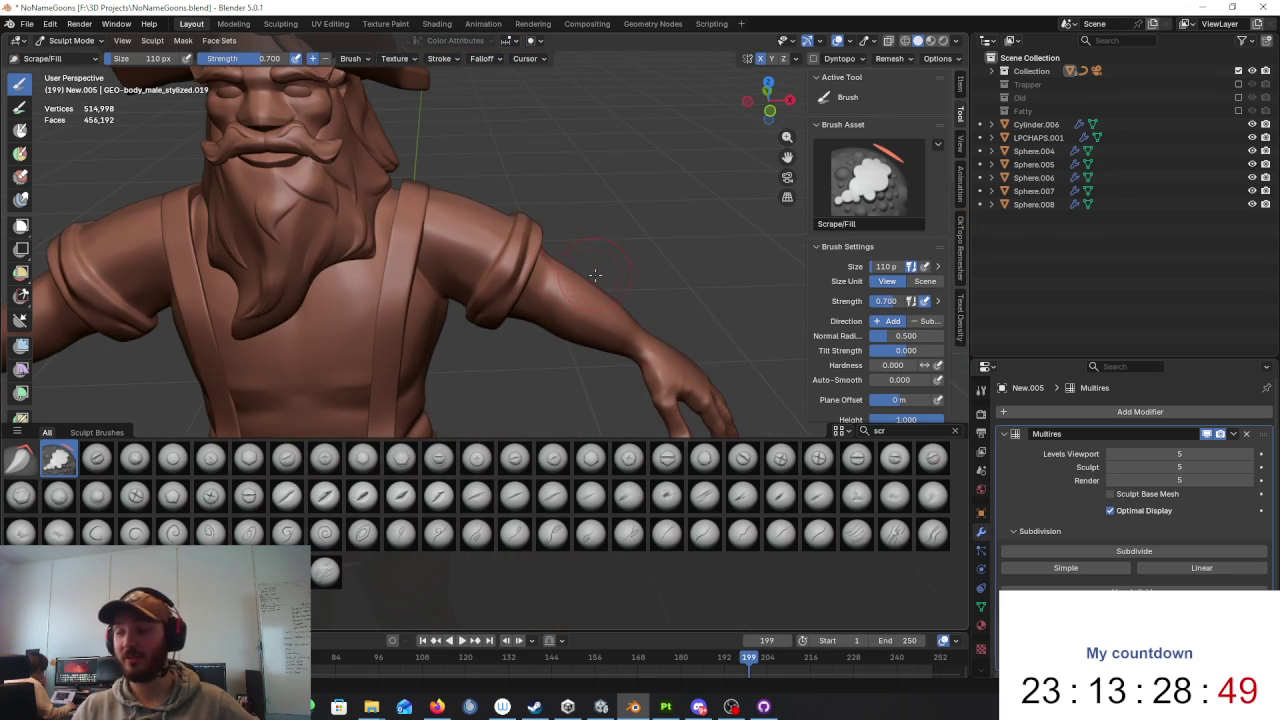
scroll(593, 274, "up", 2)
scroll(528, 237, "up", 3)
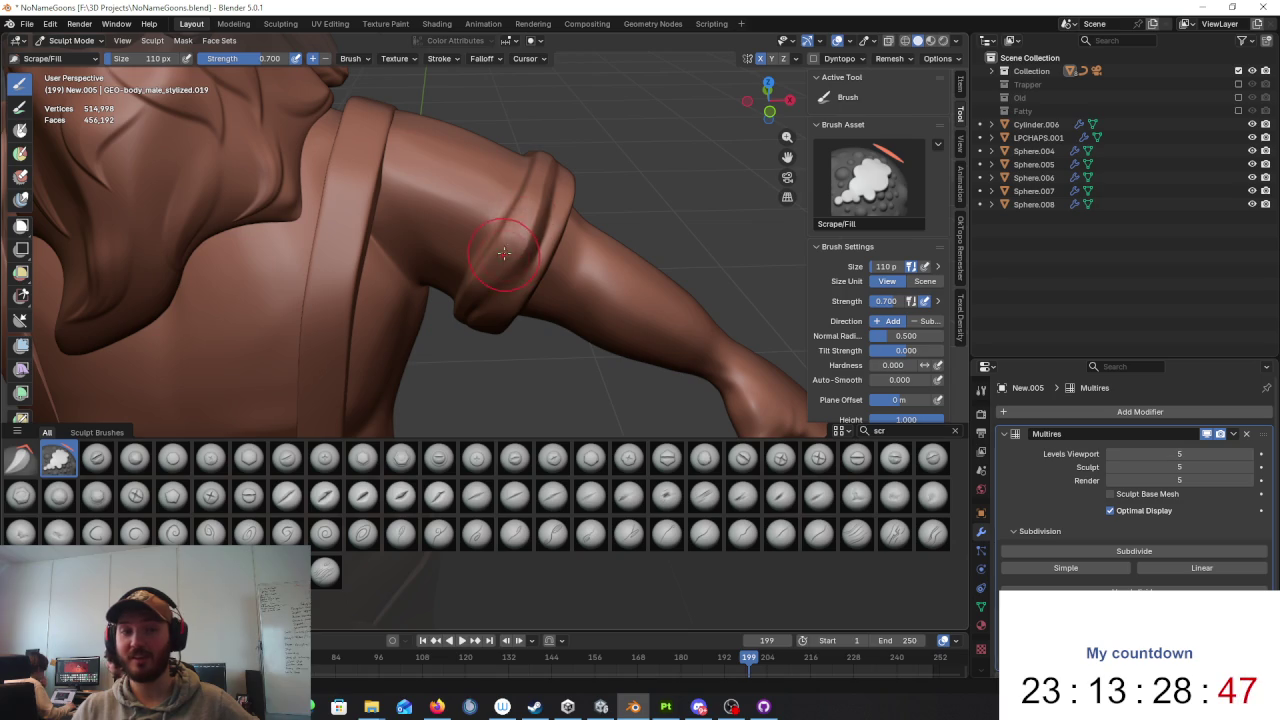
middle_click_drag(560, 206, 358, 245)
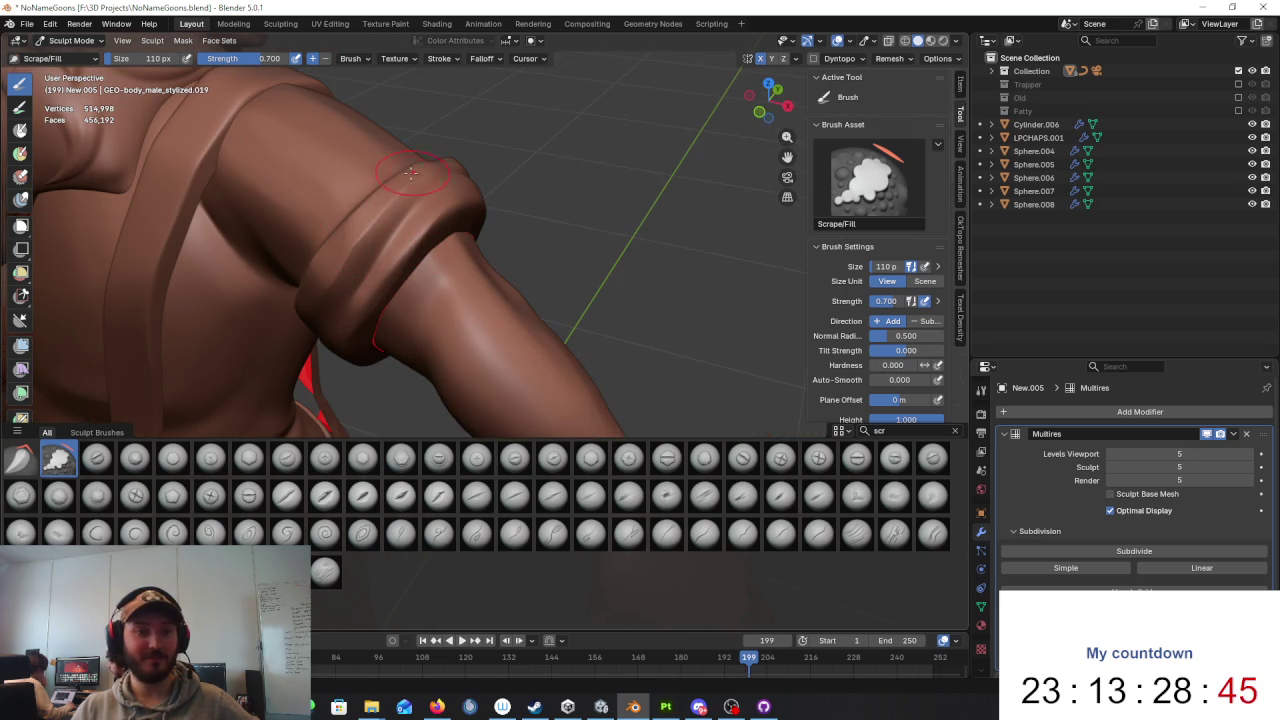
middle_click_drag(417, 184, 559, 296)
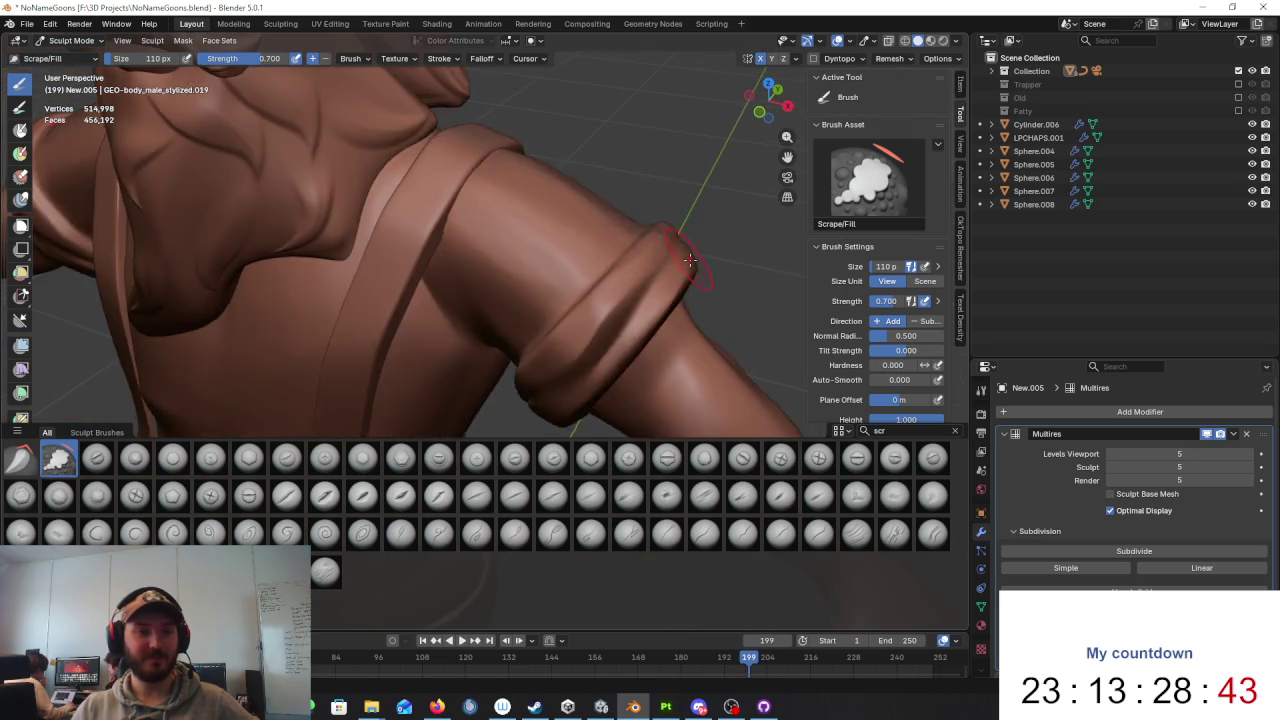
scroll(559, 296, "down", 3)
scroll(559, 296, "down", 2)
scroll(559, 296, "down", 2)
scroll(454, 363, "up", 2)
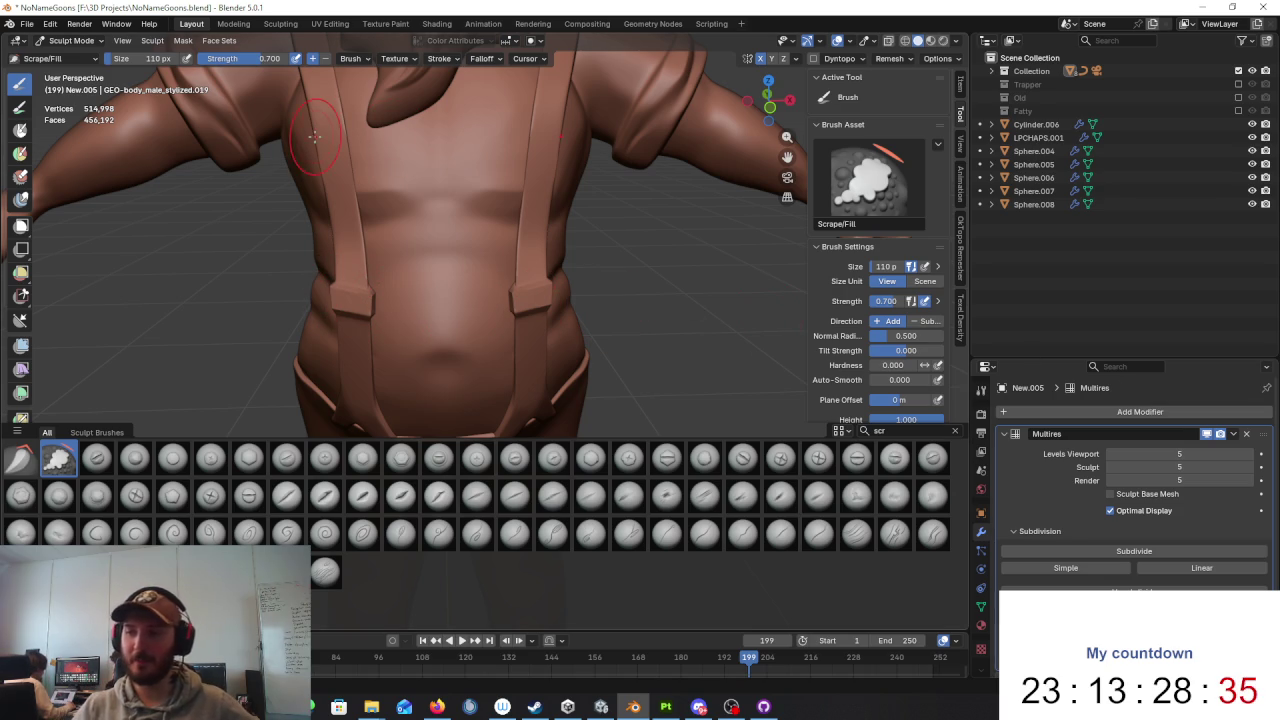
middle_click_drag(500, 143, 528, 157)
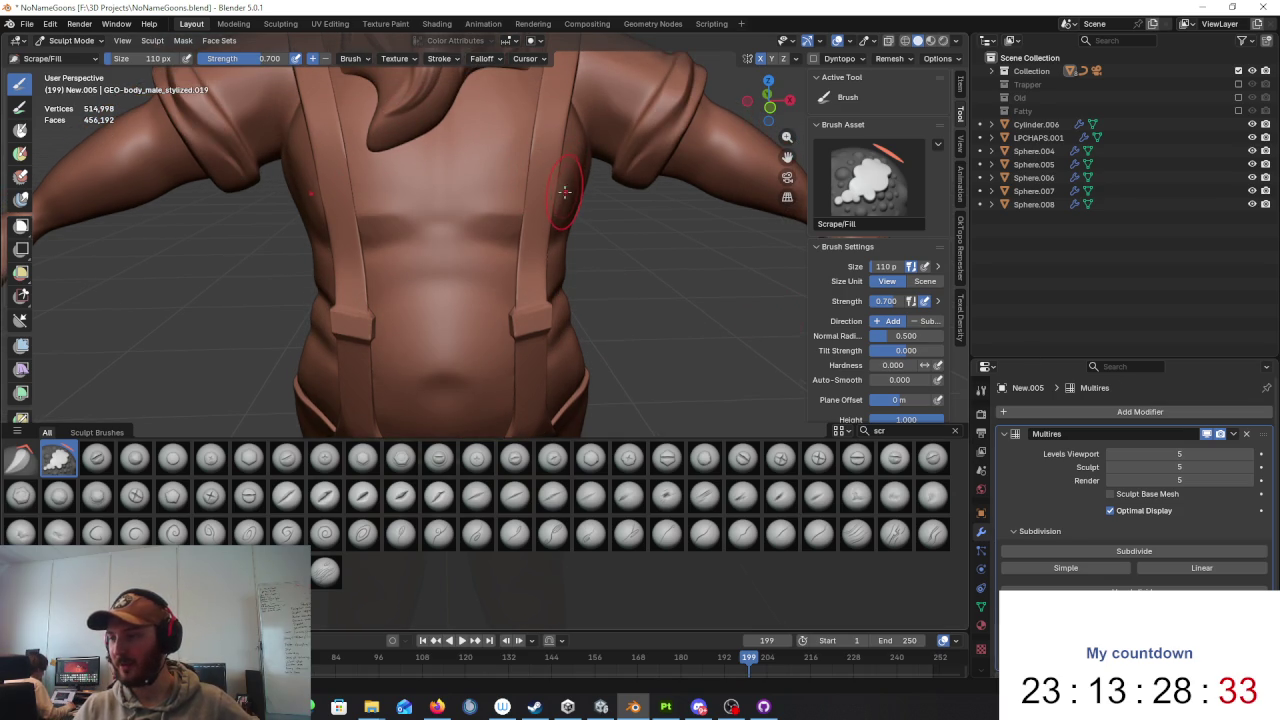
middle_click_drag(561, 194, 561, 229)
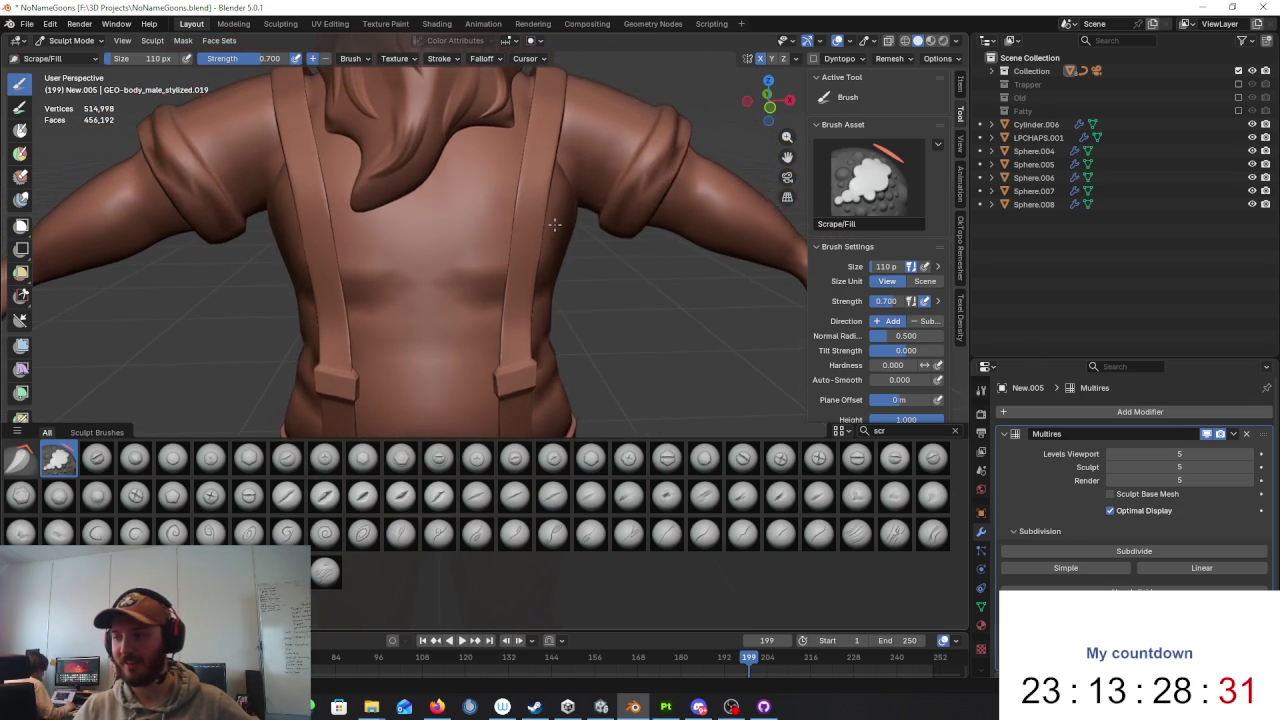
scroll(530, 230, "up", 1)
scroll(494, 231, "up", 1)
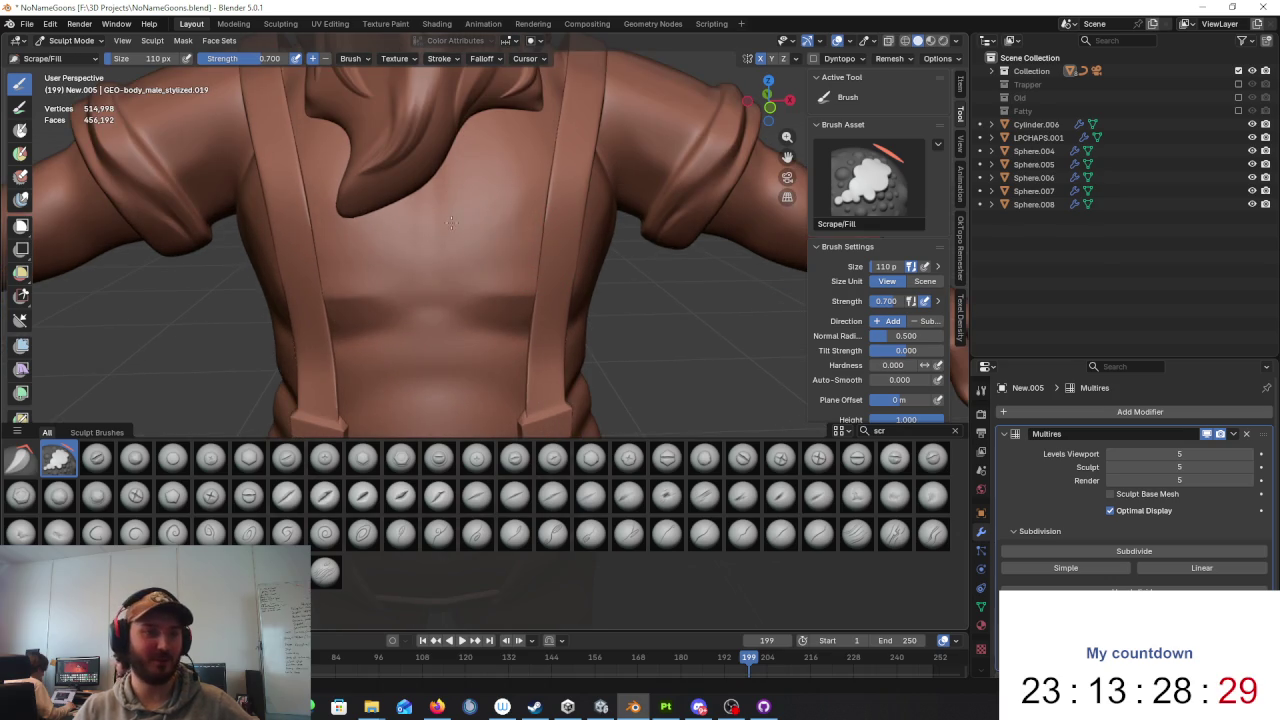
mouse_move(490, 155)
middle_mouse_down()
mouse_move(583, 193)
mouse_move(500, 195)
mouse_move(450, 169)
mouse_move(500, 170)
middle_mouse_up()
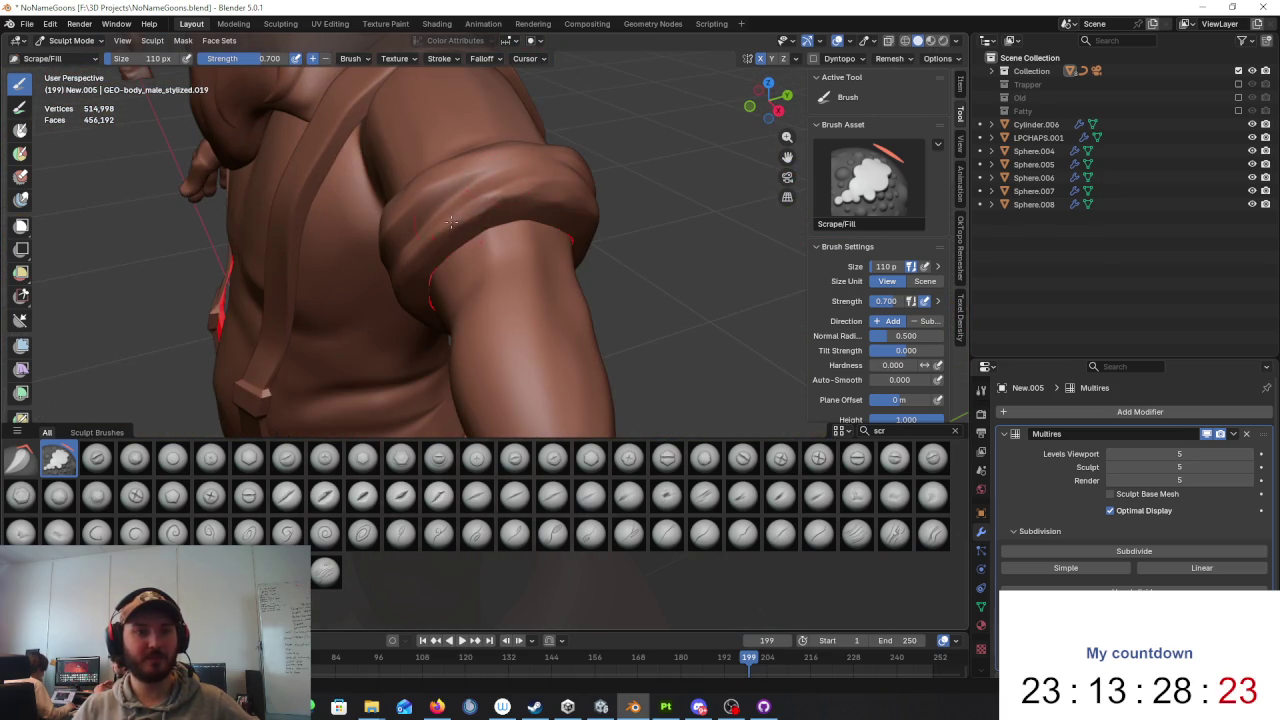
middle_click_drag(451, 224, 427, 185)
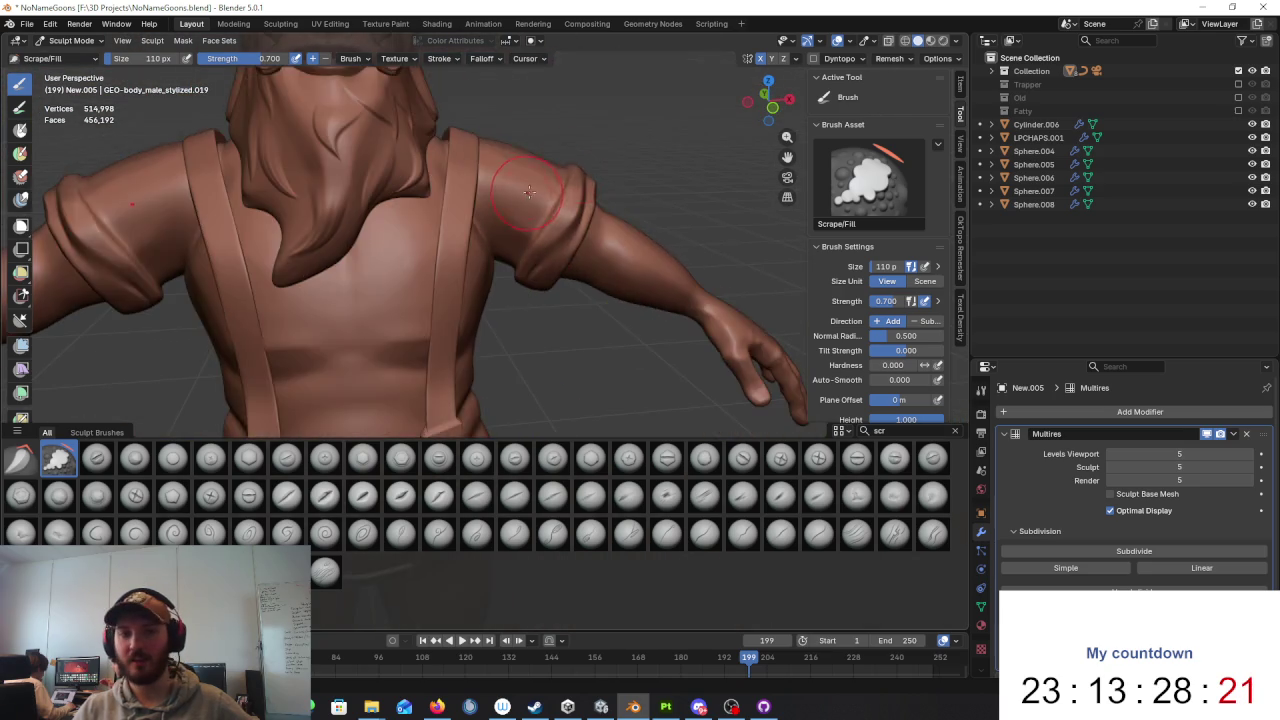
scroll(427, 185, "down", 5)
scroll(500, 186, "down", 3)
scroll(569, 186, "down", 2)
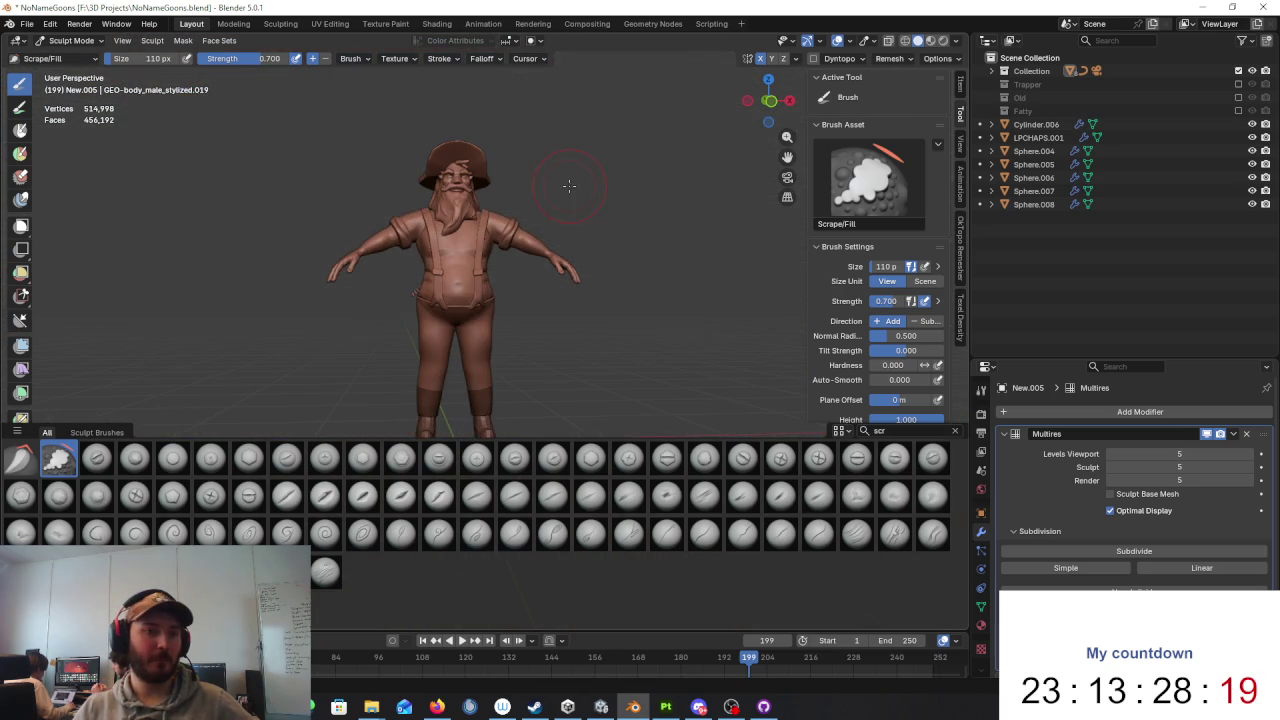
Step: Switch to Object Mode and select the head and beard mesh New.004
left_click(70, 40)
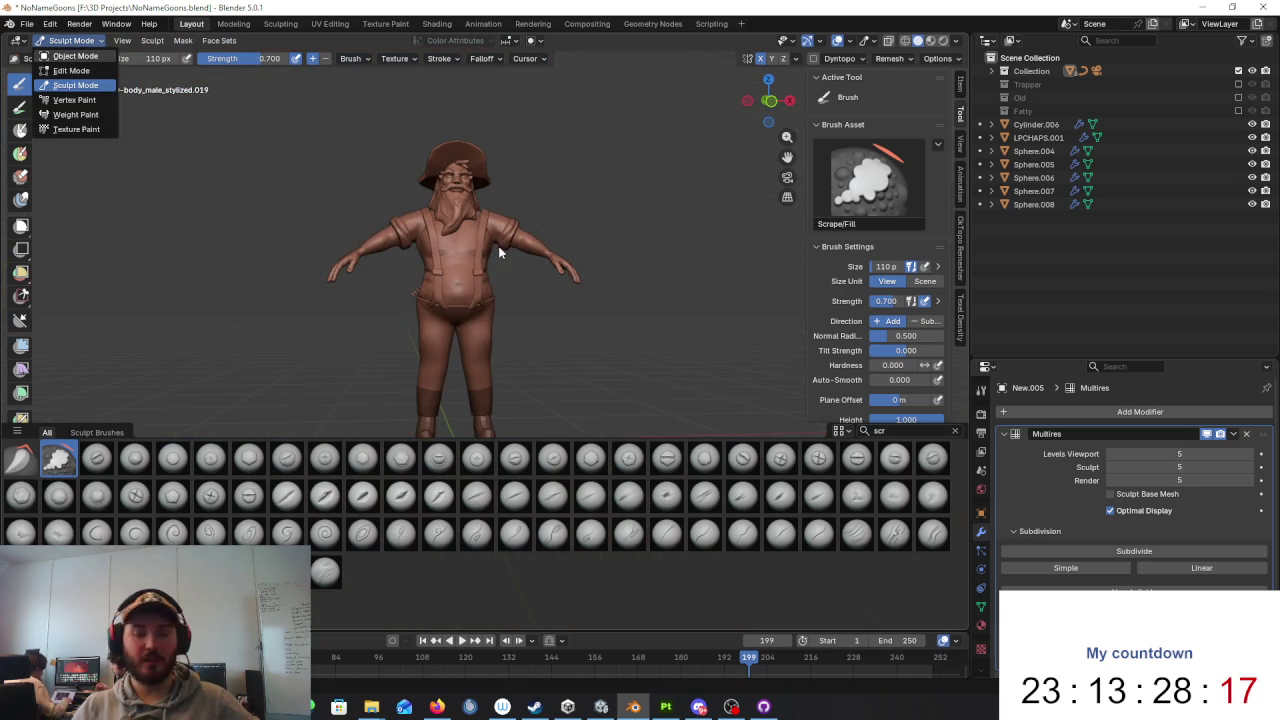
left_click(60, 56)
scroll(506, 278, "up", 3)
scroll(403, 273, "up", 4)
left_click(402, 285)
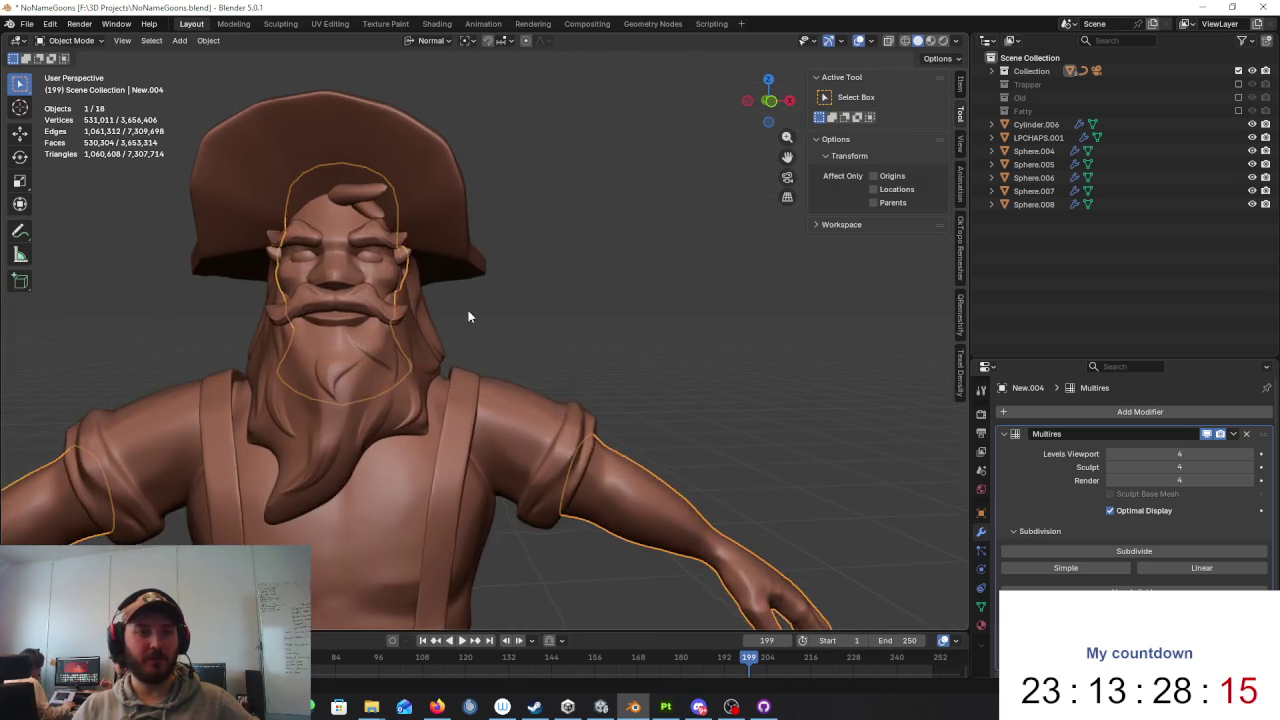
scroll(528, 347, "up", 2)
Step: Return to Sculpt Mode on the face mesh and pick the Crease Sharp brush
left_click(70, 40)
left_click(62, 82)
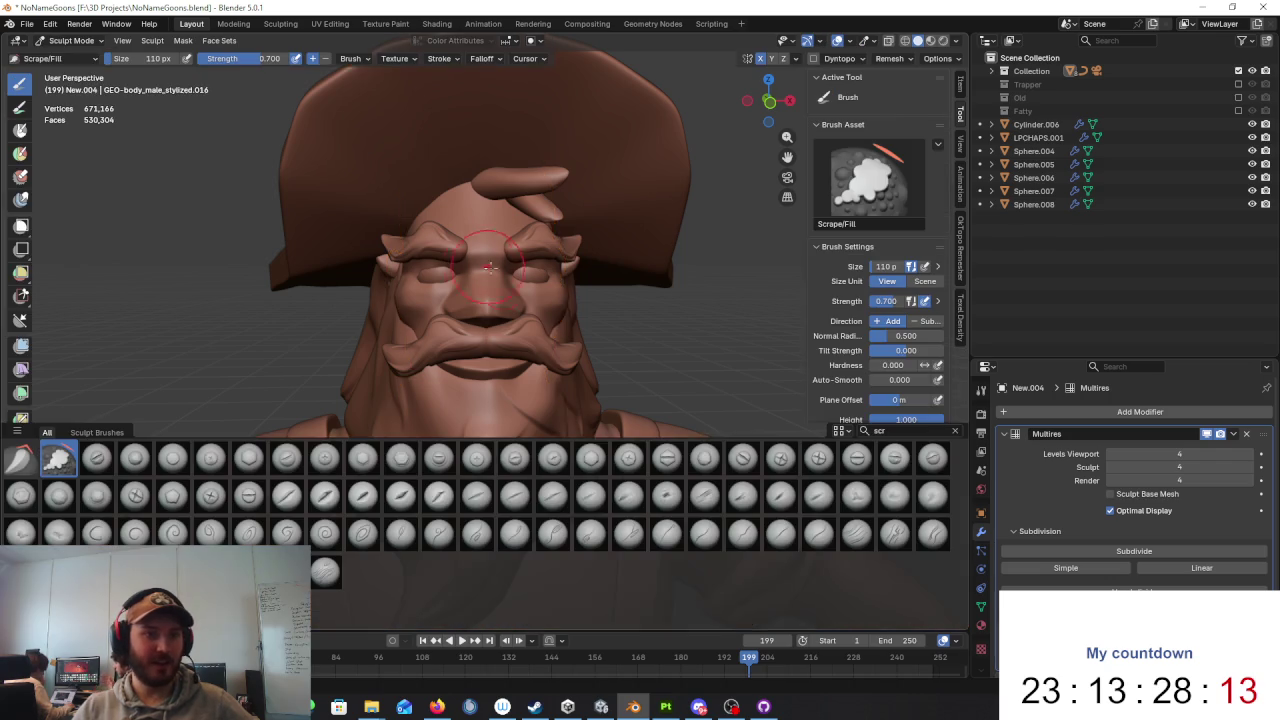
scroll(541, 281, "up", 3)
middle_click_drag(541, 281, 560, 320)
left_click(900, 430)
type("creat")
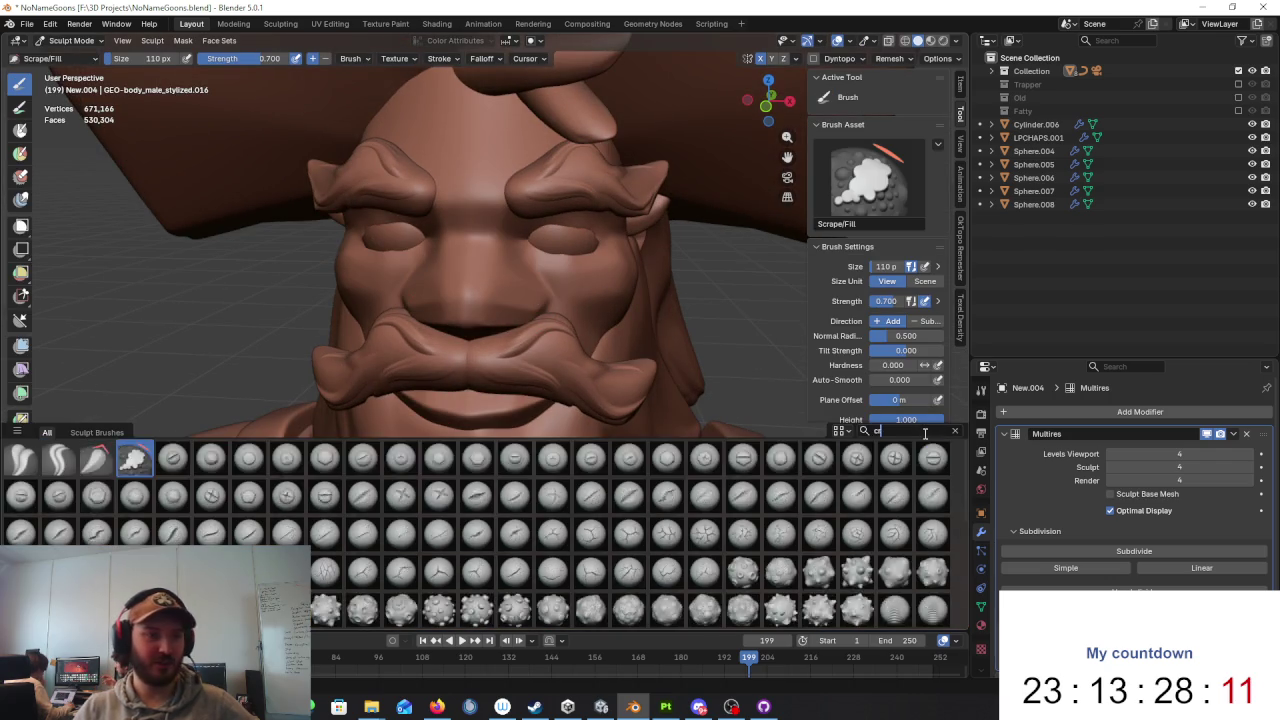
type("e")
left_click(58, 460)
Step: Orbit the head between side, three-quarter and frontal views of the face
scroll(571, 286, "up", 2)
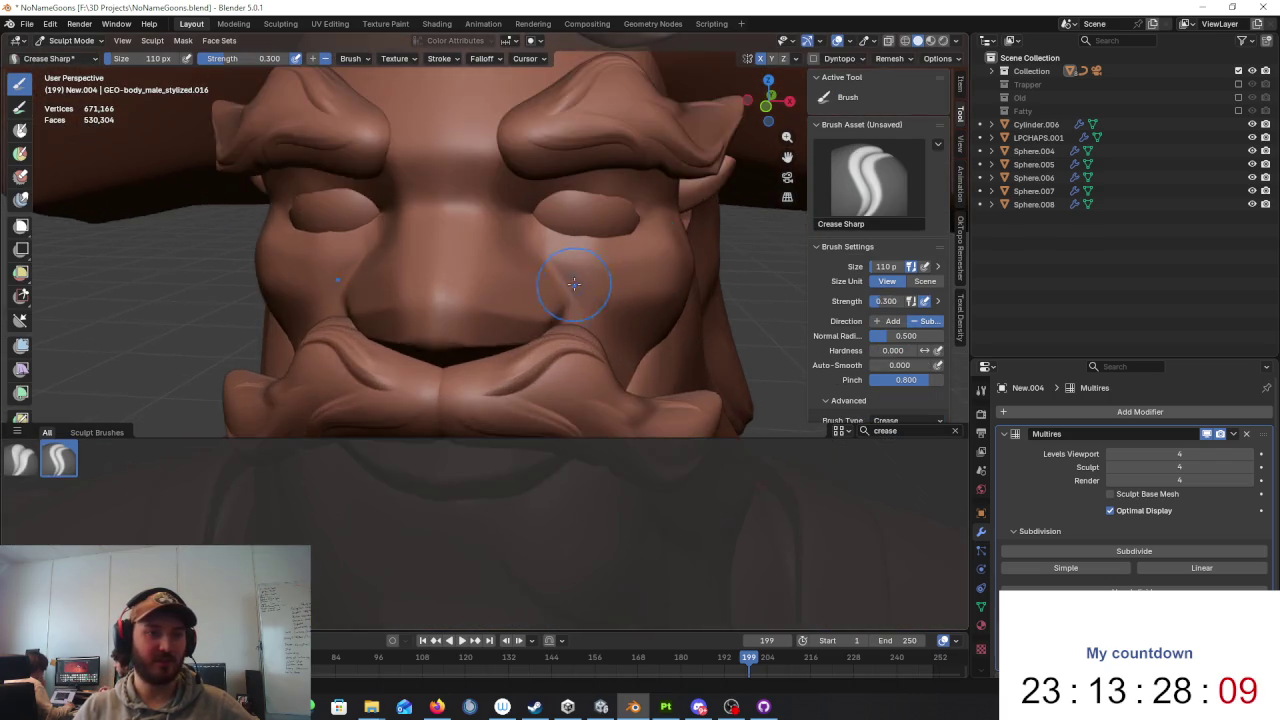
middle_click_drag(571, 286, 479, 218)
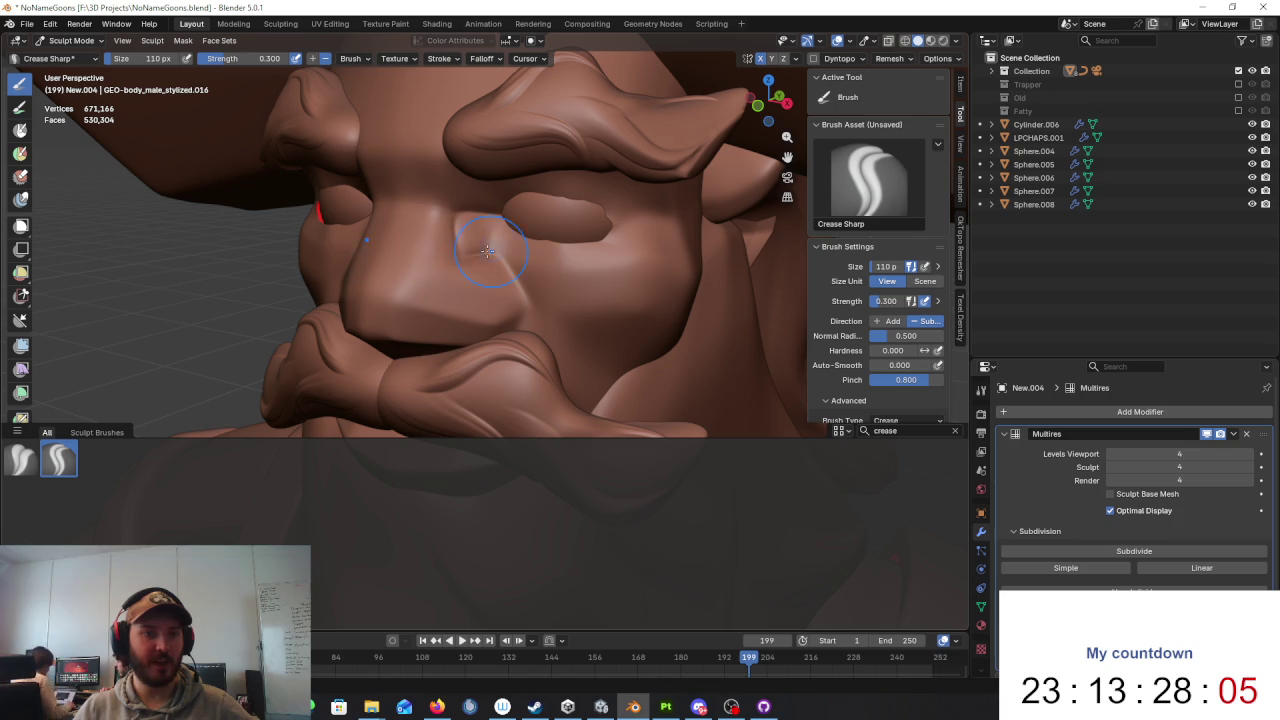
mouse_move(497, 256)
middle_mouse_down()
mouse_move(624, 262)
mouse_move(524, 312)
middle_mouse_up()
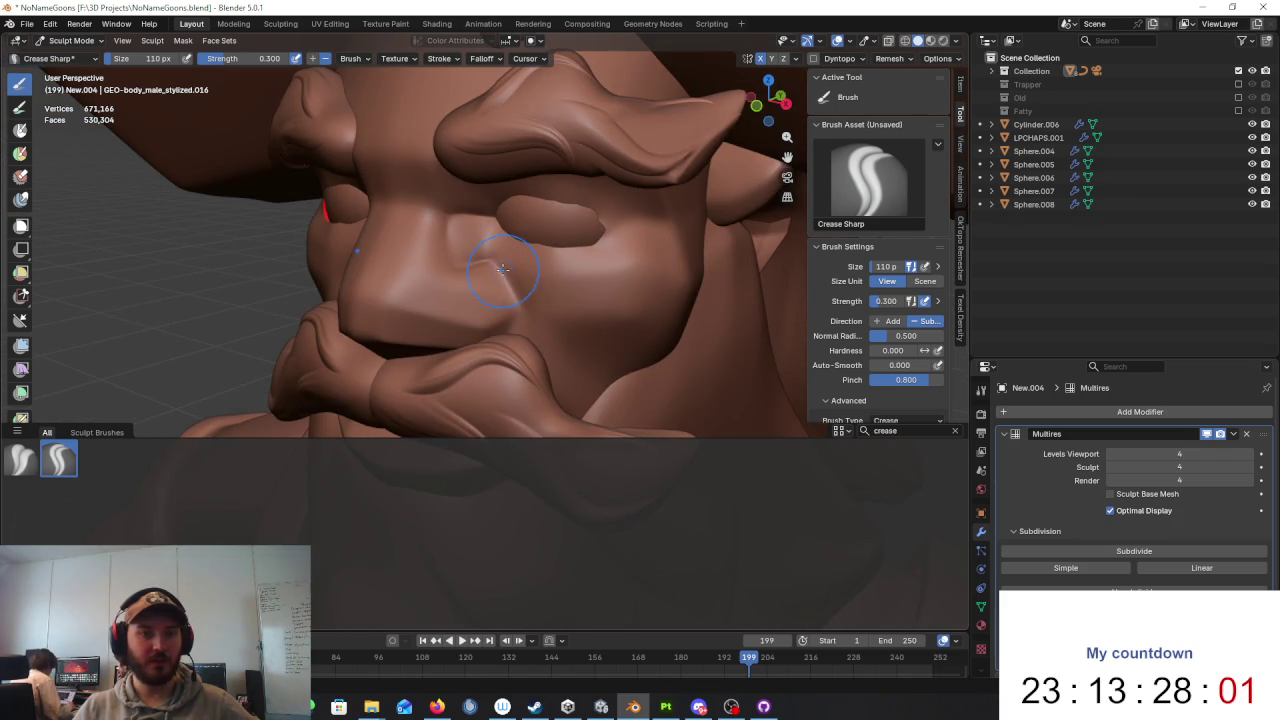
mouse_move(528, 320)
middle_mouse_down()
mouse_move(634, 294)
mouse_move(577, 326)
middle_mouse_up()
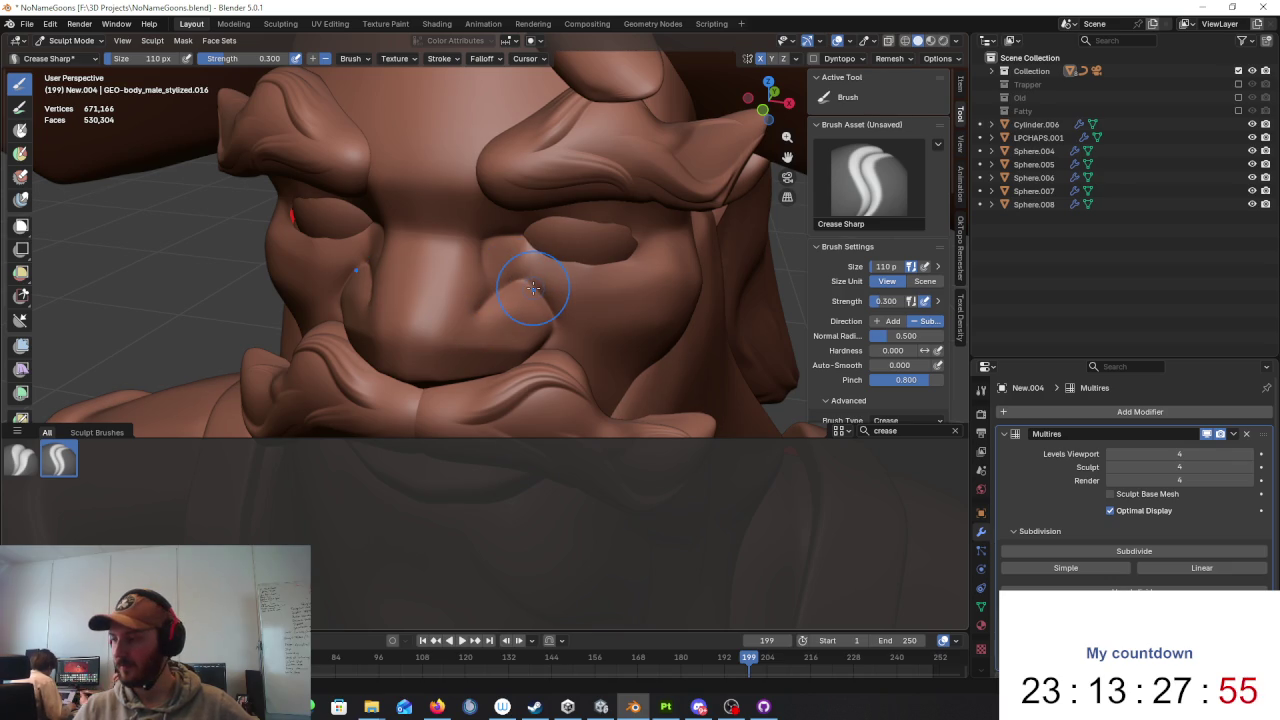
mouse_move(534, 290)
middle_mouse_down()
mouse_move(550, 295)
mouse_move(460, 330)
mouse_move(487, 307)
mouse_move(471, 277)
mouse_move(449, 272)
middle_mouse_up()
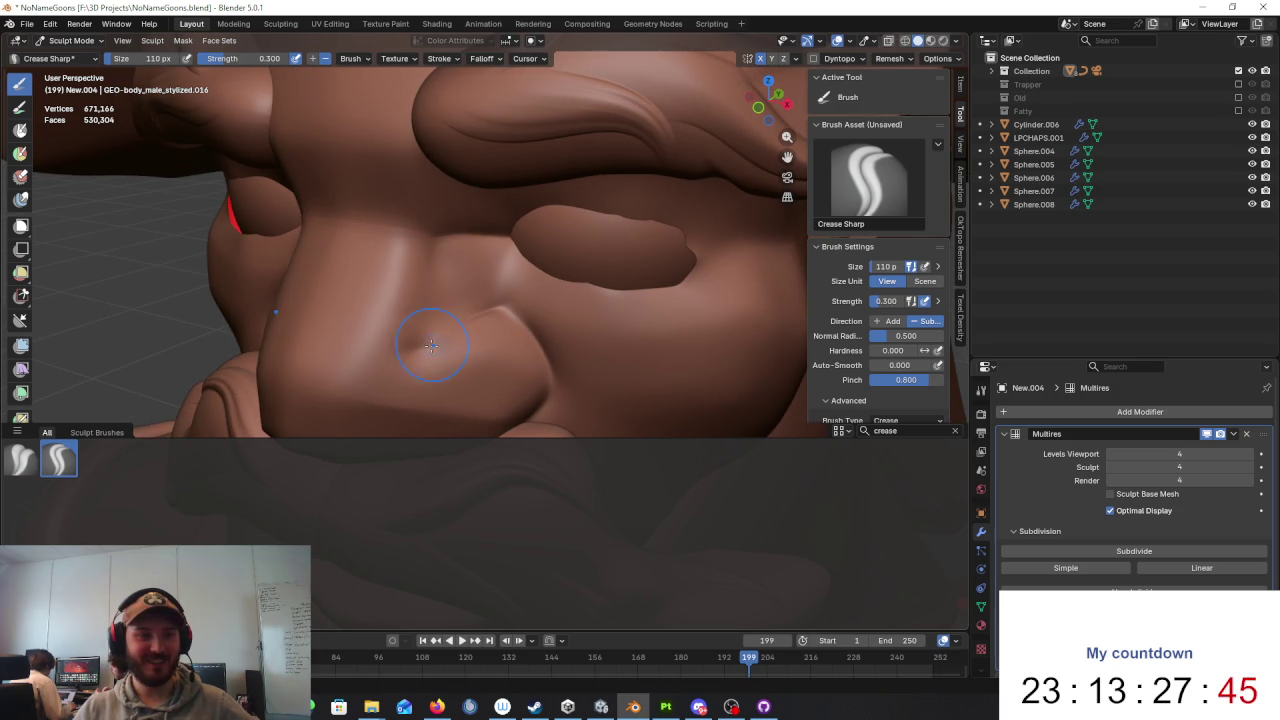
middle_click_drag(469, 339, 522, 334)
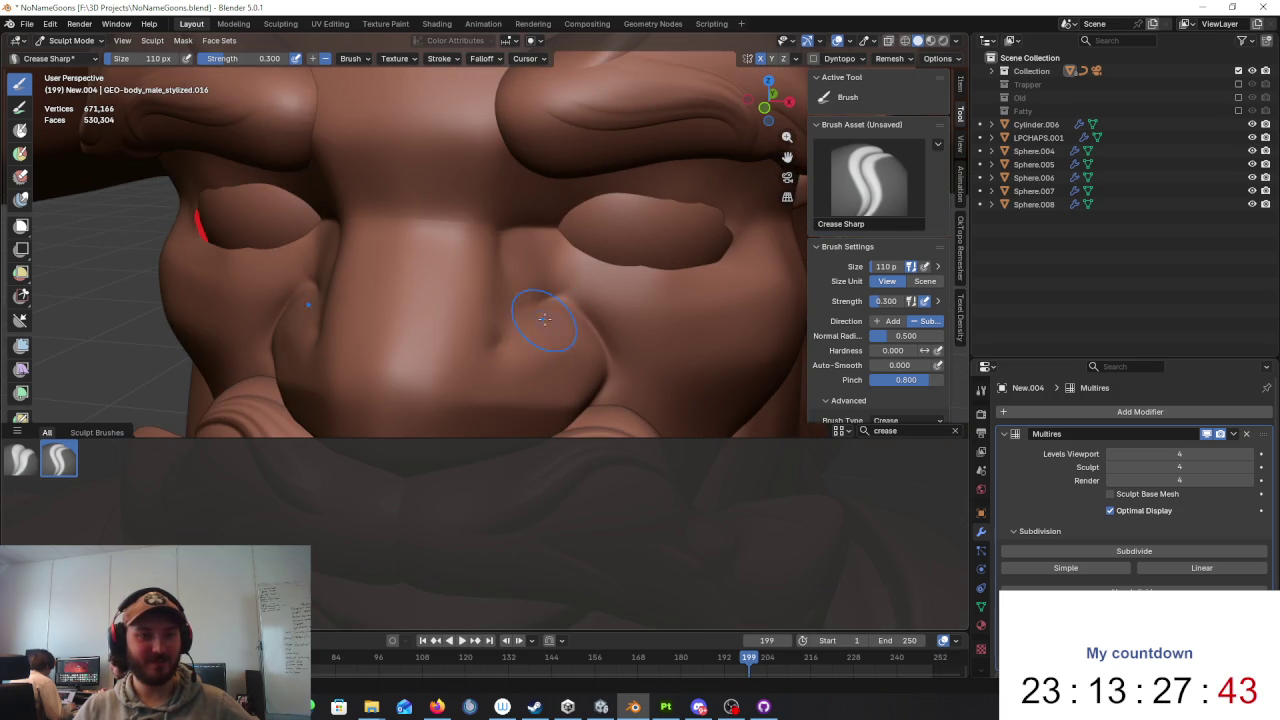
scroll(544, 318, "down", 8)
mouse_move(544, 318)
middle_mouse_down()
mouse_move(596, 306)
mouse_move(502, 320)
middle_mouse_up()
scroll(596, 306, "up", 5)
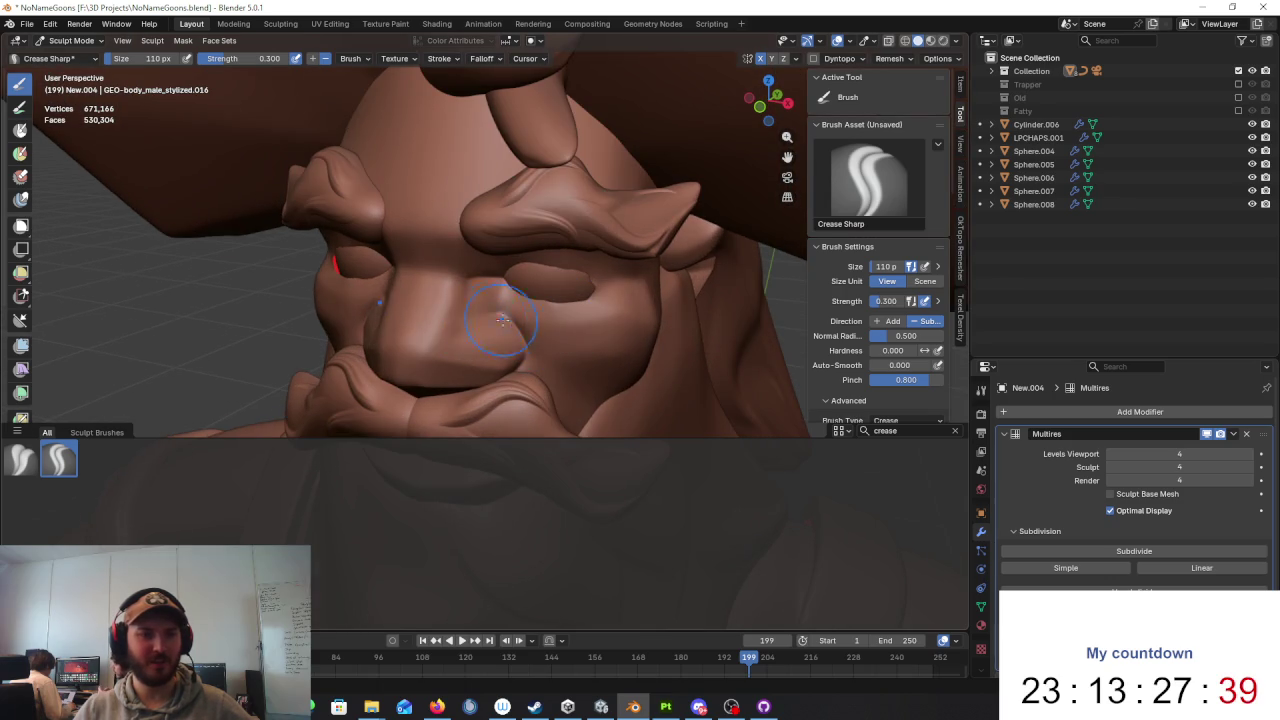
scroll(494, 316, "up", 3)
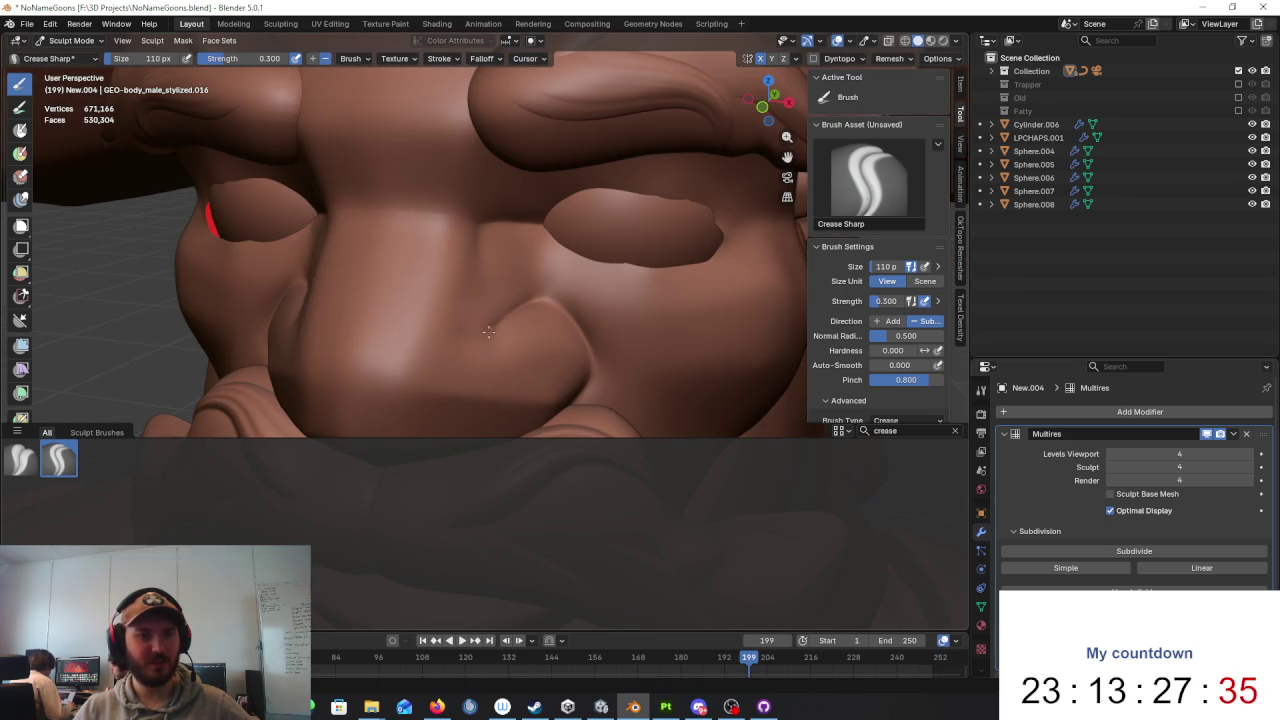
Step: Swing the view from frontal to three-quarter angles on the nose area
scroll(486, 318, "down", 3)
middle_click_drag(486, 318, 557, 271)
scroll(557, 271, "down", 2)
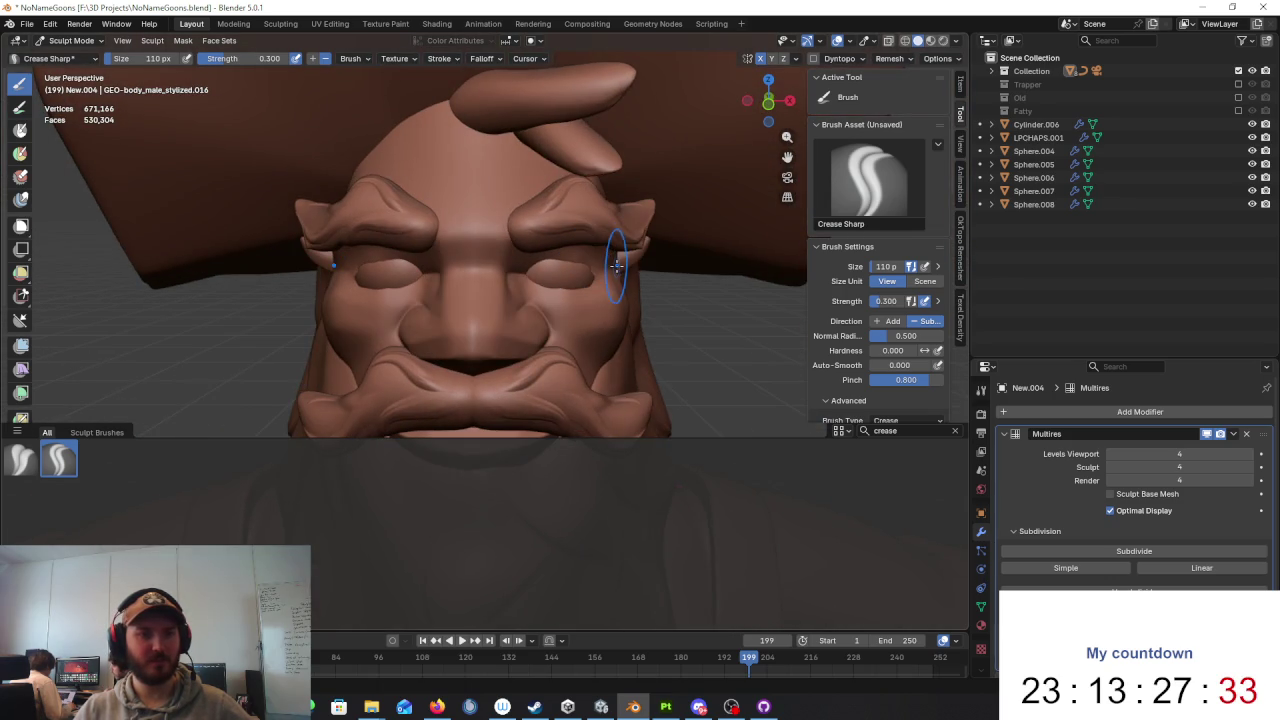
mouse_move(651, 263)
middle_mouse_down()
mouse_move(720, 275)
mouse_move(624, 296)
middle_mouse_up()
scroll(733, 280, "down", 3)
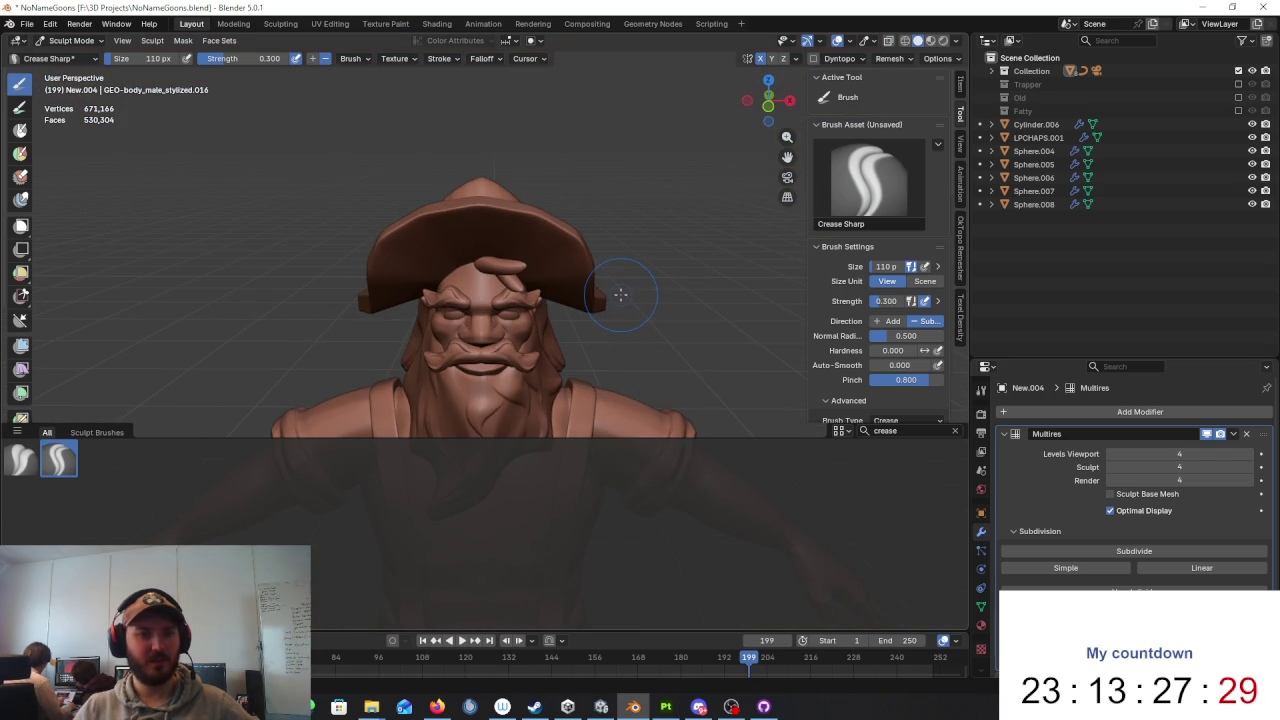
scroll(586, 309, "up", 3)
mouse_move(586, 309)
middle_mouse_down()
mouse_move(557, 331)
mouse_move(471, 280)
middle_mouse_up()
scroll(557, 331, "up", 4)
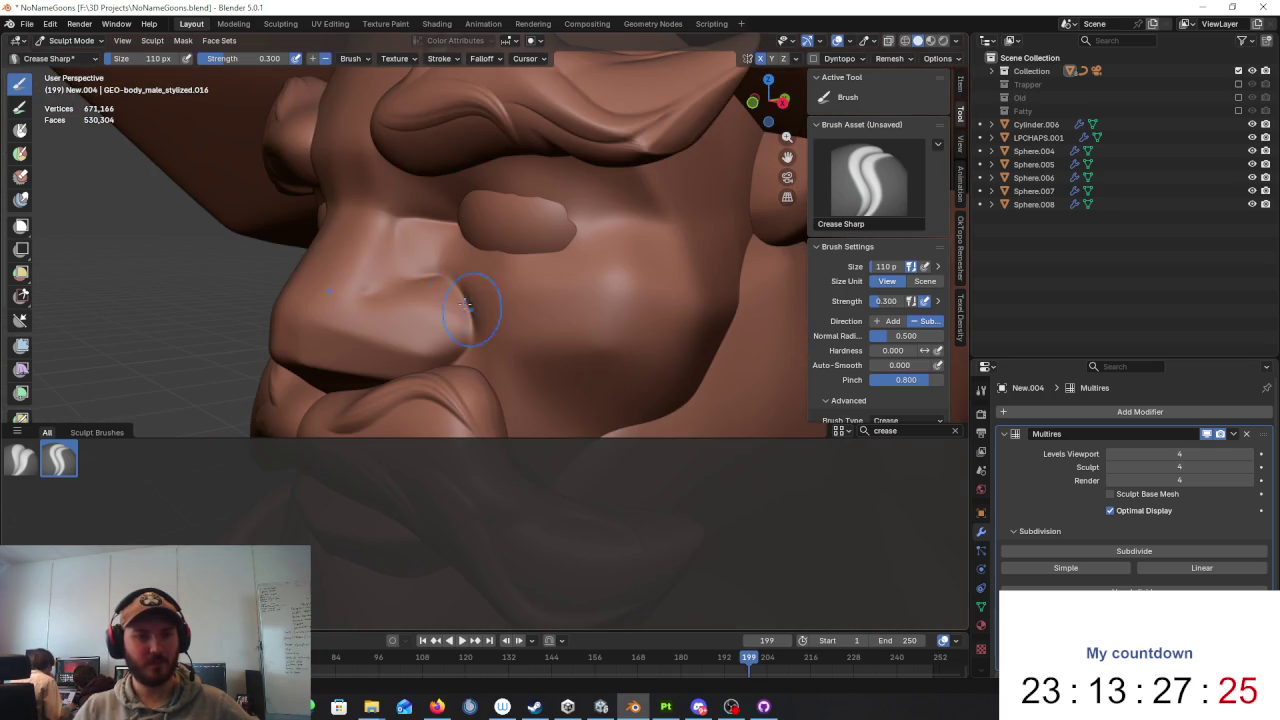
Step: Deepen the crease along the nostril wing, check it frontally, and clear the brush search
left_click_drag(471, 320, 457, 286)
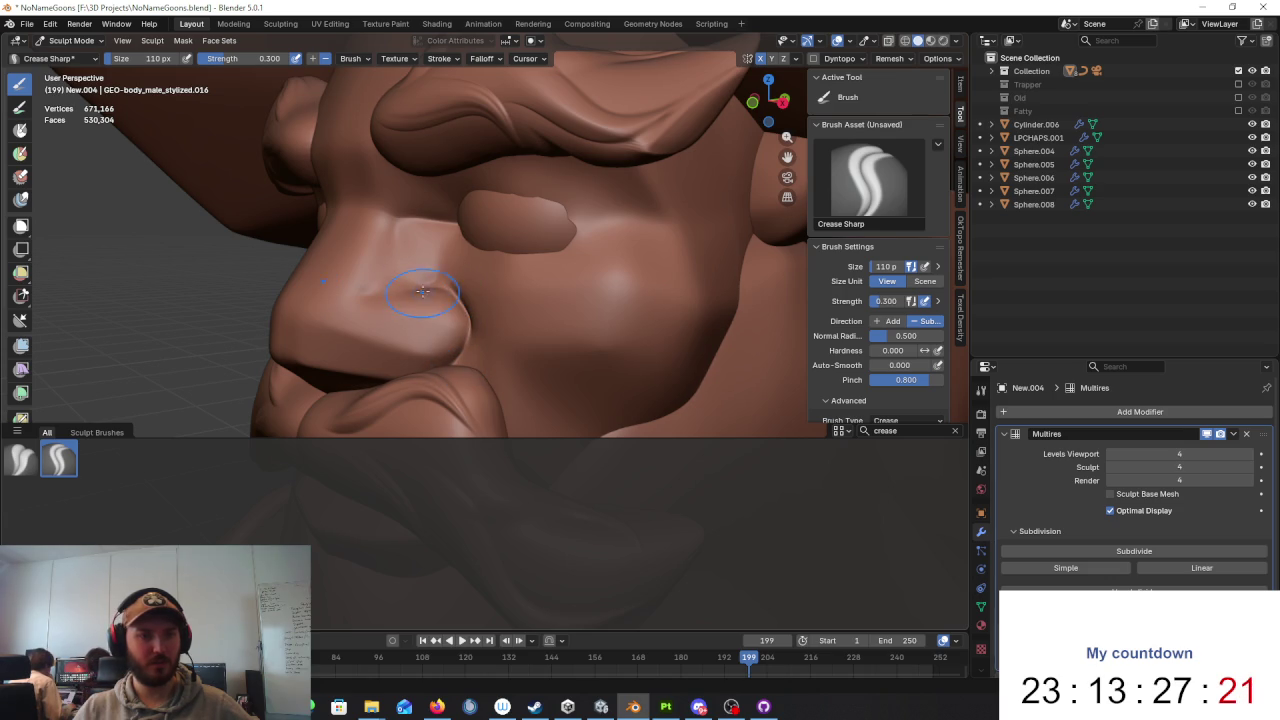
scroll(428, 286, "down", 5)
mouse_move(428, 286)
middle_mouse_down()
mouse_move(620, 270)
mouse_move(428, 297)
middle_mouse_up()
scroll(631, 278, "up", 5)
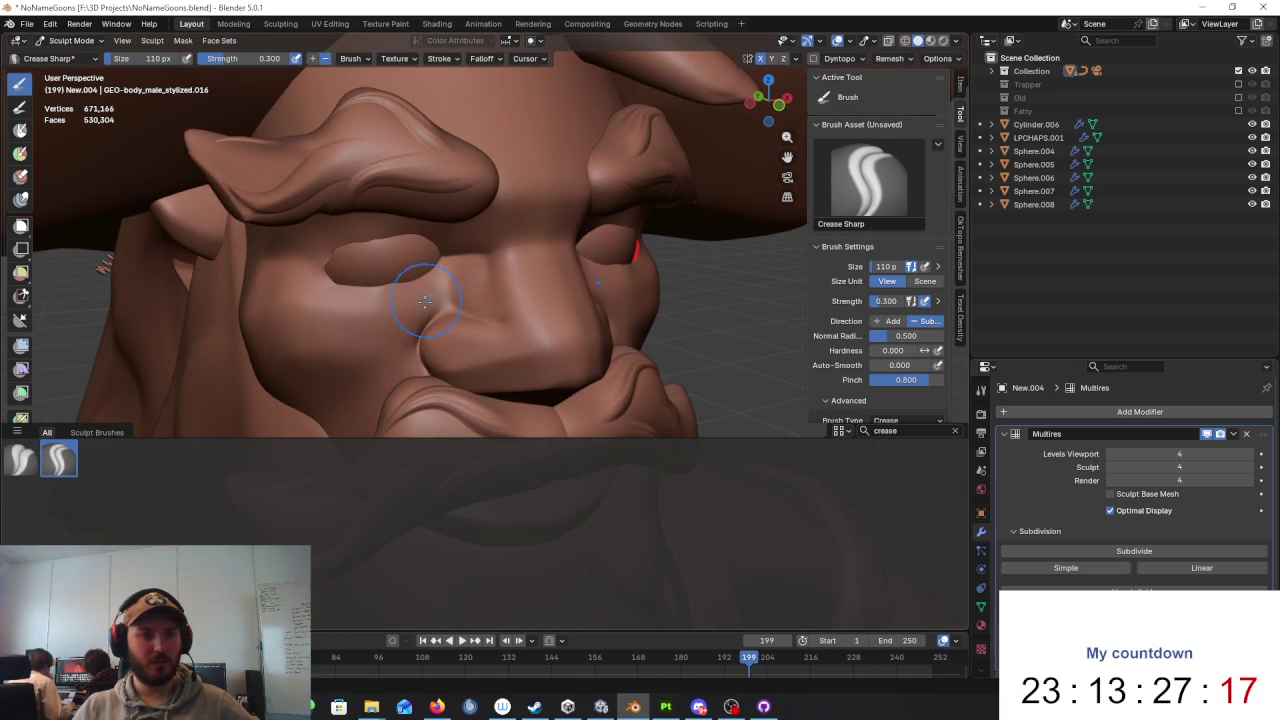
scroll(690, 257, "down", 5)
middle_click_drag(690, 257, 623, 251)
scroll(623, 251, "up", 2)
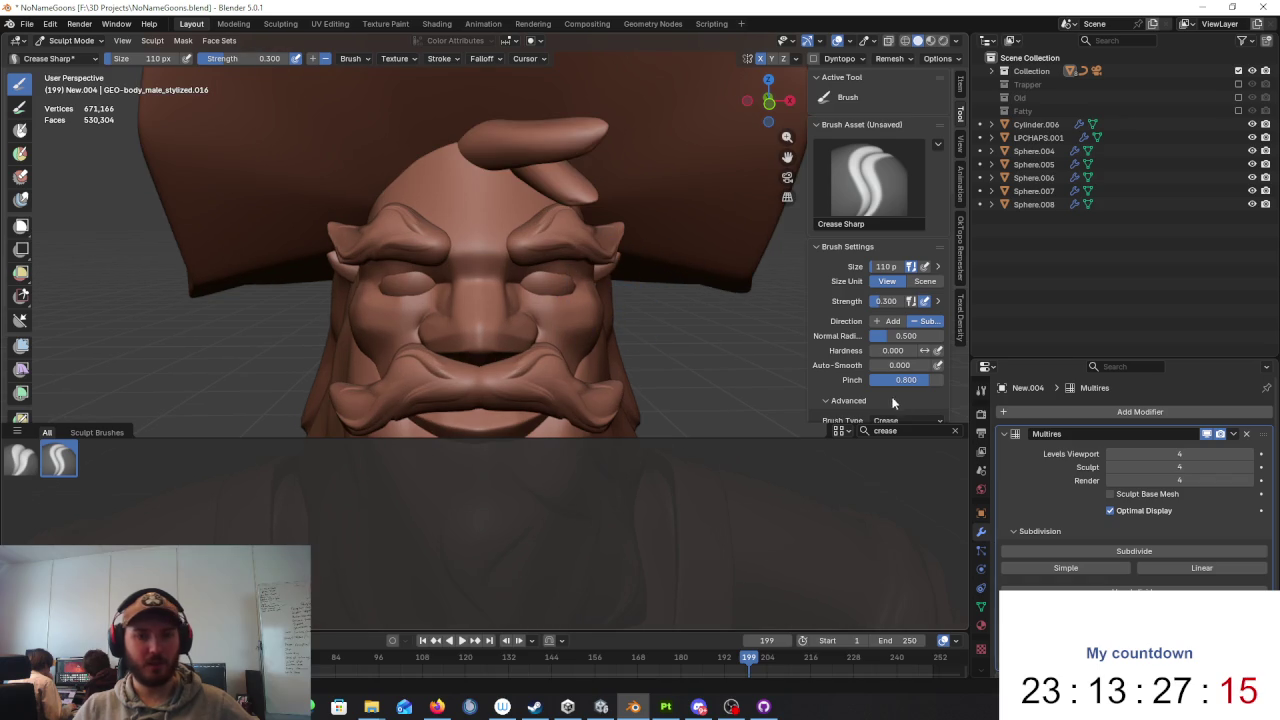
key("ctrl+BackSpace")
Step: Flatten the nose bridge and nostril surface with the Scrape/Fill brush
type("scra")
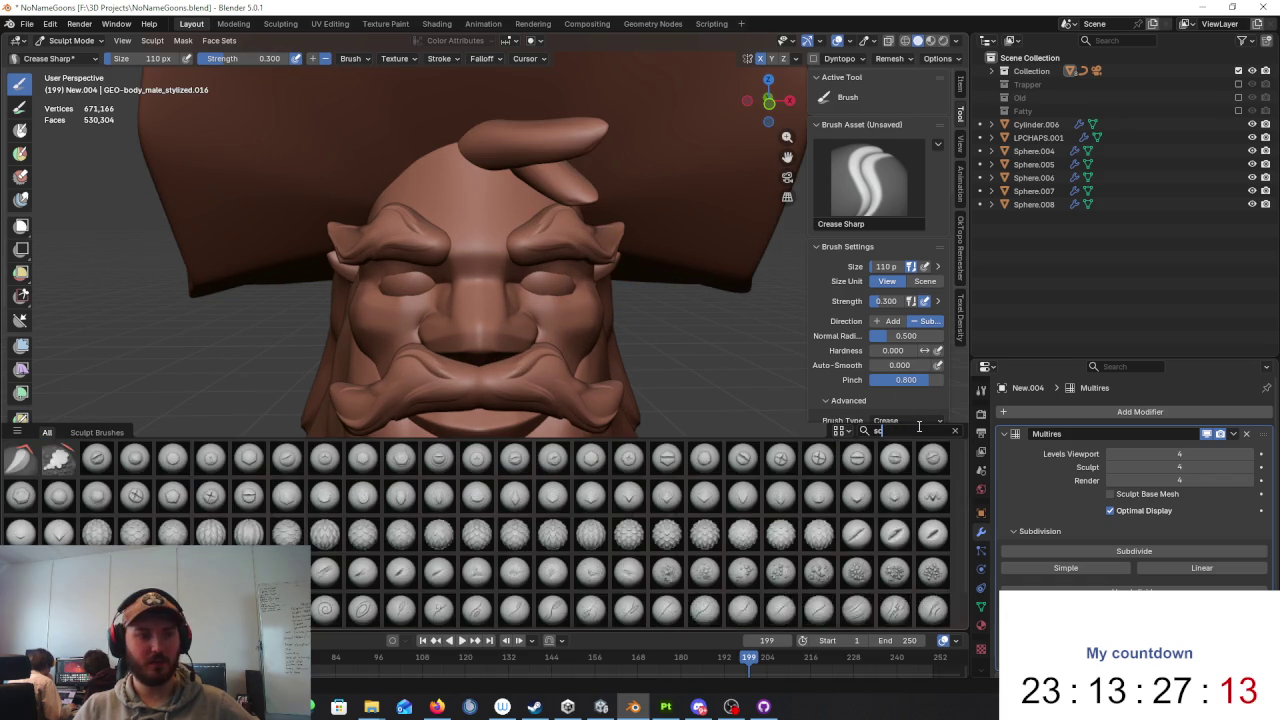
left_click(57, 459)
scroll(486, 357, "up", 4)
mouse_move(486, 357)
middle_mouse_down()
mouse_move(520, 245)
mouse_move(514, 320)
mouse_move(472, 246)
middle_mouse_up()
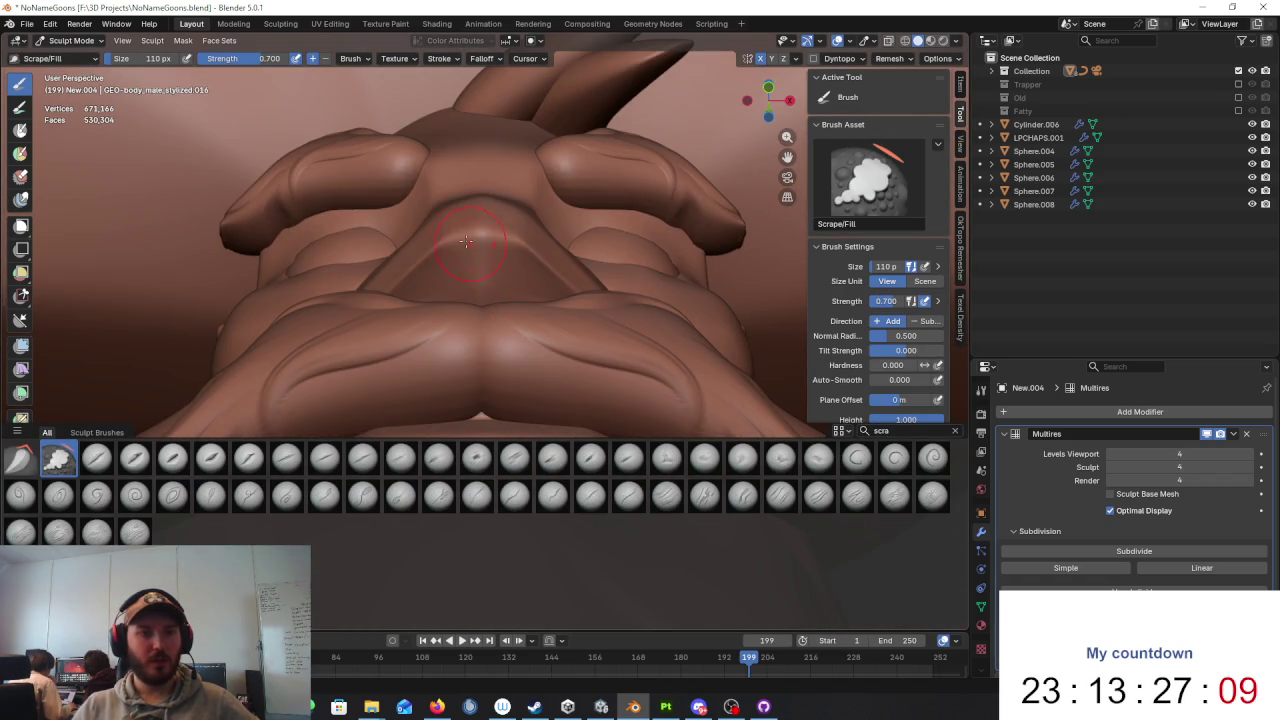
left_click_drag(496, 237, 521, 252)
mouse_move(512, 236)
middle_mouse_down()
mouse_move(533, 279)
mouse_move(386, 309)
middle_mouse_up()
mouse_move(386, 309)
left_mouse_down()
mouse_move(360, 345)
mouse_move(393, 319)
left_mouse_up()
Step: Filter the brush list by 'crease' and reselect Crease Sharp
middle_click_drag(393, 319, 897, 470)
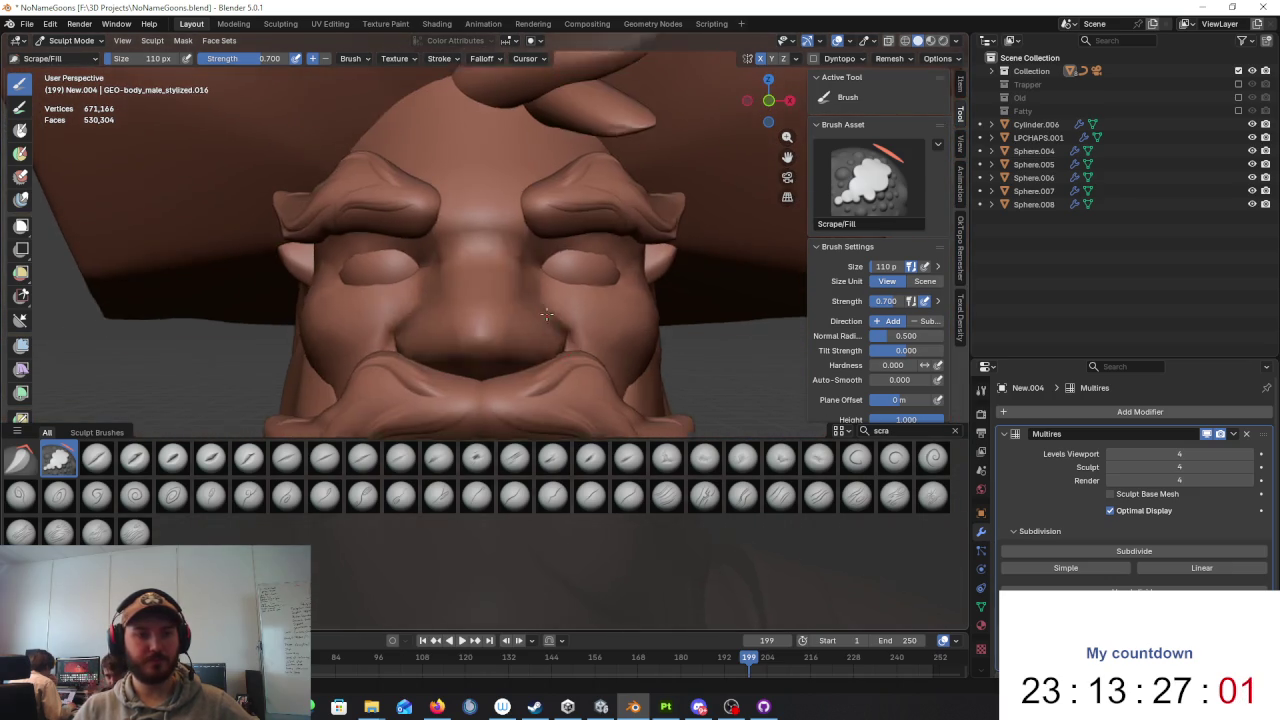
left_click(900, 430)
type("crease")
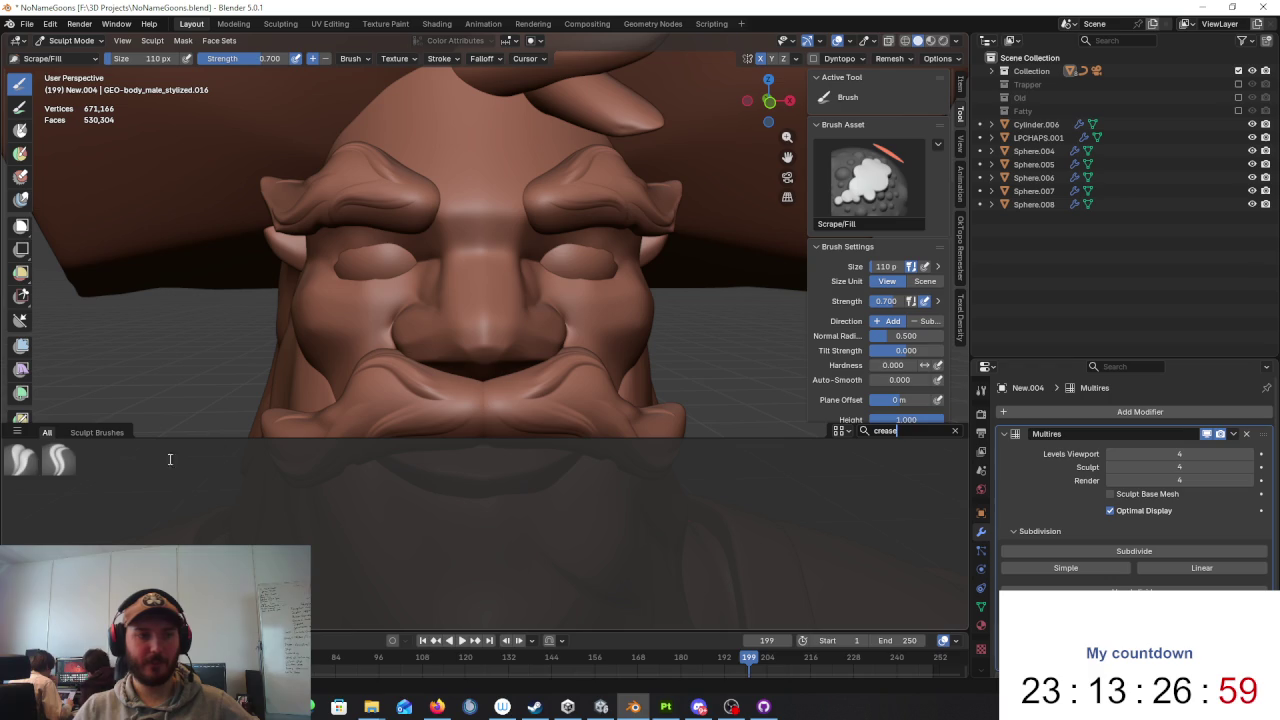
left_click(58, 459)
Step: Inspect the nose from below and the side, then carve a Crease Sharp crease beneath it
scroll(470, 290, "up", 5)
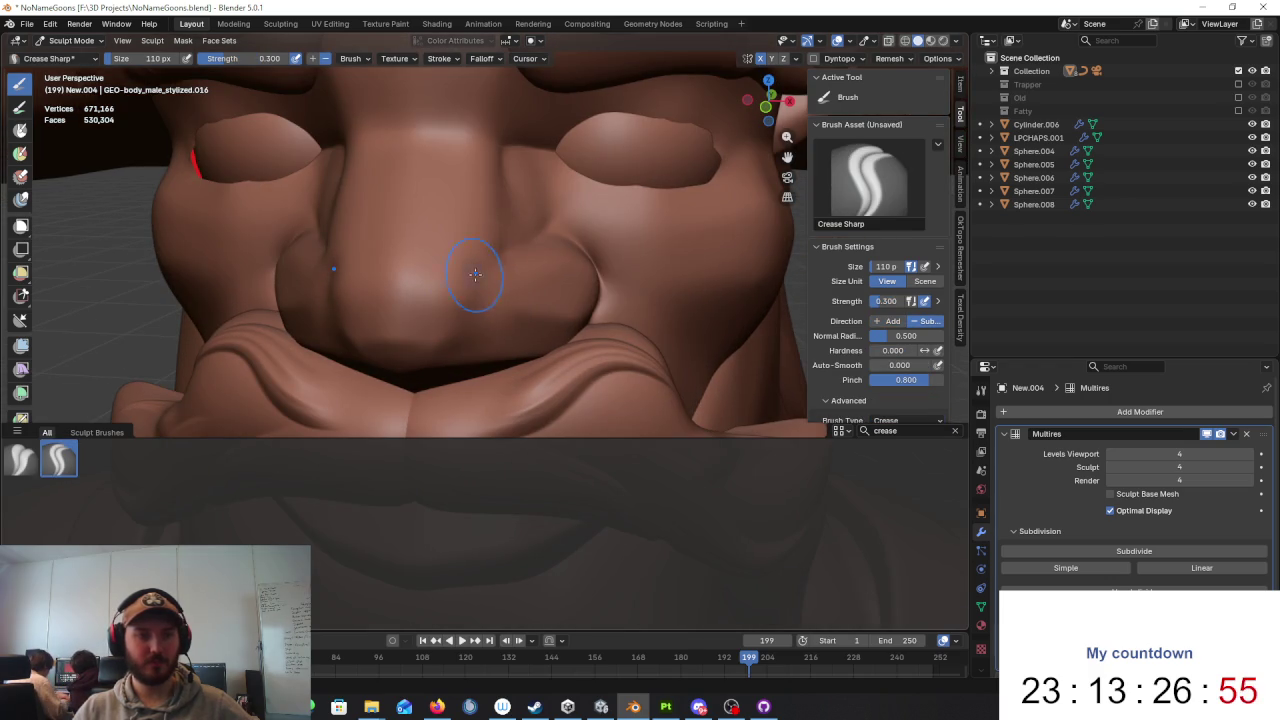
mouse_move(491, 300)
middle_mouse_down()
mouse_move(508, 260)
mouse_move(491, 214)
middle_mouse_up()
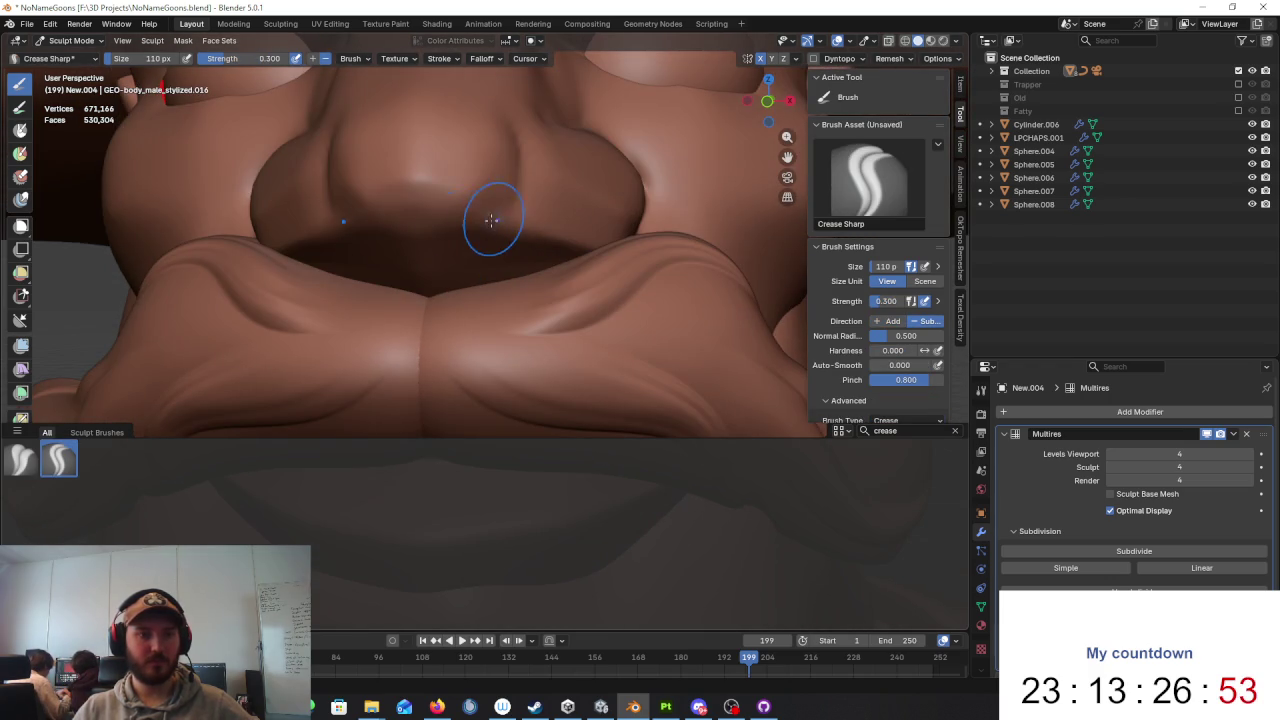
scroll(412, 180, "down", 4)
mouse_move(600, 220)
middle_mouse_down()
mouse_move(652, 251)
mouse_move(557, 286)
middle_mouse_up()
scroll(498, 292, "up", 4)
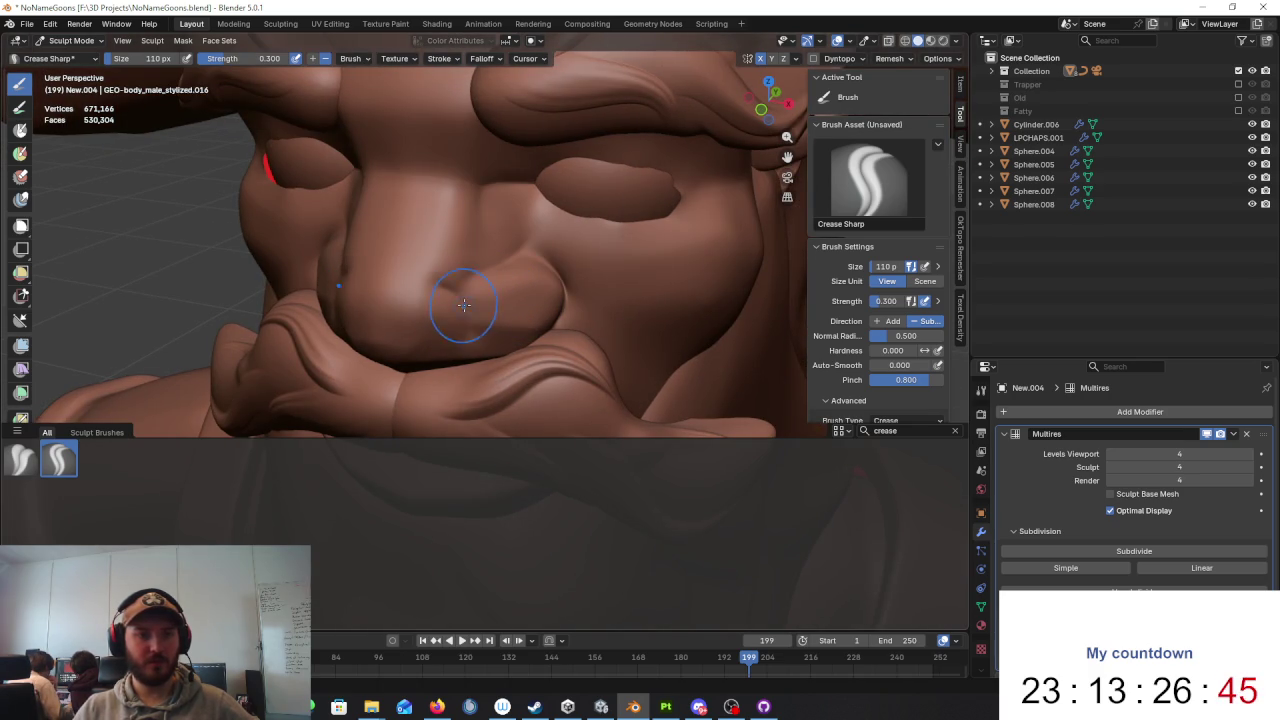
mouse_move(464, 304)
middle_mouse_down()
mouse_move(462, 256)
mouse_move(435, 289)
mouse_move(570, 294)
mouse_move(600, 277)
mouse_move(663, 297)
mouse_move(600, 290)
mouse_move(498, 347)
mouse_move(540, 300)
mouse_move(527, 303)
middle_mouse_up()
scroll(435, 289, "down", 3)
scroll(570, 294, "down", 2)
scroll(571, 286, "down", 1)
scroll(651, 291, "down", 1)
scroll(600, 290, "up", 2)
scroll(557, 280, "up", 2)
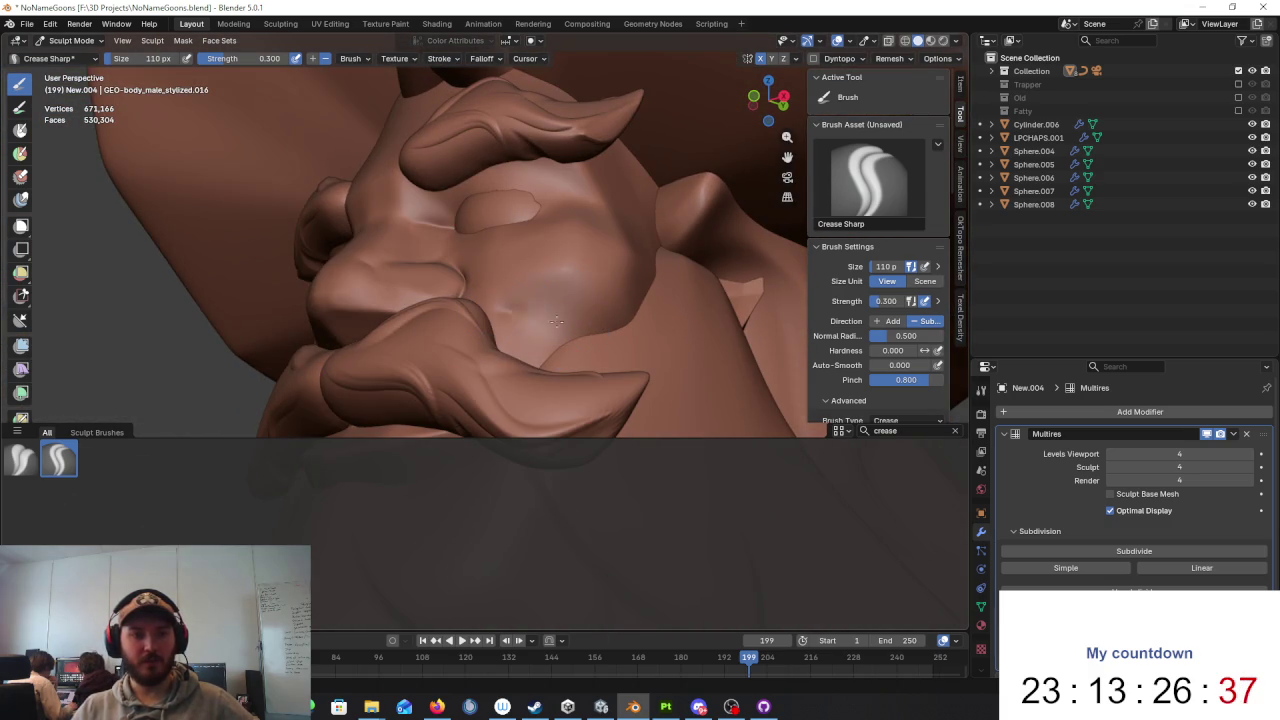
left_click_drag(555, 329, 507, 317)
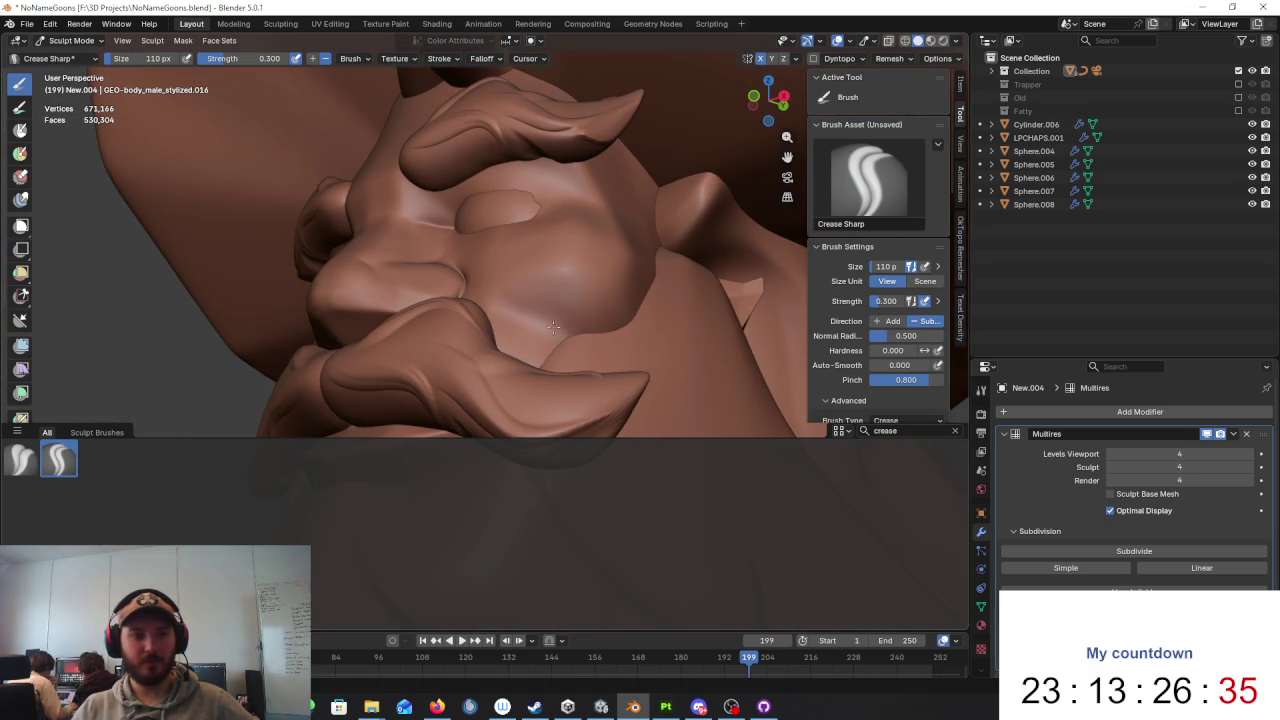
Step: Deepen the groove between the nose and cheek, then review it from a new angle
scroll(548, 326, "down", 5)
mouse_move(548, 326)
middle_mouse_down()
mouse_move(713, 371)
mouse_move(565, 300)
mouse_move(394, 311)
middle_mouse_up()
scroll(695, 361, "up", 3)
scroll(563, 314, "up", 2)
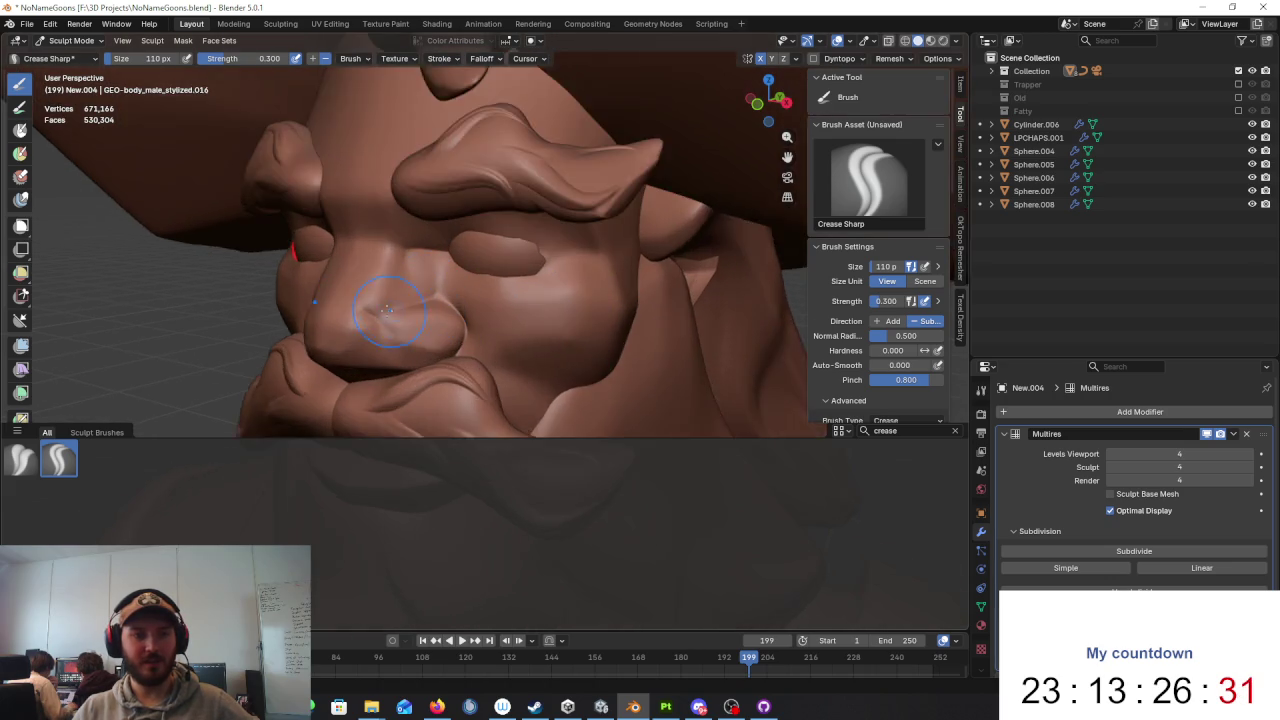
scroll(394, 311, "up", 2)
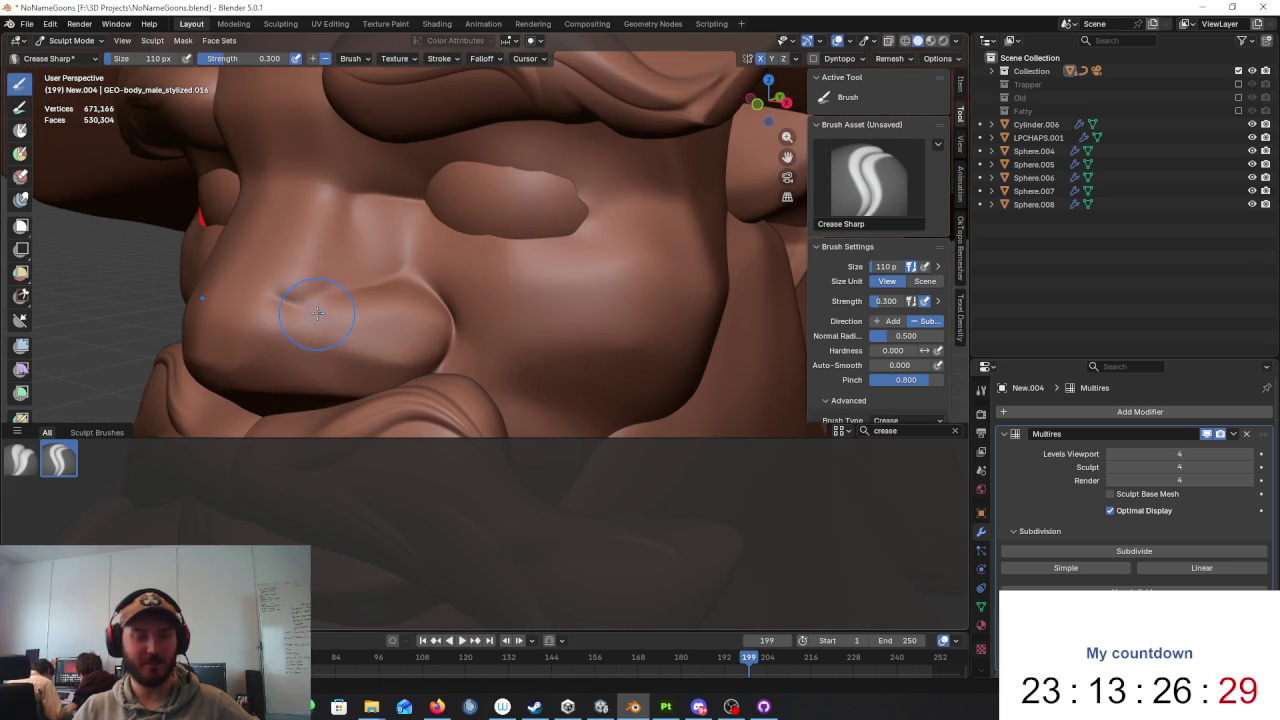
left_click_drag(317, 313, 320, 315)
middle_click_drag(373, 288, 408, 286)
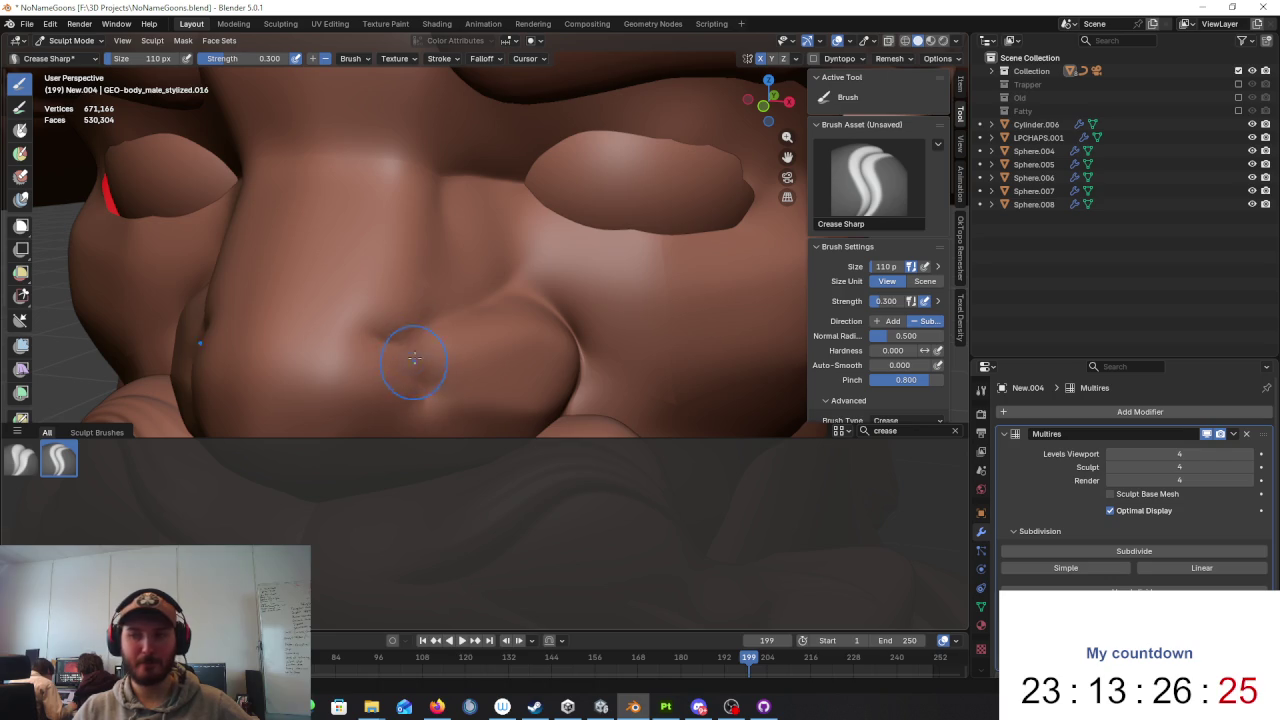
scroll(420, 340, "down", 5)
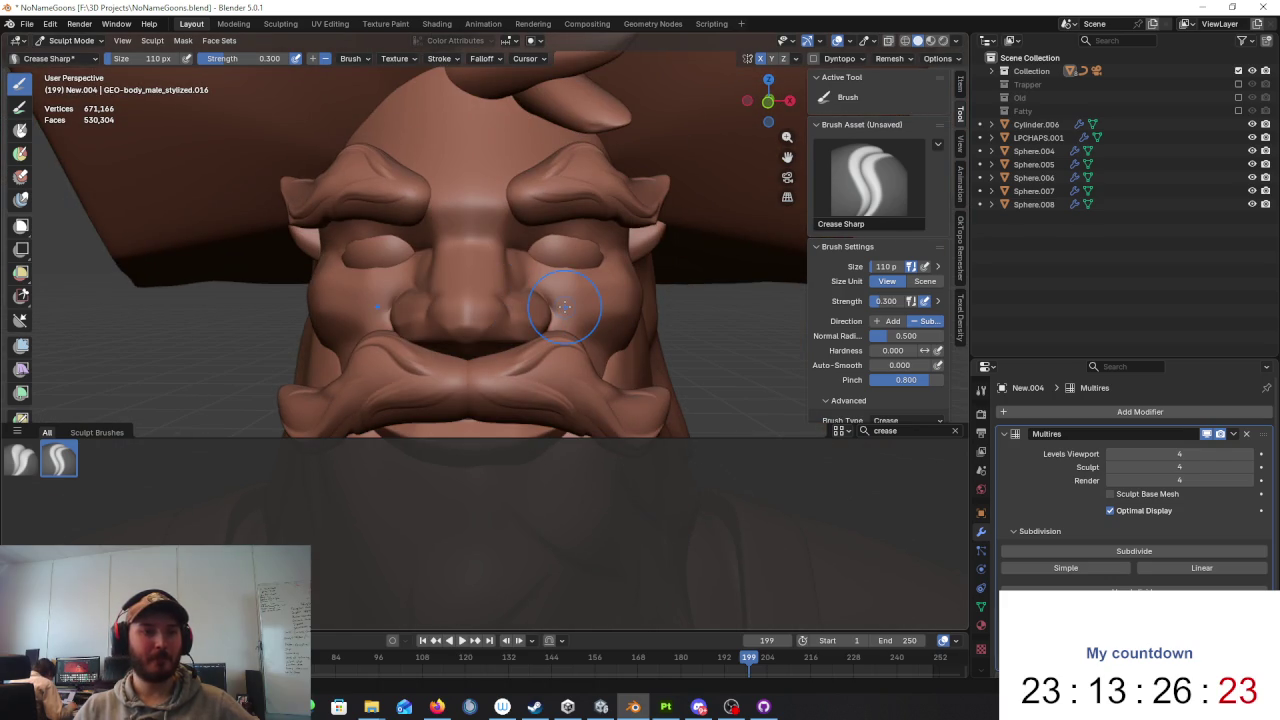
scroll(567, 307, "down", 4)
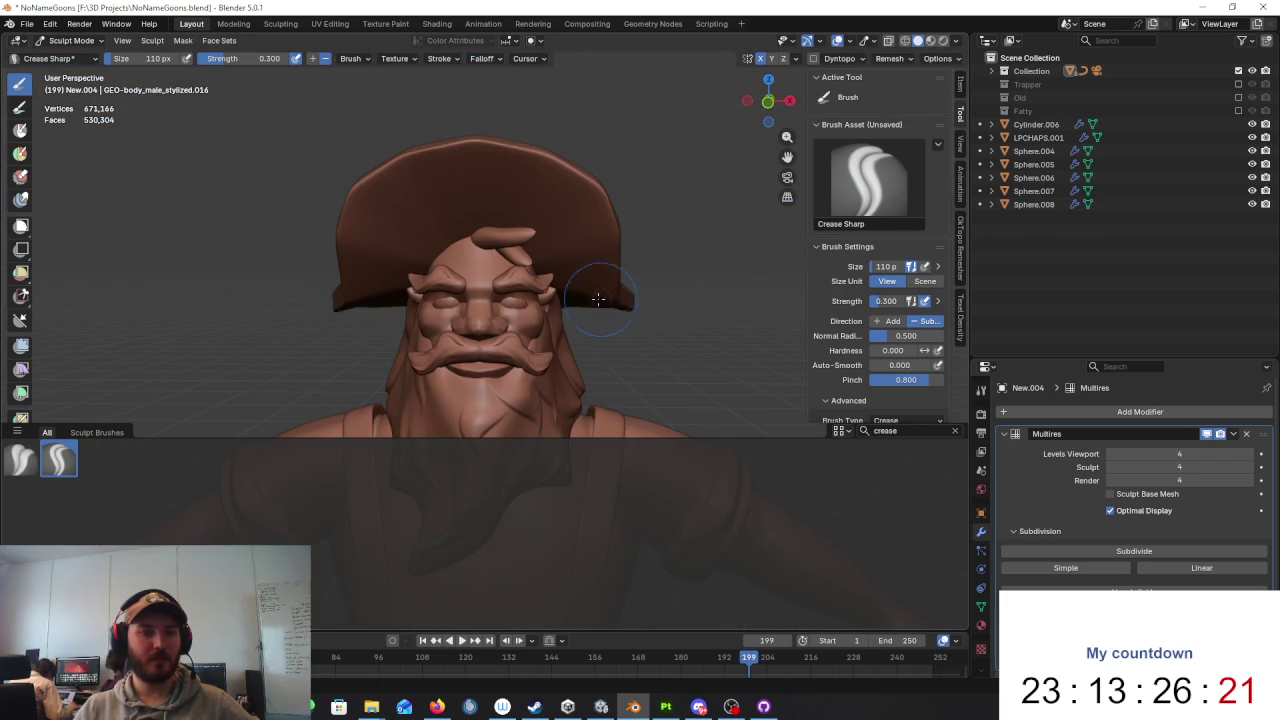
scroll(430, 288, "up", 3)
scroll(430, 288, "up", 2)
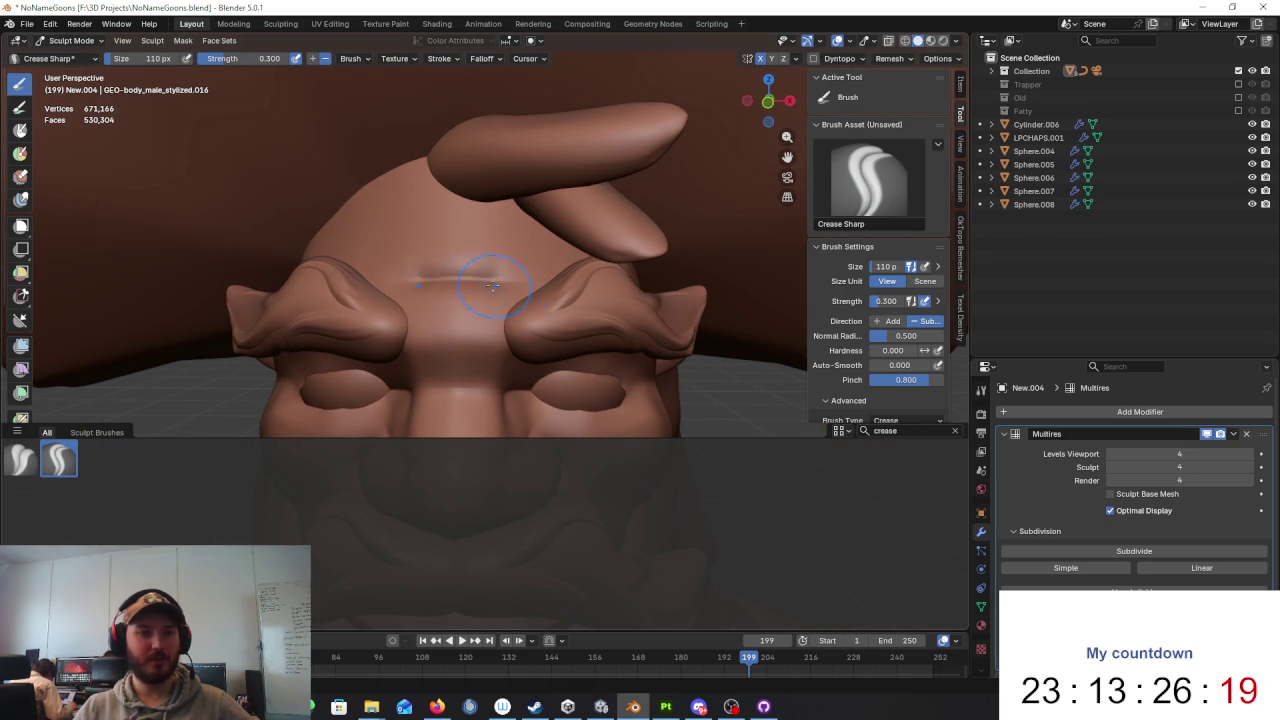
Step: Carve two horizontal Crease Sharp grooves across the forehead, checking them from above
mouse_move(520, 270)
left_mouse_down()
mouse_move(447, 266)
mouse_move(518, 239)
left_mouse_up()
scroll(383, 223, "down", 4)
mouse_move(510, 275)
middle_mouse_down()
mouse_move(540, 310)
mouse_move(435, 283)
middle_mouse_up()
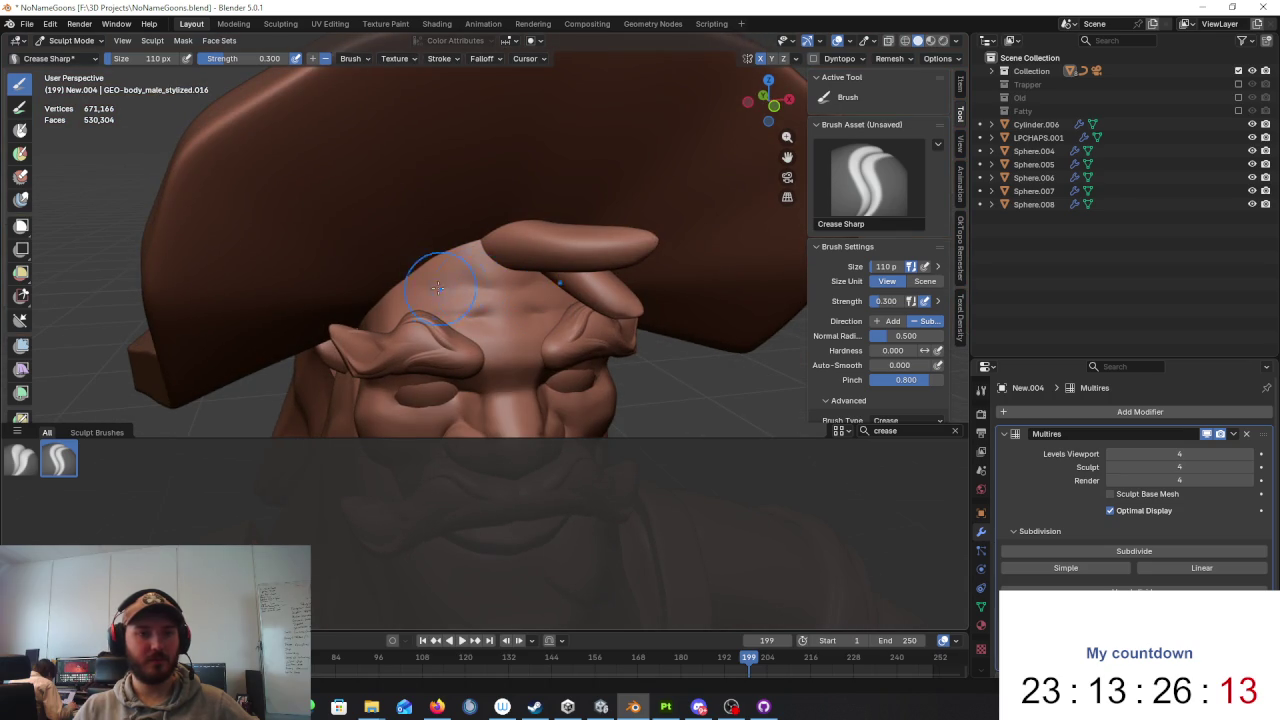
left_click_drag(441, 288, 478, 288)
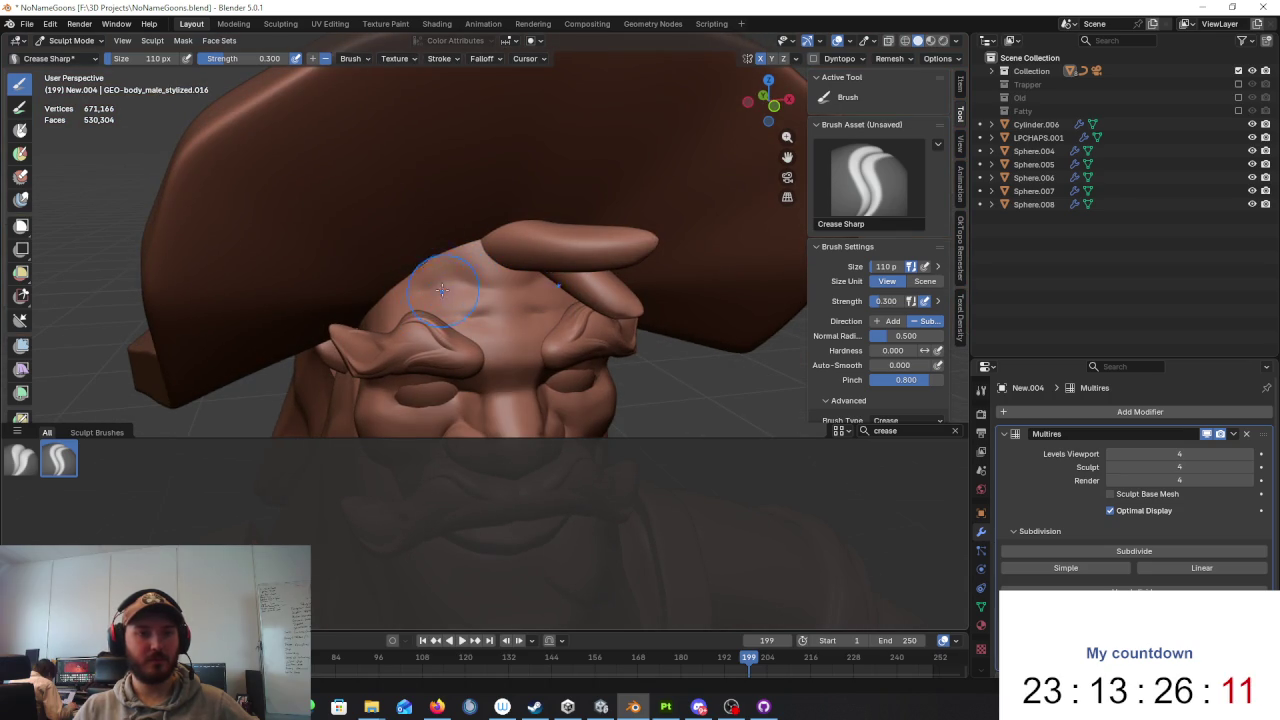
middle_click_drag(520, 303, 576, 288)
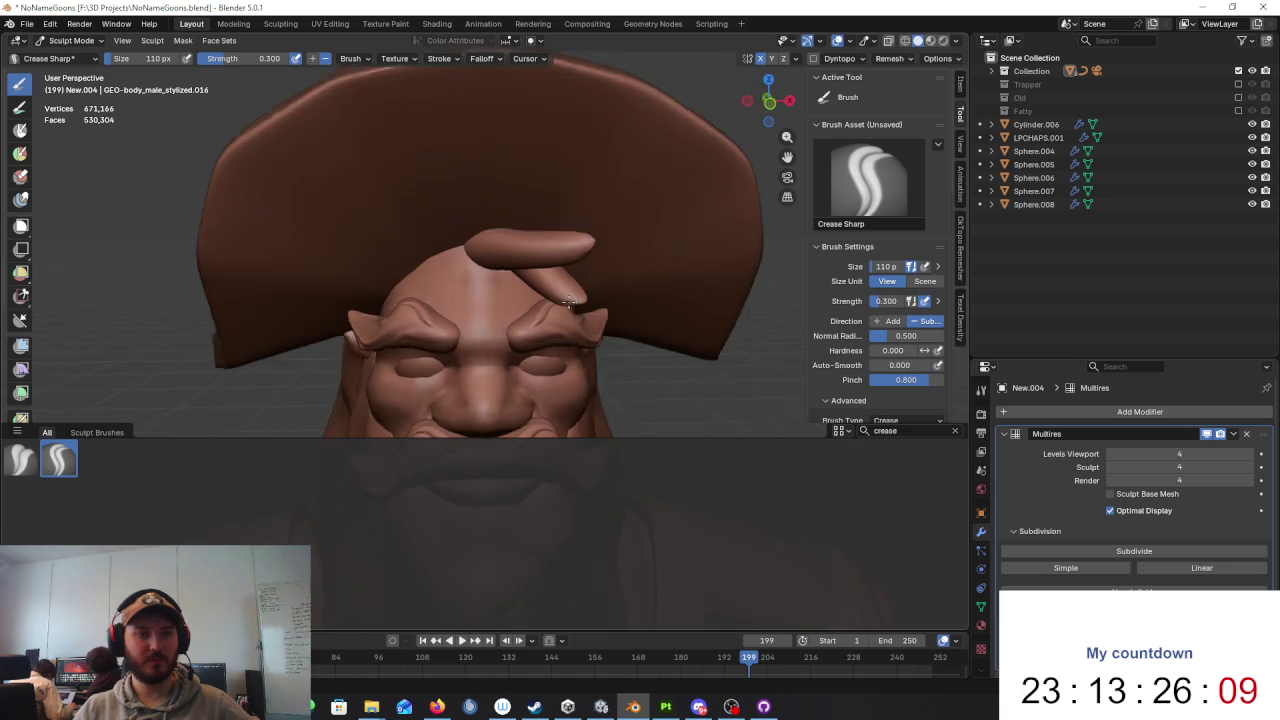
scroll(576, 288, "up", 2)
scroll(583, 271, "up", 1)
scroll(540, 272, "up", 2)
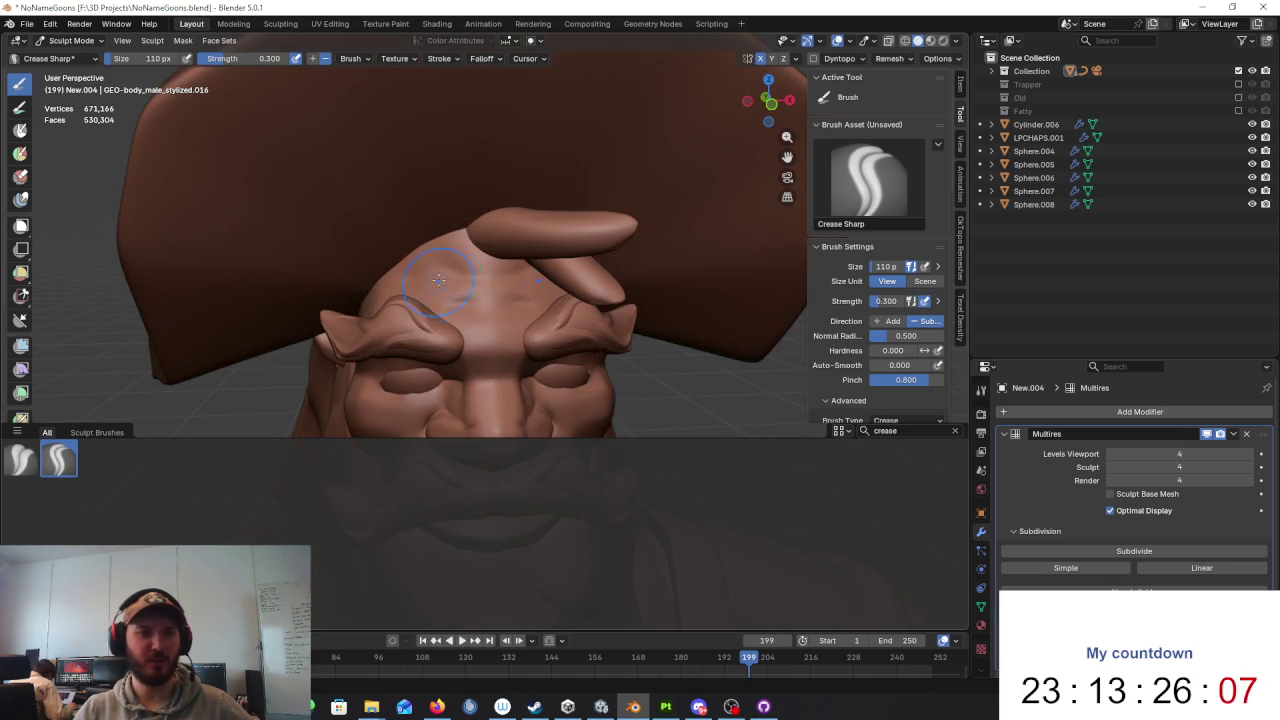
Step: Carve another forehead groove, undo it with Ctrl+Z, and select the brush strength field
middle_click_drag(502, 273, 506, 297)
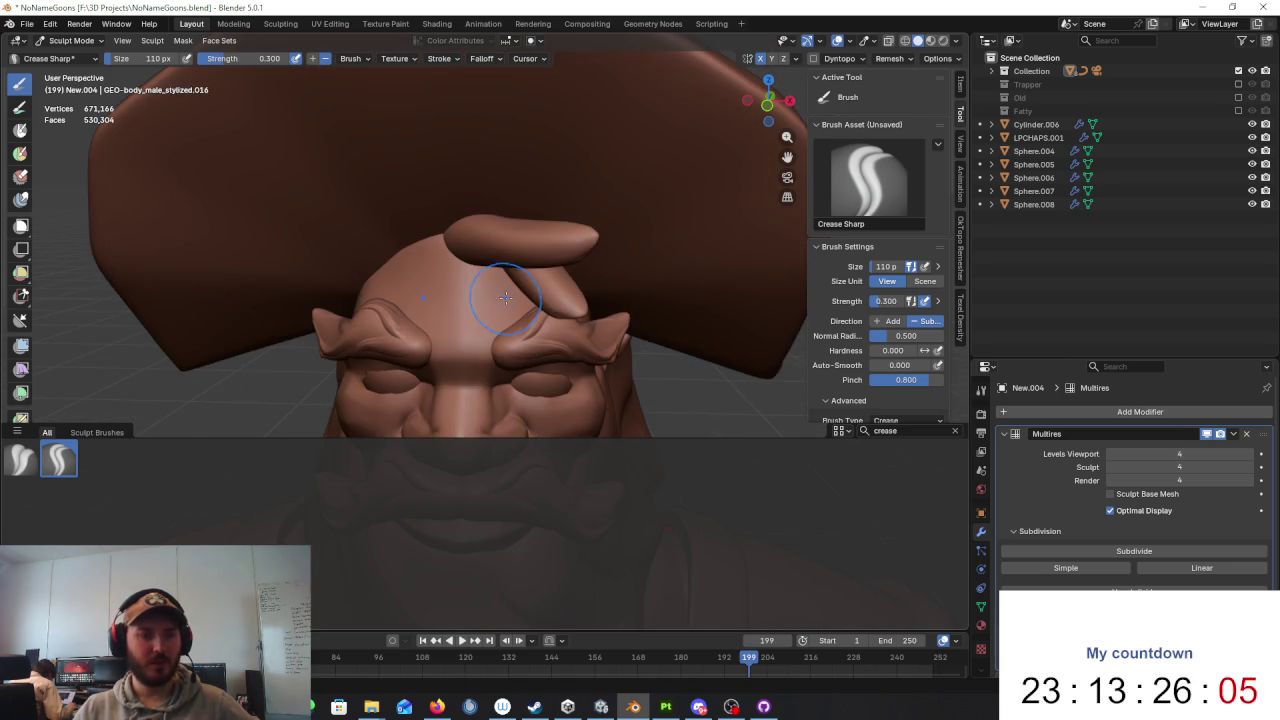
left_click_drag(451, 310, 481, 313)
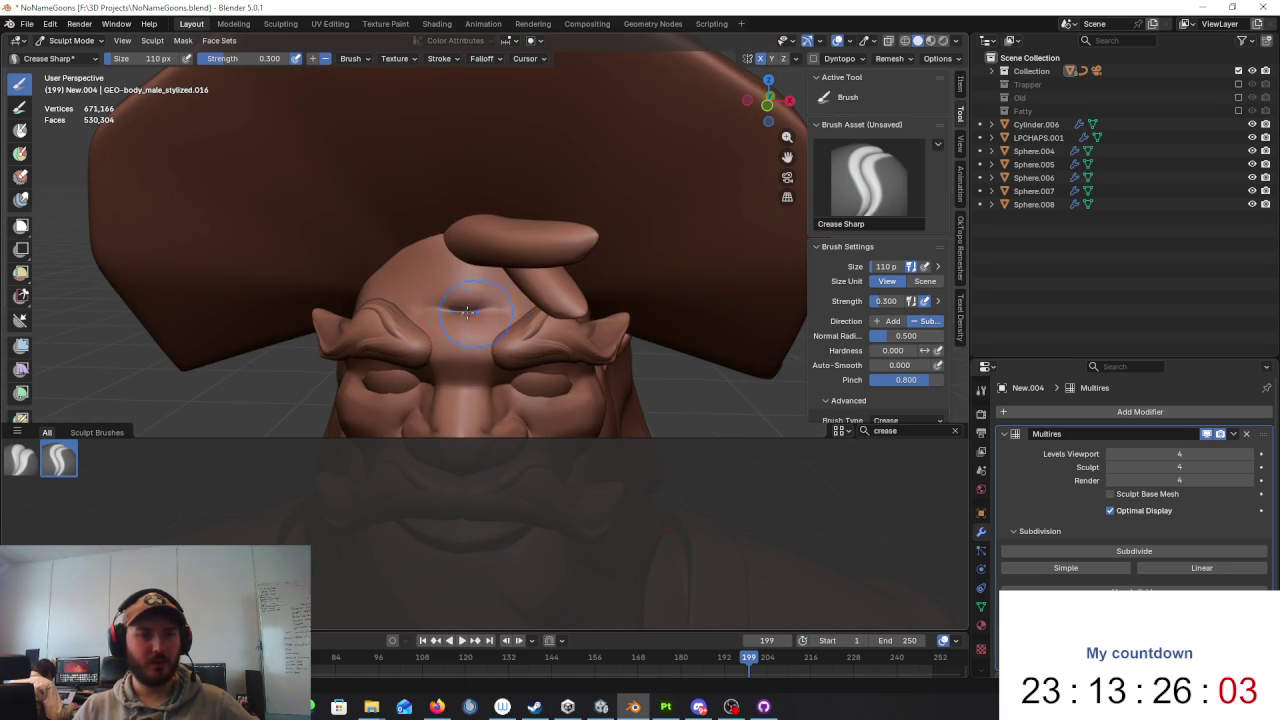
key("ctrl+z")
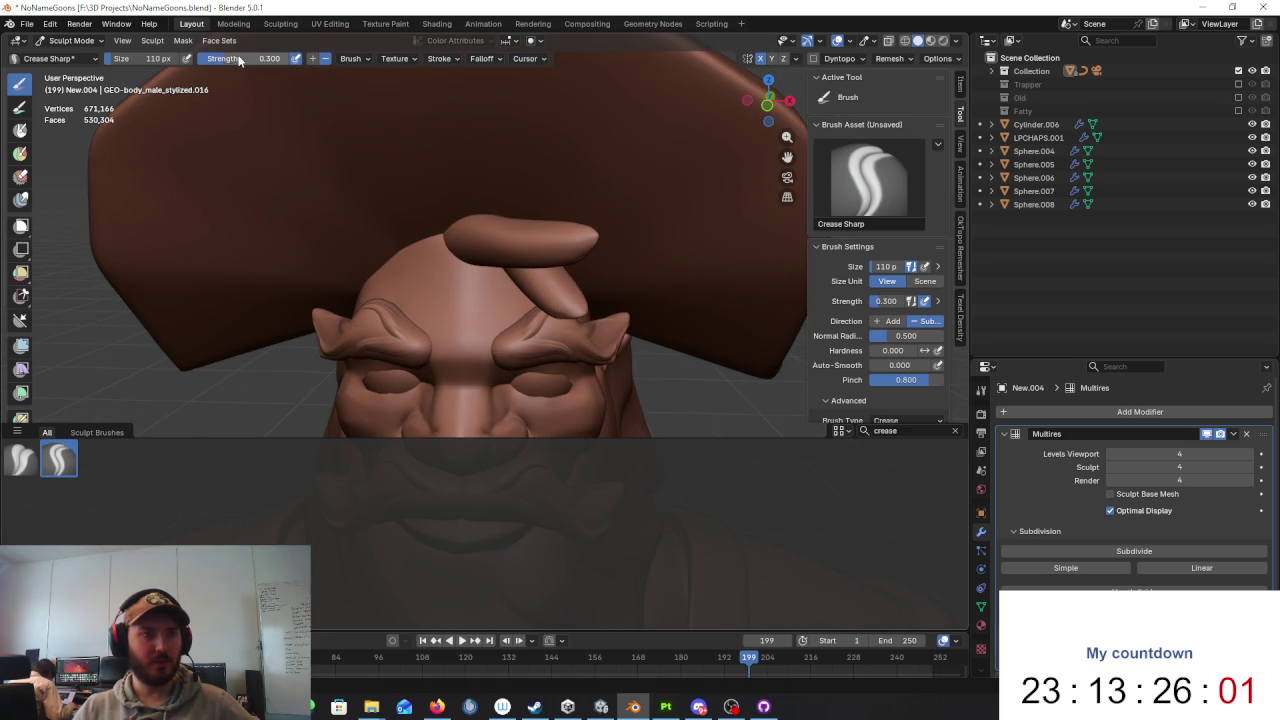
left_click(229, 66)
Step: Lower the Crease Sharp strength to 0.2 and stroke a light crease across the forehead
type("0.2")
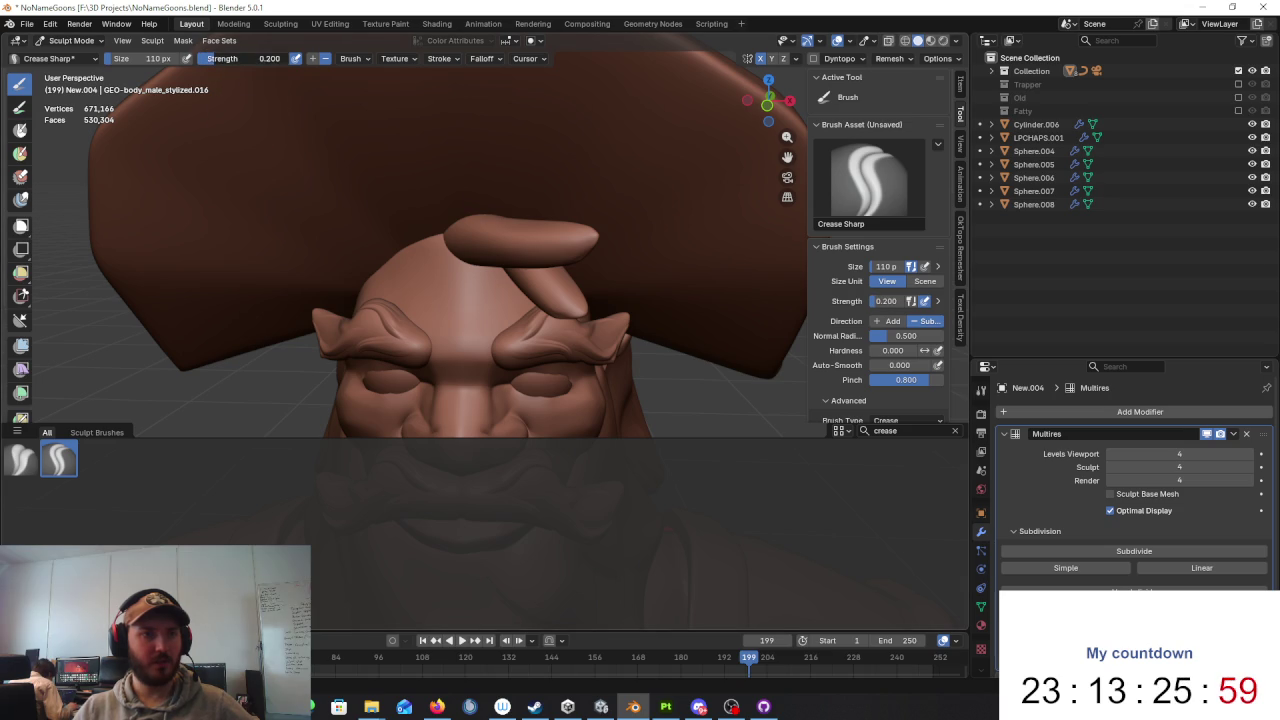
key("Return")
middle_click_drag(518, 317, 458, 307)
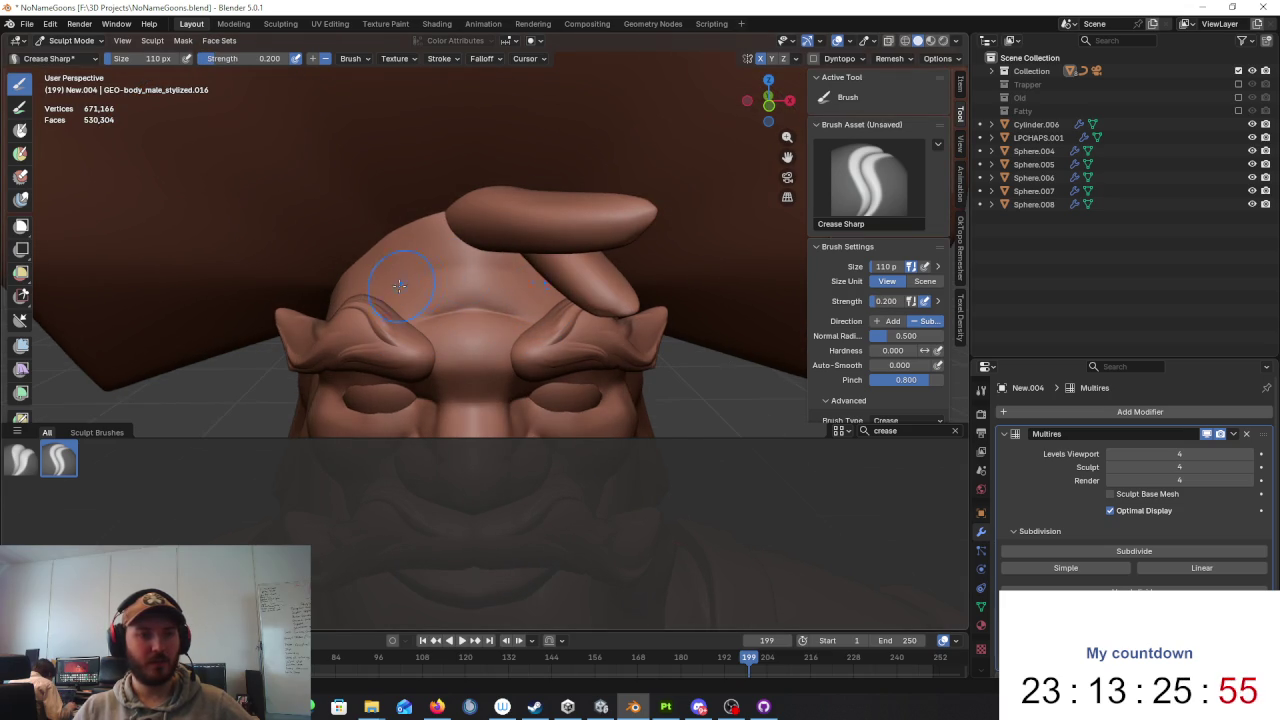
left_click_drag(382, 270, 407, 270)
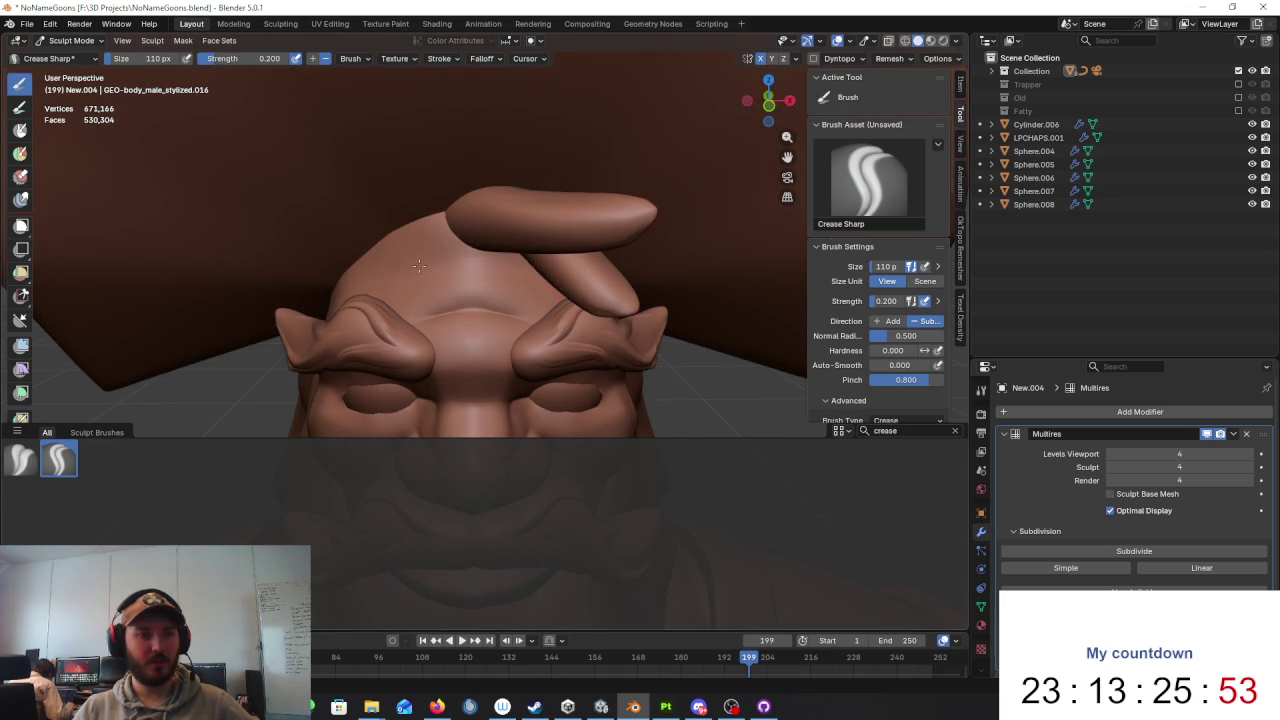
scroll(609, 271, "down", 5)
scroll(680, 274, "down", 3)
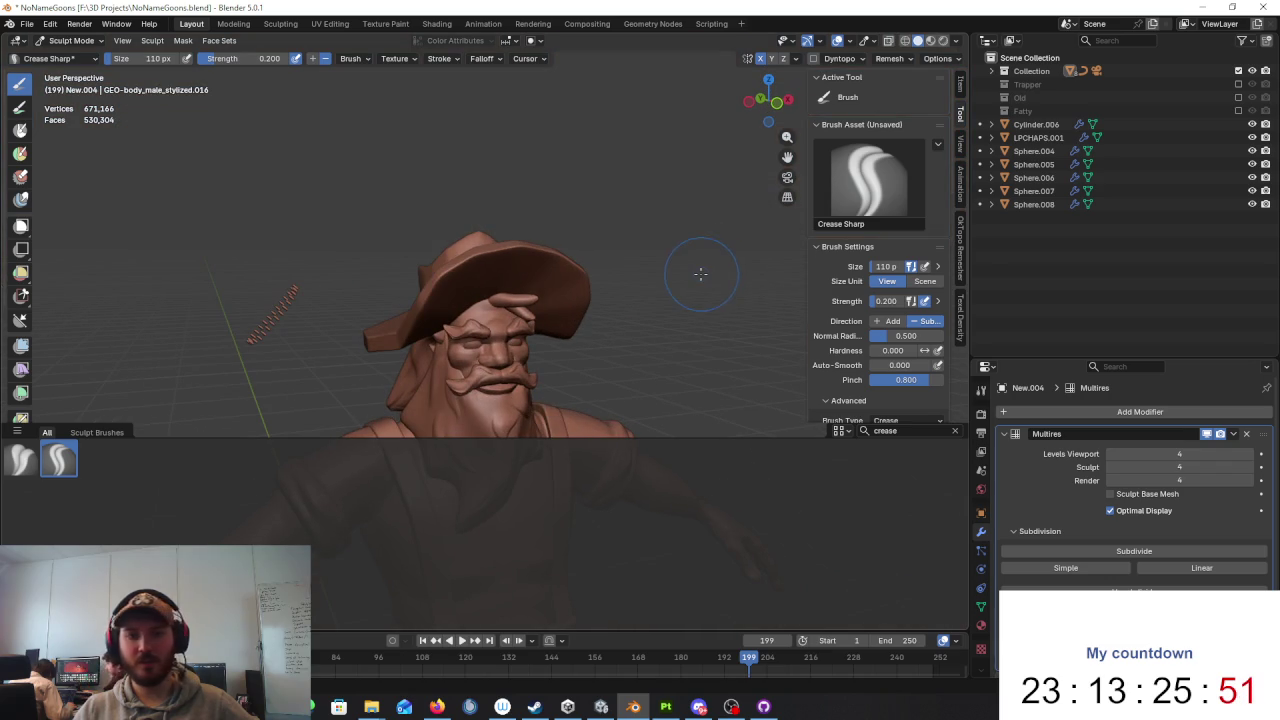
Step: Carve a new crease across the forehead, then bring the brows into frontal view
mouse_move(700, 273)
middle_mouse_down()
mouse_move(594, 272)
mouse_move(511, 300)
middle_mouse_up()
scroll(594, 272, "up", 5)
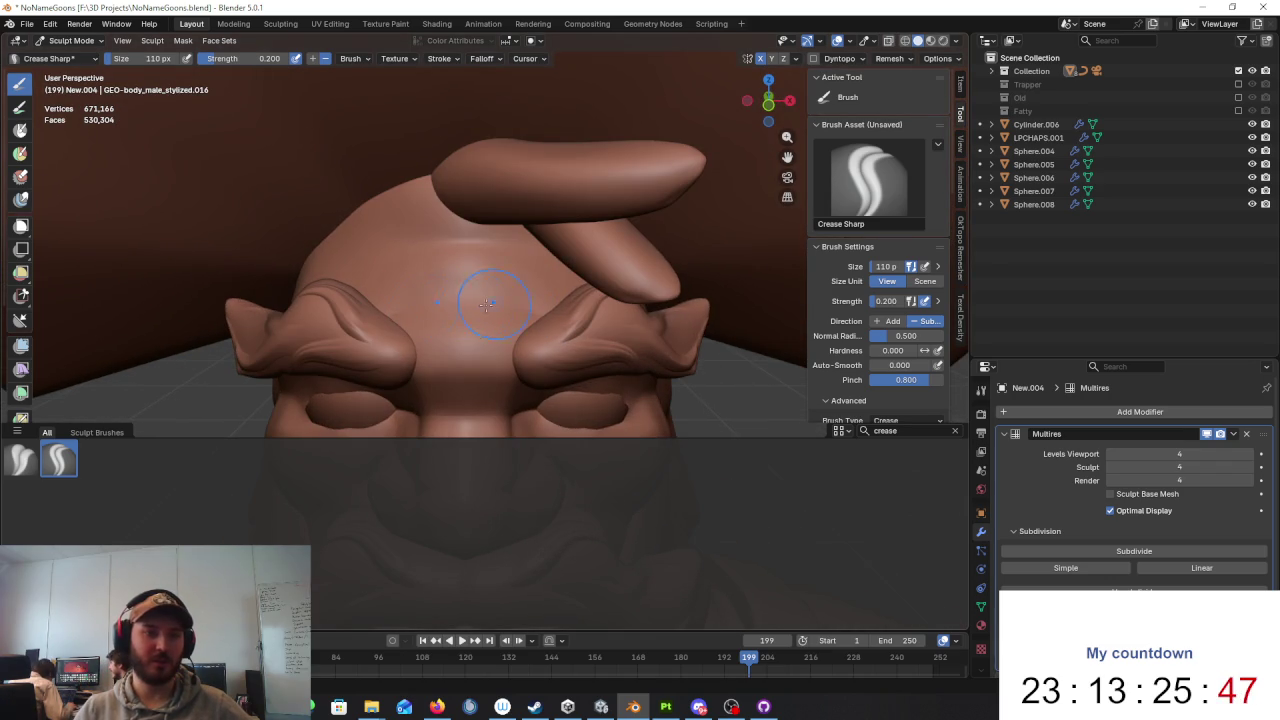
left_click_drag(420, 242, 560, 242)
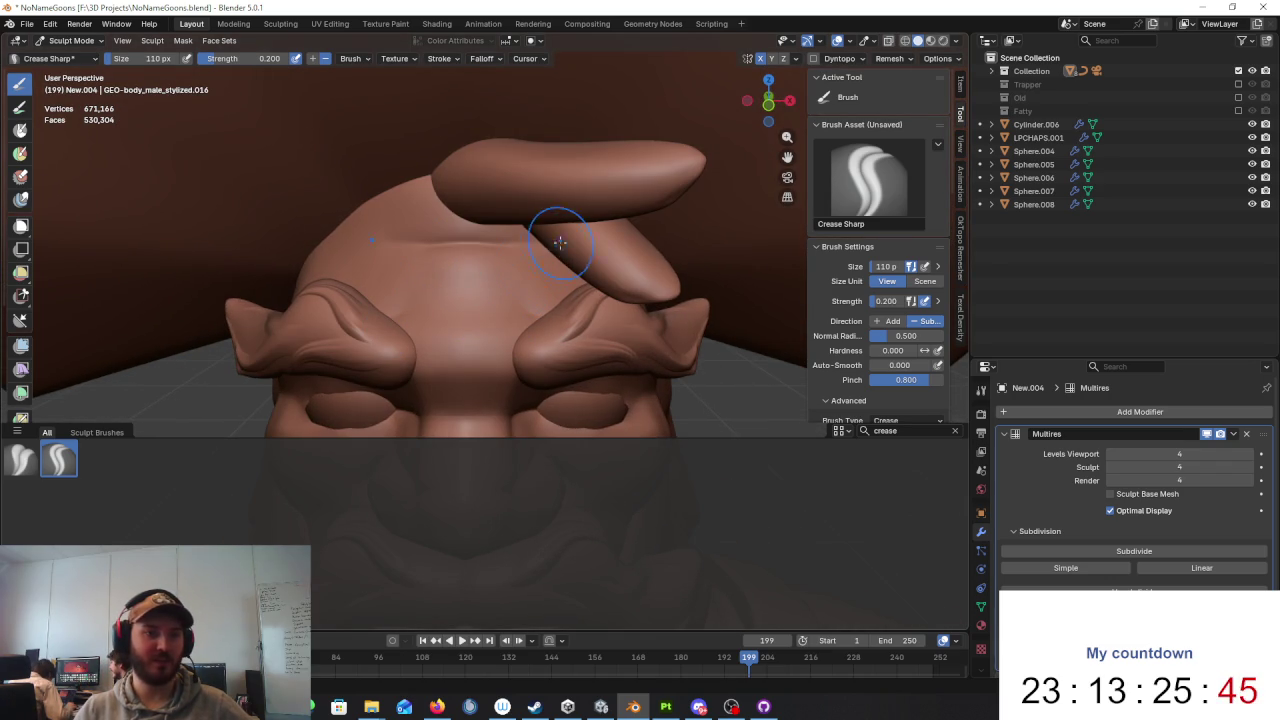
scroll(524, 304, "down", 4)
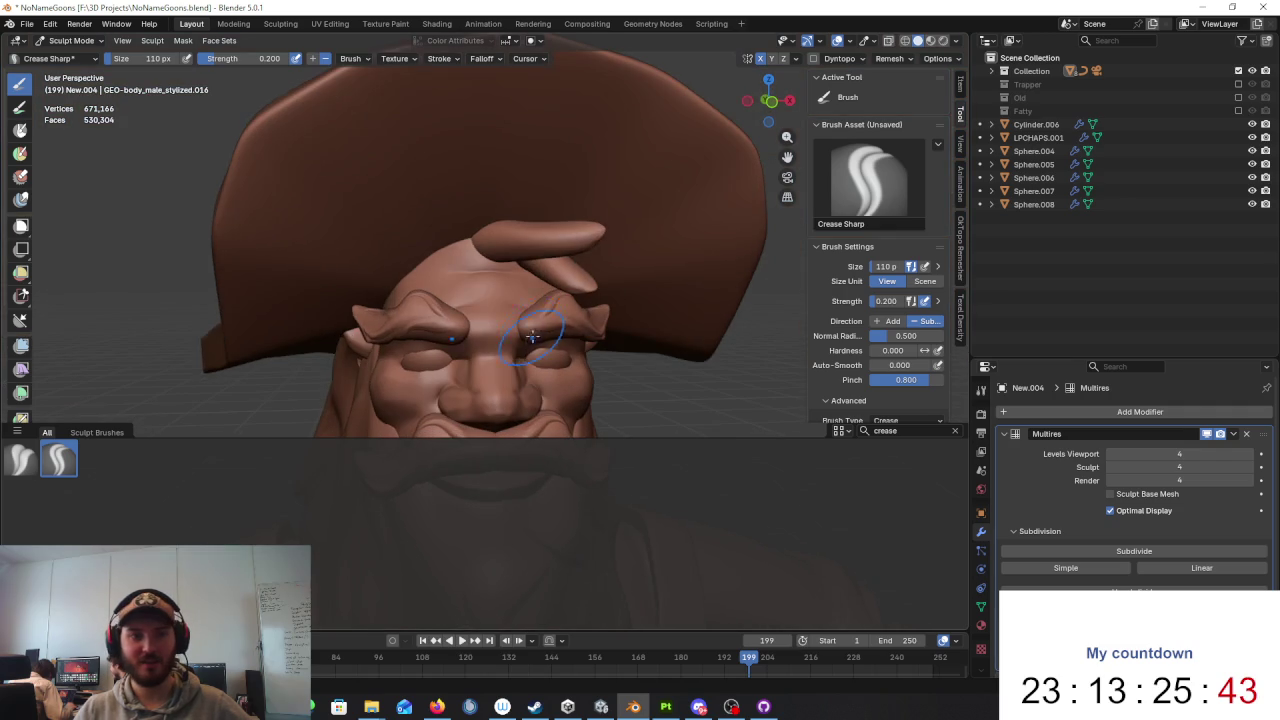
scroll(470, 288, "up", 4)
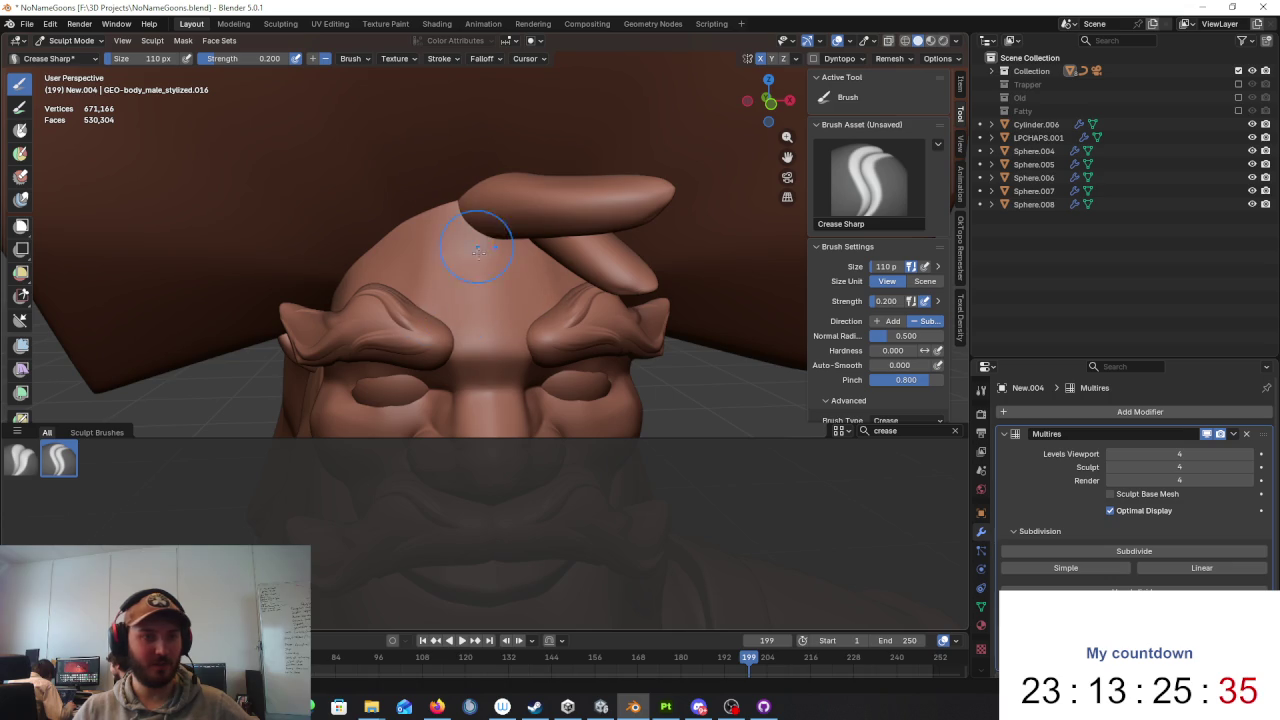
scroll(524, 291, "down", 5)
middle_click_drag(524, 291, 568, 230)
scroll(568, 207, "up", 5)
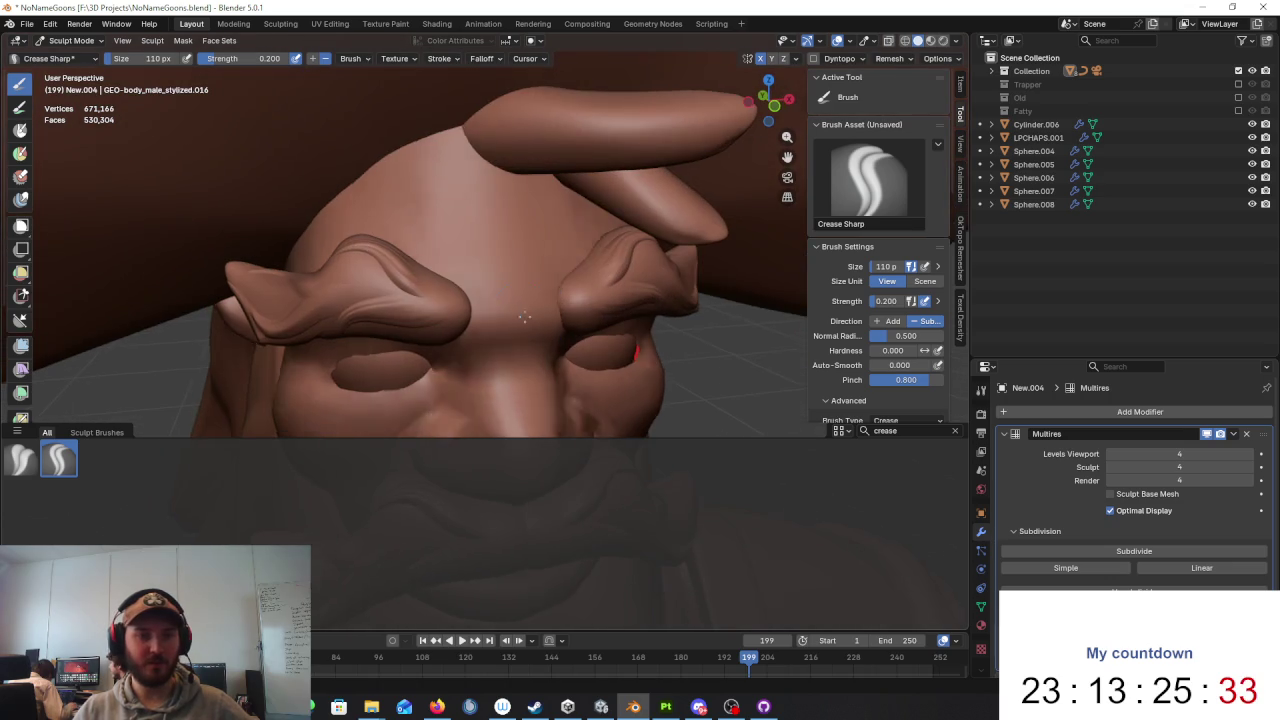
scroll(430, 200, "down", 5)
middle_click_drag(430, 200, 467, 320)
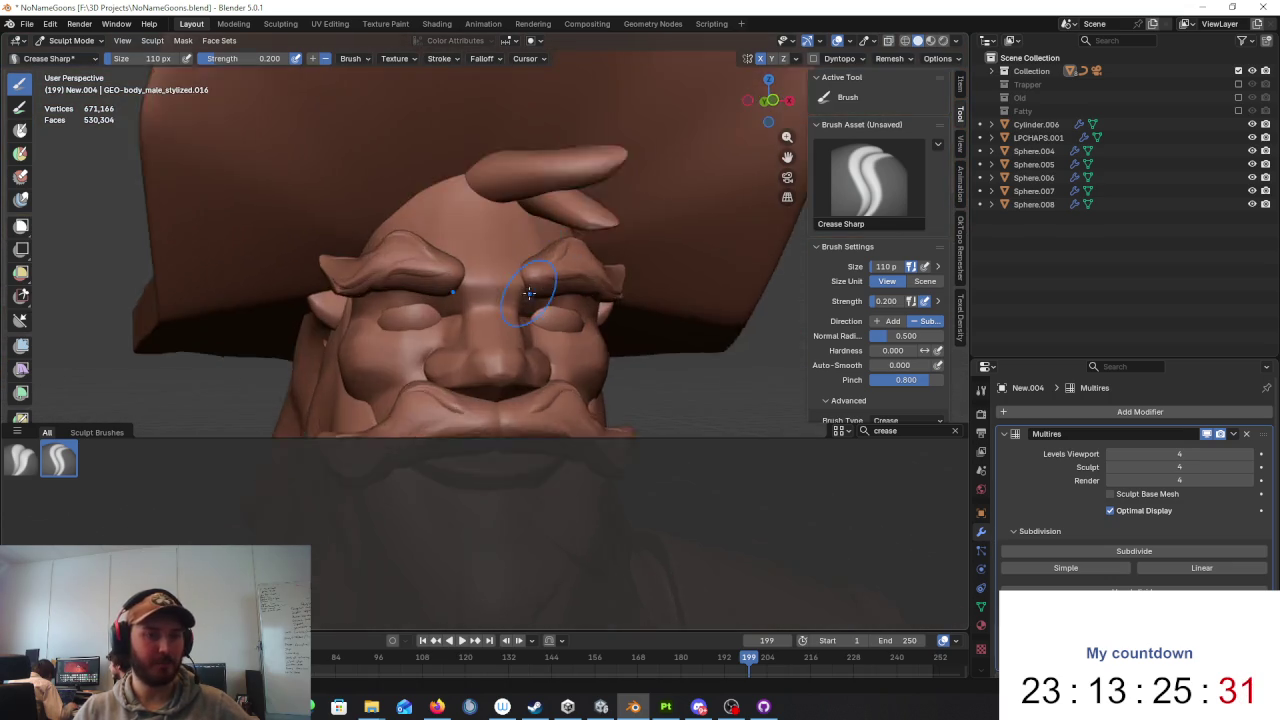
scroll(467, 320, "up", 5)
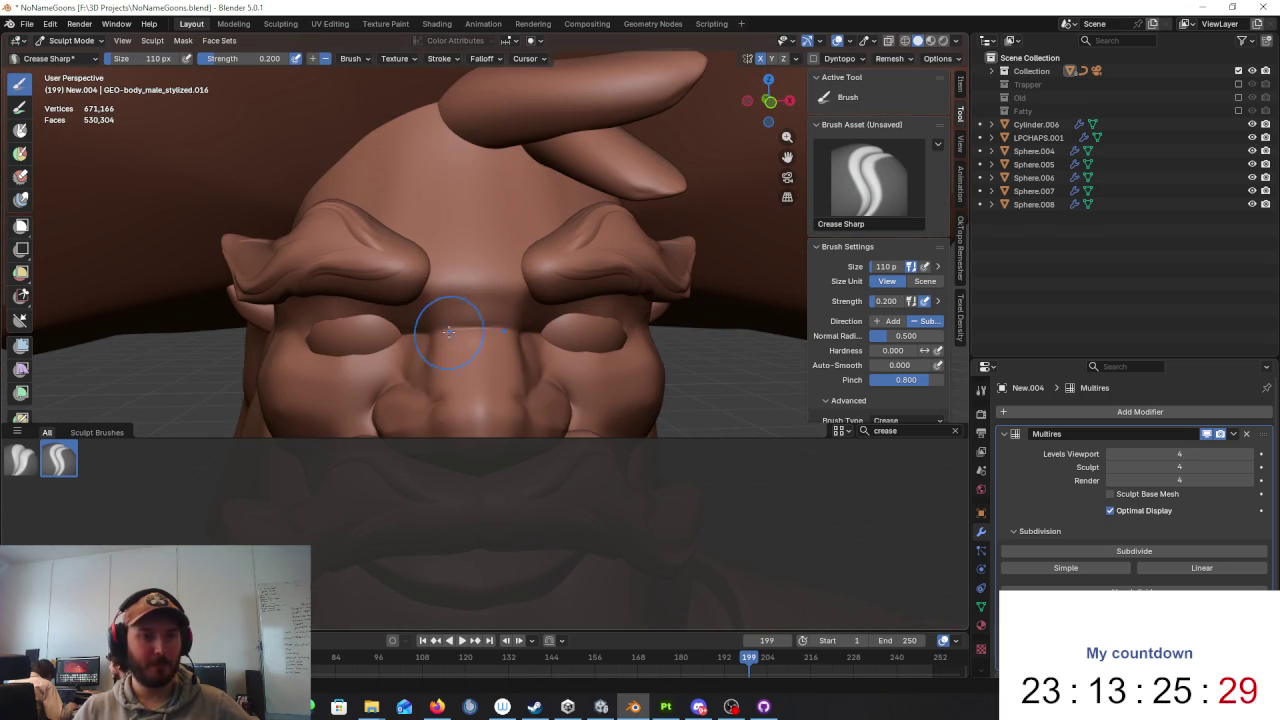
Step: Carve and deepen a crease between the brows, then zoom out to see head and hat
left_click_drag(443, 302, 508, 301)
mouse_move(432, 276)
left_mouse_down()
mouse_move(503, 287)
mouse_move(400, 309)
mouse_move(571, 291)
left_mouse_up()
scroll(571, 291, "down", 4)
middle_click_drag(571, 291, 686, 286)
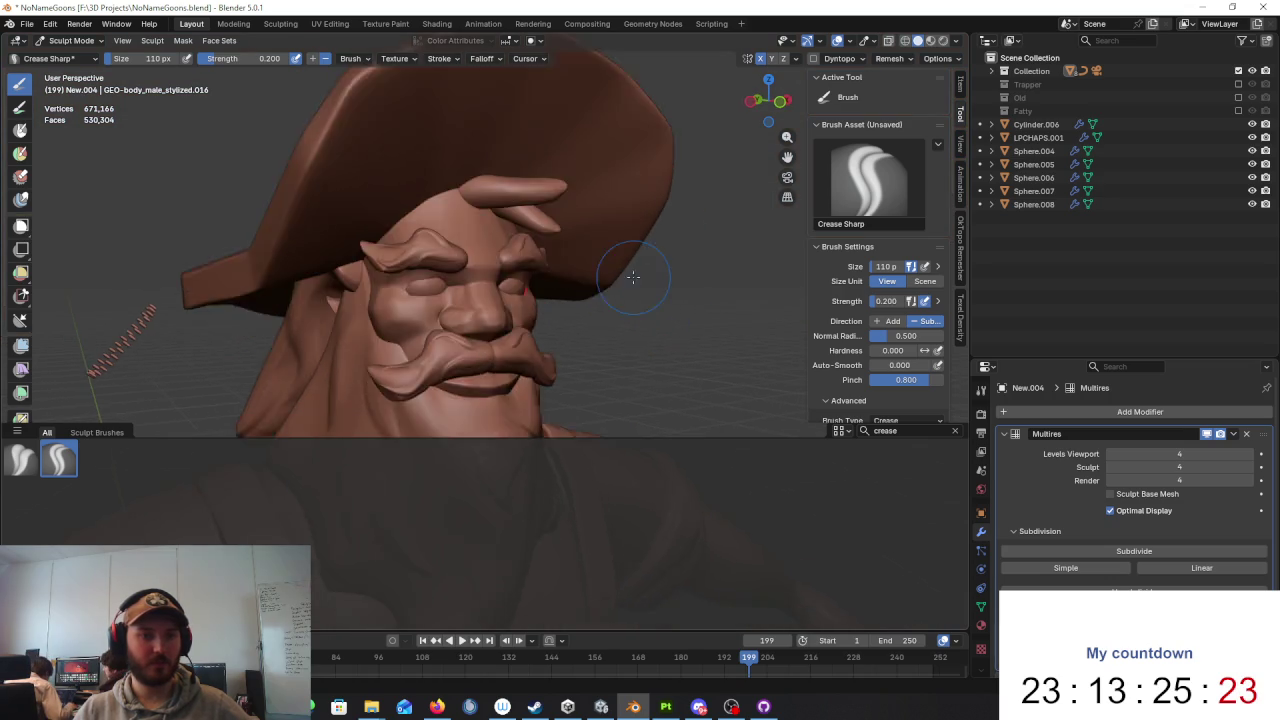
scroll(686, 286, "up", 3)
scroll(600, 260, "up", 3)
scroll(539, 280, "up", 1)
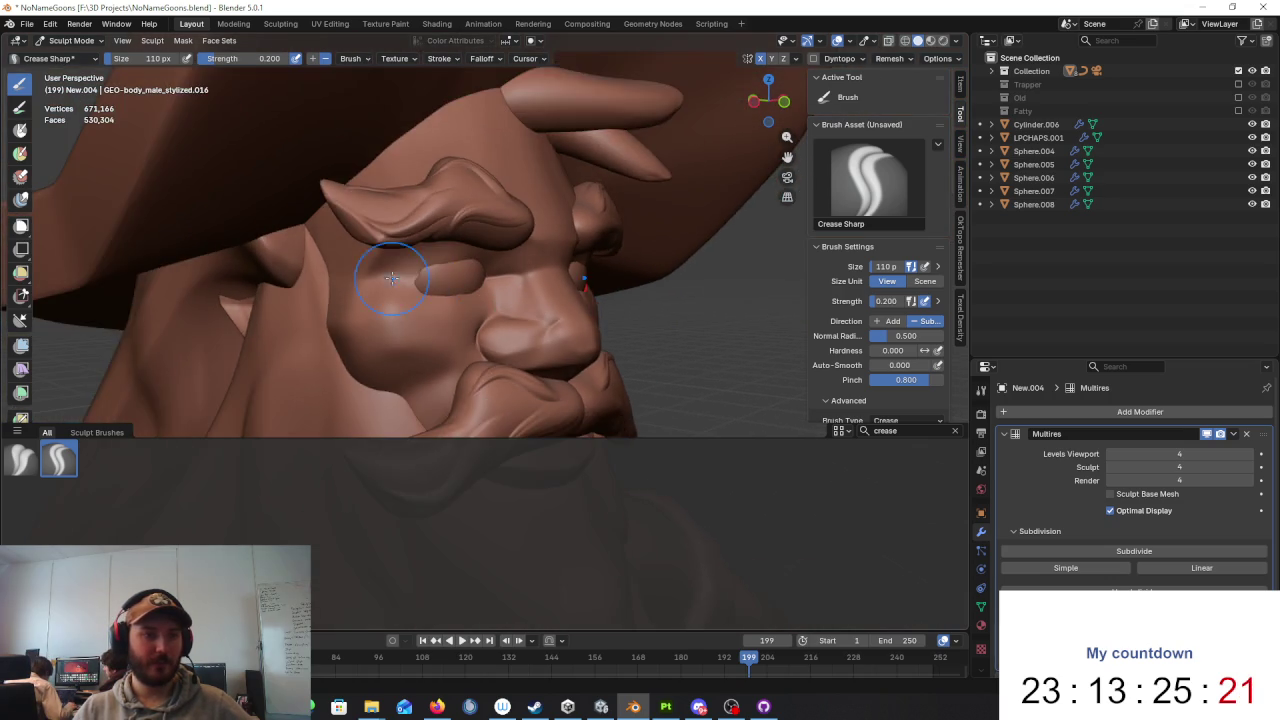
Step: Add a small crease beside the brow and sharpen the outline of the patch beneath it
left_click_drag(271, 243, 352, 236)
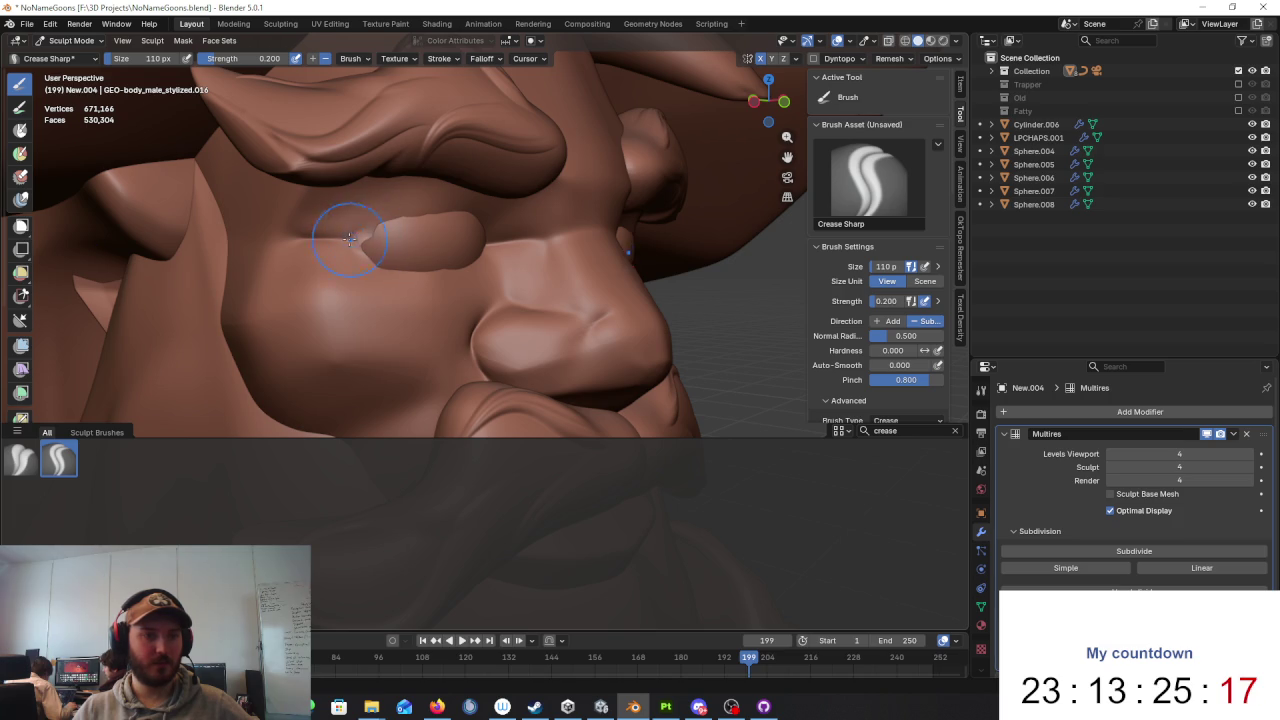
left_click_drag(373, 232, 430, 268)
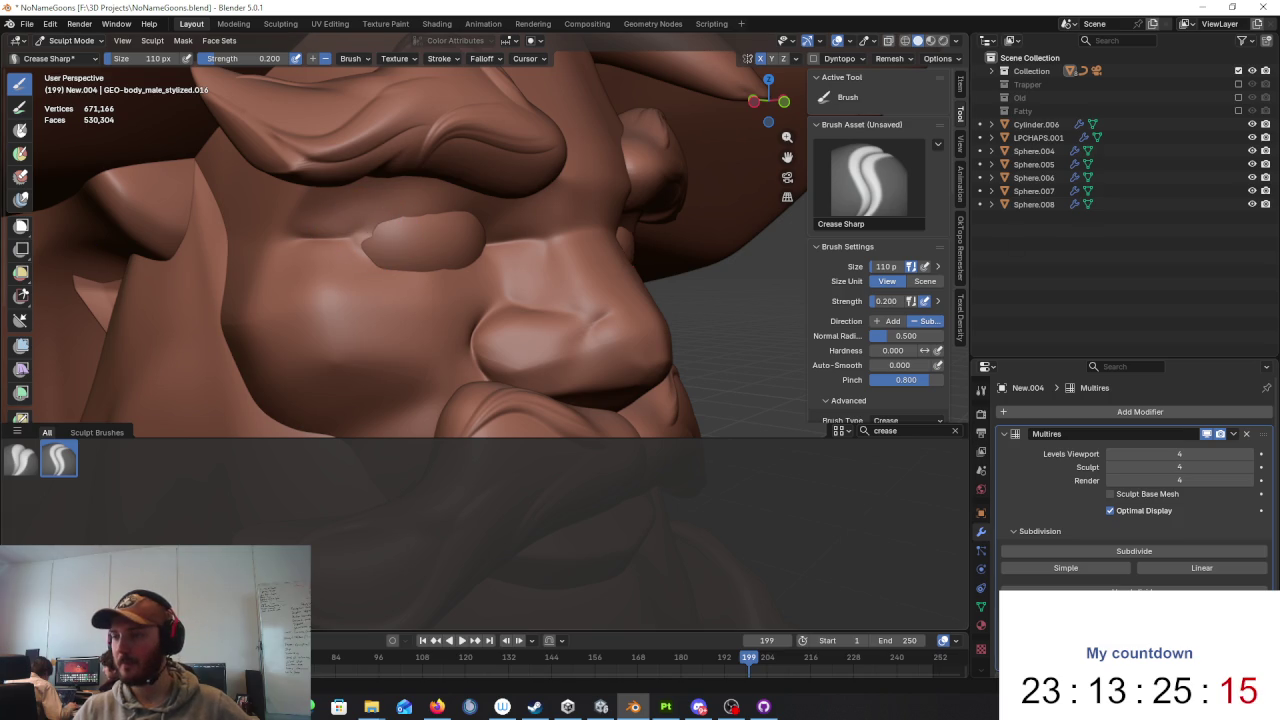
middle_click_drag(443, 200, 451, 259)
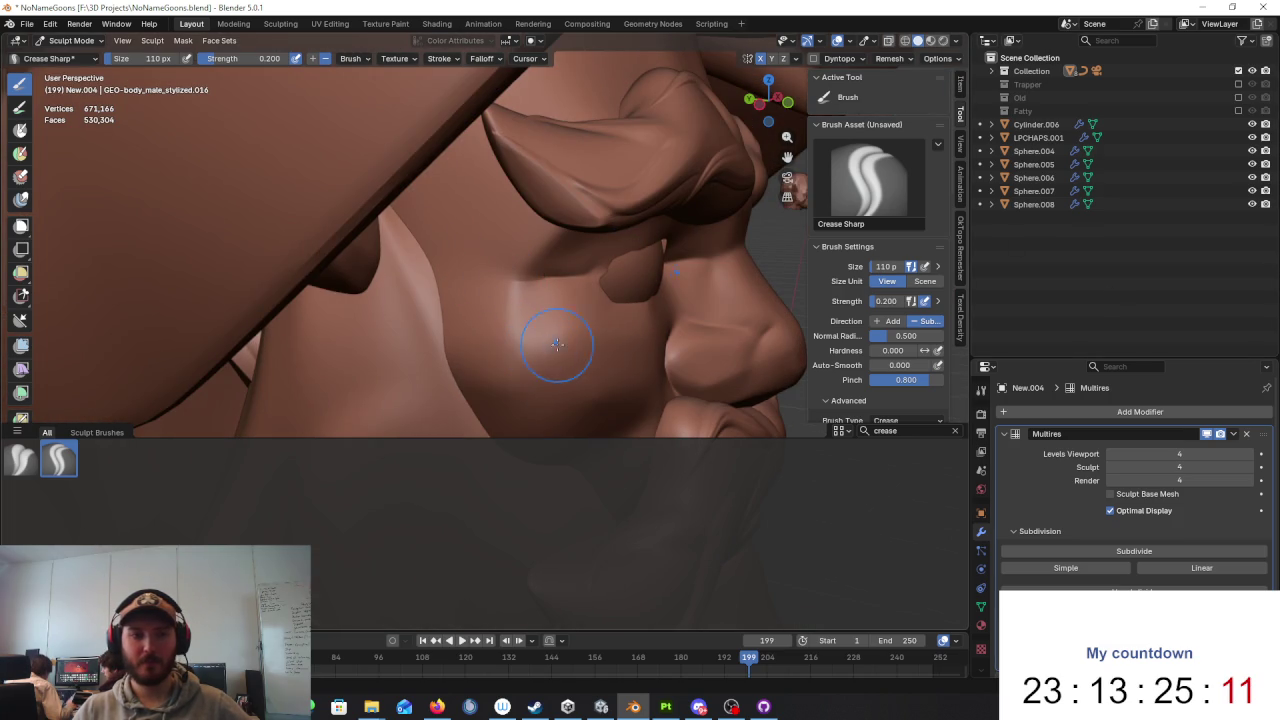
middle_click_drag(457, 386, 420, 293)
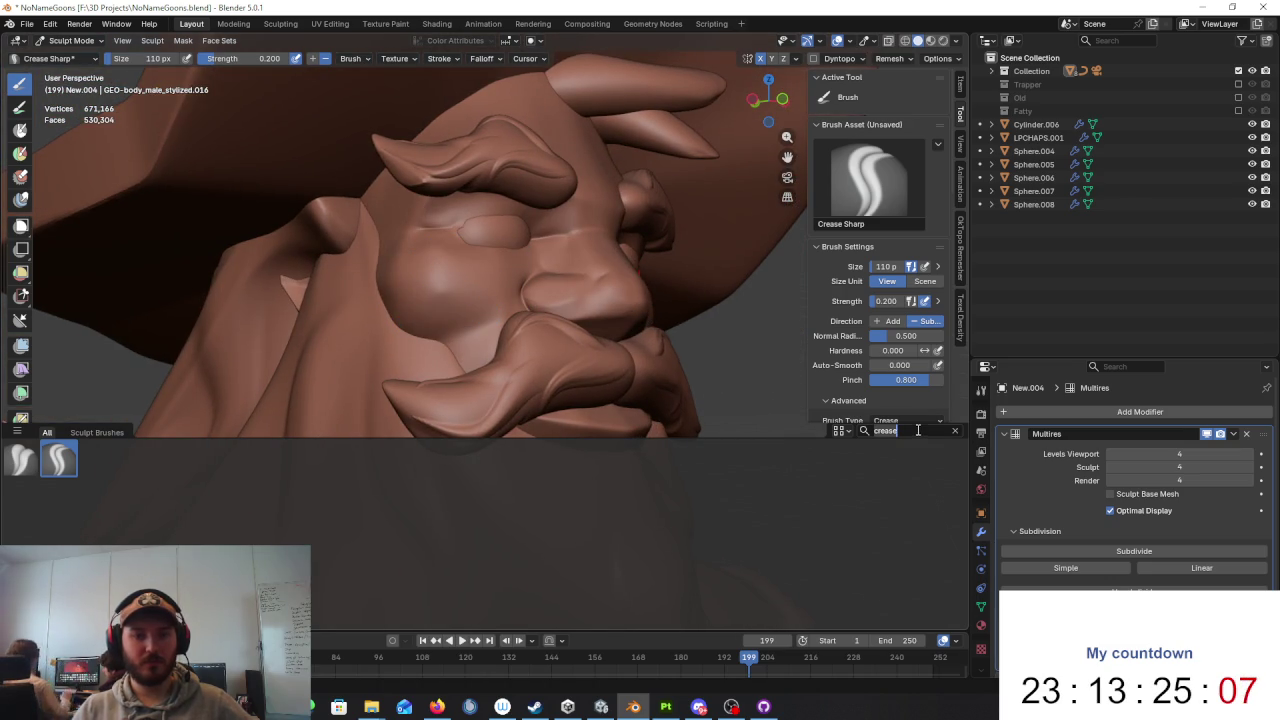
Step: Search brushes for 'scra', choose Scrape/Fill, and flatten the cheek beside the nose
type("scra")
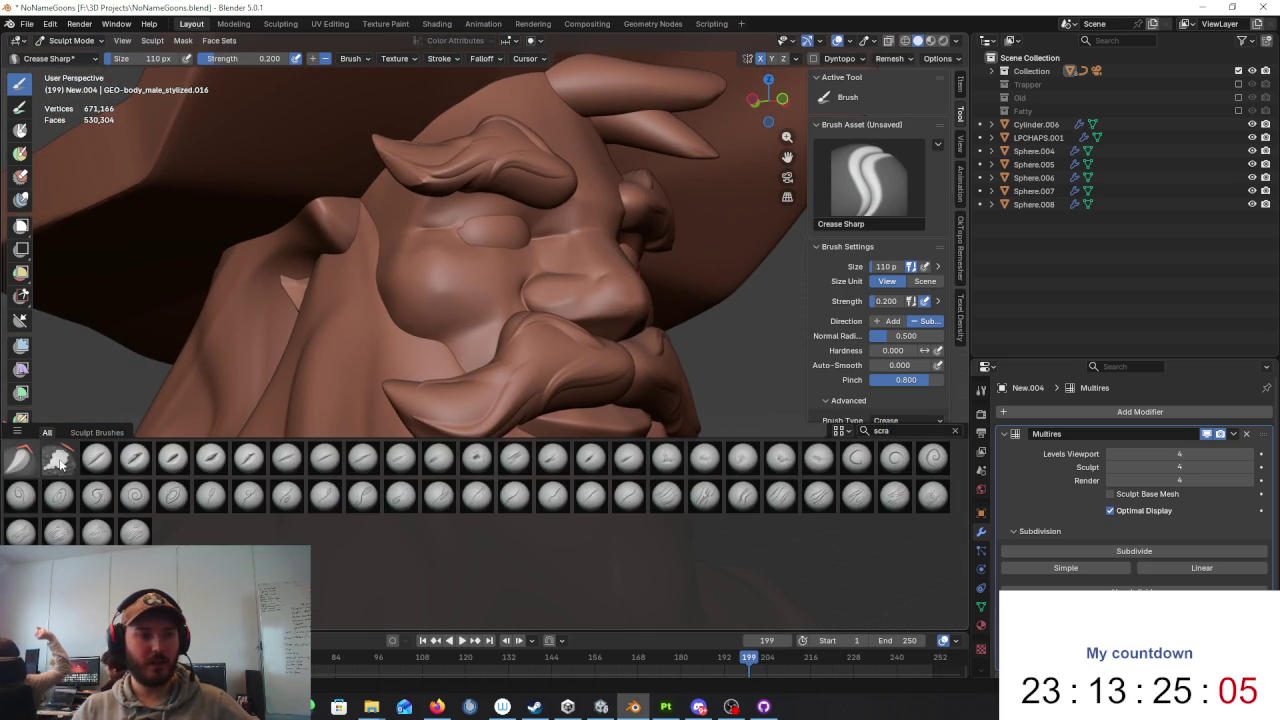
left_click(58, 458)
mouse_move(444, 318)
middle_mouse_down()
mouse_move(486, 300)
mouse_move(480, 318)
middle_mouse_up()
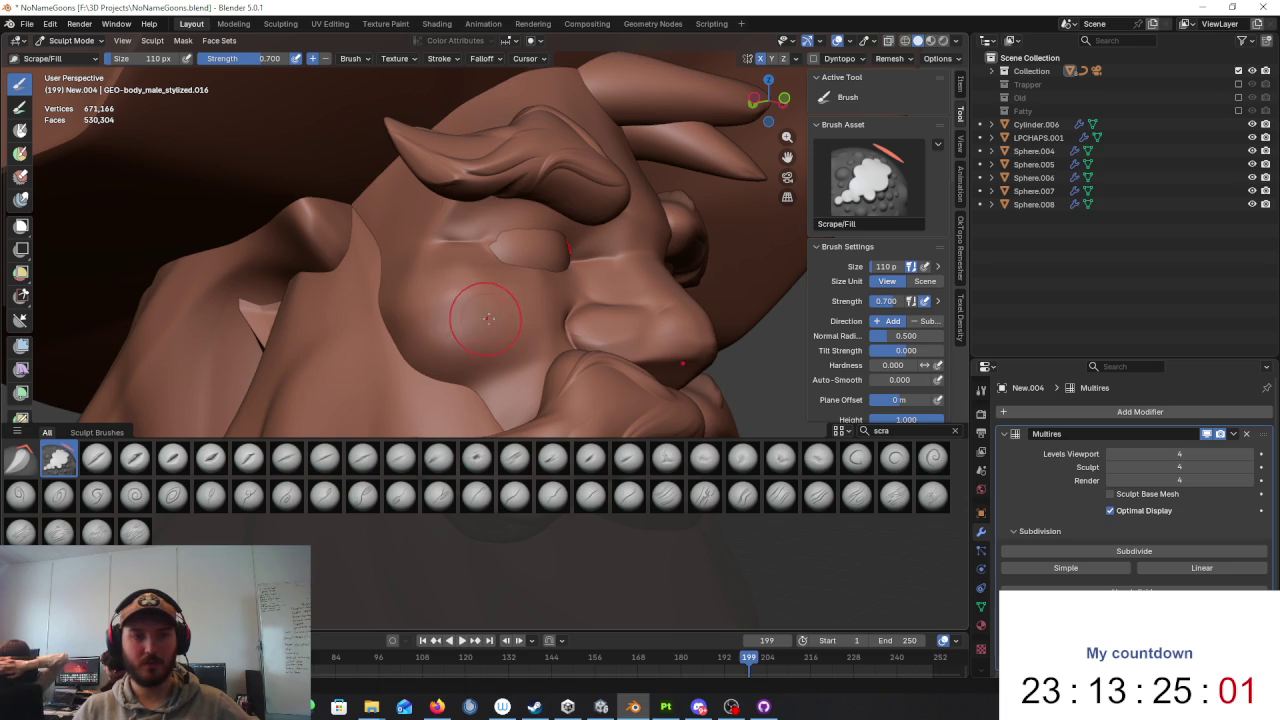
left_click_drag(465, 302, 485, 300)
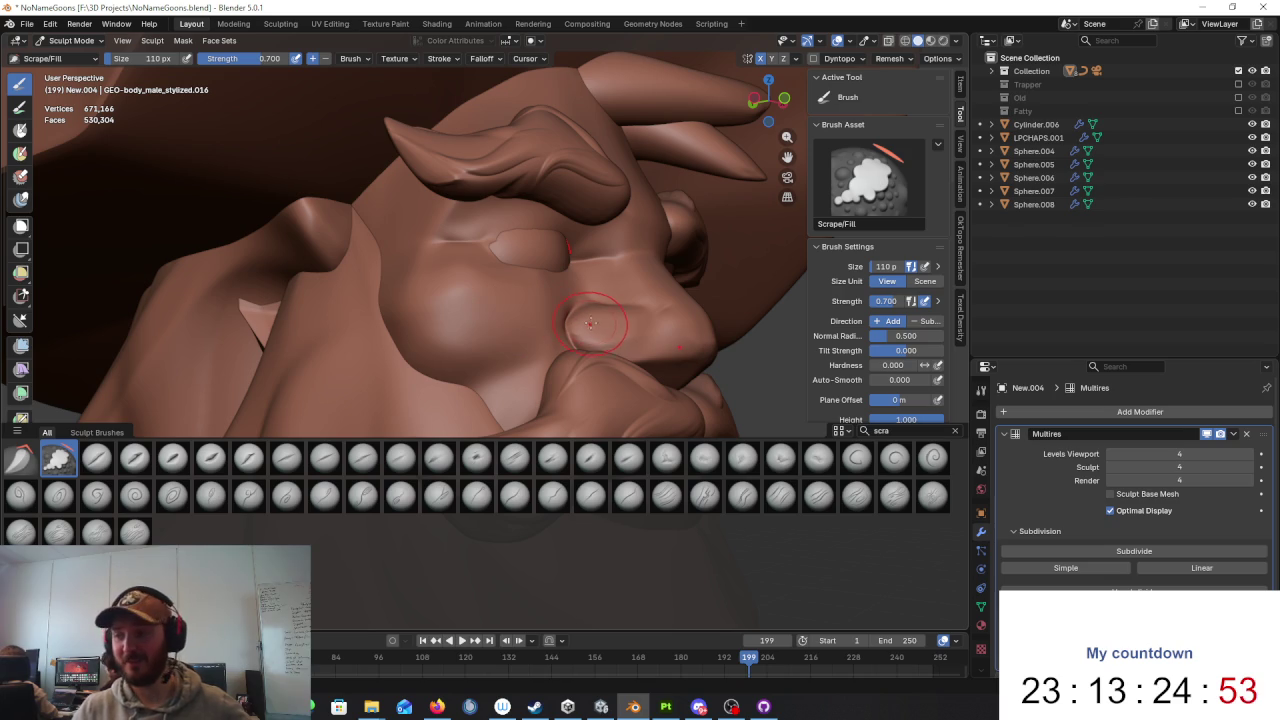
Step: Orbit and zoom around the face to inspect the flattened cheek from several angles
middle_click_drag(590, 321, 520, 322)
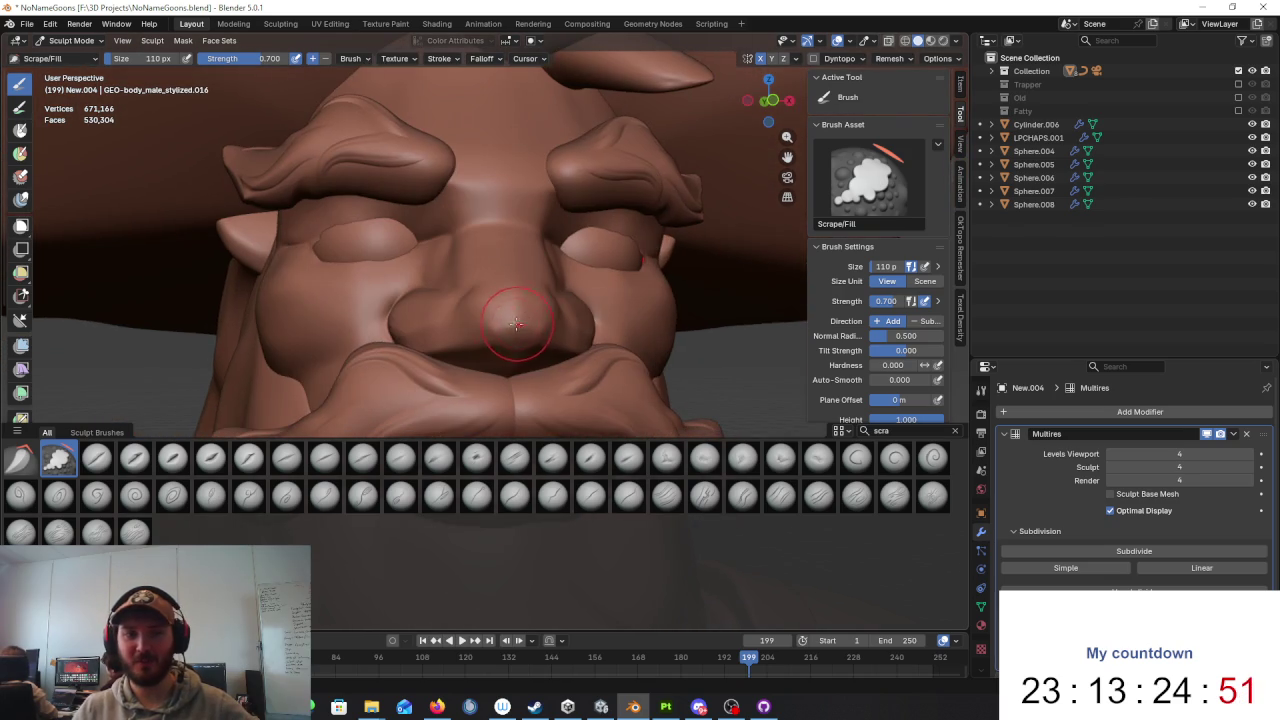
scroll(540, 330, "down", 2)
scroll(574, 345, "down", 3)
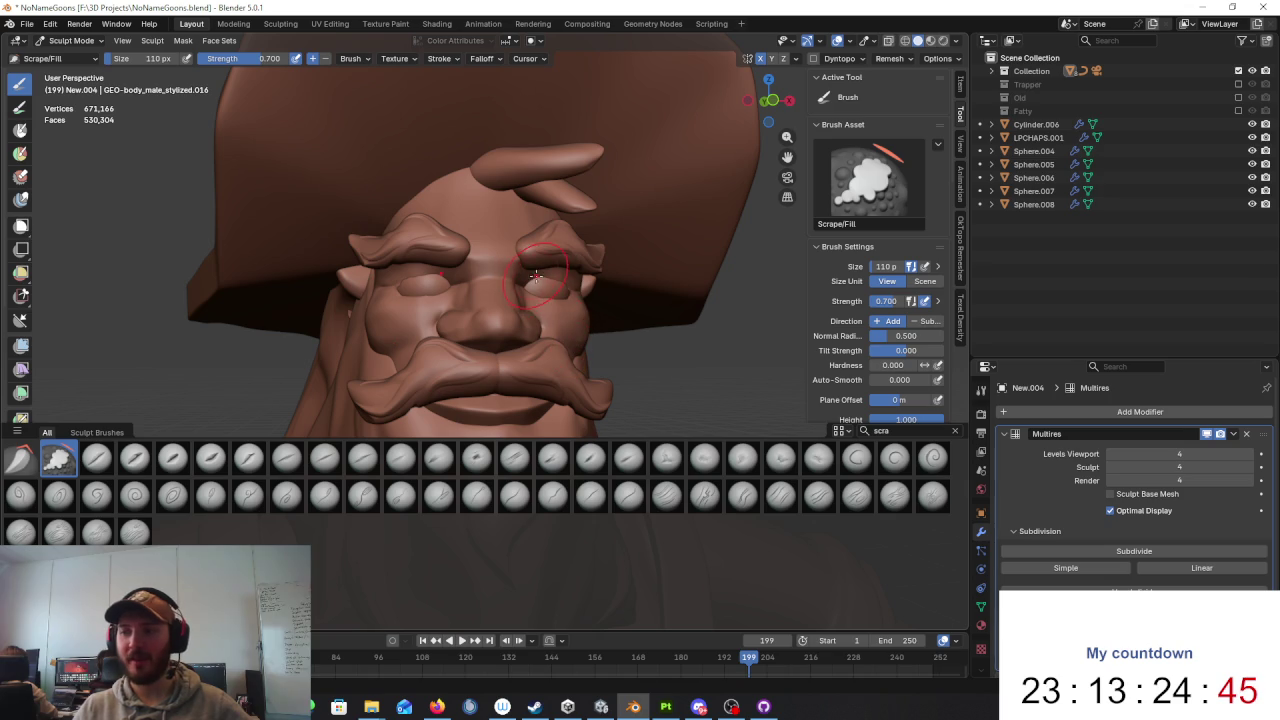
scroll(536, 276, "up", 2)
scroll(500, 272, "up", 3)
scroll(450, 268, "up", 3)
scroll(392, 264, "up", 2)
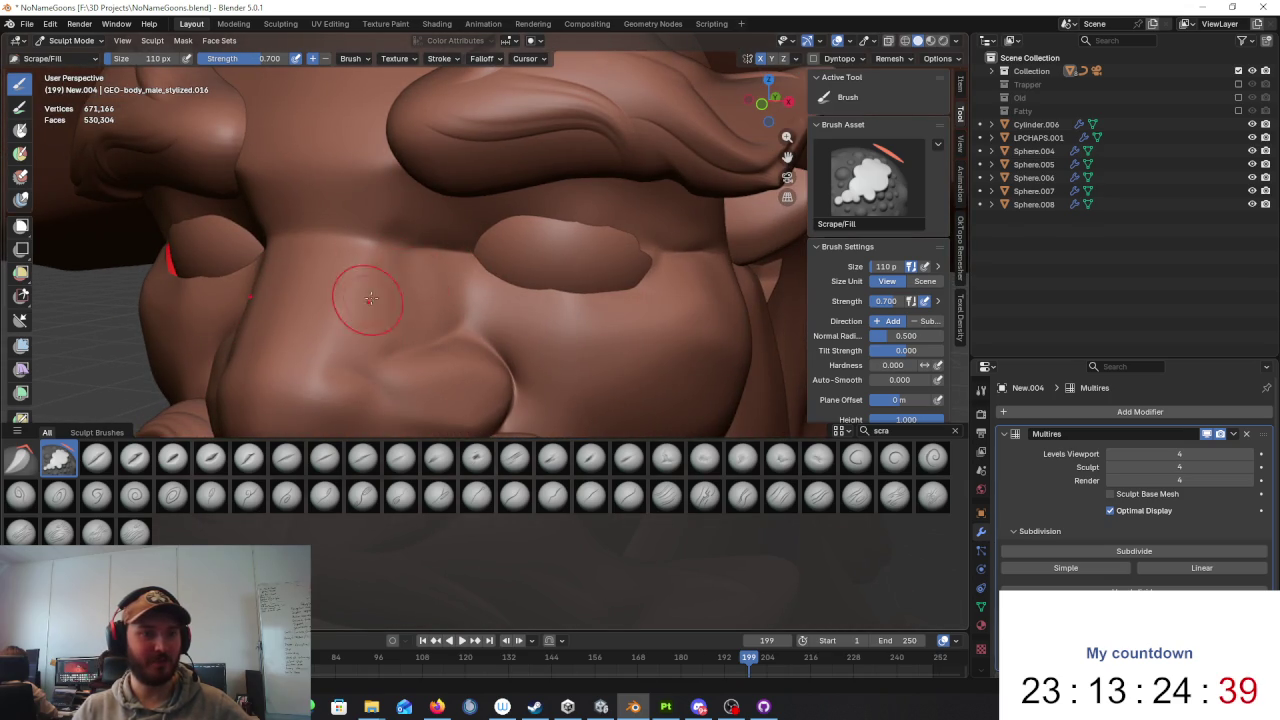
mouse_move(425, 278)
middle_mouse_down()
mouse_move(486, 277)
mouse_move(523, 257)
mouse_move(491, 280)
middle_mouse_up()
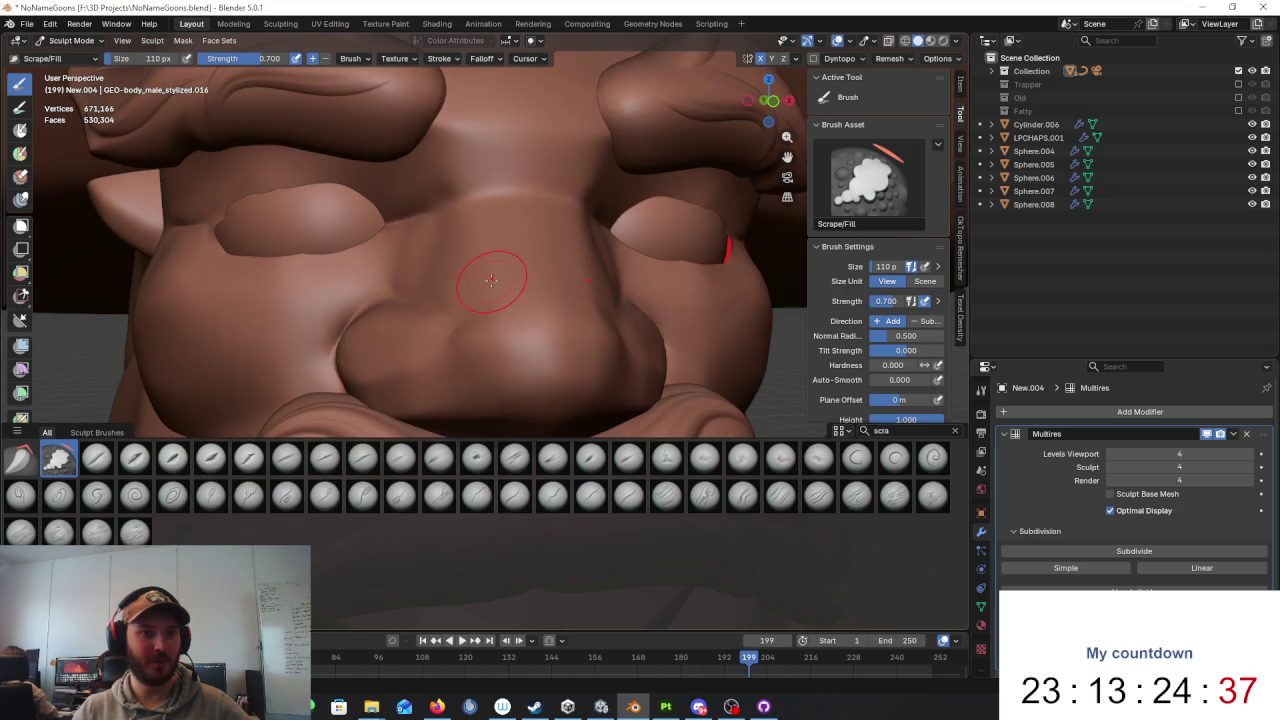
scroll(395, 268, "down", 3)
middle_click_drag(395, 268, 484, 294)
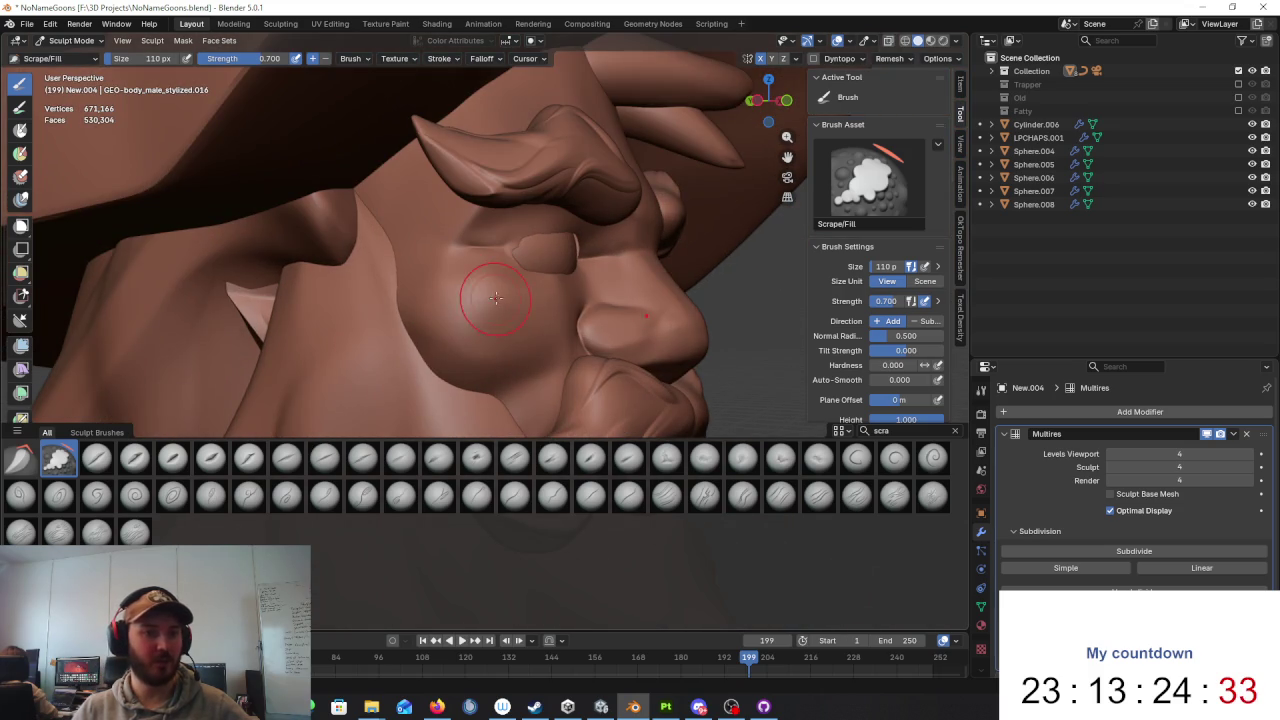
middle_click_drag(417, 286, 423, 265)
middle_click_drag(410, 317, 449, 291)
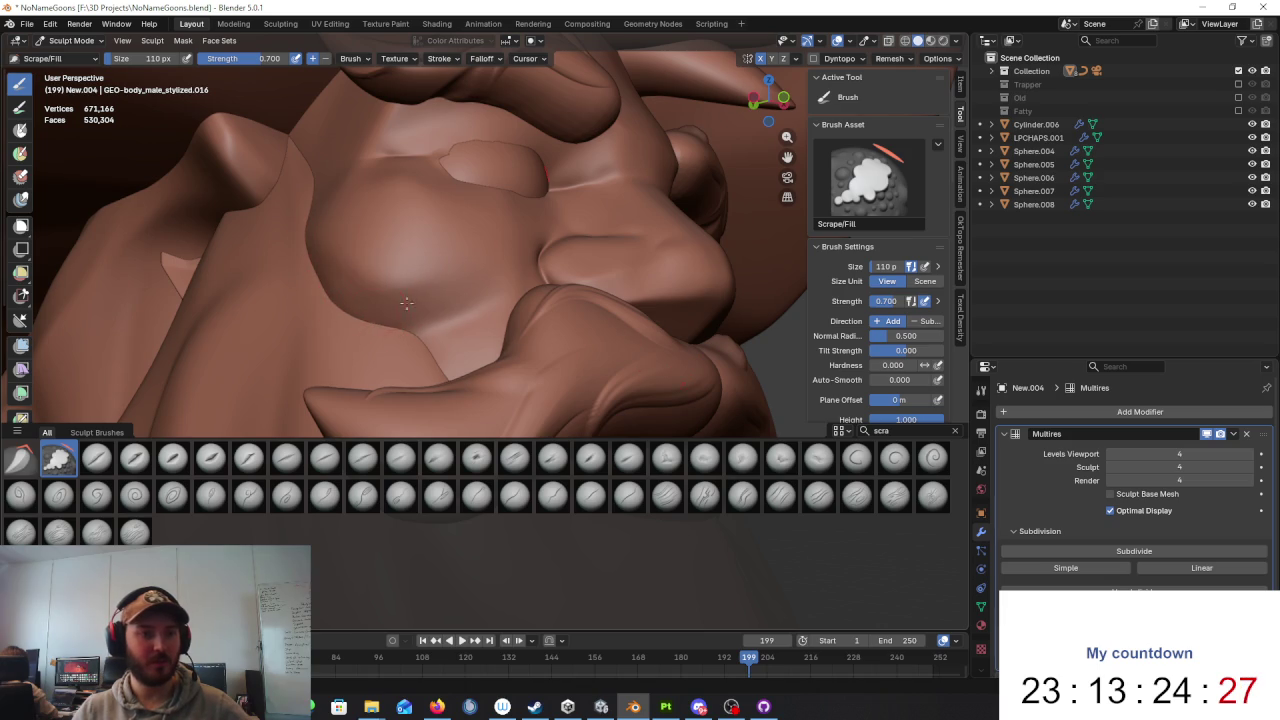
scroll(381, 311, "down", 5)
middle_click_drag(381, 311, 581, 340)
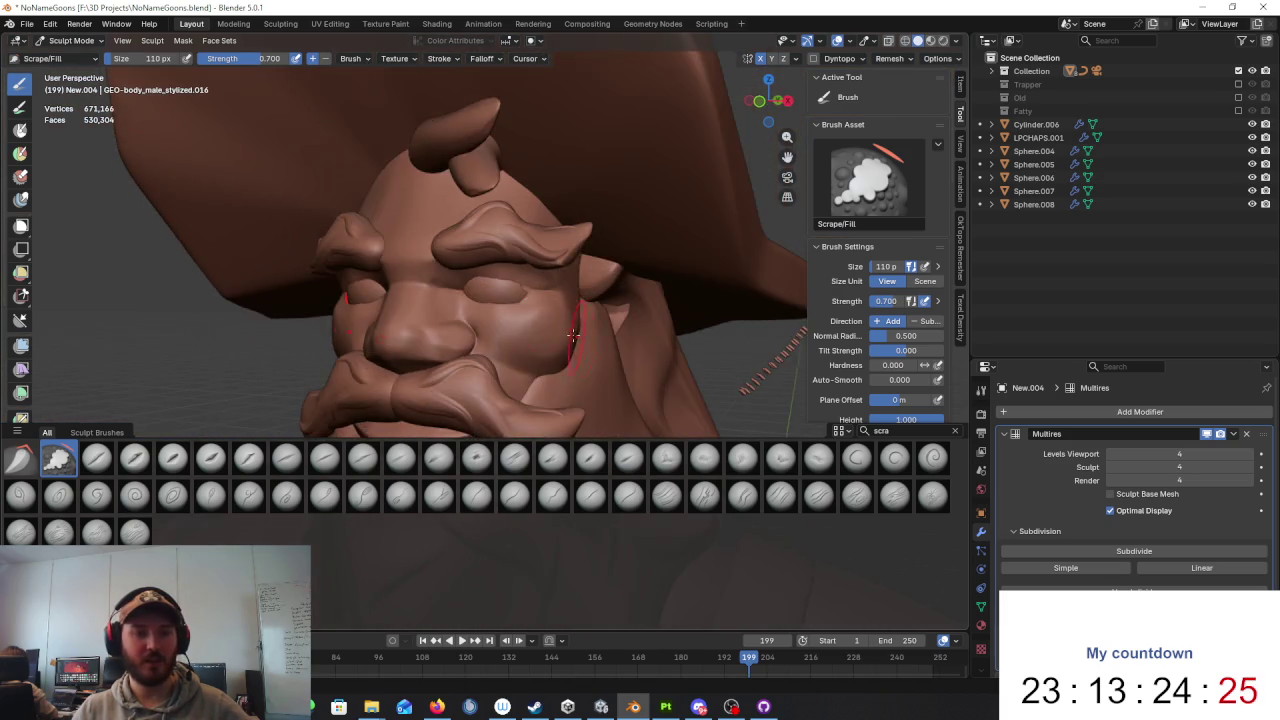
scroll(581, 340, "up", 5)
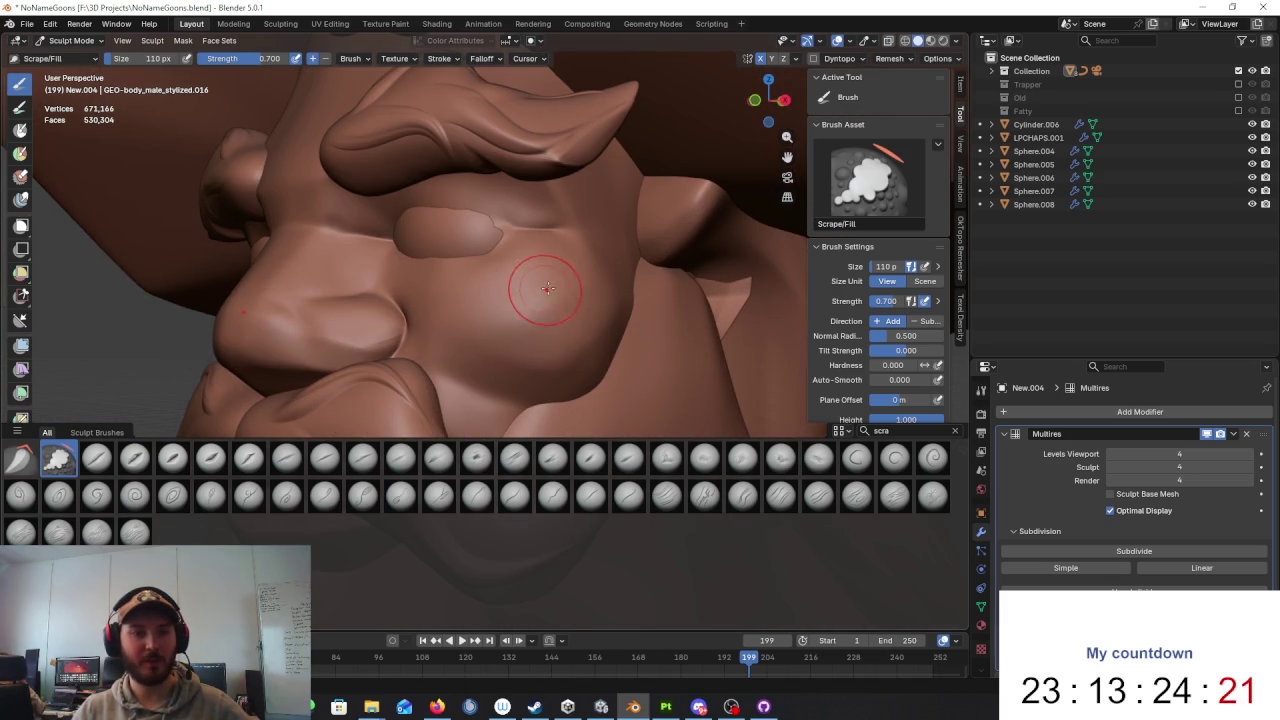
middle_click_drag(451, 286, 600, 320)
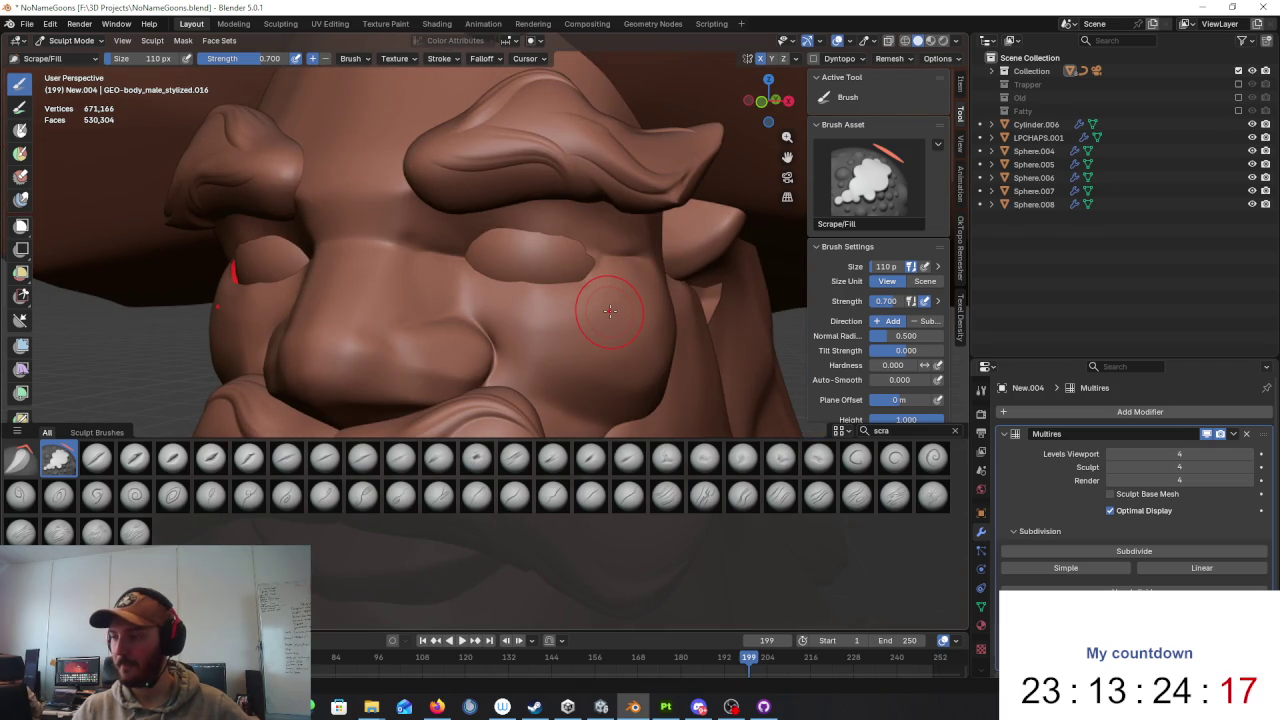
middle_click_drag(610, 311, 431, 348)
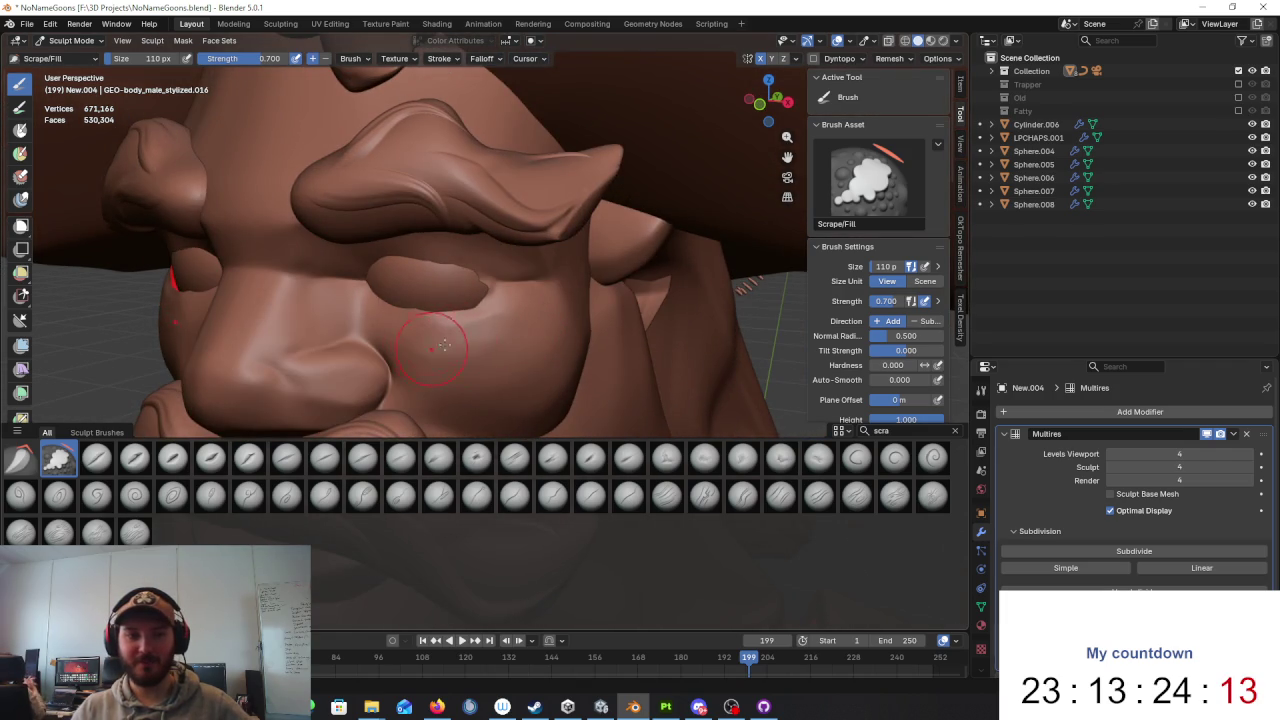
middle_click_drag(520, 323, 510, 296)
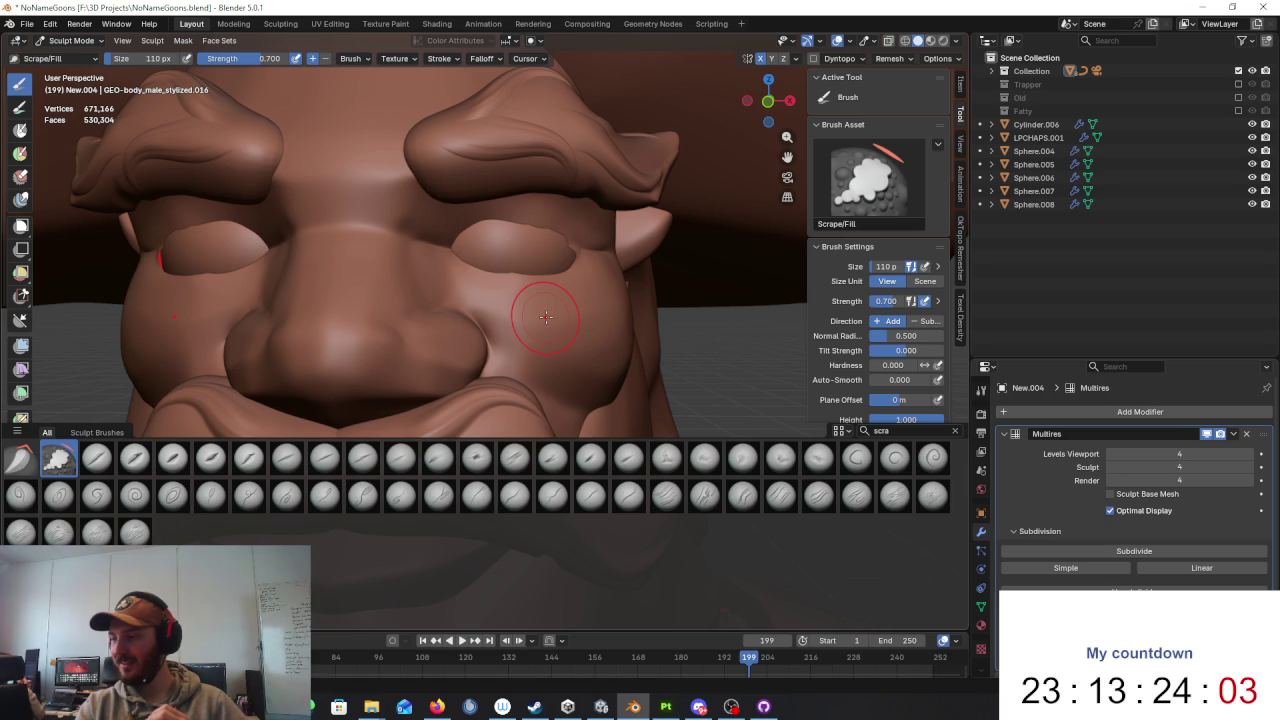
middle_click_drag(560, 314, 466, 300)
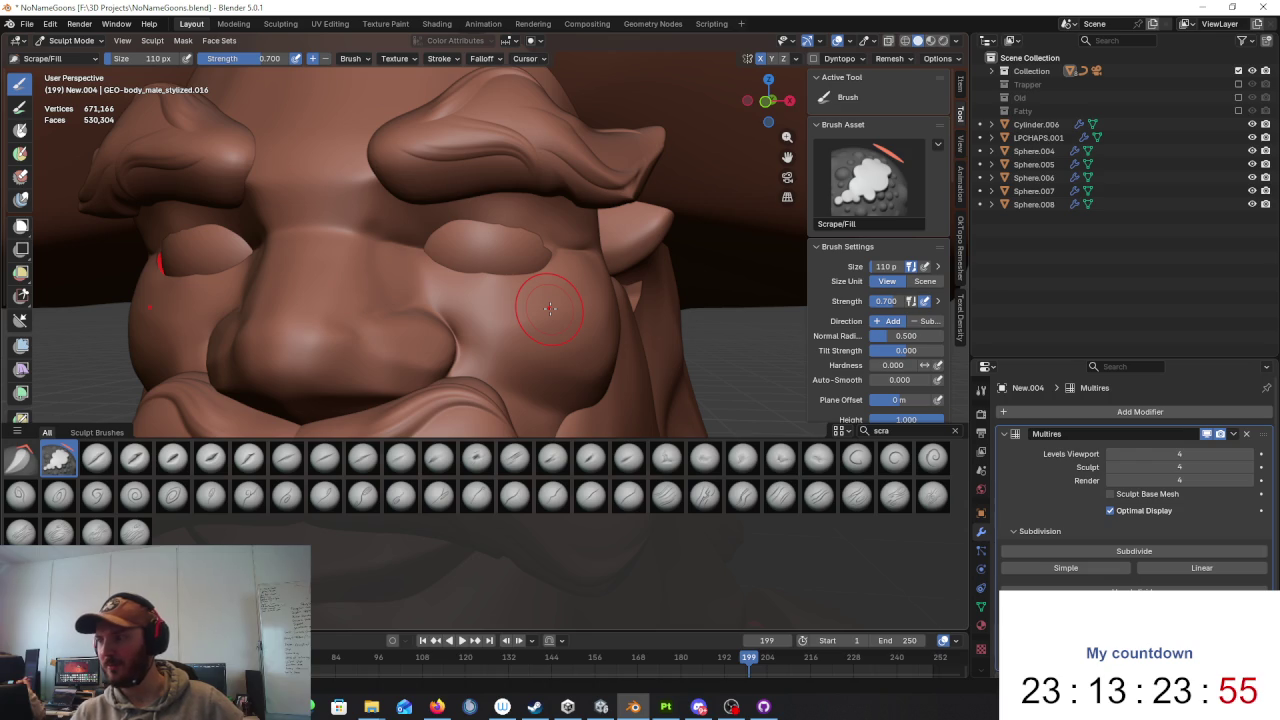
middle_click_drag(549, 308, 443, 265)
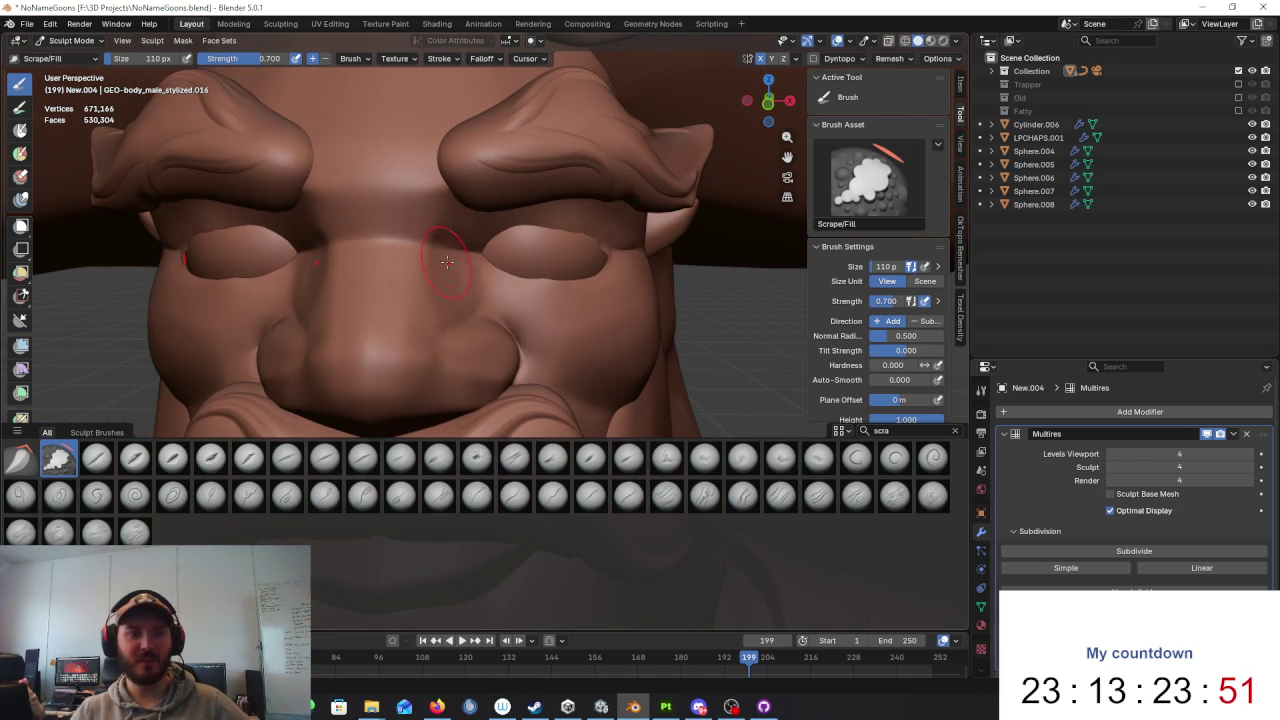
mouse_move(445, 272)
middle_mouse_down()
mouse_move(589, 297)
mouse_move(568, 315)
middle_mouse_up()
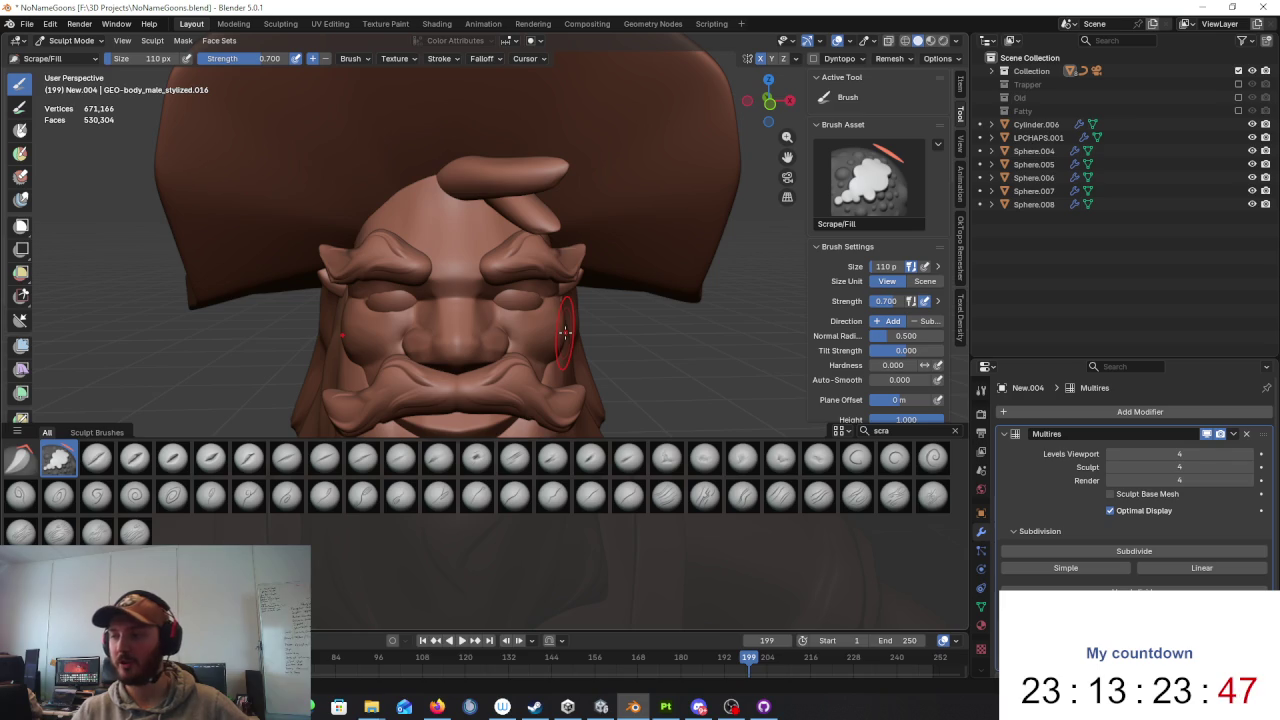
Step: Filter the brush library by 'cra' and orbit around the dwarf's face to review it
left_click(900, 430)
type("cra")
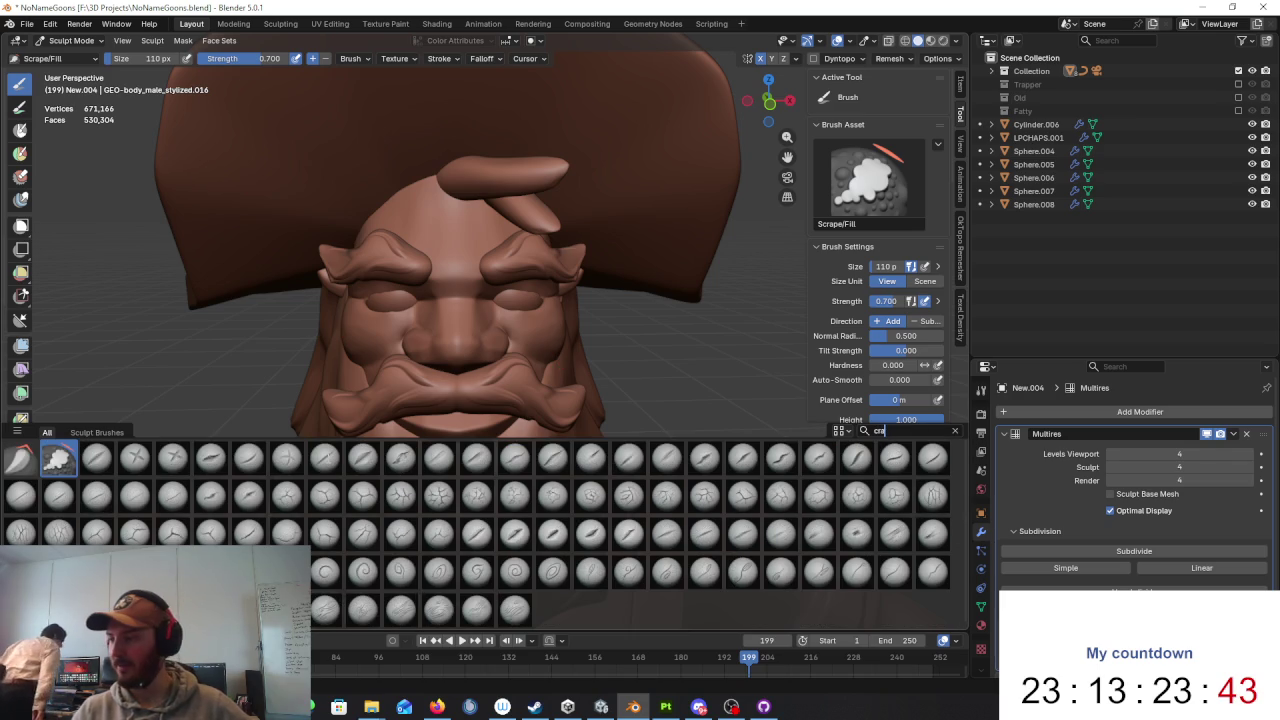
scroll(510, 320, "up", 5)
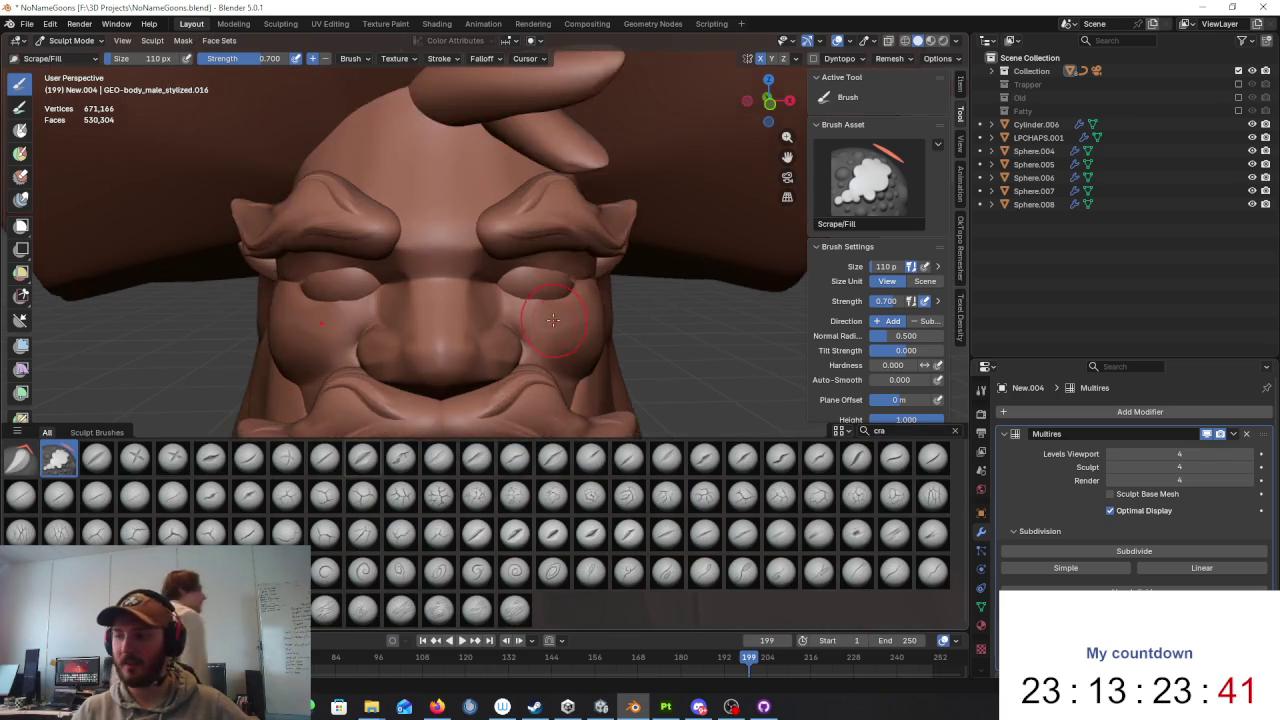
middle_click_drag(480, 320, 510, 320)
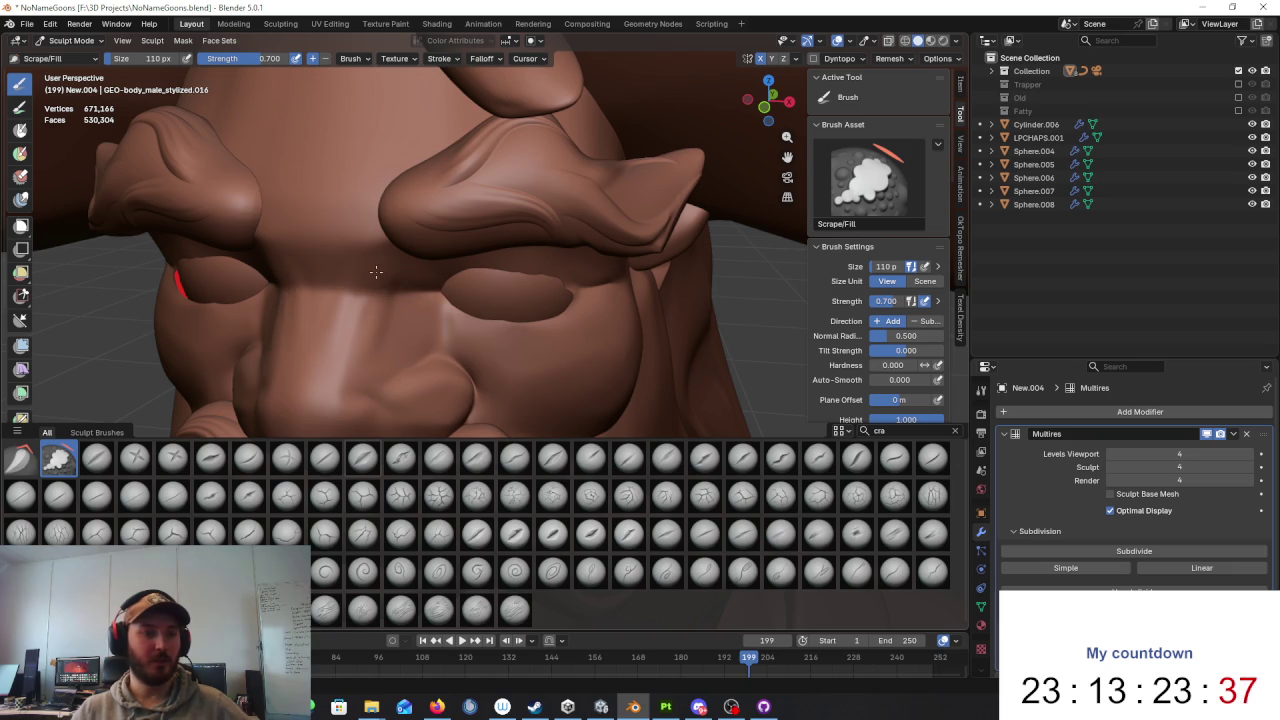
scroll(485, 328, "down", 3)
middle_click_drag(485, 328, 560, 310)
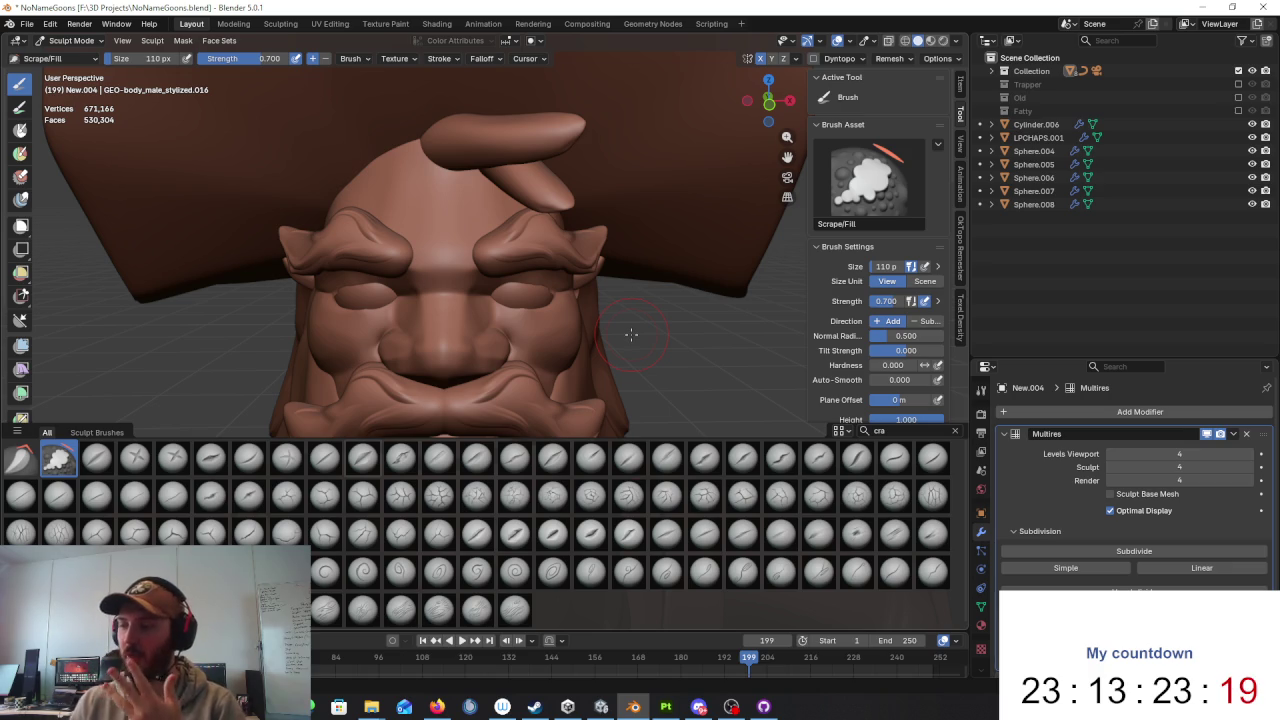
mouse_move(586, 286)
middle_mouse_down()
mouse_move(604, 281)
mouse_move(435, 265)
middle_mouse_up()
scroll(435, 265, "down", 2)
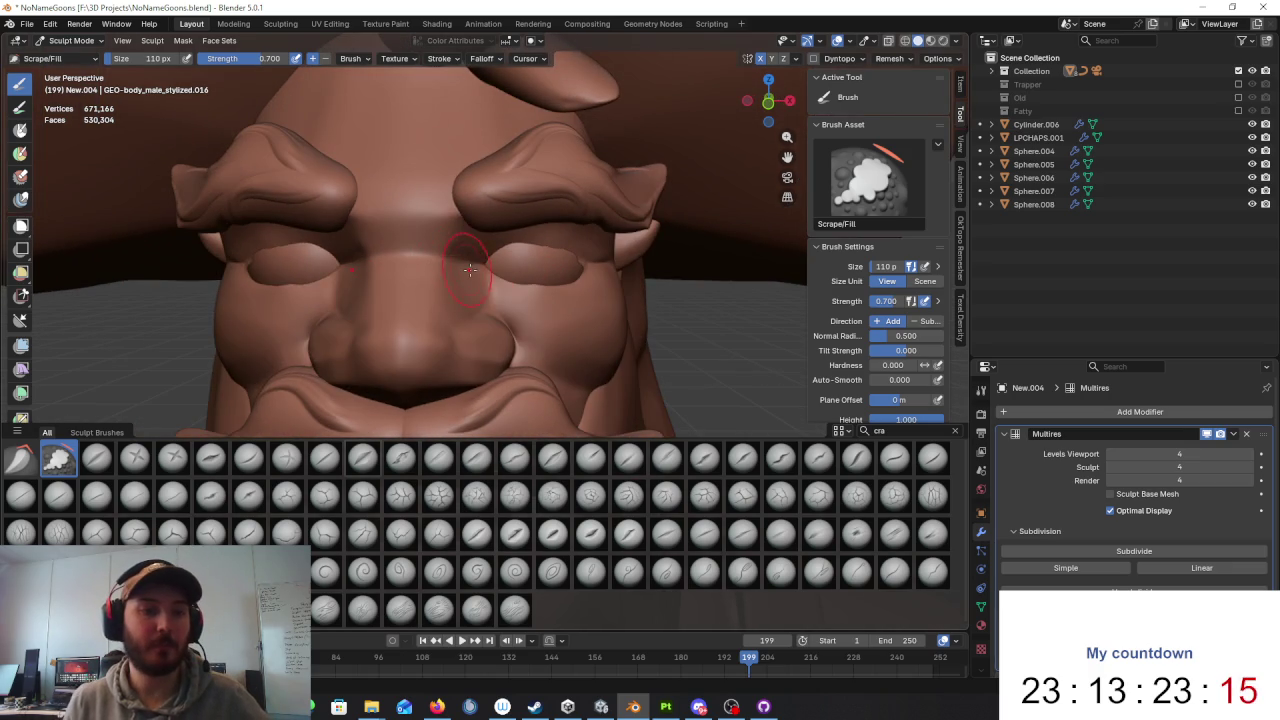
scroll(637, 288, "down", 2)
left_click(915, 432)
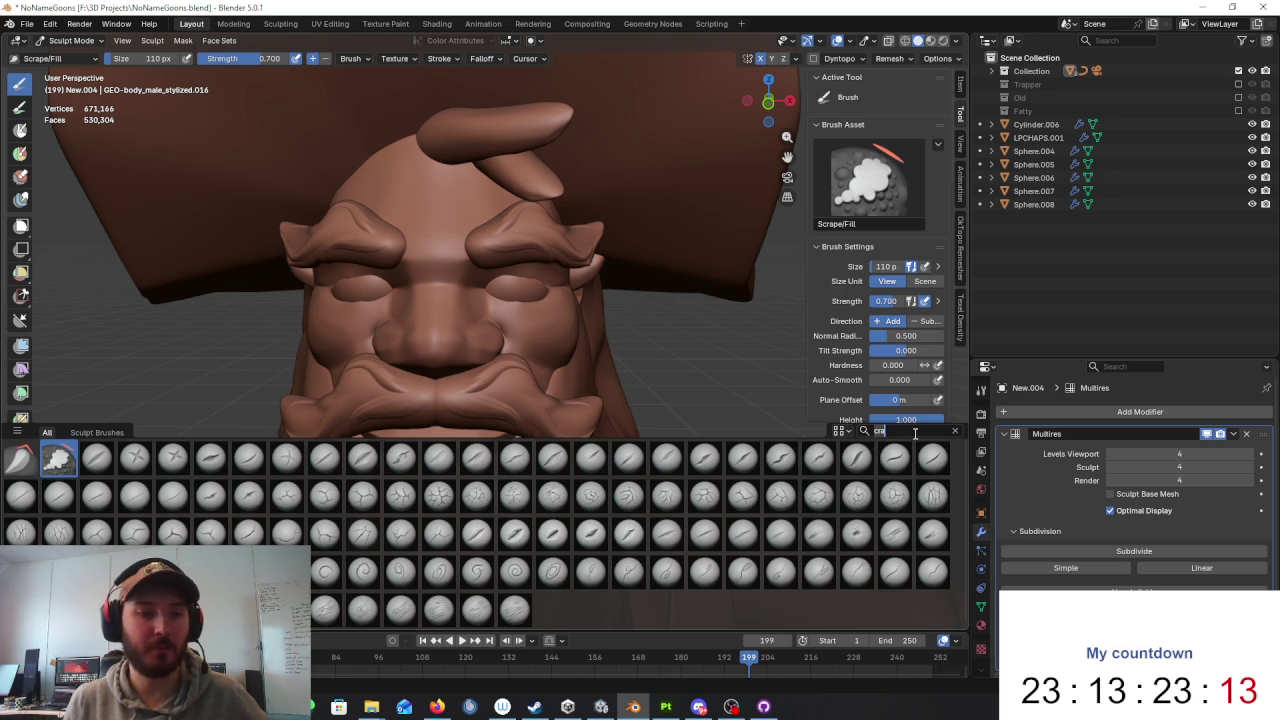
Step: Enter 'cl' in the brush search, then scrape the bulge under the eye flatter with Scrape/Fill
type("cl")
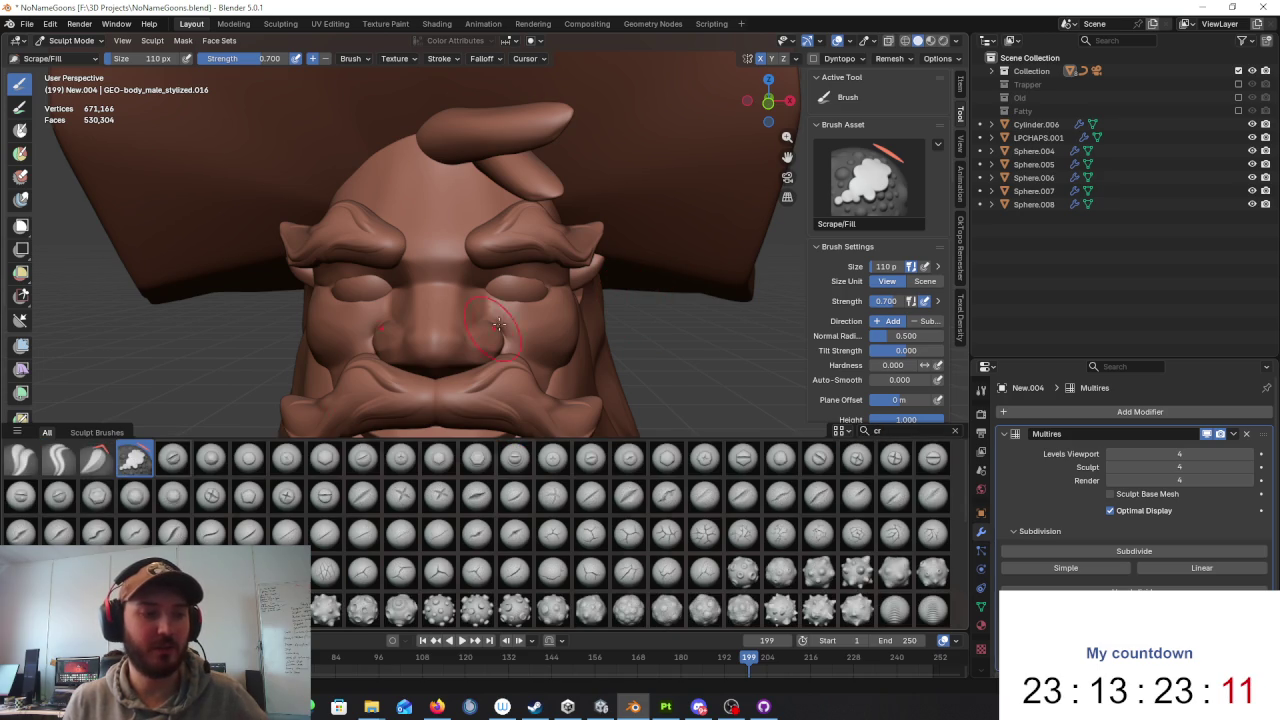
scroll(456, 275, "up", 3)
scroll(456, 275, "up", 3)
middle_click_drag(430, 260, 456, 275)
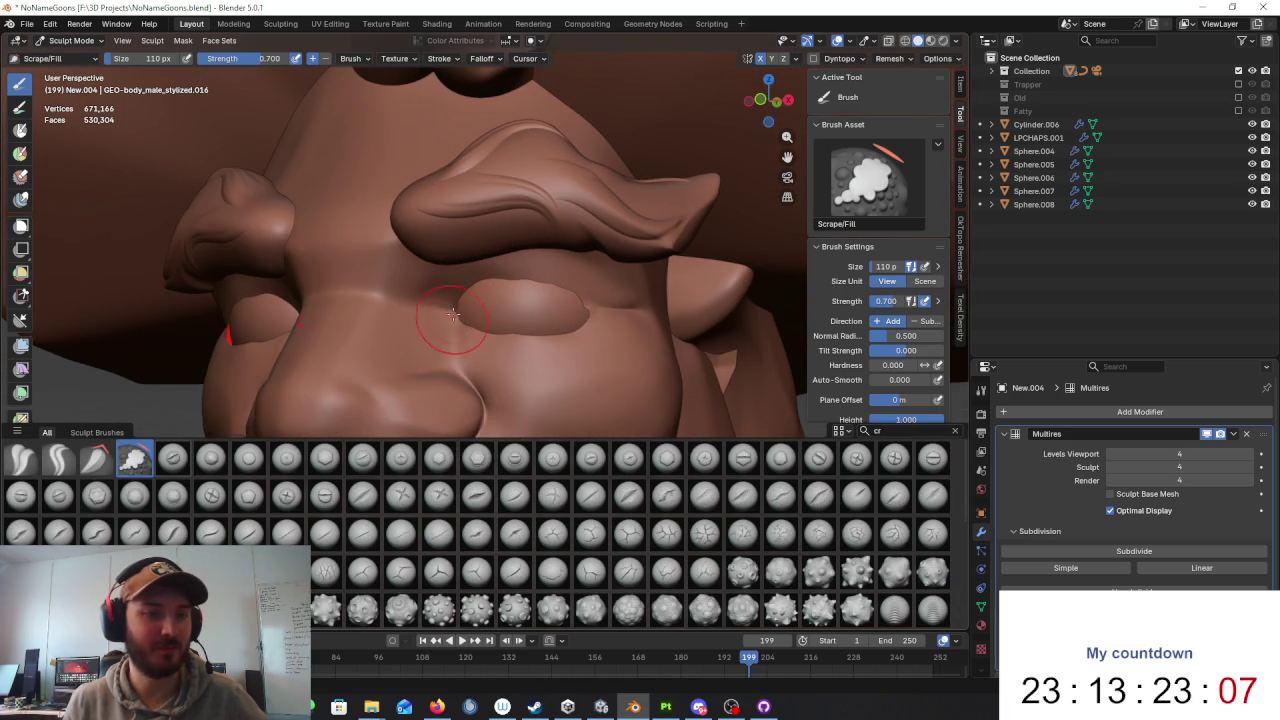
left_click_drag(486, 336, 571, 329)
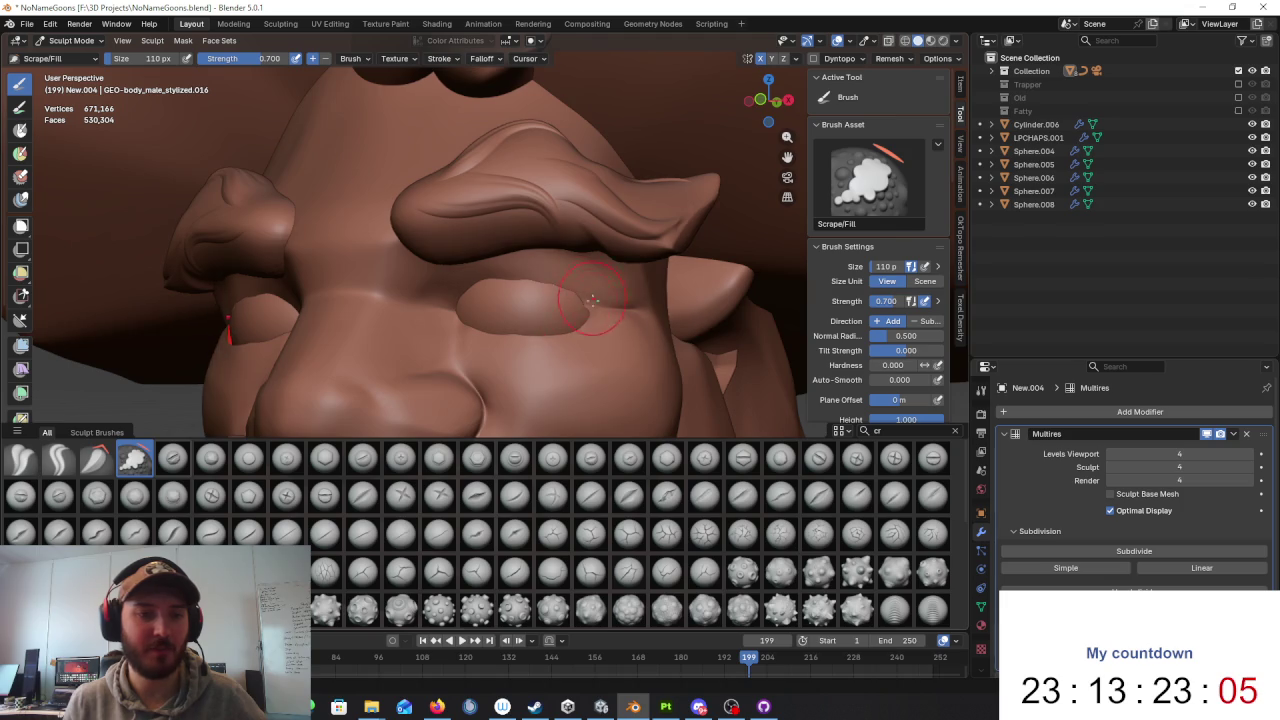
scroll(600, 318, "down", 5)
mouse_move(651, 320)
middle_mouse_down()
mouse_move(628, 286)
mouse_move(596, 325)
mouse_move(467, 227)
middle_mouse_up()
scroll(596, 325, "up", 3)
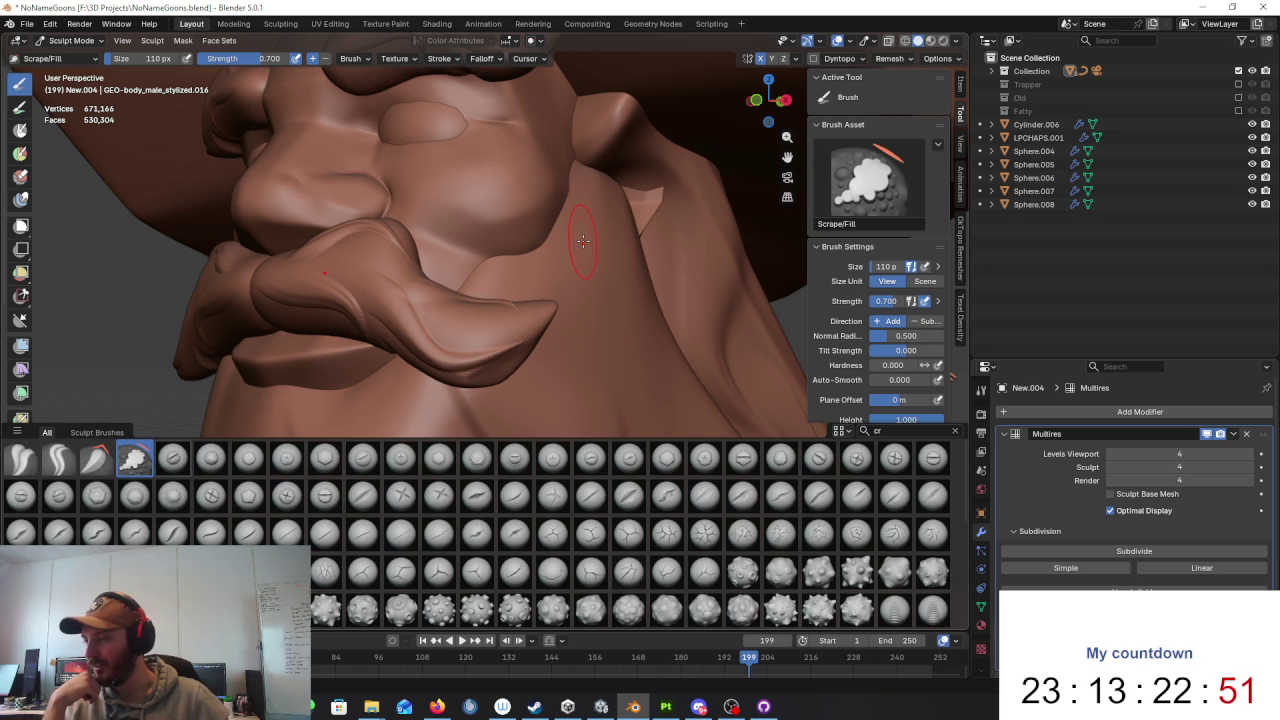
mouse_move(600, 206)
middle_mouse_down()
mouse_move(535, 216)
mouse_move(436, 281)
mouse_move(550, 276)
mouse_move(553, 205)
middle_mouse_up()
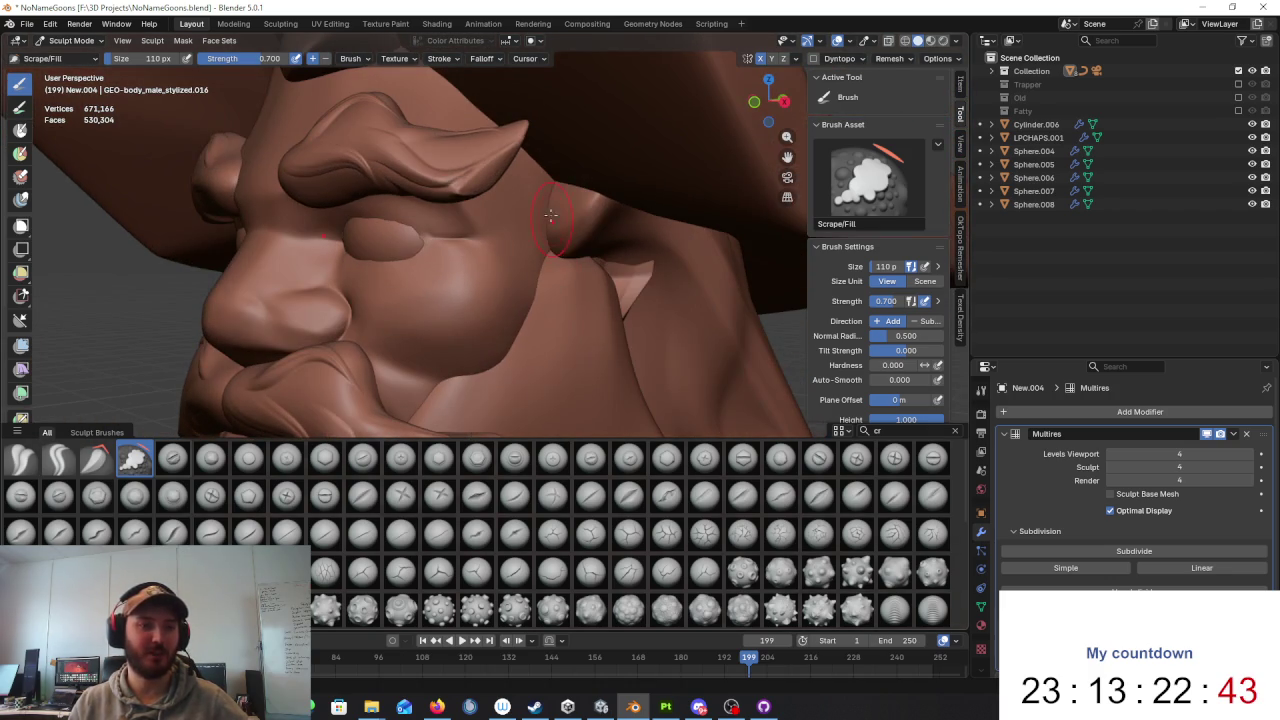
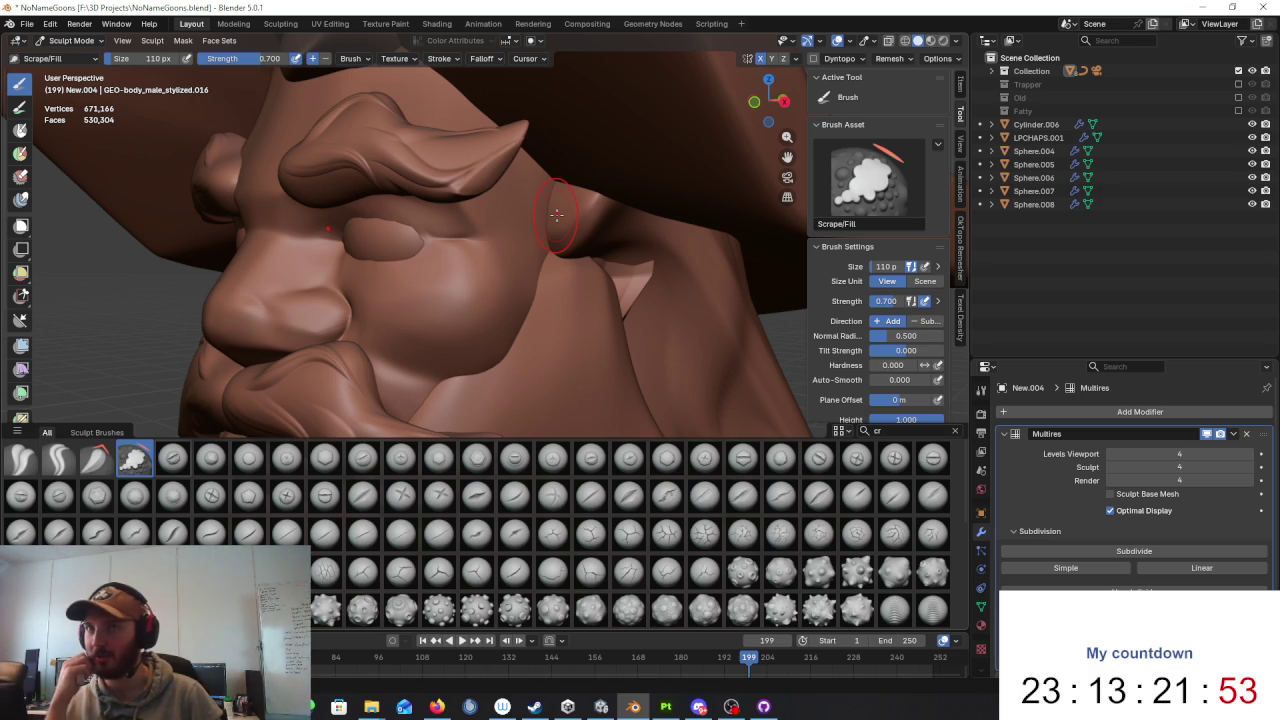
Step: Fill in the cheek surface beside the nose with the Scrape/Fill brush
mouse_move(556, 214)
middle_mouse_down()
mouse_move(594, 280)
mouse_move(580, 266)
middle_mouse_up()
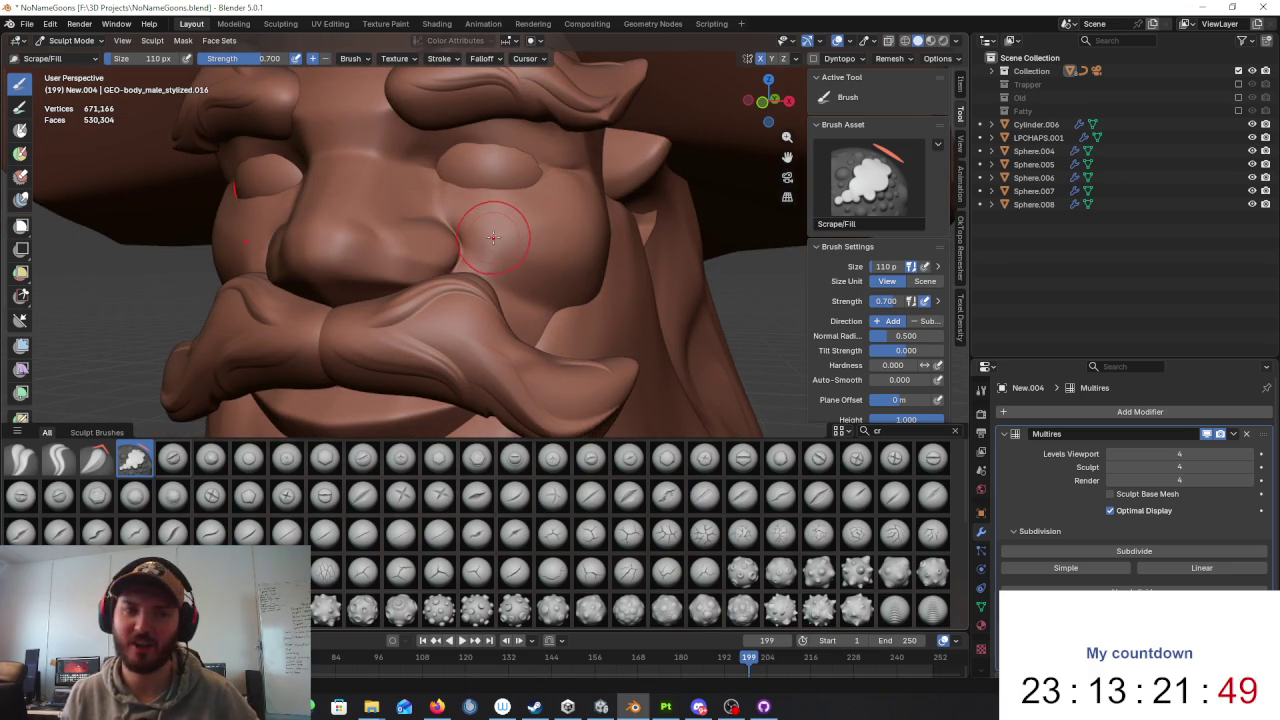
left_click_drag(489, 235, 527, 202)
mouse_move(527, 202)
middle_mouse_down()
mouse_move(485, 272)
mouse_move(495, 280)
middle_mouse_up()
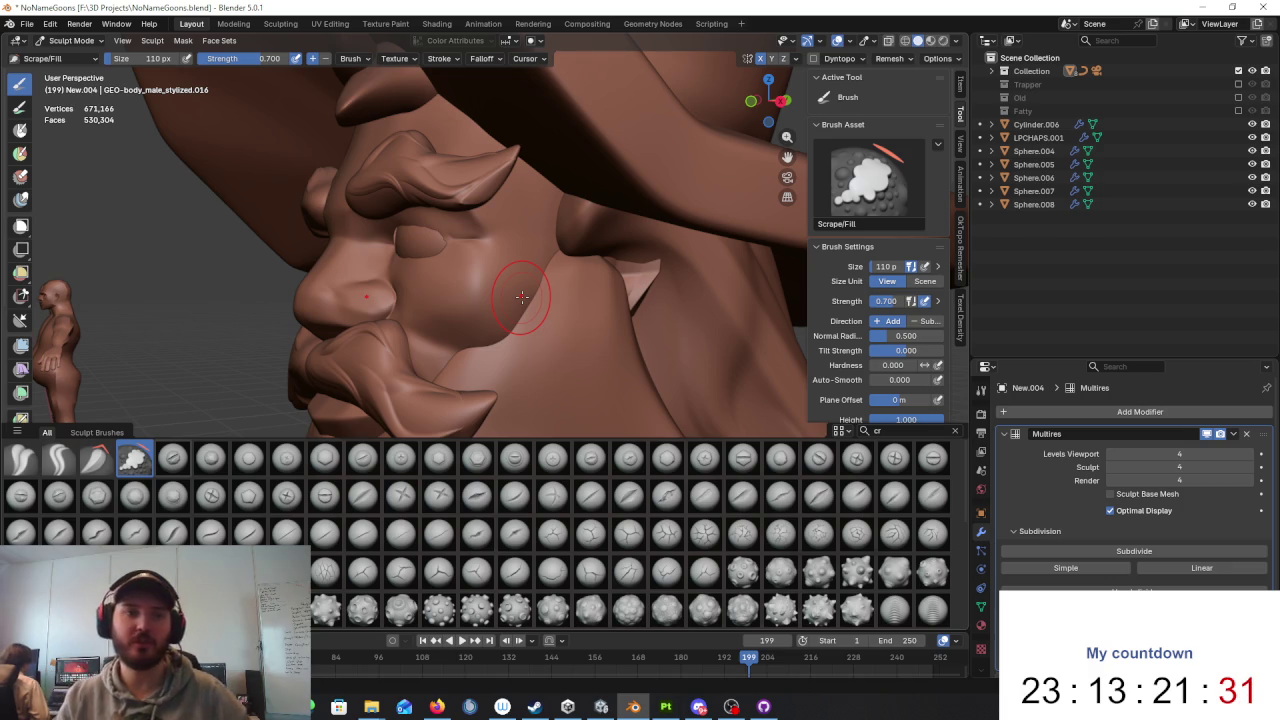
Step: Smooth the underside of the nose, viewed from below, then return to a three-quarter view
middle_click_drag(527, 291, 500, 214)
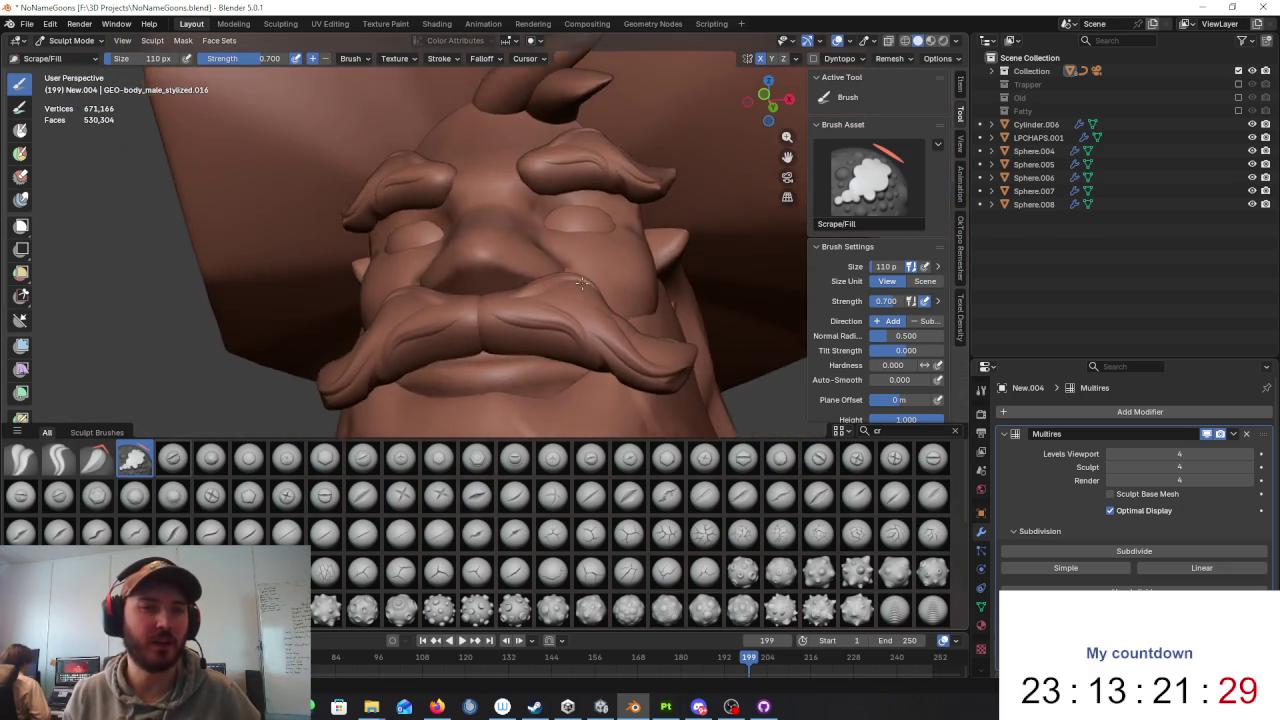
scroll(500, 214, "up", 3)
scroll(505, 214, "up", 2)
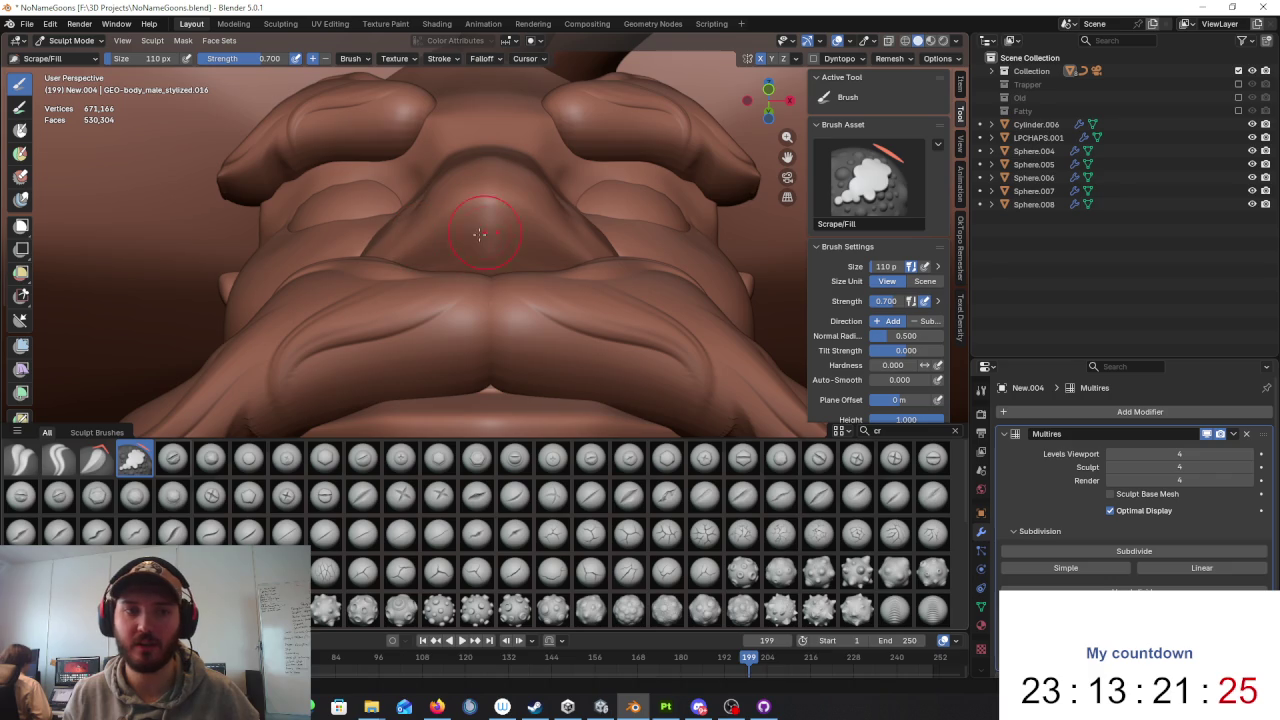
left_click_drag(480, 234, 481, 269)
mouse_move(544, 239)
middle_mouse_down()
mouse_move(580, 246)
mouse_move(948, 461)
middle_mouse_up()
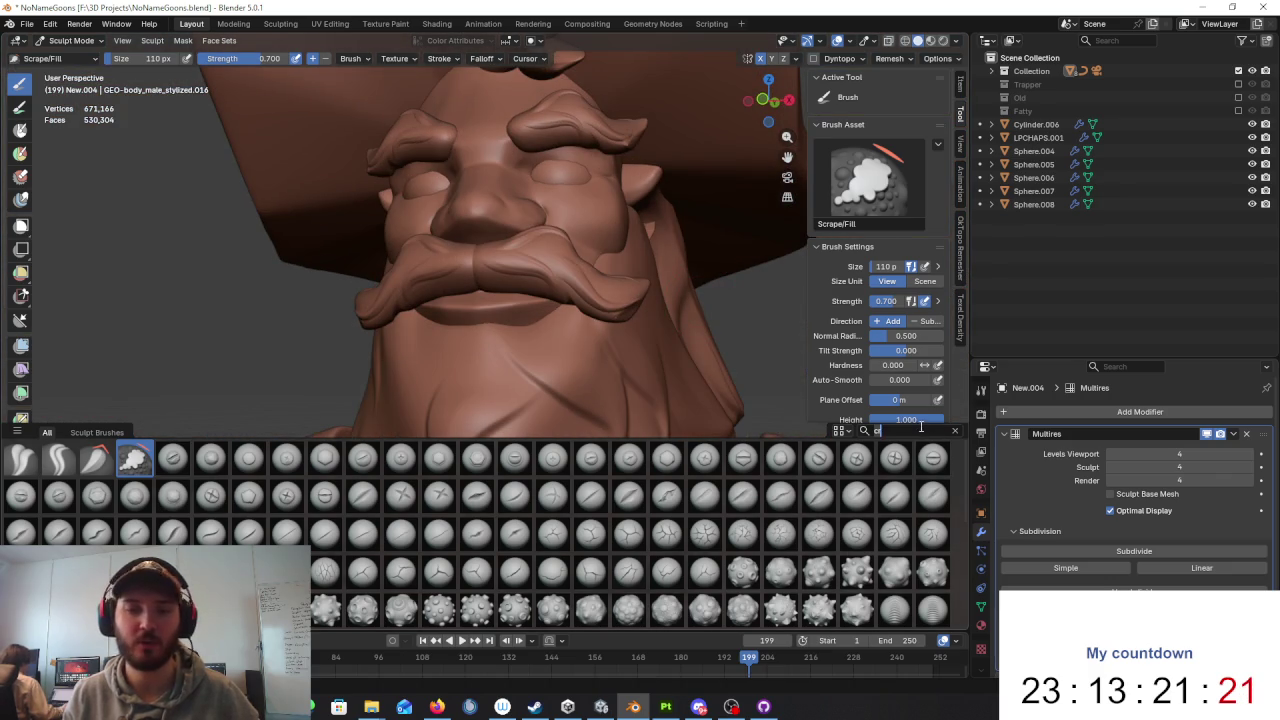
type("rea")
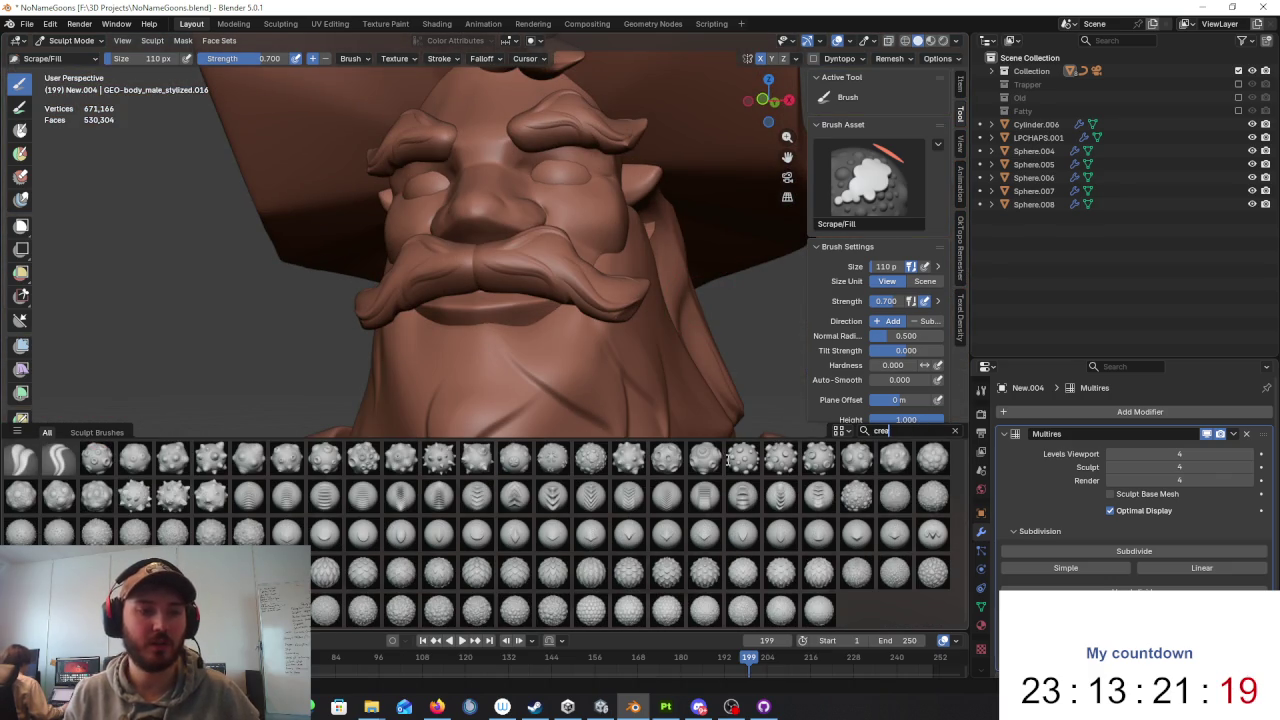
Step: Switch to Crease Sharp and carve a sharper fold where the nose meets the mustache
left_click(58, 458)
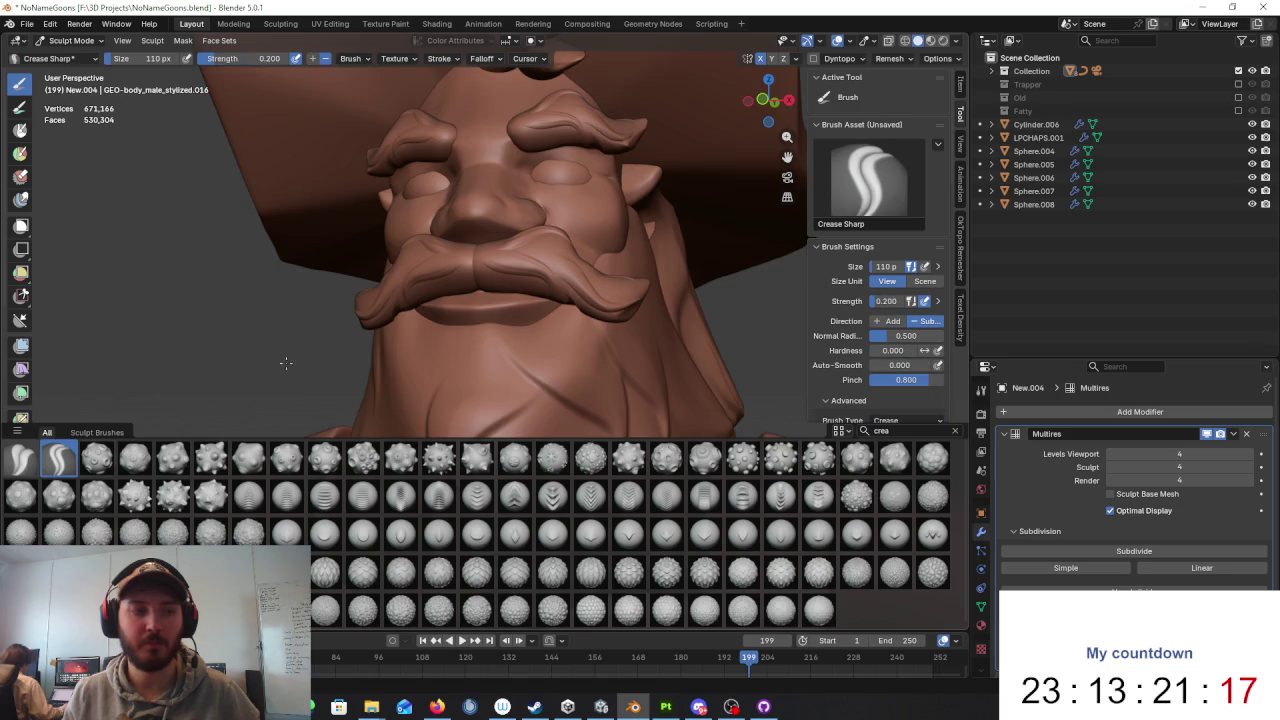
scroll(286, 360, "up", 2)
middle_click_drag(286, 360, 524, 275)
scroll(524, 275, "up", 4)
left_click_drag(524, 275, 486, 286)
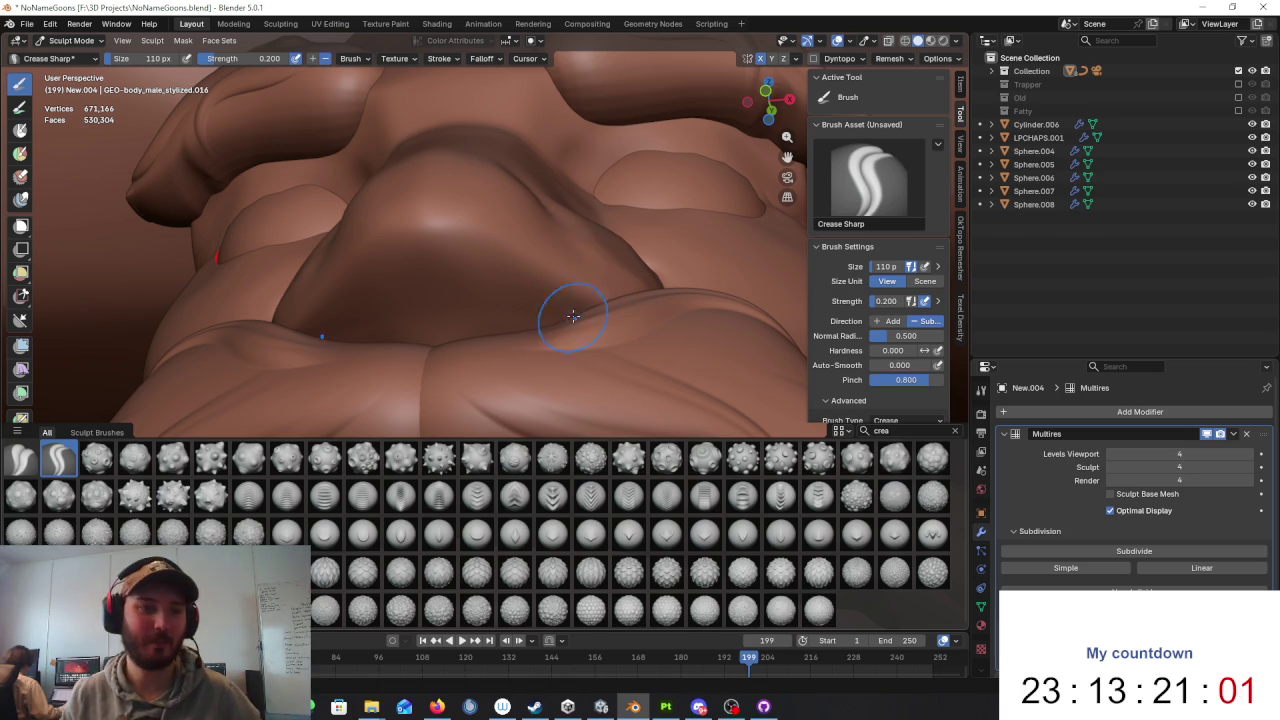
middle_click_drag(566, 243, 571, 252)
left_click(905, 431)
Step: Switch to Draw Sharp and carve mirrored nostril grooves into the nose
type("d")
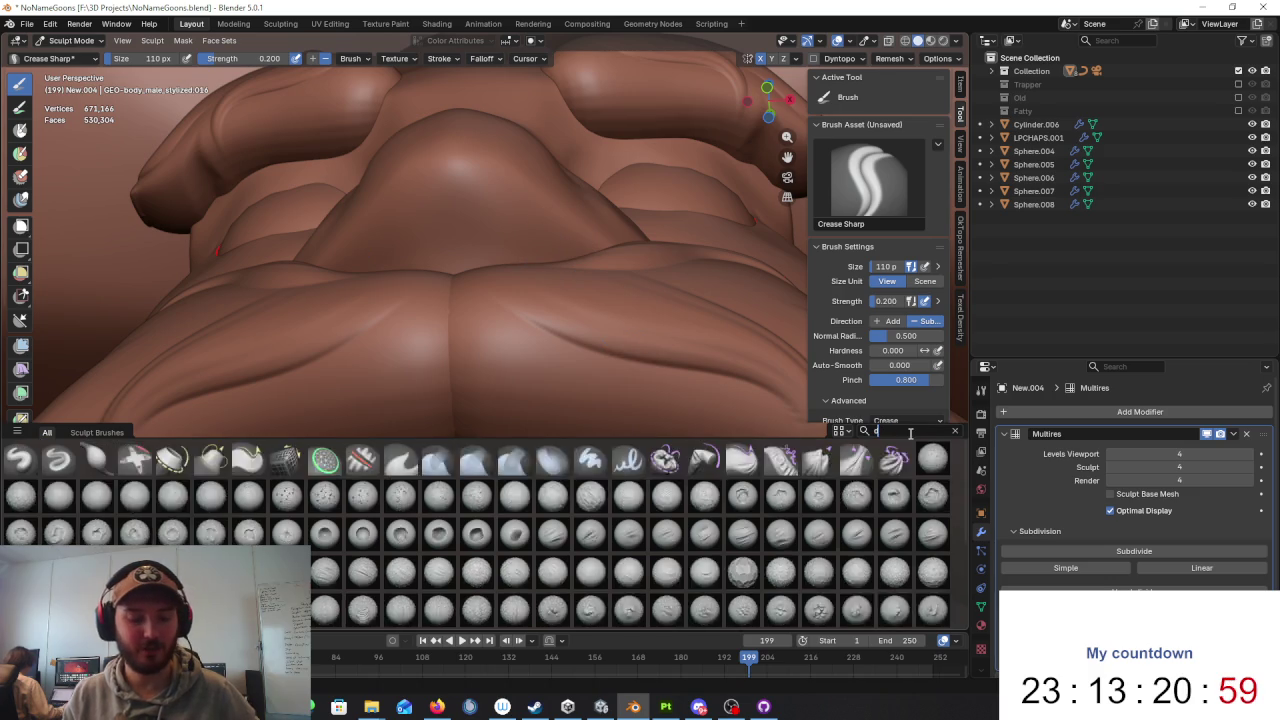
type("raw")
left_click(58, 459)
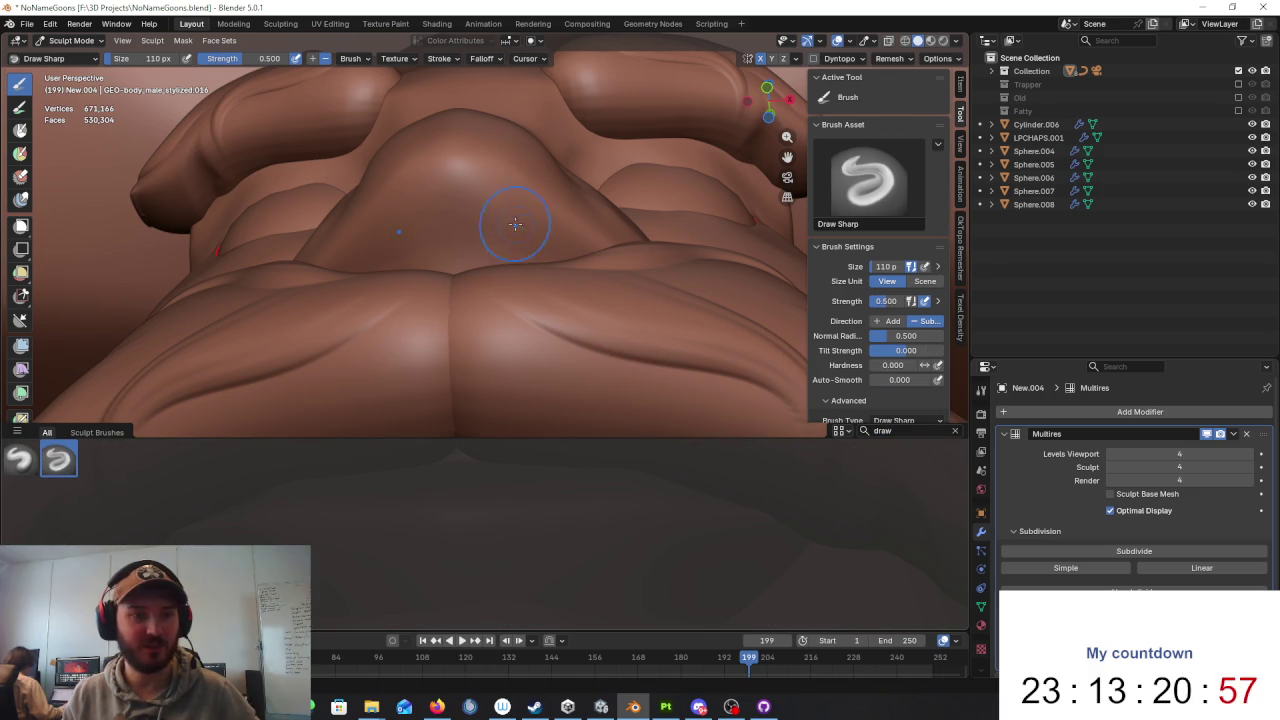
left_click_drag(514, 243, 520, 232)
left_click_drag(404, 228, 420, 232)
mouse_move(484, 200)
left_mouse_down()
mouse_move(506, 242)
mouse_move(532, 196)
mouse_move(548, 242)
mouse_move(515, 210)
left_mouse_up()
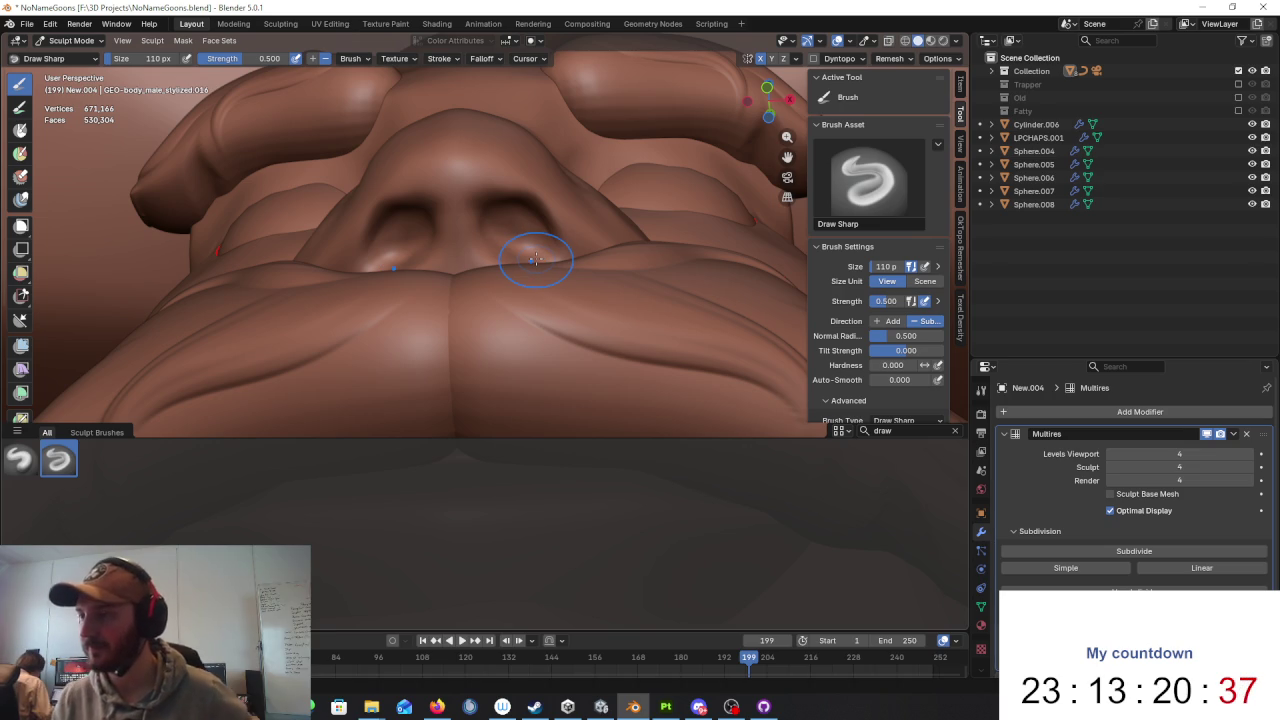
mouse_move(536, 260)
middle_mouse_down()
mouse_move(525, 175)
mouse_move(516, 276)
middle_mouse_up()
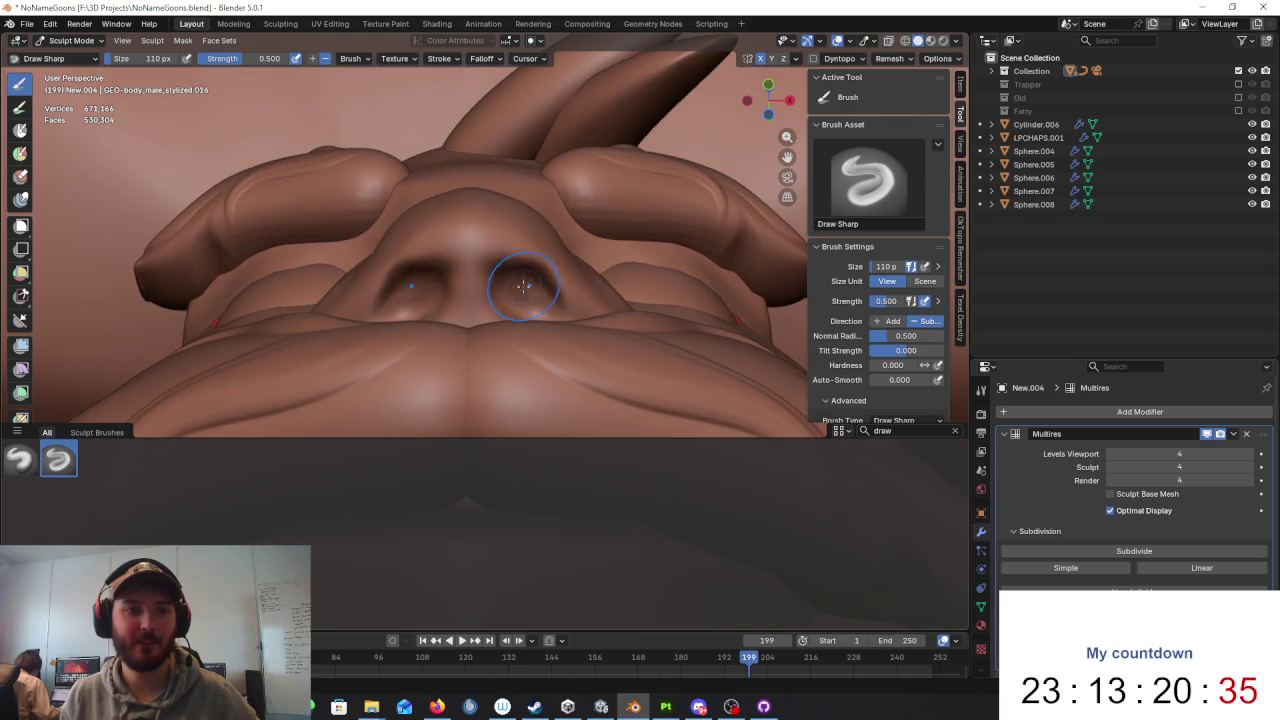
Step: Refine the creases around both nostril rims, undoing strokes that don't work
key("ctrl+z")
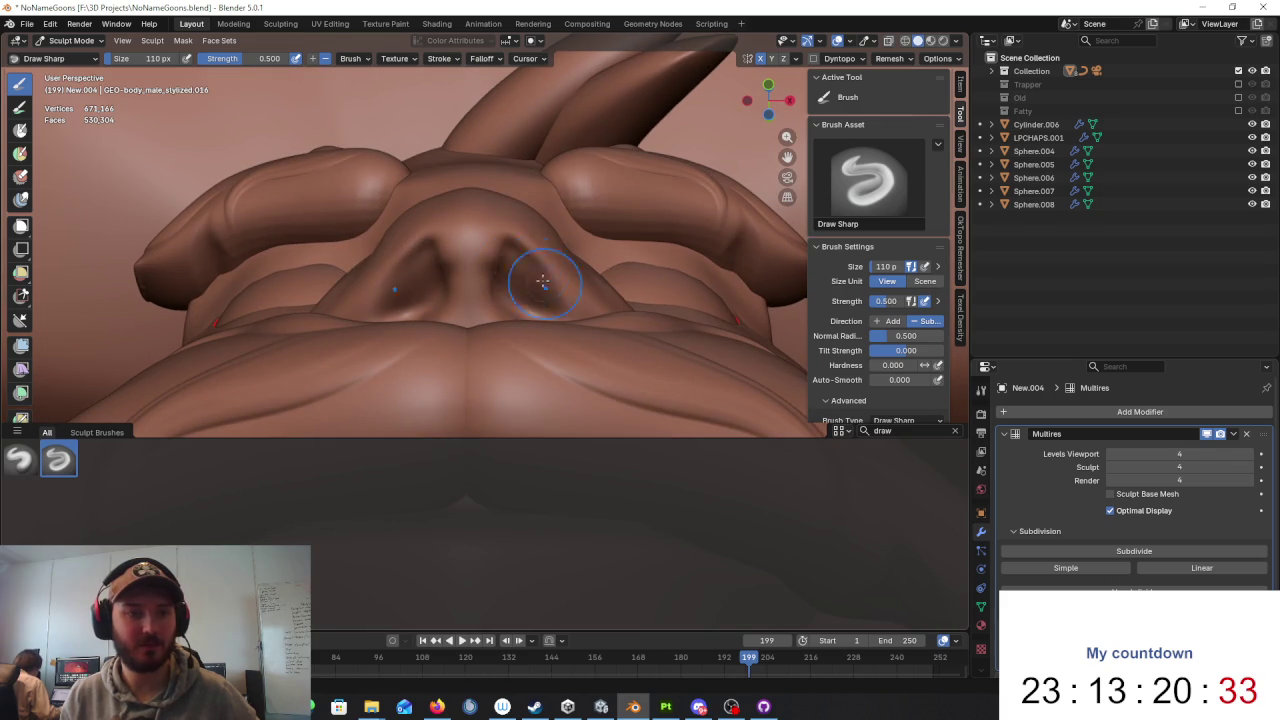
mouse_move(565, 285)
middle_mouse_down()
mouse_move(520, 390)
mouse_move(586, 257)
mouse_move(614, 300)
middle_mouse_up()
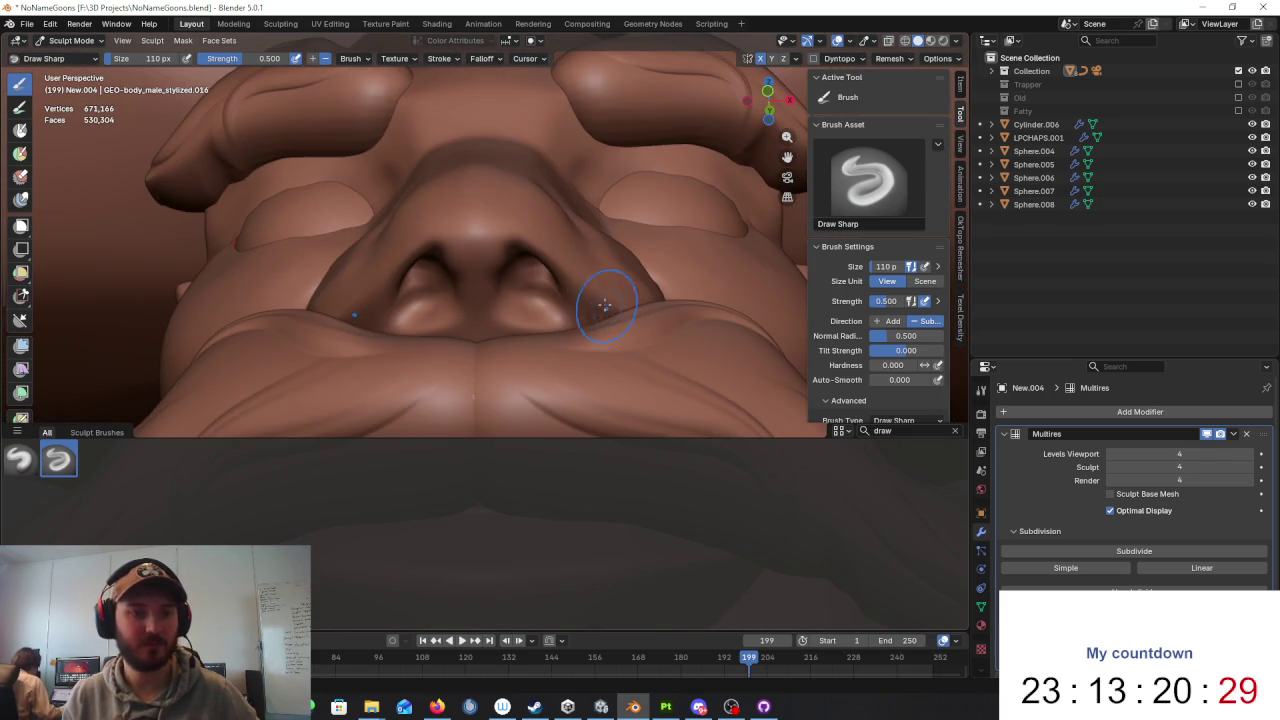
key("ctrl+z")
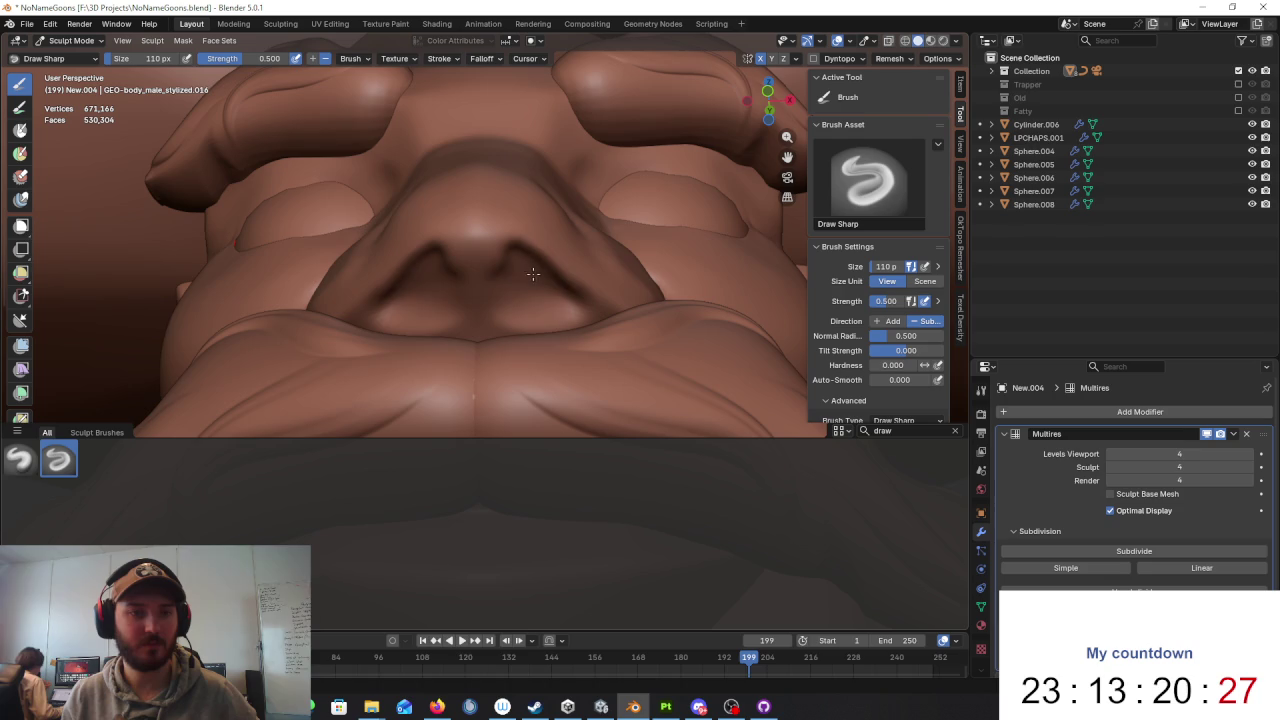
left_click_drag(550, 290, 576, 293)
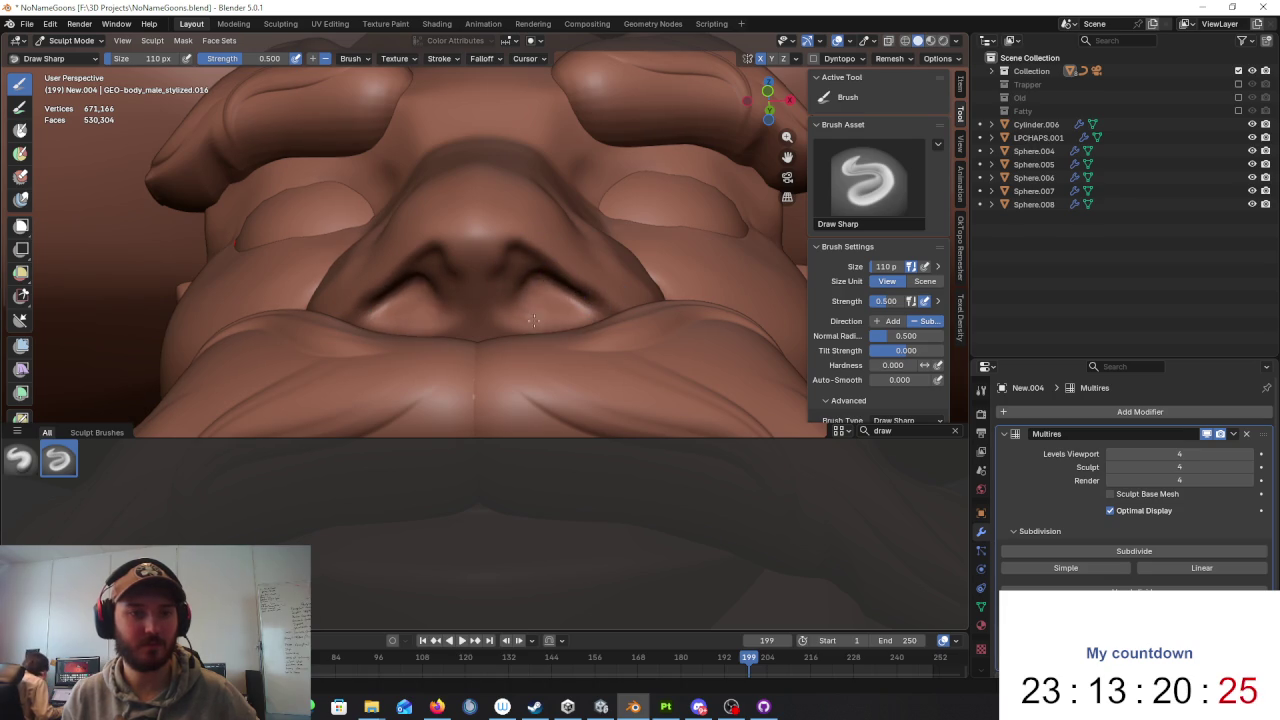
key("ctrl+z")
mouse_move(537, 290)
middle_mouse_down()
mouse_move(564, 344)
mouse_move(606, 299)
middle_mouse_up()
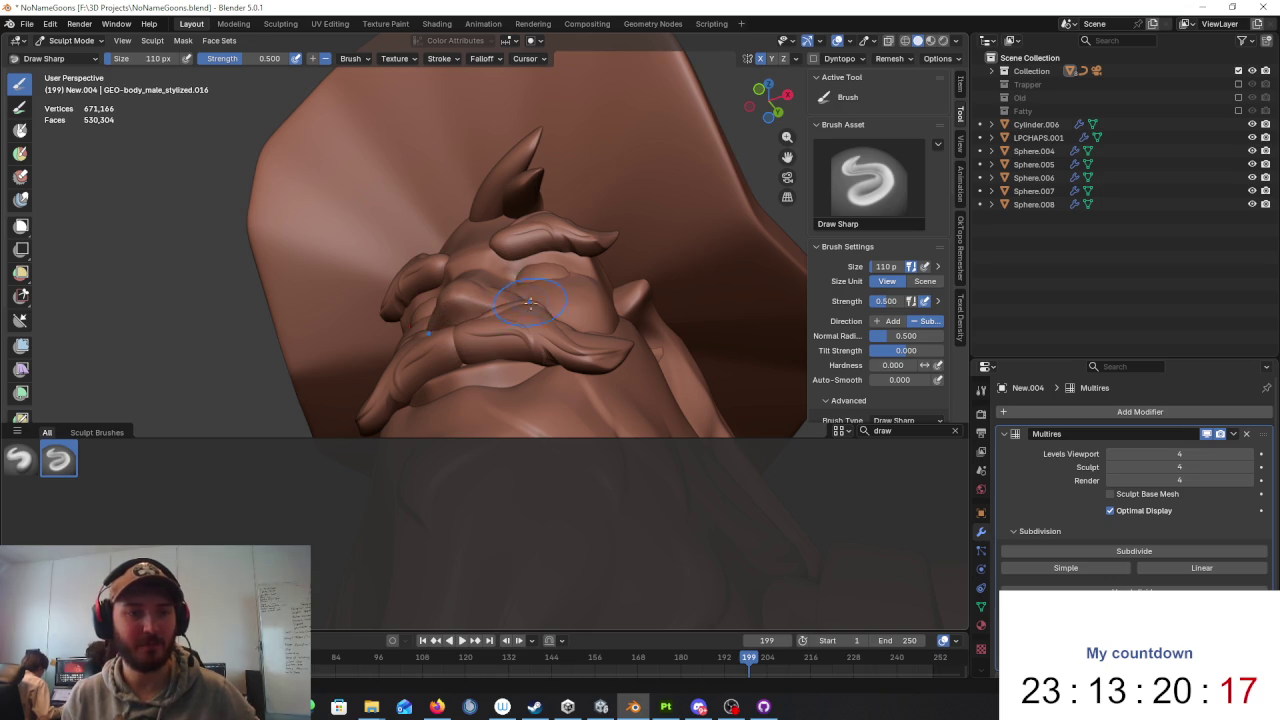
middle_click_drag(530, 302, 548, 364)
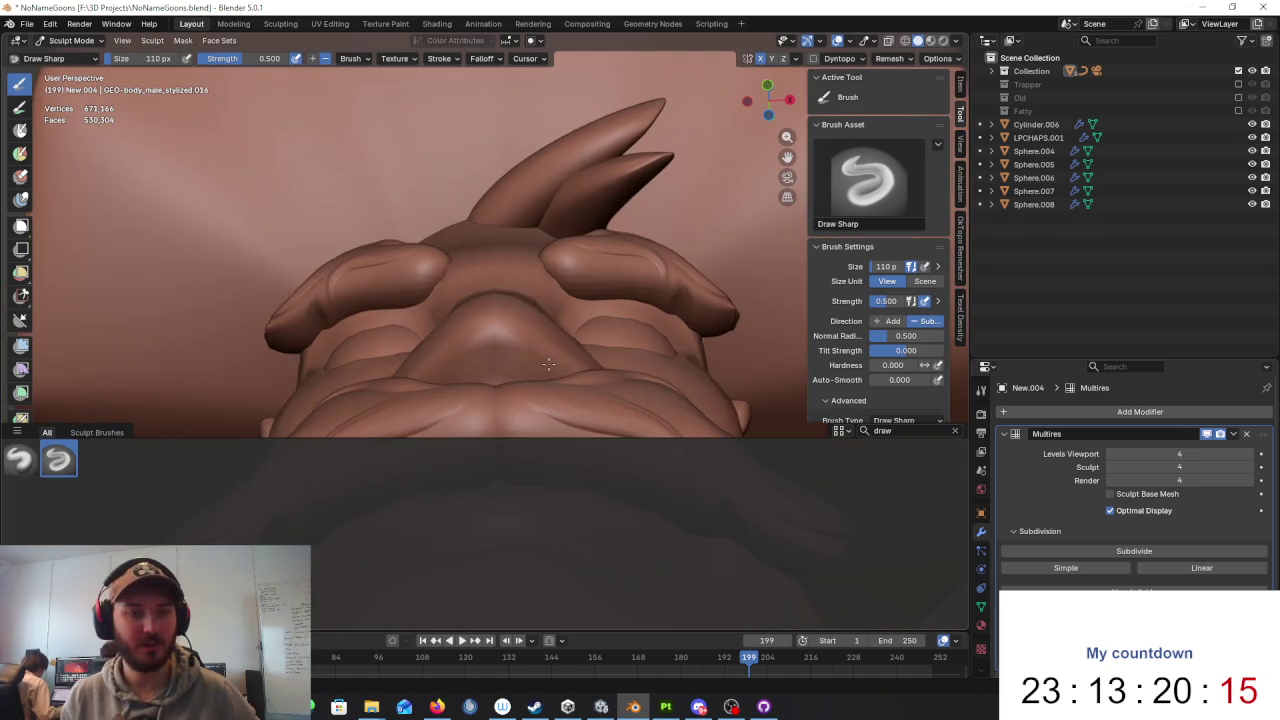
Step: In local view, carve both nostrils deeper and darker, then return to the full sculpt
key("slash")
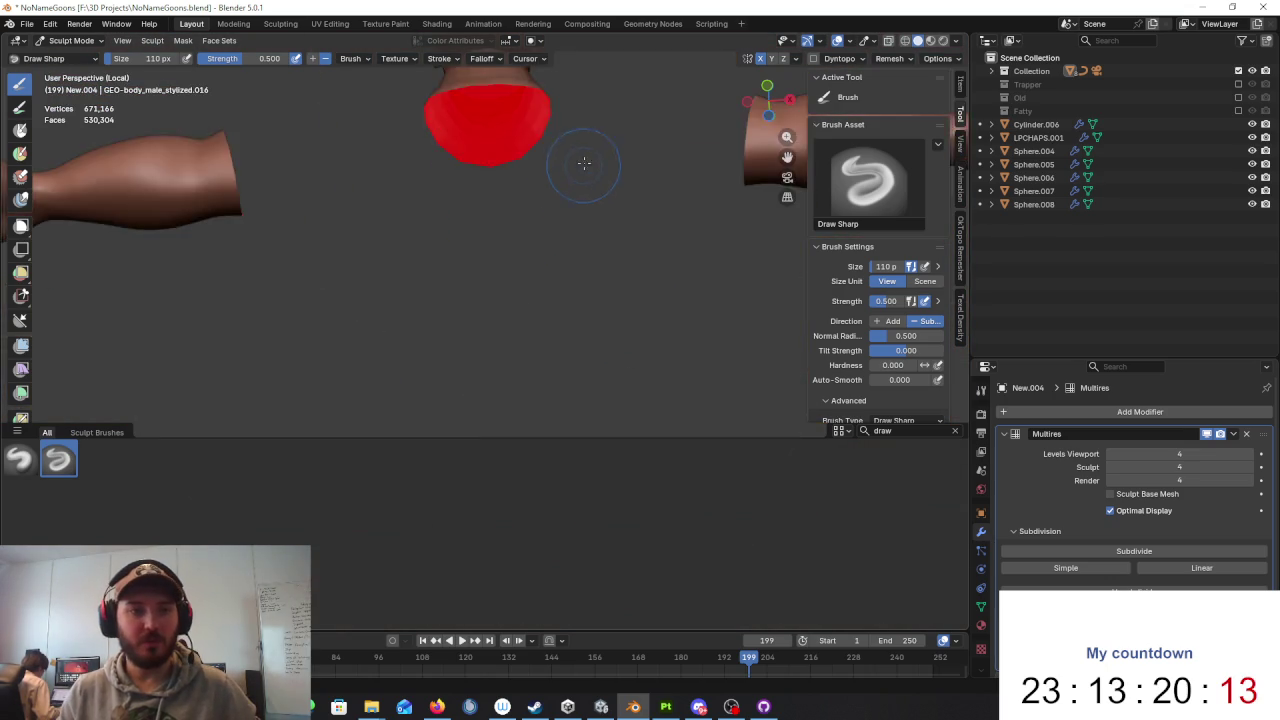
middle_click_drag(584, 162, 500, 171)
scroll(530, 228, "up", 1)
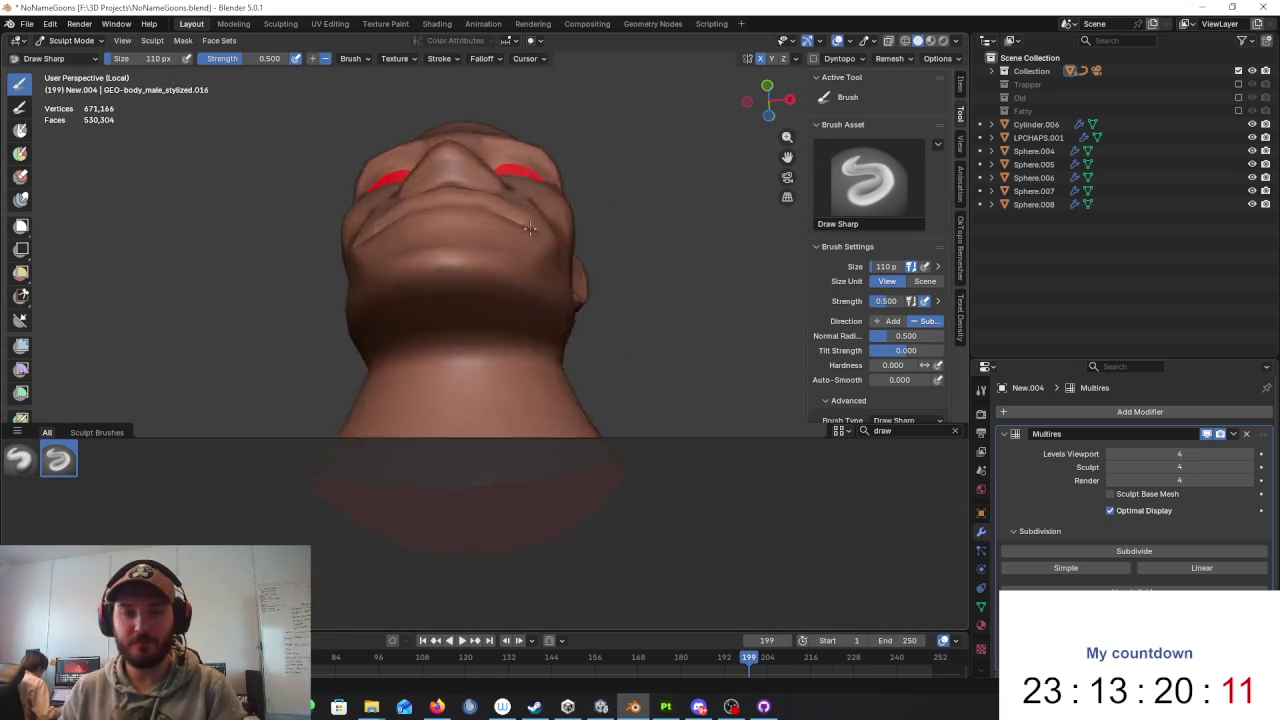
scroll(530, 228, "up", 3)
scroll(515, 300, "up", 2)
mouse_move(503, 362)
left_mouse_down()
mouse_move(475, 312)
mouse_move(505, 352)
left_mouse_up()
mouse_move(505, 352)
middle_mouse_down()
mouse_move(519, 370)
mouse_move(648, 321)
middle_mouse_up()
key("KP_Divide")
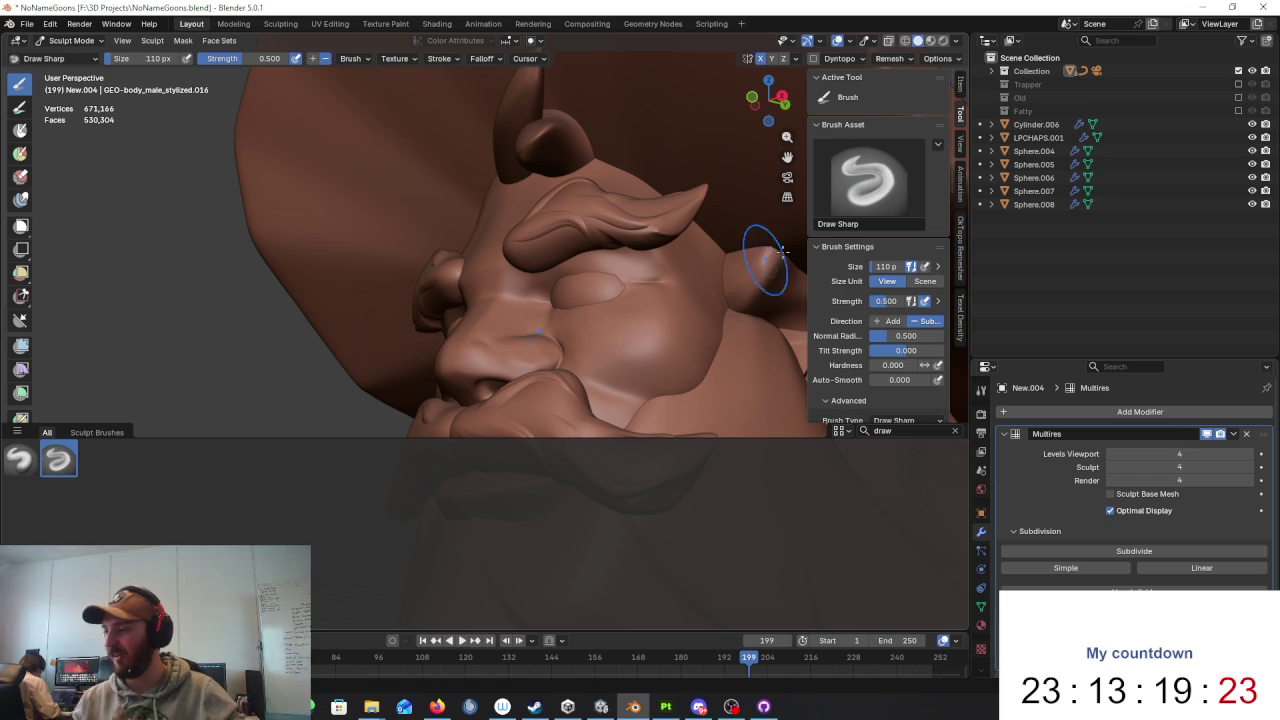
Step: Deepen the nostrils again from a low front view, ending on a frontal face view
mouse_move(657, 286)
middle_mouse_down()
mouse_move(649, 214)
mouse_move(632, 228)
mouse_move(651, 286)
middle_mouse_up()
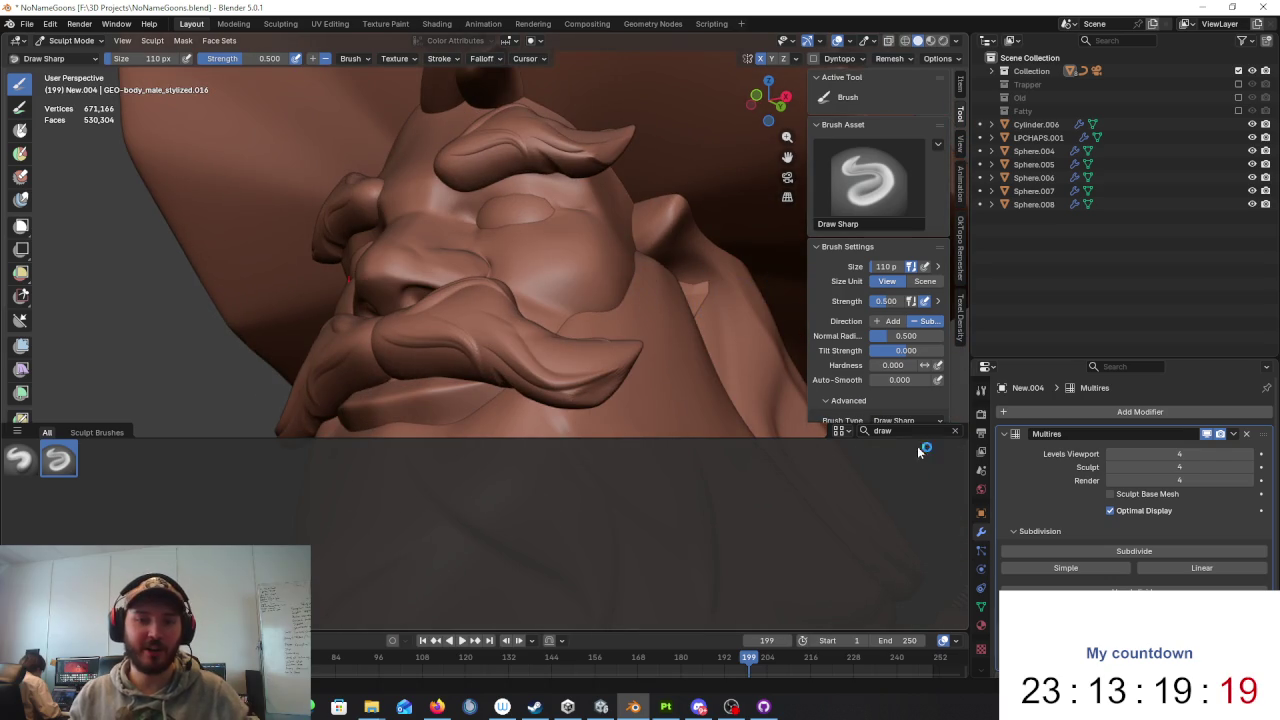
mouse_move(525, 193)
middle_mouse_down()
mouse_move(555, 258)
mouse_move(552, 324)
mouse_move(523, 253)
middle_mouse_up()
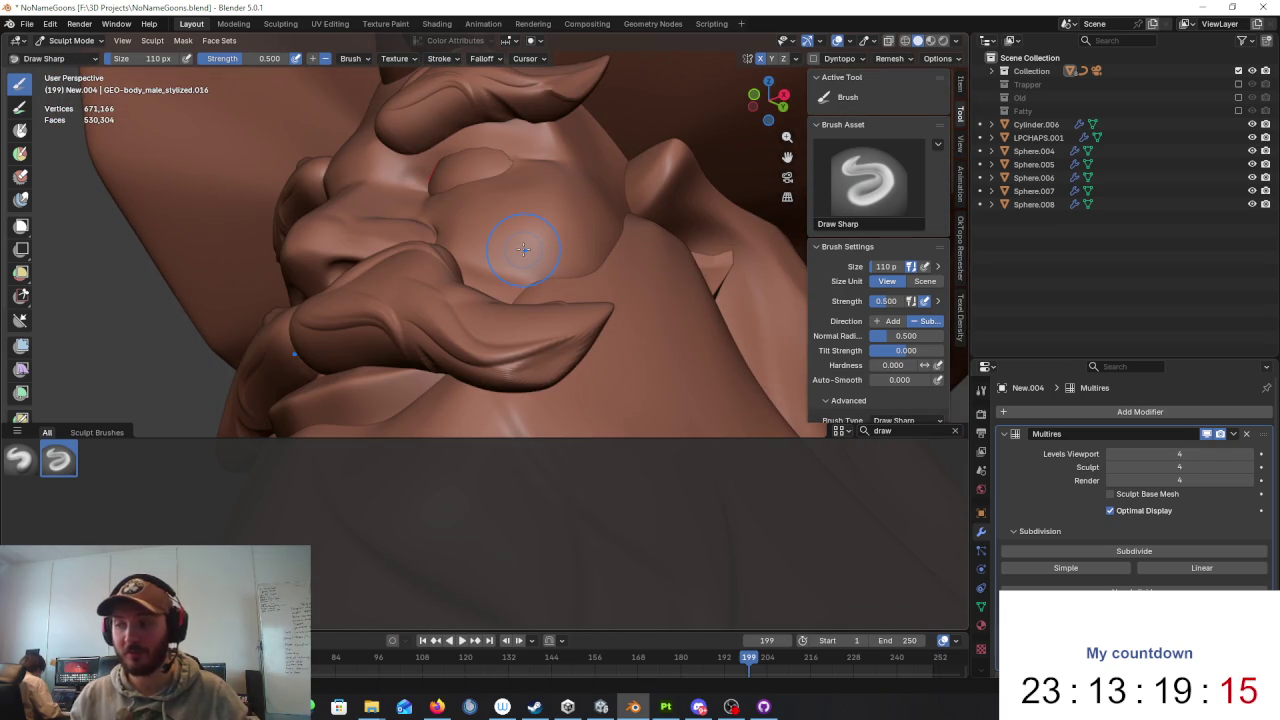
mouse_move(523, 248)
middle_mouse_down()
mouse_move(651, 263)
mouse_move(486, 391)
middle_mouse_up()
scroll(555, 343, "up", 3)
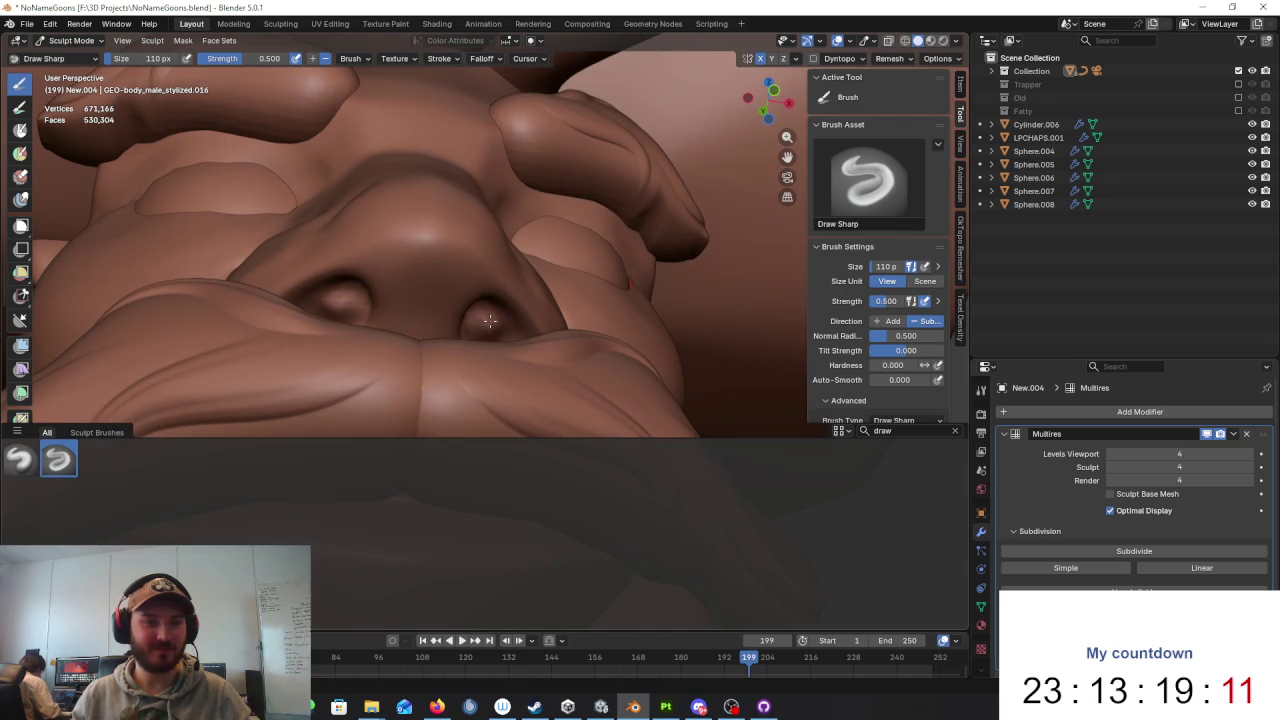
mouse_move(491, 327)
left_mouse_down()
mouse_move(488, 337)
mouse_move(466, 322)
left_mouse_up()
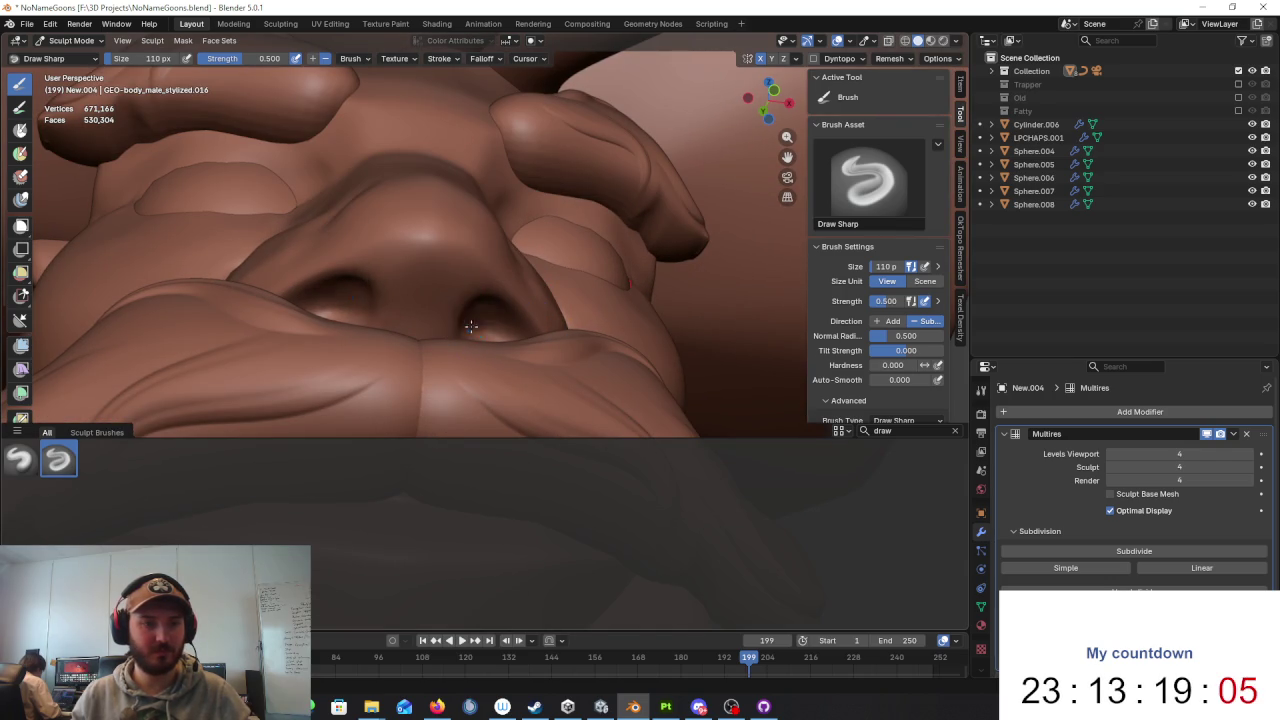
scroll(466, 322, "down", 6)
middle_click_drag(466, 322, 566, 320)
scroll(566, 320, "up", 2)
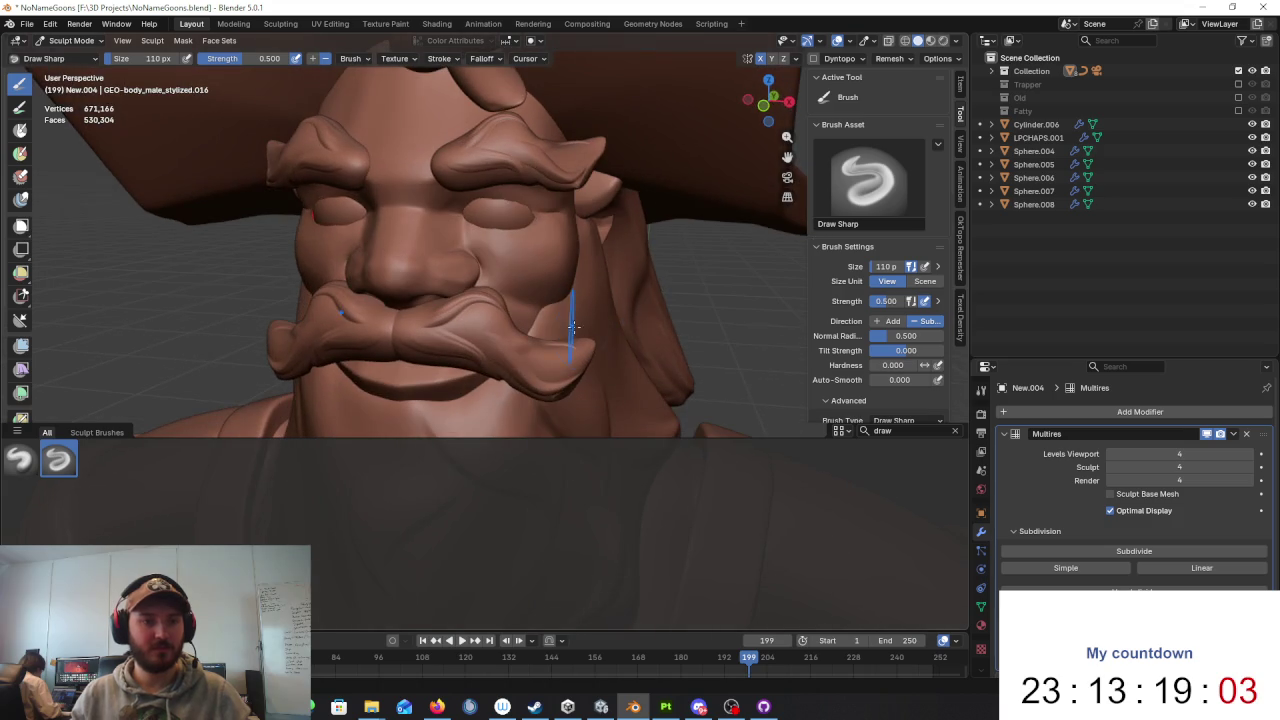
middle_click_drag(556, 237, 732, 369)
key("BackSpace")
key("BackSpace")
key("BackSpace")
Step: Switch to a crease brush and carve a deeper crease along the nose bridge
type("crease")
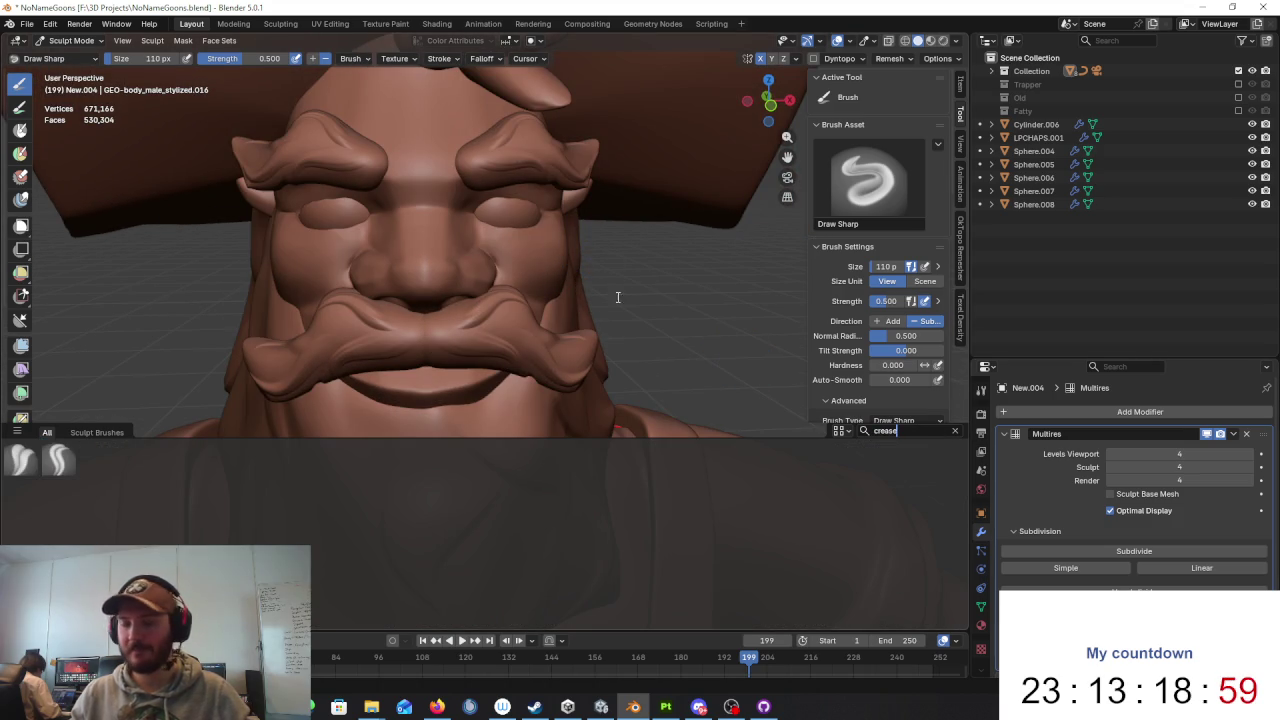
scroll(549, 255, "up", 2)
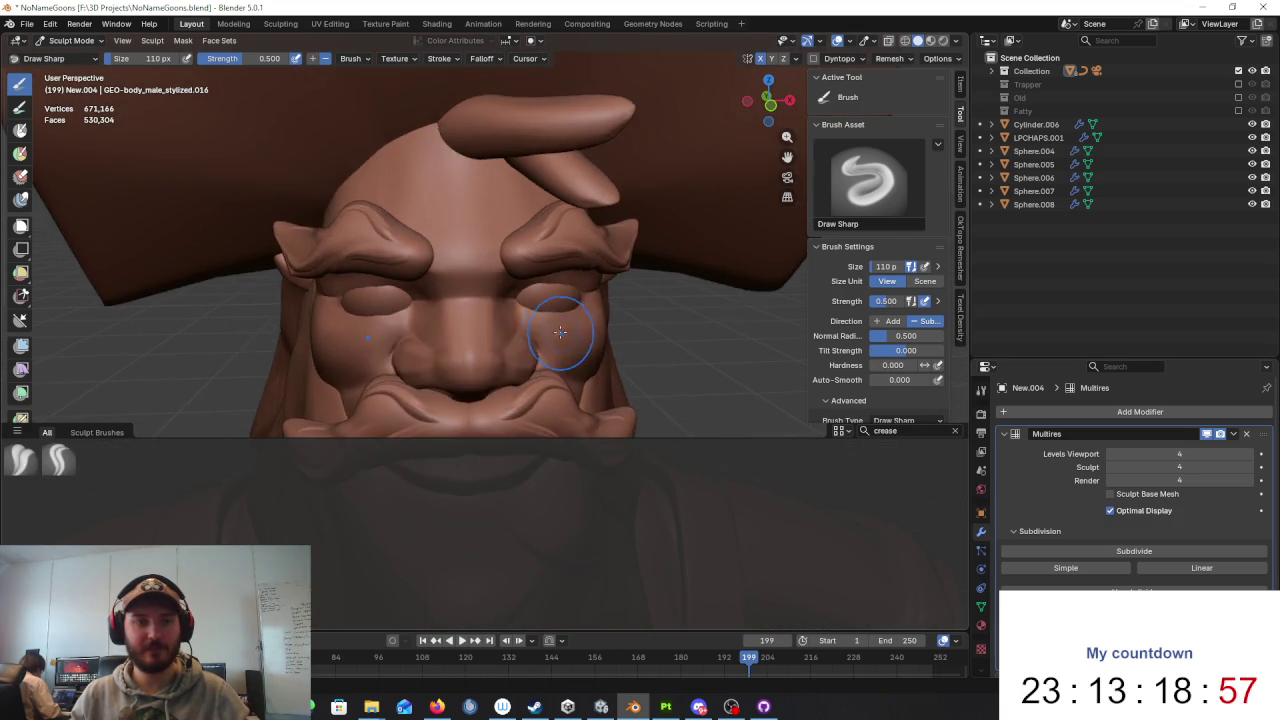
middle_click_drag(549, 255, 443, 386)
scroll(433, 344, "up", 3)
mouse_move(456, 331)
left_mouse_down()
mouse_move(462, 252)
mouse_move(477, 311)
left_mouse_up()
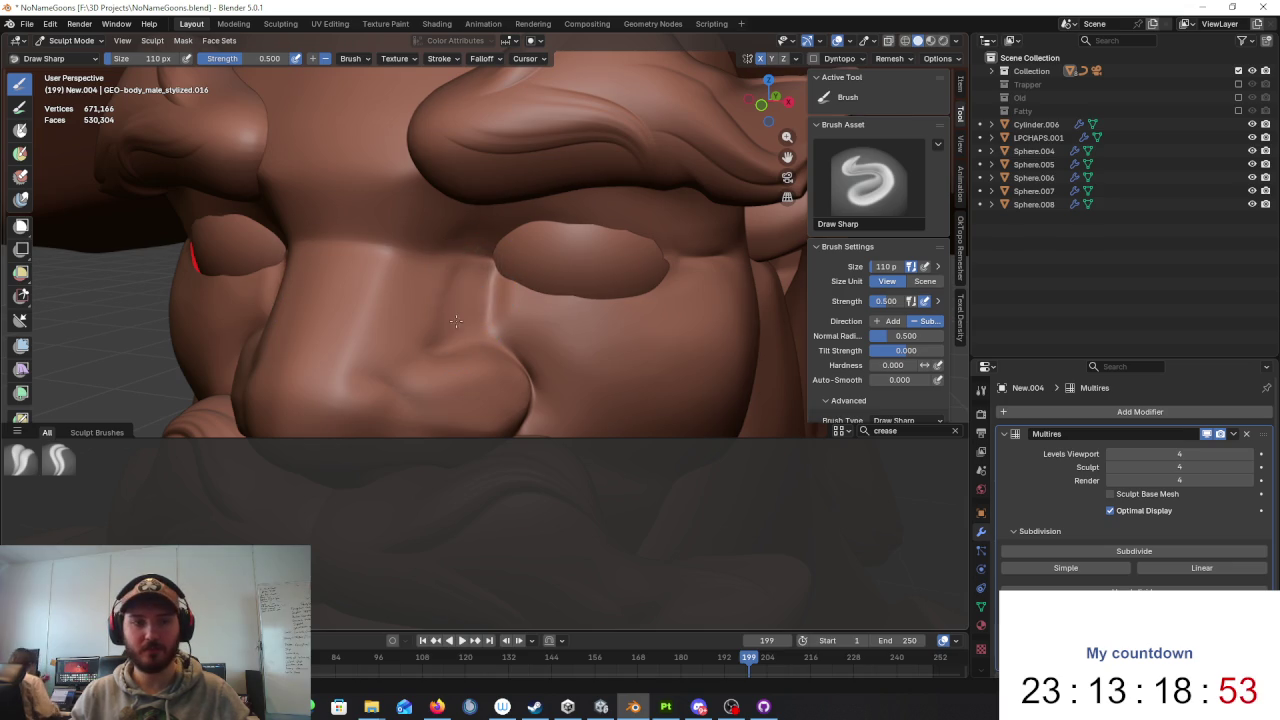
left_click_drag(446, 252, 437, 289)
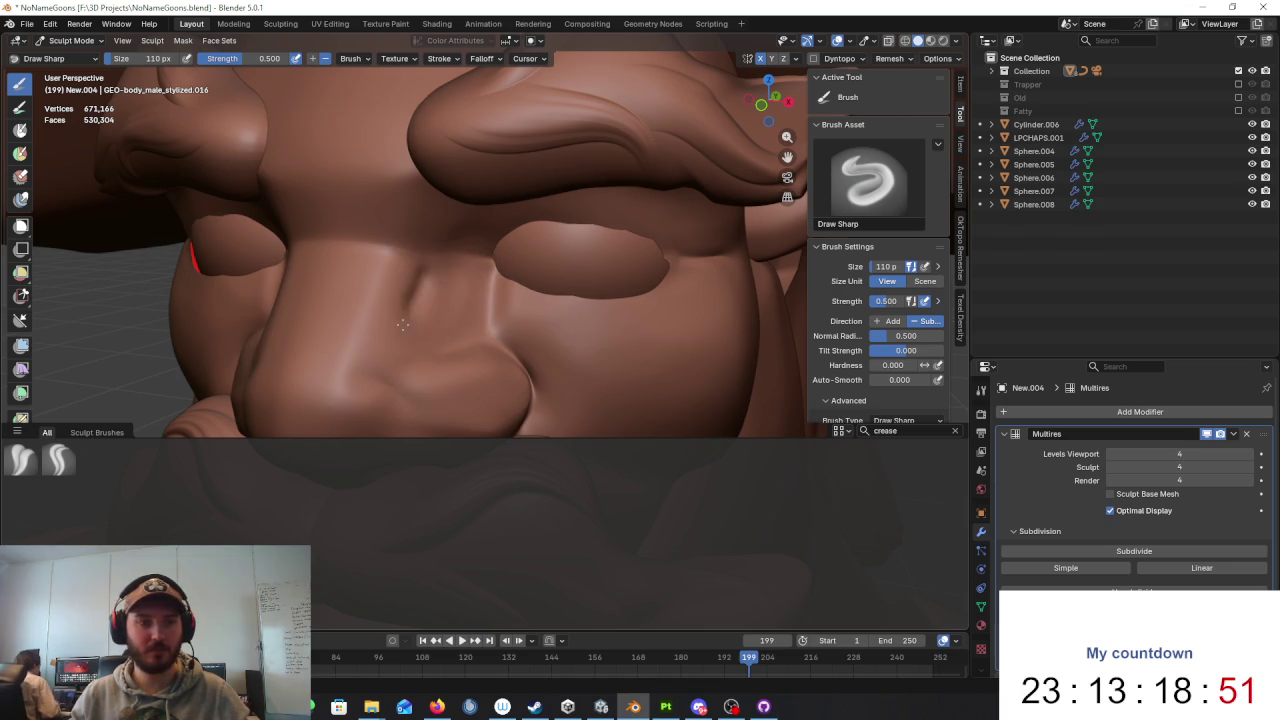
Step: Check the whole face, then switch to the Firefox gold-miner reference images
scroll(400, 320, "down", 5)
mouse_move(557, 314)
middle_mouse_down()
mouse_move(608, 311)
mouse_move(608, 360)
mouse_move(507, 285)
mouse_move(600, 320)
mouse_move(481, 242)
mouse_move(694, 246)
mouse_move(695, 258)
mouse_move(663, 237)
mouse_move(634, 261)
mouse_move(580, 262)
middle_mouse_up()
scroll(608, 311, "down", 2)
scroll(620, 330, "up", 2)
scroll(644, 333, "up", 3)
scroll(644, 333, "up", 2)
scroll(481, 250, "down", 2)
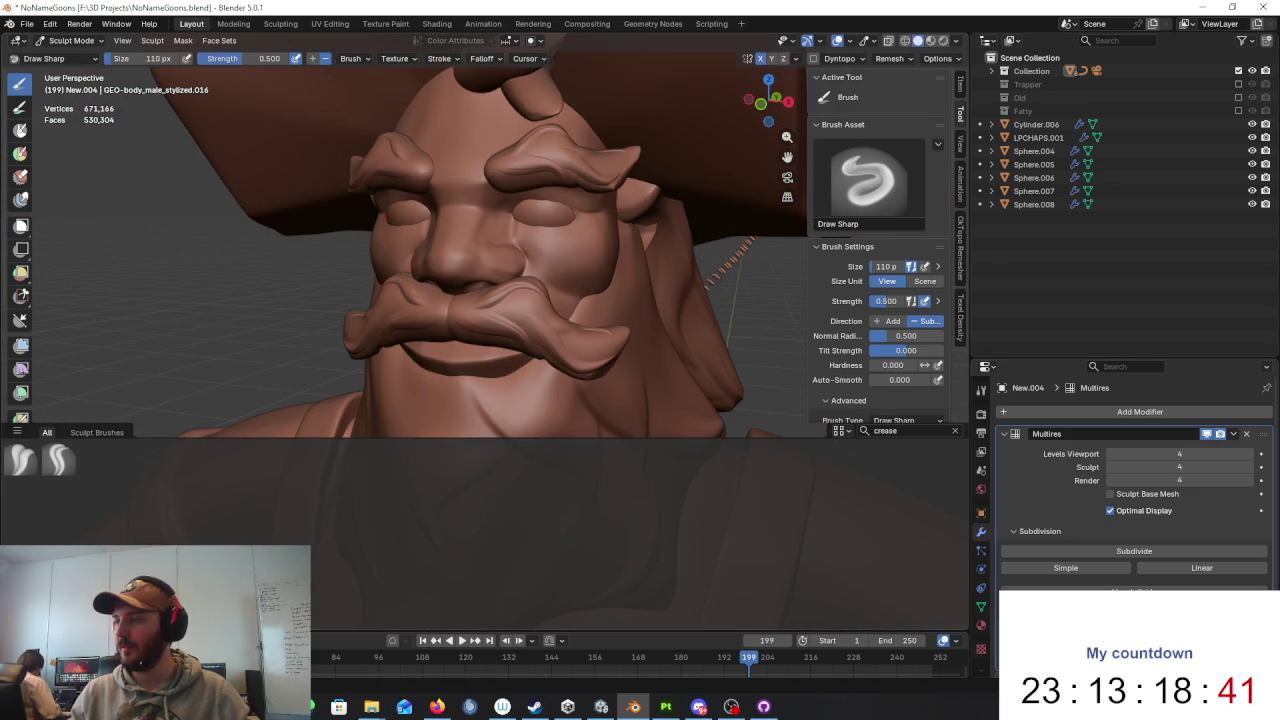
key("alt+Tab")
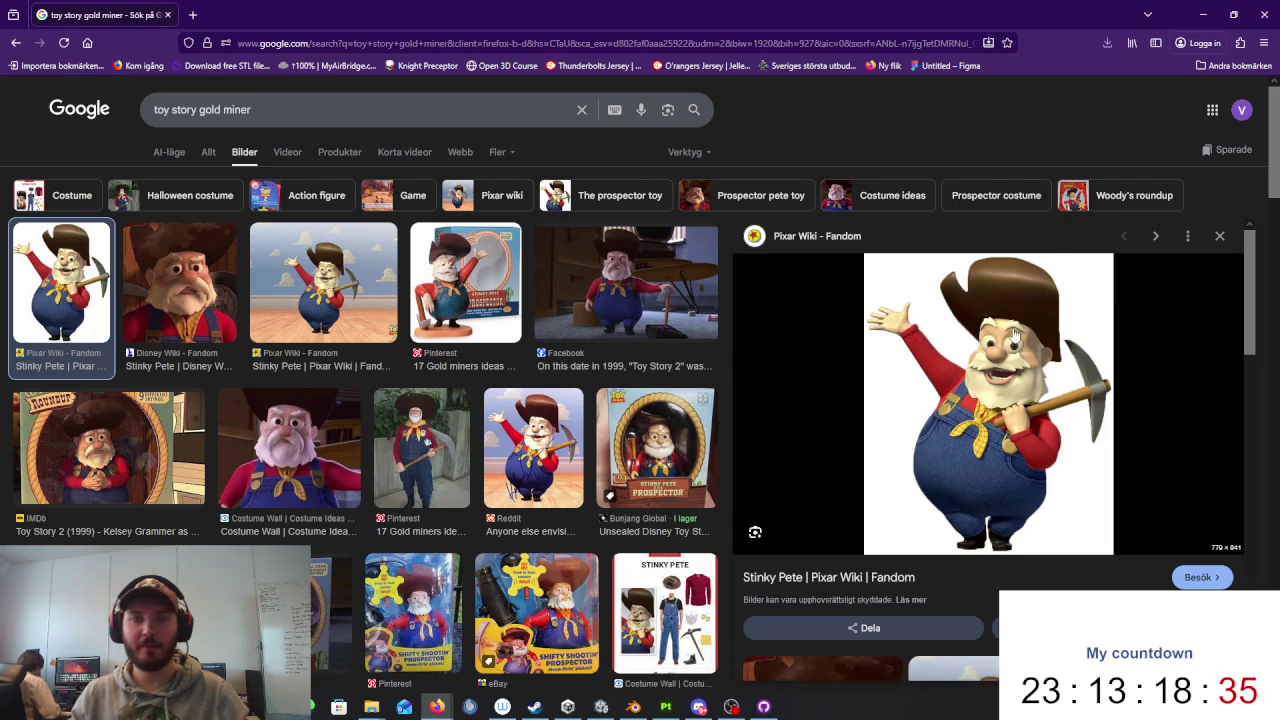
Step: Restore the Firefox window and fit it to the right half of the screen
double_click(260, 7)
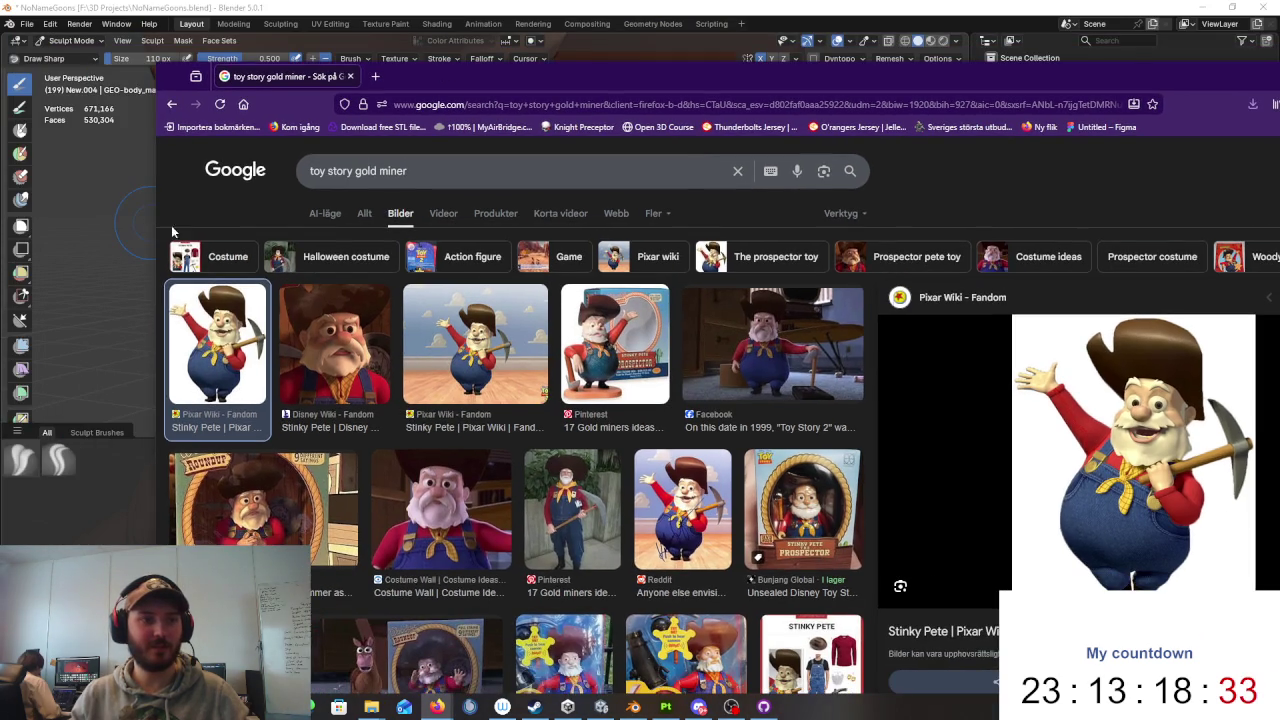
left_click_drag(154, 224, 866, 224)
left_click_drag(1128, 79, 1101, 30)
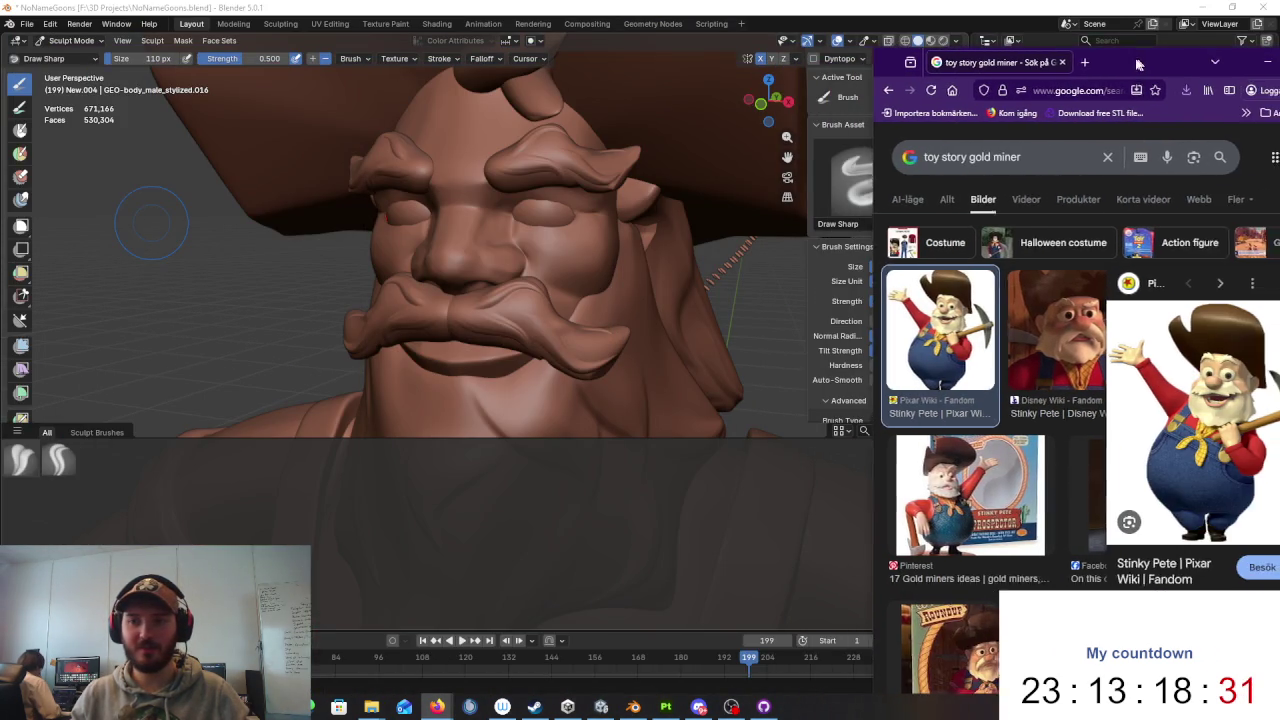
scroll(586, 290, "down", 5)
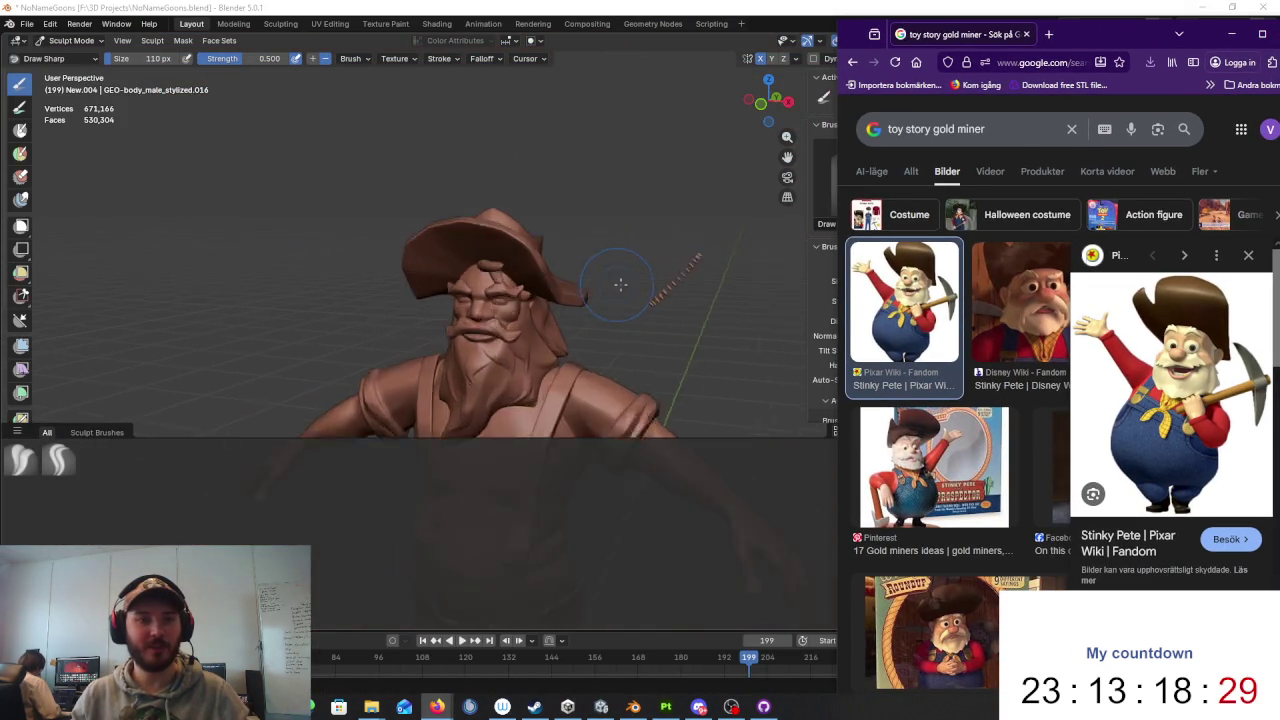
scroll(620, 290, "down", 4)
Step: Toggle between Blender and the gold-miner reference images, scrolling the results
left_click(664, 294)
mouse_move(437, 707)
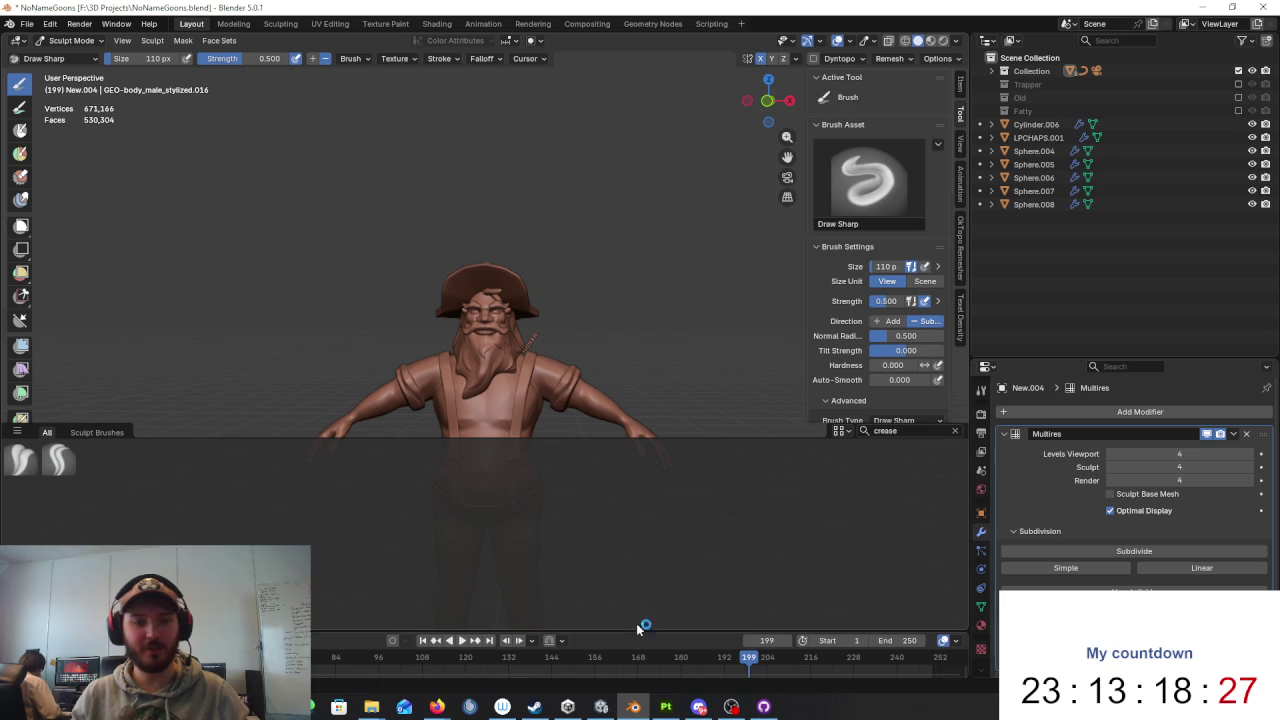
left_click(484, 680)
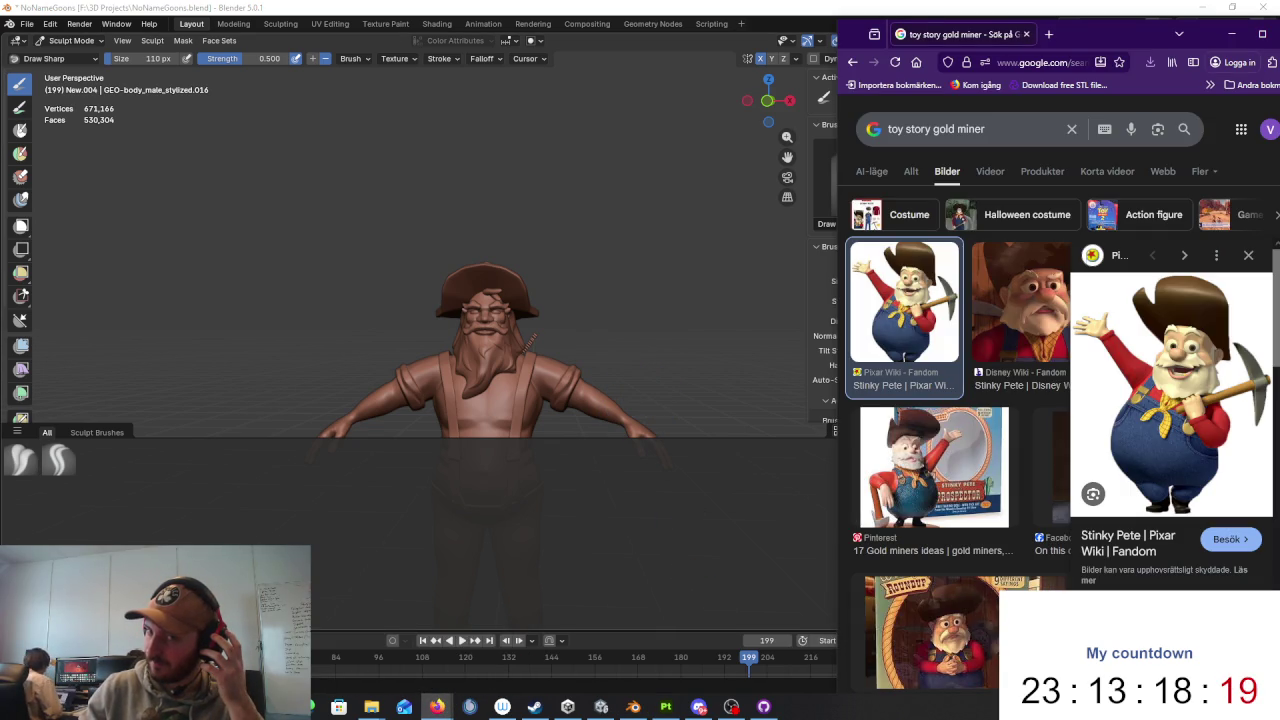
scroll(648, 350, "up", 1)
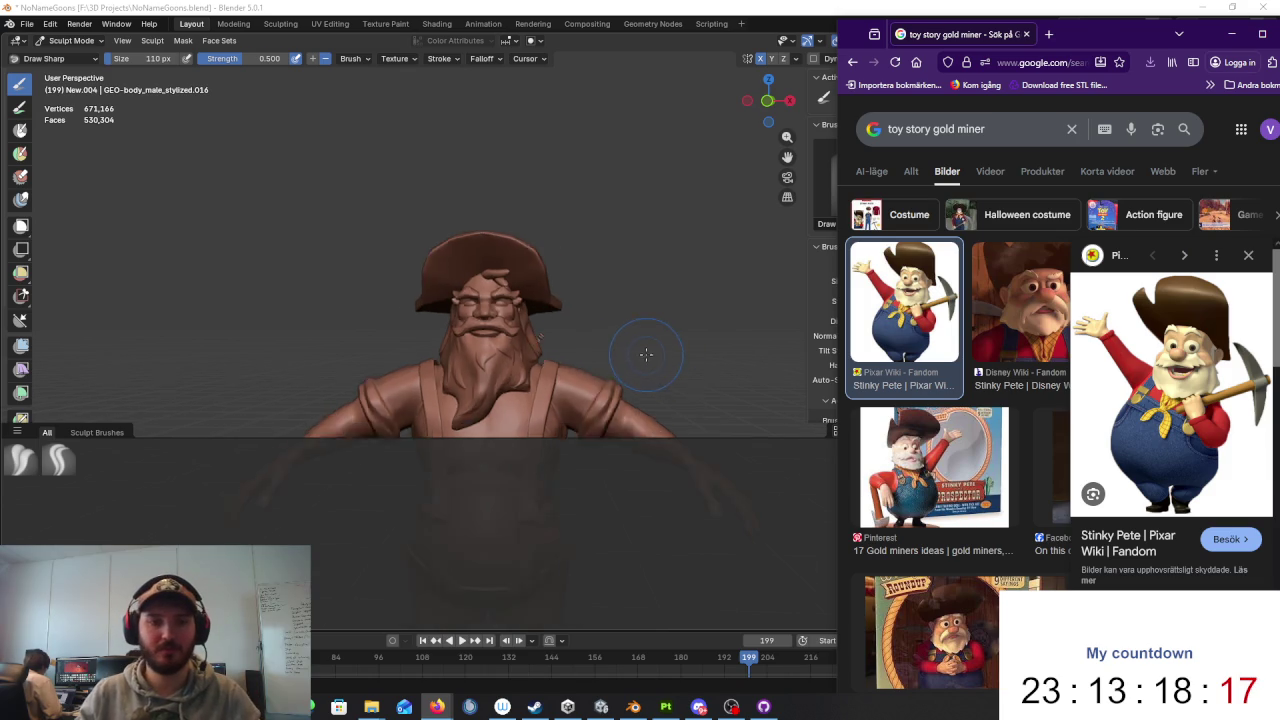
scroll(630, 300, "up", 2)
scroll(622, 268, "down", 3)
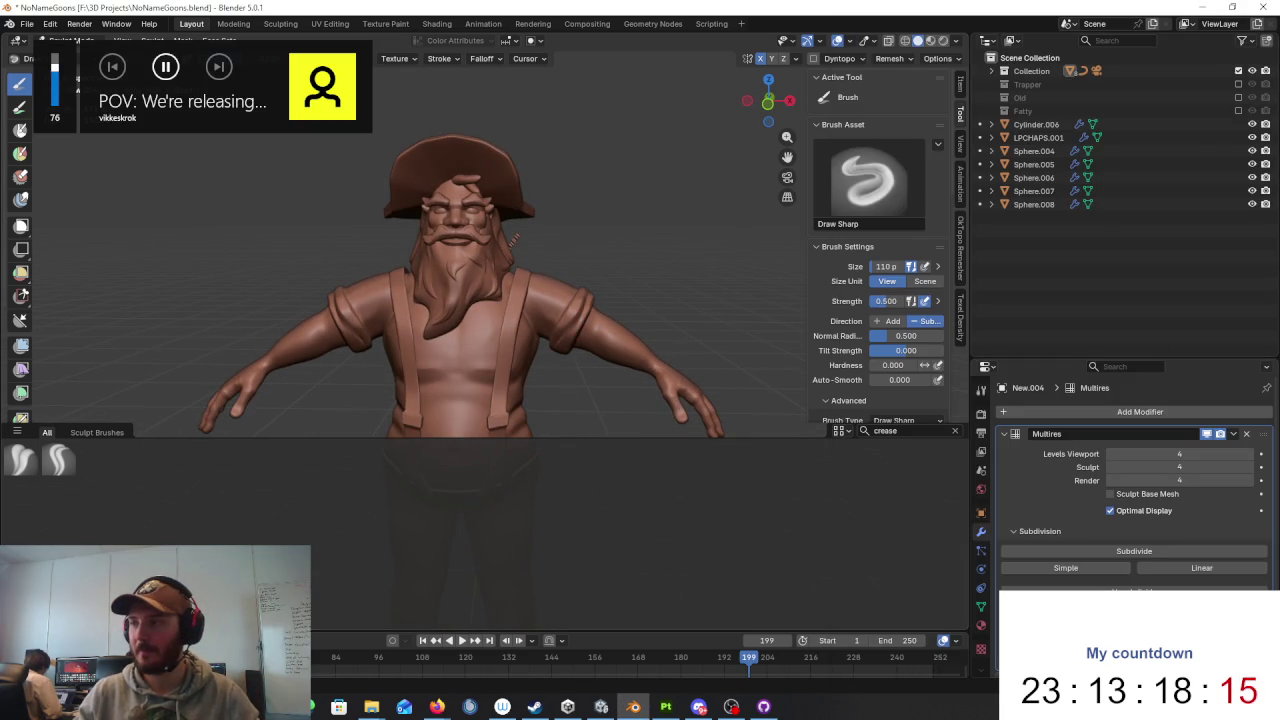
key("alt+Tab")
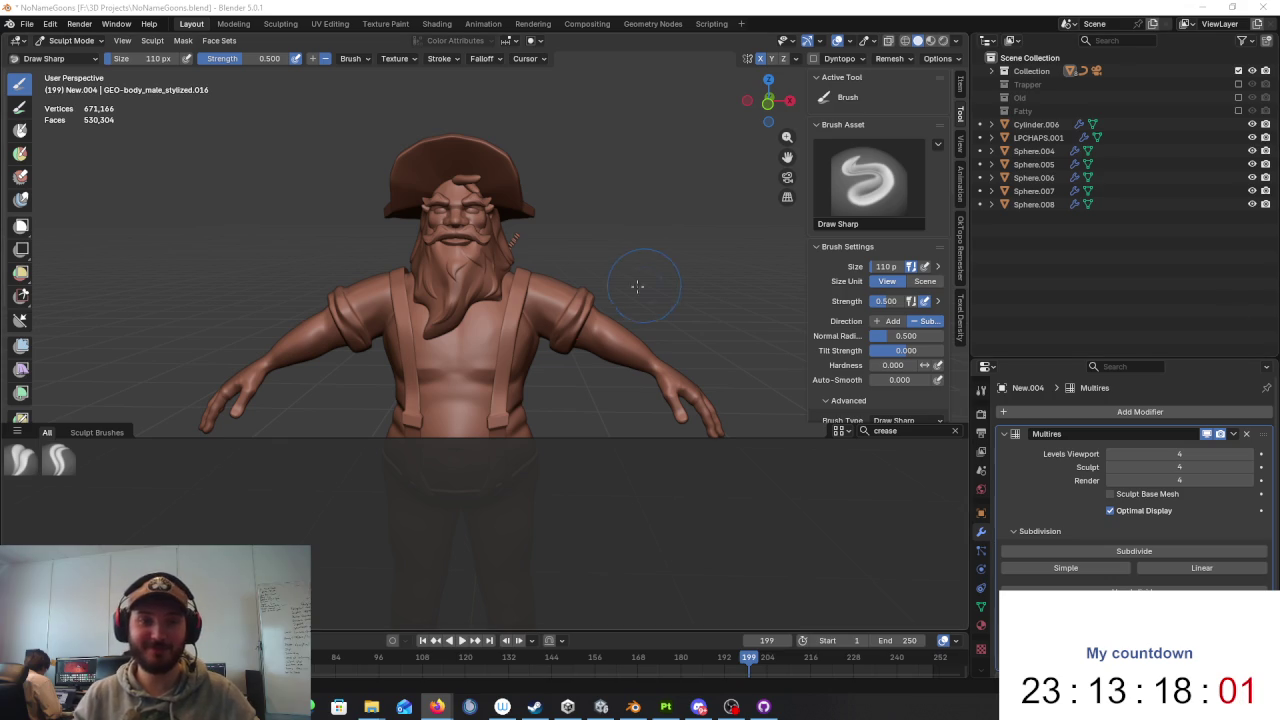
Step: Make the New.005 torso mesh the active object and re-enter Sculpt Mode
scroll(643, 286, "up", 3)
mouse_move(643, 286)
middle_mouse_down()
mouse_move(549, 306)
mouse_move(517, 273)
middle_mouse_up()
scroll(549, 306, "up", 4)
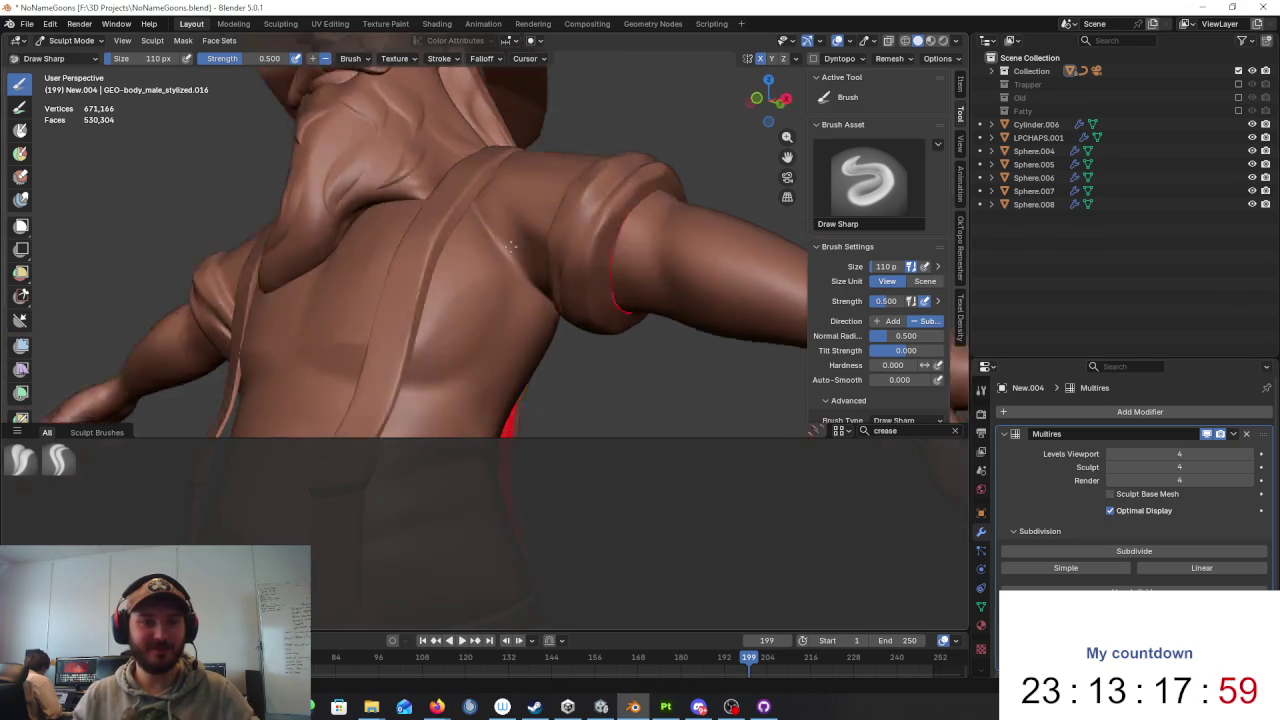
key("KP_1")
left_click(70, 40)
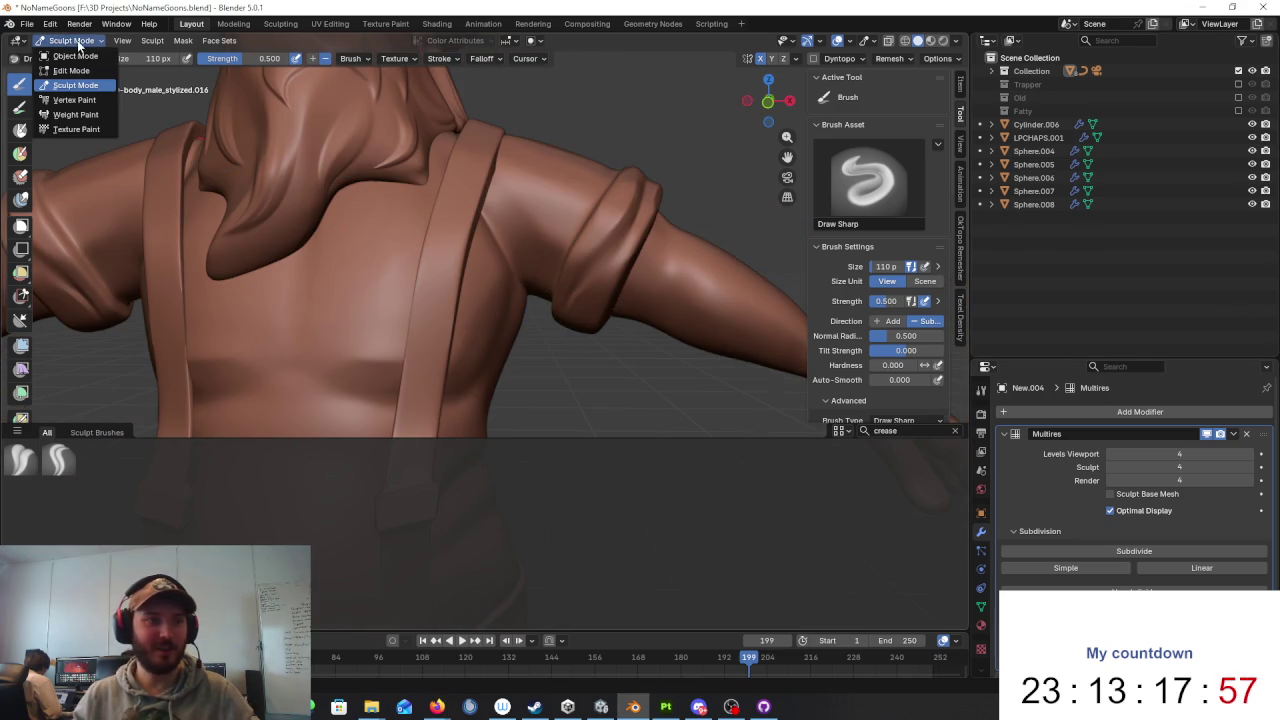
key("o")
left_click(533, 228)
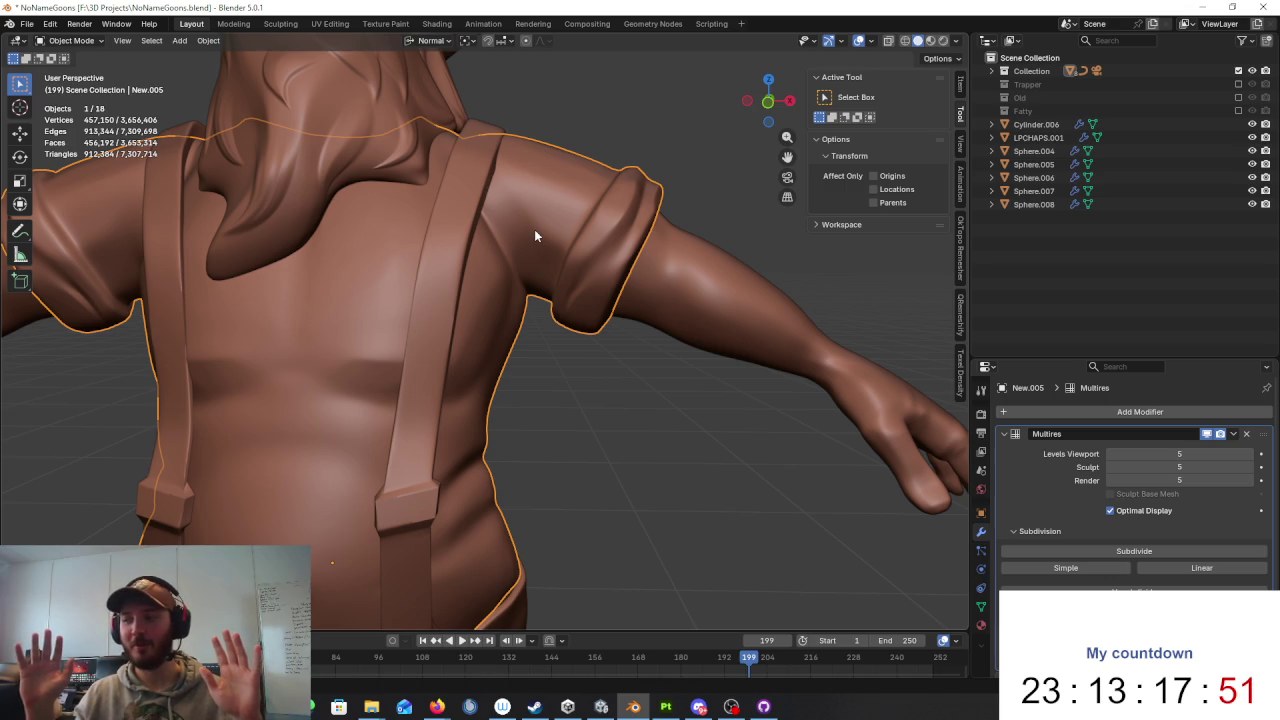
left_click(65, 40)
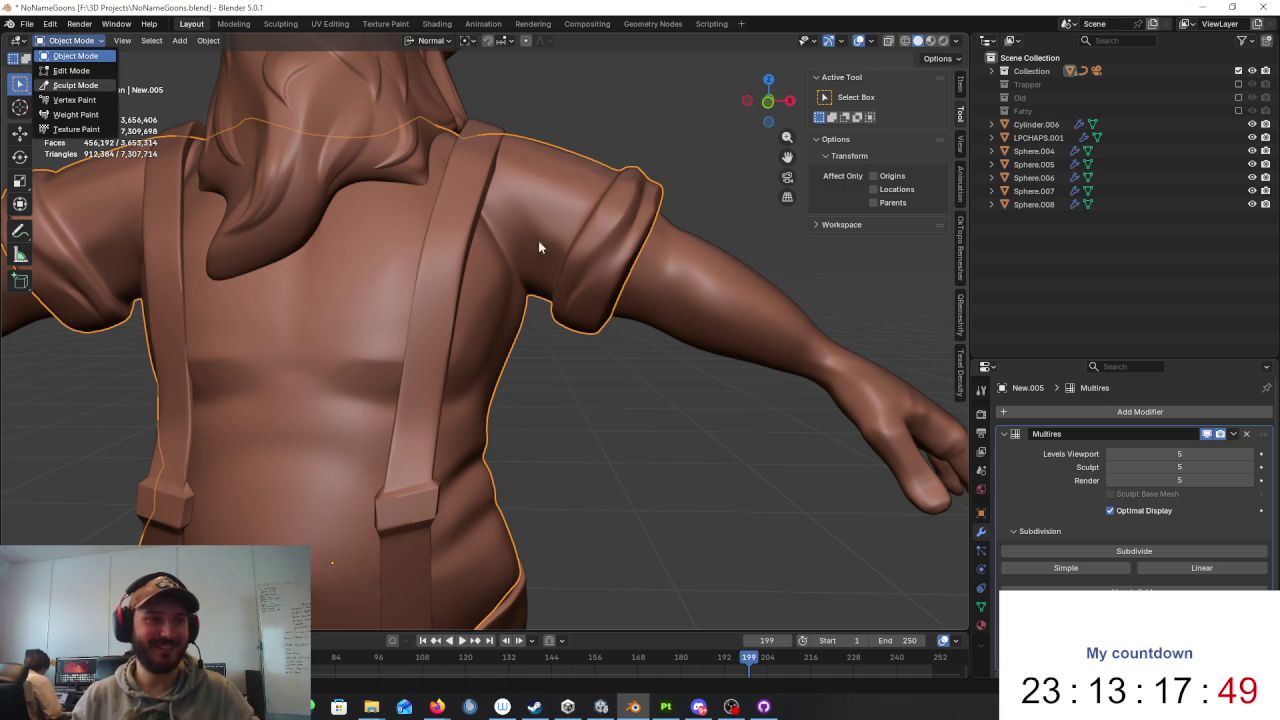
left_click(70, 87)
Step: Carve sharp creases below the chest, along the torso and down the back
mouse_move(543, 257)
middle_mouse_down()
mouse_move(460, 211)
mouse_move(471, 300)
middle_mouse_up()
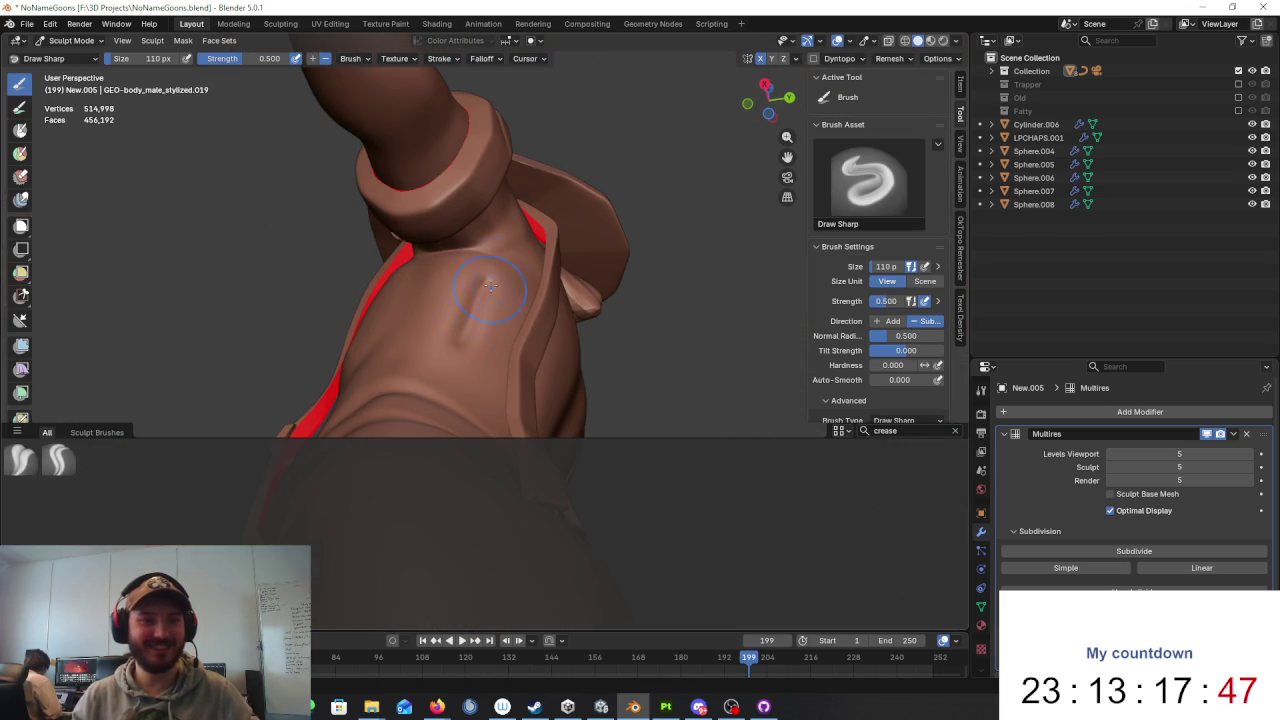
middle_click_drag(473, 363, 486, 286)
left_click_drag(478, 370, 492, 280)
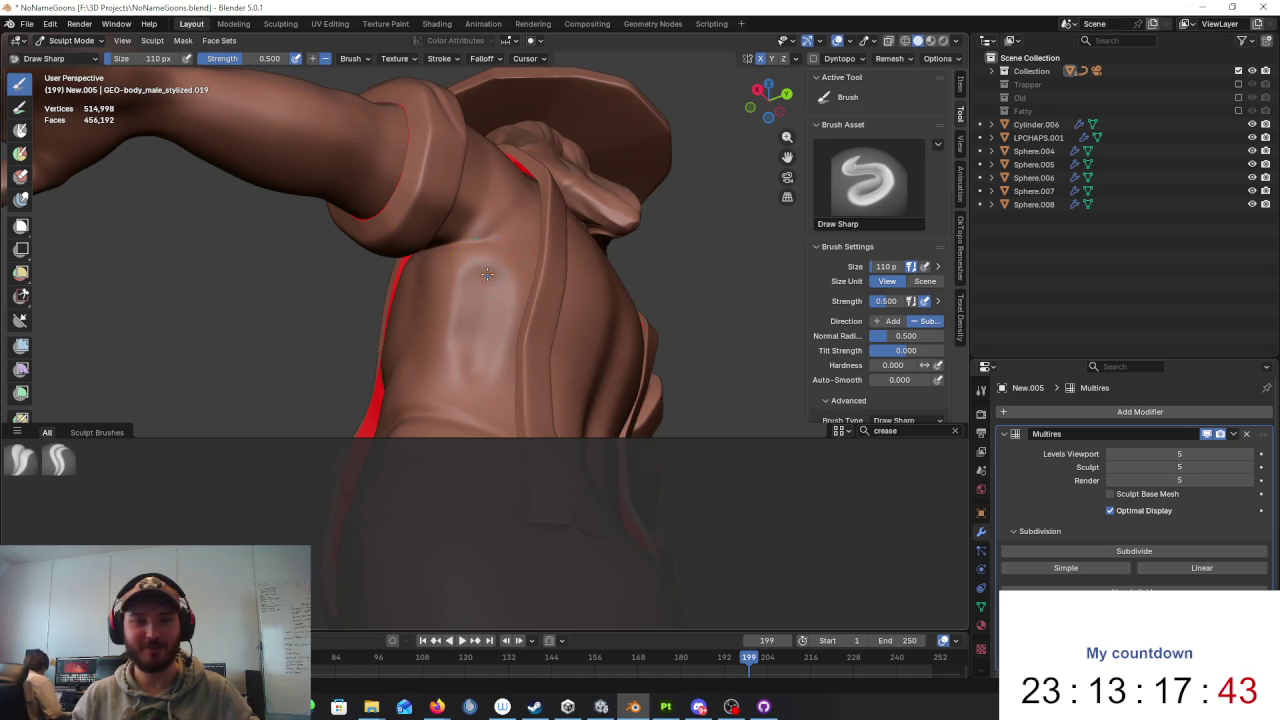
left_click_drag(500, 375, 512, 285)
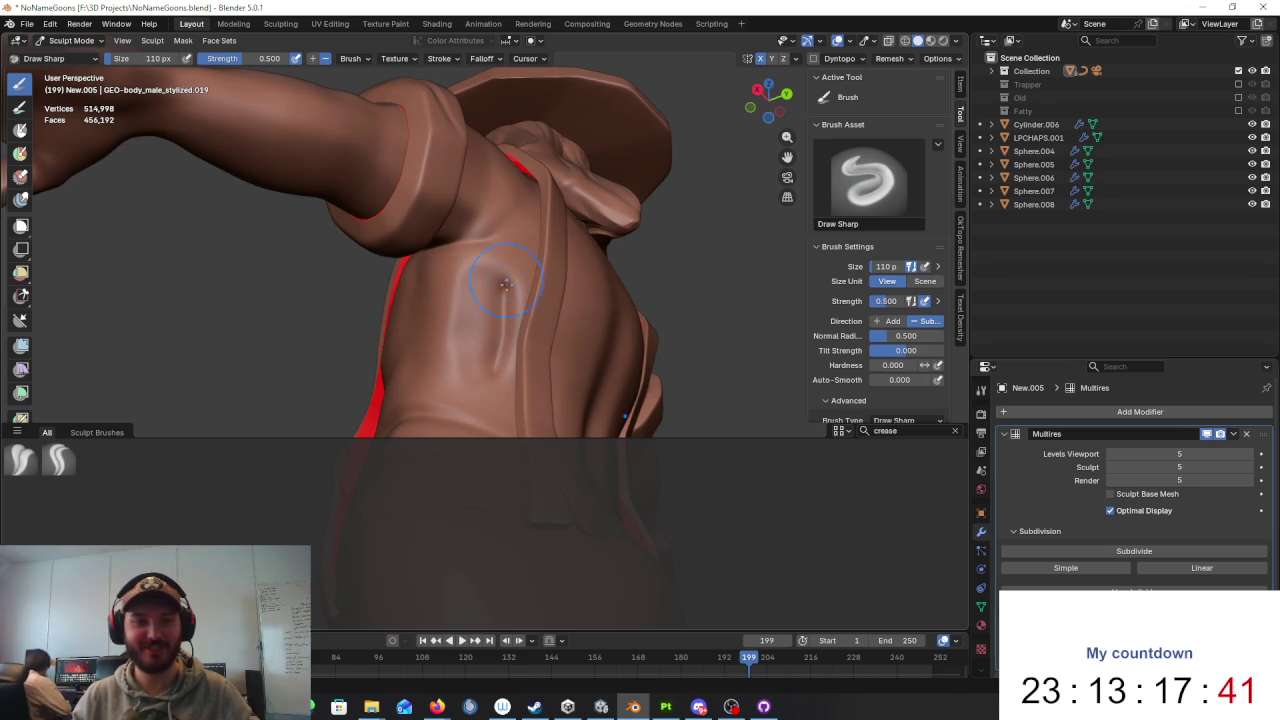
middle_click_drag(501, 270, 501, 290)
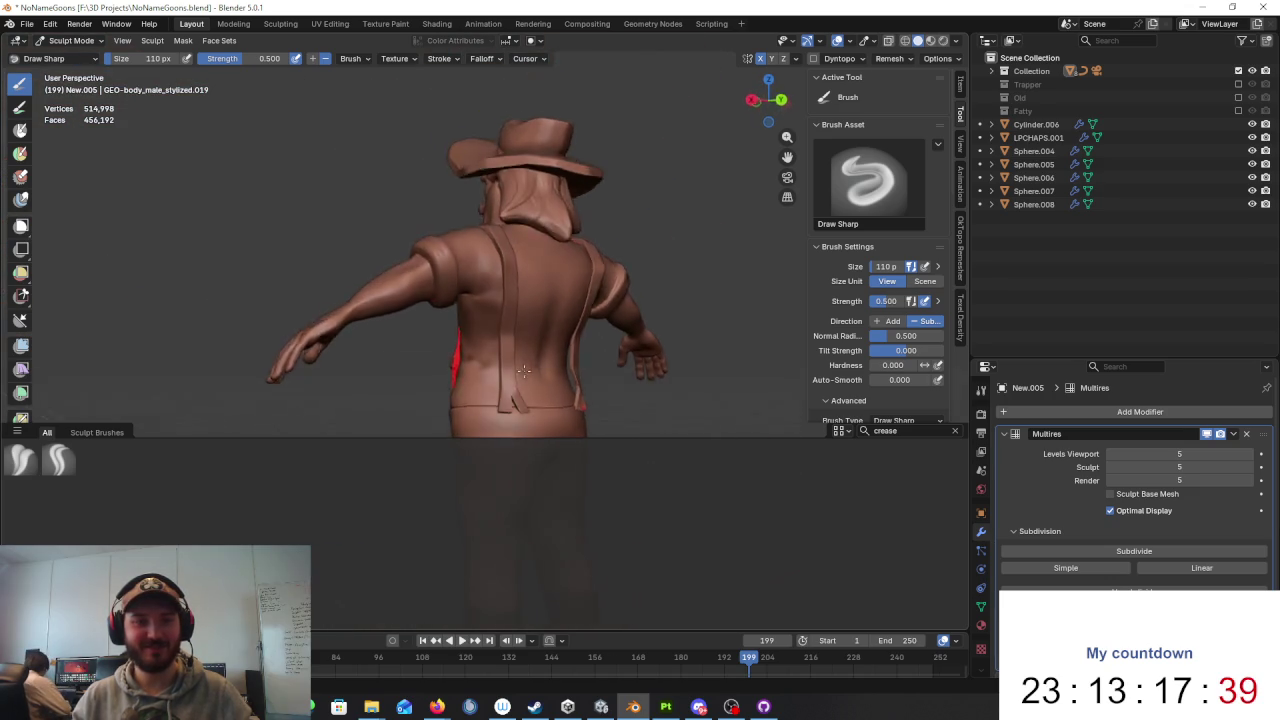
left_click(500, 296)
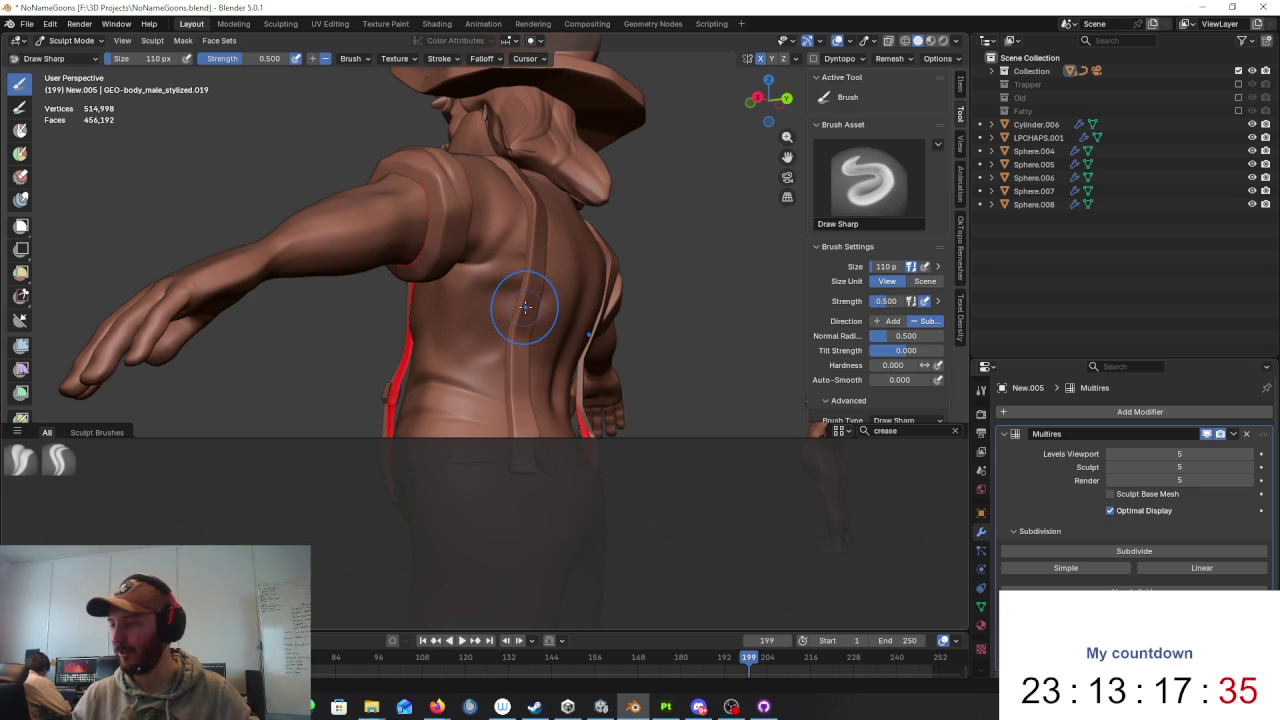
scroll(500, 320, "up", 2)
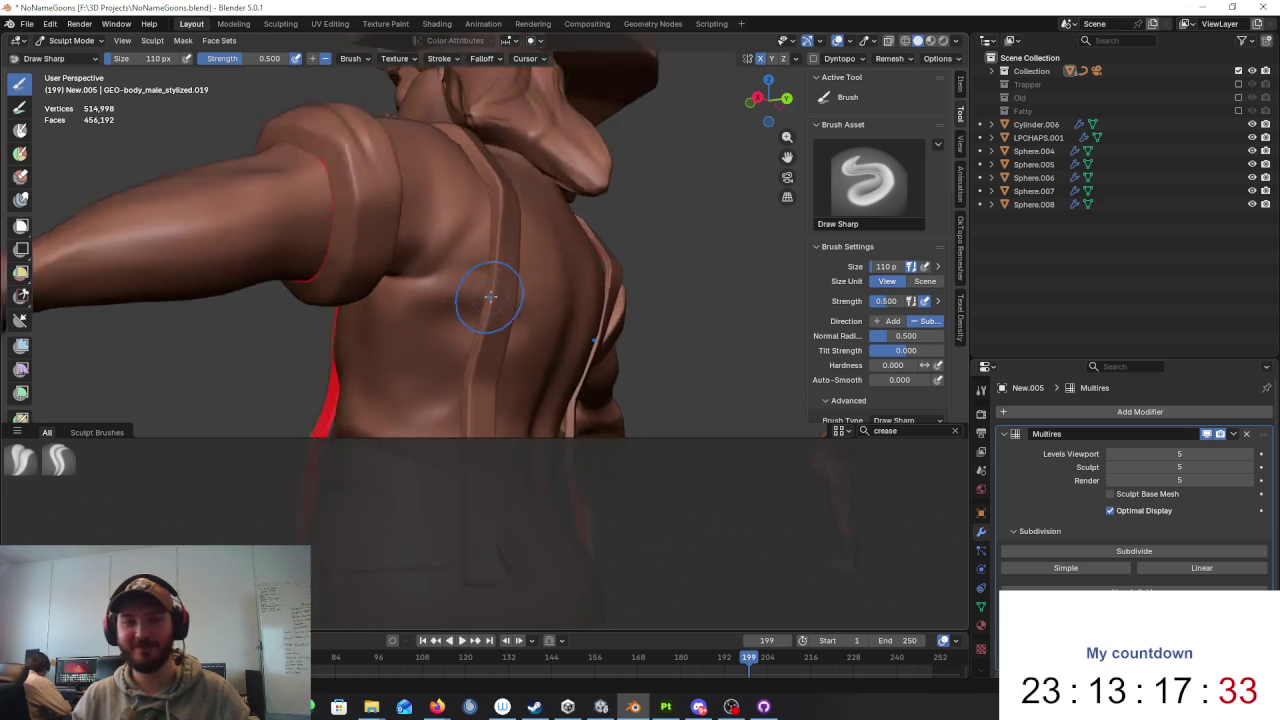
scroll(478, 335, "up", 2)
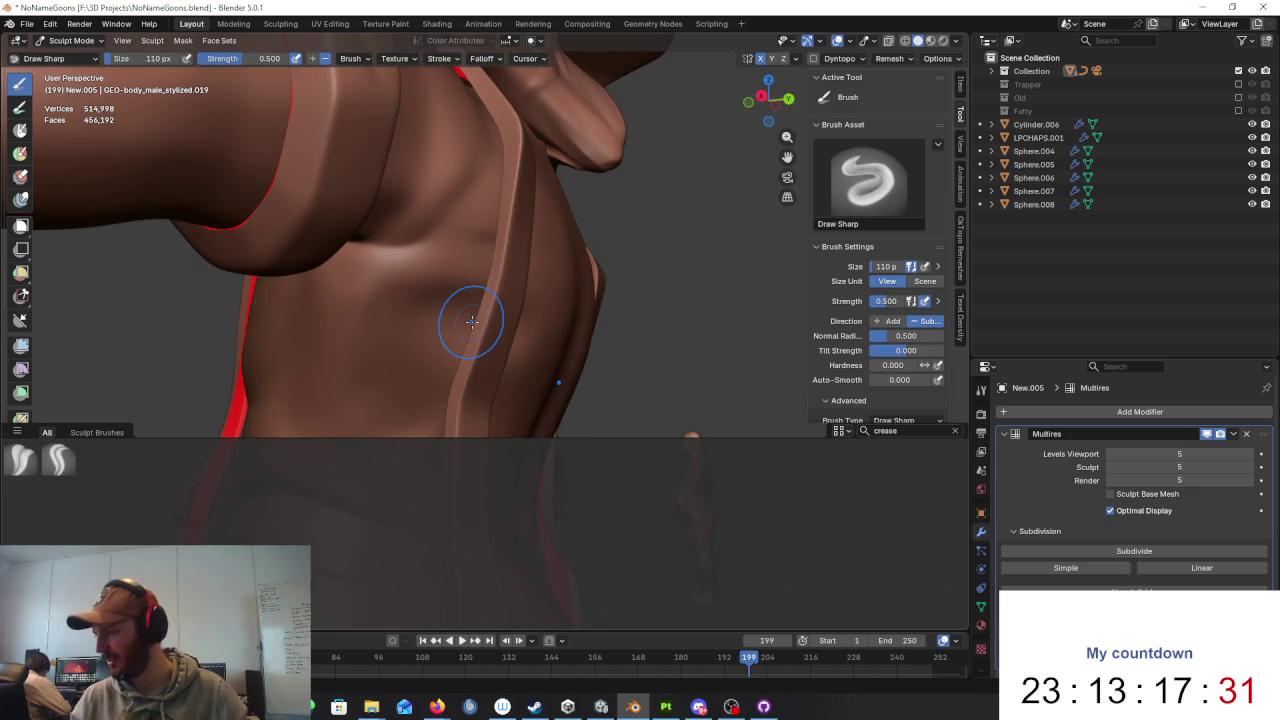
middle_click_drag(471, 329, 483, 275)
left_click_drag(377, 250, 348, 330)
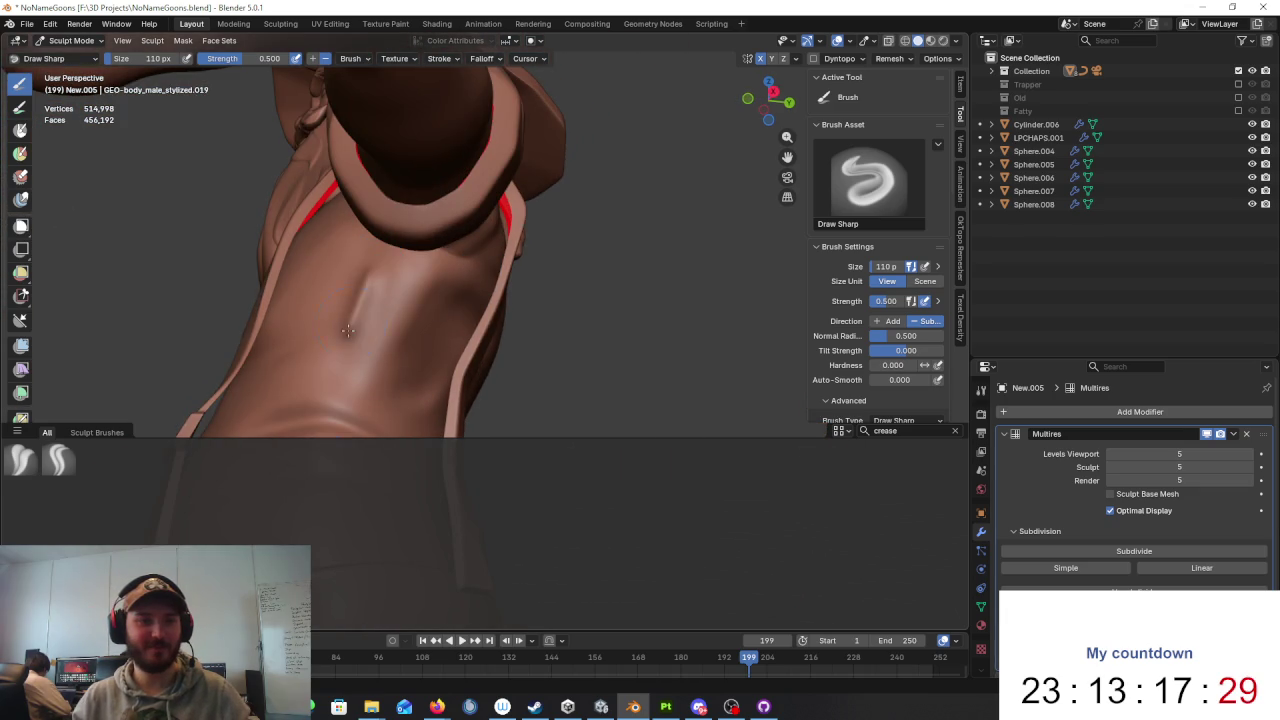
middle_click_drag(341, 336, 444, 281)
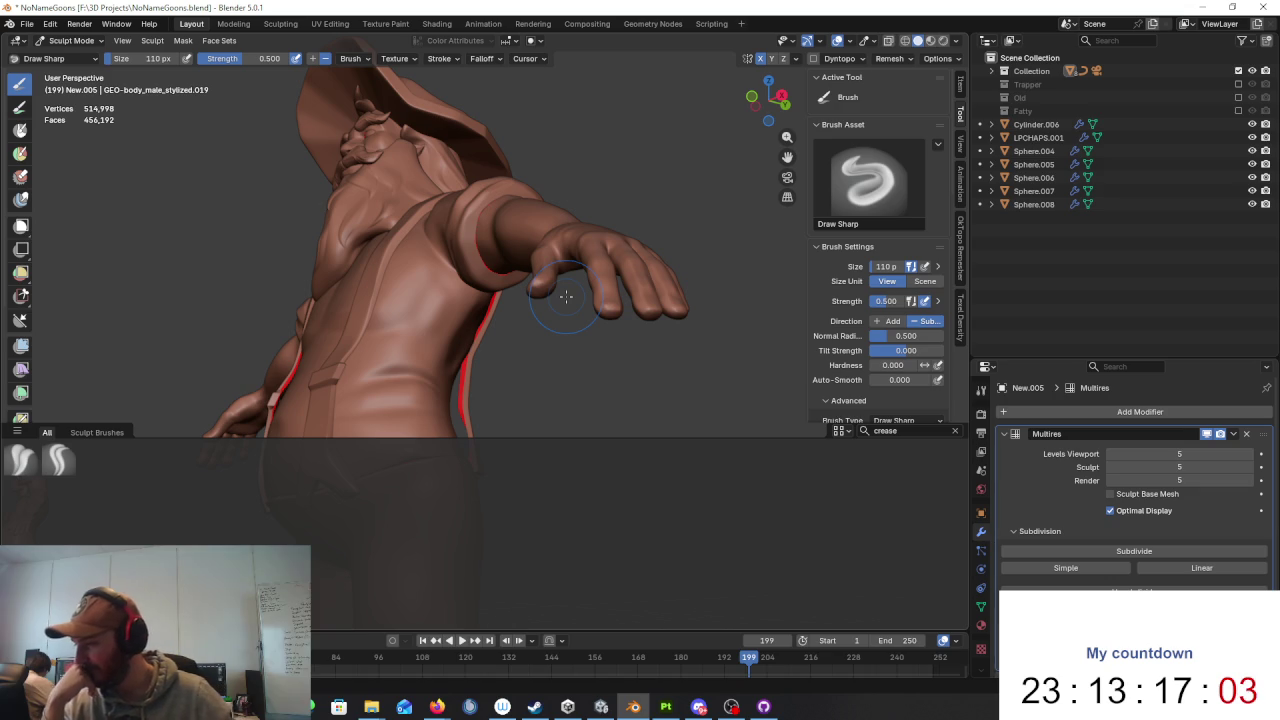
Step: Cut a groove into the side of the torso and a crease running up it
mouse_move(566, 296)
middle_mouse_down()
mouse_move(501, 263)
mouse_move(430, 250)
middle_mouse_up()
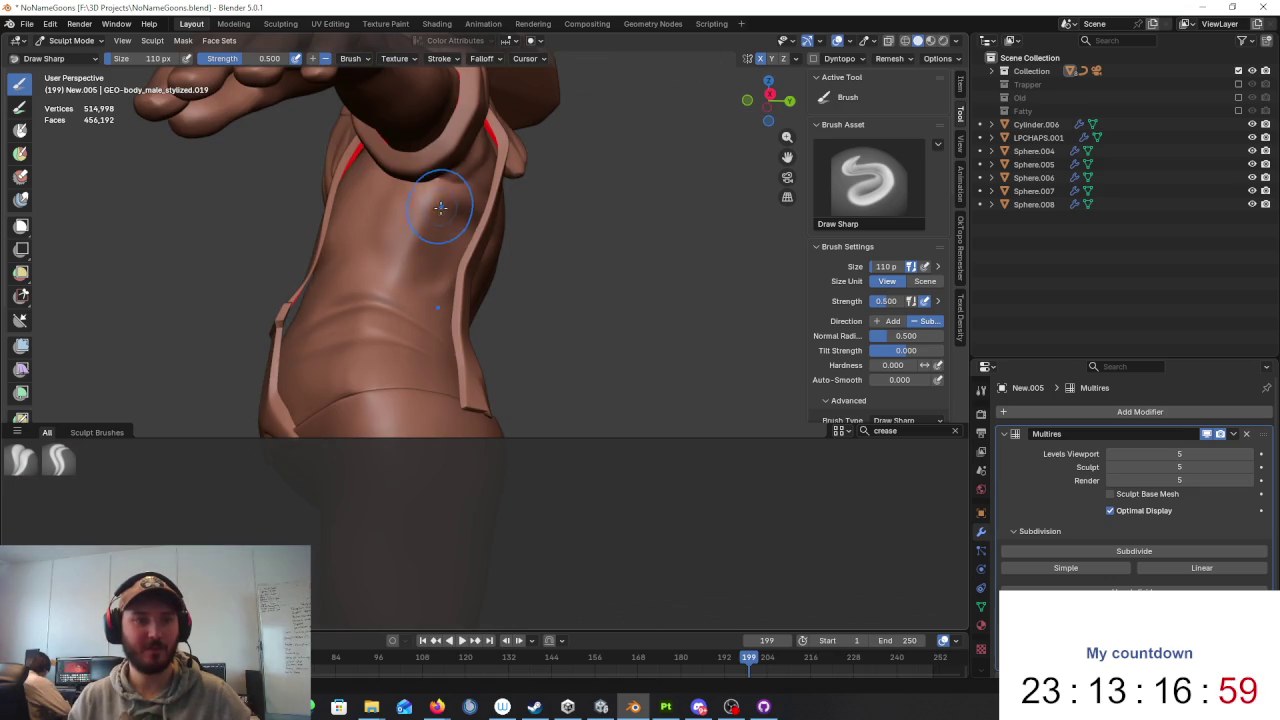
left_click_drag(454, 226, 438, 254)
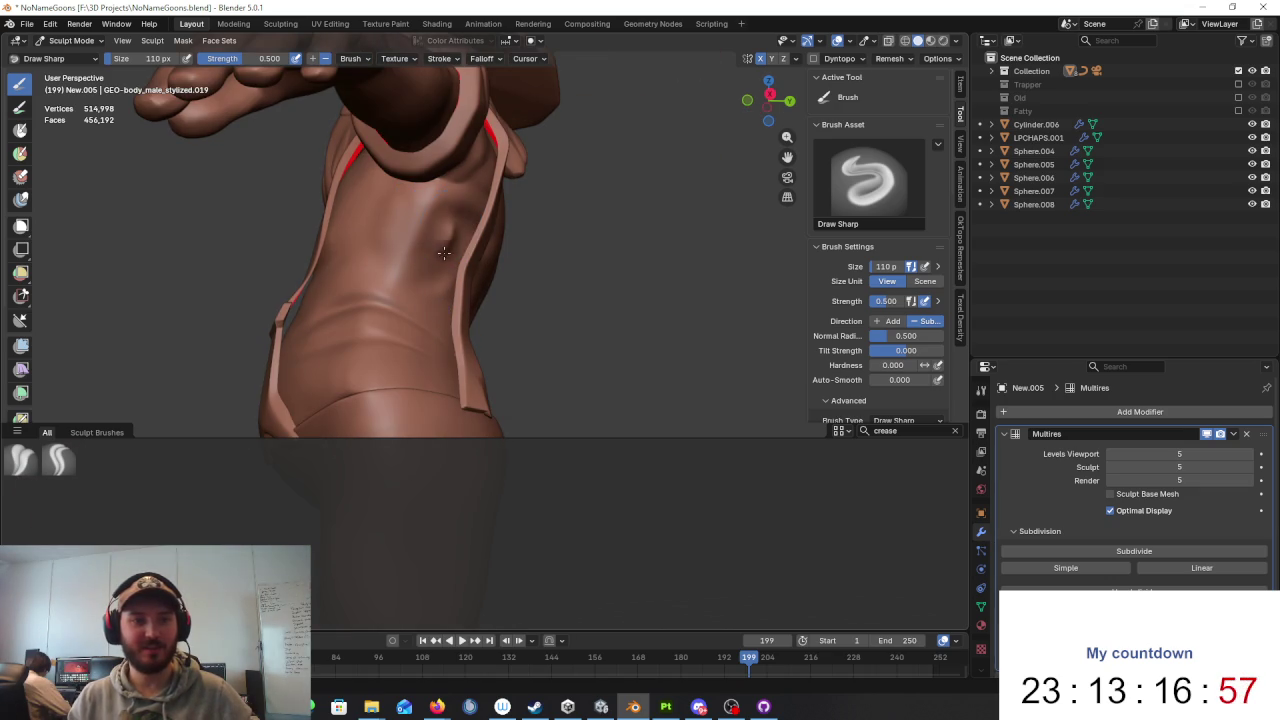
left_click_drag(438, 254, 469, 262)
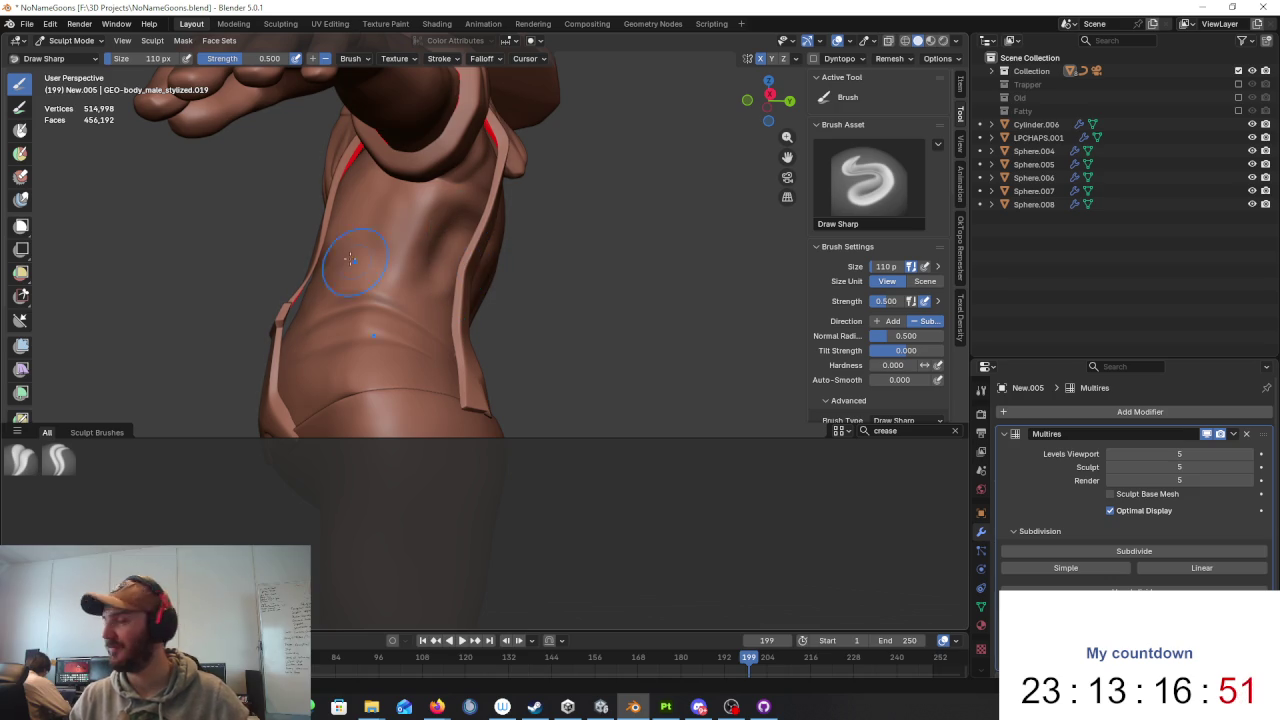
middle_click_drag(469, 262, 479, 268)
left_click_drag(479, 268, 499, 252)
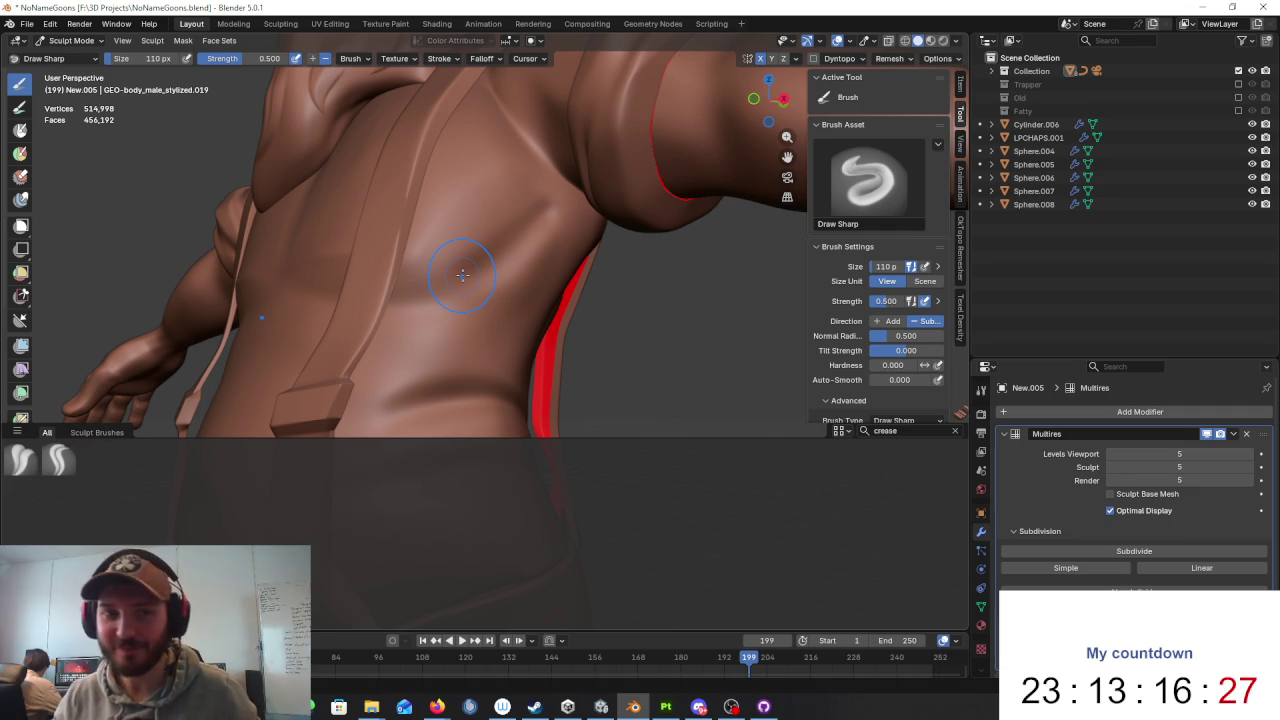
mouse_move(514, 192)
middle_mouse_down()
mouse_move(446, 205)
mouse_move(470, 290)
middle_mouse_up()
left_click_drag(350, 298, 525, 310)
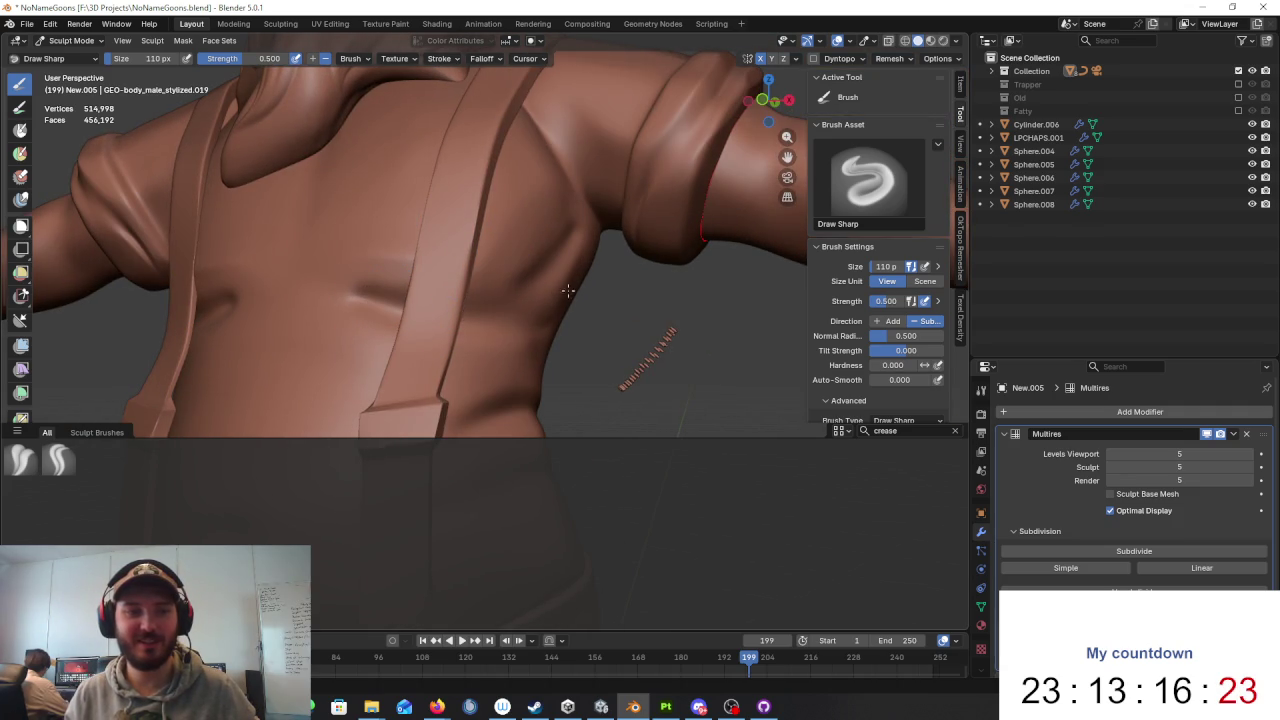
middle_click_drag(566, 301, 475, 310)
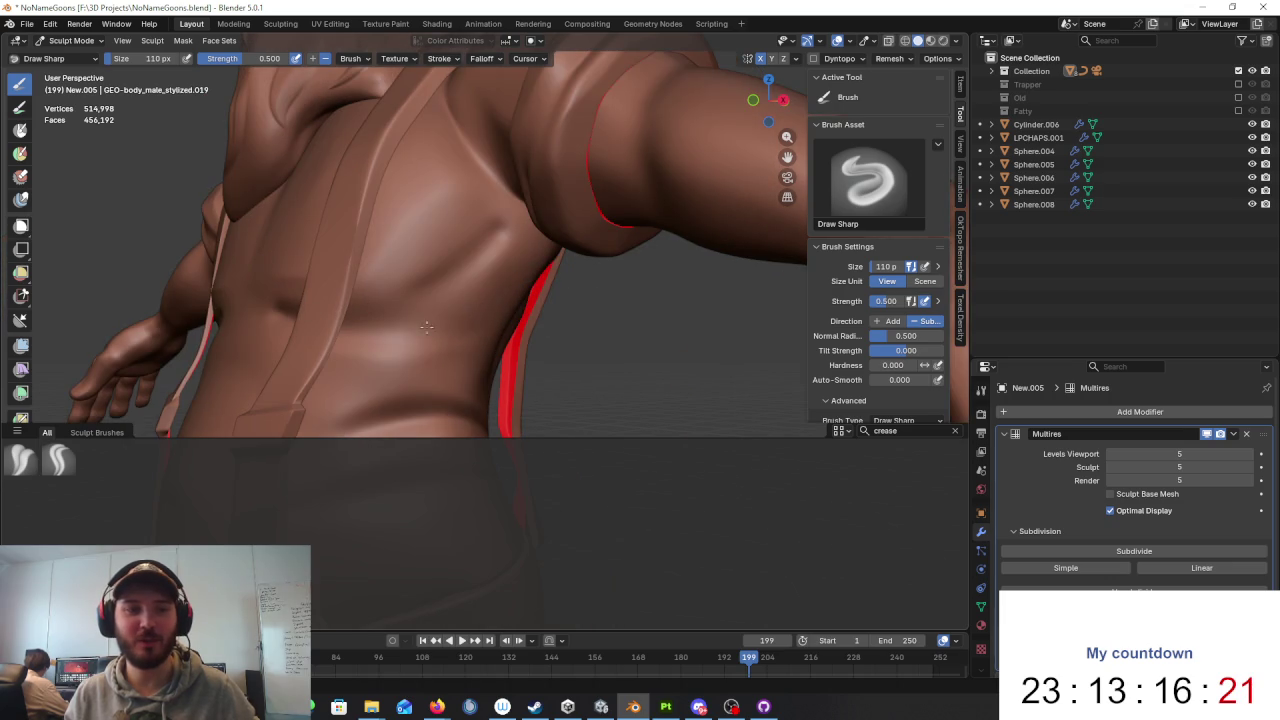
middle_click_drag(392, 323, 418, 325)
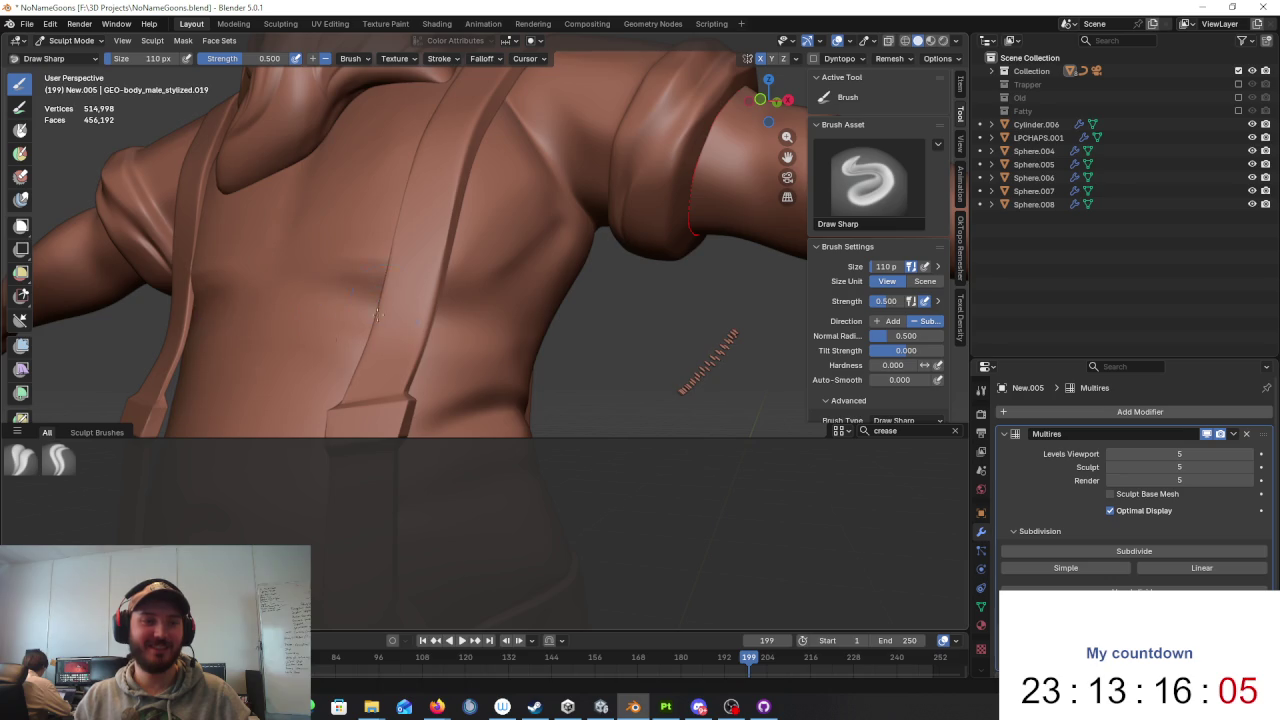
scroll(387, 301, "down", 5)
middle_click_drag(387, 301, 586, 314)
scroll(549, 313, "up", 5)
scroll(549, 313, "down", 5)
scroll(586, 330, "up", 2)
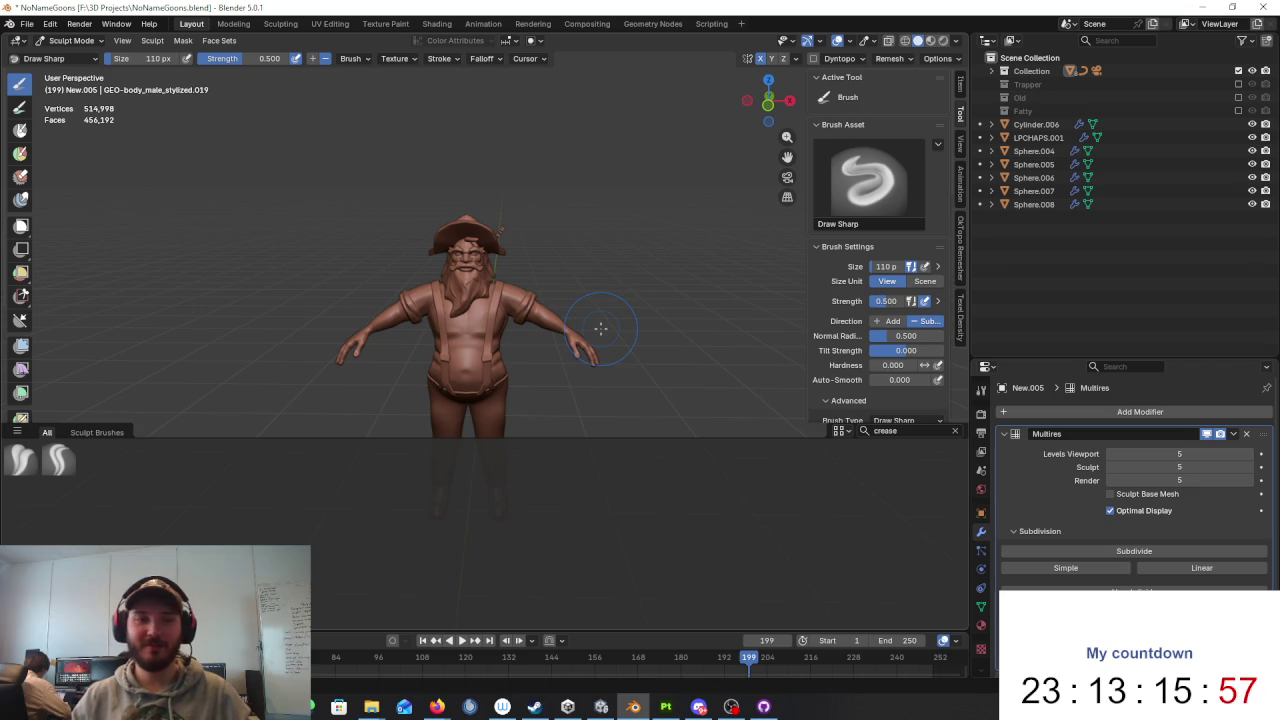
middle_click_drag(529, 274, 473, 328)
scroll(473, 328, "up", 5)
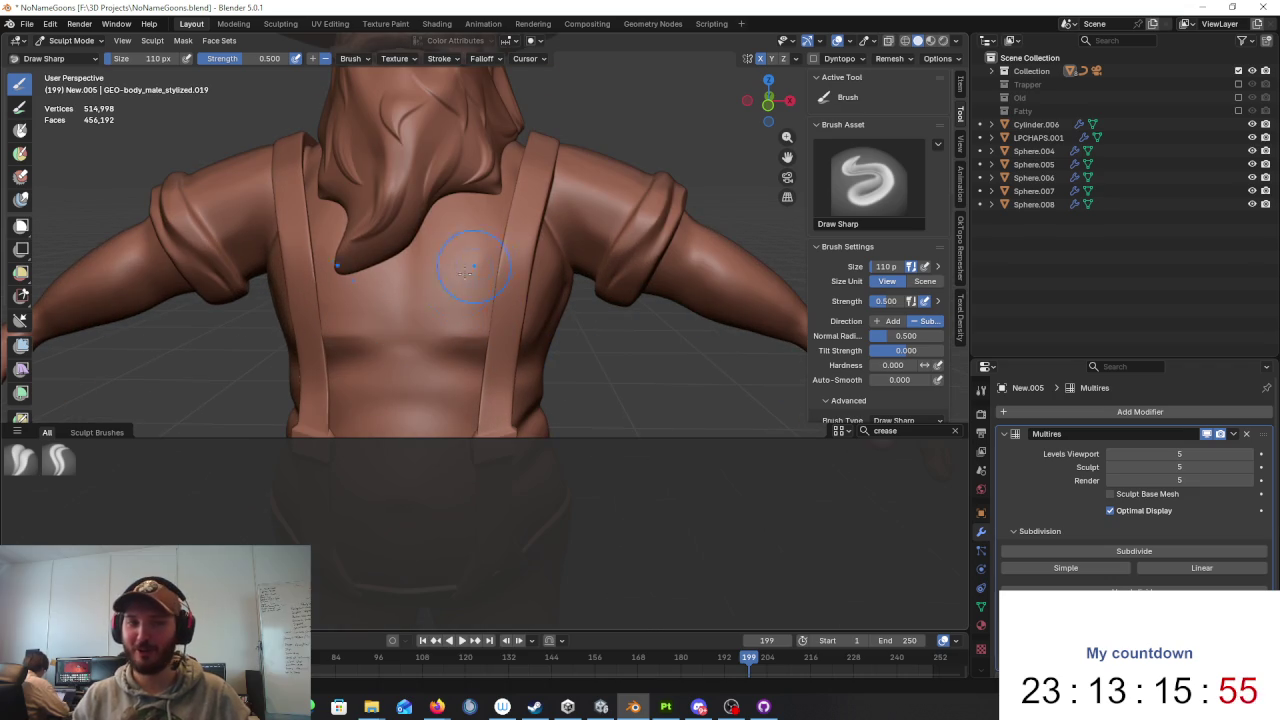
left_click(900, 431)
type("sc")
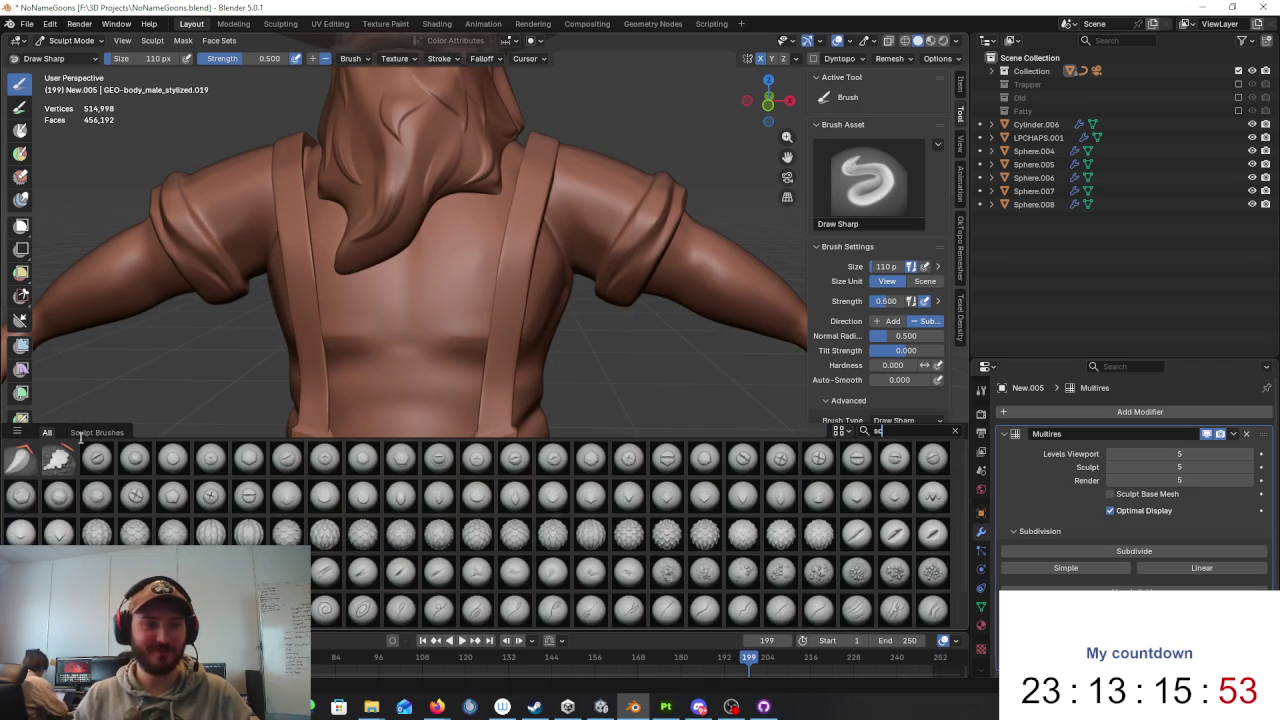
Step: Switch to the Scrape/Fill brush and scrape flat the creases across the torso
left_click(57, 457)
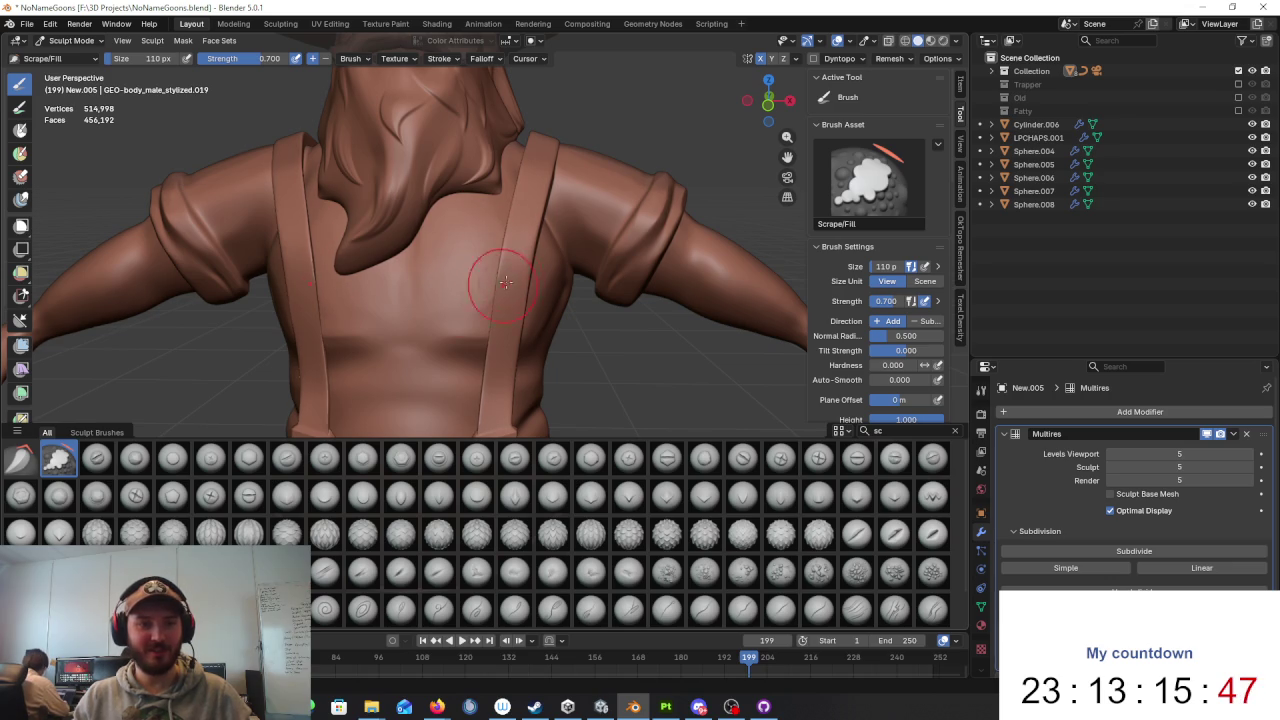
mouse_move(518, 289)
middle_mouse_down()
mouse_move(493, 250)
mouse_move(508, 290)
middle_mouse_up()
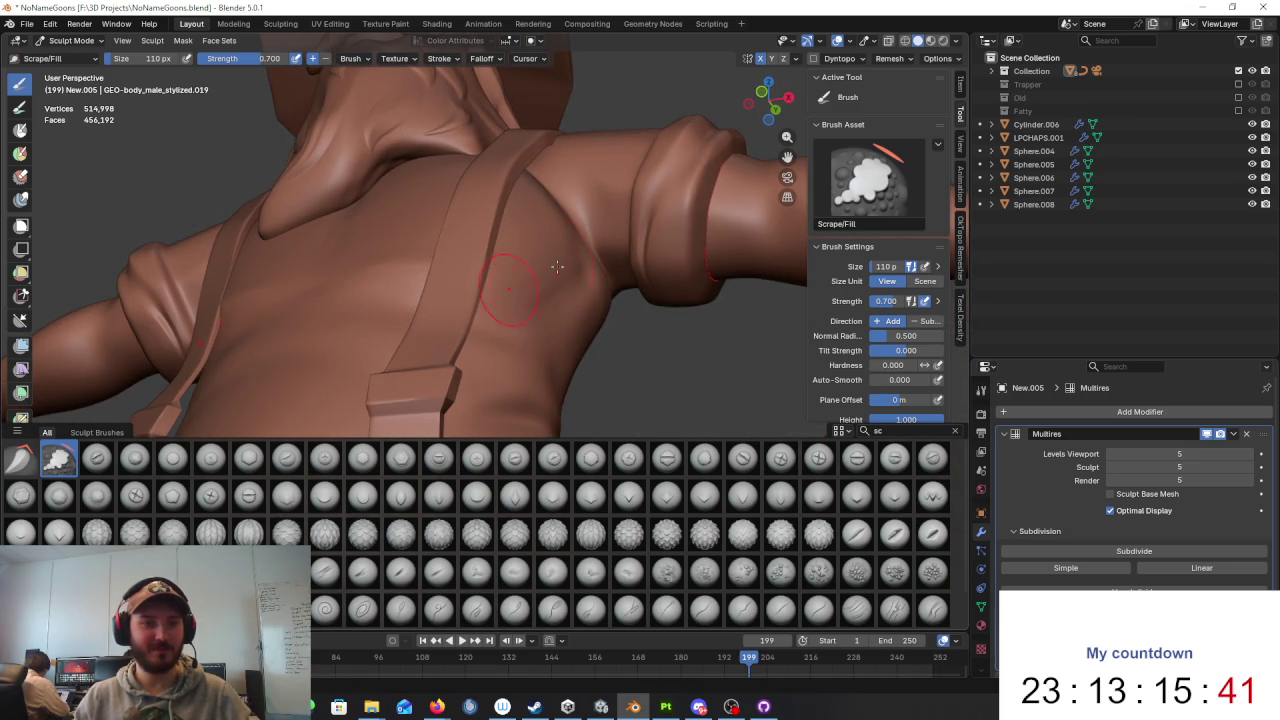
scroll(557, 266, "down", 5)
mouse_move(557, 266)
middle_mouse_down()
mouse_move(400, 240)
mouse_move(479, 273)
middle_mouse_up()
scroll(394, 234, "up", 5)
mouse_move(556, 311)
middle_mouse_down()
mouse_move(506, 301)
mouse_move(556, 250)
middle_mouse_up()
mouse_move(555, 248)
left_mouse_down()
mouse_move(486, 257)
mouse_move(478, 240)
left_mouse_up()
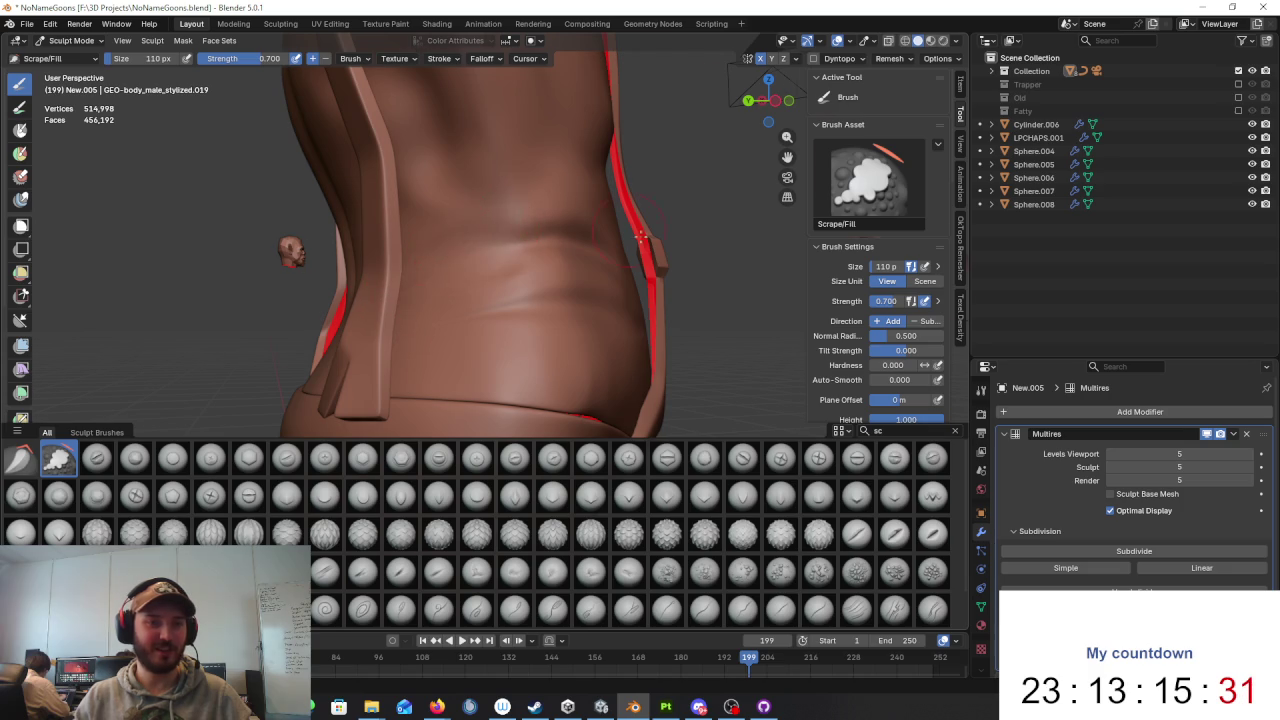
Step: Orbit and zoom back to a front view of the character
scroll(598, 290, "down", 6)
middle_click_drag(600, 303, 640, 266)
scroll(600, 290, "up", 3)
scroll(603, 261, "up", 3)
scroll(640, 266, "up", 2)
scroll(670, 270, "up", 2)
scroll(670, 270, "down", 4)
left_click(72, 40)
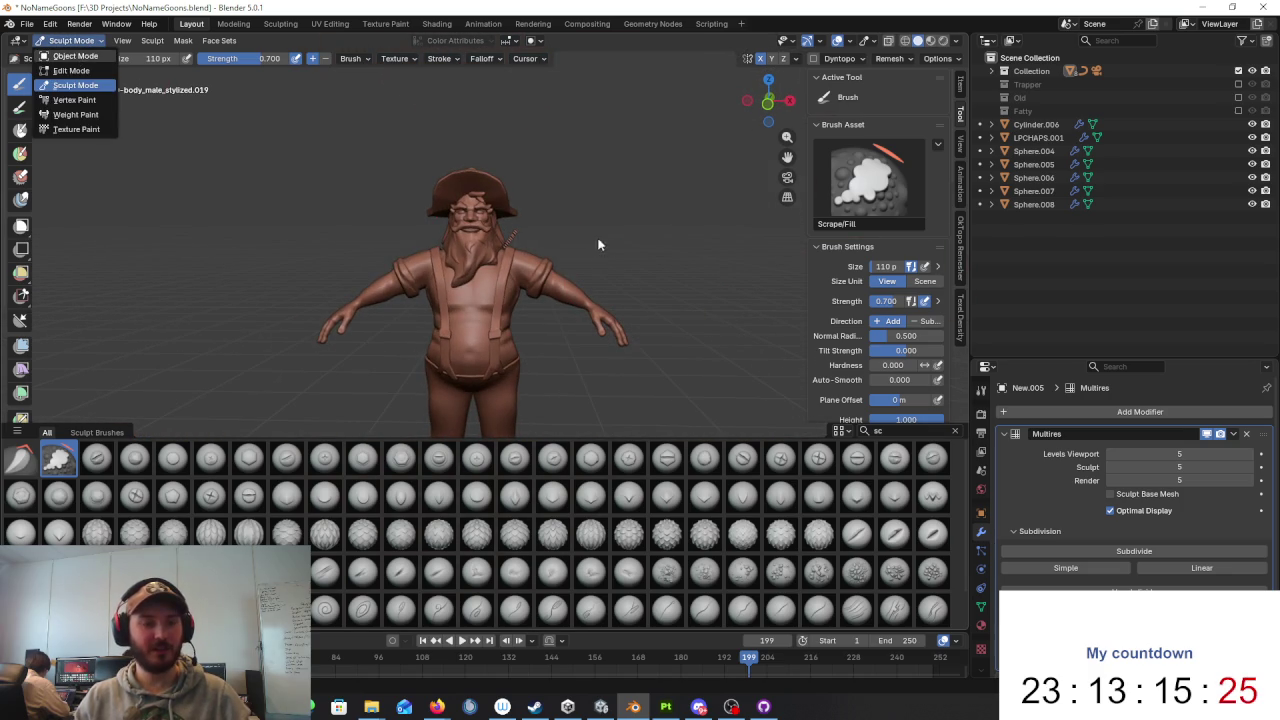
Step: Return to Object Mode and box-select every part of the character
left_click(75, 56)
key("KP_1")
scroll(632, 205, "down", 3)
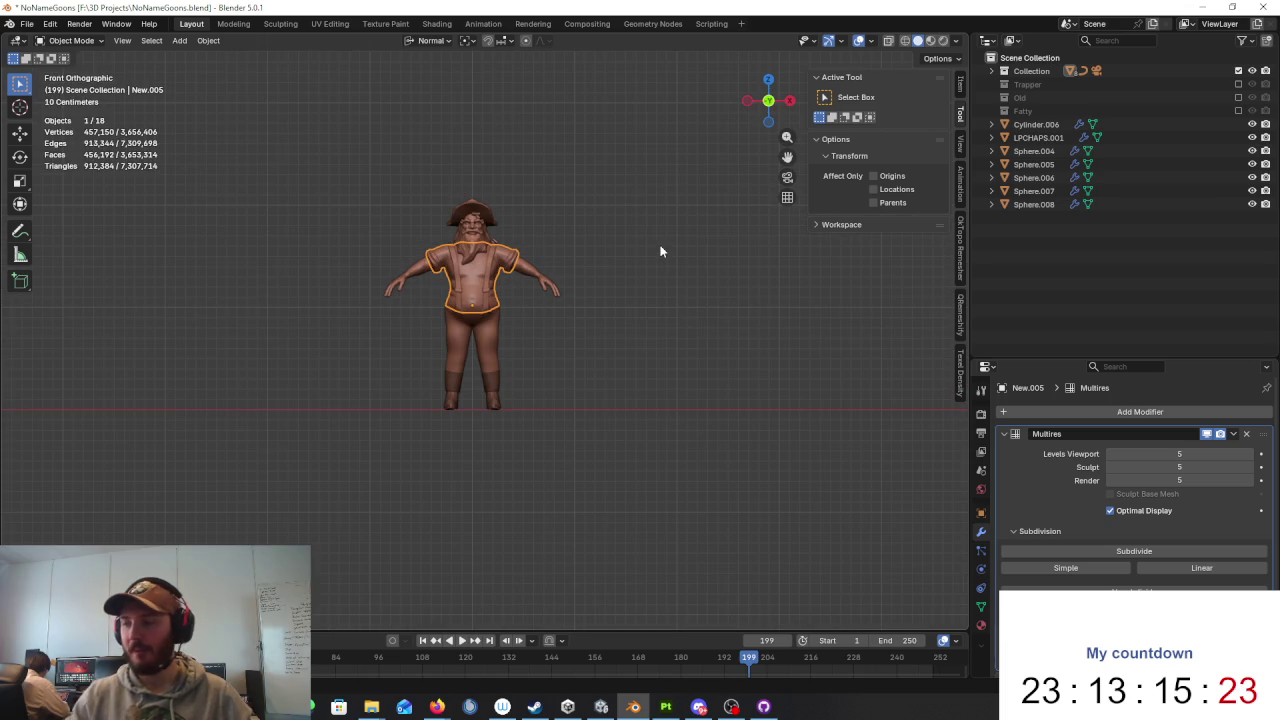
scroll(628, 220, "up", 3)
scroll(650, 280, "up", 1)
mouse_move(672, 313)
middle_mouse_down()
mouse_move(614, 322)
mouse_move(640, 306)
middle_mouse_up()
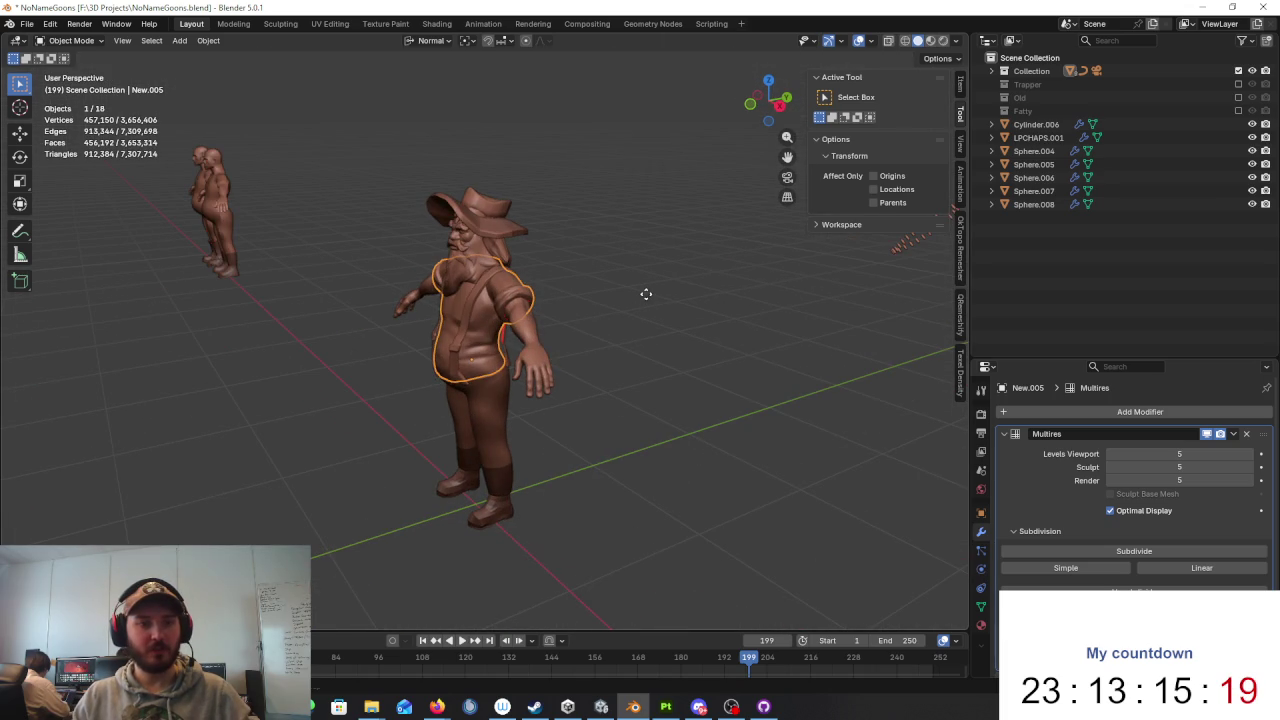
mouse_move(605, 320)
middle_mouse_down()
mouse_move(575, 265)
mouse_move(551, 271)
middle_mouse_up()
left_click_drag(578, 218, 320, 500)
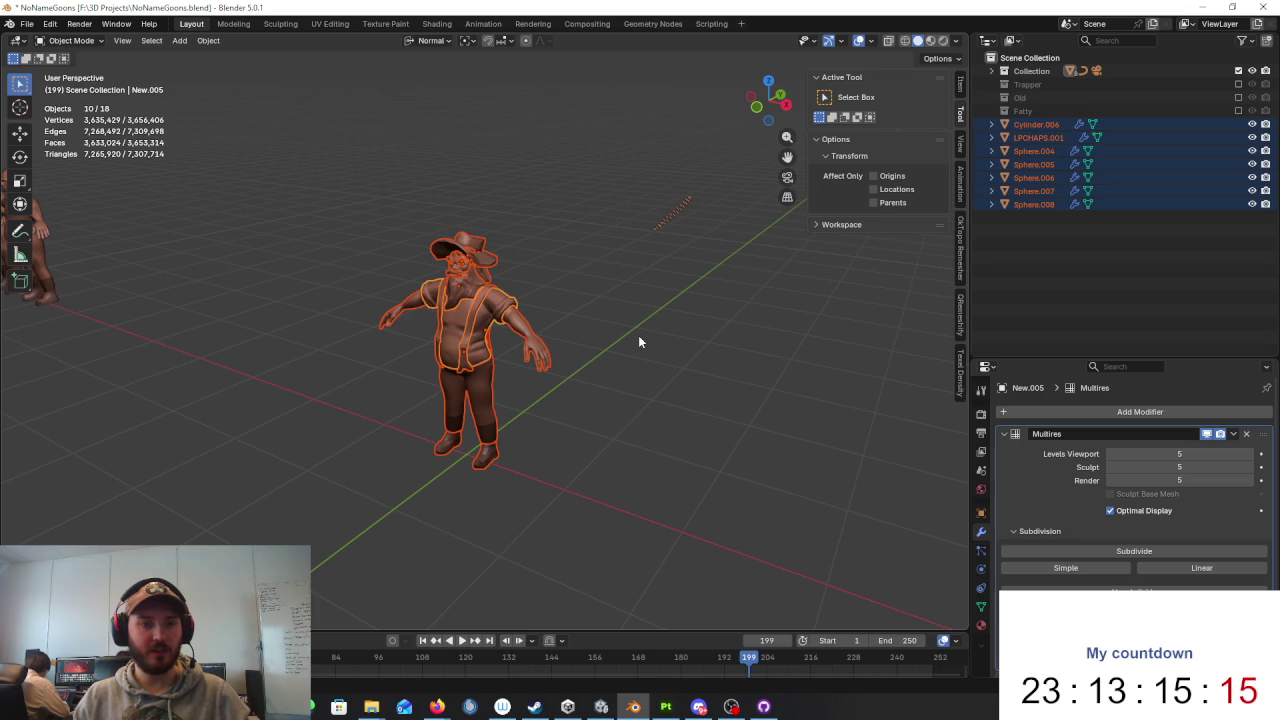
Step: Duplicate the character and move the copy 3 m along the Y axis
key("shift+d")
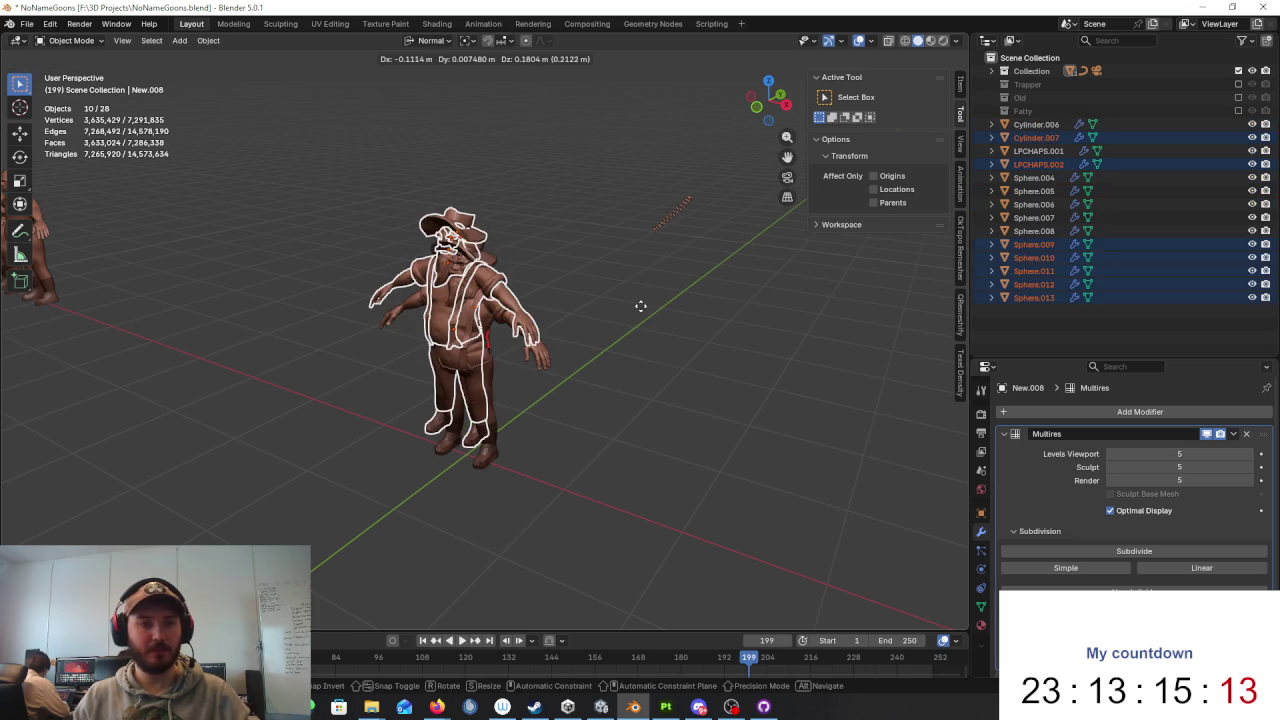
right_click(690, 273)
middle_click_drag(690, 273, 617, 271)
key("g")
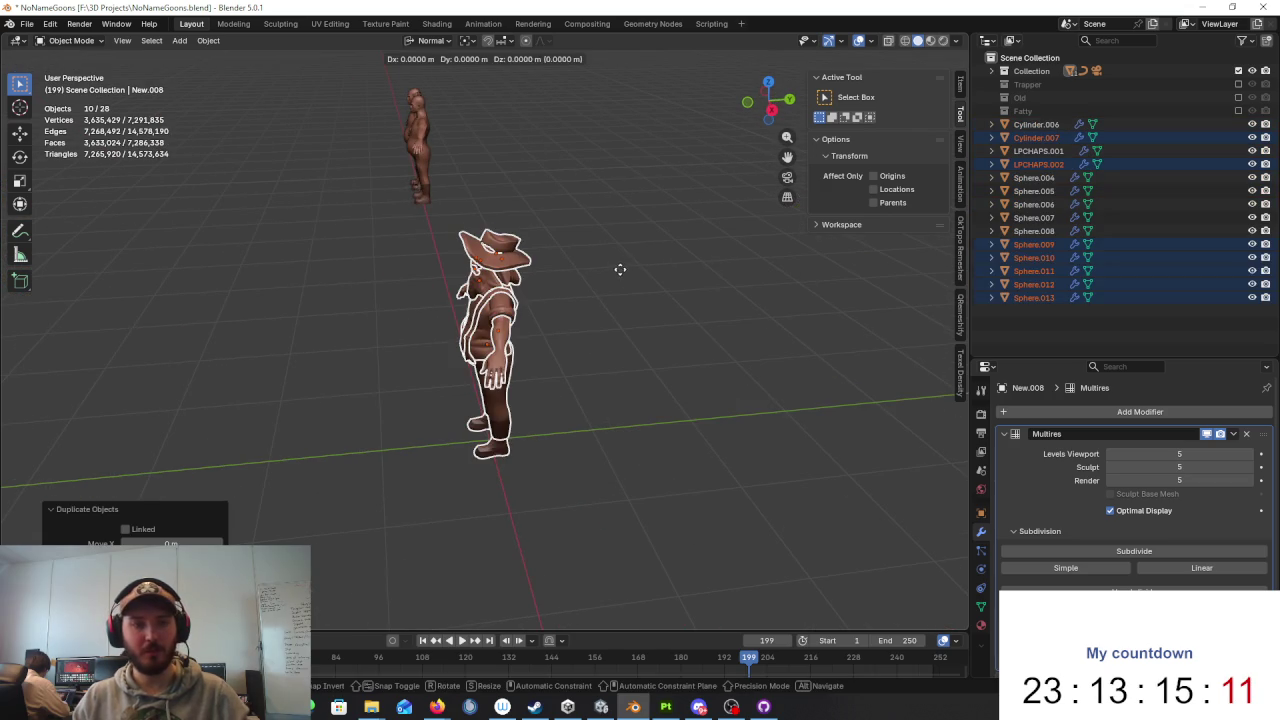
key("y")
key("y")
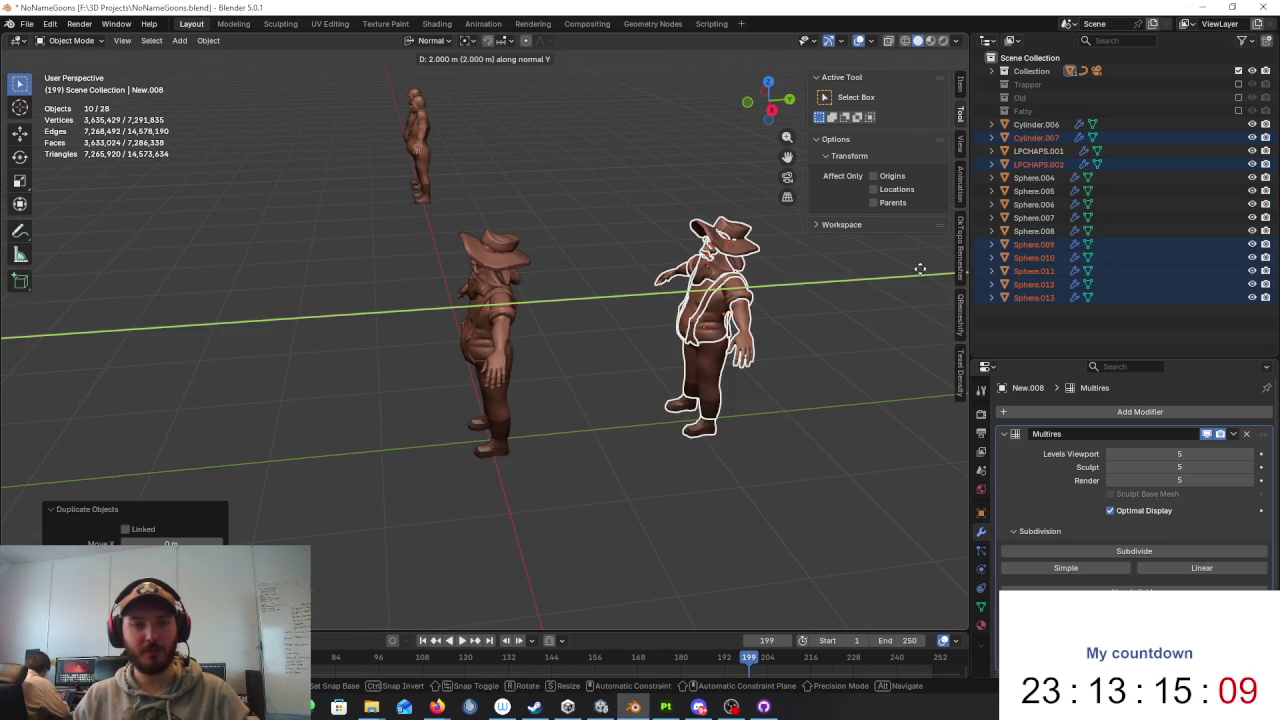
type("3")
key("Return")
scroll(723, 321, "up", 3)
mouse_move(723, 321)
middle_mouse_down()
mouse_move(620, 330)
mouse_move(690, 319)
mouse_move(746, 400)
mouse_move(485, 392)
middle_mouse_up()
Step: Remove the Multires modifiers from body New.007, torso New.008 and legs New.009
left_click(485, 392)
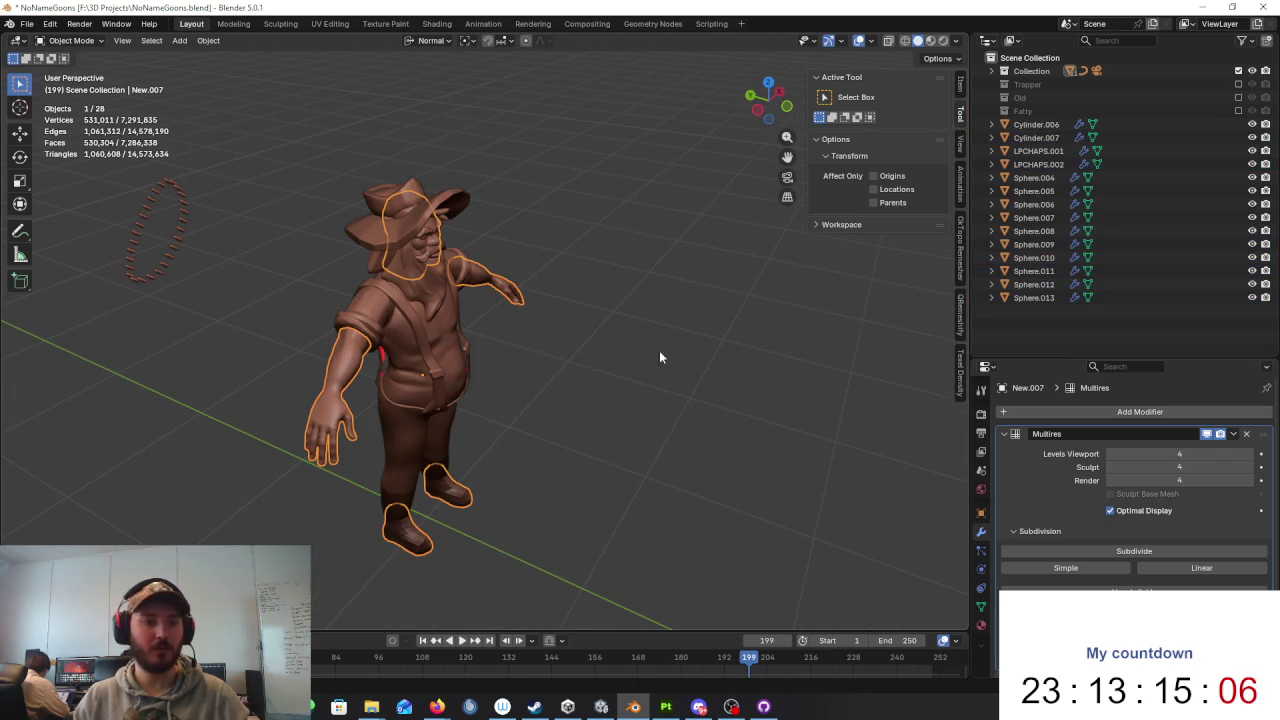
left_click(1246, 434)
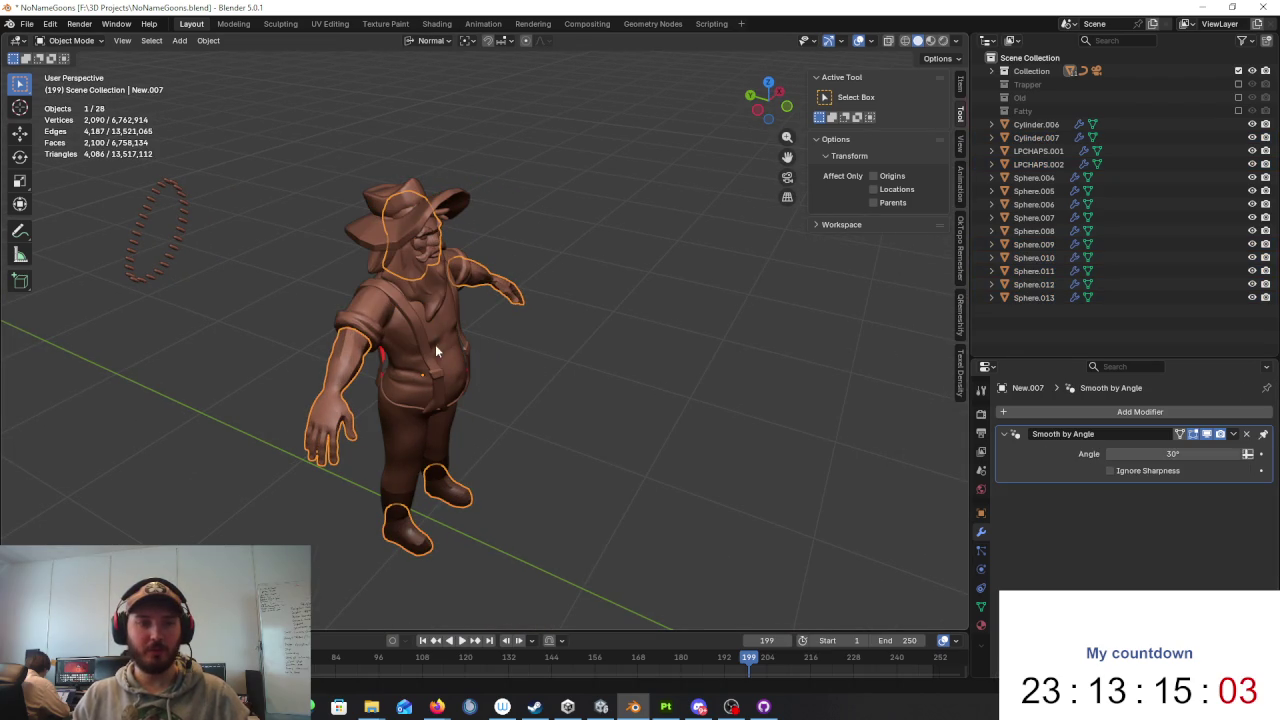
left_click(435, 349)
left_click(1246, 434)
middle_click_drag(623, 349, 408, 443)
left_click(408, 443)
left_click(1246, 434)
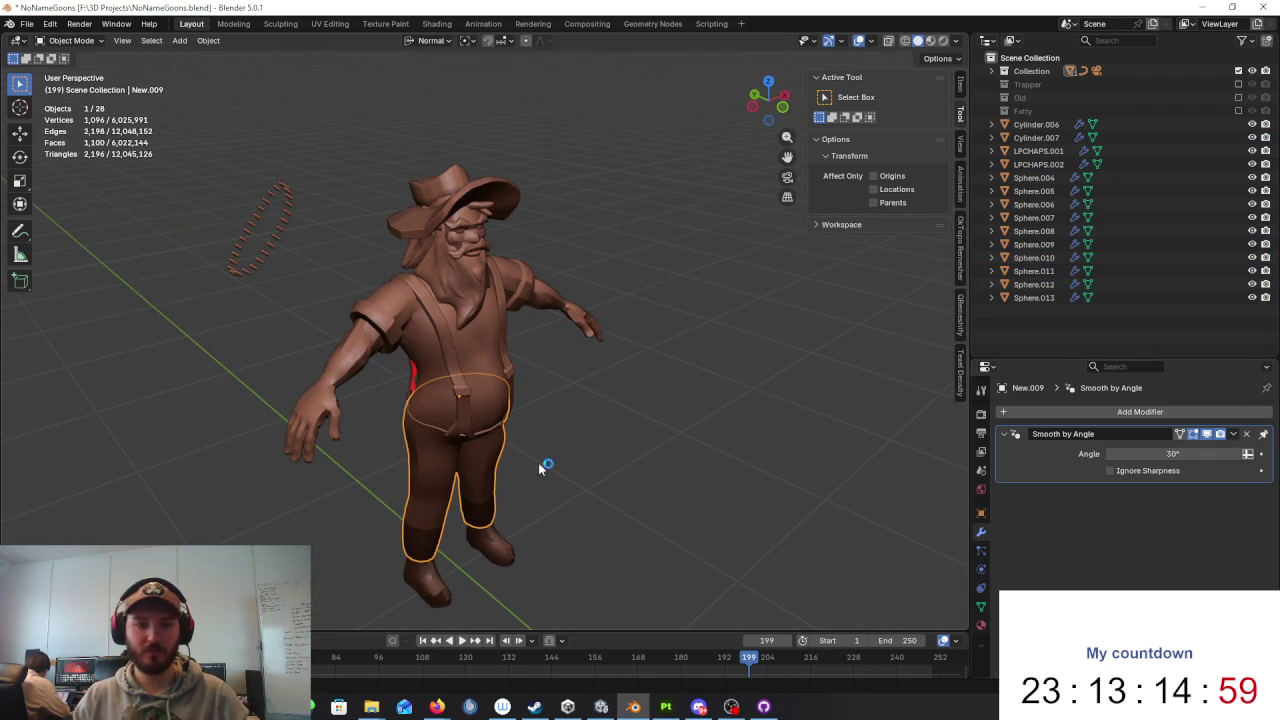
Step: Remove the Multires modifiers from beard Sphere.009 and mustache Sphere.010
left_click(460, 403)
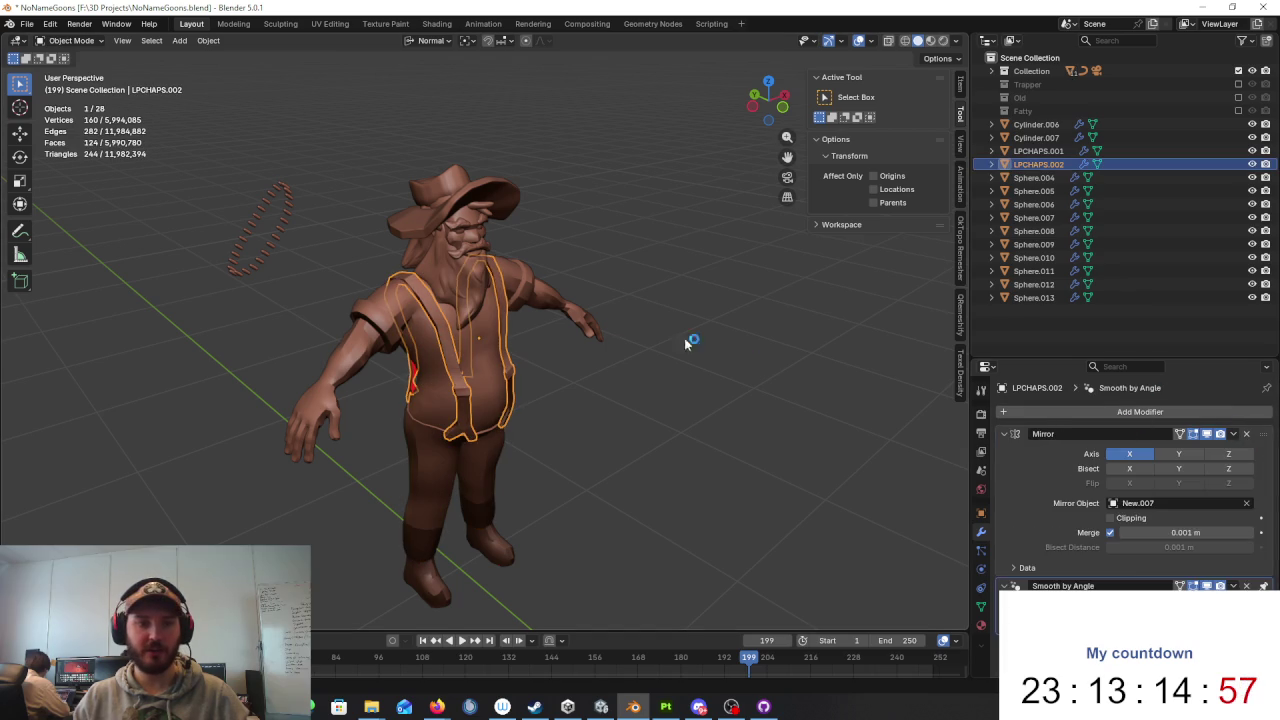
left_click(450, 280)
left_click(1246, 434)
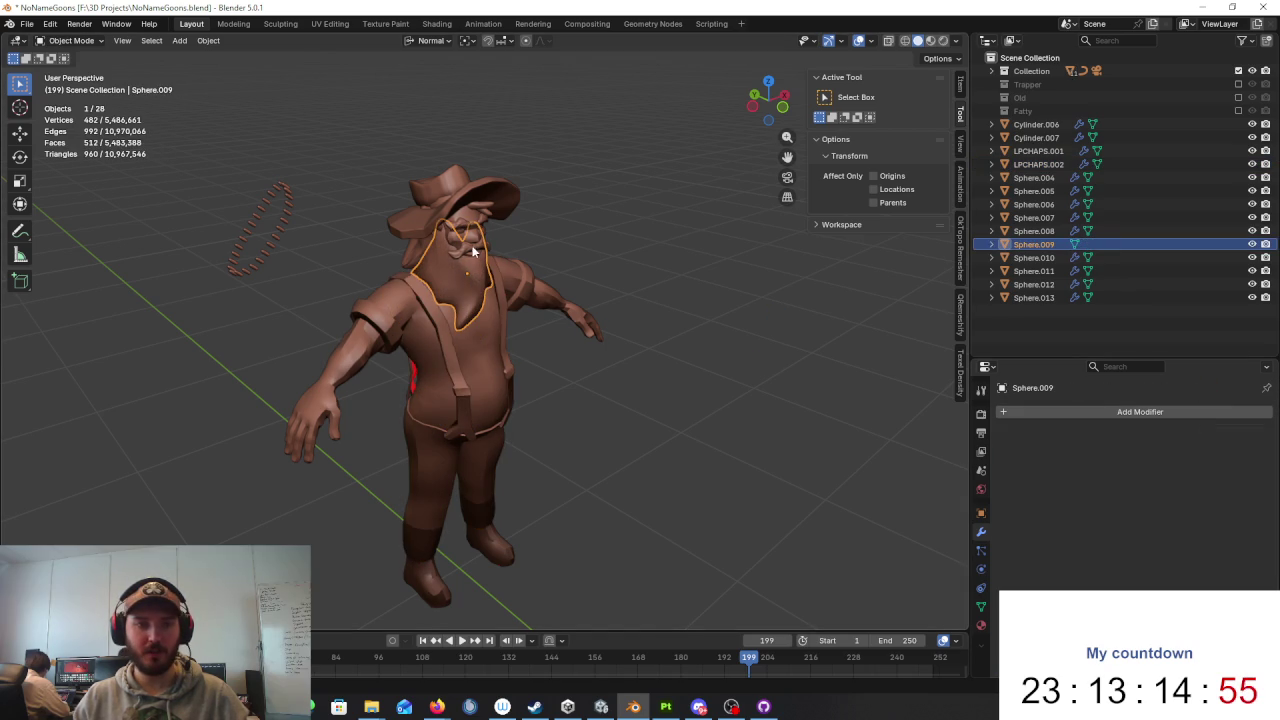
left_click(475, 252)
left_click(1246, 434)
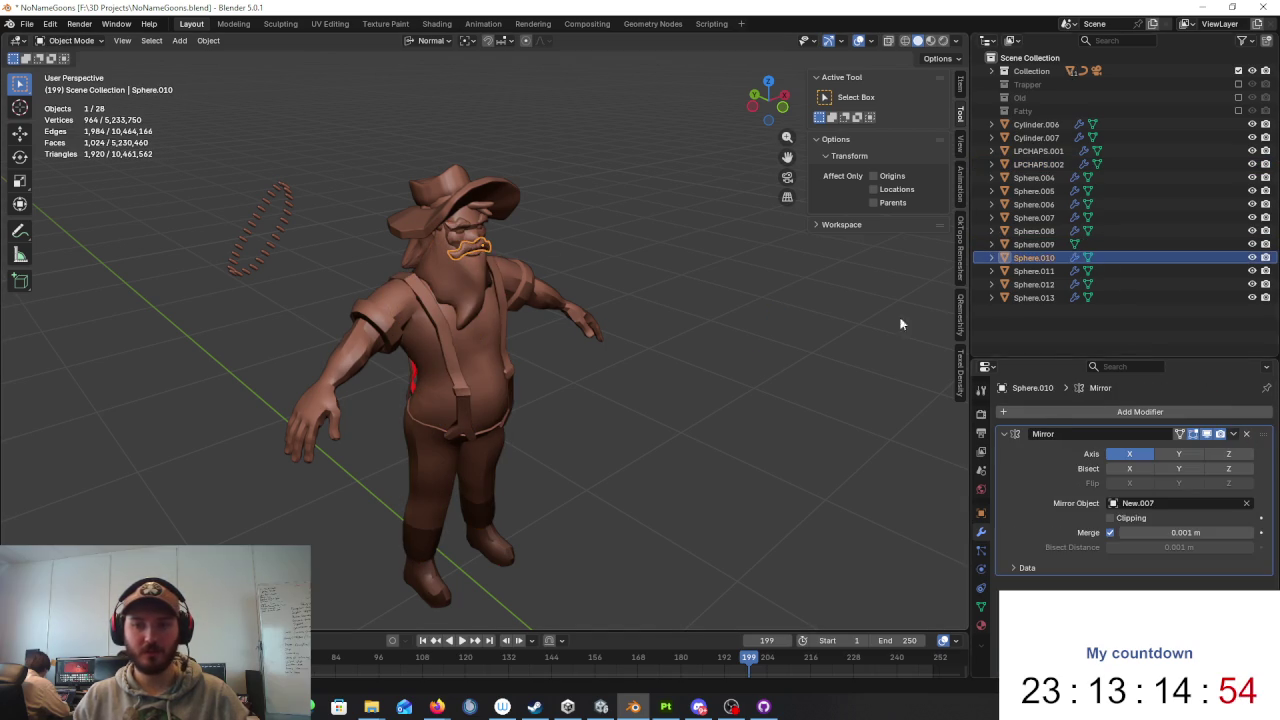
Step: Remove the Multires modifiers from eyebrows Sphere.012 and the head piece Sphere.011
left_click(466, 233)
middle_click_drag(475, 222, 470, 260)
scroll(470, 260, "up", 2)
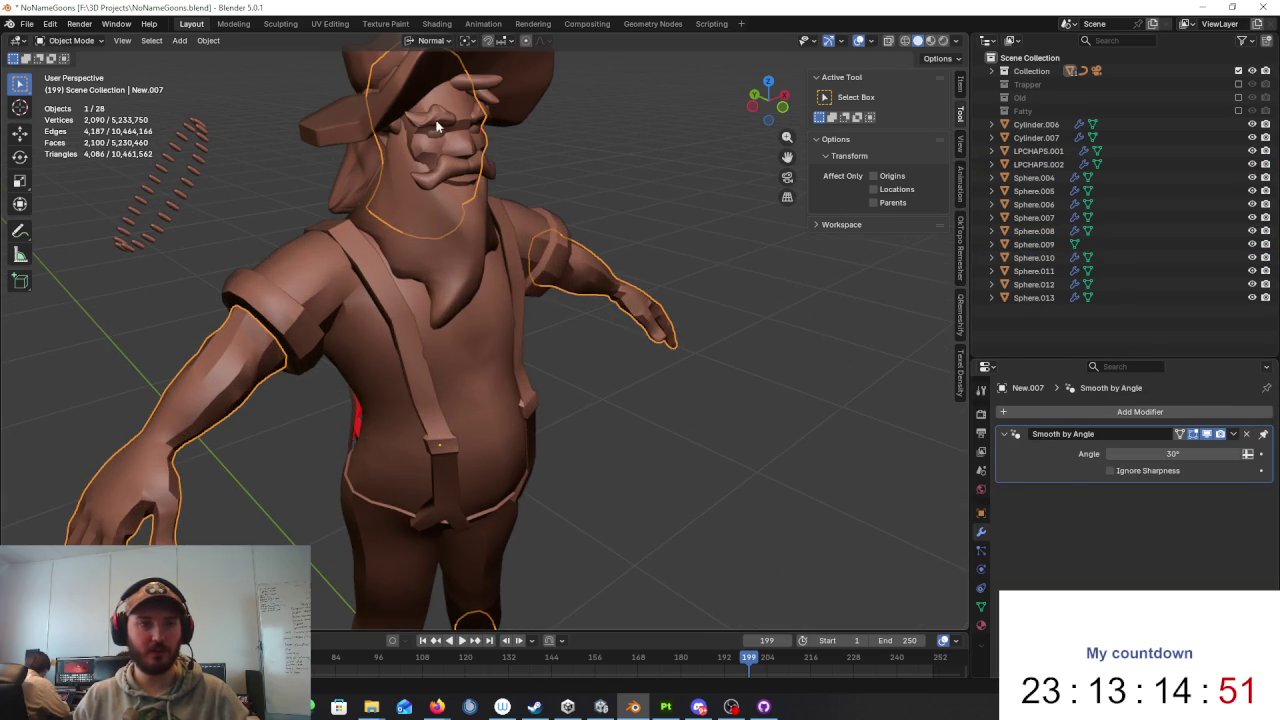
left_click(440, 118)
left_click(1246, 434)
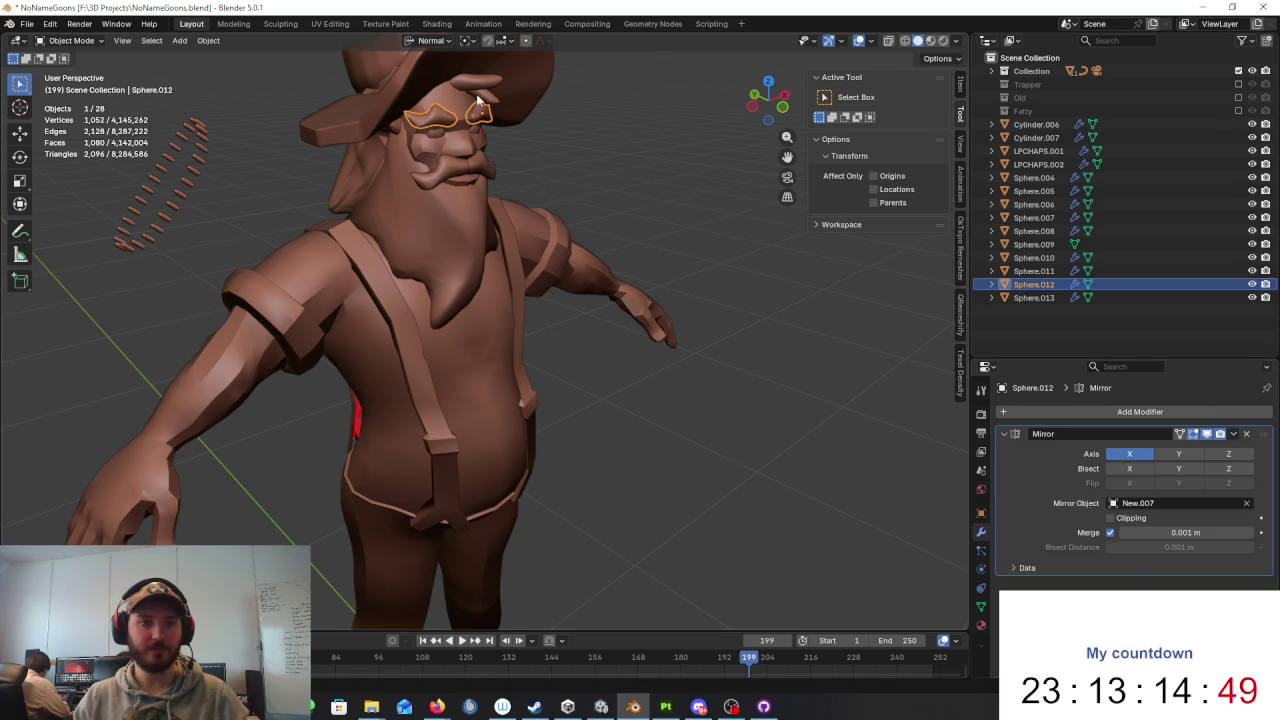
left_click(480, 100)
left_click(1246, 434)
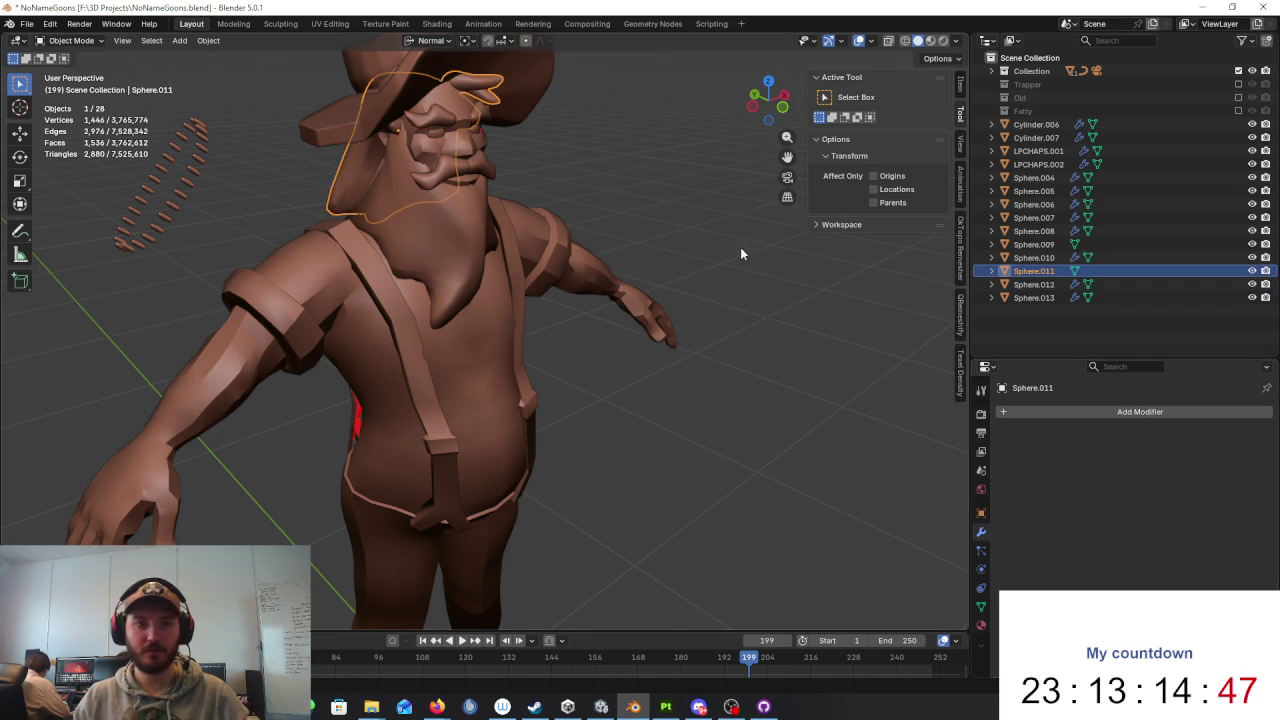
Step: Remove the Multires modifier from the hat Cylinder.007
scroll(512, 200, "down", 3)
middle_click_drag(512, 200, 512, 130)
left_click(512, 130)
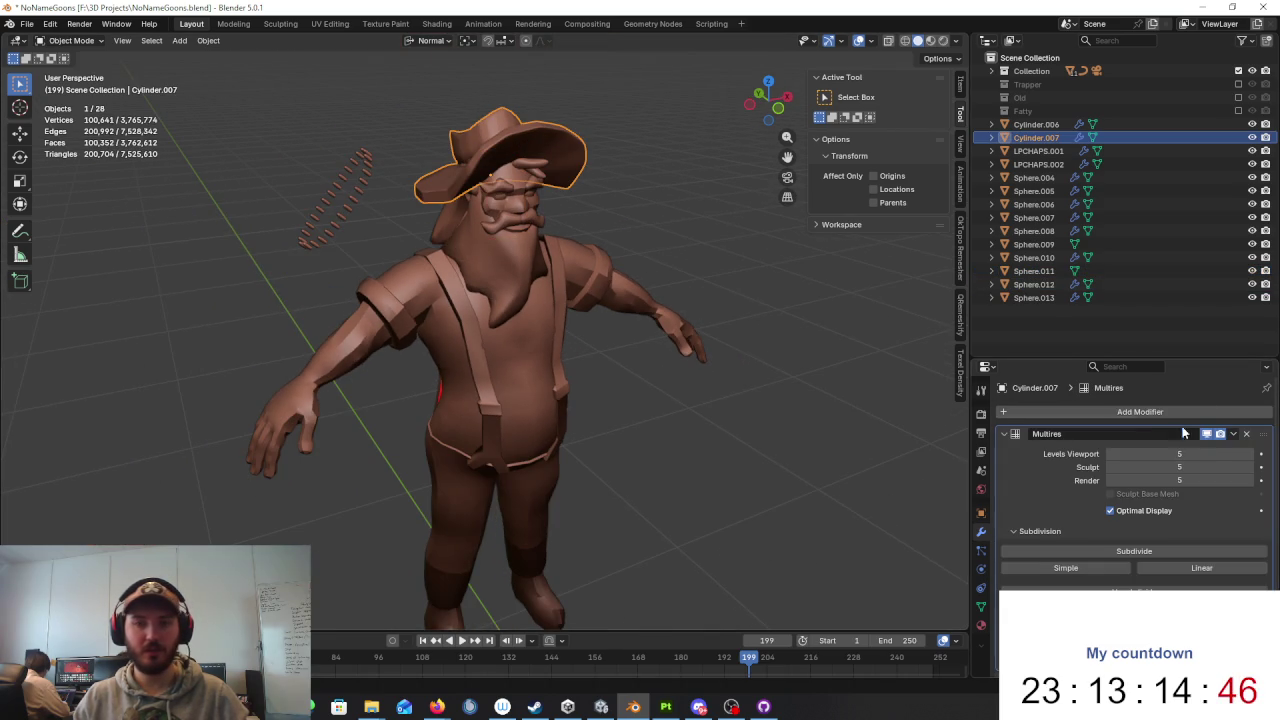
left_click(1246, 434)
Step: Check the body, torso, straps, pants and arms/boots objects for remaining modifiers
left_click(636, 280)
left_click(534, 368)
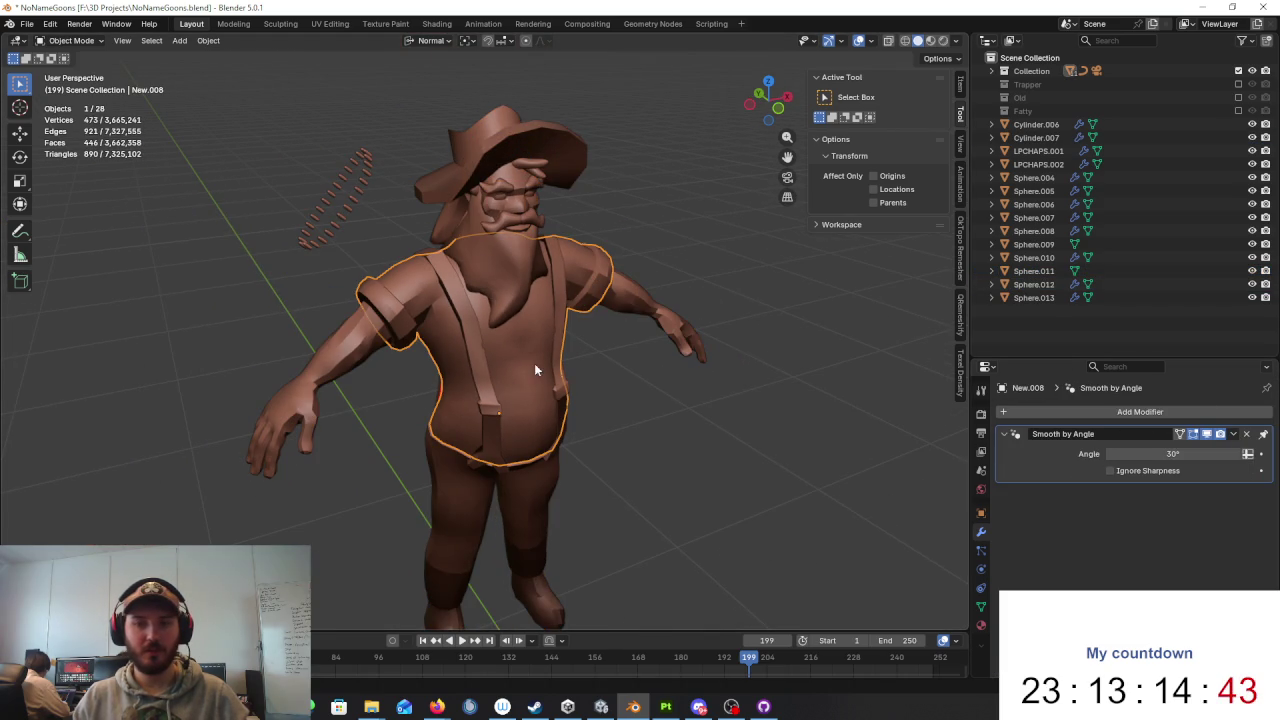
left_click(476, 468)
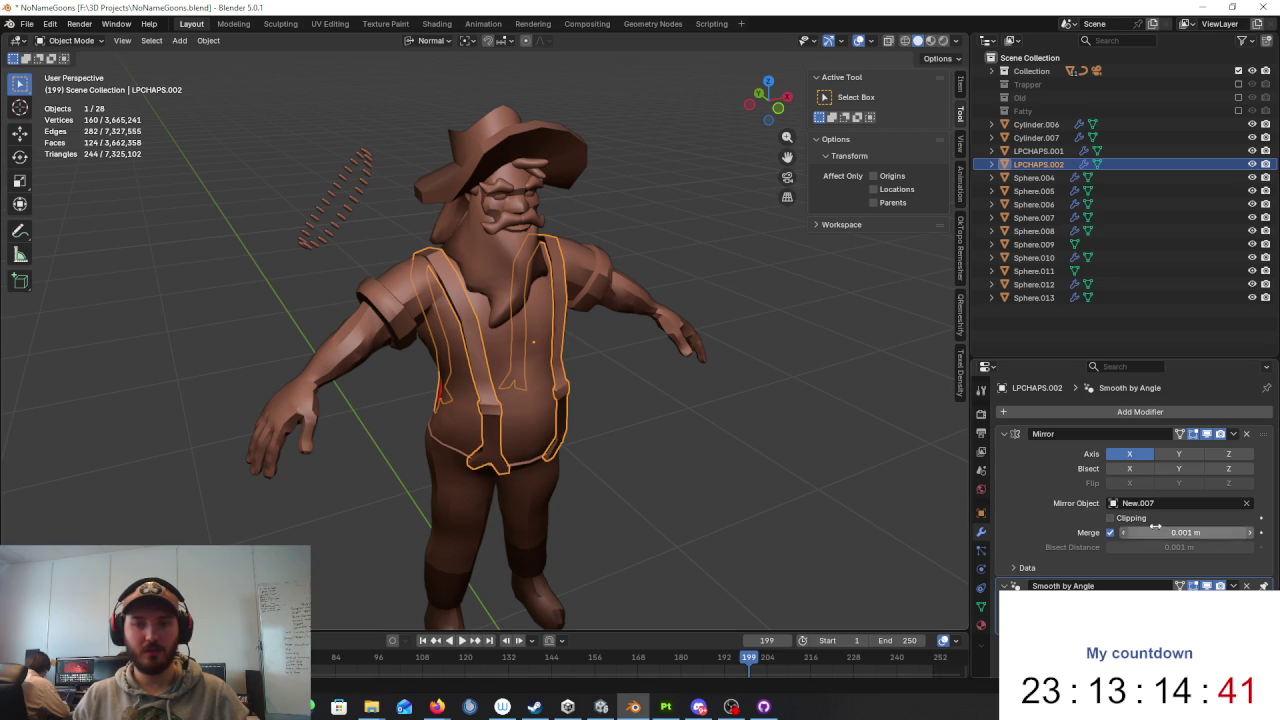
middle_click_drag(593, 468, 555, 480)
left_click(551, 483)
left_click(551, 483)
scroll(551, 483, "down", 5)
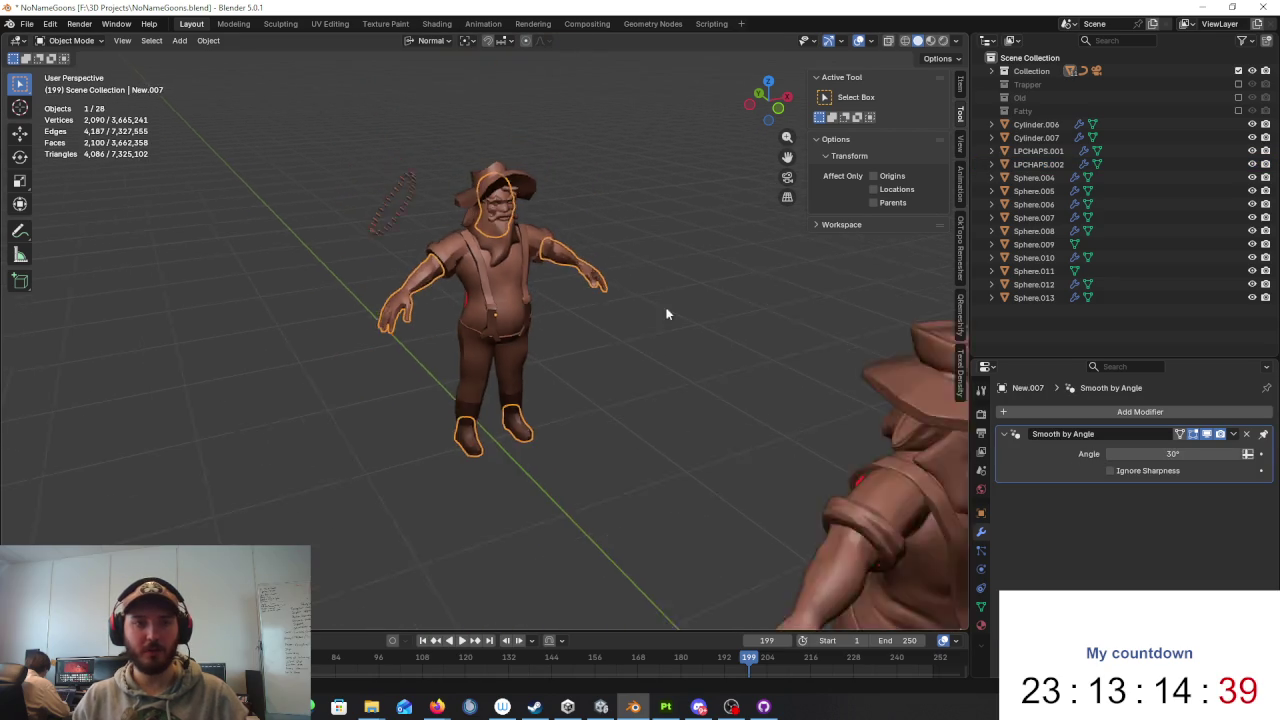
Step: Box-select all parts of the left character and orbit both characters side-on
middle_click_drag(666, 314, 571, 251)
left_click_drag(575, 196, 290, 468)
mouse_move(426, 406)
middle_mouse_down()
mouse_move(517, 380)
mouse_move(623, 380)
mouse_move(585, 366)
middle_mouse_up()
Step: Select Sphere.011 behind the head, after the hat and beard, and zoom in
left_click(541, 270)
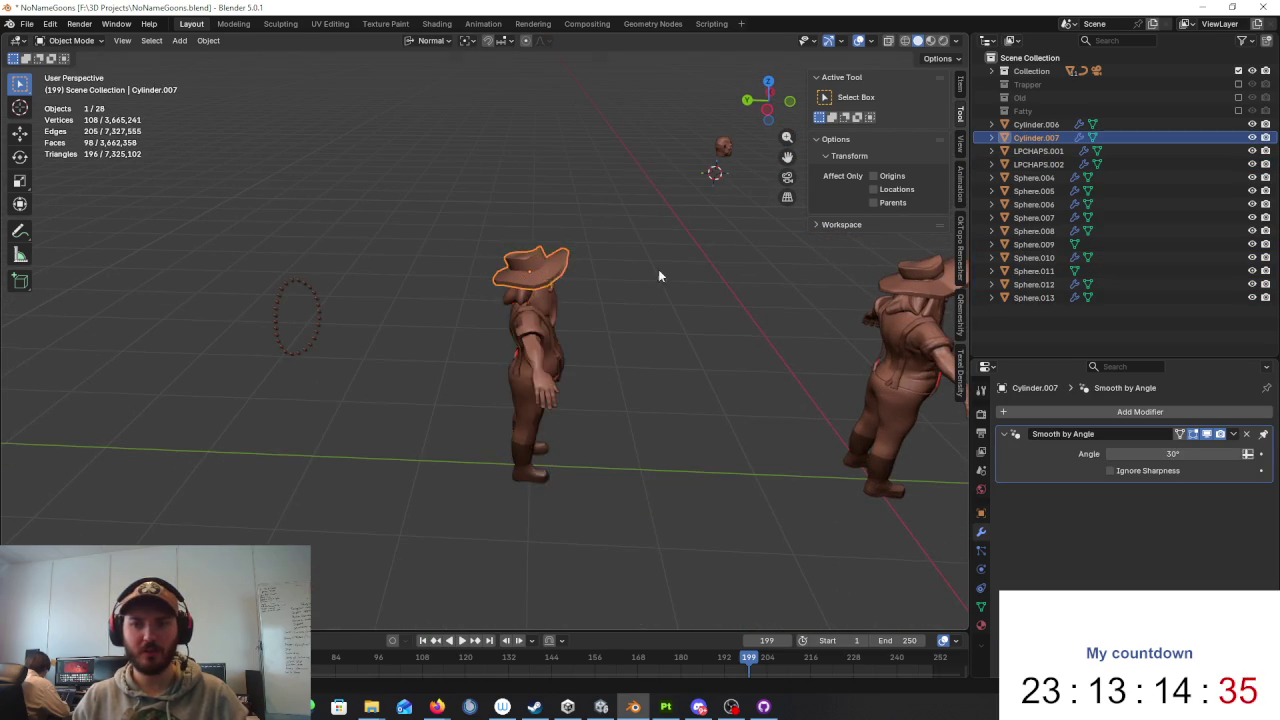
scroll(658, 269, "up", 5)
mouse_move(658, 269)
middle_mouse_down()
mouse_move(510, 298)
mouse_move(556, 274)
mouse_move(640, 330)
mouse_move(770, 322)
middle_mouse_up()
left_click(528, 286)
left_click(571, 261)
scroll(658, 345, "up", 4)
Step: Isolate Sphere.011 in local view, enter Edit Mode, and select its middle strip of faces
key("KP_Divide")
key("Tab")
mouse_move(659, 304)
middle_mouse_down()
mouse_move(809, 300)
mouse_move(760, 300)
middle_mouse_up()
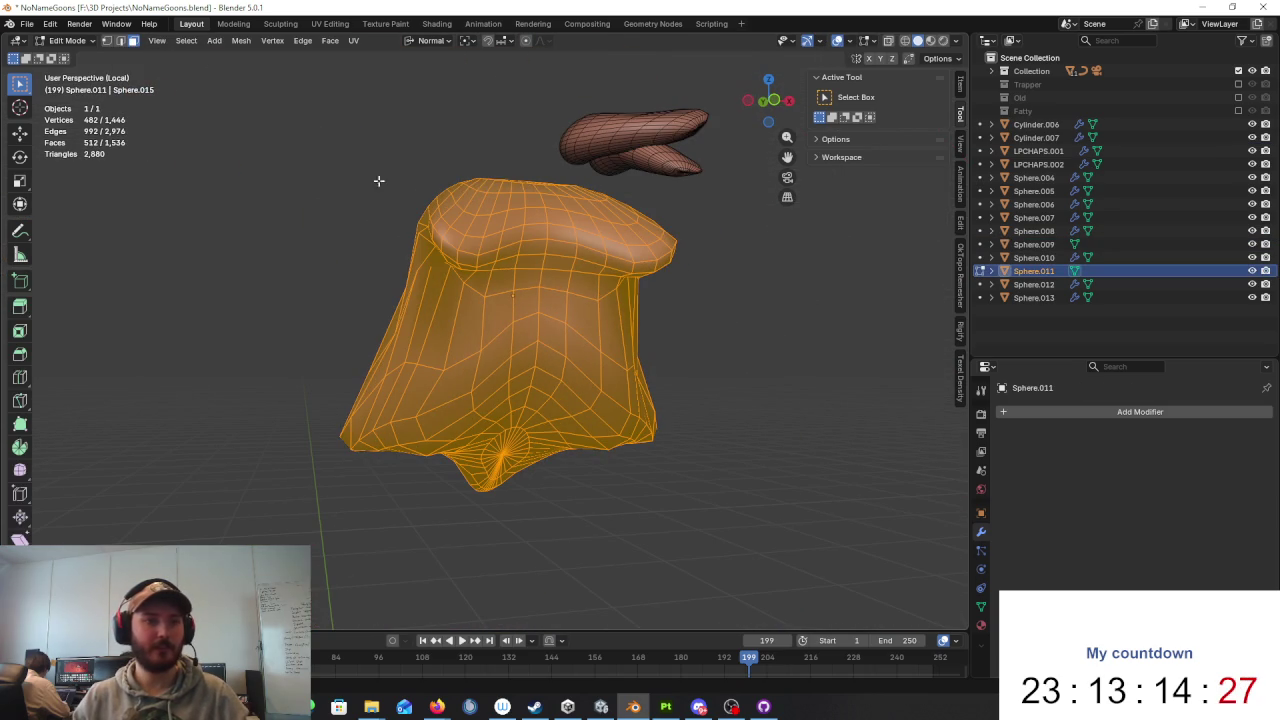
left_click(549, 303)
middle_click_drag(549, 303, 580, 220)
left_click_drag(591, 218, 482, 406)
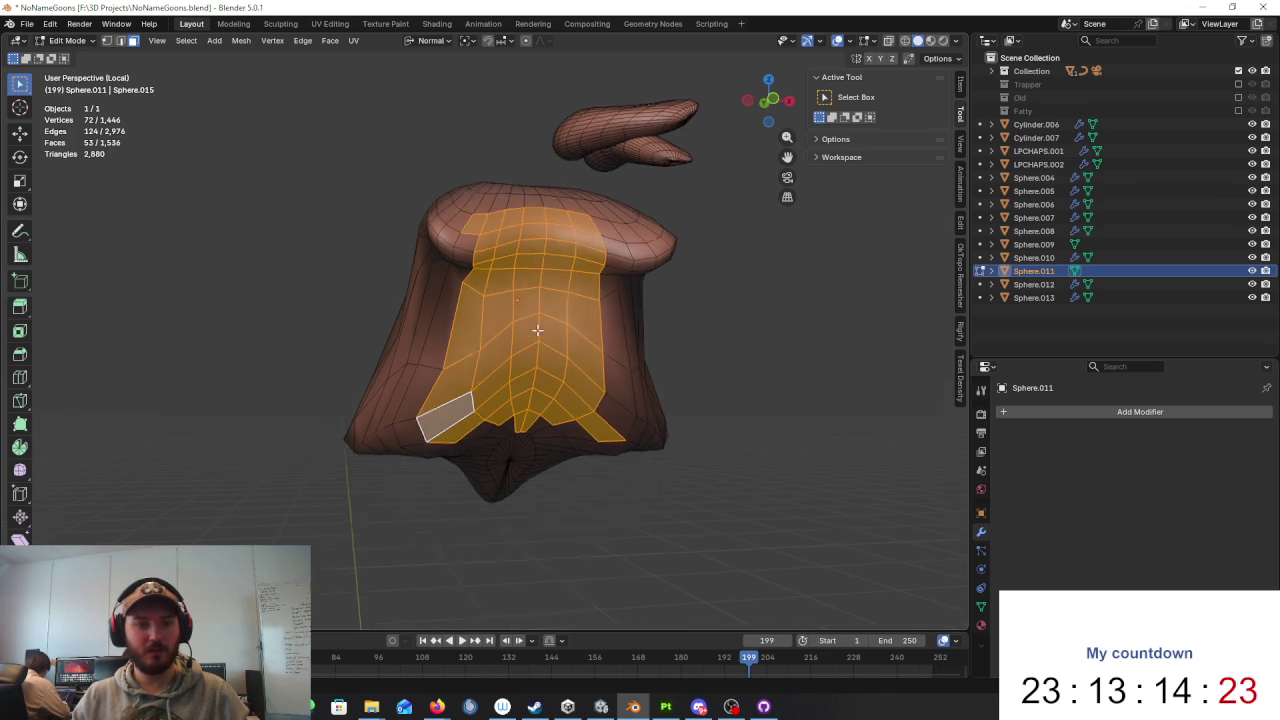
middle_click_drag(461, 424, 500, 450)
left_click(500, 448, "shift")
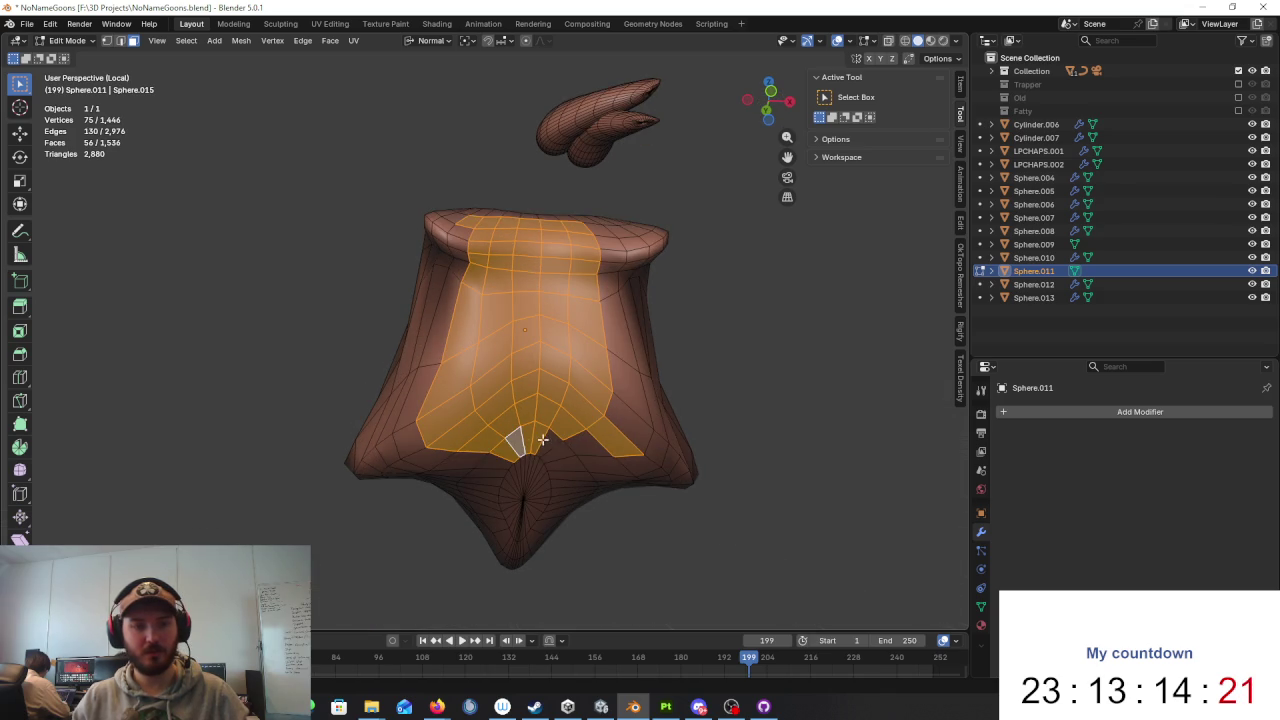
left_click(626, 415, "shift")
mouse_move(663, 389)
middle_mouse_down()
mouse_move(646, 408)
mouse_move(613, 400)
middle_mouse_up()
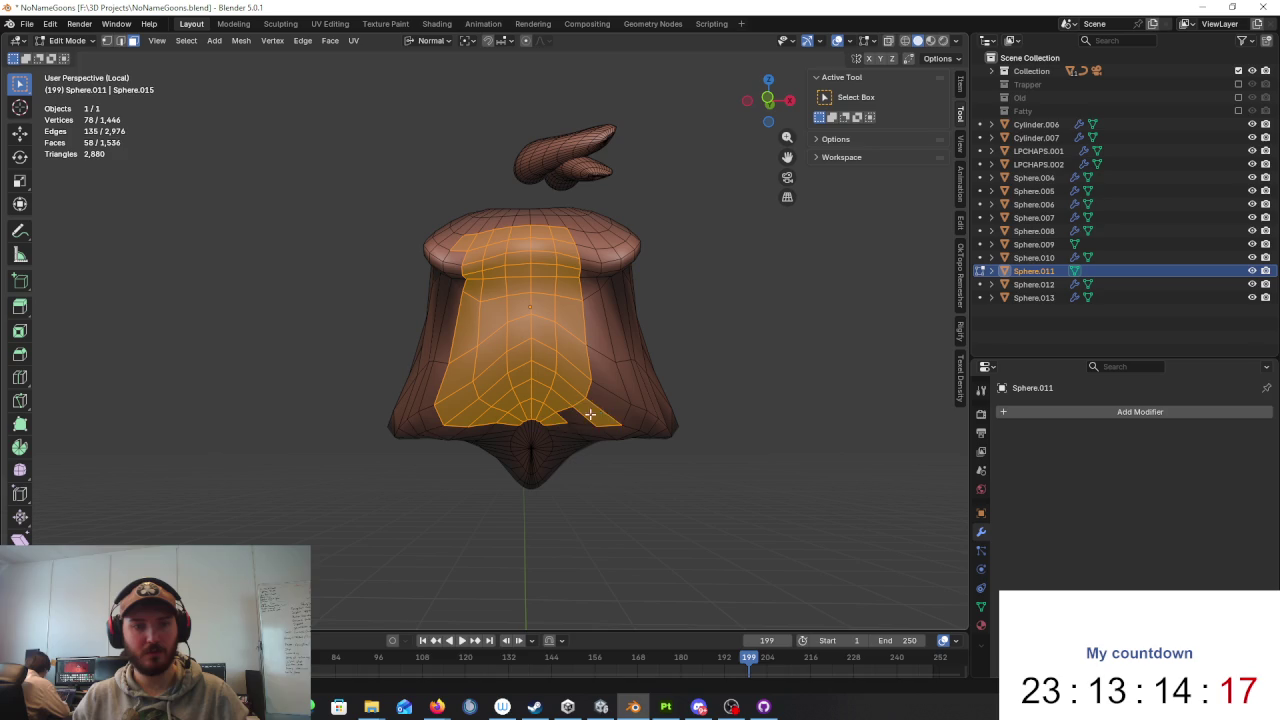
Step: Delete the selected faces, redoing the deletion with extra edge faces included
key("x")
left_click(623, 396)
mouse_move(623, 396)
middle_mouse_down()
mouse_move(656, 403)
mouse_move(571, 237)
middle_mouse_up()
key("ctrl+z")
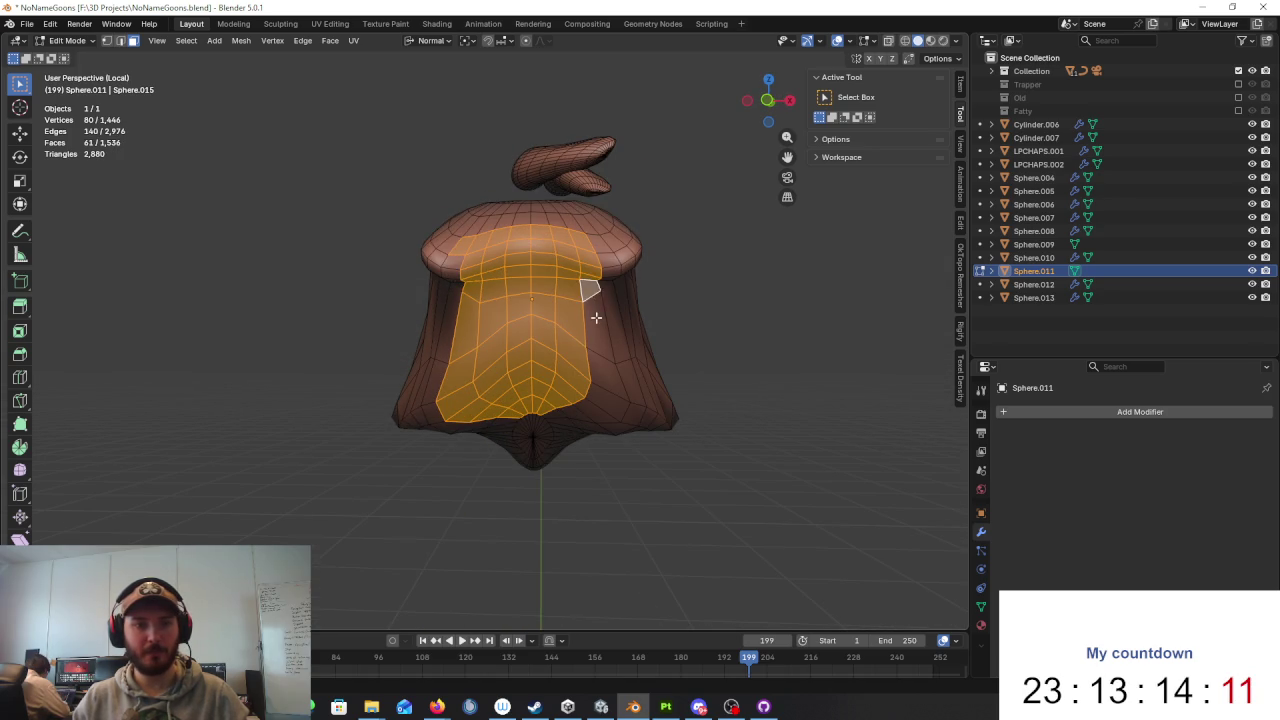
left_click(591, 397, "shift")
middle_click_drag(591, 400, 584, 431)
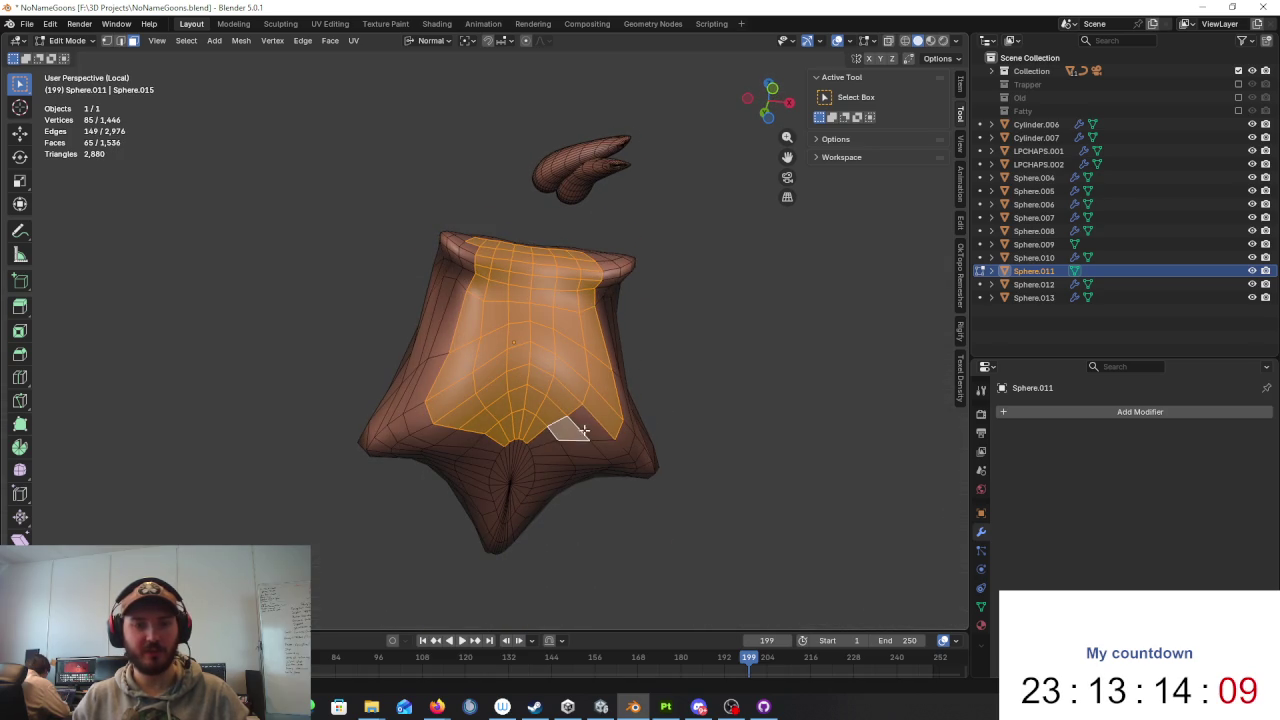
key("x")
left_click(631, 403)
mouse_move(655, 386)
middle_mouse_down()
mouse_move(674, 437)
mouse_move(634, 377)
mouse_move(720, 380)
mouse_move(714, 349)
mouse_move(721, 371)
mouse_move(571, 287)
middle_mouse_up()
Step: Leave local view and return Sphere.011 to Object Mode
key("KP_Divide")
key("KP_Divide")
key("KP_Divide")
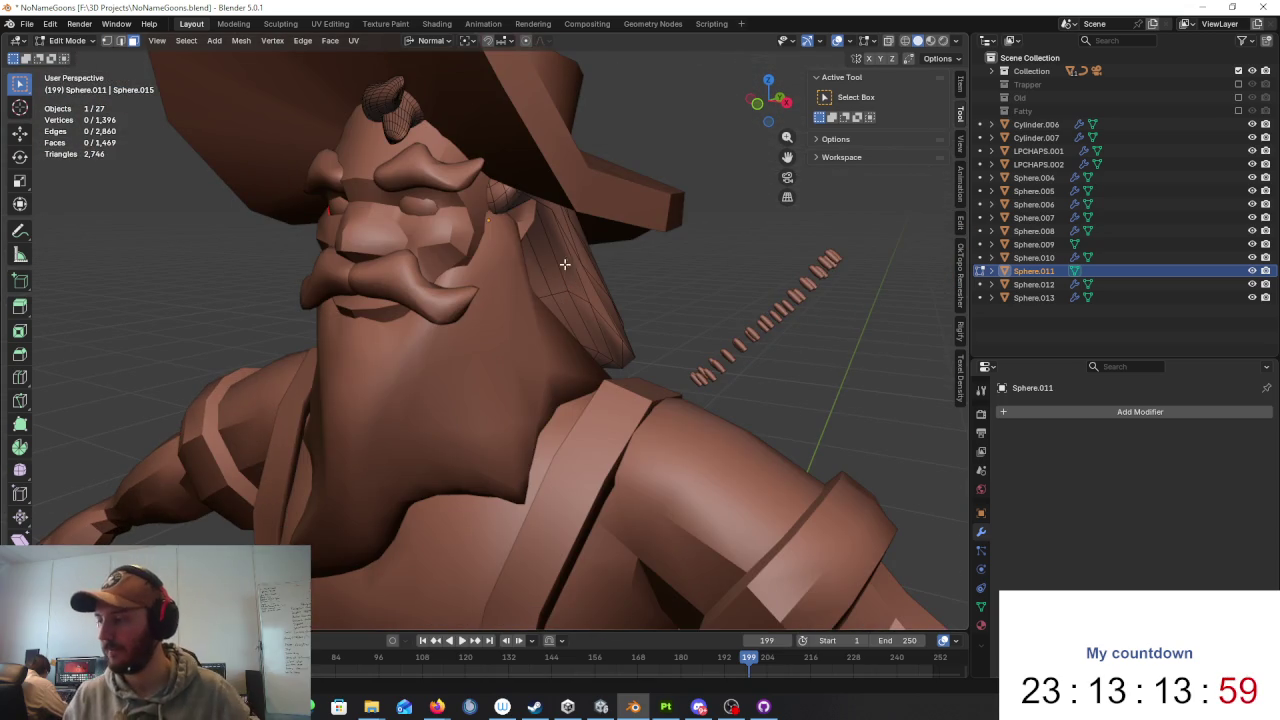
scroll(563, 263, "down", 5)
key("Tab")
mouse_move(414, 214)
middle_mouse_down()
mouse_move(508, 250)
mouse_move(488, 216)
middle_mouse_up()
scroll(510, 225, "up", 4)
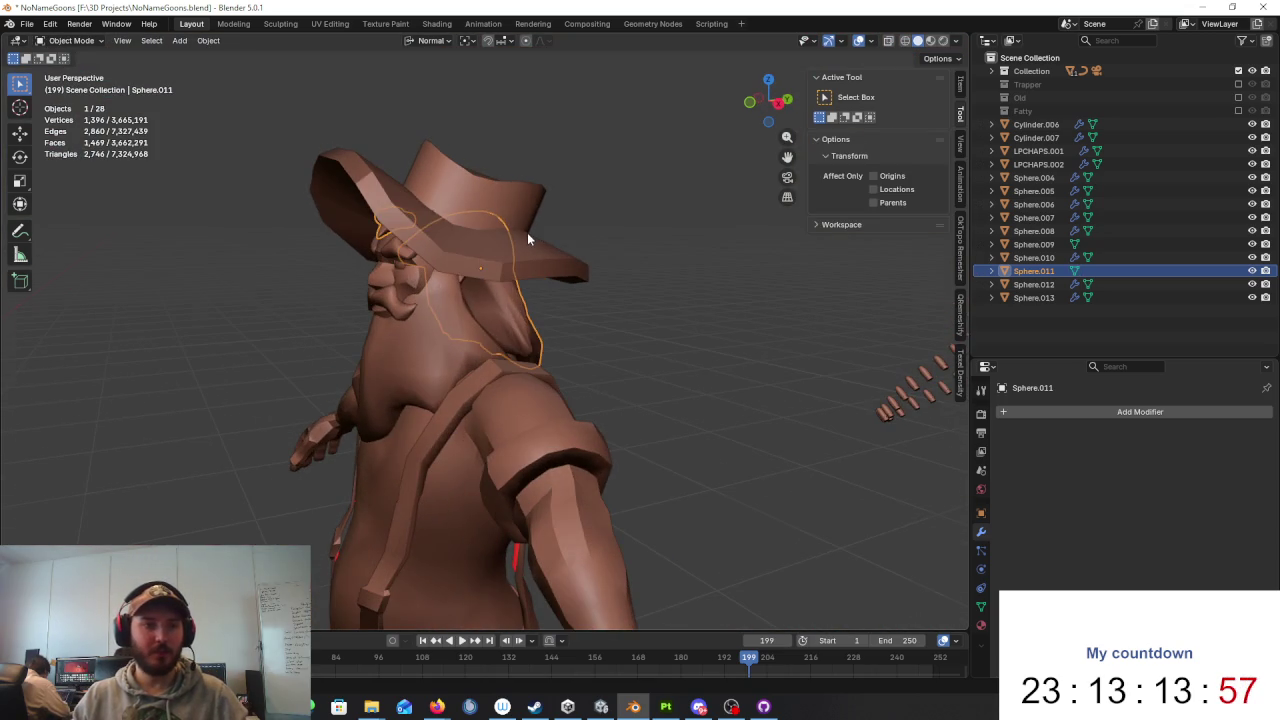
Step: Hide the back-of-head piece Sphere.011 and the beard
key("h")
left_click(450, 316)
mouse_move(551, 277)
middle_mouse_down()
mouse_move(491, 266)
mouse_move(590, 278)
middle_mouse_up()
key("h")
scroll(560, 345, "down", 2)
scroll(530, 335, "down", 2)
scroll(508, 315, "down", 1)
Step: Hide the mustache and the eyebrows
left_click(467, 330)
middle_click_drag(467, 330, 480, 300)
key("h")
scroll(480, 290, "up", 3)
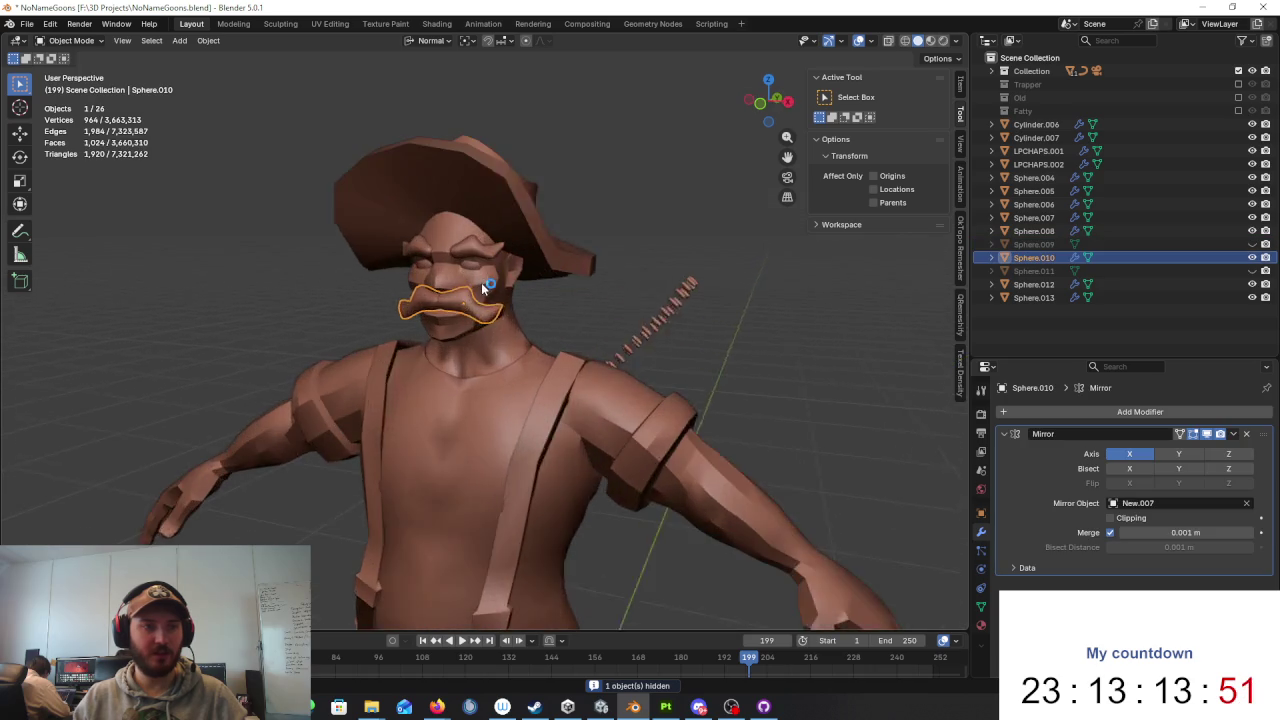
scroll(484, 260, "up", 2)
left_click(484, 255)
key("h")
mouse_move(590, 282)
middle_mouse_down()
mouse_move(584, 250)
mouse_move(694, 226)
mouse_move(763, 260)
mouse_move(795, 254)
mouse_move(731, 306)
mouse_move(708, 255)
middle_mouse_up()
scroll(584, 245, "down", 2)
scroll(584, 242, "down", 1)
scroll(700, 230, "up", 5)
scroll(716, 242, "down", 3)
scroll(794, 254, "down", 3)
scroll(771, 263, "down", 1)
Step: Box-select the character's body objects, then select the hat alone
left_click_drag(708, 255, 362, 630)
mouse_move(600, 406)
middle_mouse_down()
mouse_move(625, 462)
mouse_move(578, 438)
mouse_move(583, 343)
middle_mouse_up()
scroll(578, 438, "up", 2)
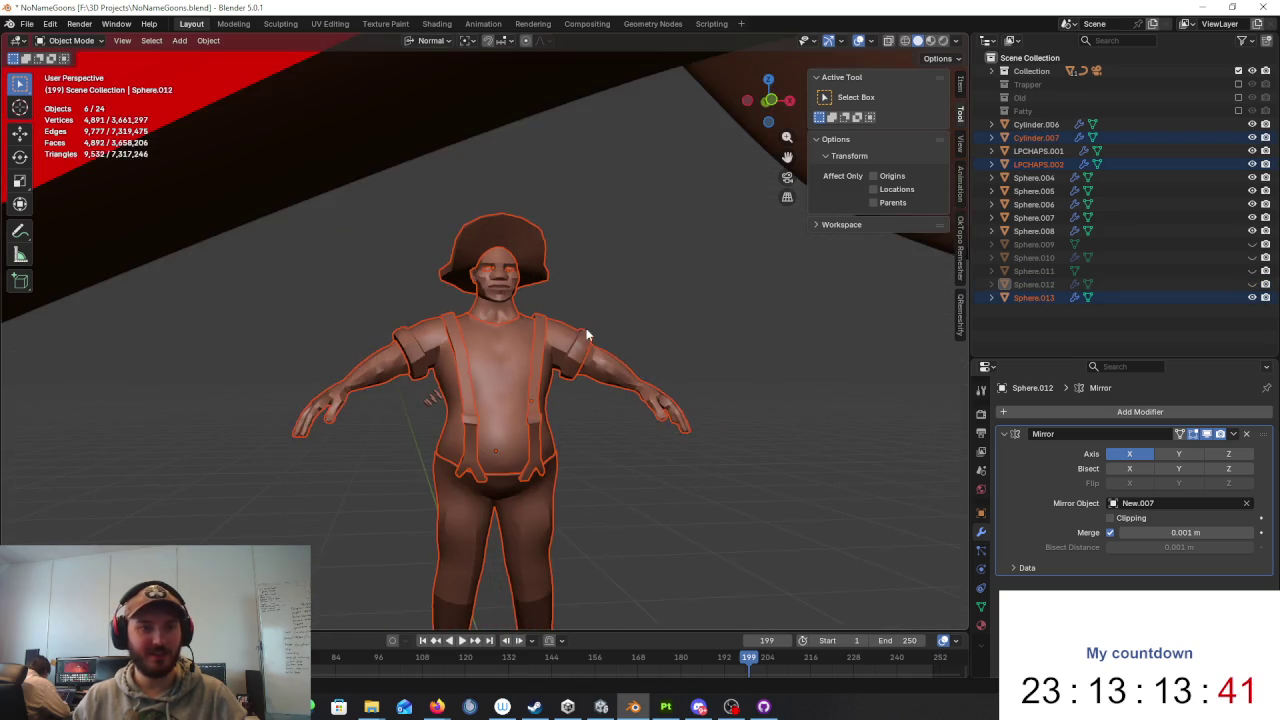
scroll(583, 300, "up", 2)
middle_click_drag(583, 288, 602, 393)
left_click(550, 328)
Step: Inspect the hat's mesh in Edit Mode, then return it to Object Mode
key("Tab")
mouse_move(600, 349)
middle_mouse_down()
mouse_move(757, 286)
mouse_move(700, 400)
mouse_move(643, 414)
mouse_move(514, 386)
mouse_move(572, 437)
mouse_move(686, 400)
mouse_move(677, 389)
mouse_move(665, 408)
mouse_move(570, 408)
mouse_move(503, 363)
mouse_move(501, 344)
middle_mouse_up()
scroll(501, 344, "down", 2)
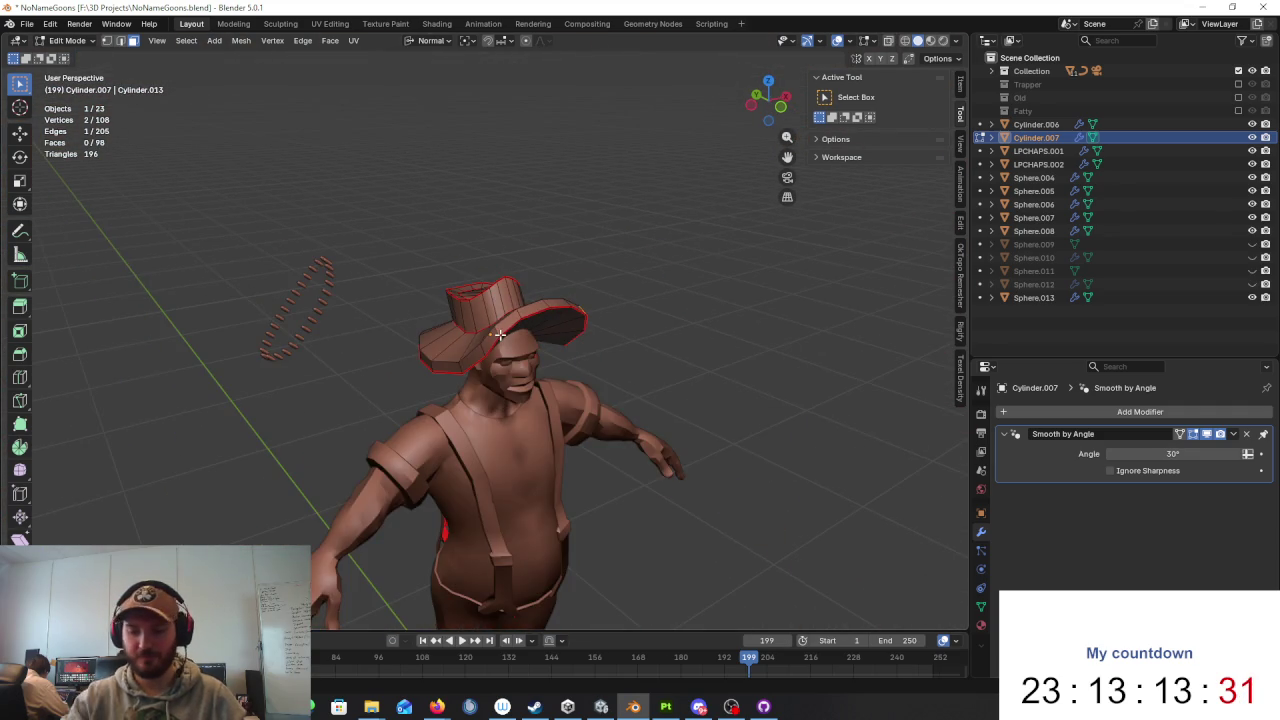
scroll(501, 344, "up", 4)
scroll(501, 342, "down", 3)
scroll(501, 340, "down", 1)
key("Tab")
scroll(645, 352, "up", 1)
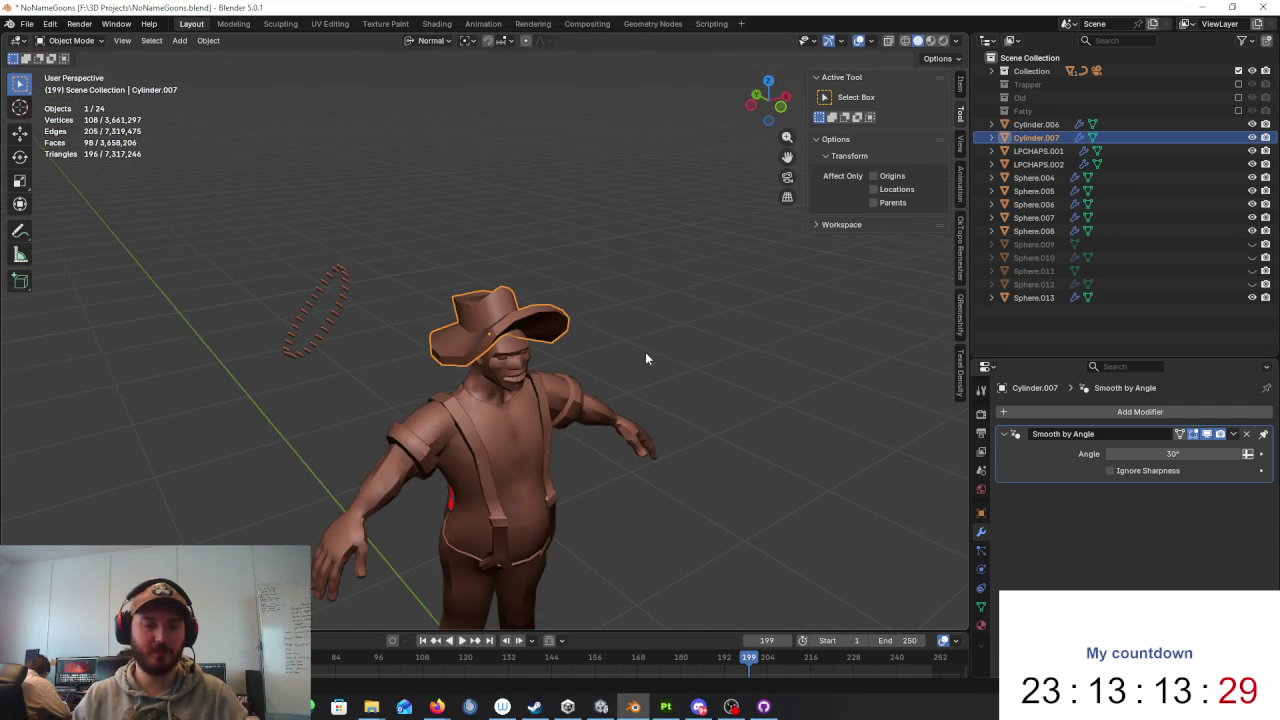
scroll(643, 360, "down", 3)
scroll(630, 366, "down", 2)
scroll(641, 391, "up", 4)
Step: Box-select the left character's objects, starting and cancelling a delete
key("a")
middle_click_drag(580, 366, 493, 401)
left_click(493, 401)
scroll(631, 330, "up", 3)
scroll(577, 336, "up", 3)
scroll(577, 336, "down", 3)
scroll(577, 336, "down", 3)
middle_click_drag(577, 336, 509, 428)
key("a")
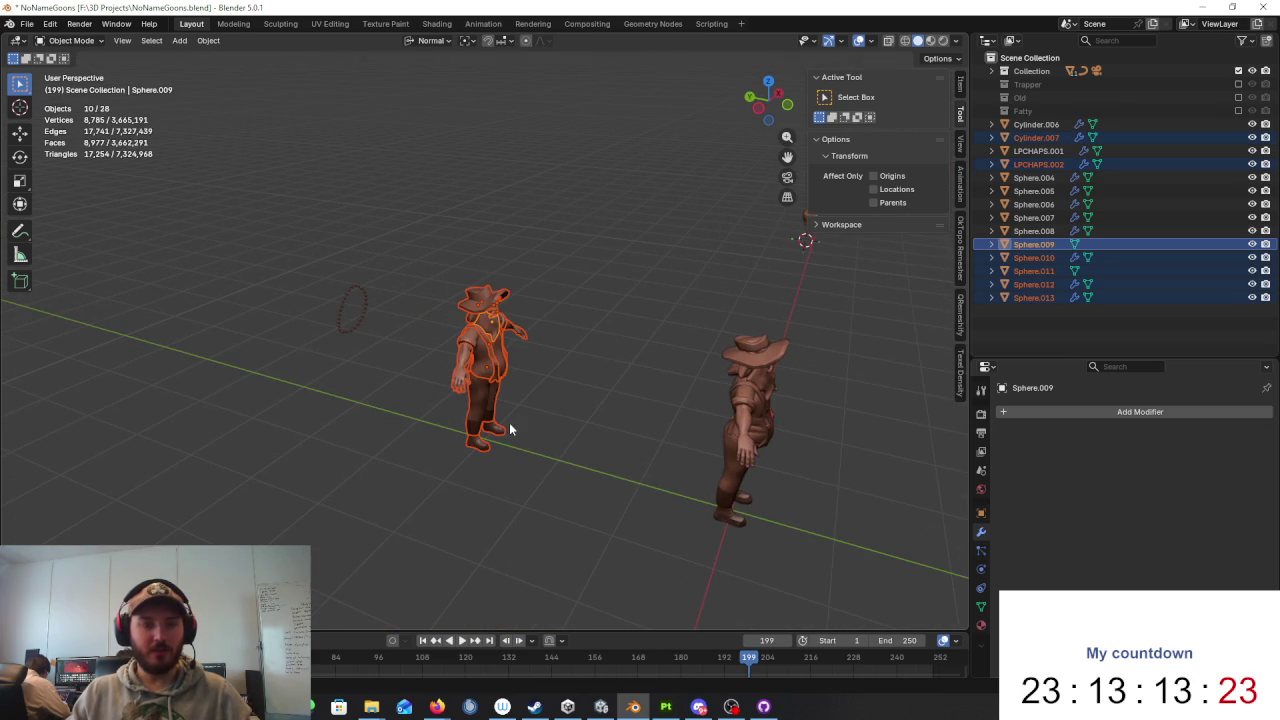
key("x")
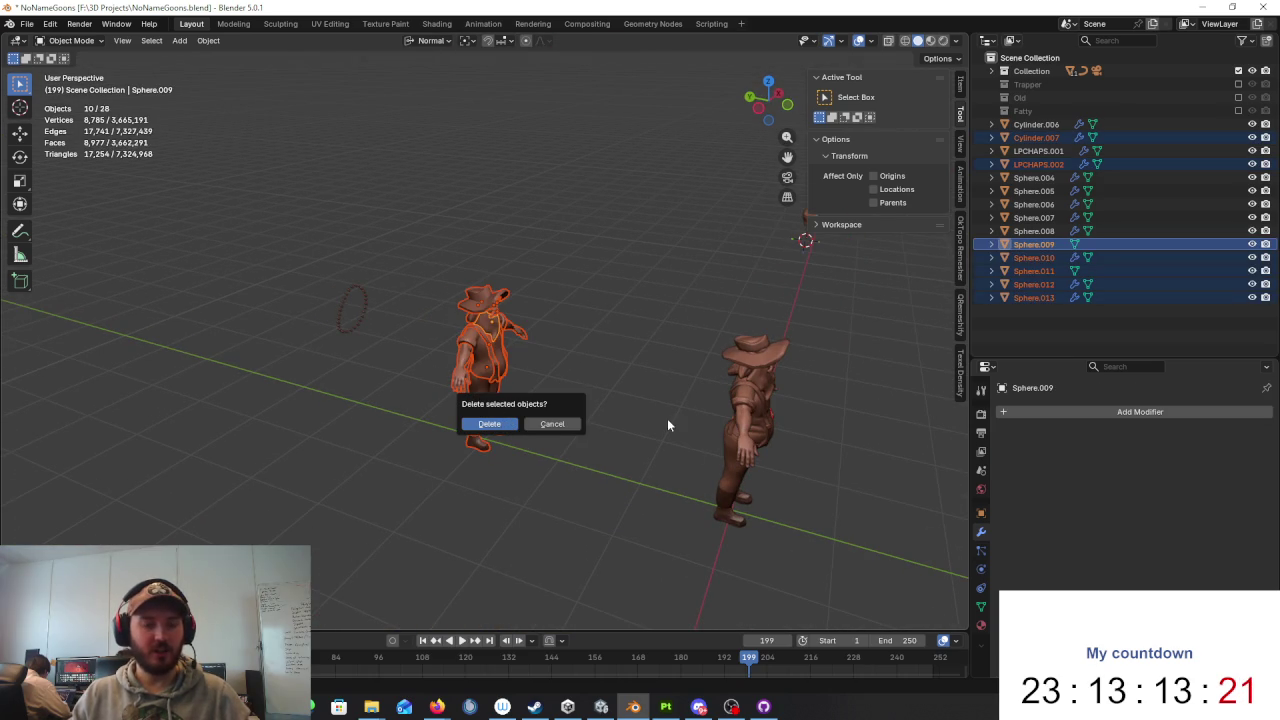
key("Escape")
Step: Delete the 10 selected objects of the left character
mouse_move(544, 311)
middle_mouse_down()
mouse_move(591, 337)
mouse_move(560, 330)
middle_mouse_up()
scroll(505, 330, "up", 2)
key("x")
left_click(505, 330)
middle_click_drag(739, 364, 717, 412)
Step: Select the New.006 pants, enter Sculpt Mode and view the legs from behind
scroll(717, 412, "down", 3)
left_click(665, 389)
scroll(700, 420, "up", 3)
middle_click_drag(673, 350, 593, 310, "shift")
left_click(80, 40)
left_click(75, 85)
mouse_move(620, 380)
middle_mouse_down()
mouse_move(709, 371)
mouse_move(650, 372)
mouse_move(566, 309)
mouse_move(543, 309)
mouse_move(588, 290)
middle_mouse_up()
scroll(588, 289, "up", 4)
scroll(588, 289, "down", 2)
scroll(484, 265, "up", 3)
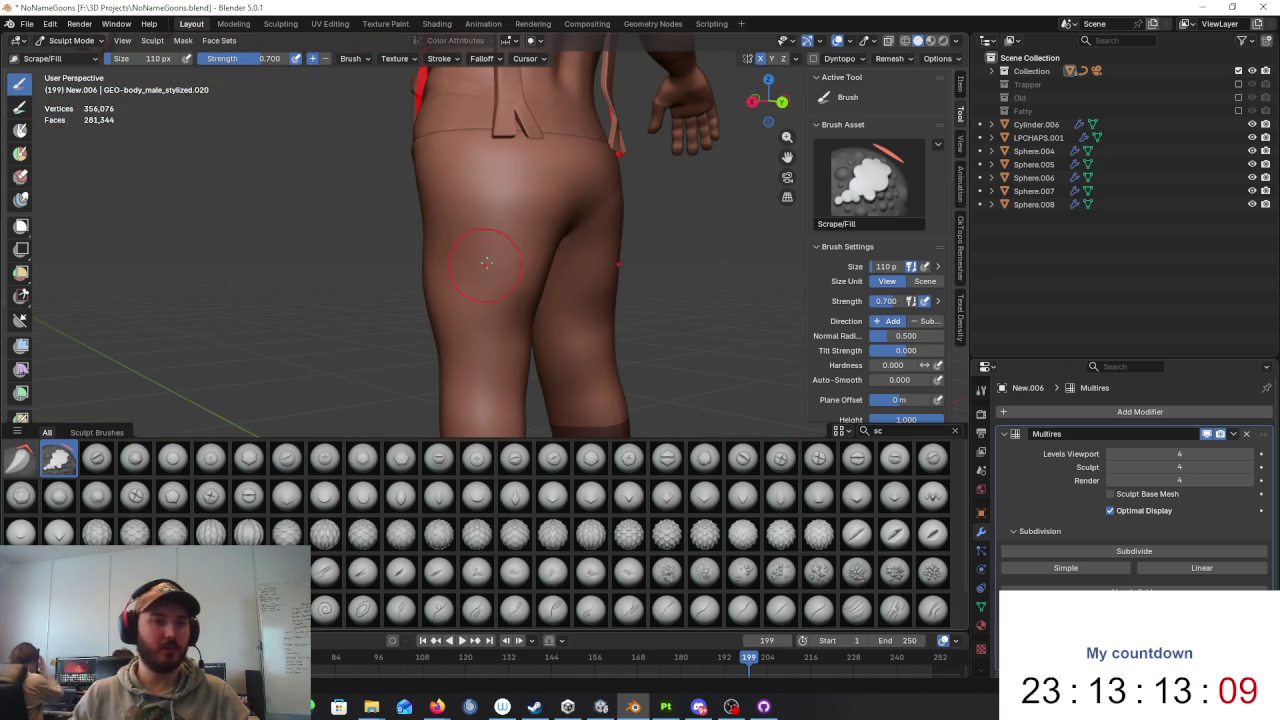
middle_click_drag(565, 193, 592, 286)
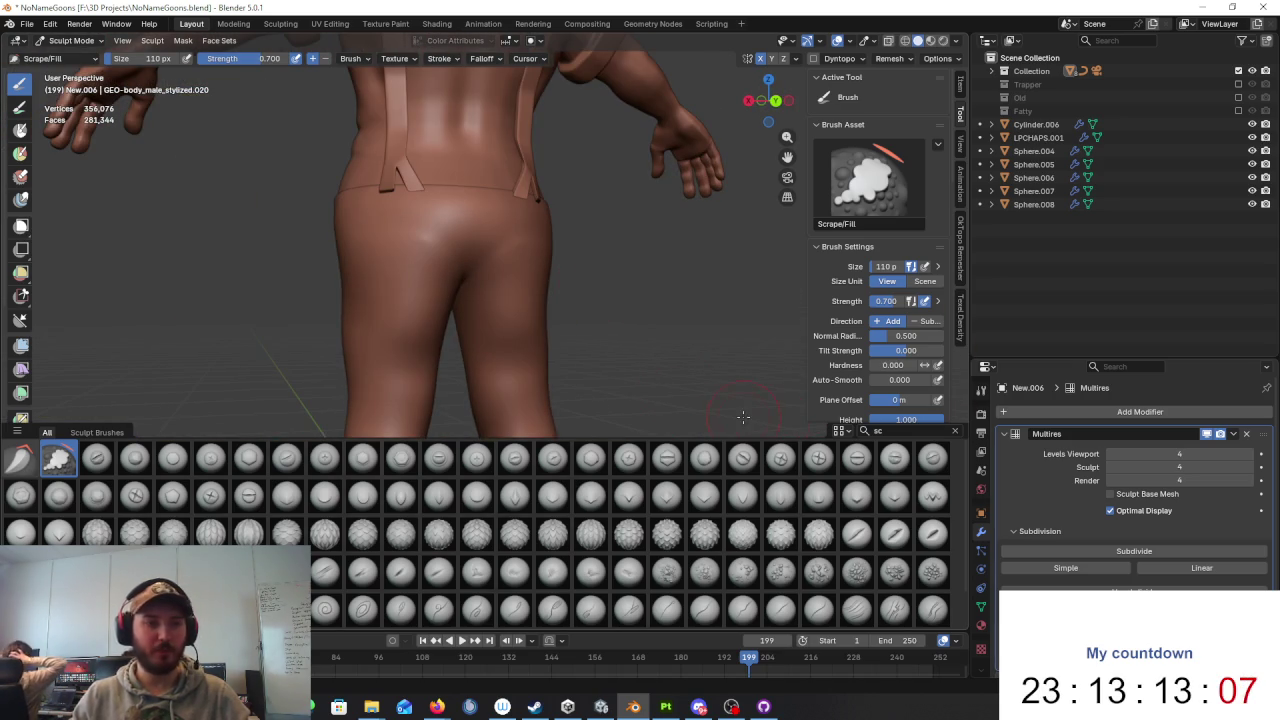
Step: Try the Crack_Simple_05 brush along the buttock fold, then undo those strokes
type("r")
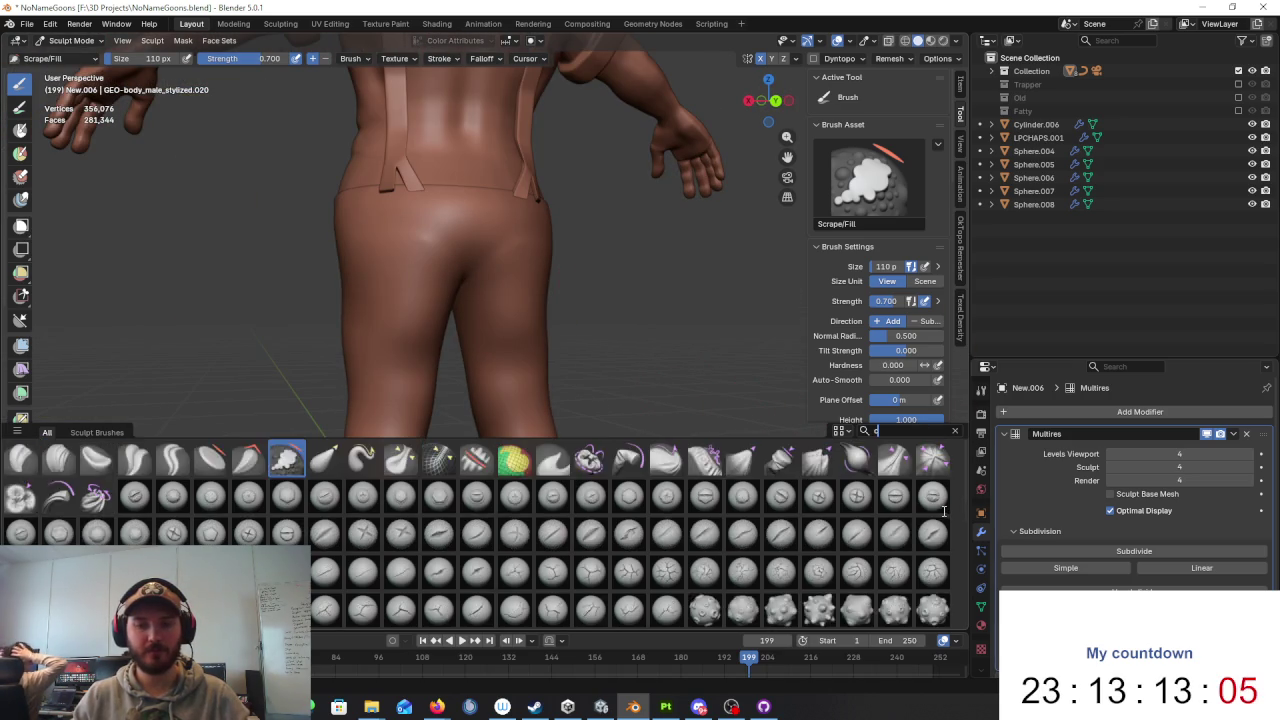
type("ac")
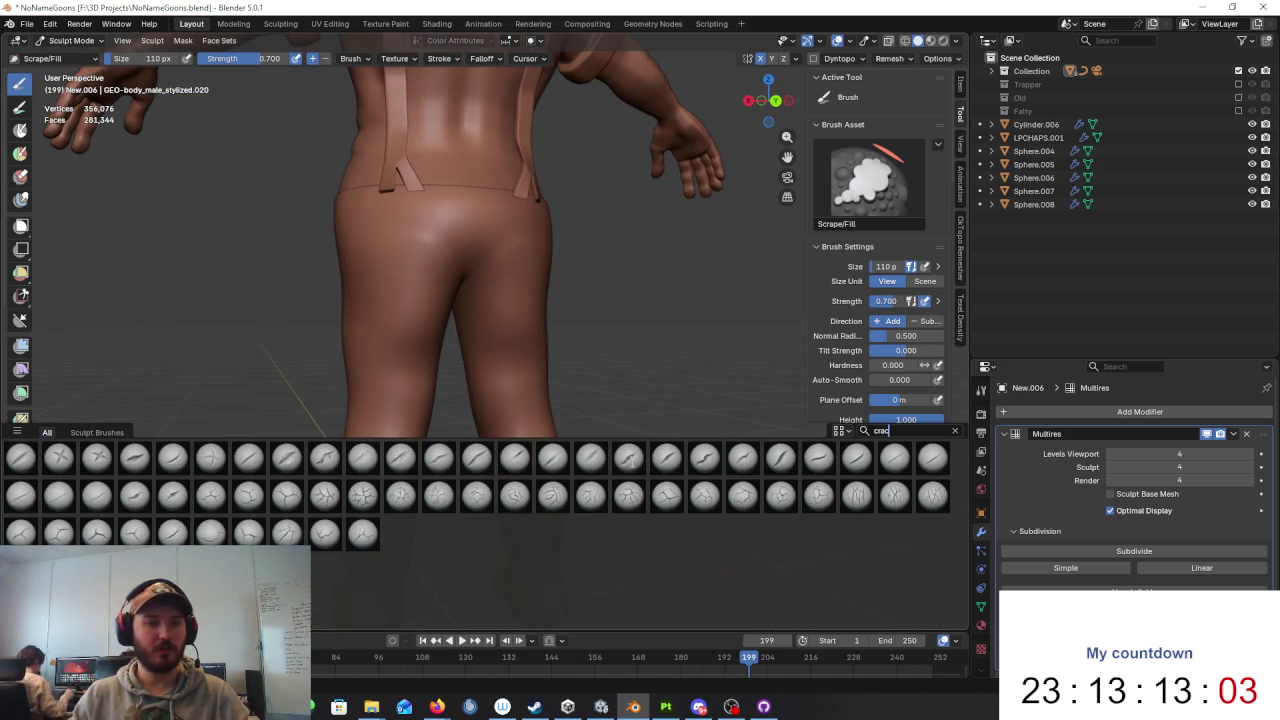
left_click(172, 457)
middle_click_drag(440, 262, 293, 285)
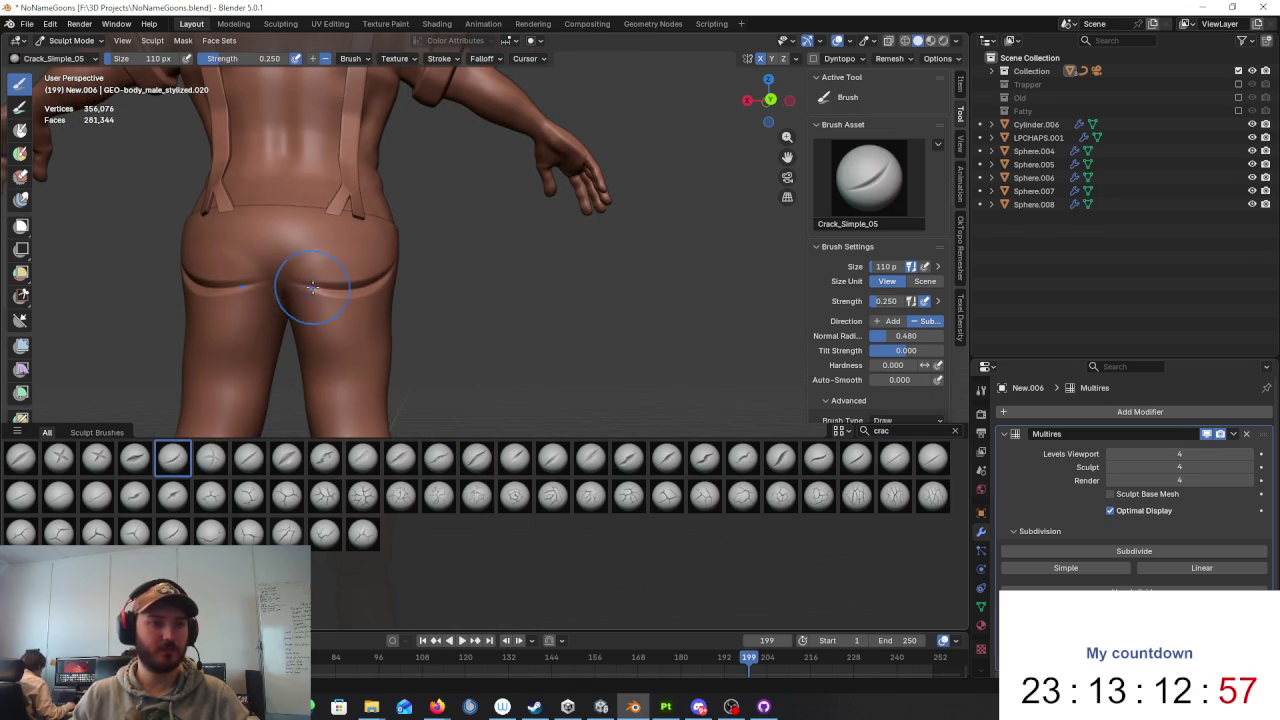
mouse_move(395, 277)
middle_mouse_down()
mouse_move(380, 283)
mouse_move(455, 268)
middle_mouse_up()
scroll(415, 265, "up", 3)
left_click_drag(256, 232, 76, 210)
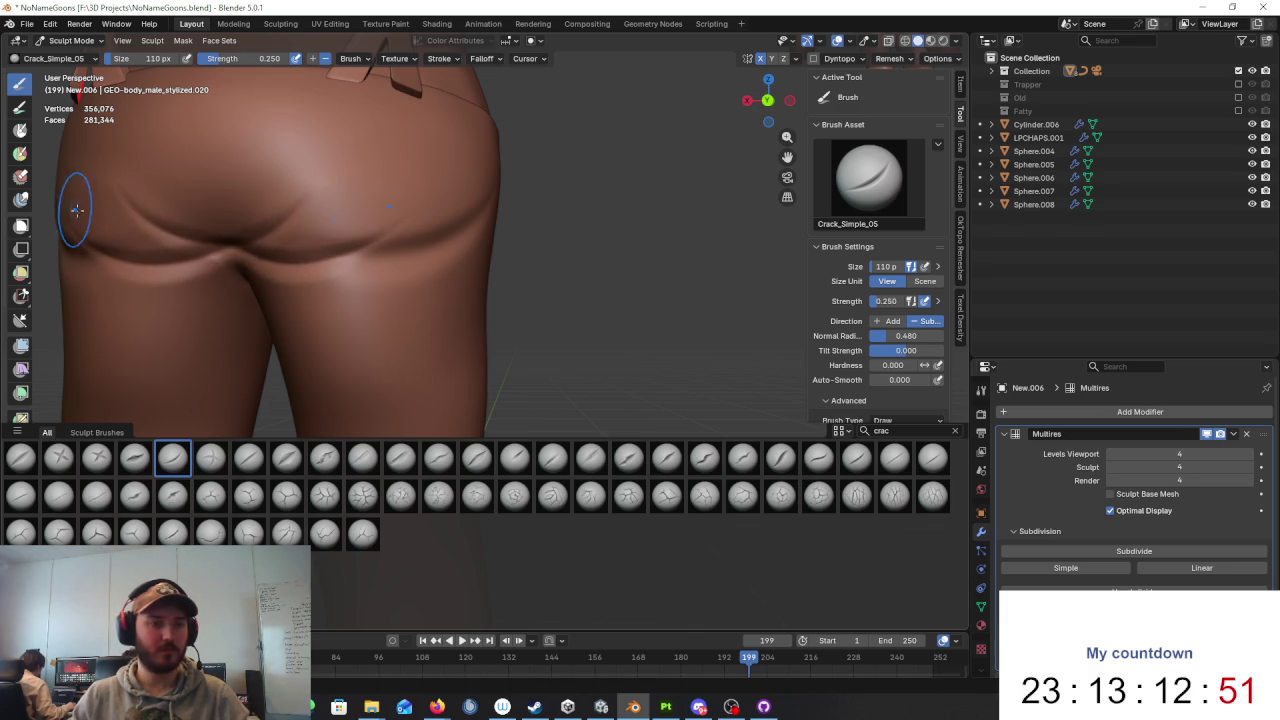
key("ctrl+z")
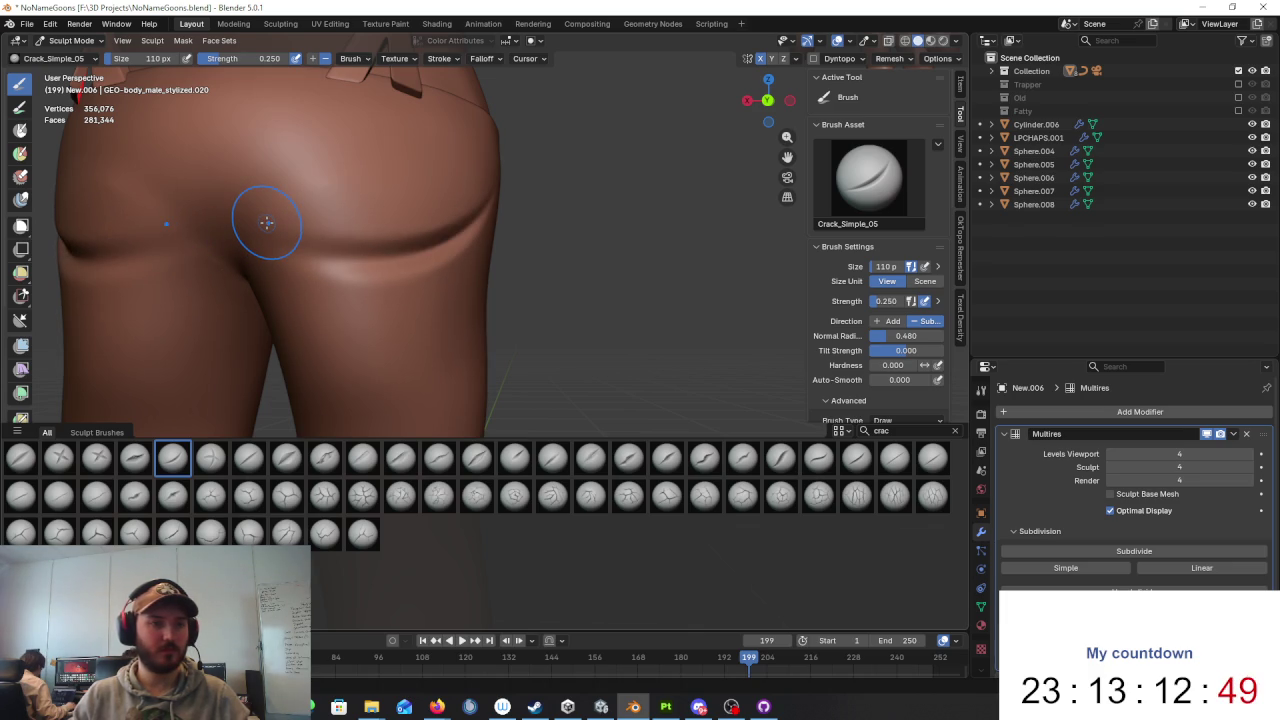
key("ctrl+z")
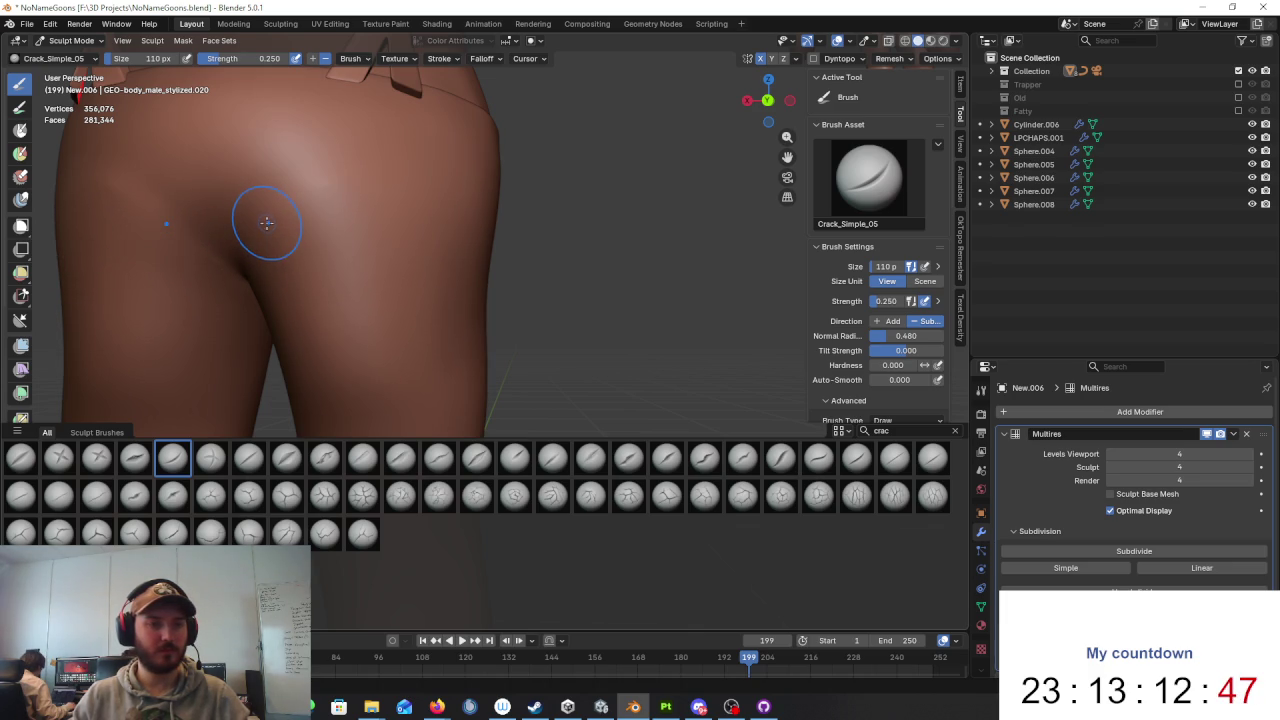
left_click_drag(279, 241, 2, 268)
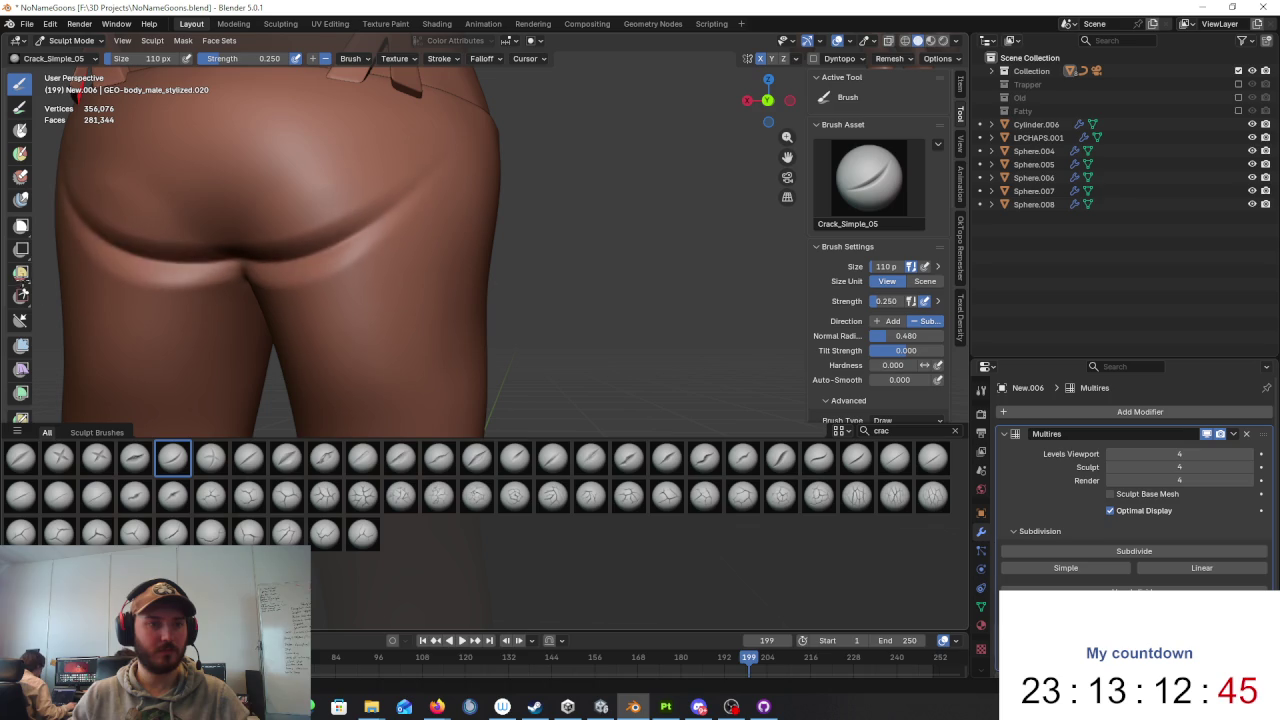
key("ctrl+z")
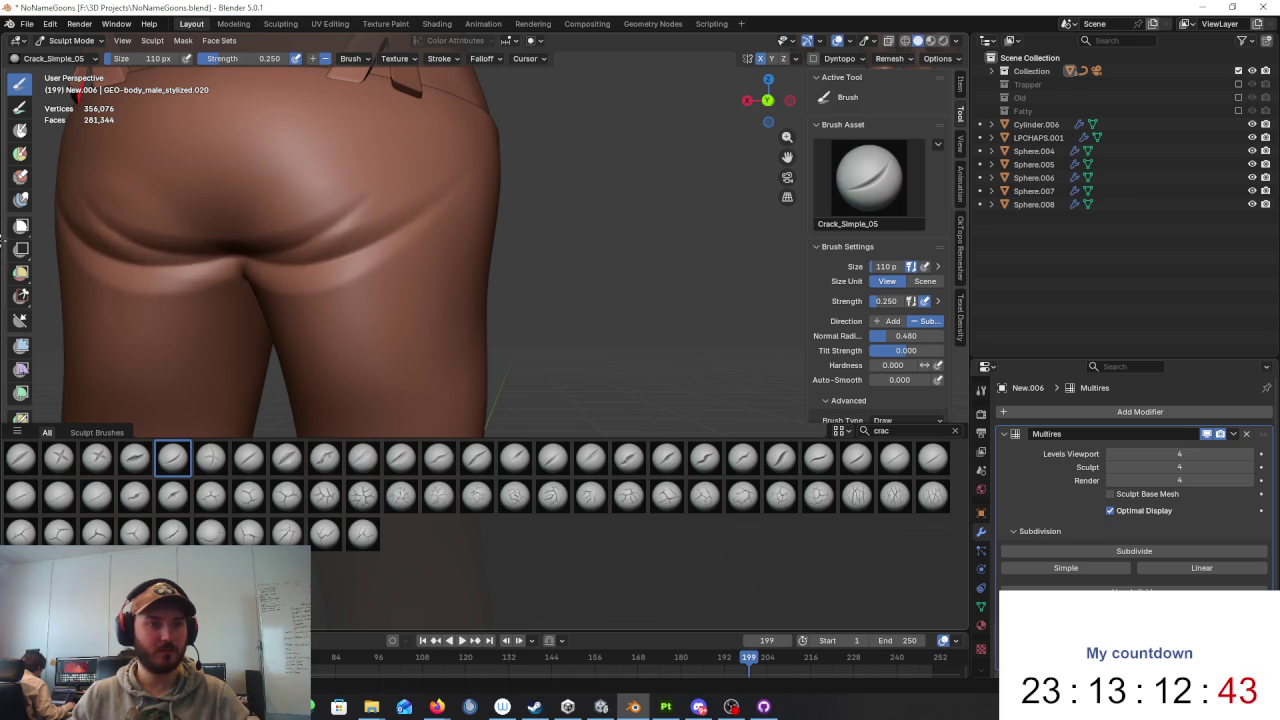
Step: Search brushes for 'crease' and select the Crease Sharp brush, viewing the legs from behind
scroll(280, 192, "down", 2)
scroll(361, 148, "down", 5)
middle_click_drag(361, 148, 566, 220)
scroll(594, 267, "up", 4)
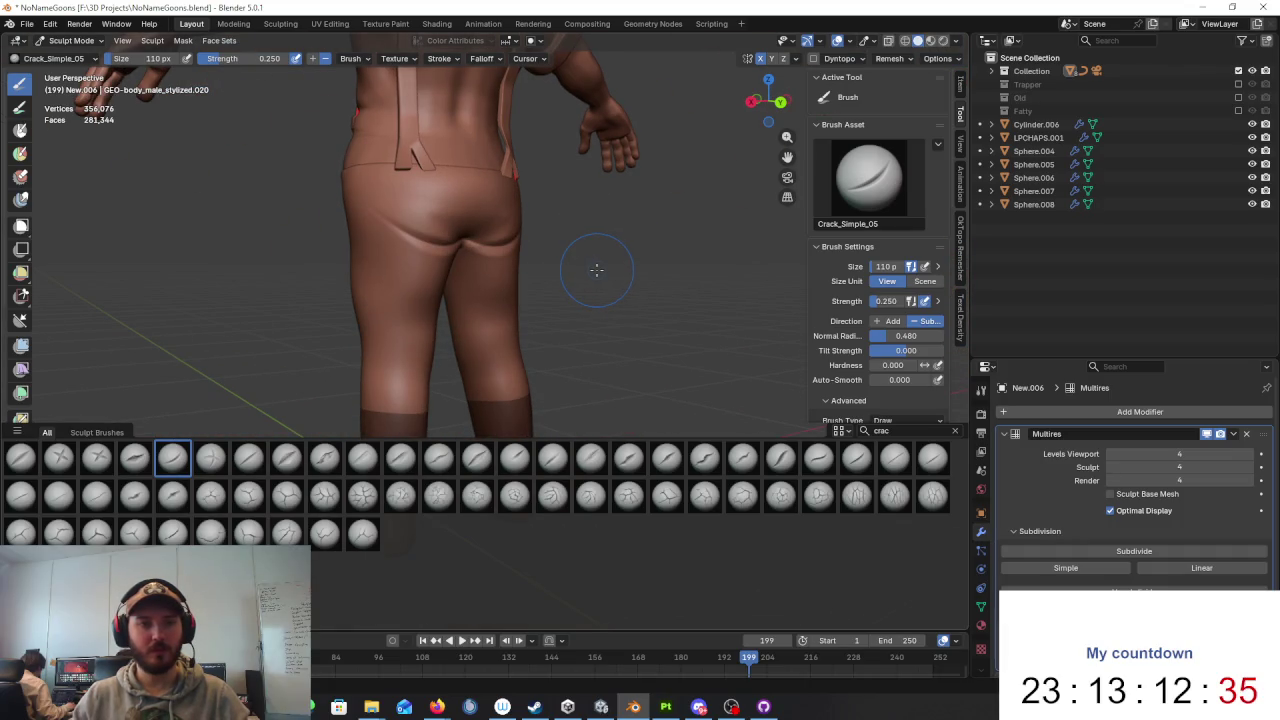
middle_click_drag(596, 271, 616, 283)
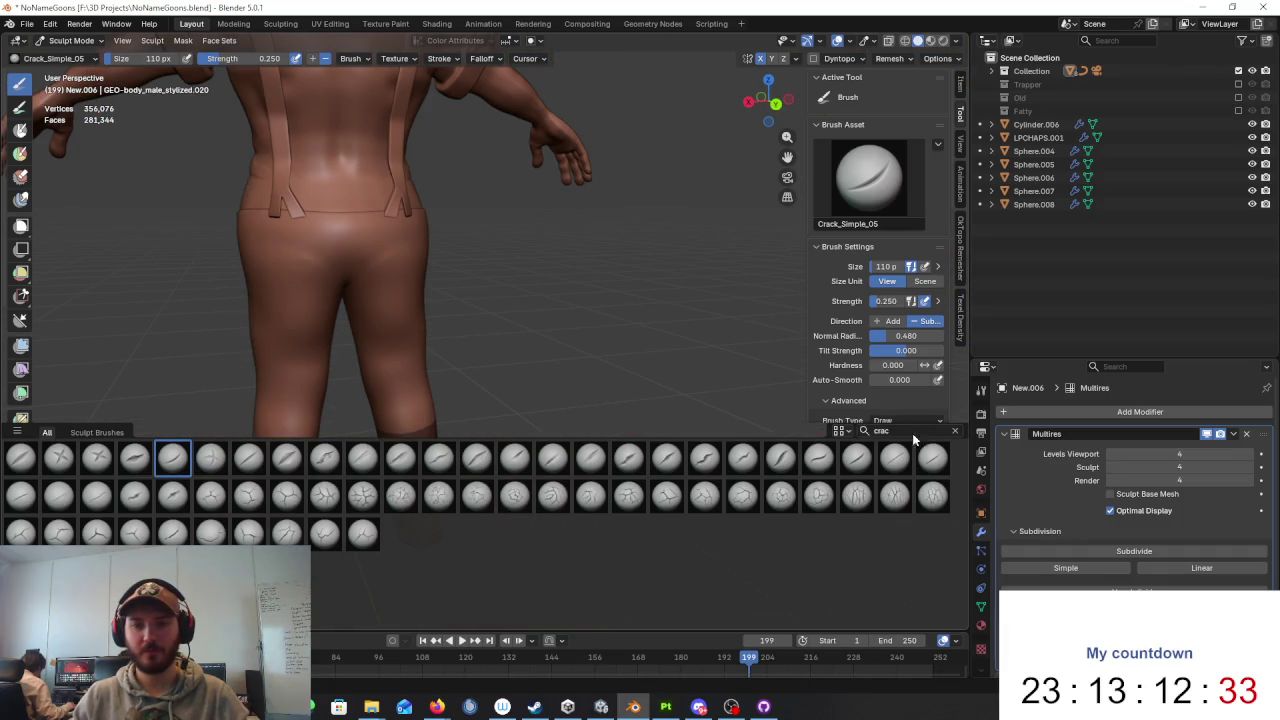
key("BackSpace")
key("BackSpace")
type("ease")
left_click(58, 460)
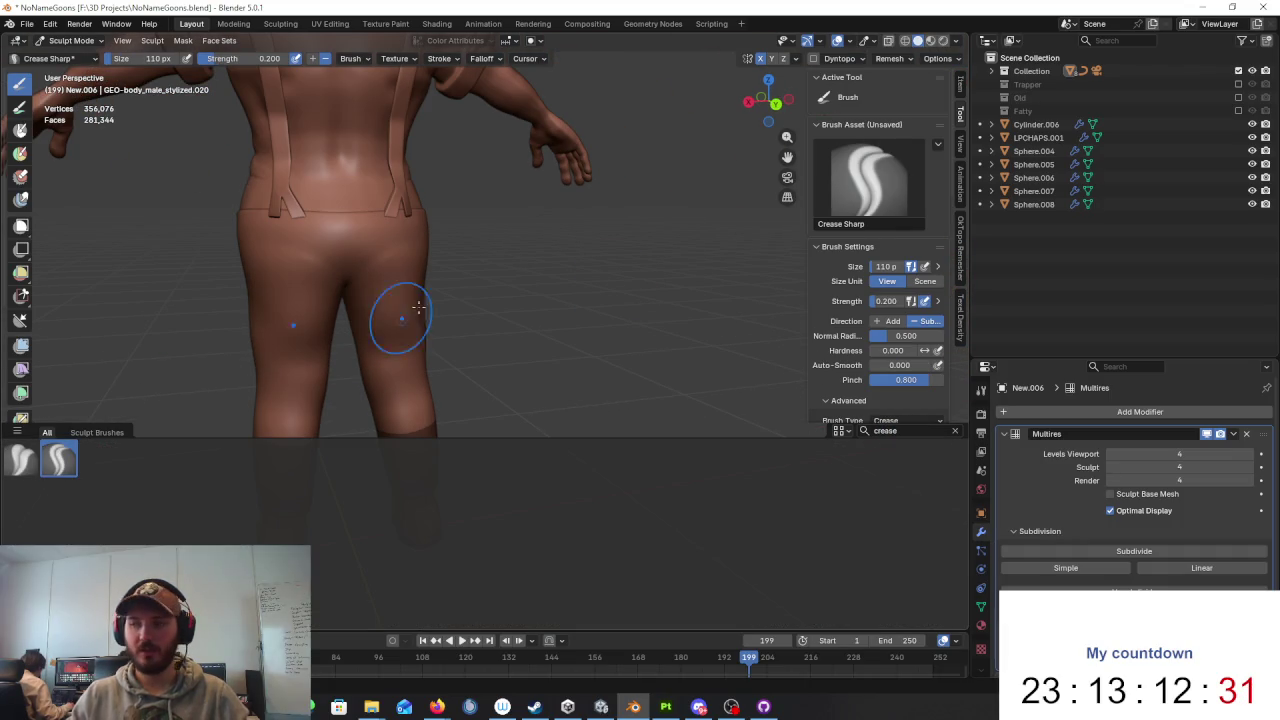
scroll(531, 240, "up", 2)
scroll(597, 189, "up", 3)
scroll(568, 264, "up", 2)
scroll(568, 264, "down", 3)
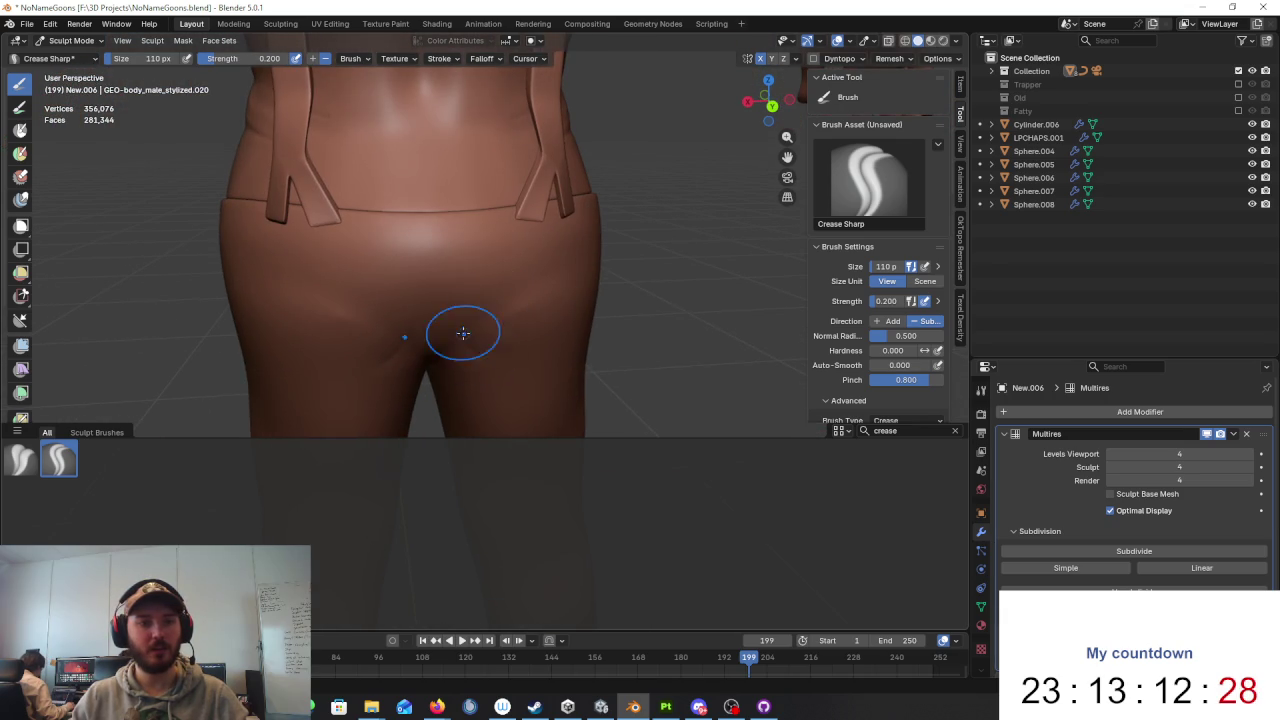
Step: Enable Sculpt Base Mesh in the Multires modifier
mouse_move(527, 371)
middle_mouse_down()
mouse_move(514, 294)
mouse_move(600, 297)
mouse_move(553, 292)
middle_mouse_up()
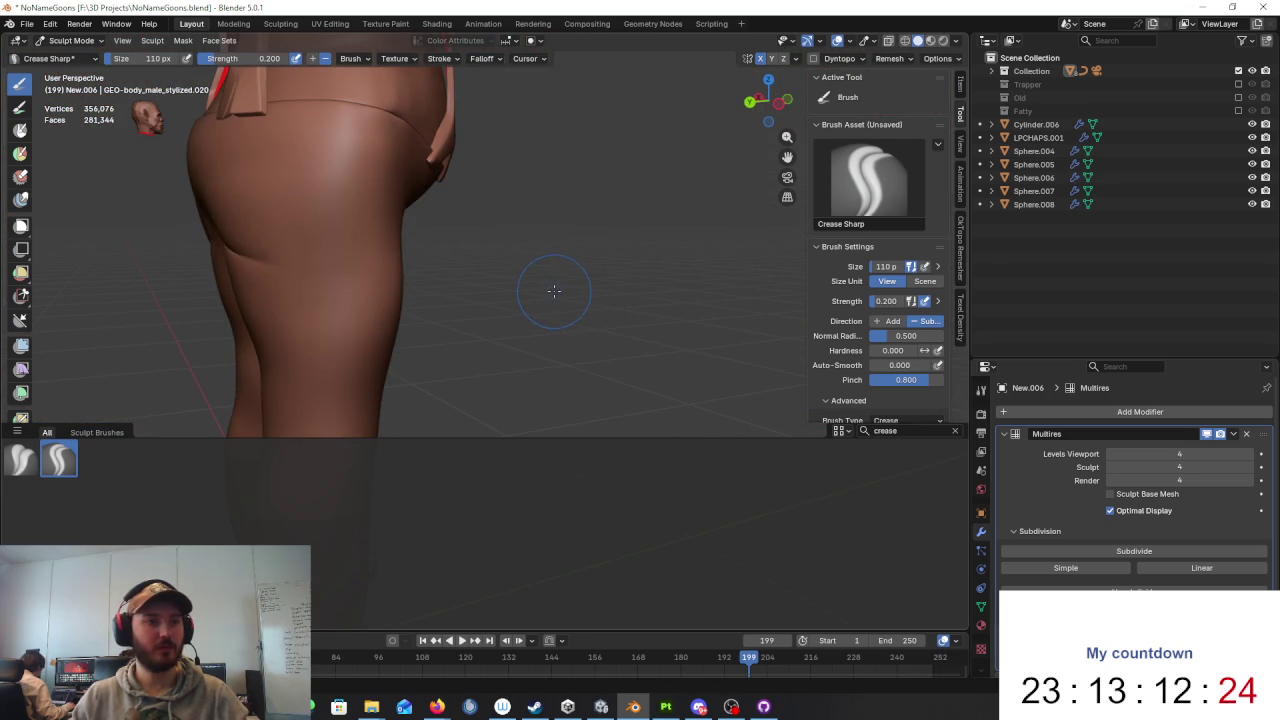
middle_click_drag(507, 270, 623, 257)
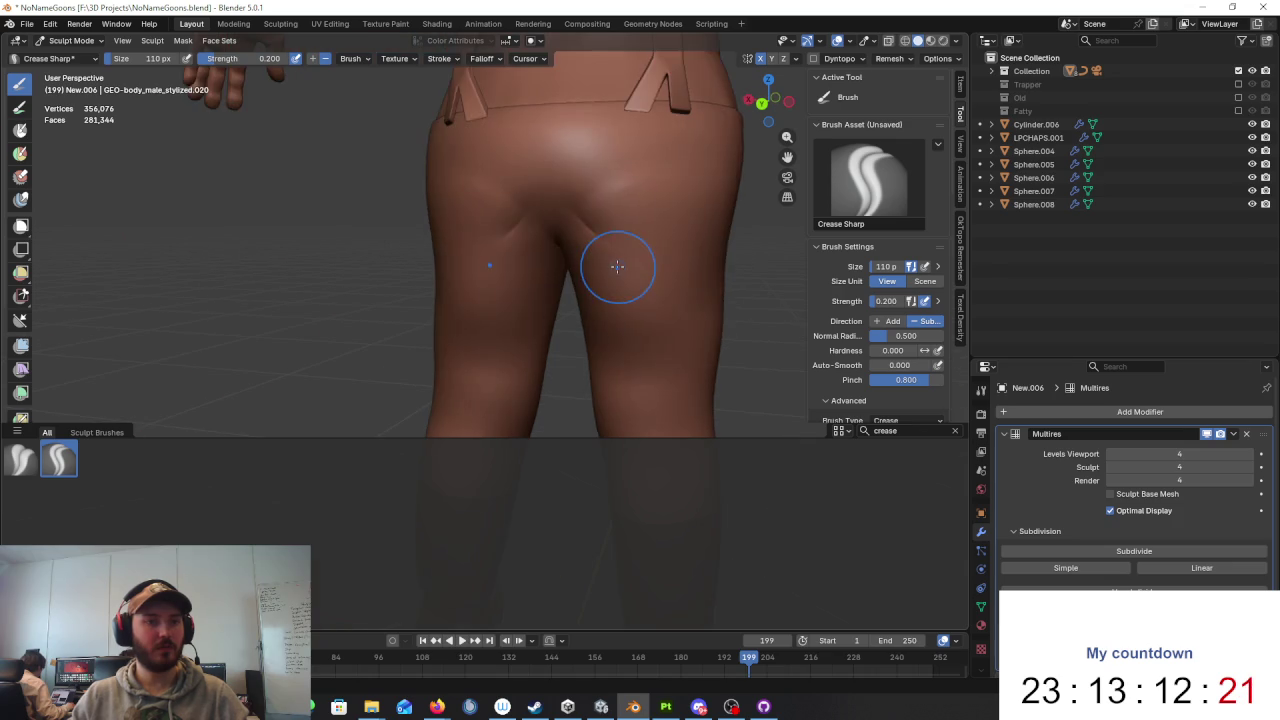
scroll(625, 260, "down", 1)
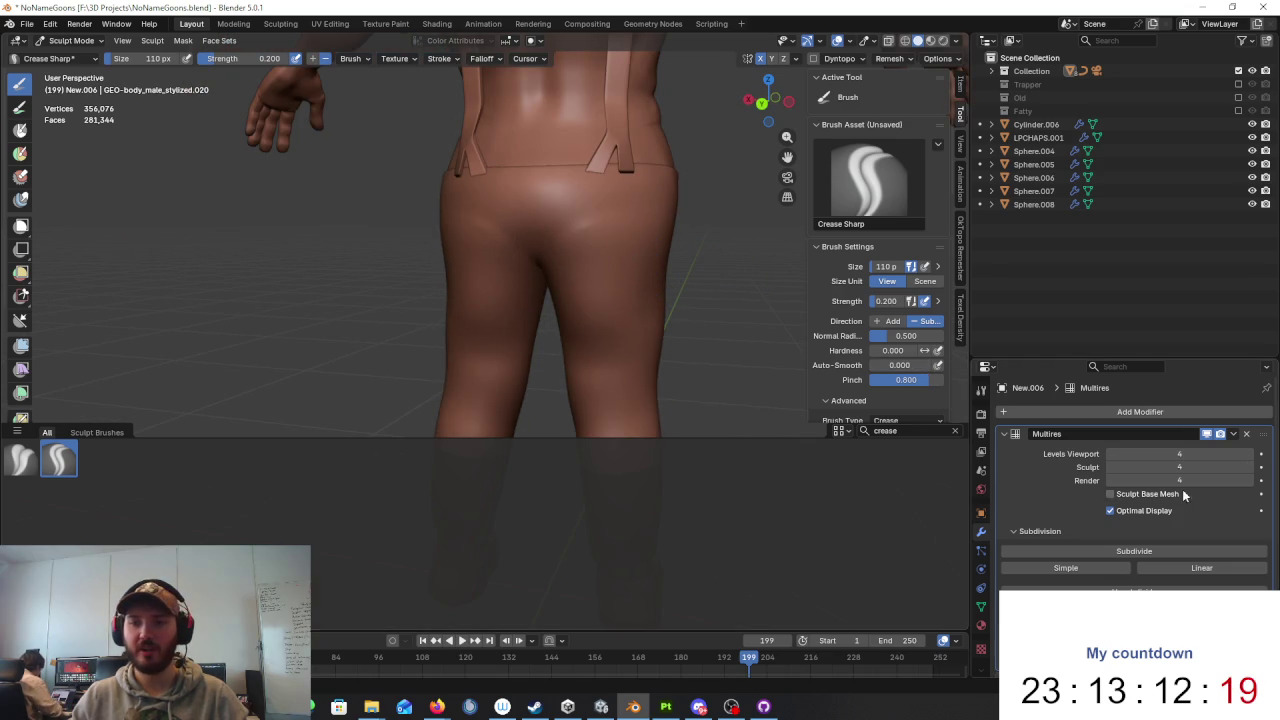
middle_click_drag(714, 294, 740, 300)
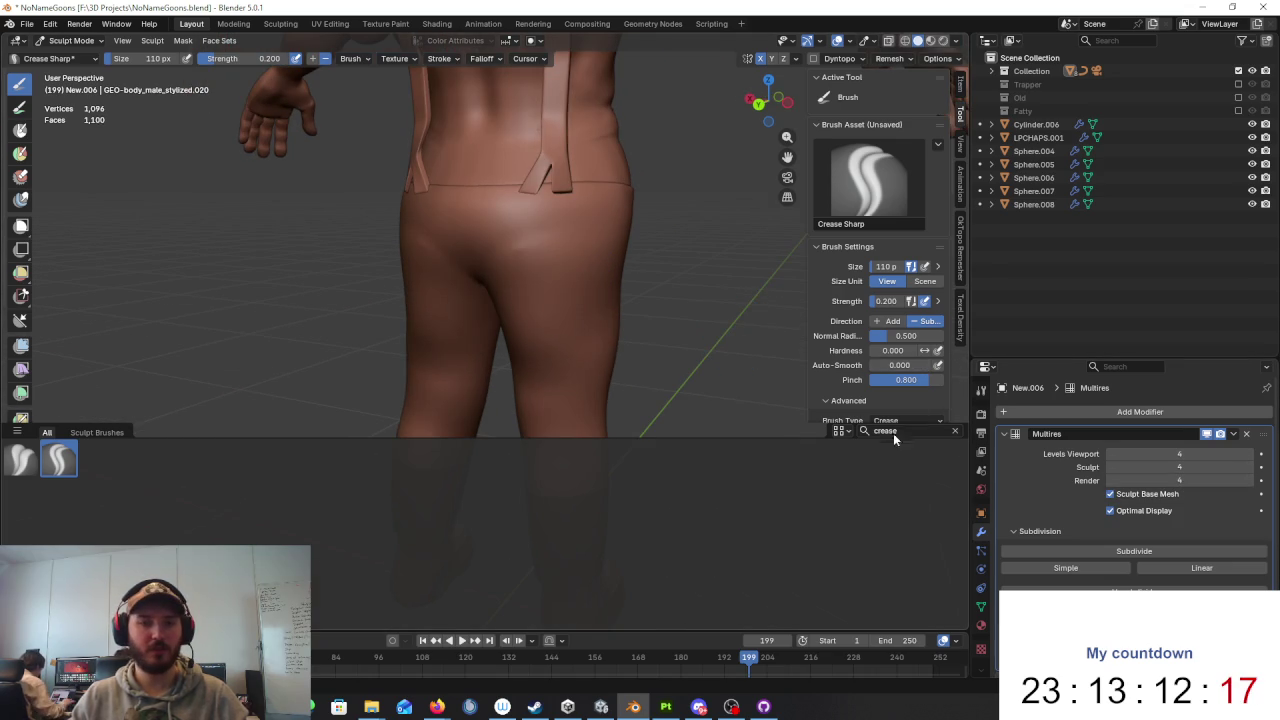
left_click(900, 430)
Step: Search brushes for 'gr' and select the Grab Silhouette brush
type("gr")
key("Return")
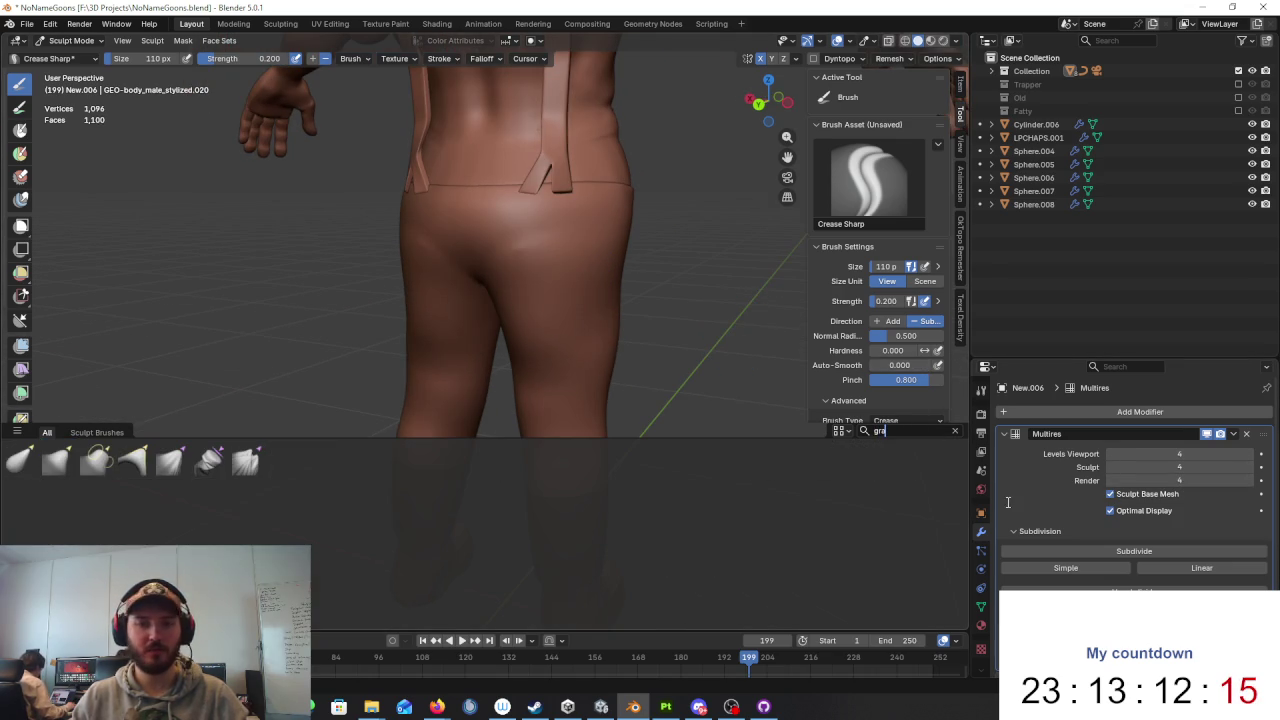
left_click(134, 460)
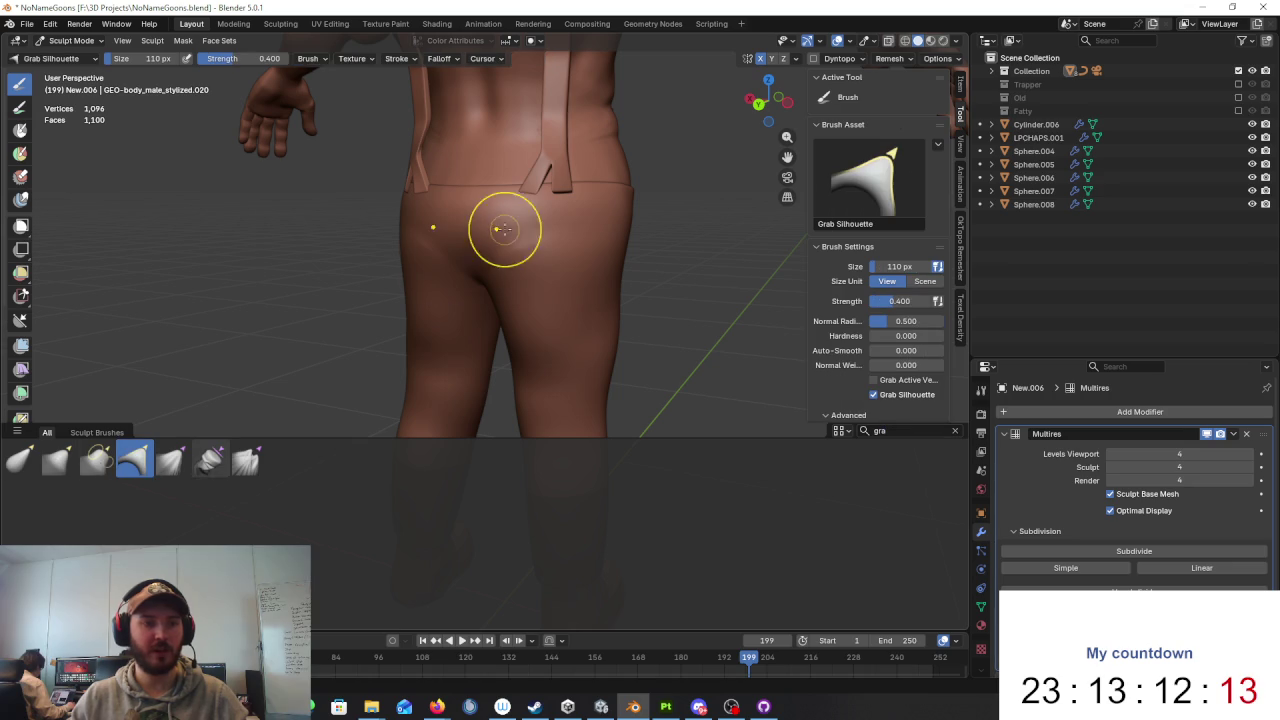
scroll(500, 245, "down", 4)
mouse_move(508, 257)
middle_mouse_down()
mouse_move(572, 265)
mouse_move(426, 258)
middle_mouse_up()
scroll(547, 274, "up", 3)
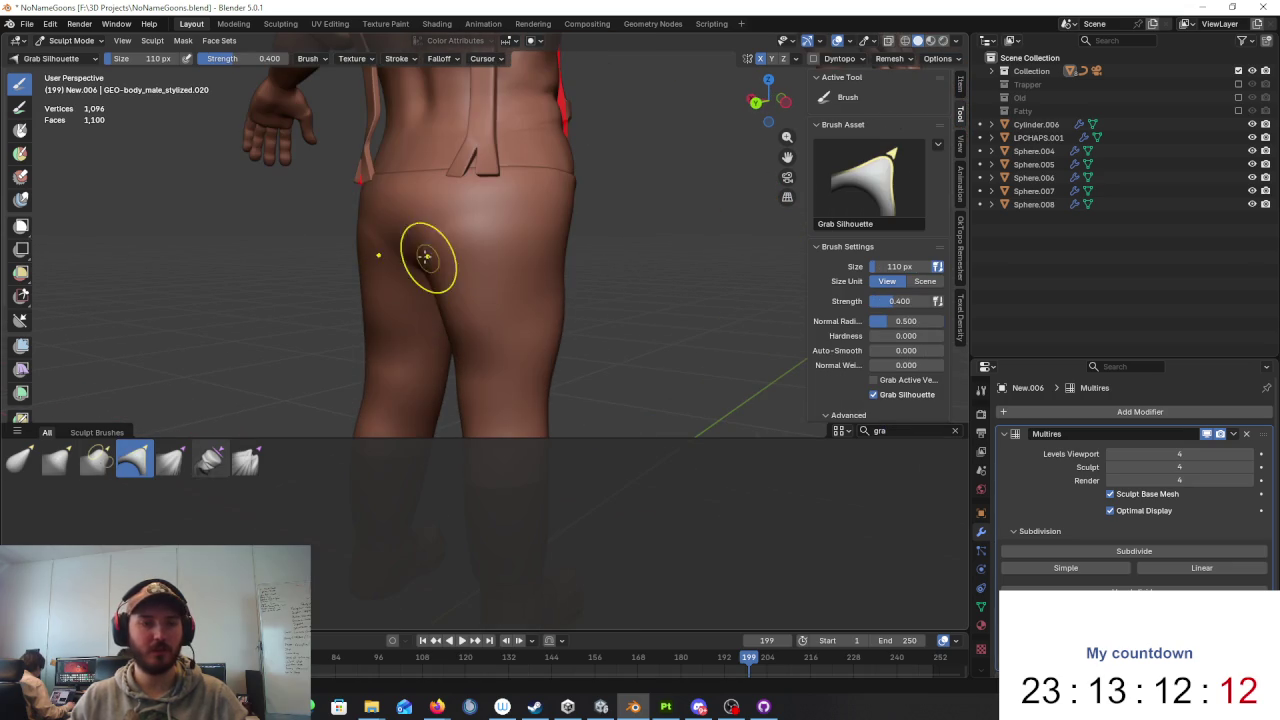
middle_click_drag(370, 290, 566, 308)
scroll(600, 330, "down", 2)
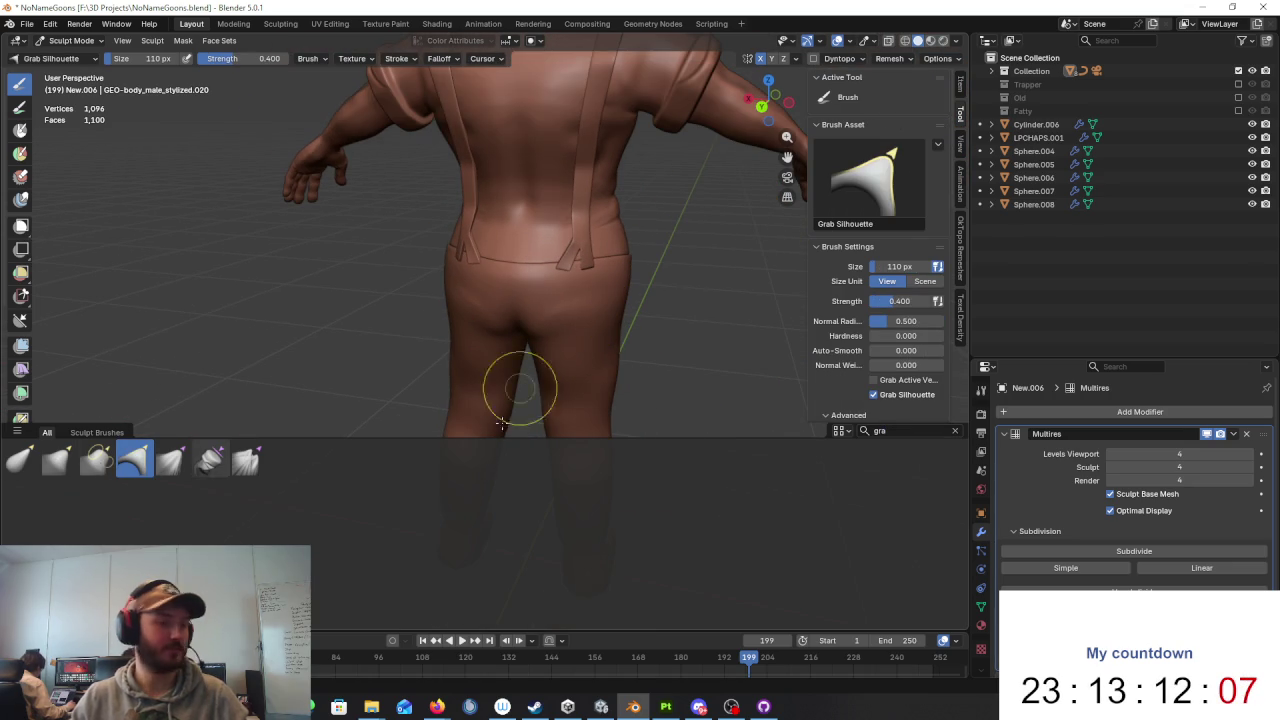
Step: Switch to the plain Grab brush and view the hip and leg from the side
left_click(56, 462)
scroll(532, 340, "up", 2)
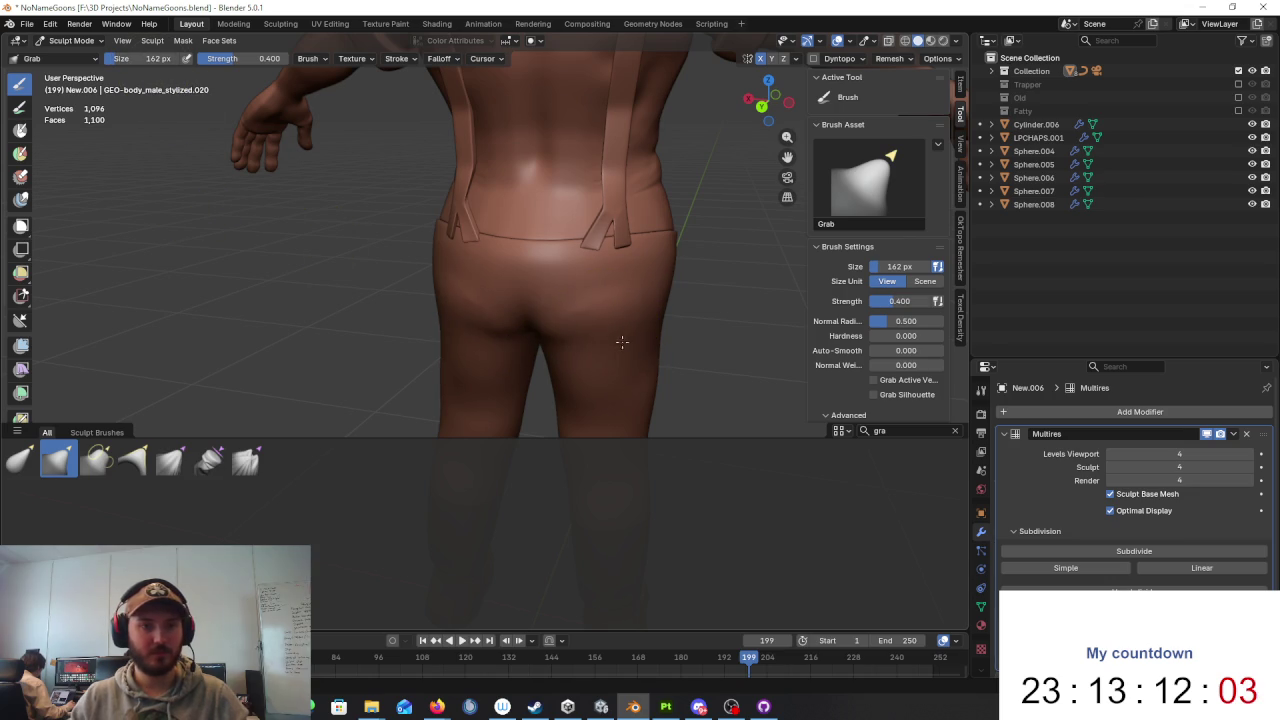
middle_click_drag(628, 345, 614, 286)
mouse_move(627, 226)
middle_mouse_down()
mouse_move(414, 300)
mouse_move(586, 343)
mouse_move(578, 331)
mouse_move(414, 372)
mouse_move(663, 366)
mouse_move(583, 294)
mouse_move(511, 297)
mouse_move(460, 279)
mouse_move(411, 303)
mouse_move(482, 311)
mouse_move(480, 289)
mouse_move(443, 284)
middle_mouse_up()
scroll(578, 331, "down", 5)
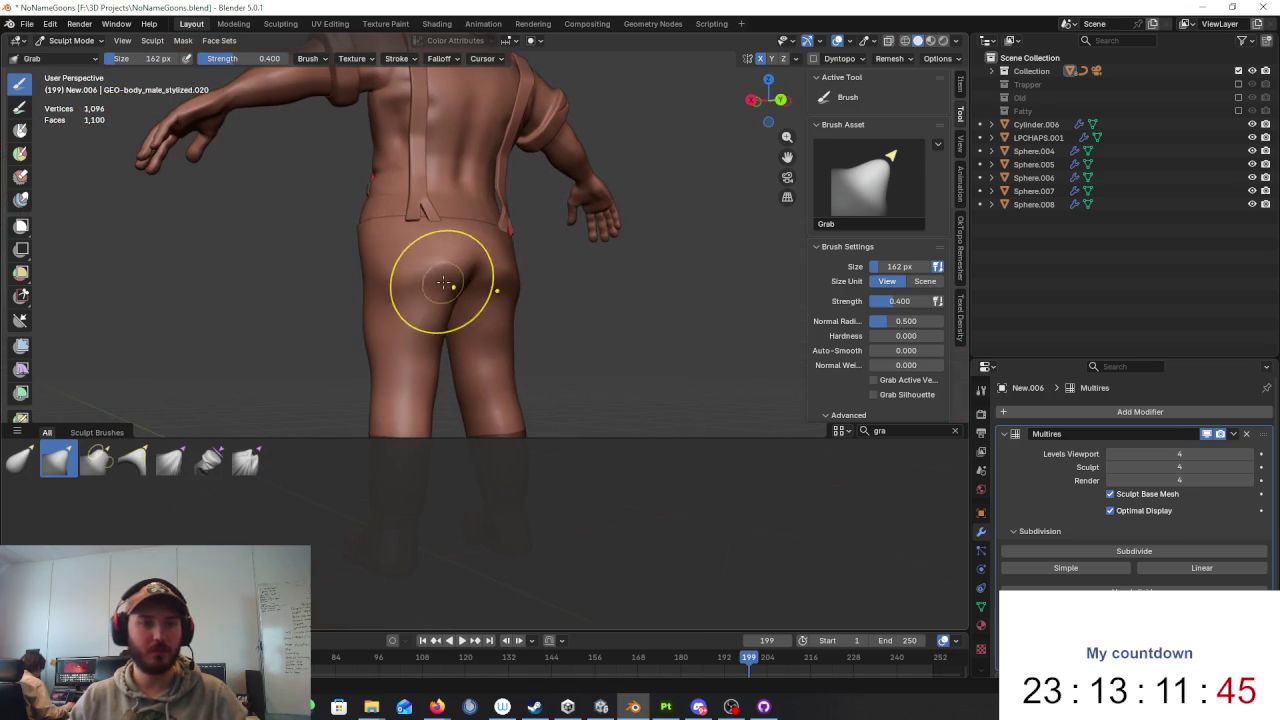
middle_click_drag(505, 313, 542, 307)
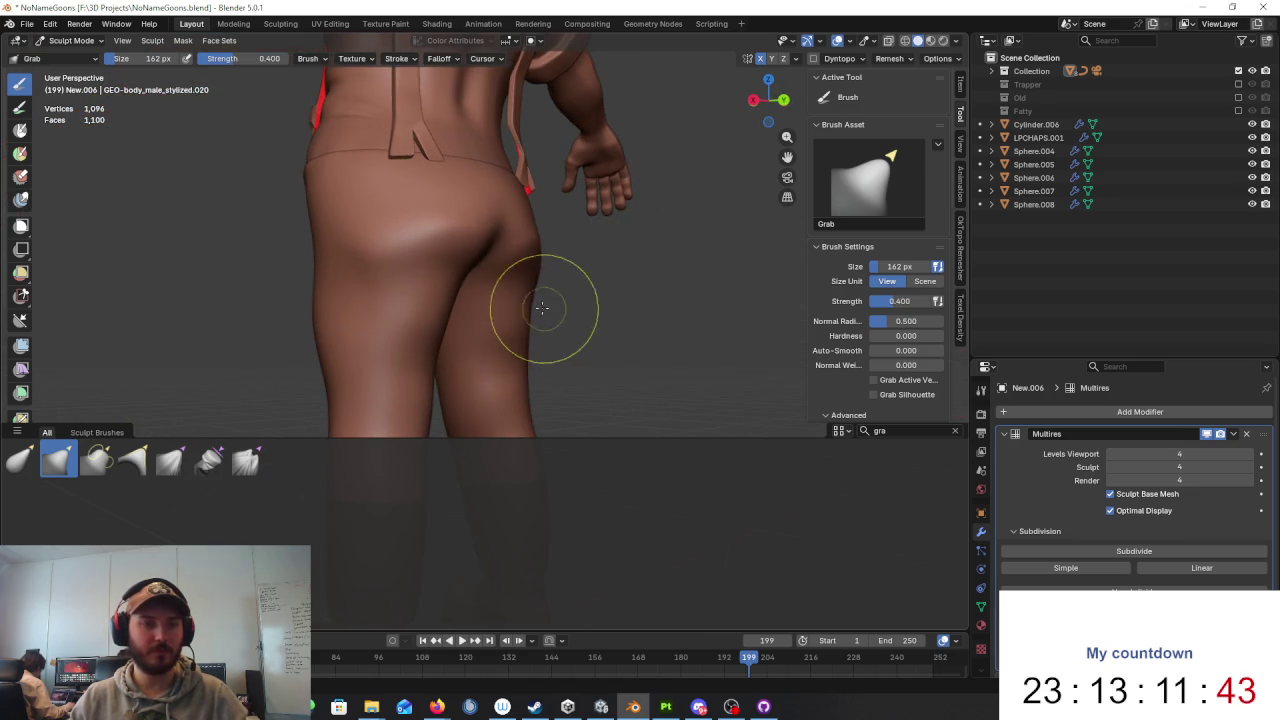
mouse_move(457, 268)
middle_mouse_down()
mouse_move(533, 302)
mouse_move(476, 300)
mouse_move(509, 267)
mouse_move(674, 283)
mouse_move(481, 281)
mouse_move(560, 290)
mouse_move(626, 277)
mouse_move(625, 305)
mouse_move(523, 294)
mouse_move(471, 266)
mouse_move(375, 262)
middle_mouse_up()
Step: Grab-pull the buttock into a fuller, rounder shape
scroll(566, 303, "up", 4)
scroll(558, 292, "up", 2)
mouse_move(366, 306)
left_mouse_down()
mouse_move(366, 277)
mouse_move(402, 283)
left_mouse_up()
mouse_move(386, 302)
middle_mouse_down()
mouse_move(500, 309)
mouse_move(485, 290)
middle_mouse_up()
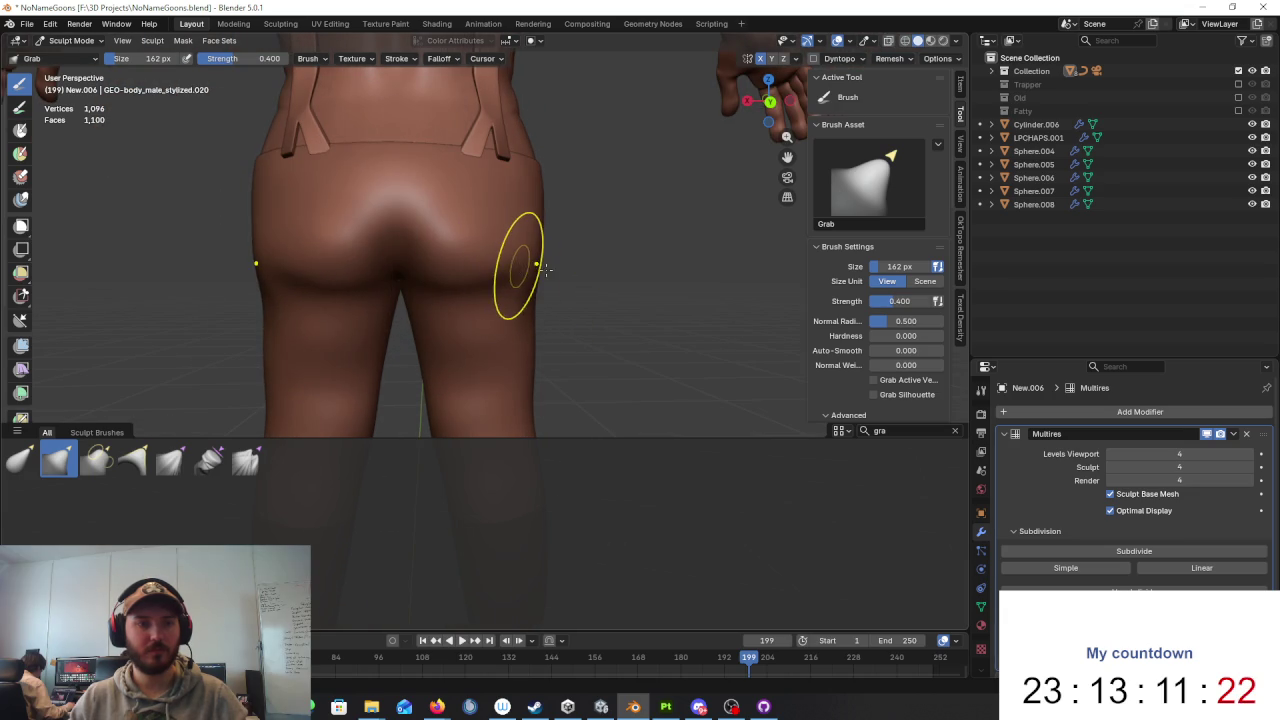
mouse_move(543, 171)
middle_mouse_down()
mouse_move(677, 206)
mouse_move(632, 222)
mouse_move(455, 234)
middle_mouse_up()
left_click(70, 40)
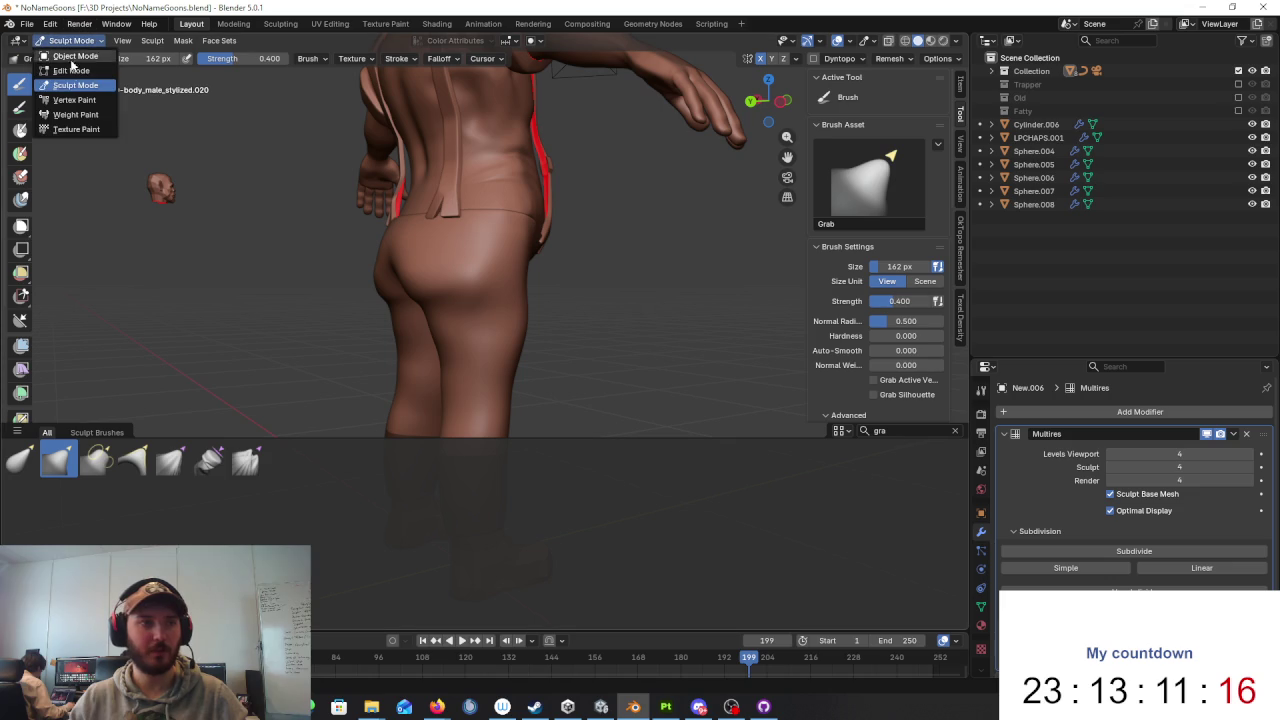
Step: Enter Edit Mode in vertex select and slide a vertex along its edge
key("Tab")
mouse_move(416, 280)
middle_mouse_down()
mouse_move(543, 263)
mouse_move(614, 237)
mouse_move(586, 277)
middle_mouse_up()
scroll(575, 203, "up", 2)
mouse_move(575, 203)
middle_mouse_down()
mouse_move(563, 289)
mouse_move(563, 229)
mouse_move(450, 277)
mouse_move(509, 371)
mouse_move(448, 374)
middle_mouse_up()
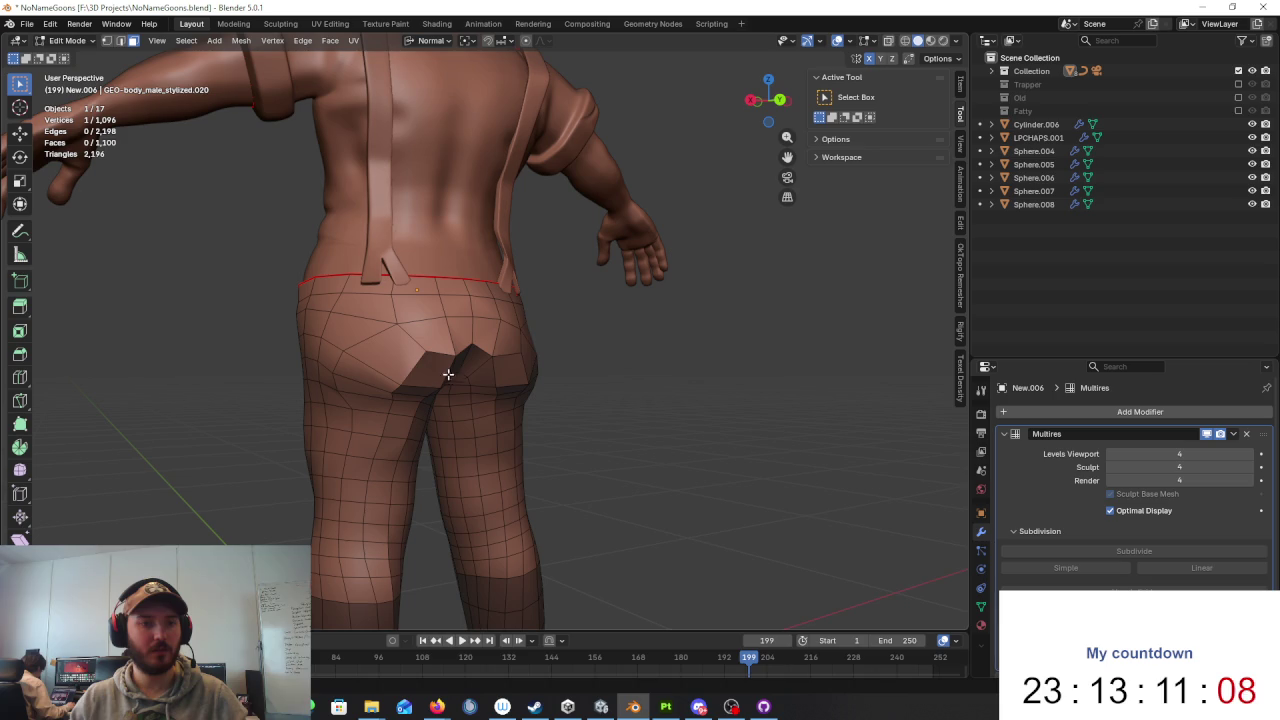
left_click(106, 44)
scroll(537, 240, "up", 2)
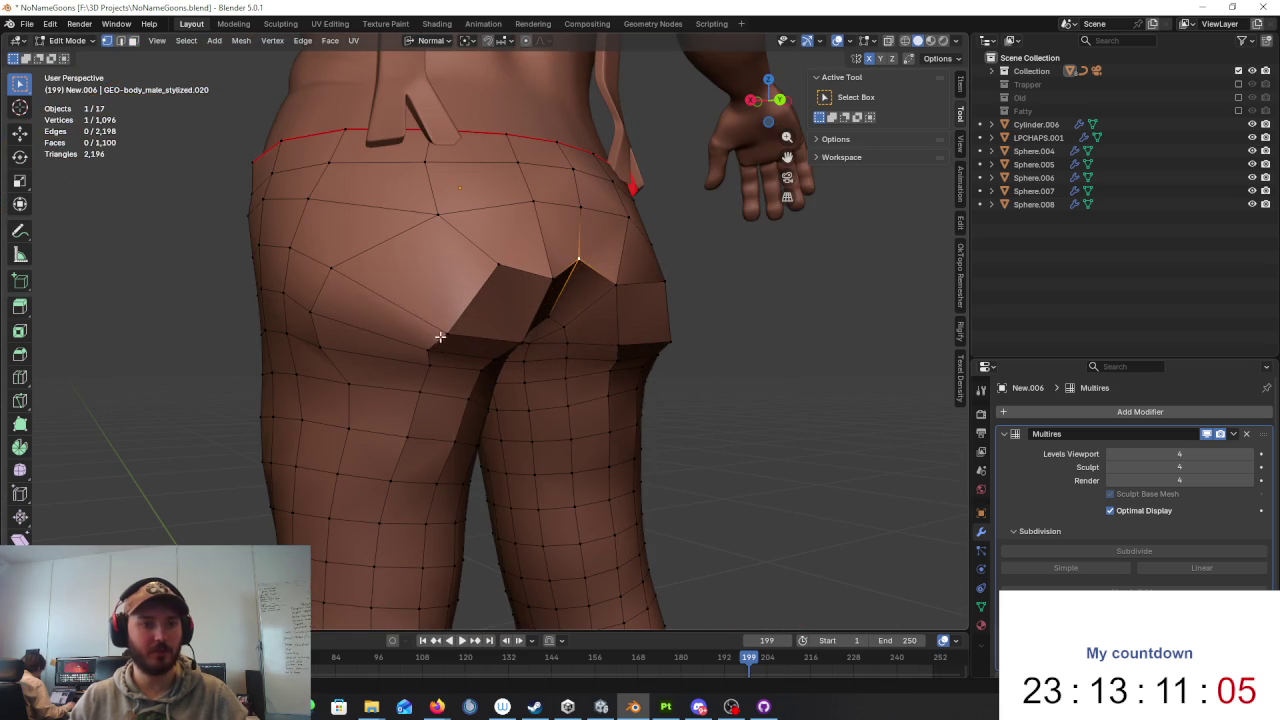
key("shift+v")
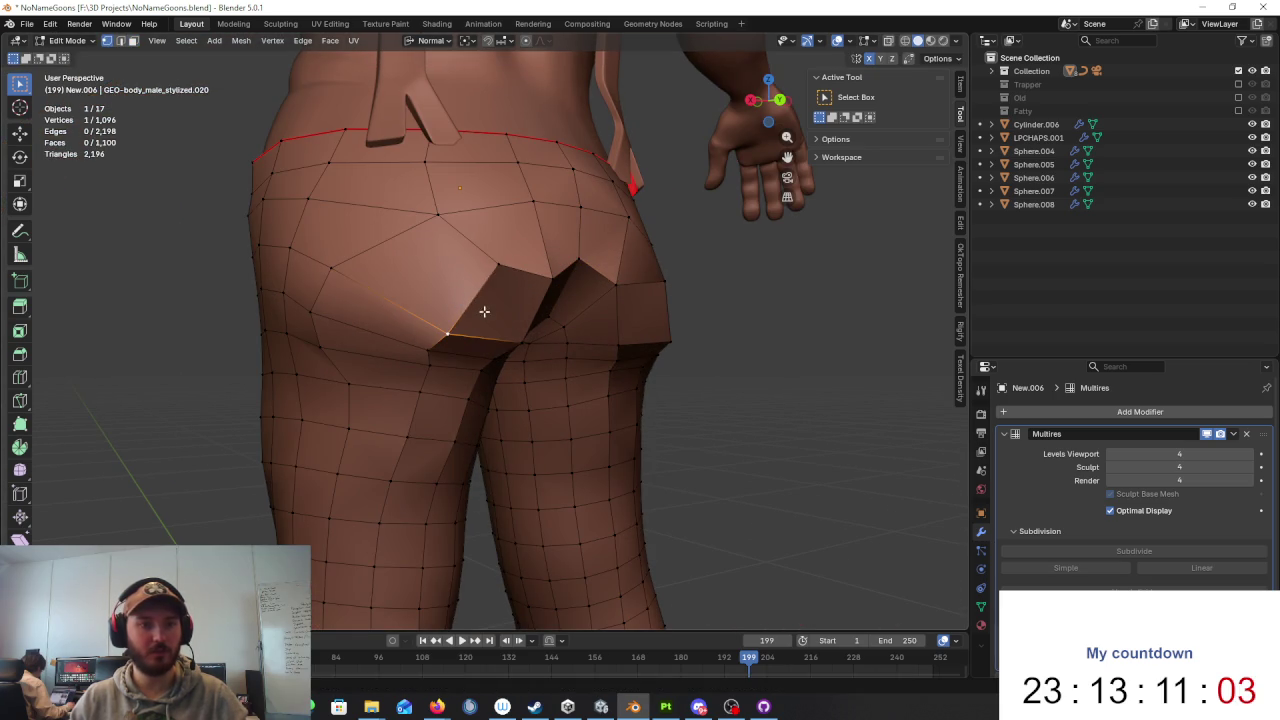
left_click(470, 283)
Step: Isolate the pants and delete the stray inner piece's linked faces
key("KP_Divide")
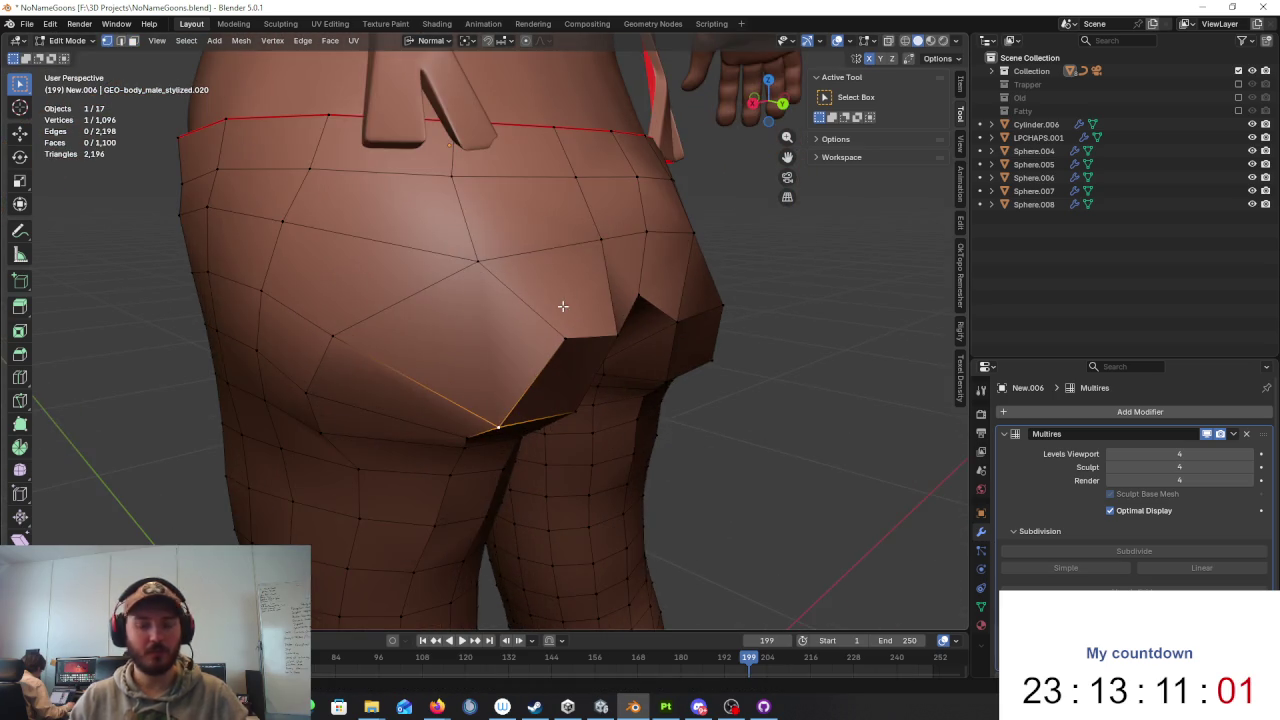
scroll(563, 306, "down", 3)
scroll(563, 306, "down", 2)
middle_click_drag(636, 359, 600, 330)
key("3")
left_click(398, 240)
key("ctrl+l")
mouse_move(427, 271)
middle_mouse_down()
mouse_move(577, 193)
mouse_move(543, 205)
mouse_move(491, 192)
middle_mouse_up()
key("x")
left_click(568, 186)
scroll(543, 205, "up", 5)
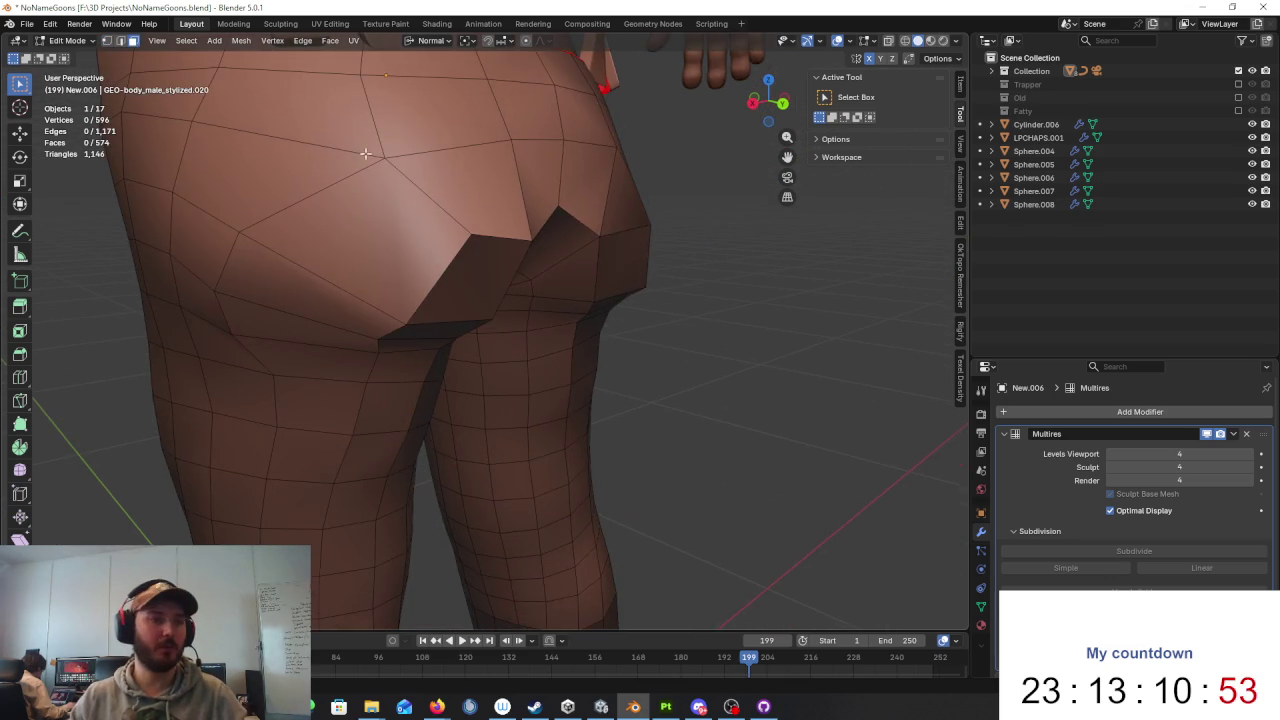
Step: Vertex-slide a buttock crease vertex, undoing the overshooting second slide
left_click(106, 41)
middle_click_drag(380, 150, 414, 191)
left_click(397, 236)
key("shift+v")
left_click(414, 213)
key("shift+v")
left_click(500, 163)
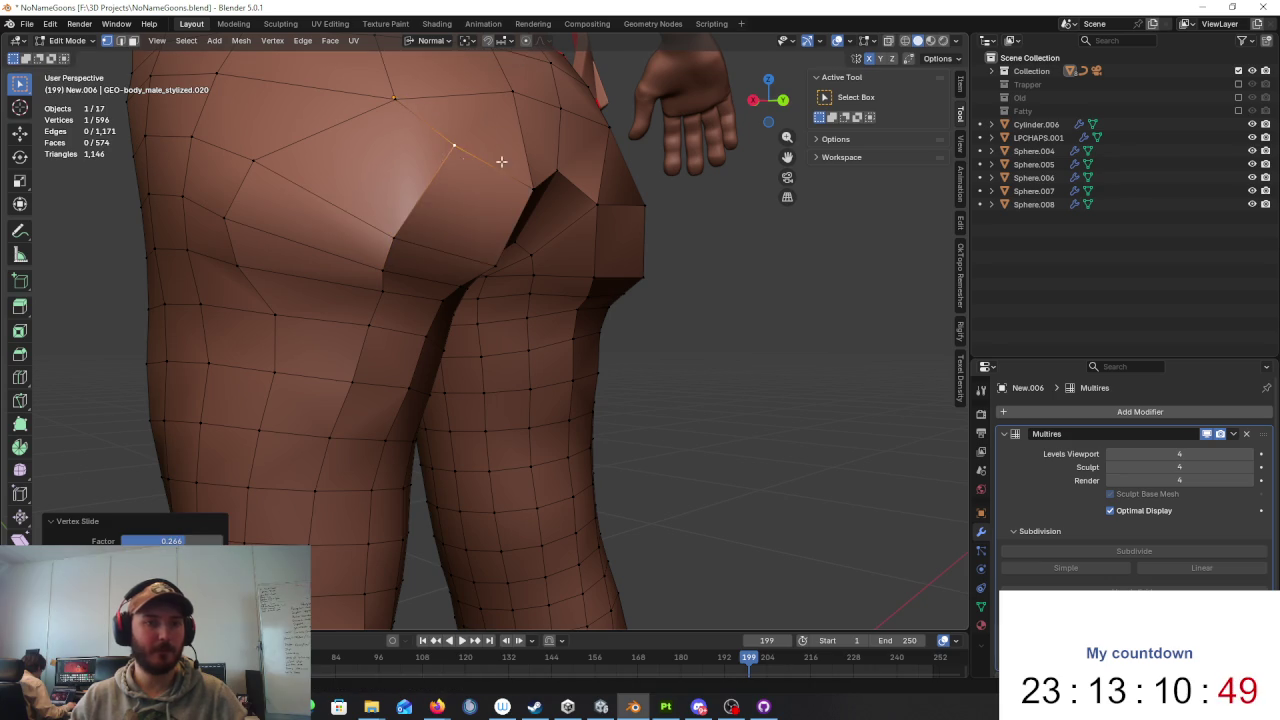
middle_click_drag(500, 163, 449, 173)
key("ctrl+z")
key("shift+v")
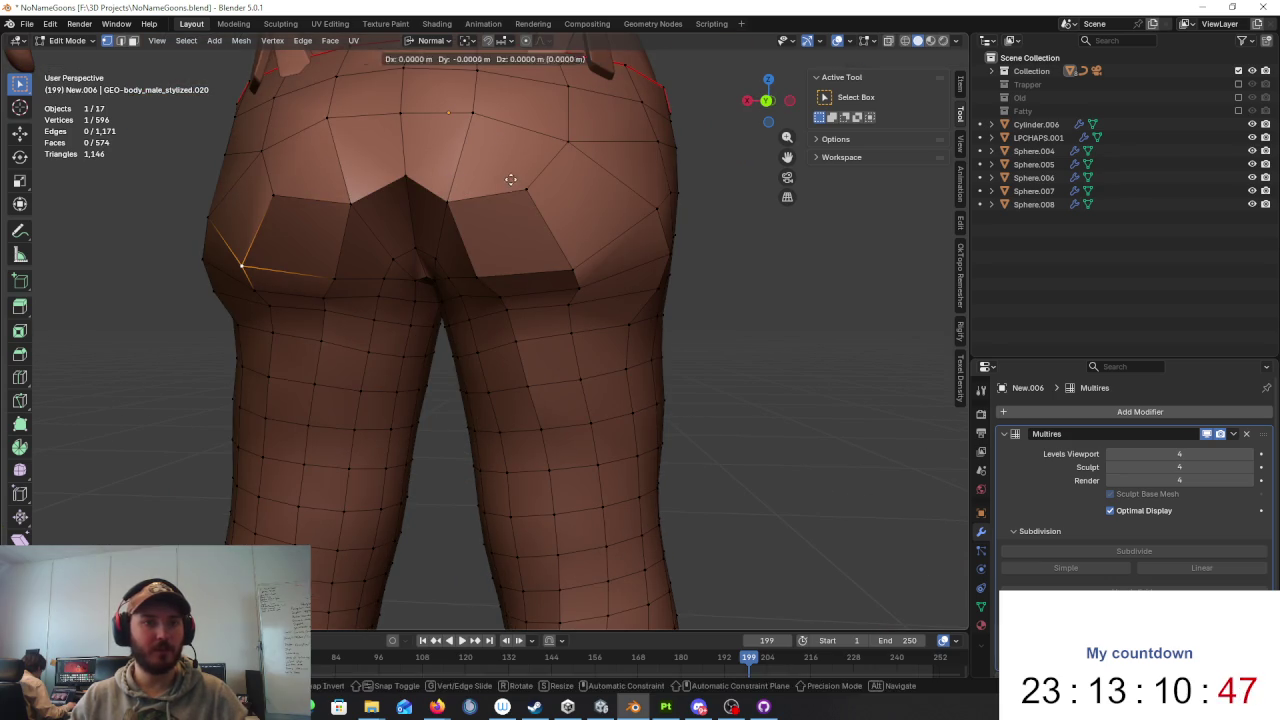
key("Escape")
Step: Slide the matching right and left crease vertices along their edges
middle_click_drag(443, 171, 584, 268)
left_click(597, 265)
key("shift+v")
key("Escape")
key("shift+v")
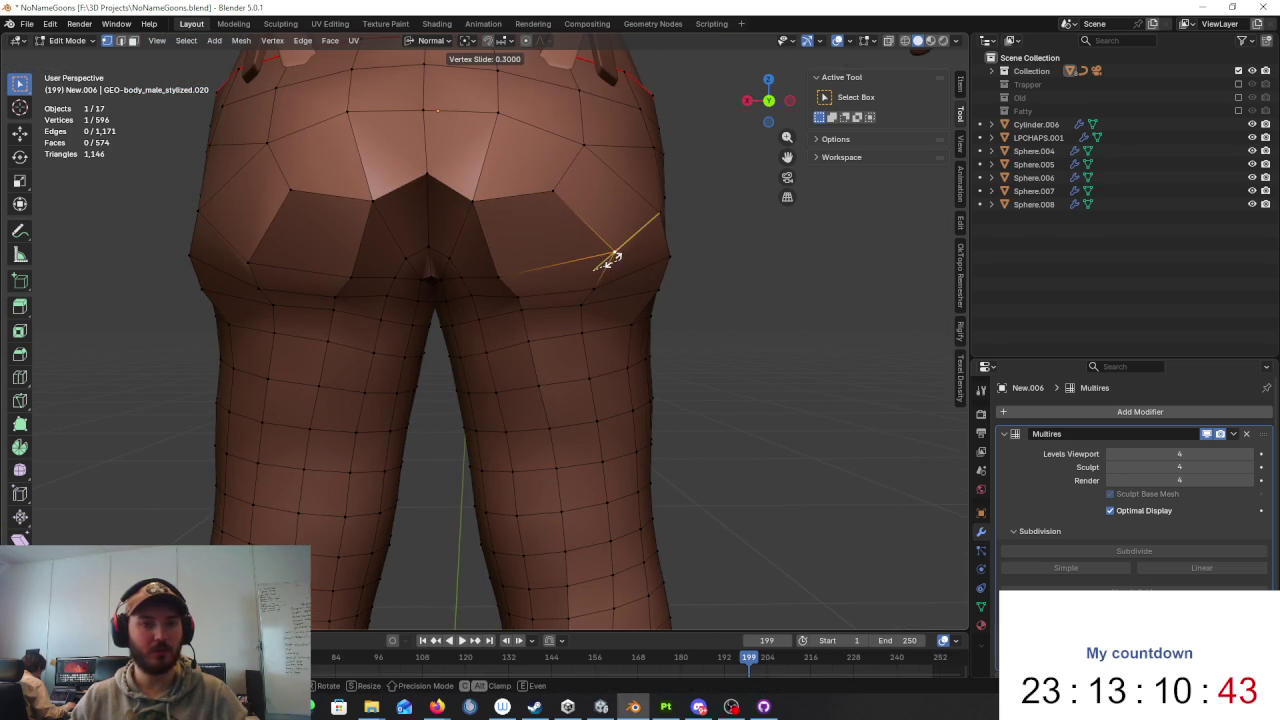
left_click(603, 263)
left_click(245, 258)
key("shift+v")
left_click(230, 258)
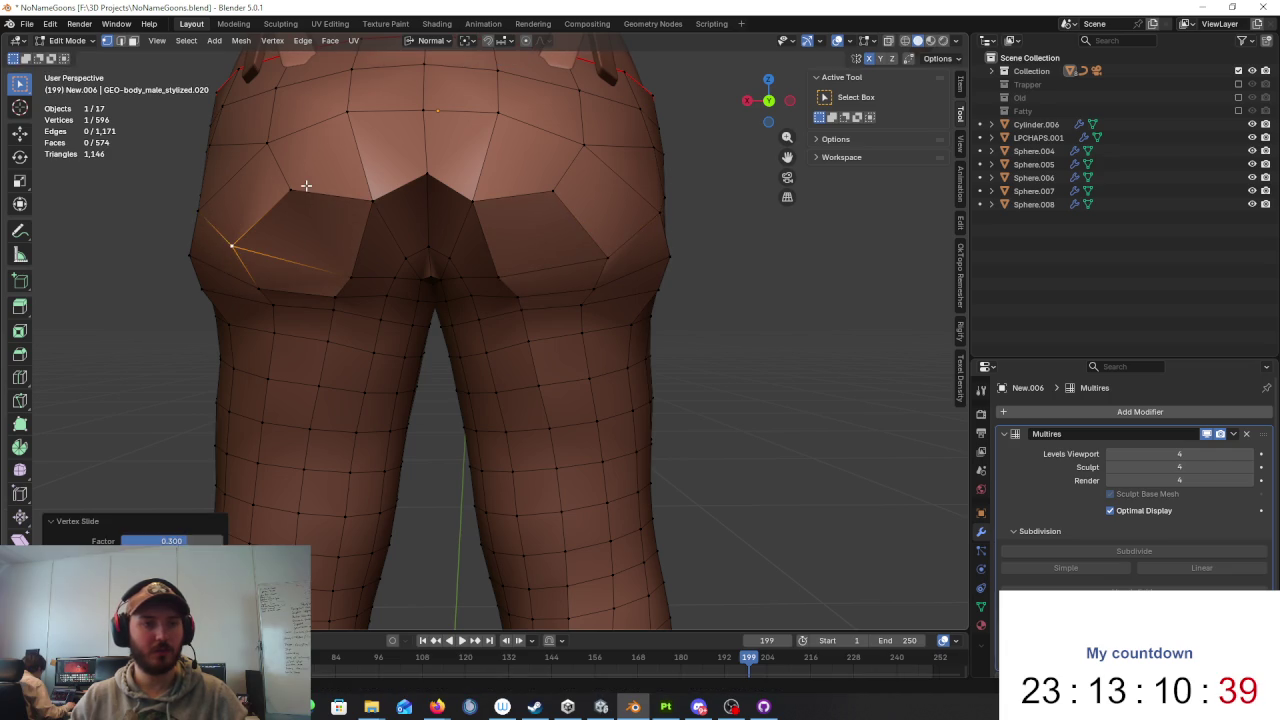
Step: Slide another crease vertex and select a single vertex at the buttock crease
left_click(371, 201)
middle_click_drag(371, 201, 410, 219)
key("g")
key("g")
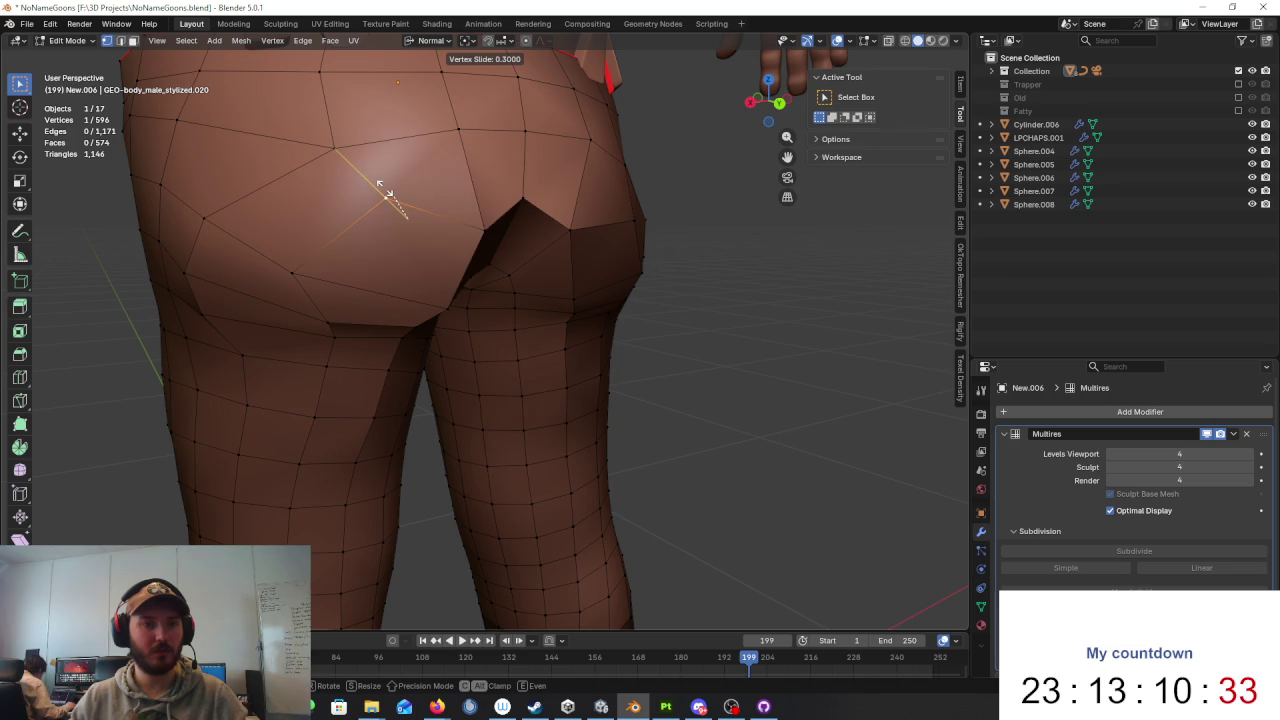
mouse_move(380, 187)
middle_mouse_down()
mouse_move(509, 206)
mouse_move(435, 240)
middle_mouse_up()
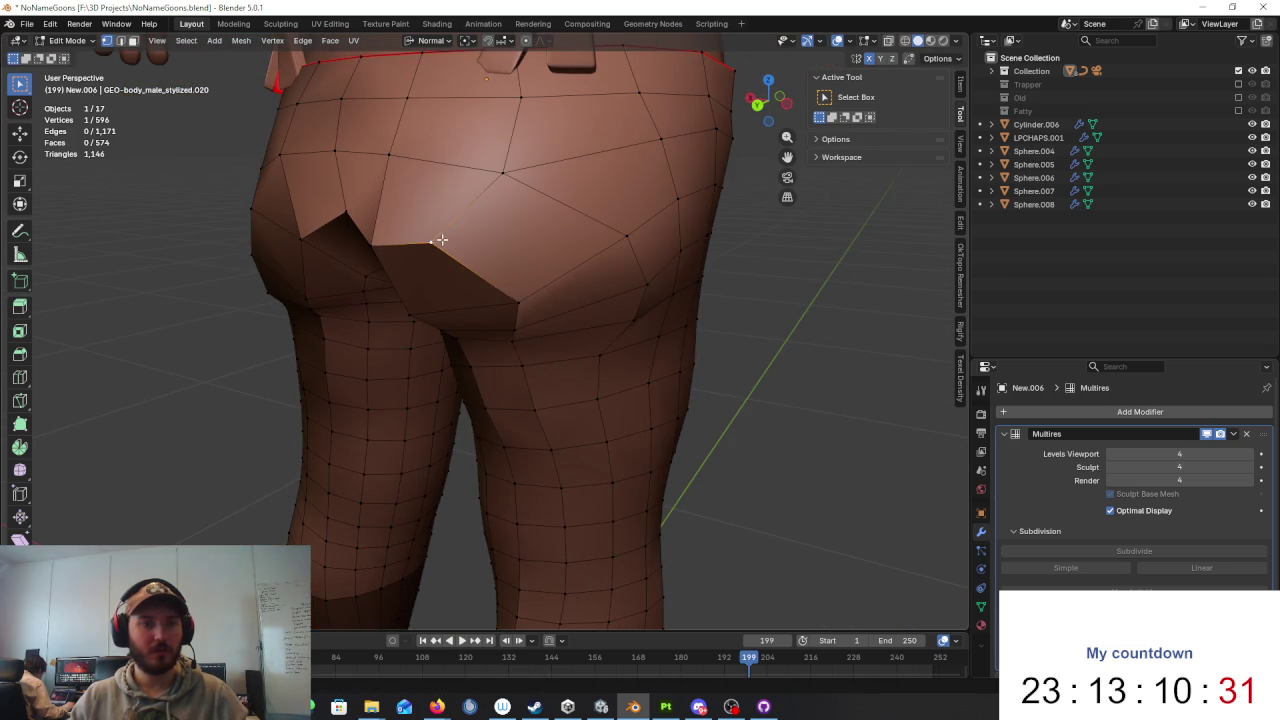
left_click(449, 220)
mouse_move(449, 220)
middle_mouse_down()
mouse_move(486, 223)
mouse_move(440, 248)
middle_mouse_up()
left_click(441, 247)
left_click(337, 248, "ctrl")
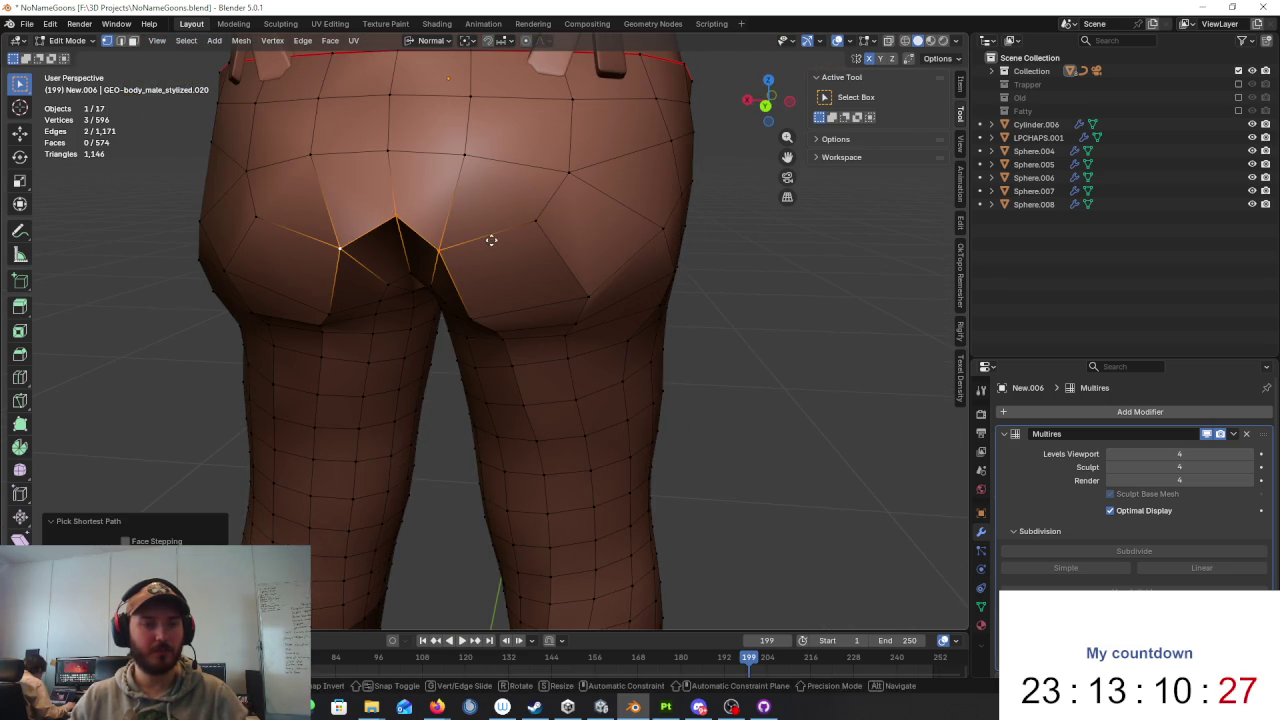
key("ctrl+z")
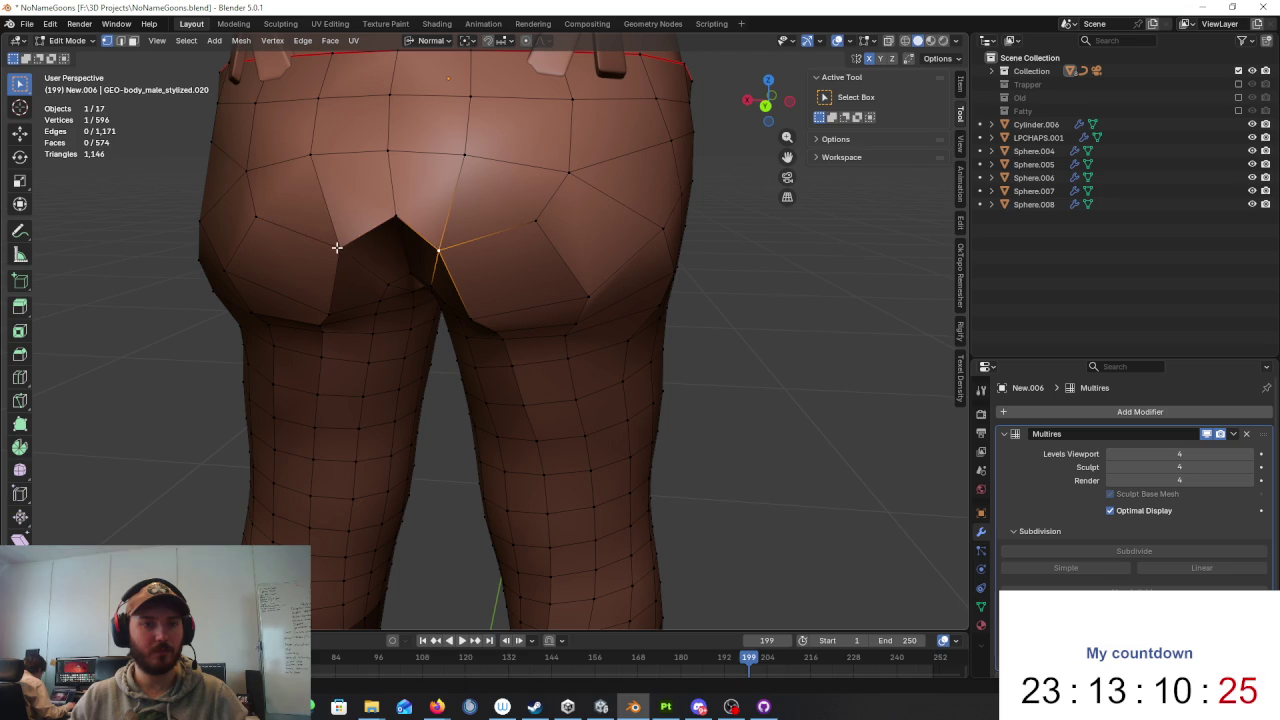
left_click(441, 247)
Step: Slide the two opposite crease vertices upward, then return to Object Mode
key("shift+v")
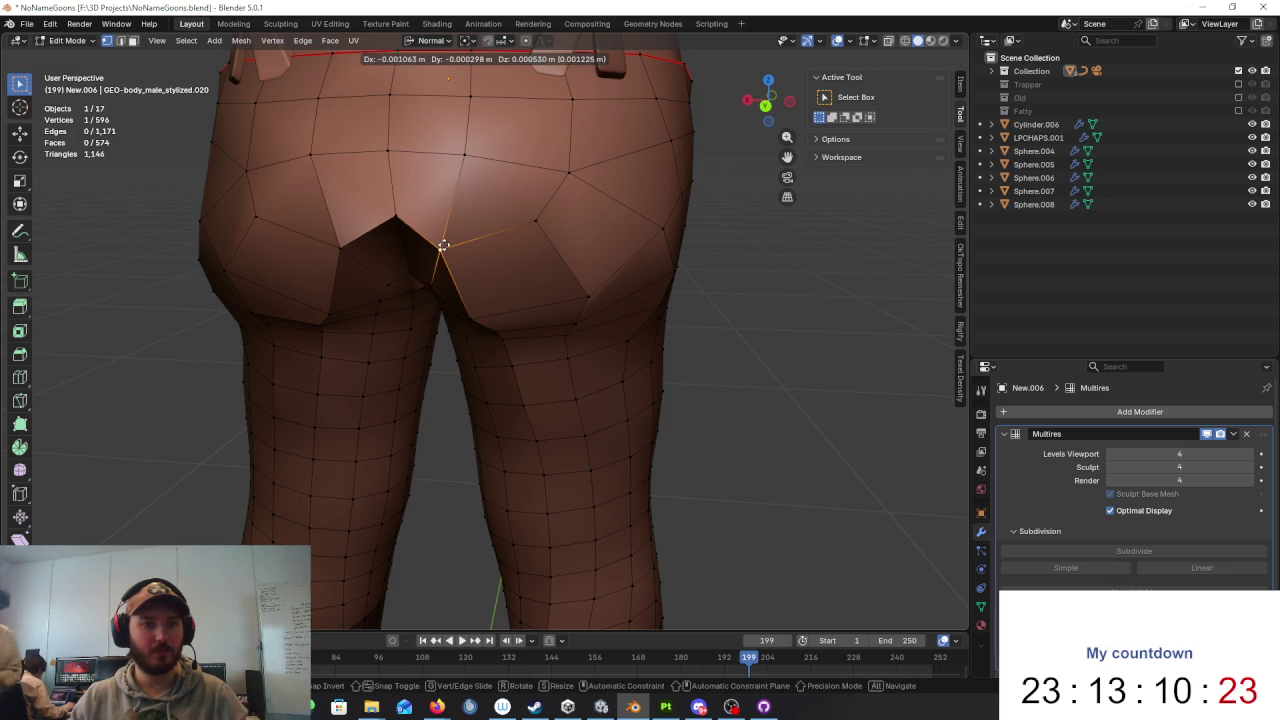
left_click(334, 228)
key("shift+v")
left_click(336, 230)
mouse_move(336, 230)
middle_mouse_down()
mouse_move(714, 248)
mouse_move(616, 234)
mouse_move(672, 243)
middle_mouse_up()
key("Tab")
scroll(708, 257, "down", 5)
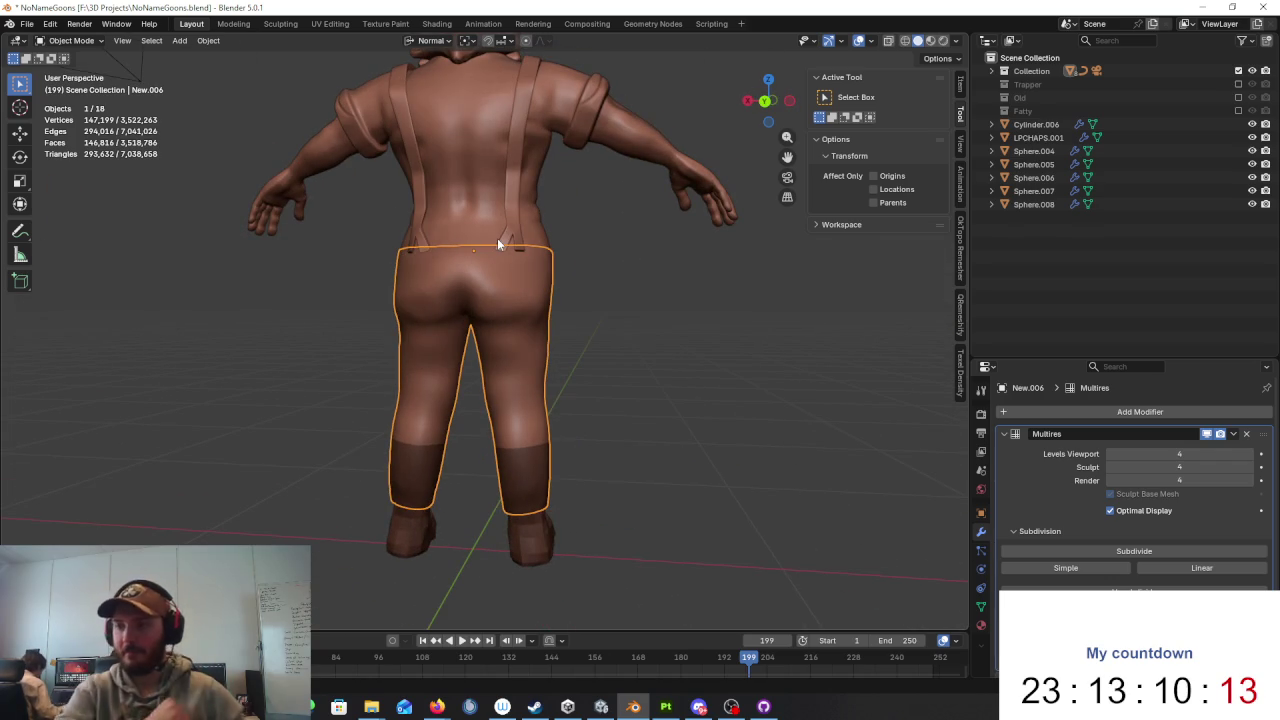
Step: Return to Sculpt Mode, search the brush shelf for 'crease' and pick Crease Sharp
left_click(70, 40)
left_click(70, 81)
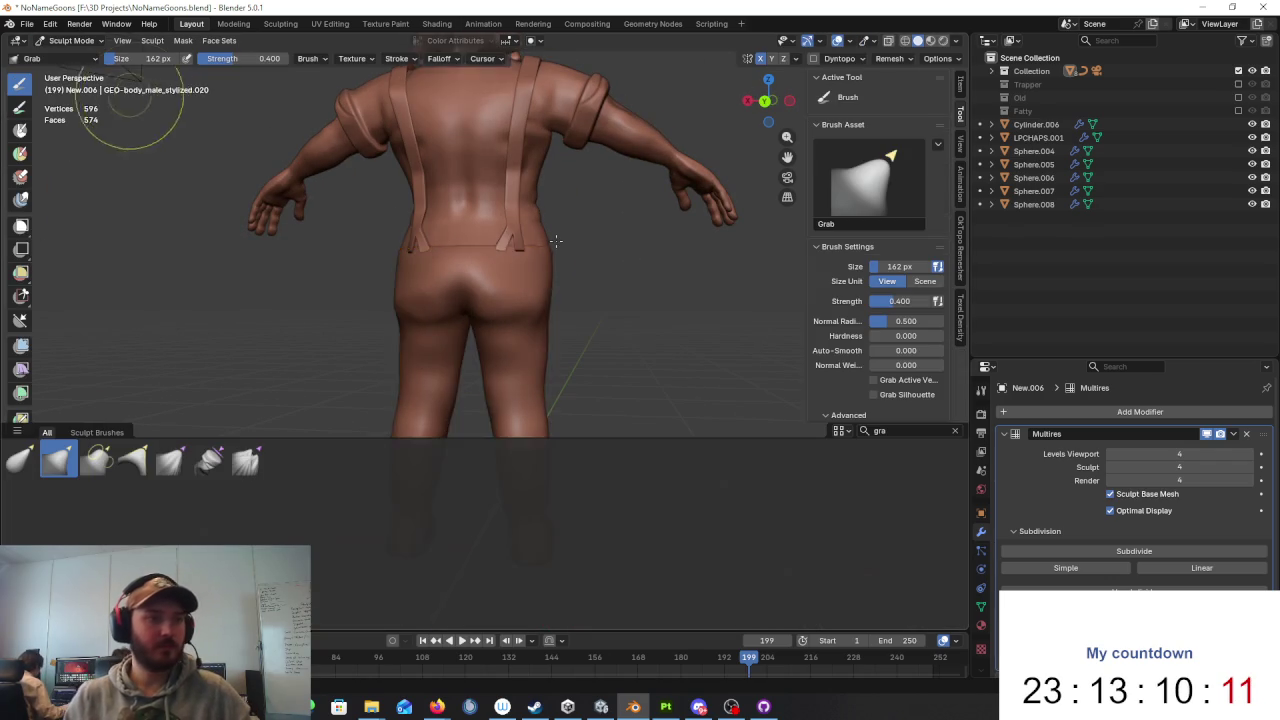
scroll(787, 350, "up", 5)
left_click(903, 431)
type("cr")
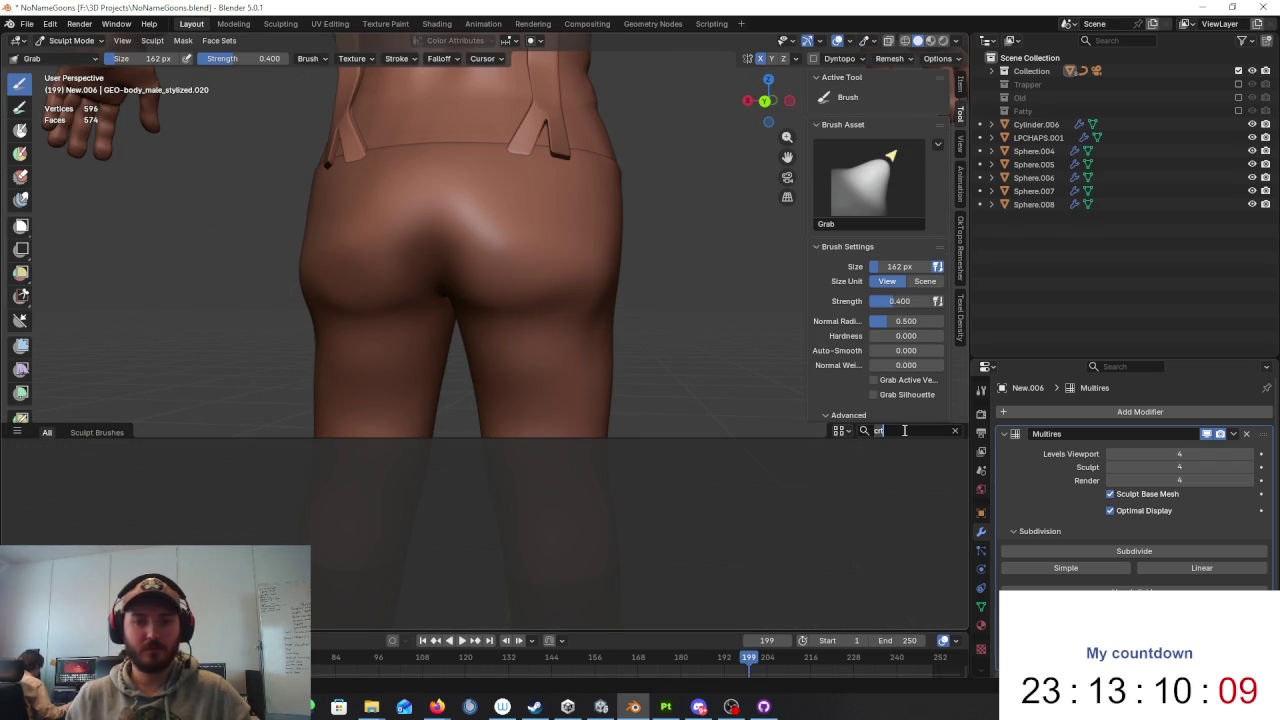
key("BackSpace")
key("BackSpace")
key("BackSpace")
type("crease")
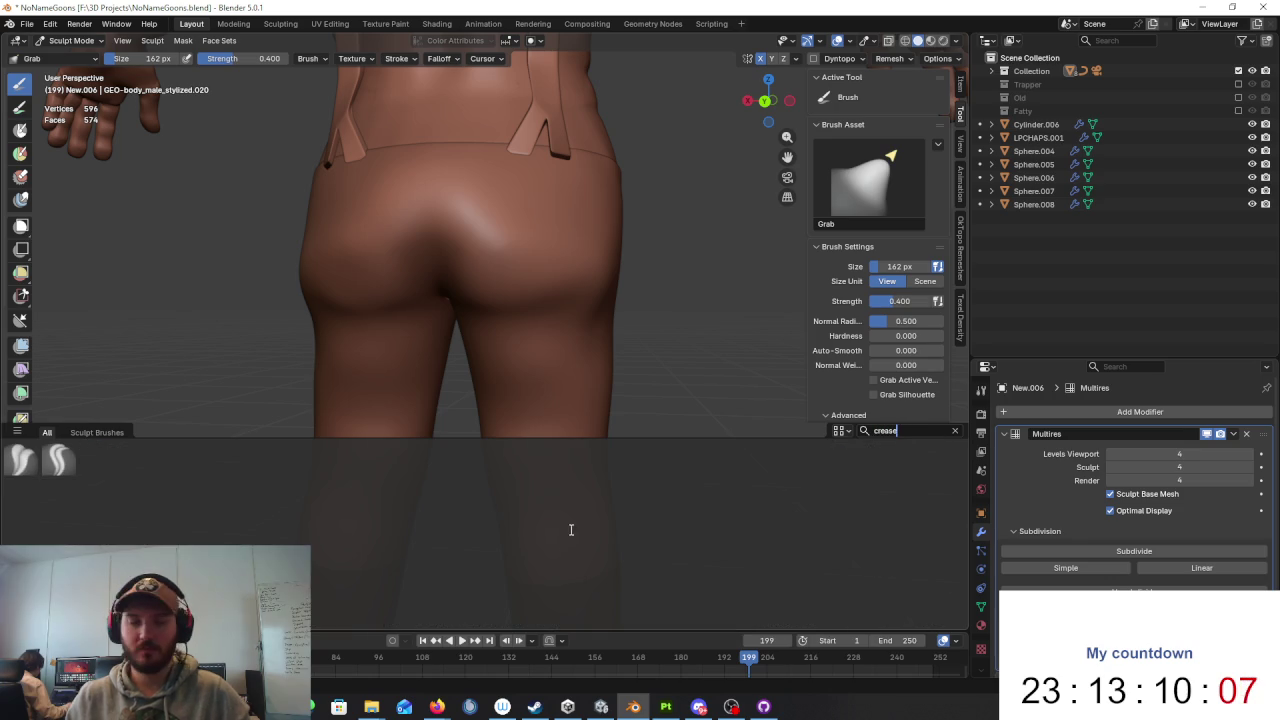
left_click(58, 460)
Step: Orbit round to the back and sharpen the crease under the left buttock
middle_click_drag(380, 320, 455, 244)
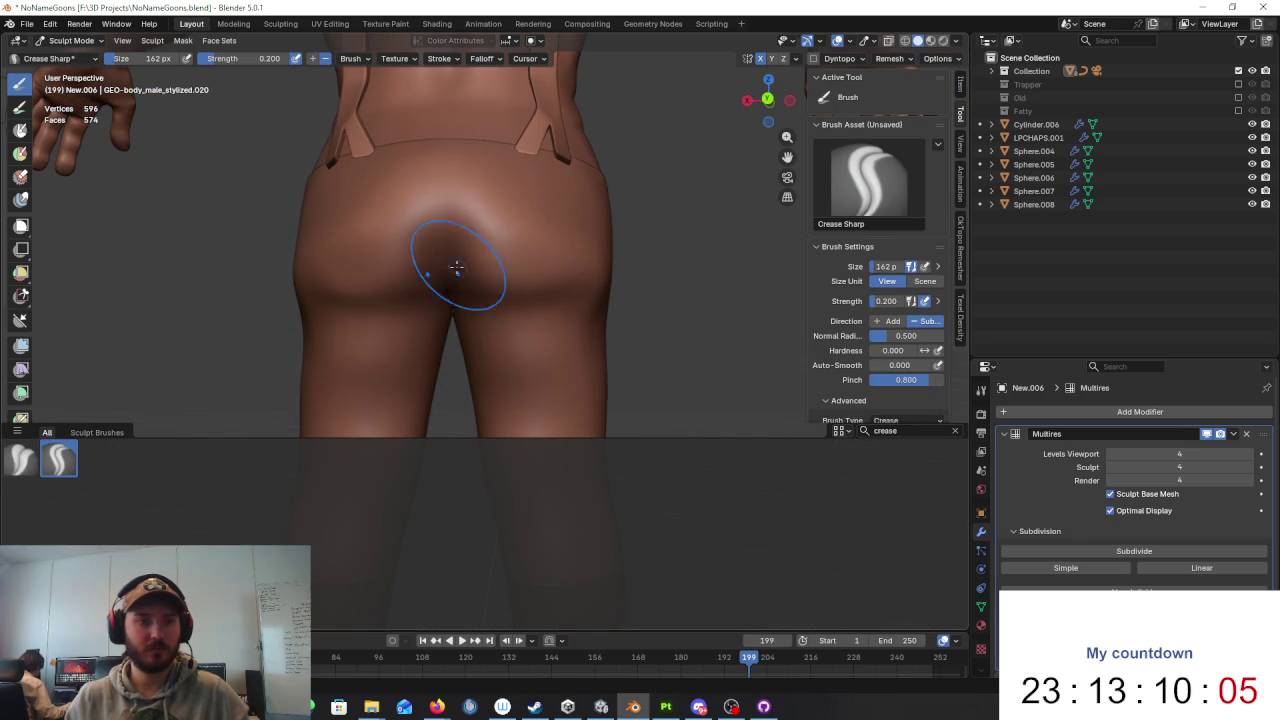
mouse_move(551, 294)
middle_mouse_down()
mouse_move(575, 292)
mouse_move(480, 300)
middle_mouse_up()
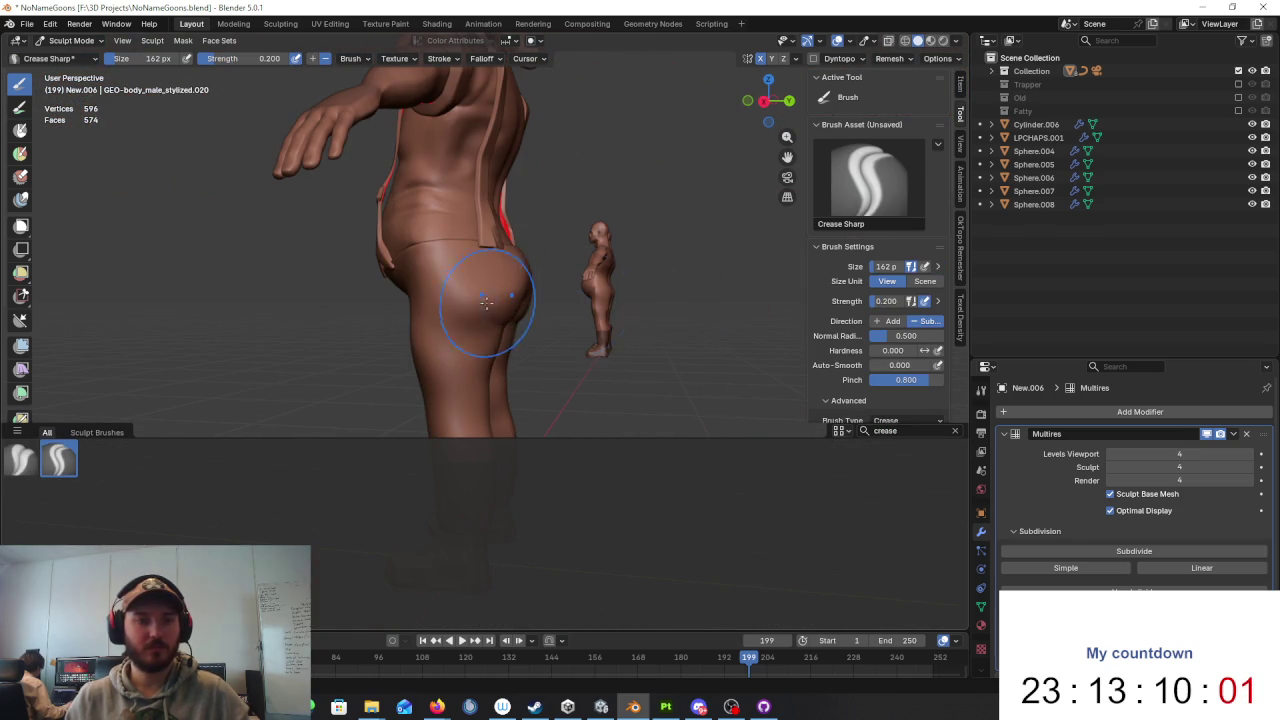
middle_click_drag(528, 300, 592, 301)
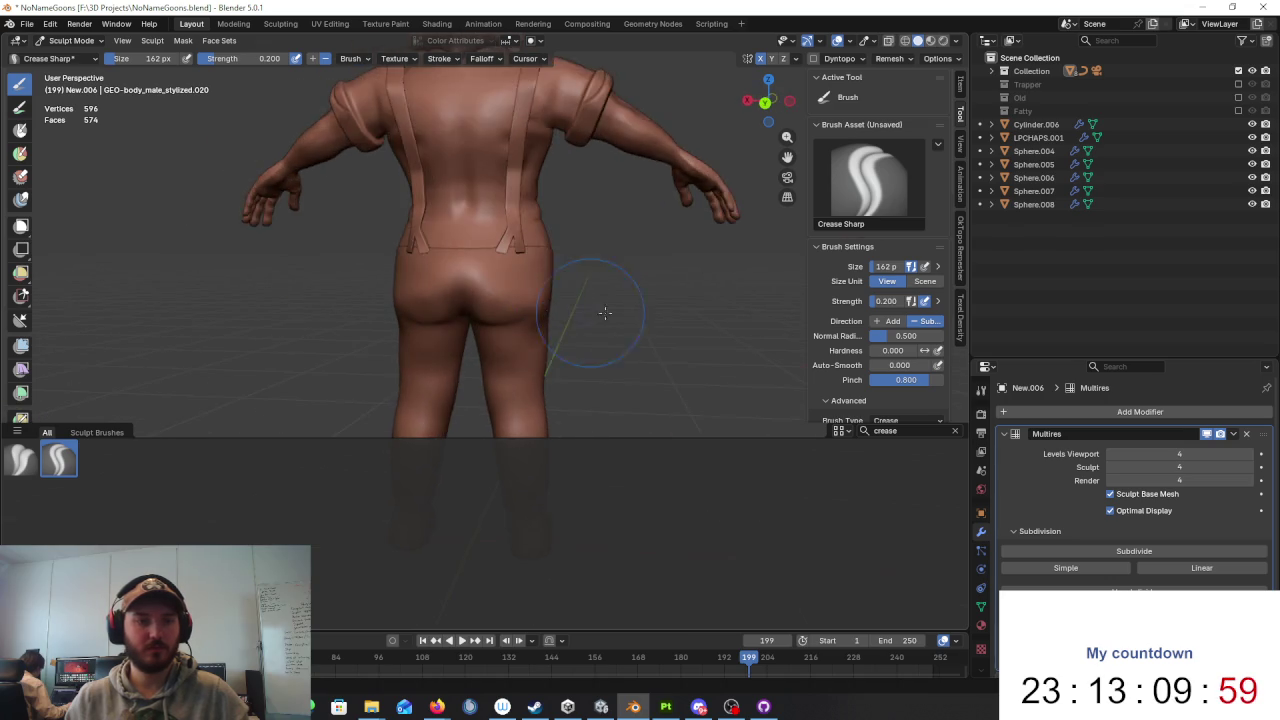
scroll(459, 245, "up", 2)
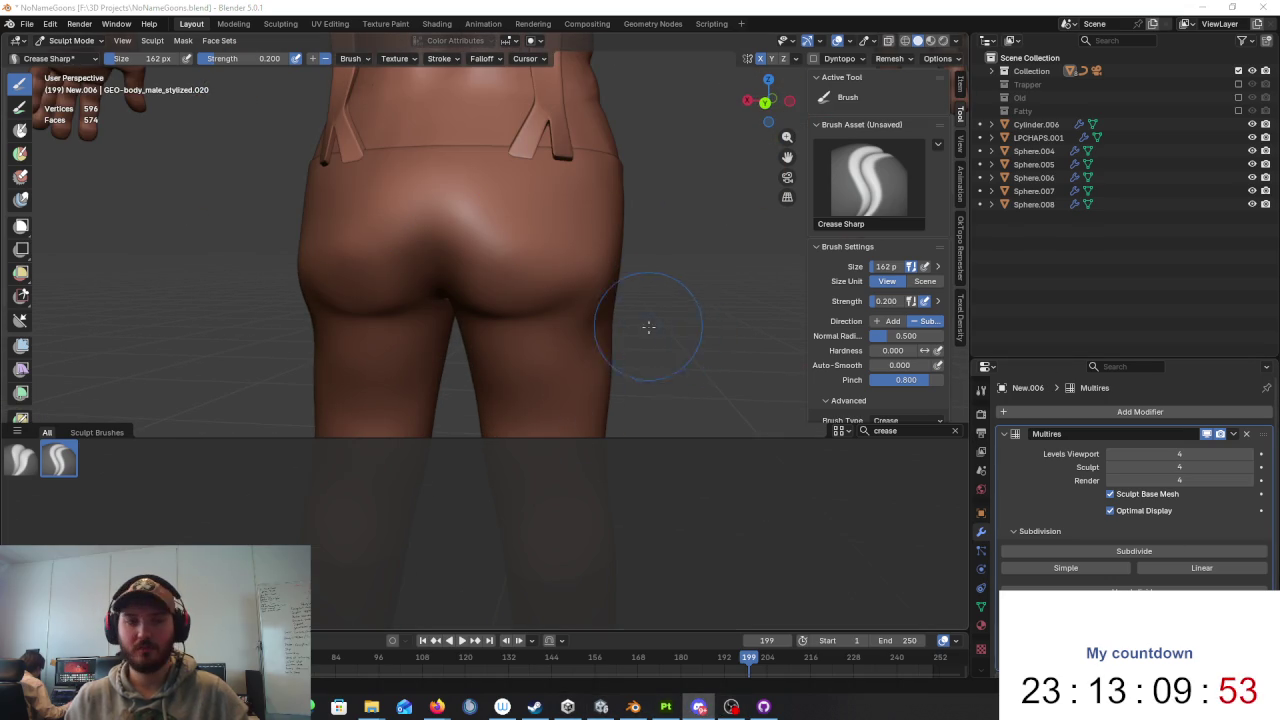
middle_click_drag(657, 314, 459, 218)
scroll(426, 266, "down", 5)
middle_click_drag(440, 260, 480, 250)
scroll(480, 250, "up", 6)
left_click_drag(386, 186, 371, 194)
Step: Reframe the hips and carve a crease along the lower buttocks
middle_click_drag(399, 190, 614, 249)
scroll(614, 249, "down", 2)
scroll(569, 240, "up", 2)
scroll(497, 236, "up", 3)
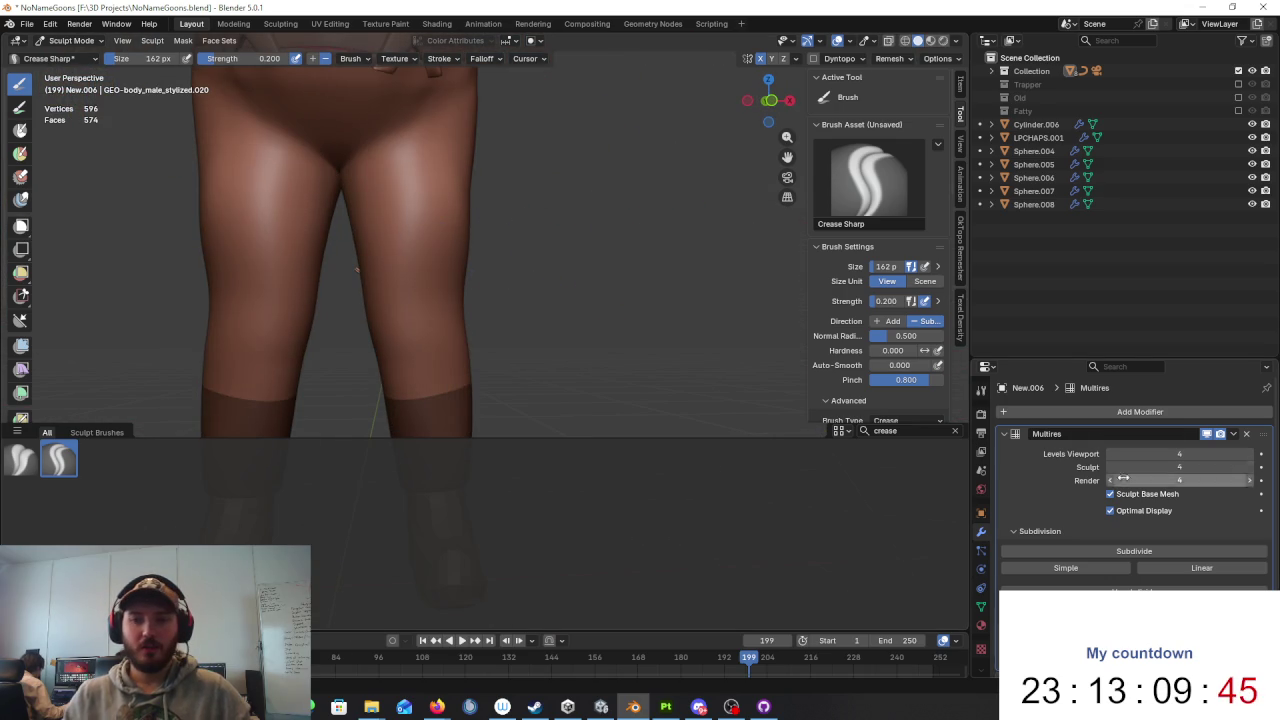
middle_click_drag(741, 301, 475, 312)
mouse_move(475, 312)
left_mouse_down()
mouse_move(486, 286)
mouse_move(514, 286)
mouse_move(464, 314)
left_mouse_up()
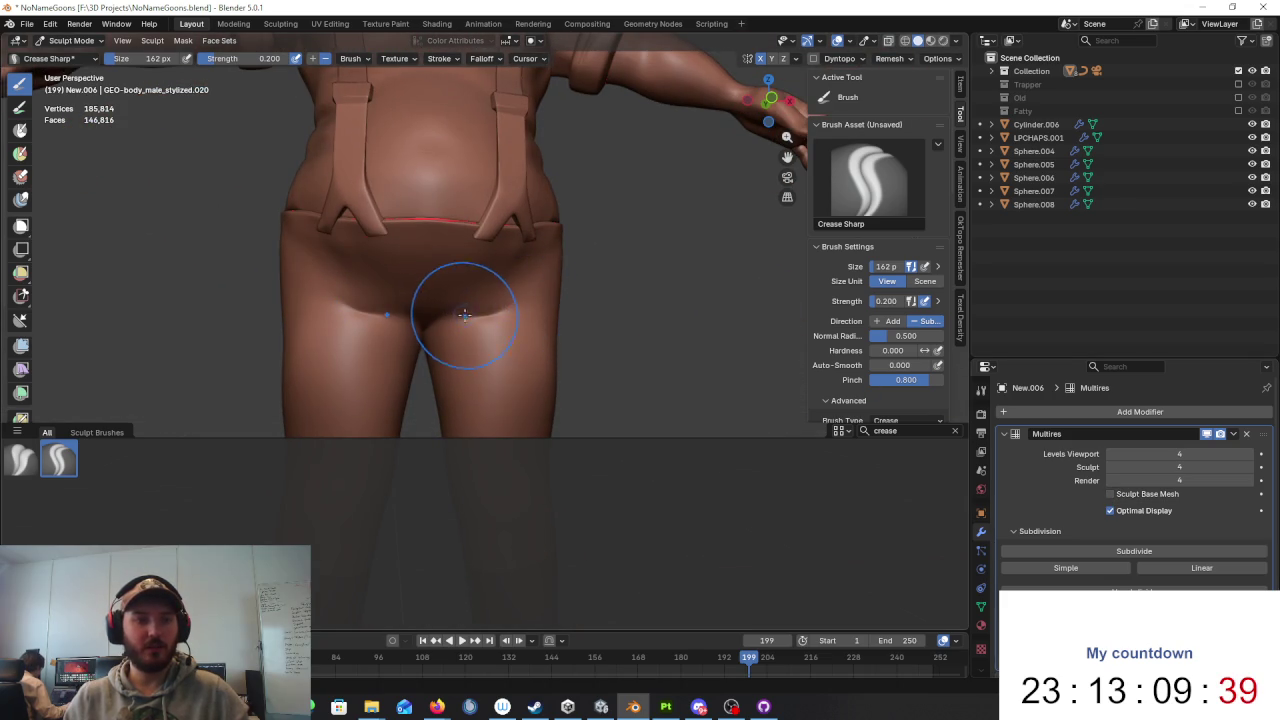
Step: Clear the brush search so all sculpt brushes show again
mouse_move(486, 263)
middle_mouse_down()
mouse_move(511, 293)
mouse_move(486, 300)
middle_mouse_up()
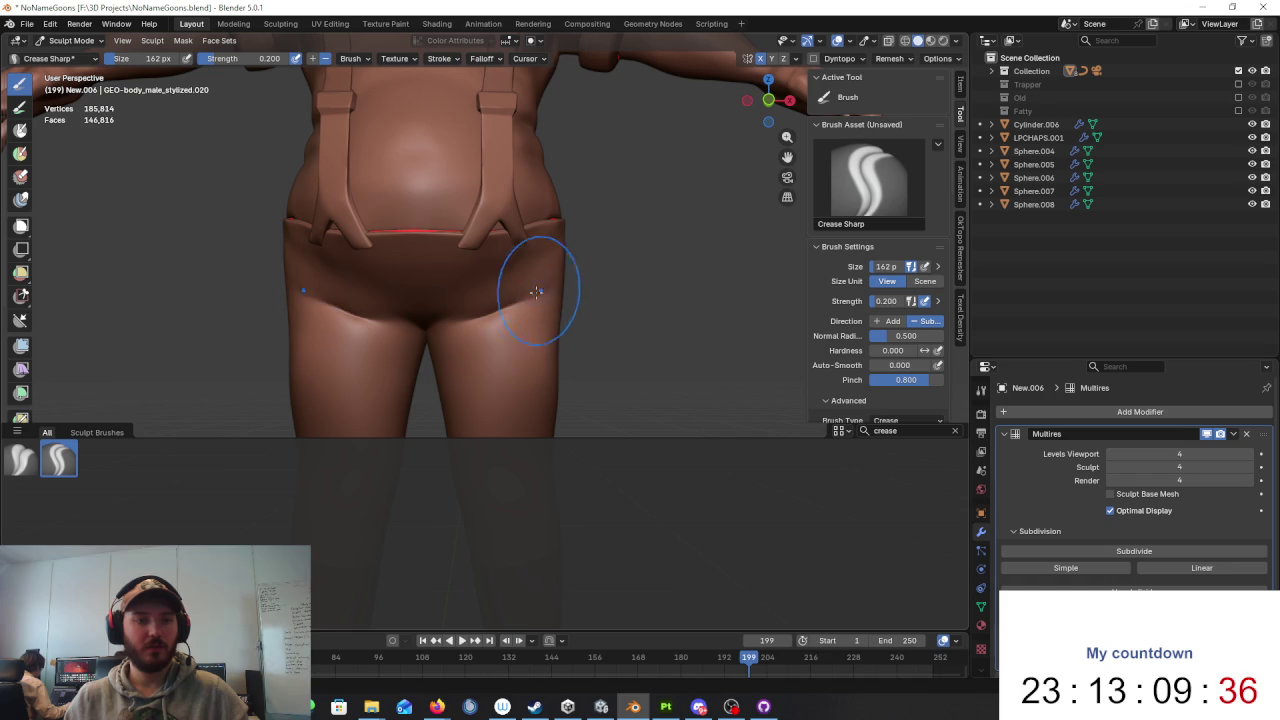
middle_click_drag(530, 298, 491, 300)
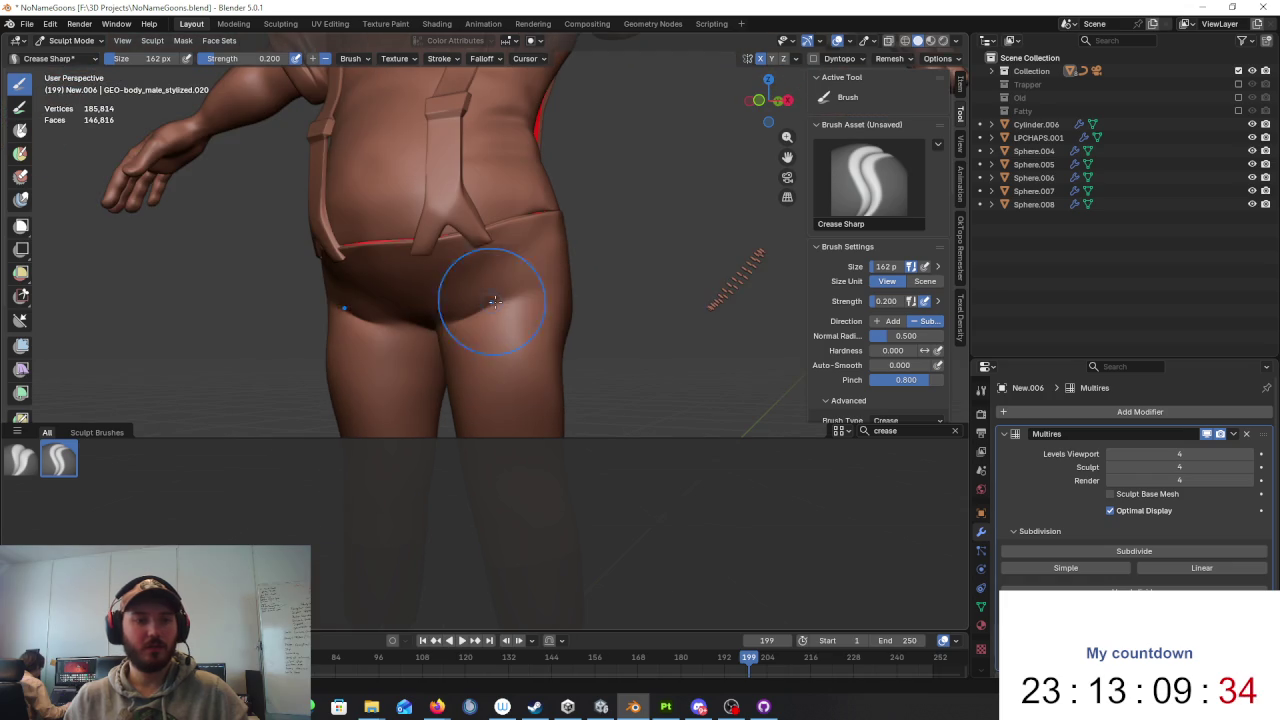
left_click(954, 430)
scroll(716, 521, "down", 3)
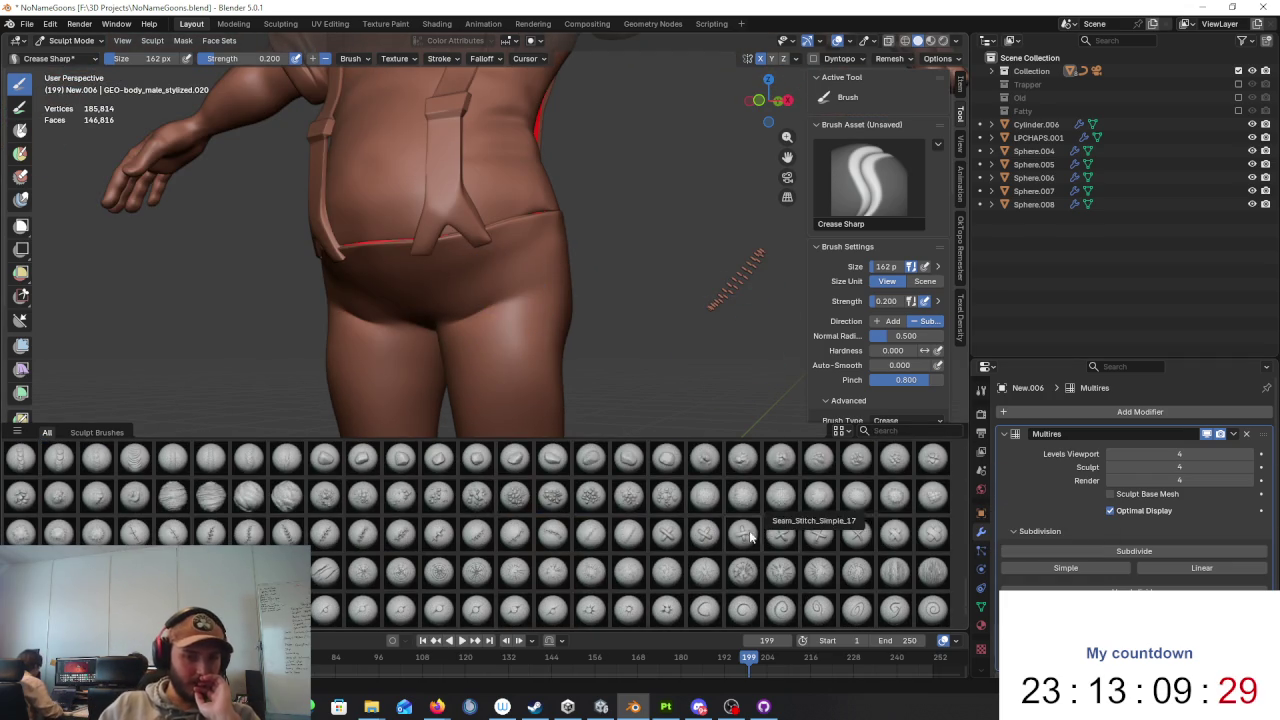
Step: Test Seam_Stitch_Simple_20 and Seam_Stitch_Simple_19 on the thigh, undoing each
left_click(857, 535)
mouse_move(686, 343)
middle_mouse_down()
mouse_move(600, 357)
mouse_move(586, 286)
mouse_move(466, 162)
middle_mouse_up()
left_click_drag(484, 268, 490, 463)
key("shift+a")
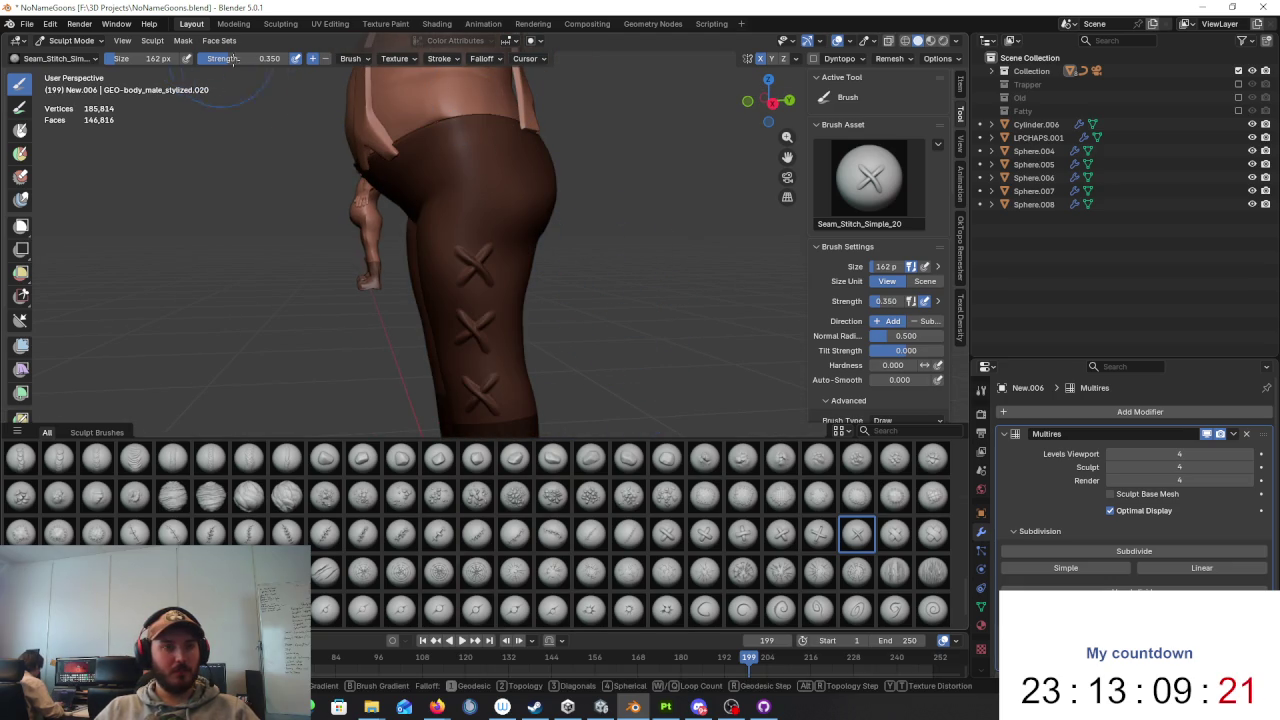
mouse_move(530, 215)
middle_mouse_down()
mouse_move(557, 226)
mouse_move(750, 463)
middle_mouse_up()
key("ctrl+z")
left_click(819, 533)
left_click_drag(455, 285, 470, 435)
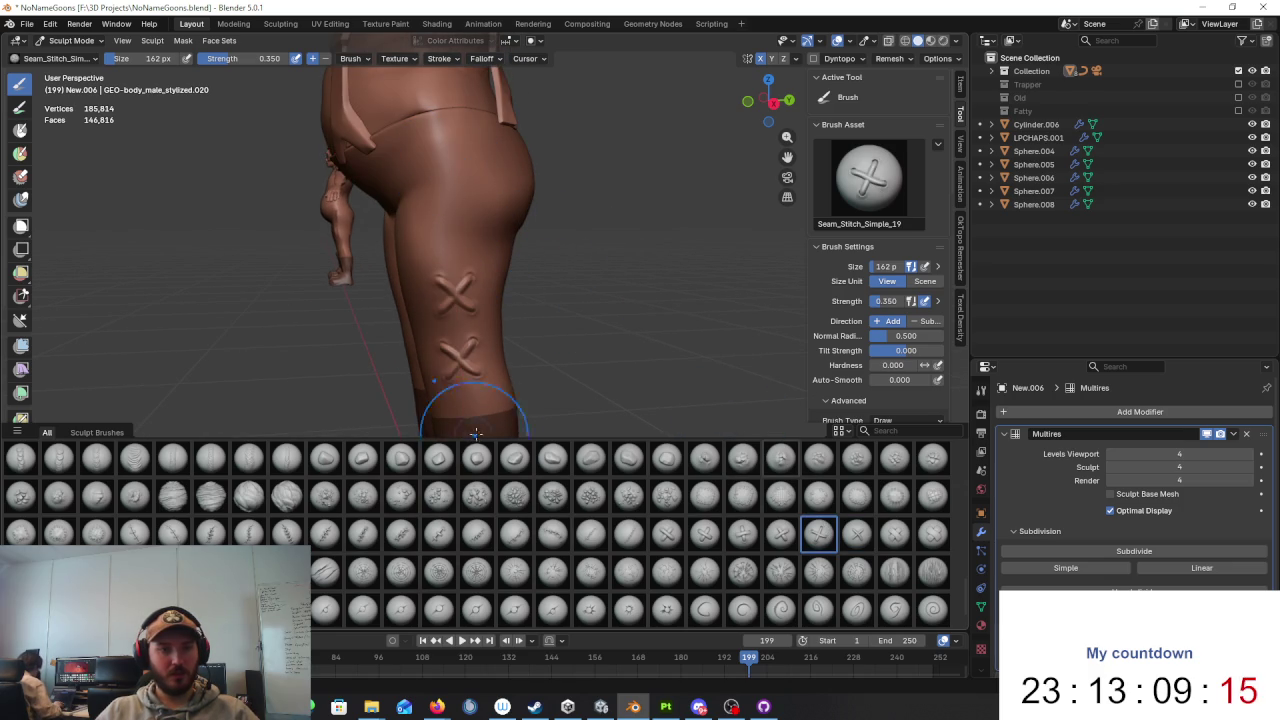
key("ctrl+z")
Step: Test Seam_Stitch_Simple_22, _15 and _16 on the thigh, undoing each stroke
left_click(932, 533)
left_click_drag(465, 262, 478, 400)
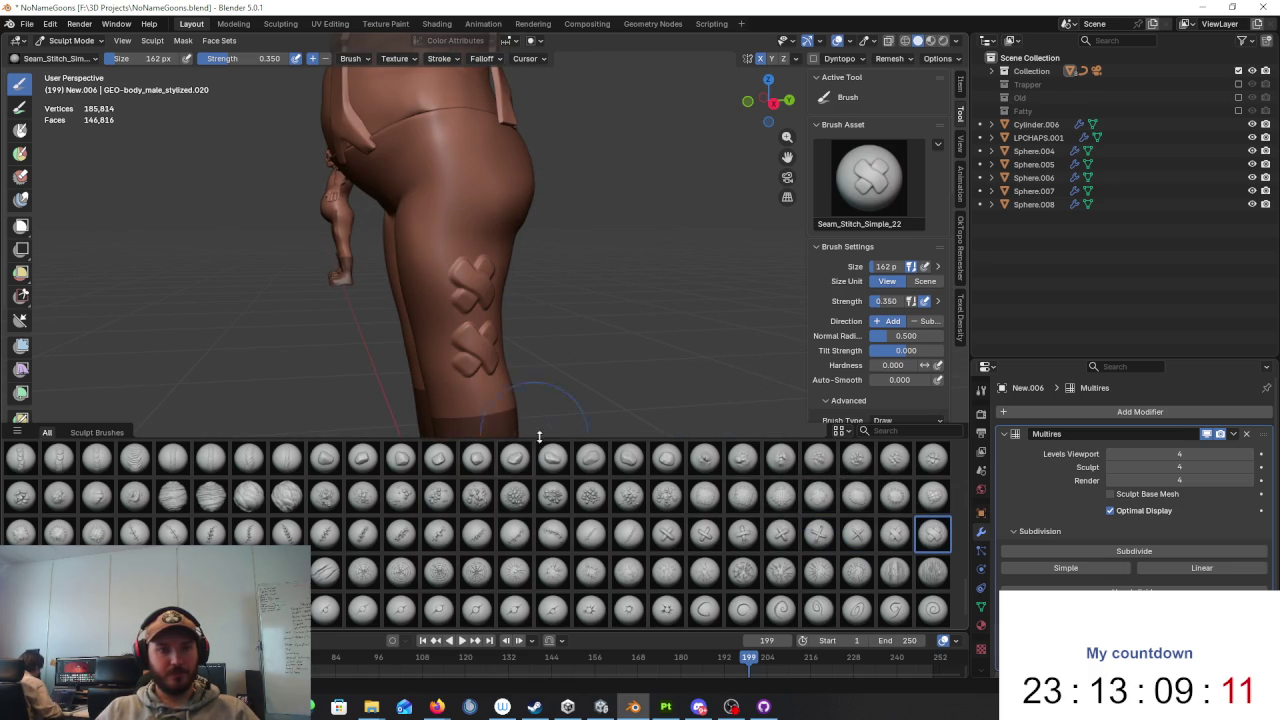
key("ctrl+z")
left_click(667, 533)
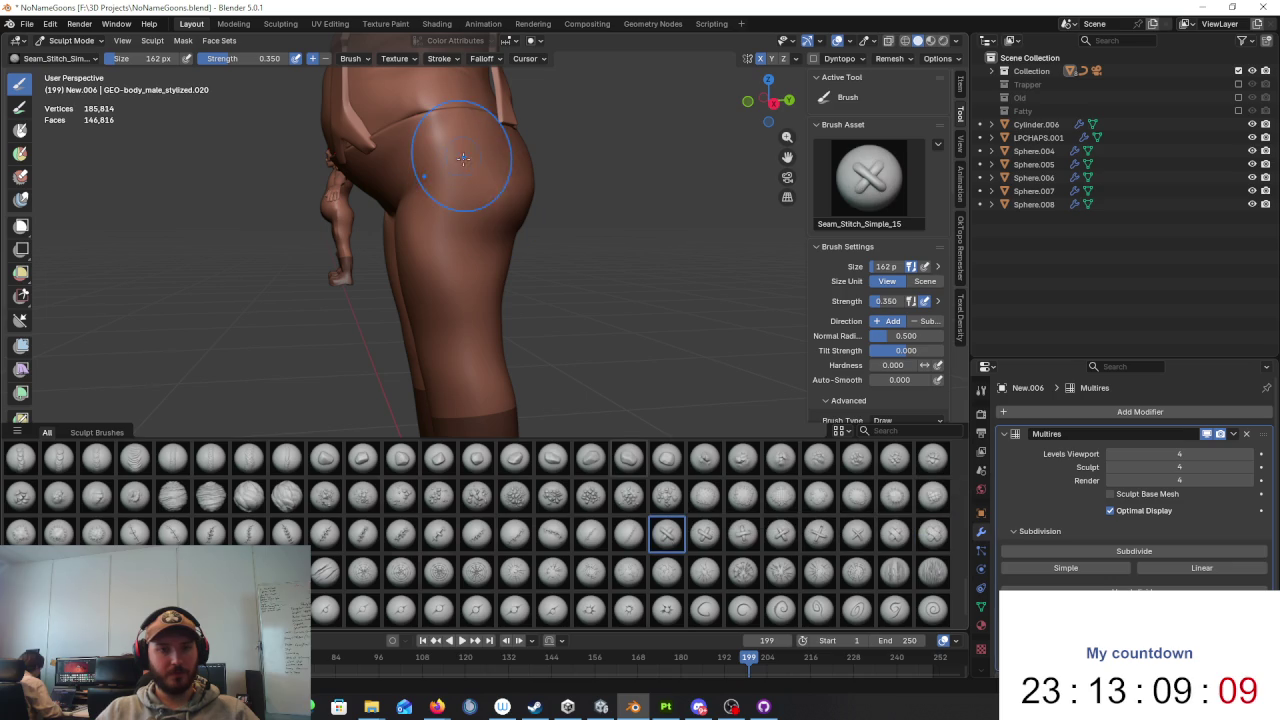
left_click_drag(471, 418, 471, 418)
key("ctrl+z")
left_click(706, 534)
left_click_drag(464, 262, 470, 425)
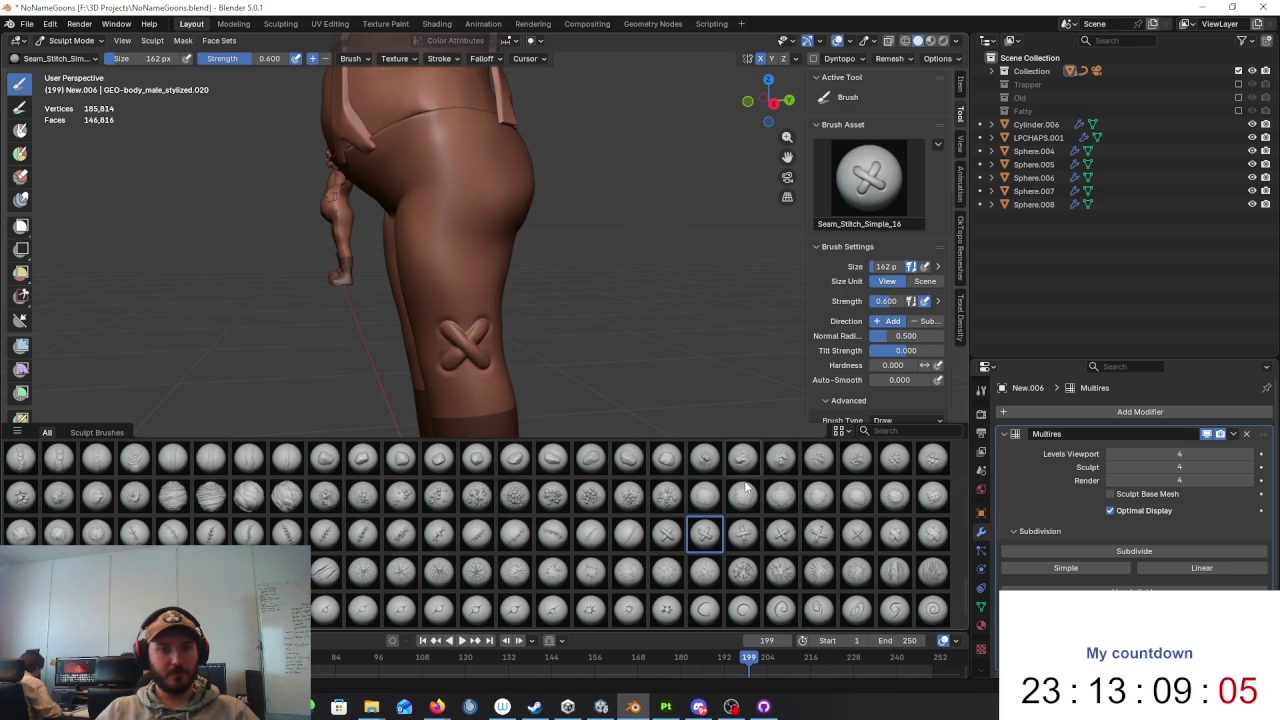
key("ctrl+z")
Step: Test Seam_Stitch_Simple_17, then settle on Seam_Stitch_Simple_19 and undo its test stitches
left_click(743, 533)
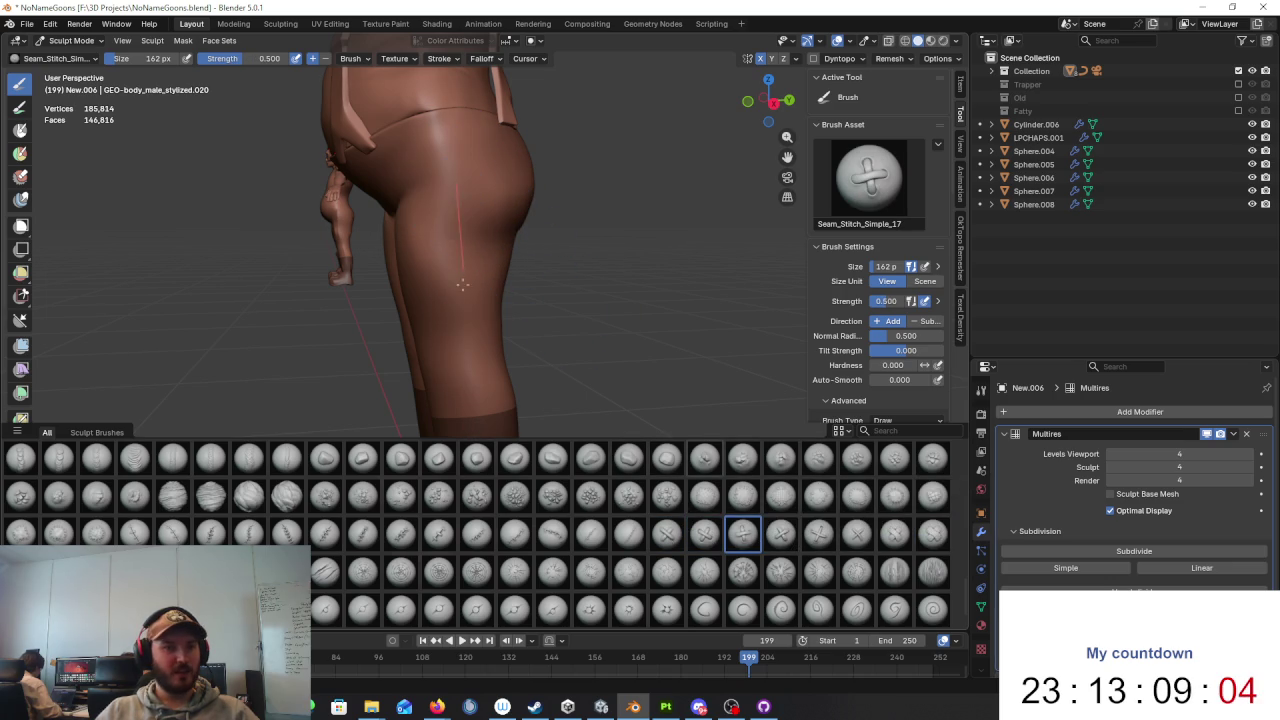
left_click_drag(458, 300, 456, 430)
key("ctrl+z")
left_click(818, 533)
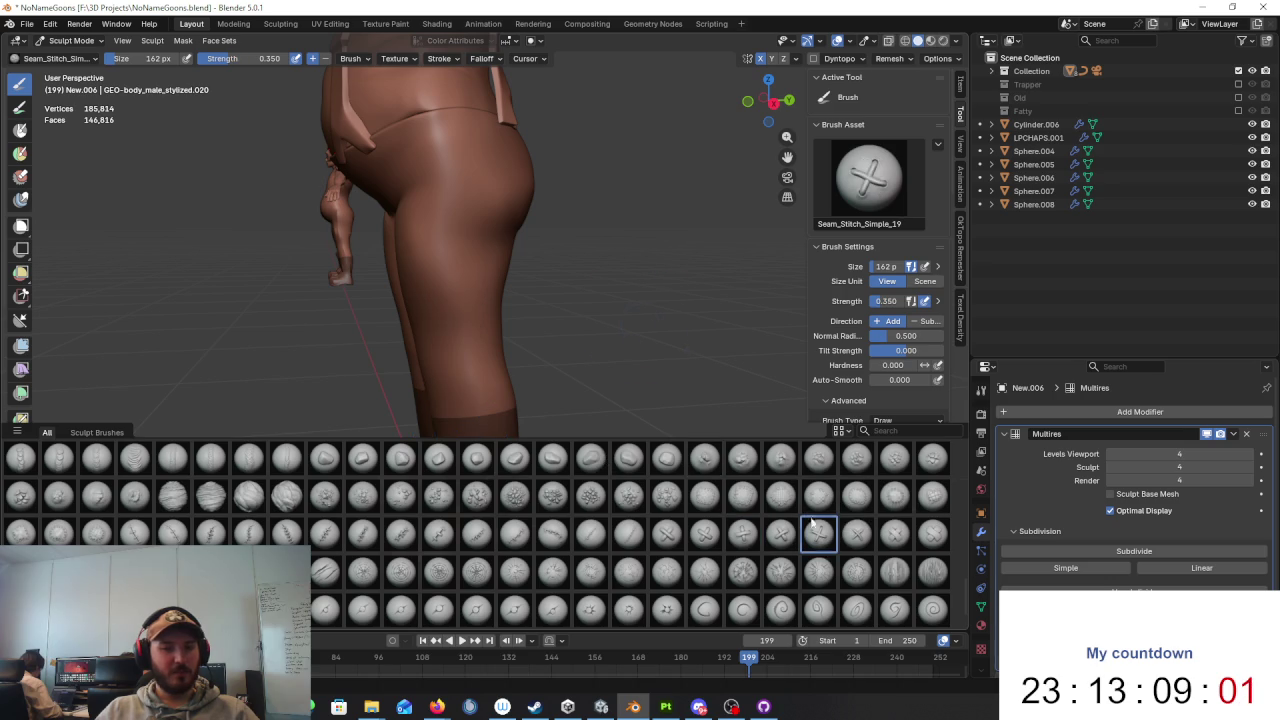
left_click_drag(463, 285, 464, 440)
key("ctrl+z")
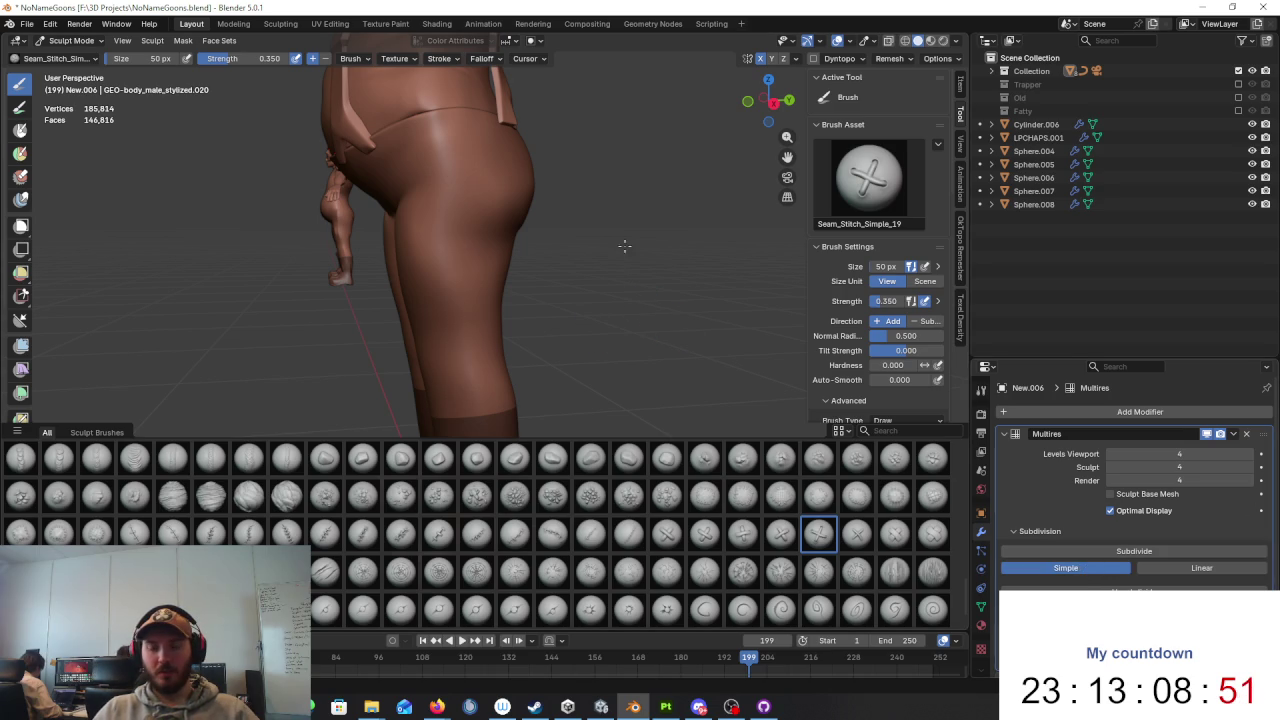
left_click(1249, 454)
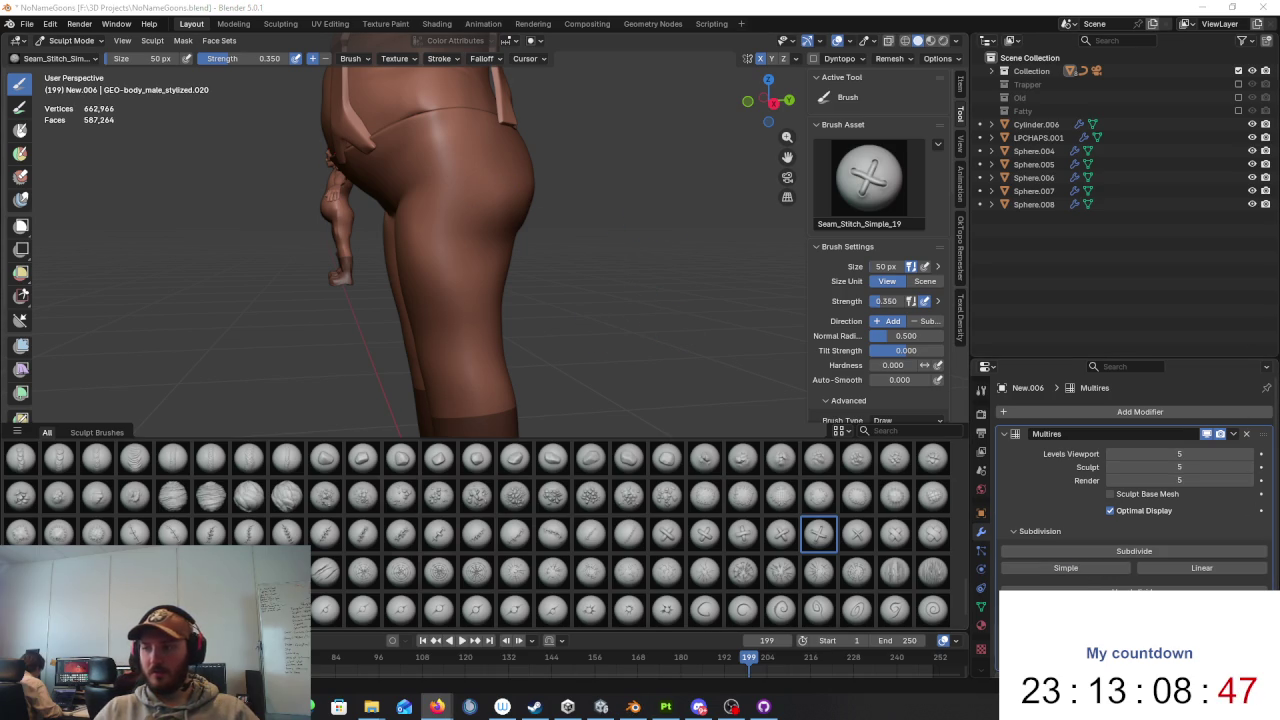
middle_click_drag(416, 224, 446, 138)
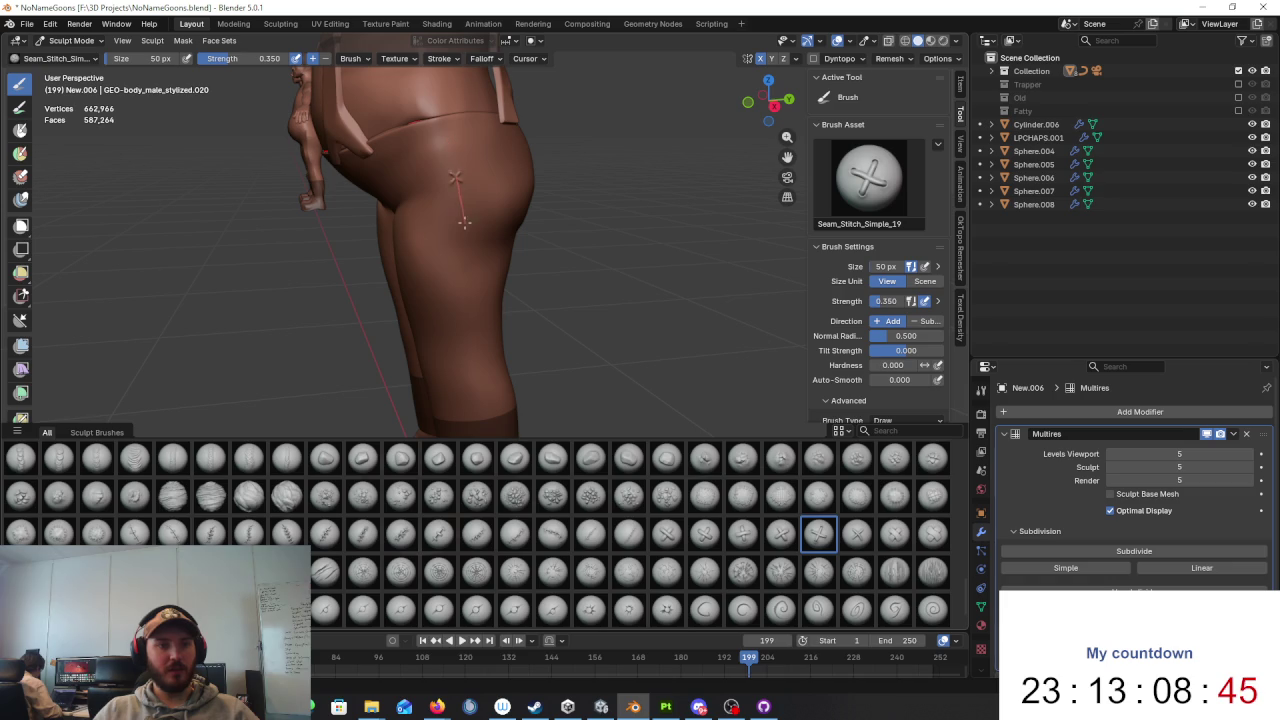
key("Page_Down")
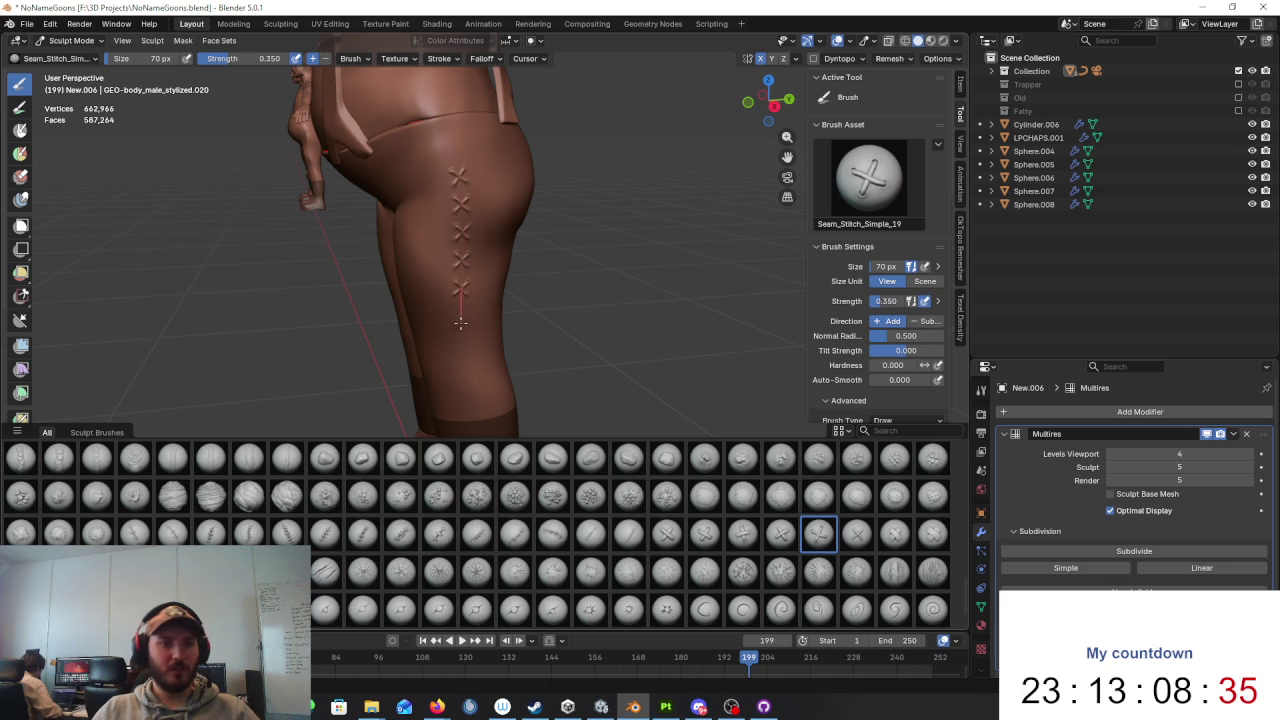
mouse_move(580, 327)
middle_mouse_down("shift")
mouse_move(563, 237)
mouse_move(573, 221)
mouse_move(460, 175)
middle_mouse_up("shift")
scroll(573, 221, "down", 3)
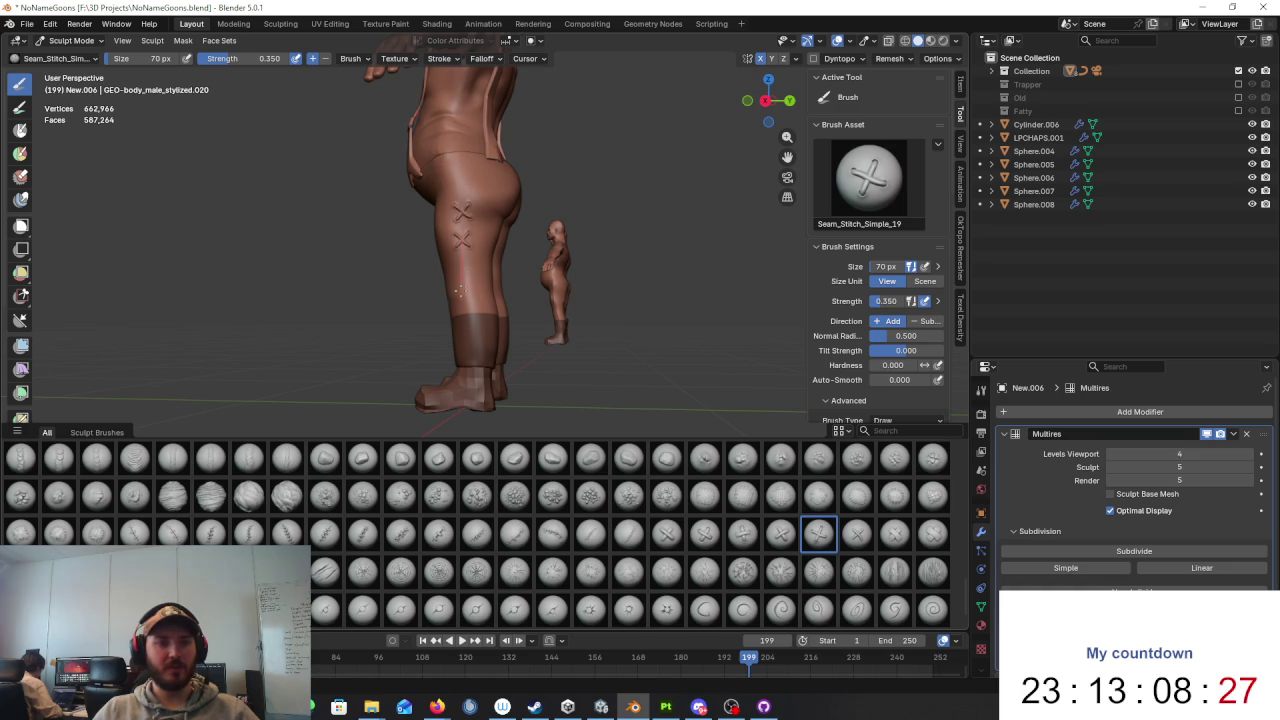
key("ctrl+z")
left_click(924, 281)
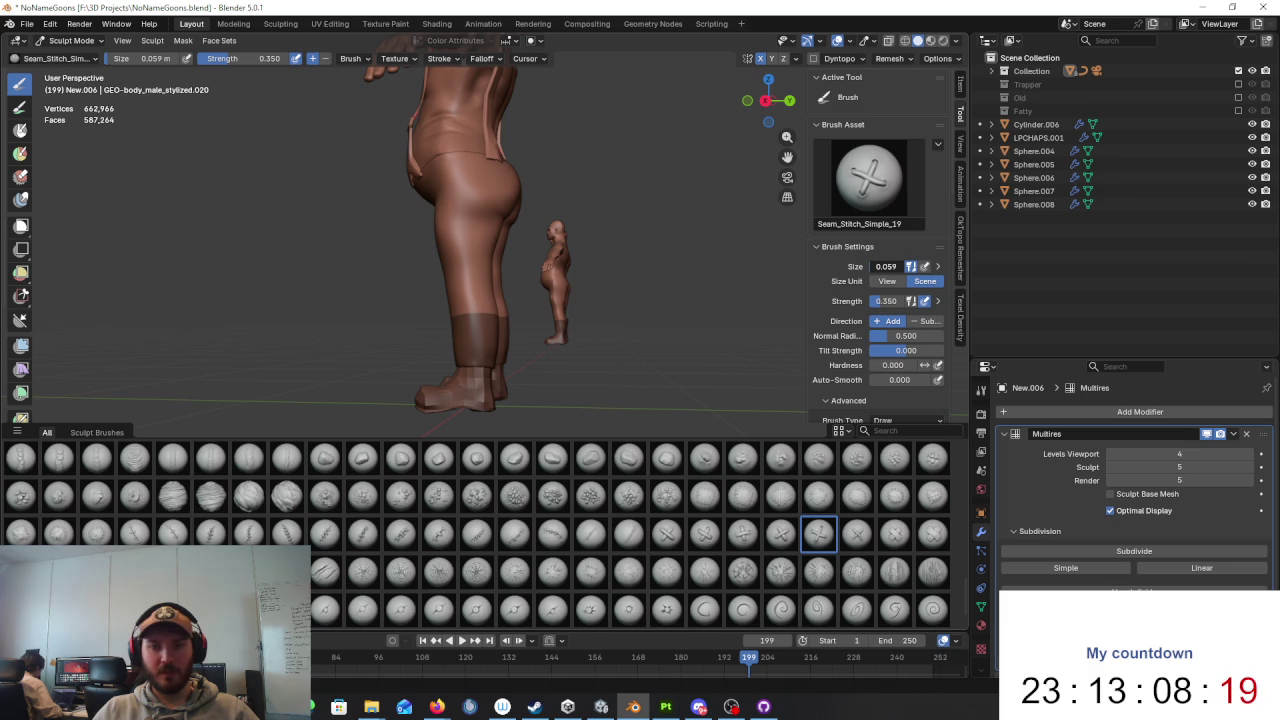
key("Escape")
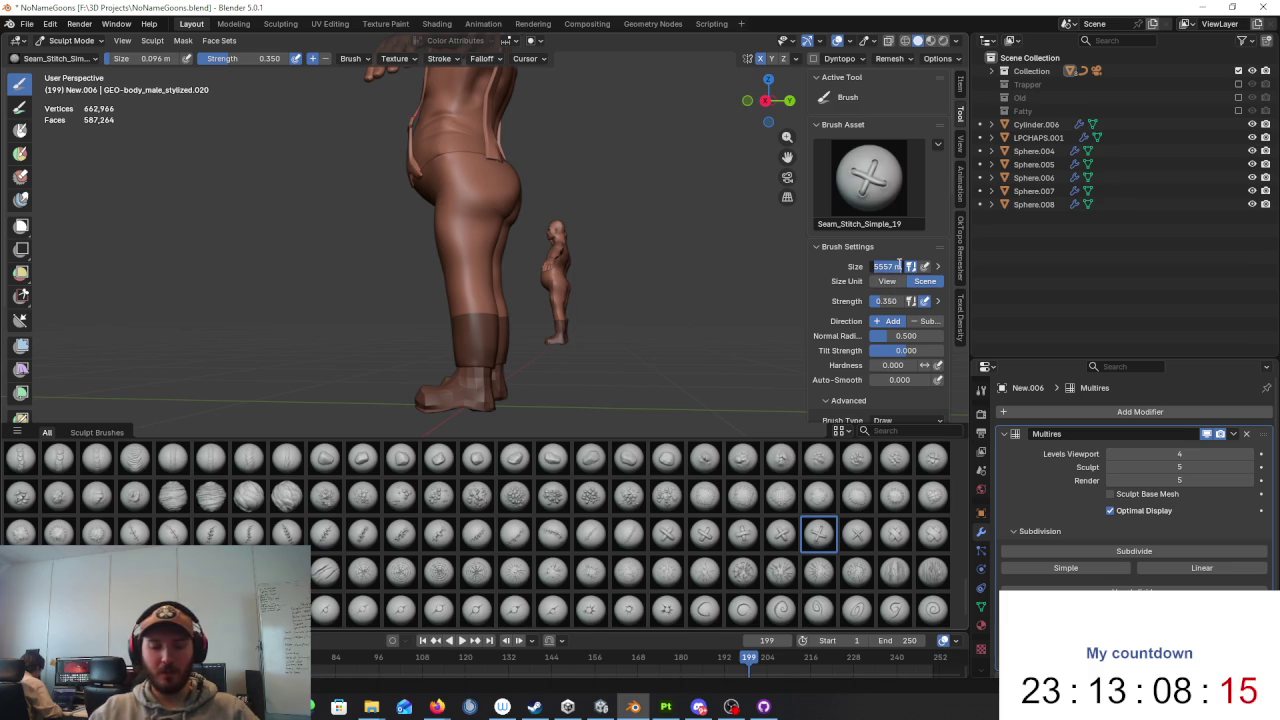
type("9")
key("Return")
middle_click_drag(530, 170, 478, 165)
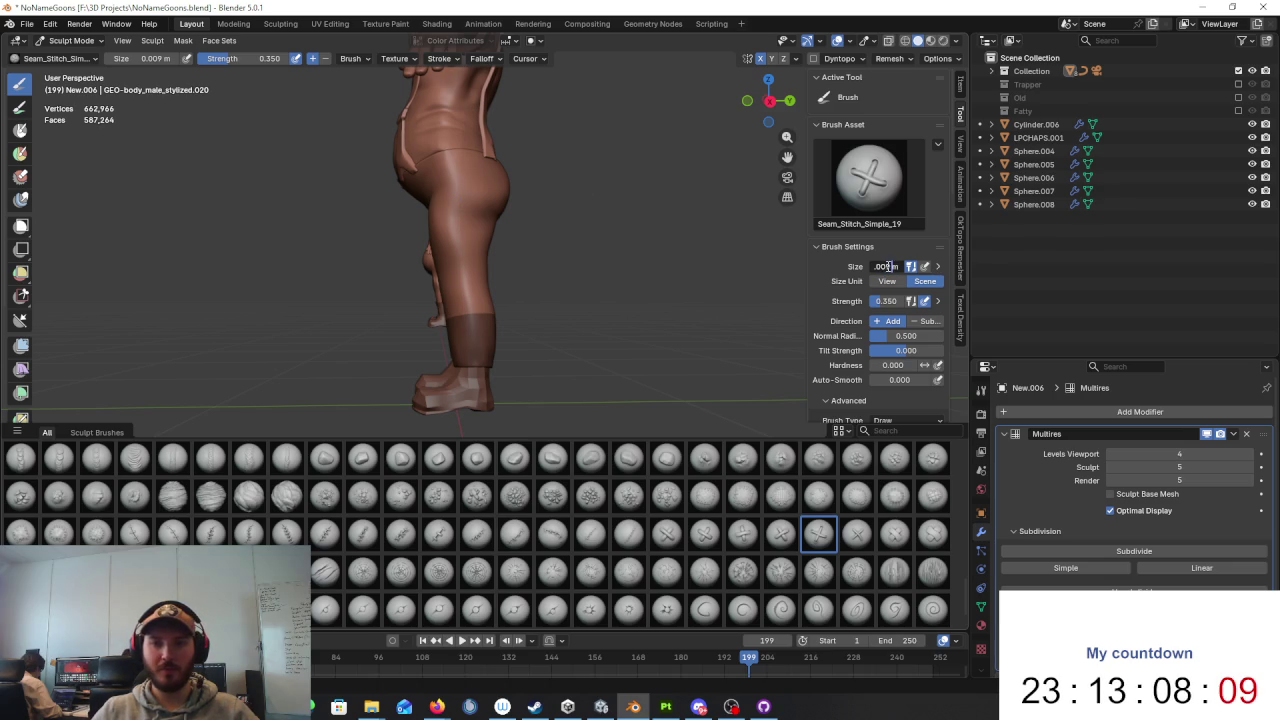
key("BackSpace")
key("Return")
scroll(568, 219, "up", 3)
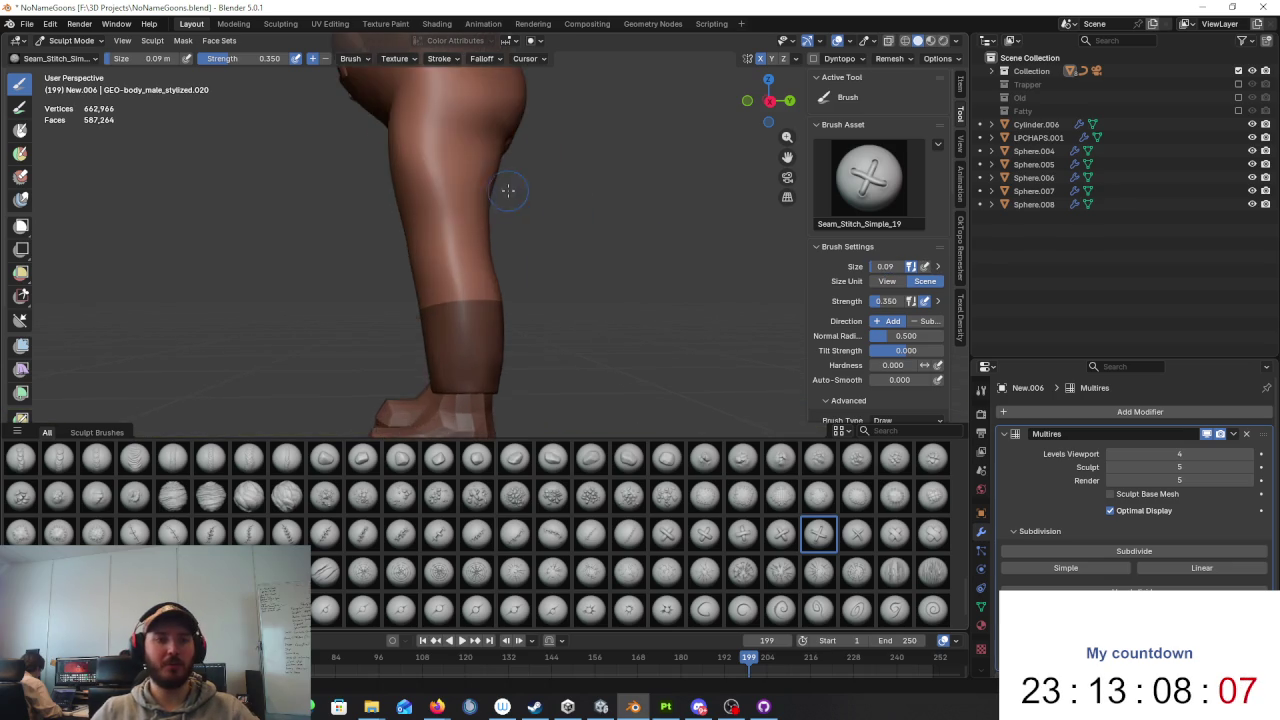
scroll(568, 219, "up", 2)
left_click(890, 281)
scroll(494, 170, "up", 2)
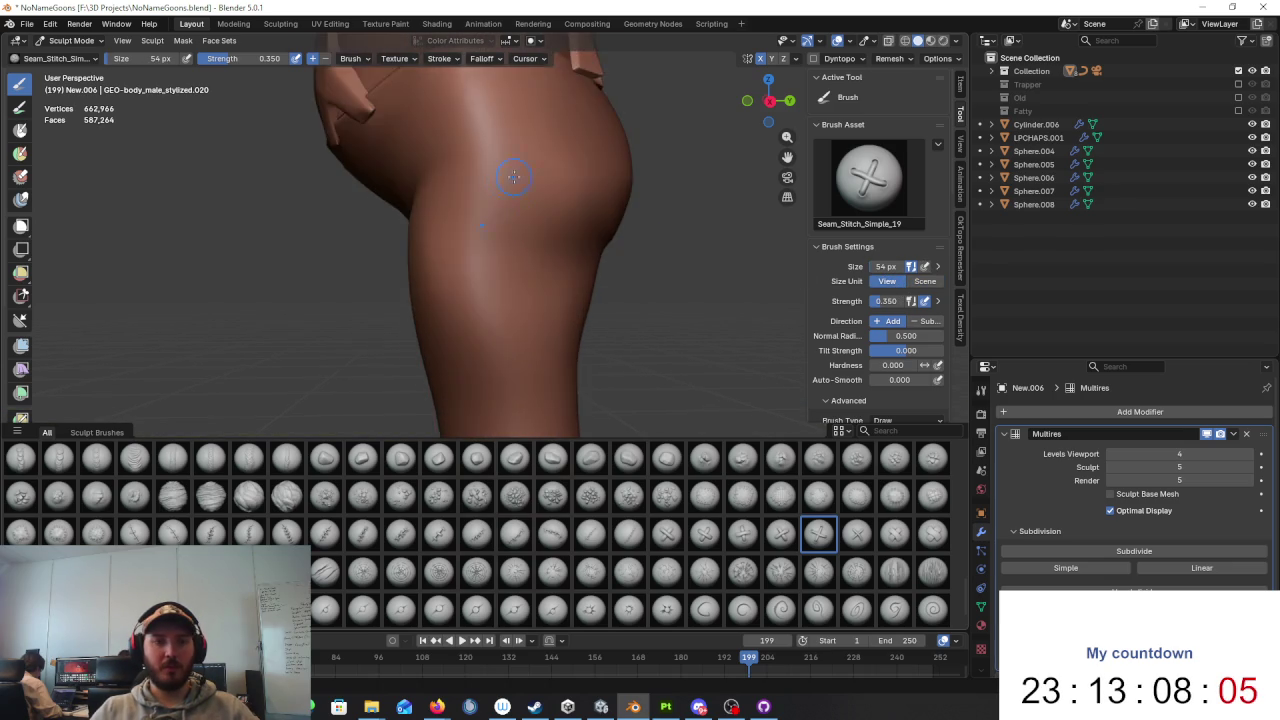
scroll(494, 170, "up", 2)
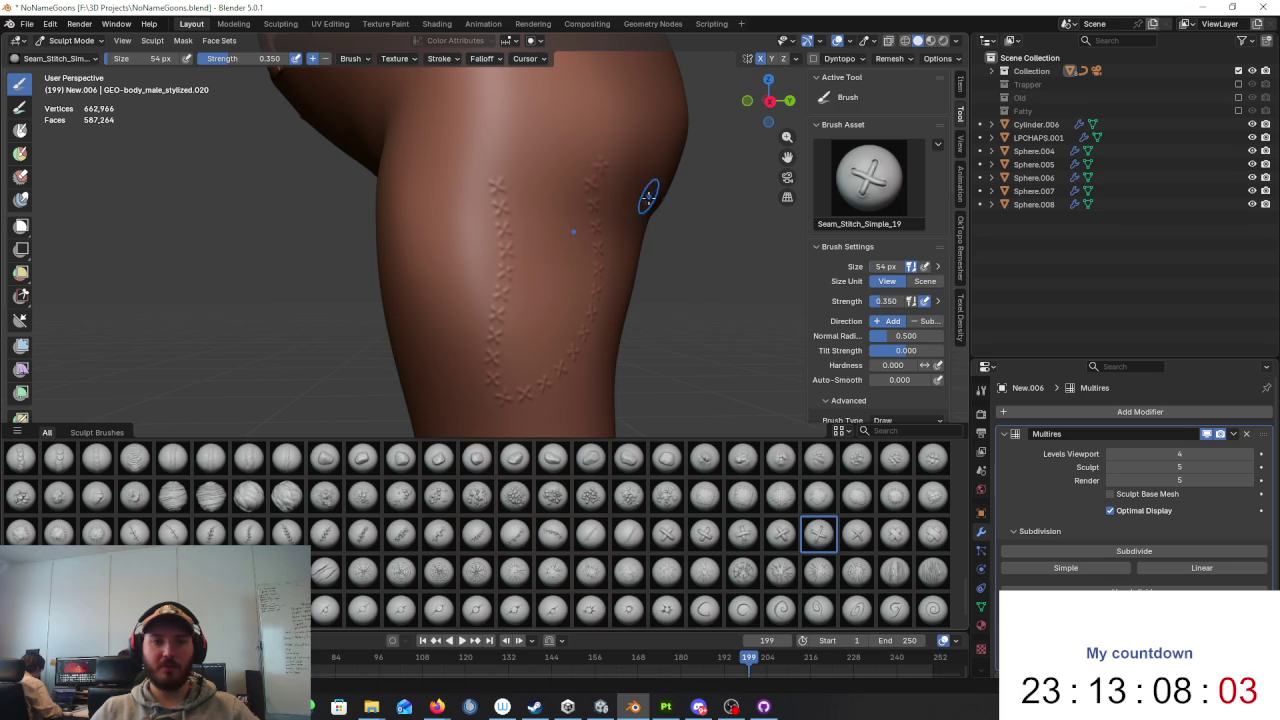
scroll(617, 218, "down", 3)
scroll(534, 229, "down", 3)
scroll(486, 286, "down", 2)
scroll(487, 300, "down", 1)
scroll(492, 404, "up", 2)
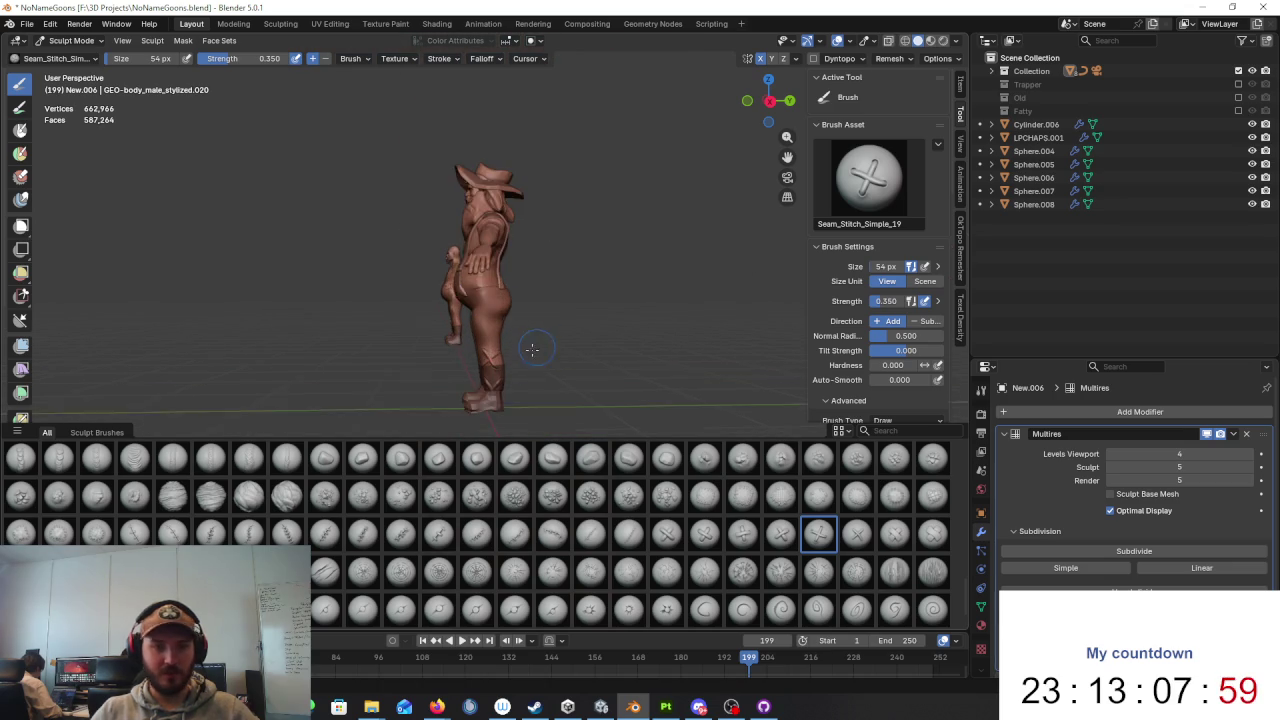
scroll(528, 349, "up", 1)
scroll(555, 344, "up", 1)
scroll(577, 277, "up", 3)
scroll(577, 277, "up", 2)
Step: Switch brush Size Unit to Scene and undo the earlier thigh stitches
left_click(927, 284)
mouse_move(640, 290)
middle_mouse_down()
mouse_move(557, 251)
mouse_move(452, 154)
middle_mouse_up()
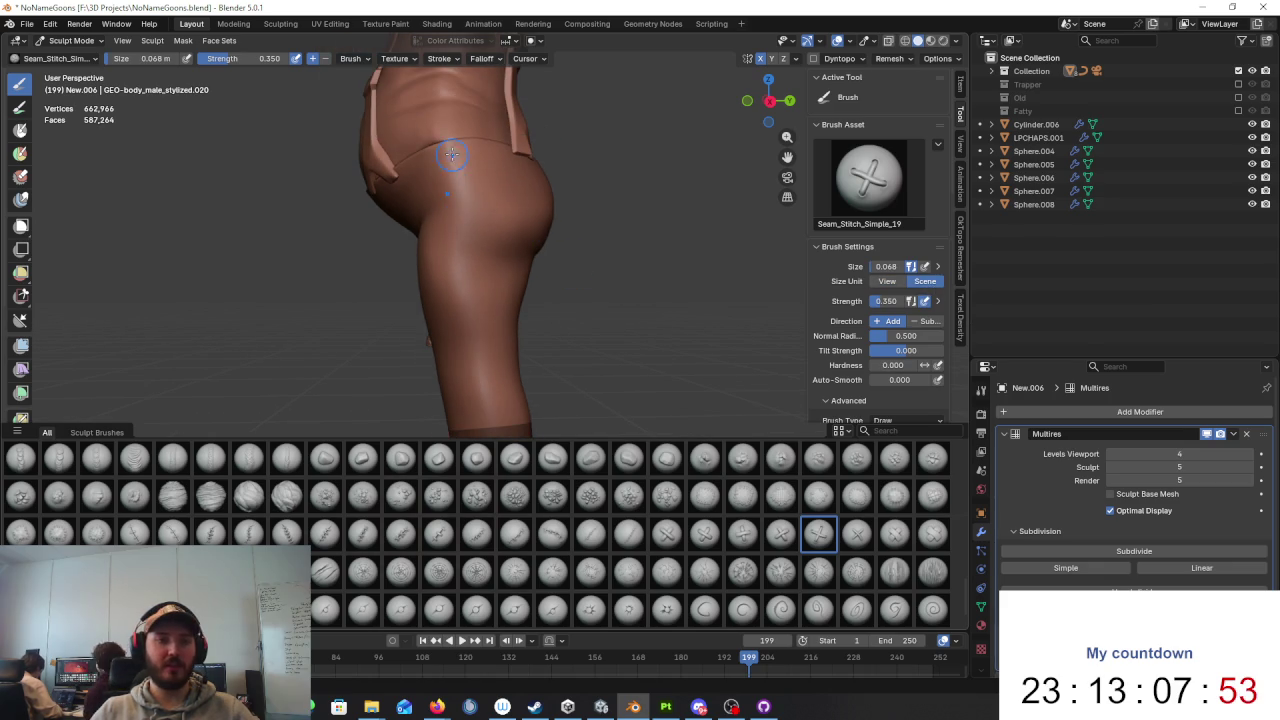
mouse_move(476, 414)
middle_mouse_down()
mouse_move(480, 294)
mouse_move(477, 307)
middle_mouse_up()
scroll(477, 307, "down", 4)
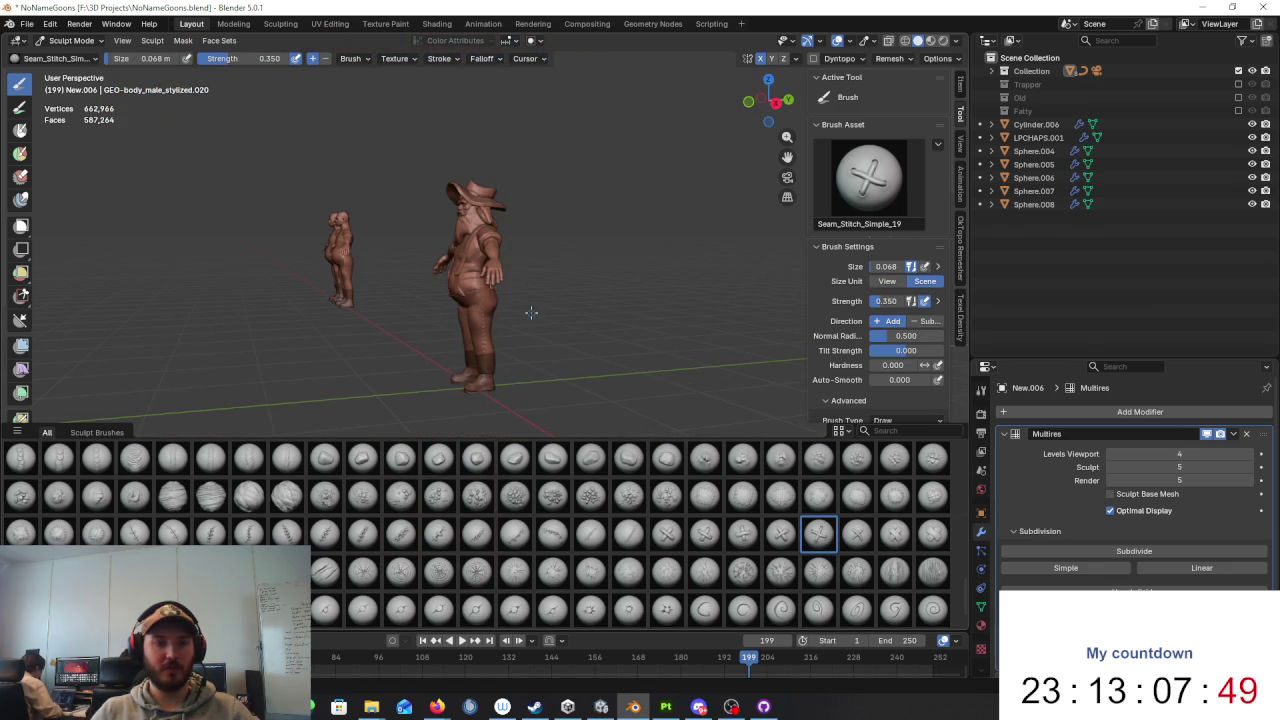
key("KP_Decimal")
mouse_move(571, 368)
middle_mouse_down()
mouse_move(586, 229)
mouse_move(556, 218)
middle_mouse_up()
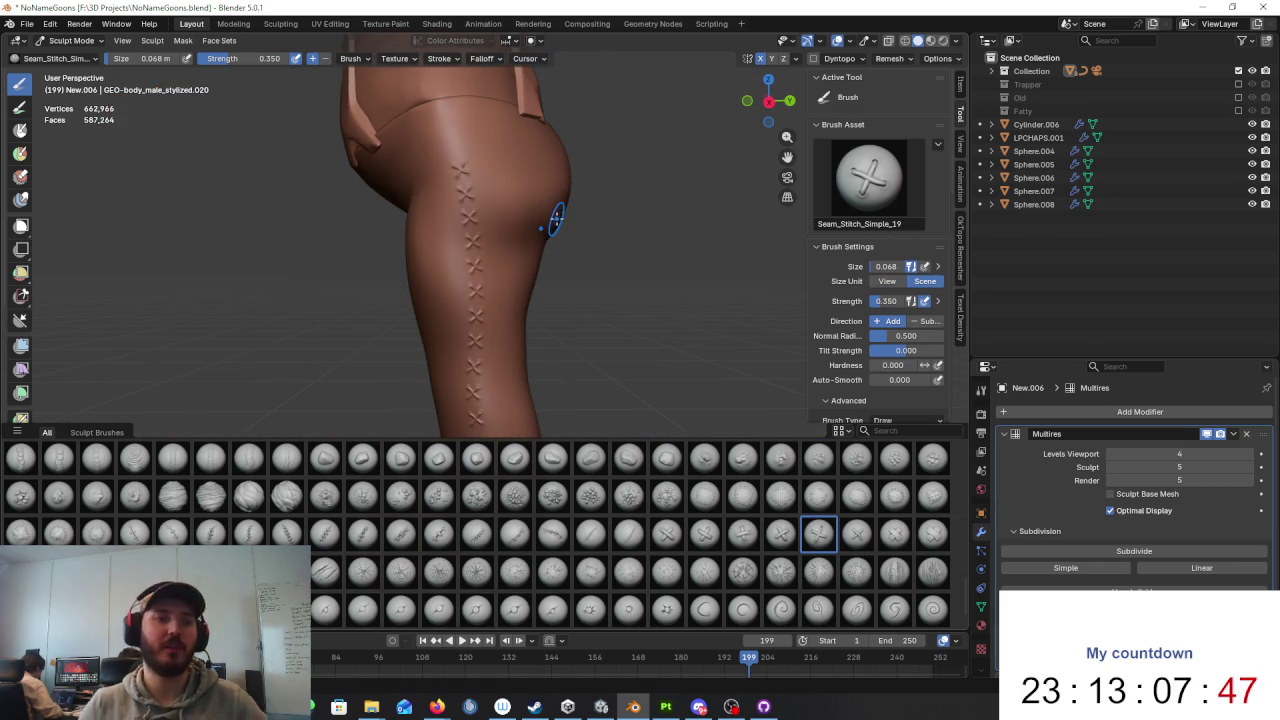
key("ctrl+z")
Step: Set the brush size to 0.08 m in the header Size field
left_click(155, 58)
left_click_drag(155, 58, 124, 60)
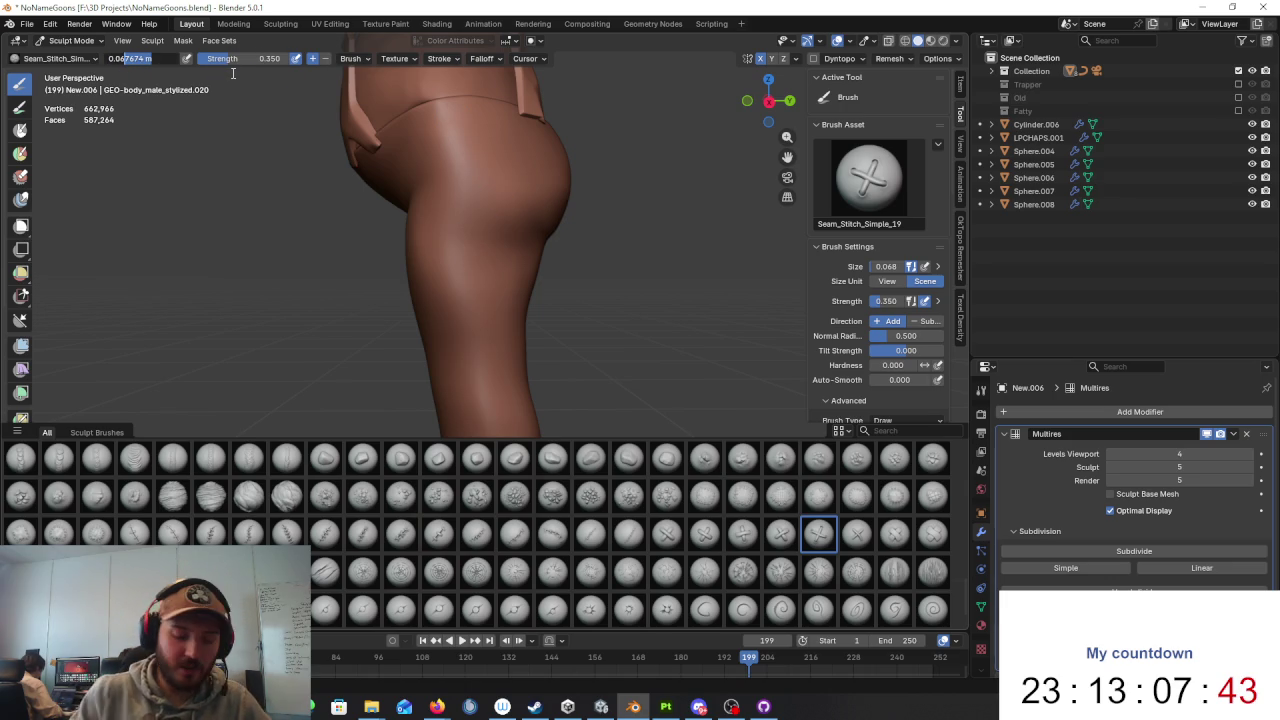
key("BackSpace")
key("BackSpace")
type("8")
key("Return")
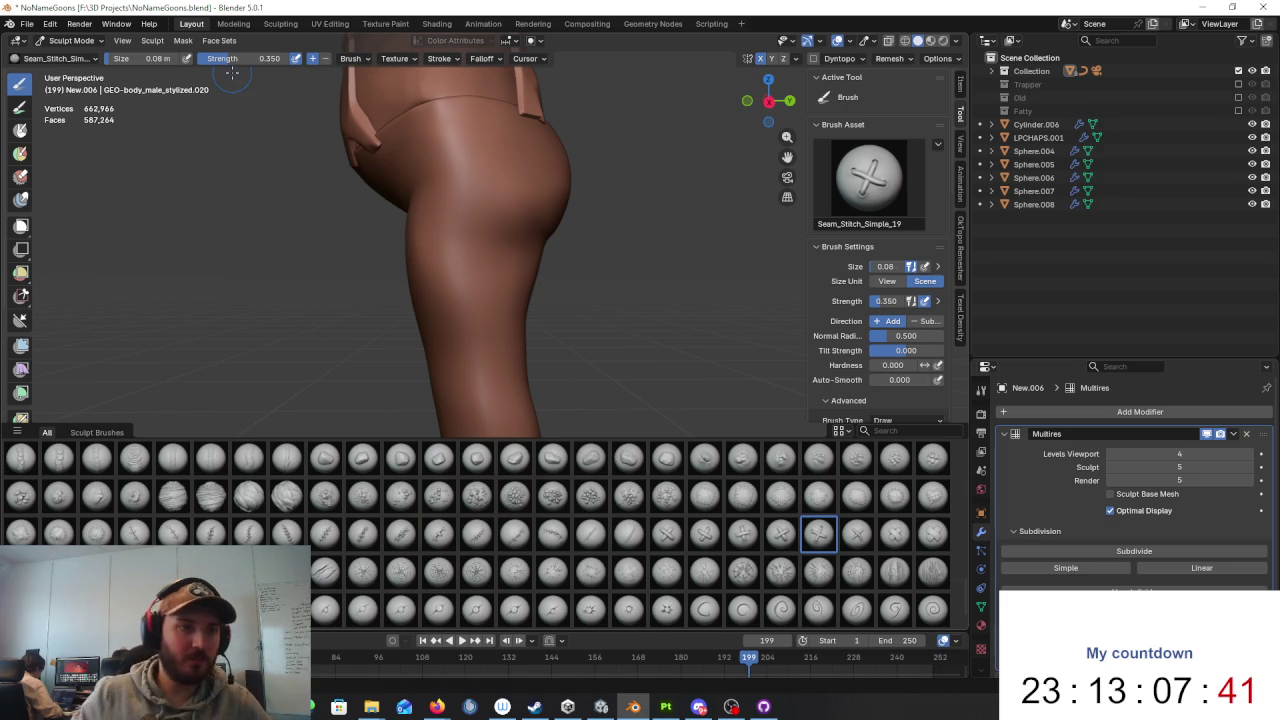
Step: Paint Seam_Stitch_Simple_19 cross-stitches down the outer thigh toward the boot
middle_click_drag(423, 157, 498, 103)
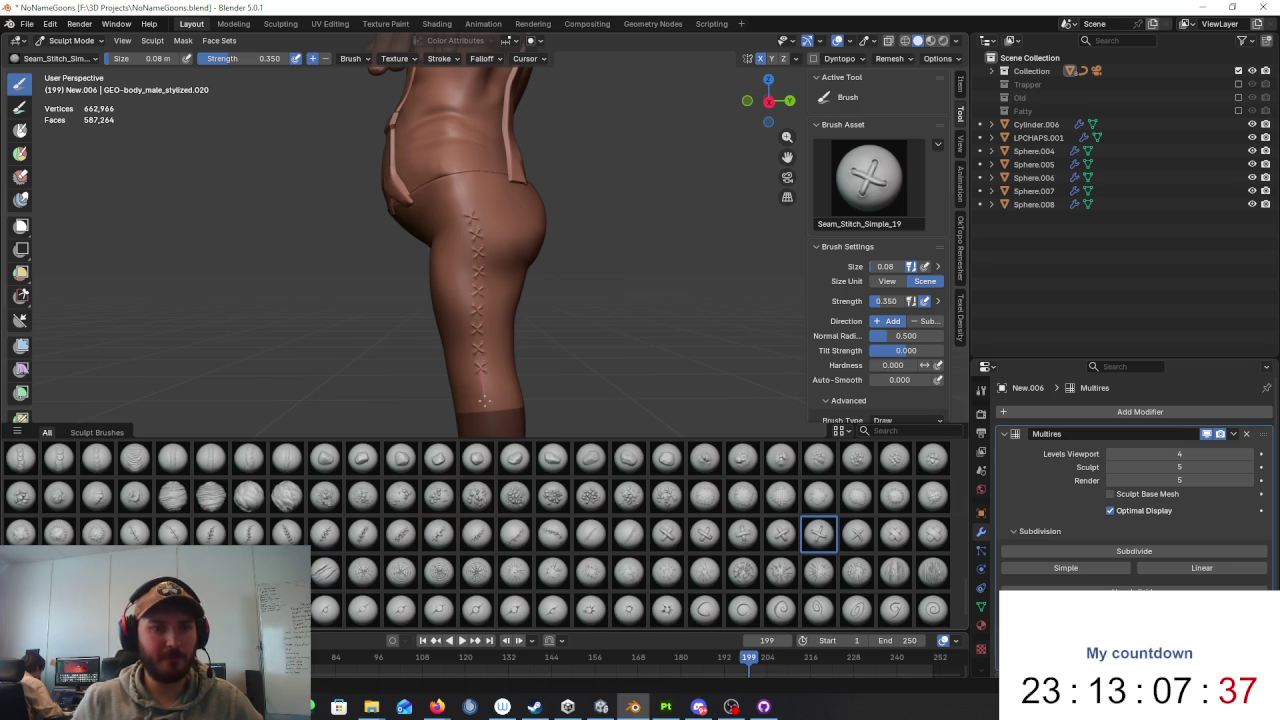
middle_click_drag(545, 322, 533, 263, "shift")
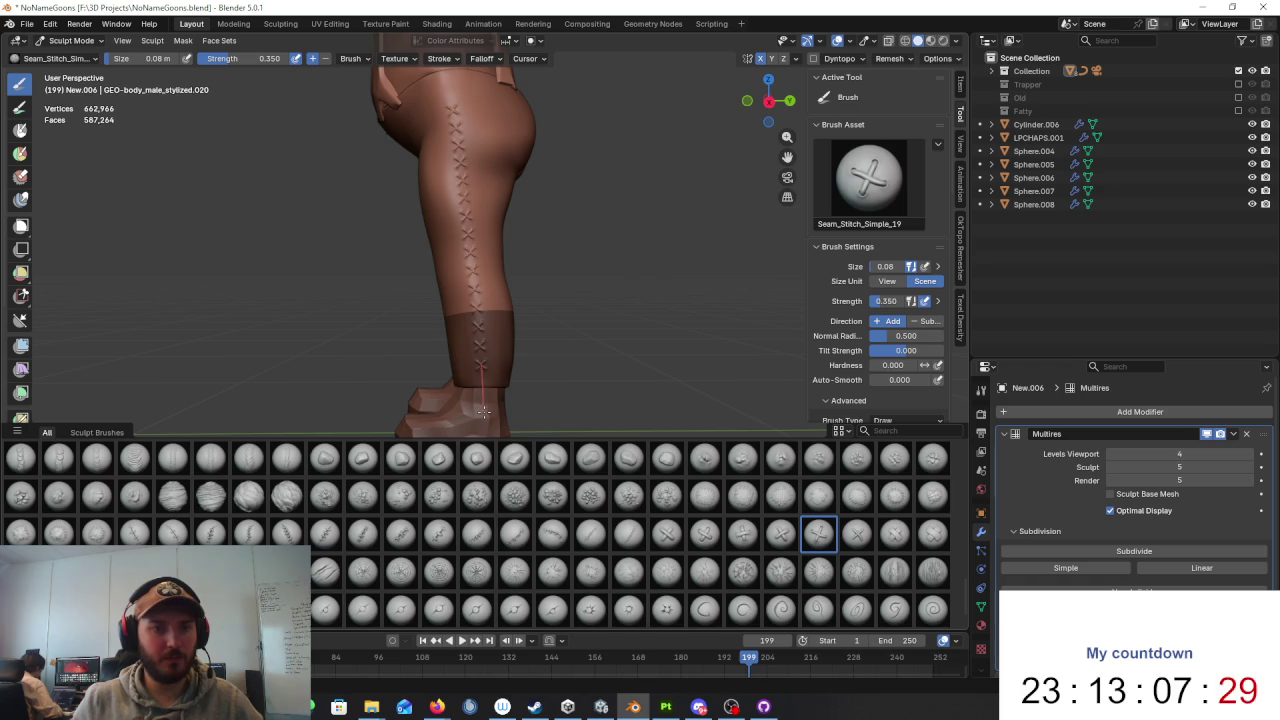
scroll(547, 258, "up", 2)
middle_click_drag(547, 258, 511, 226, "shift")
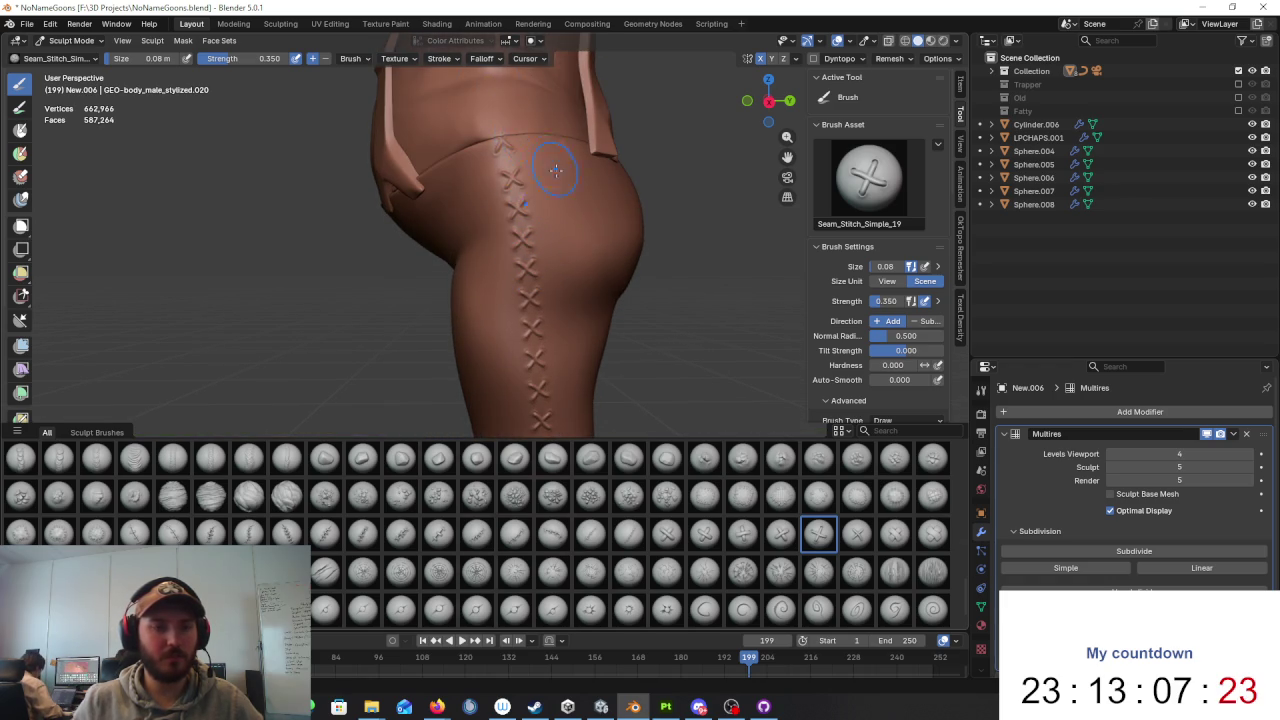
Step: Orbit around the legs and back to review the stitches, then select Seam_Stitch_Patch_01
scroll(647, 200, "down", 6)
mouse_move(647, 200)
middle_mouse_down()
mouse_move(606, 217)
mouse_move(686, 214)
middle_mouse_up()
scroll(591, 203, "up", 5)
mouse_move(591, 203)
middle_mouse_down()
mouse_move(616, 305)
mouse_move(577, 263)
mouse_move(605, 283)
mouse_move(586, 209)
mouse_move(600, 214)
mouse_move(586, 249)
mouse_move(530, 235)
mouse_move(491, 246)
middle_mouse_up()
scroll(600, 278, "down", 4)
scroll(605, 283, "up", 3)
scroll(586, 209, "up", 2)
scroll(549, 229, "down", 5)
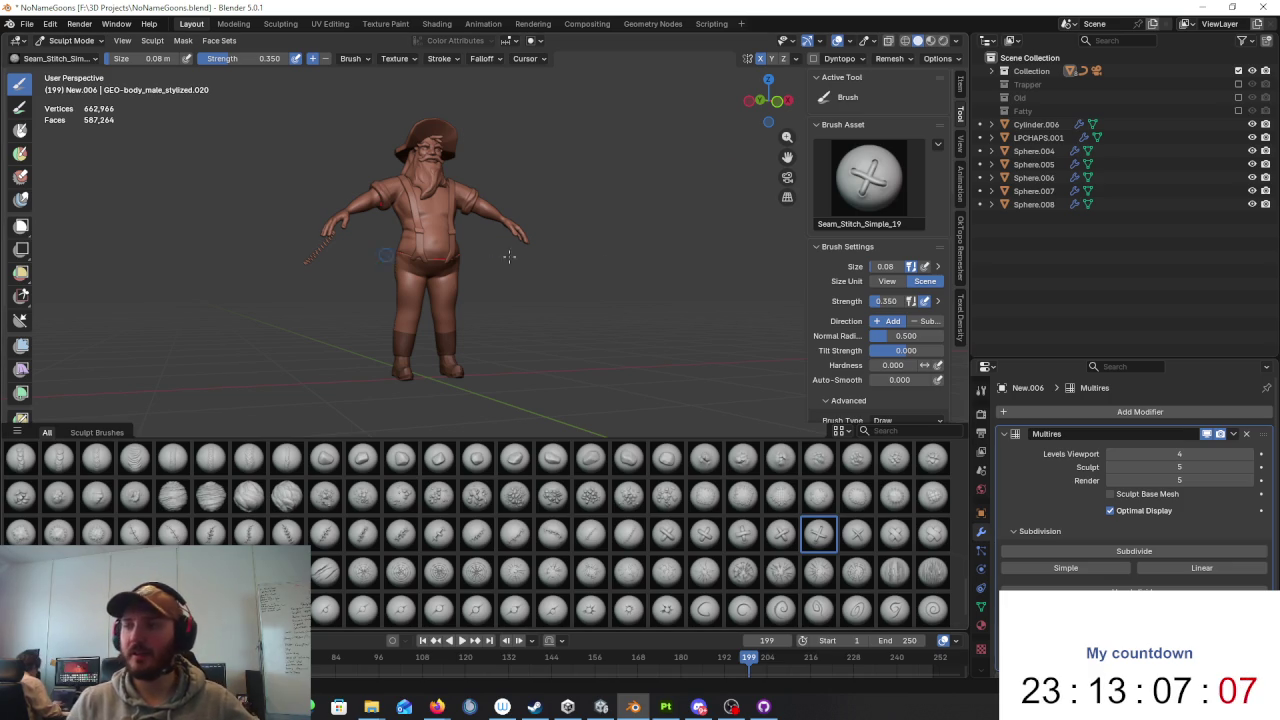
mouse_move(286, 191)
middle_mouse_down()
mouse_move(430, 240)
mouse_move(565, 263)
middle_mouse_up()
scroll(434, 240, "up", 4)
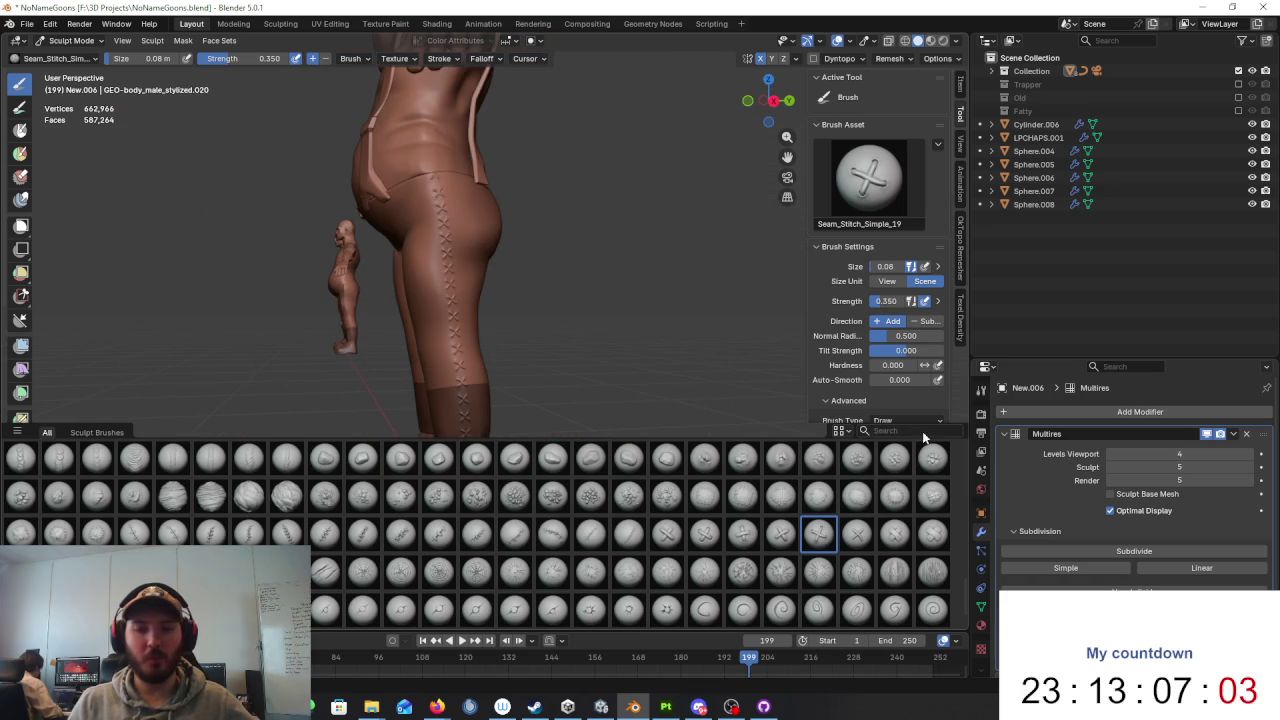
left_click(704, 495)
middle_click_drag(600, 340, 561, 309)
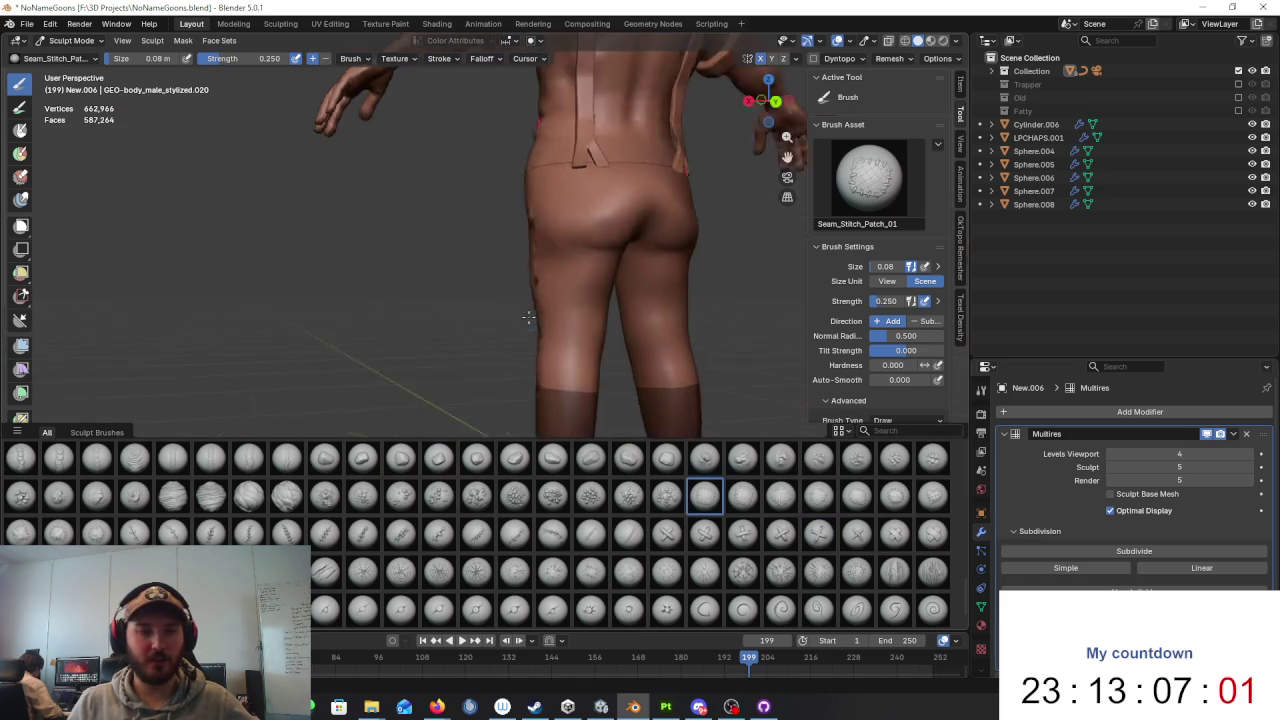
Step: Undo mirrored buttock patches, disable X symmetry and stamp a patch on the knee
left_click_drag(452, 193, 492, 211)
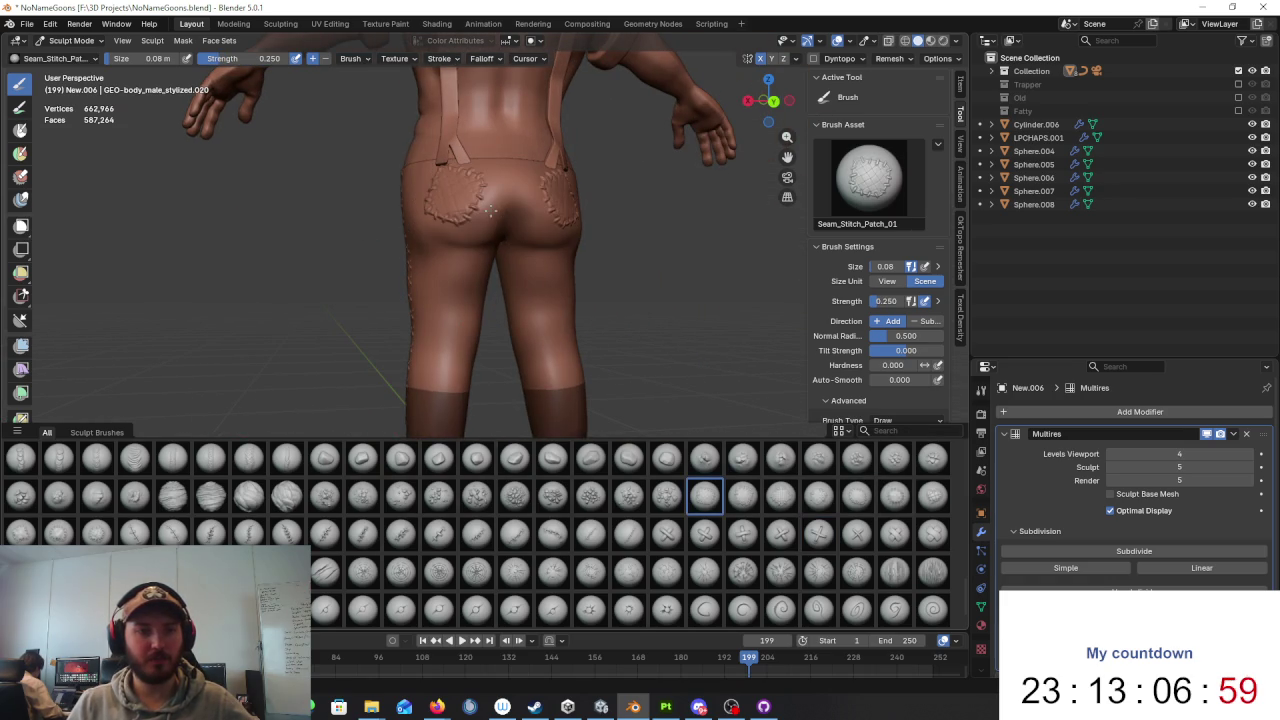
key("ctrl+z")
left_click(761, 62)
middle_click_drag(650, 250, 608, 260)
left_click_drag(522, 291, 561, 323)
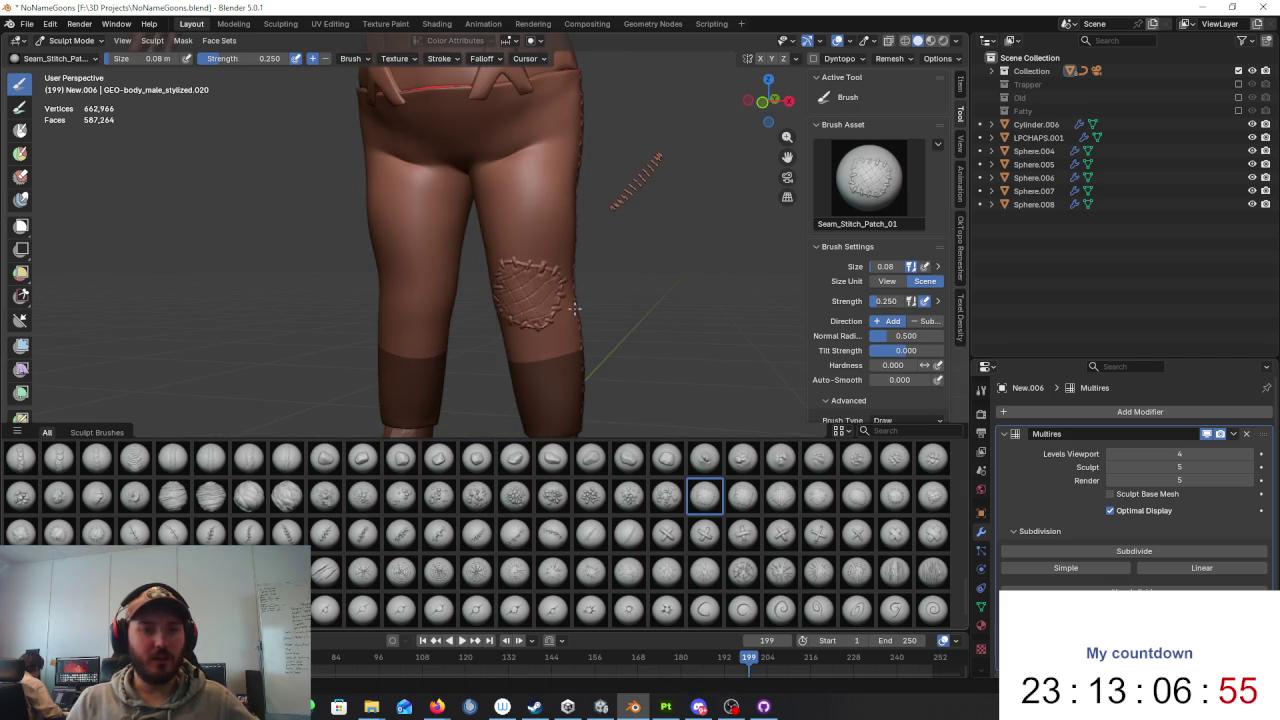
scroll(654, 287, "down", 3)
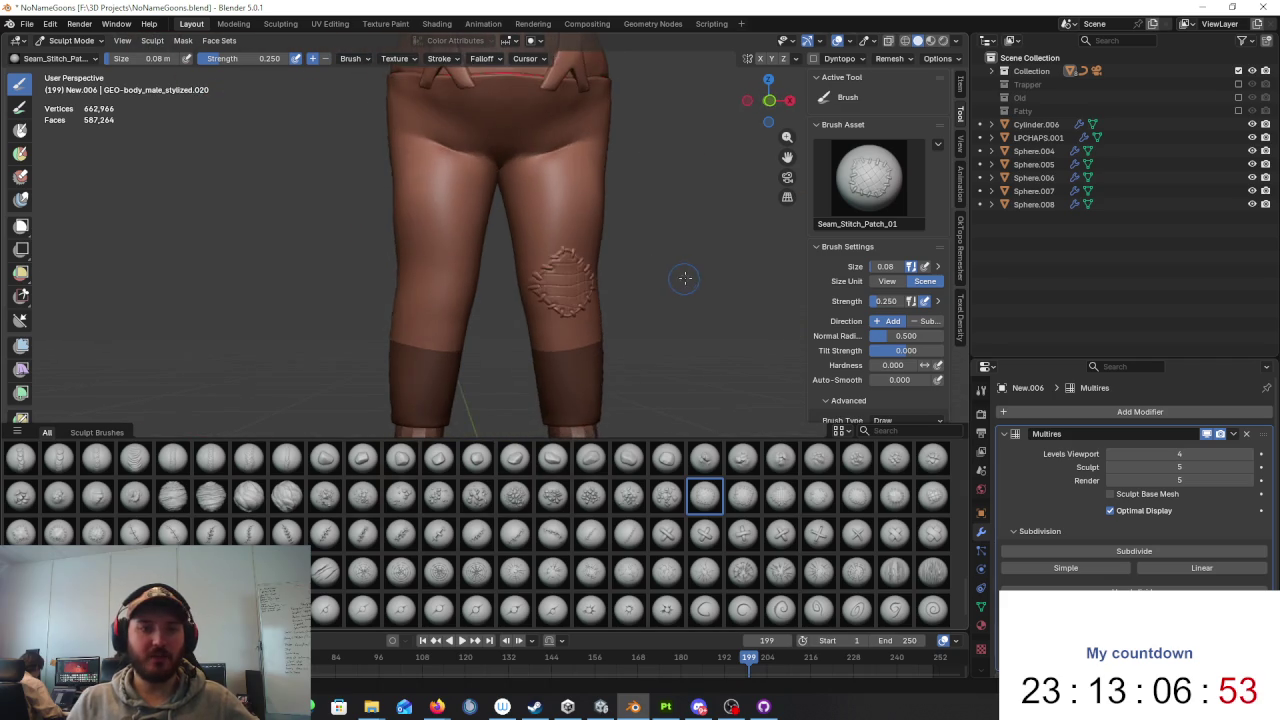
middle_click_drag(654, 287, 673, 309)
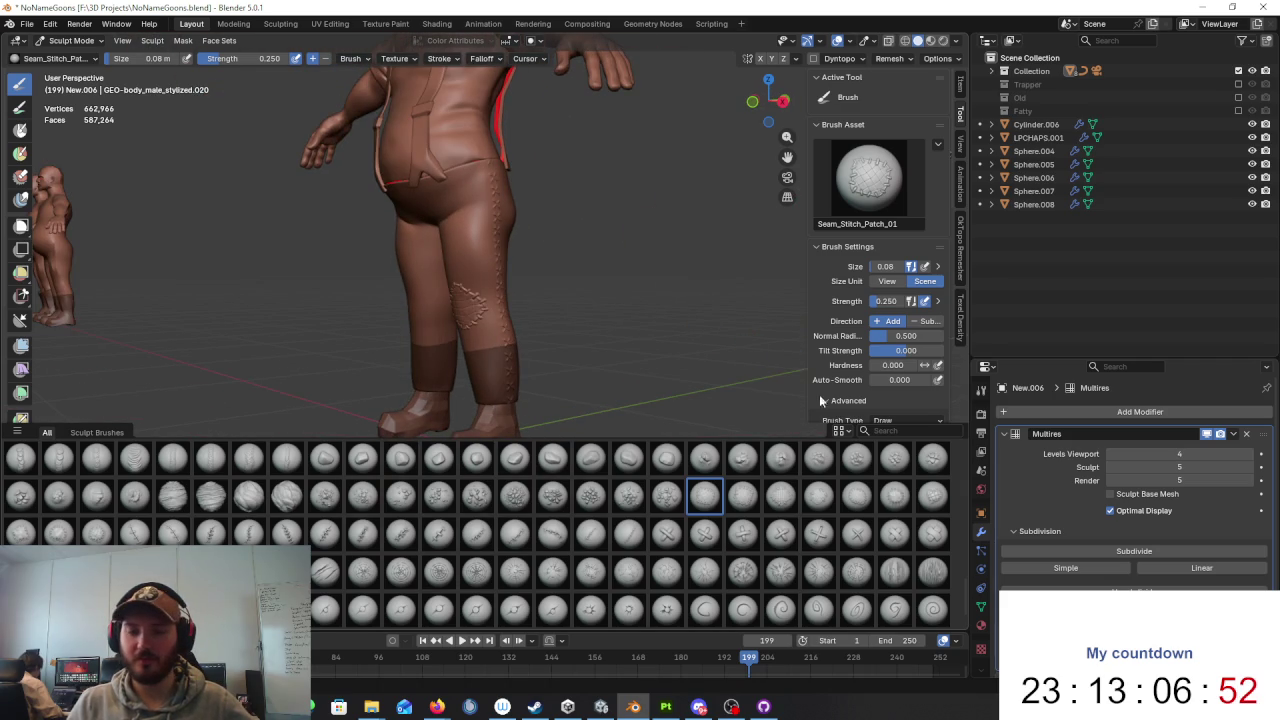
Step: Try grid and round stitched patch brushes on the knee, undoing each
left_click(780, 495)
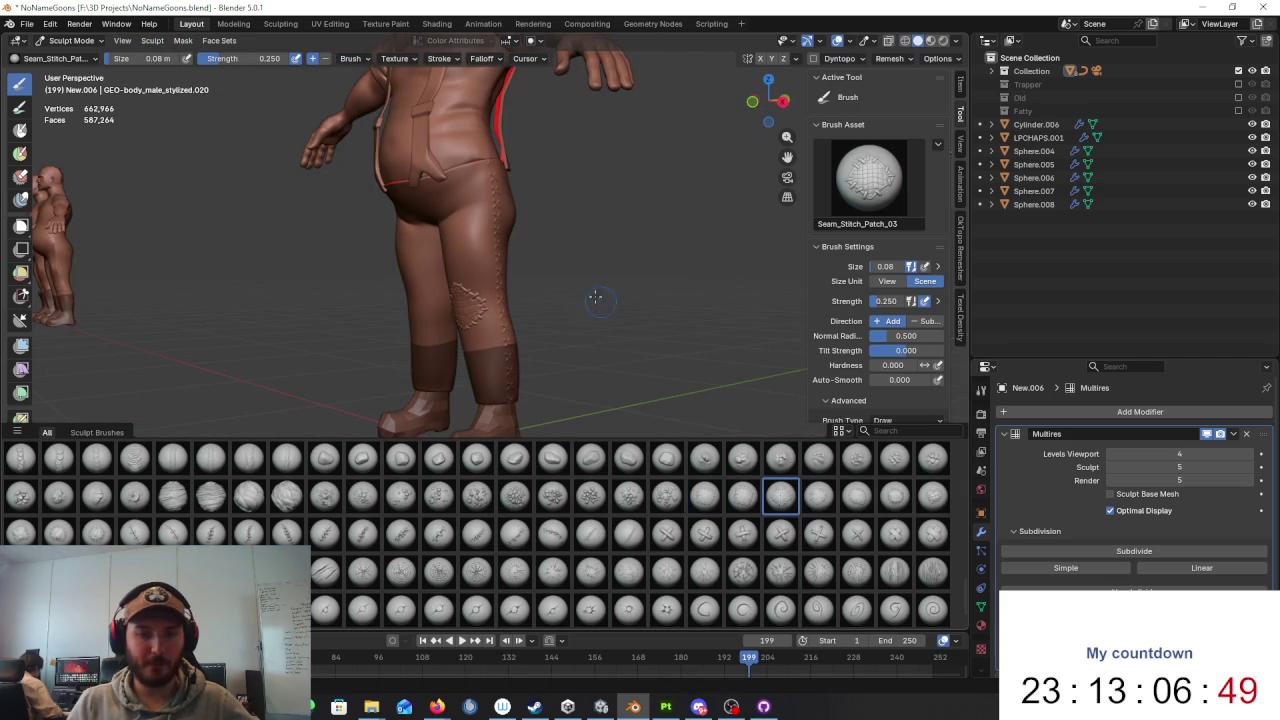
middle_click_drag(594, 297, 609, 309)
scroll(609, 309, "up", 3)
left_click_drag(535, 240, 602, 300)
key("ctrl+z")
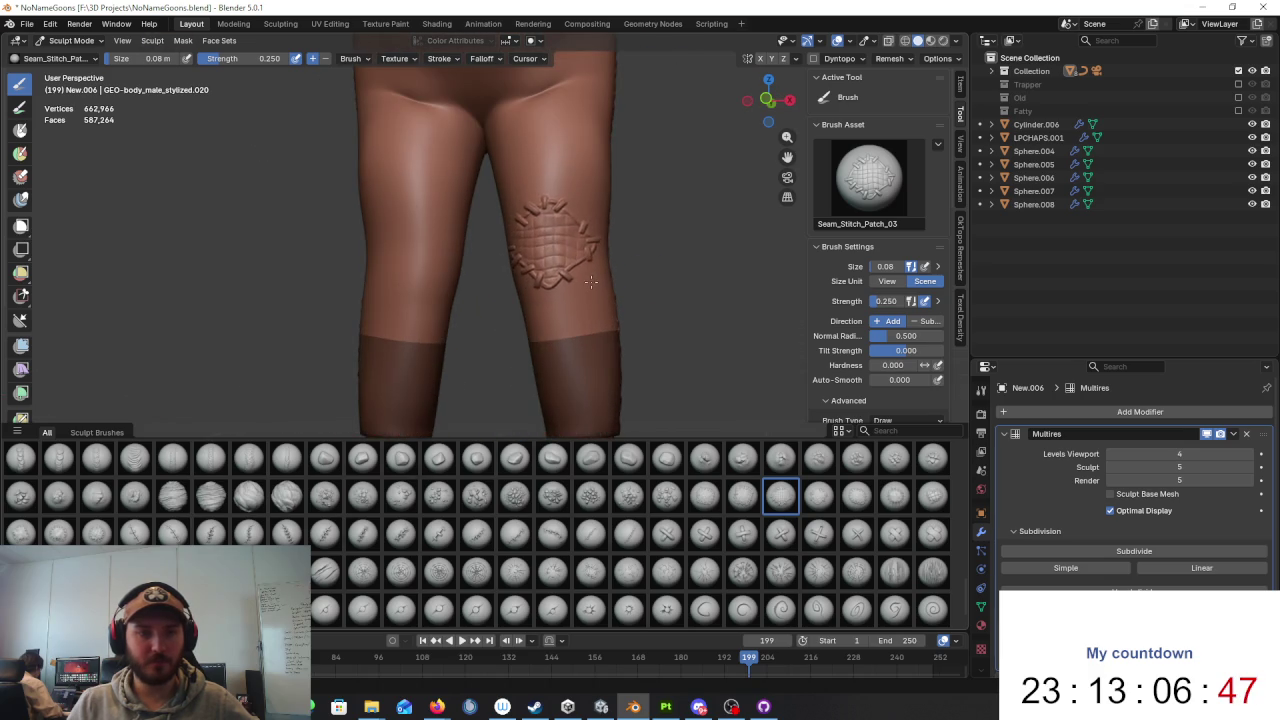
left_click(895, 495)
left_click_drag(541, 245, 594, 297)
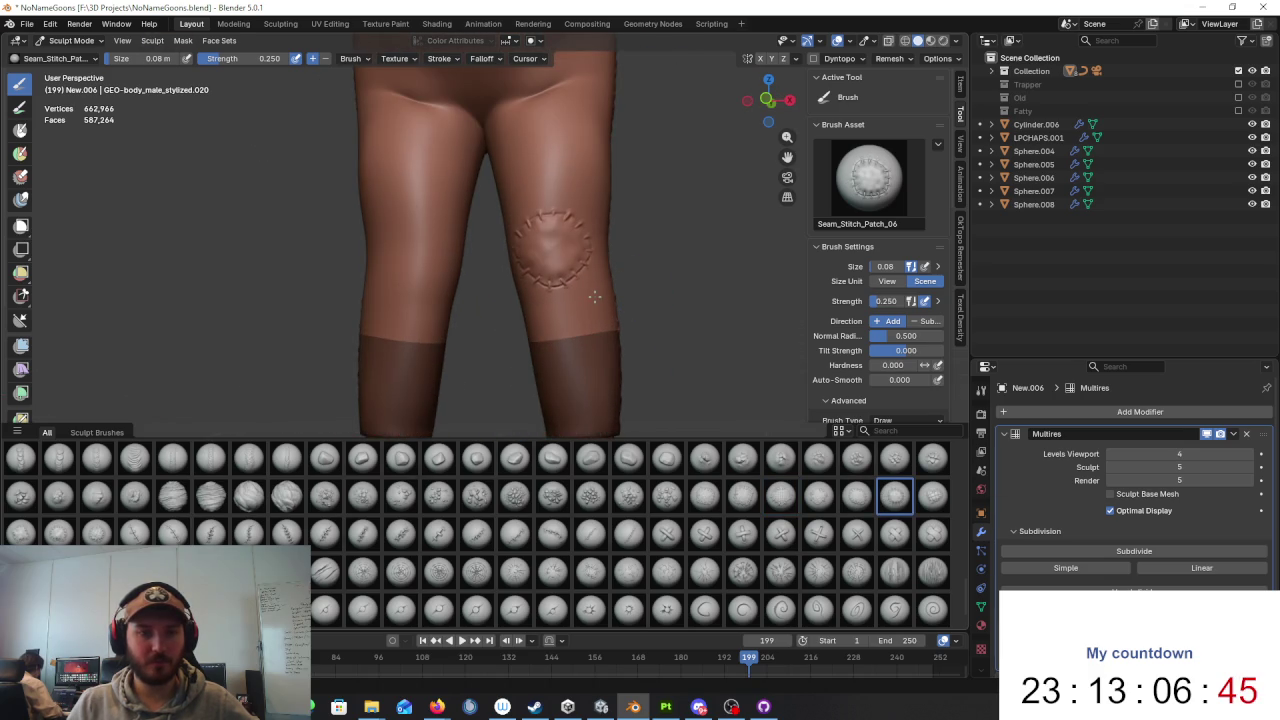
scroll(597, 298, "up", 2)
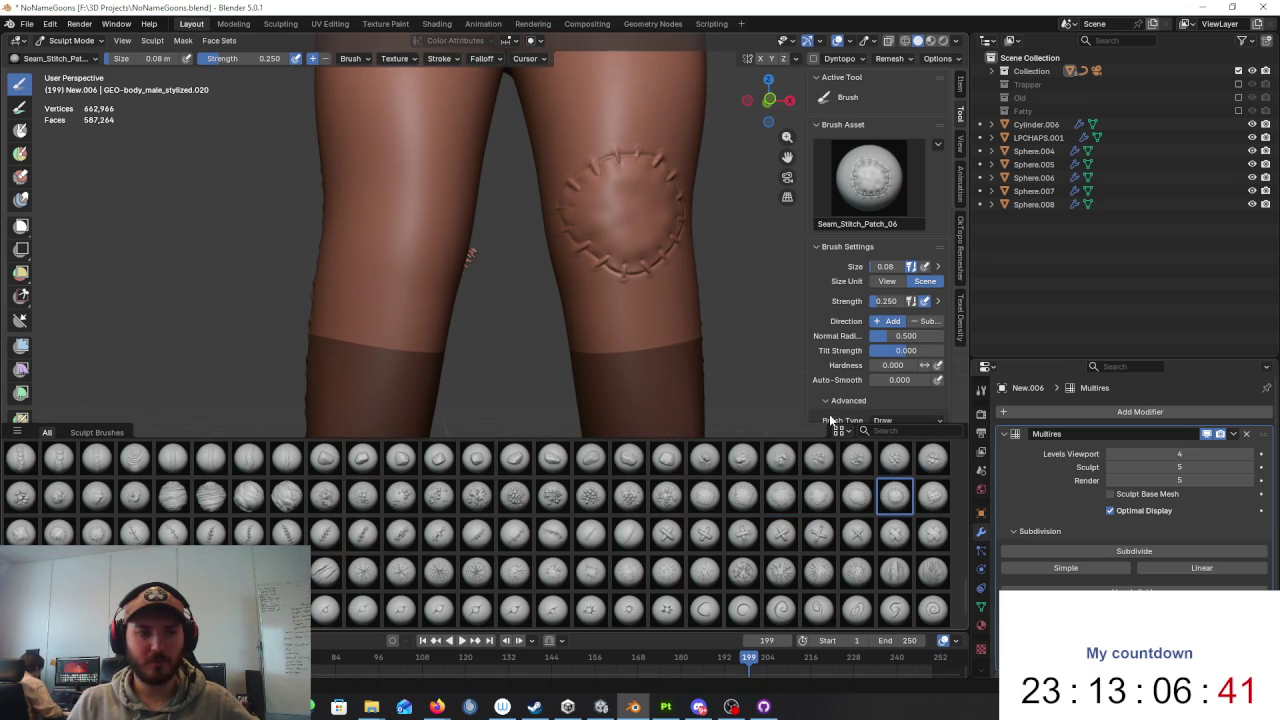
key("ctrl+z")
Step: Try another patch brush and a diamond patch on the knee, undoing each
left_click(58, 532)
left_click_drag(580, 263, 625, 295)
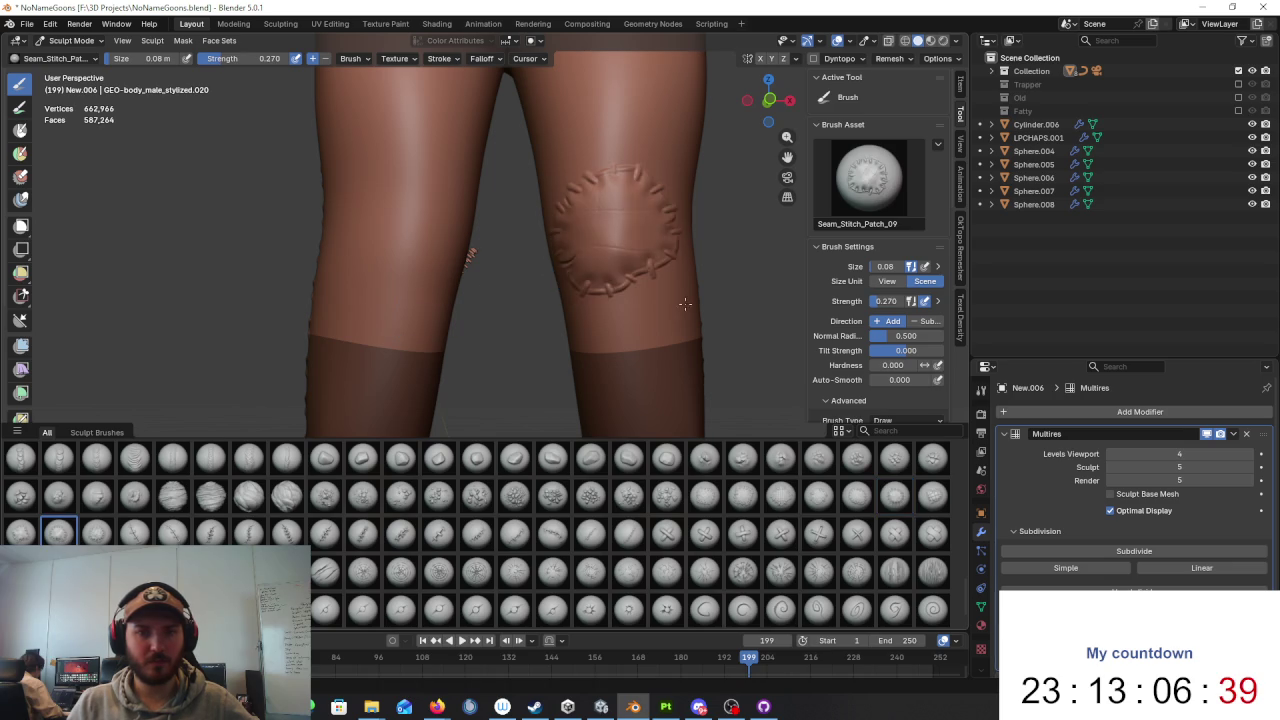
key("ctrl+z")
left_click(932, 495)
left_click_drag(600, 214, 660, 255)
key("ctrl+z")
left_click_drag(585, 160, 640, 235)
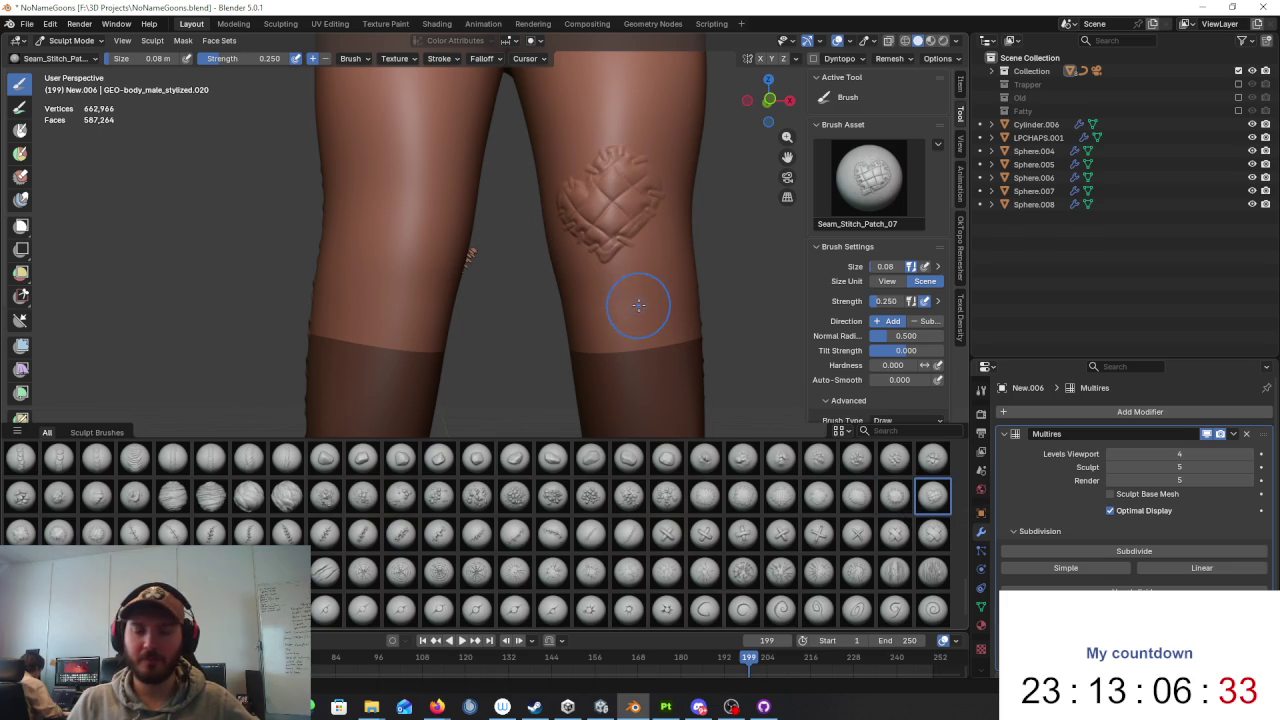
key("ctrl+z")
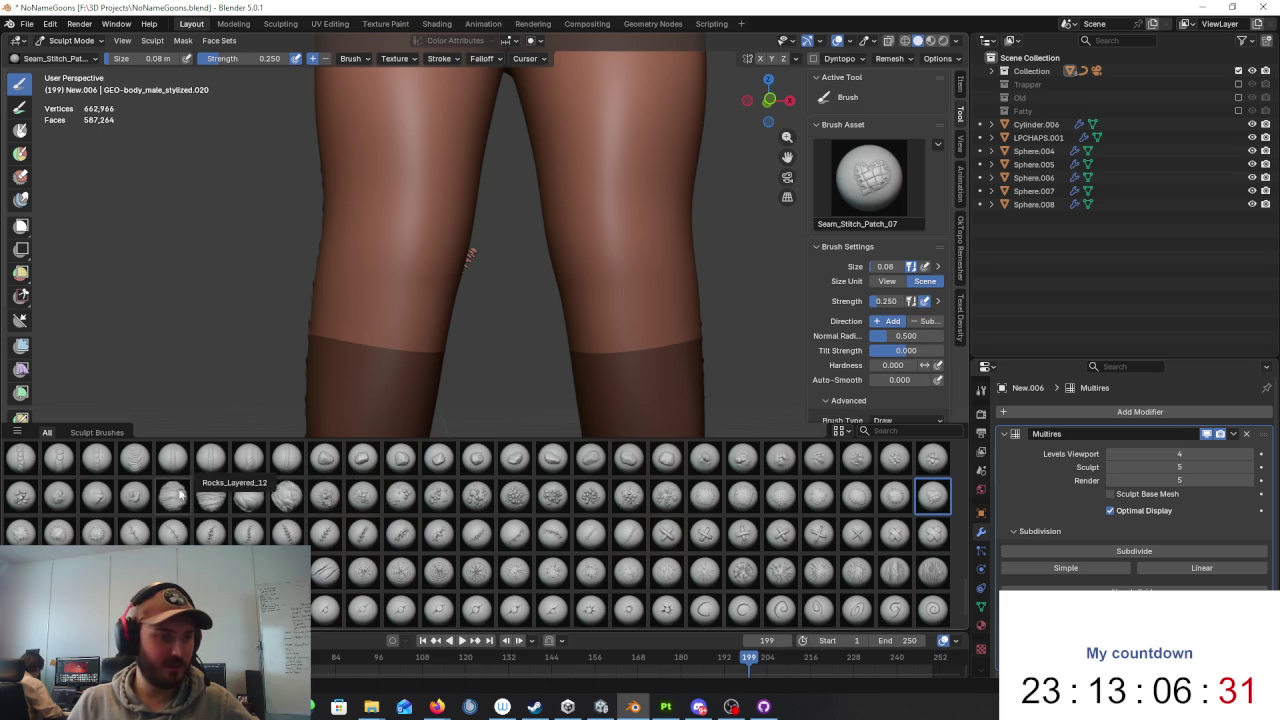
Step: Stamp the final Seam_Stitch_Patch_01 patch onto the knee
left_click(704, 495)
mouse_move(570, 160)
left_mouse_down()
mouse_move(679, 294)
mouse_move(700, 295)
left_mouse_up()
mouse_move(706, 306)
middle_mouse_down()
mouse_move(577, 349)
mouse_move(541, 330)
mouse_move(287, 532)
middle_mouse_up()
Step: Test Seam_Stitch_Simple_09 down the crotch seam, then undo it
left_click(438, 533)
mouse_move(430, 420)
middle_mouse_down()
mouse_move(418, 221)
mouse_move(300, 288)
mouse_move(478, 265)
middle_mouse_up()
scroll(478, 265, "up", 4)
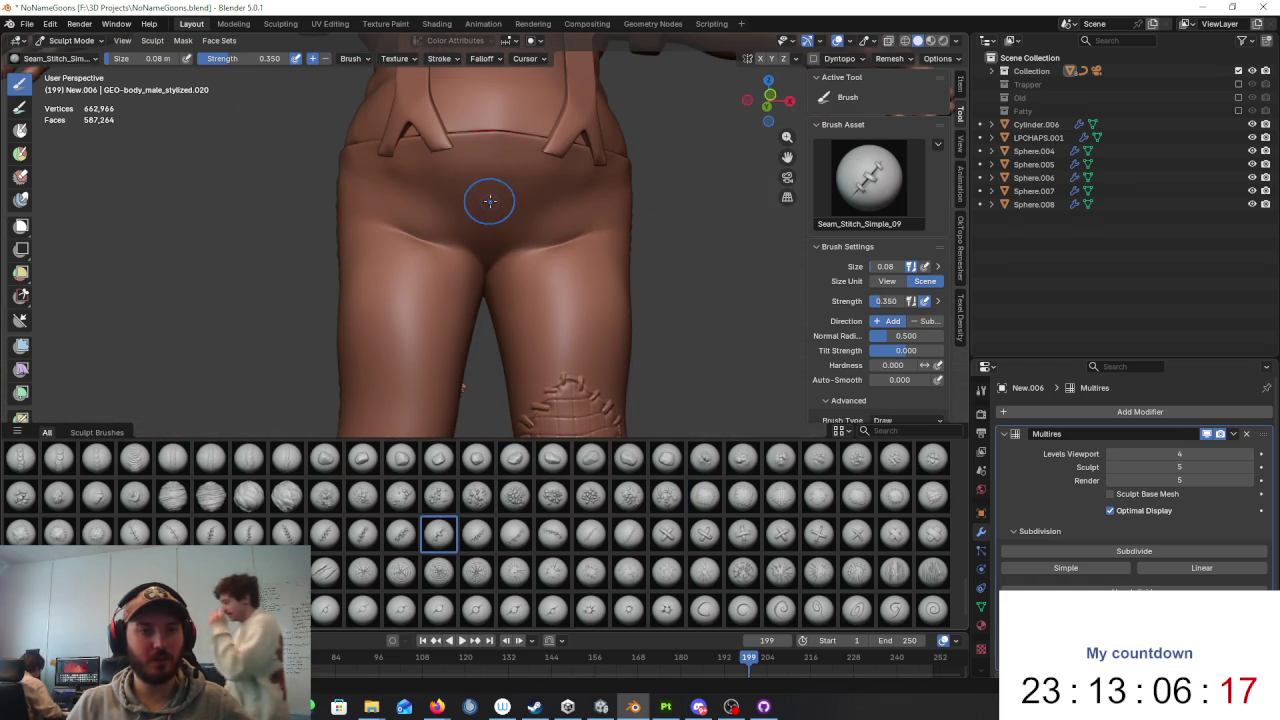
left_click_drag(491, 225, 491, 140)
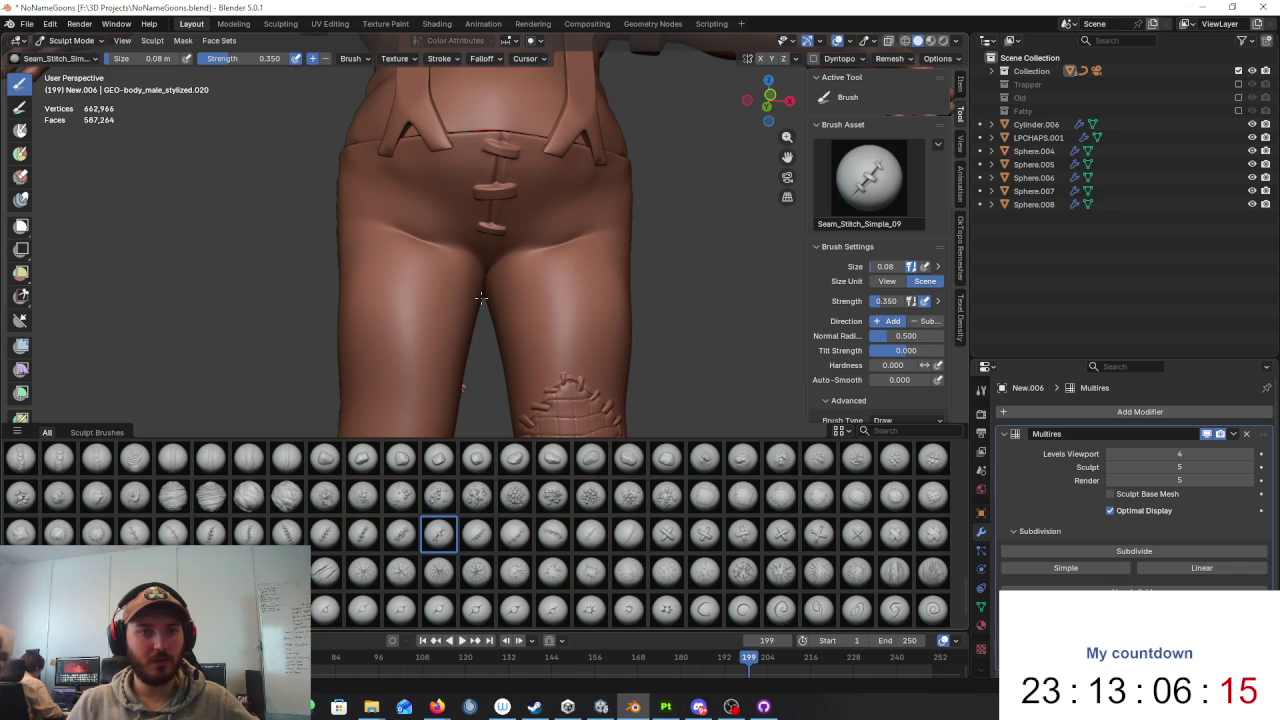
key("ctrl+z")
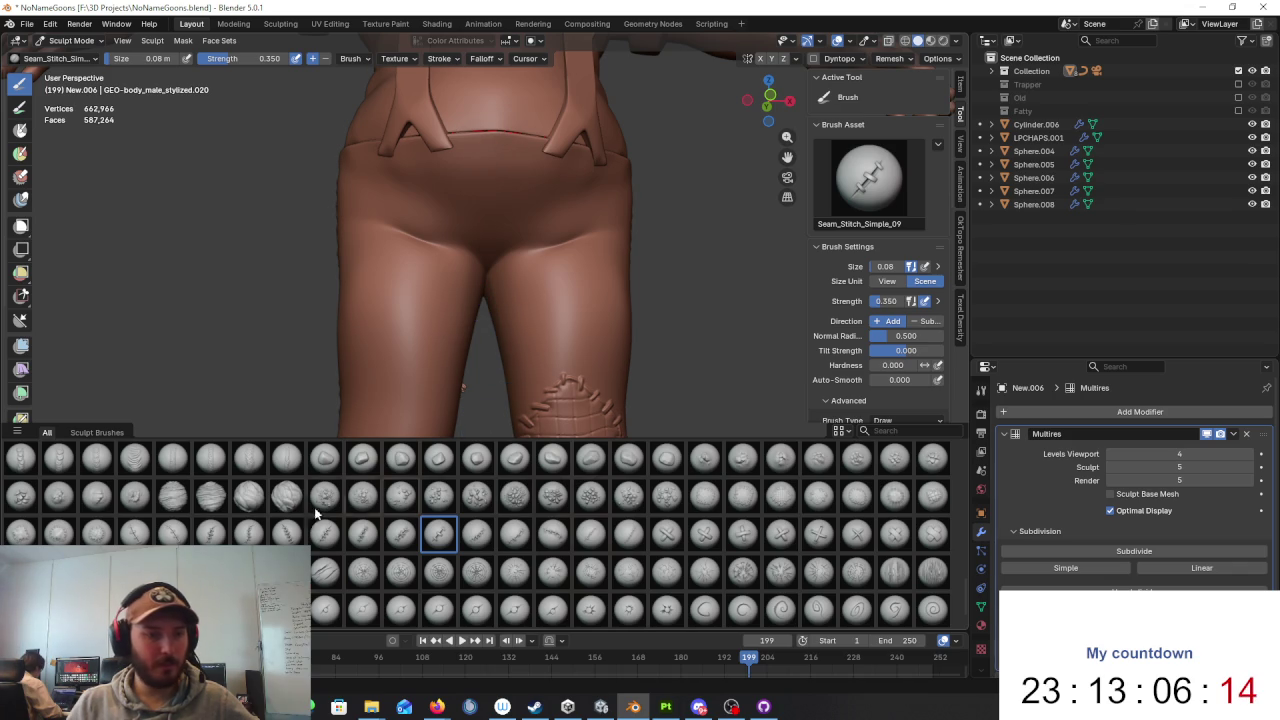
Step: Paint a vertical Seam_Stitch_Simple_06 stitch line down the front fly and review the full body
left_click(324, 532)
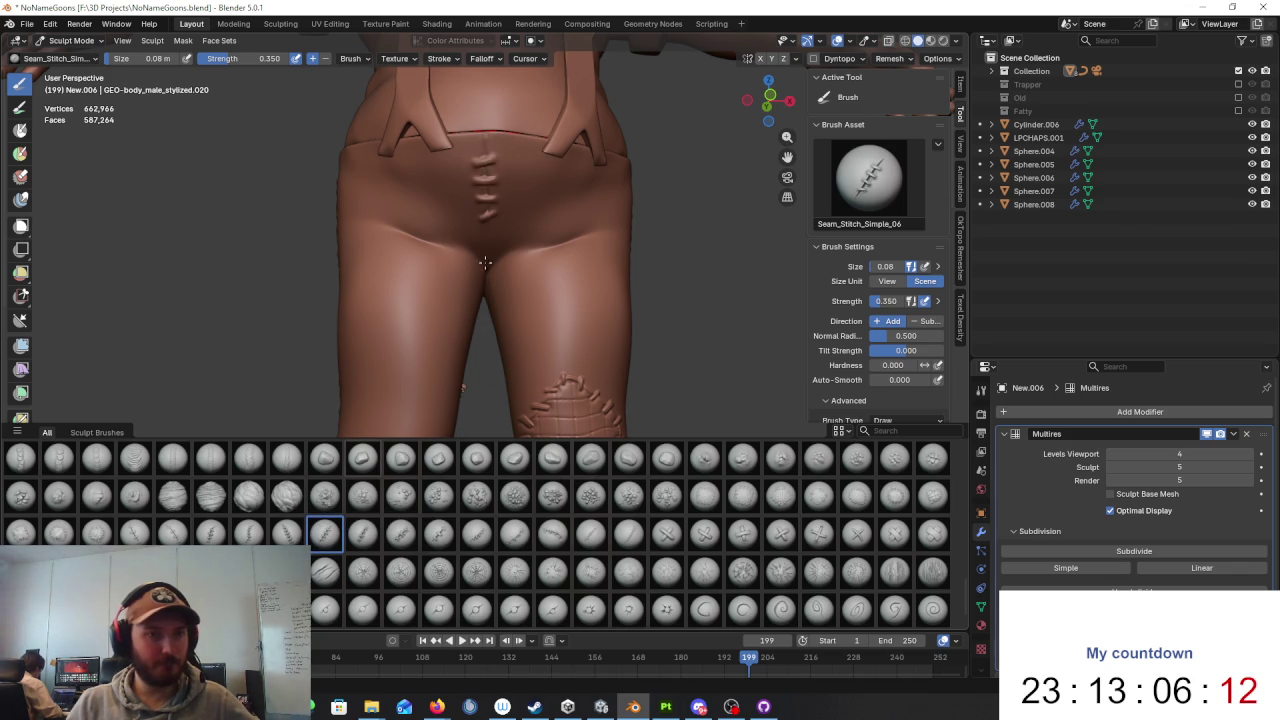
left_click_drag(485, 140, 481, 232)
mouse_move(521, 283)
middle_mouse_down()
mouse_move(641, 327)
mouse_move(608, 371)
middle_mouse_up()
scroll(580, 300, "down", 5)
scroll(614, 360, "down", 2)
scroll(612, 364, "up", 2)
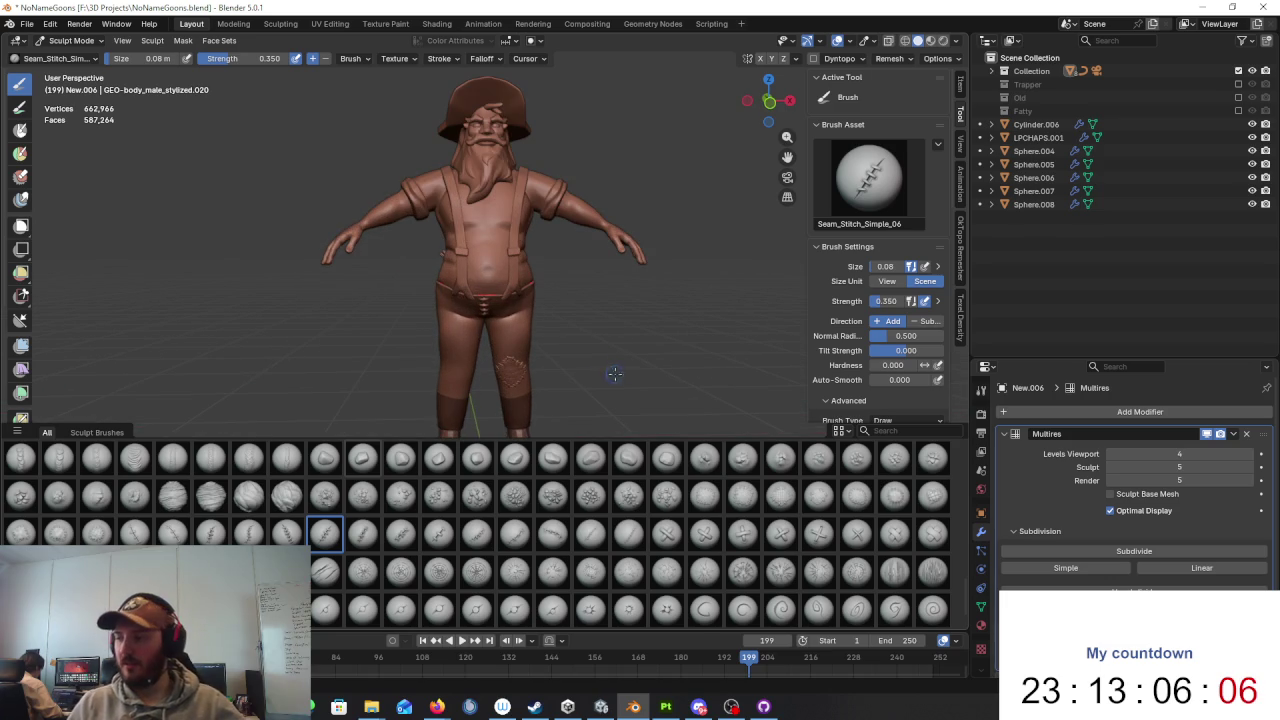
scroll(603, 380, "up", 4)
scroll(610, 400, "up", 2)
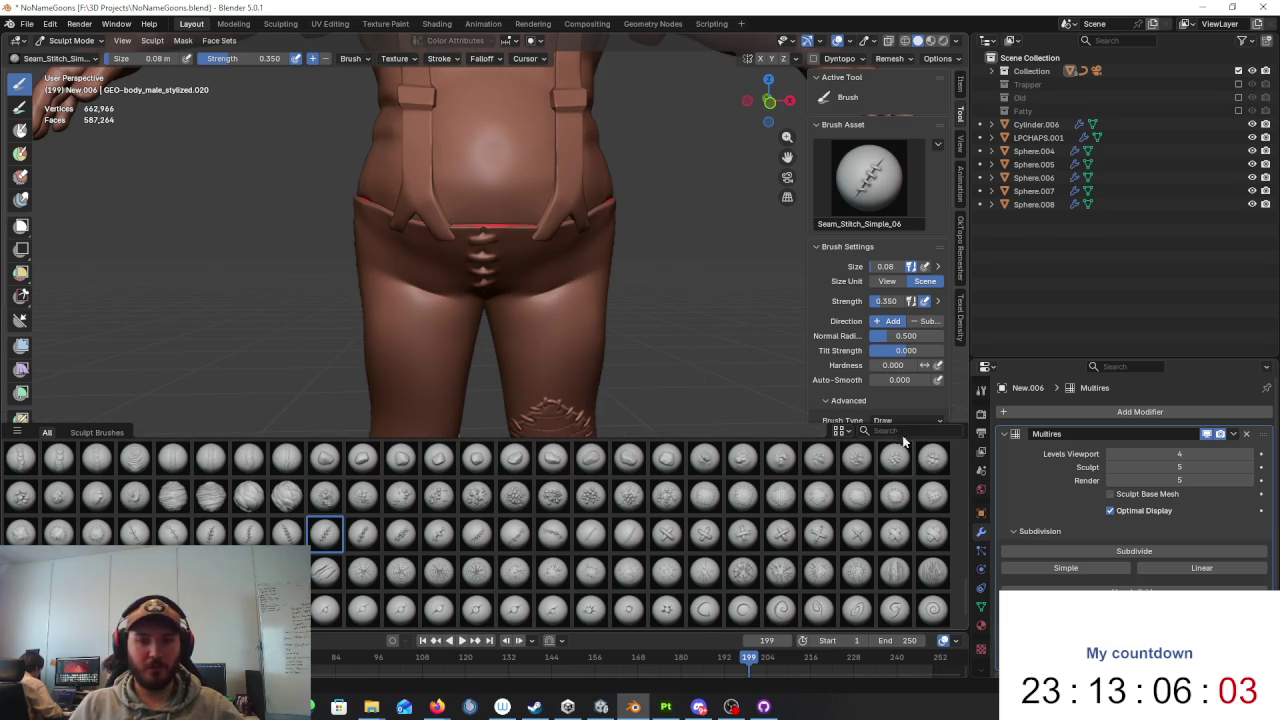
Step: Switch the sculpting brush to Grab
type("gra")
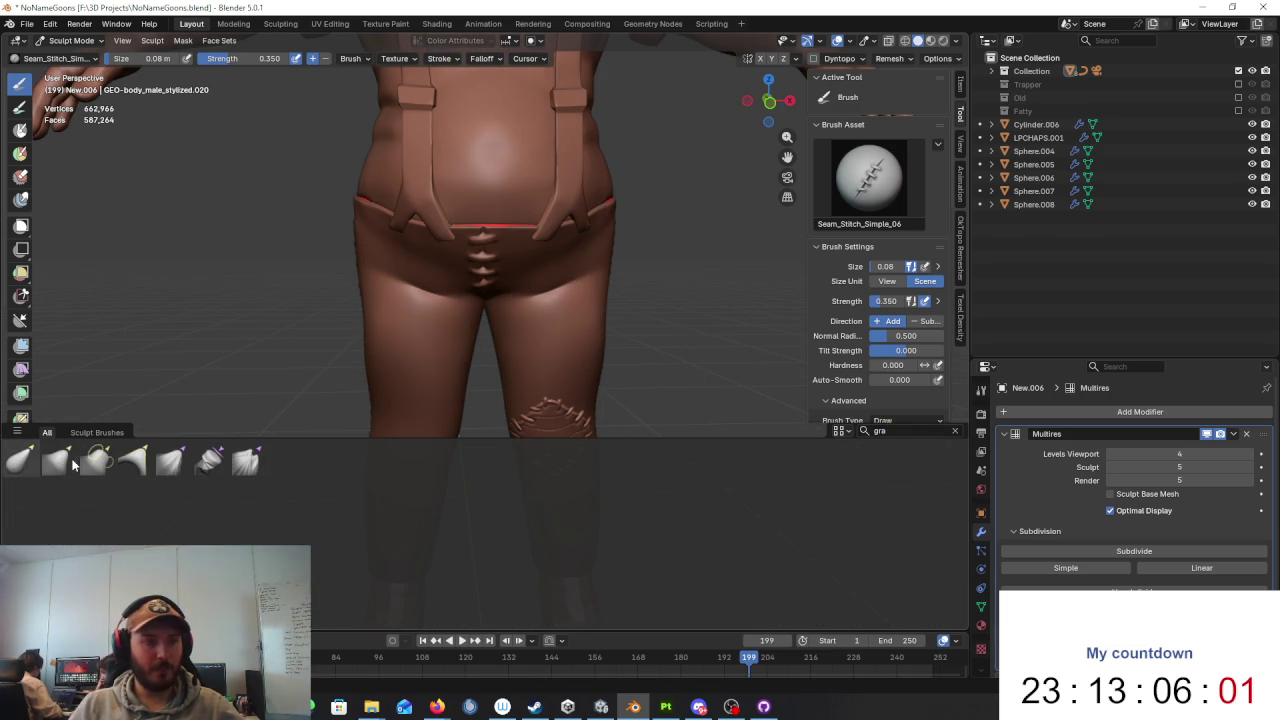
left_click(58, 460)
scroll(595, 315, "down", 4)
scroll(580, 345, "down", 1)
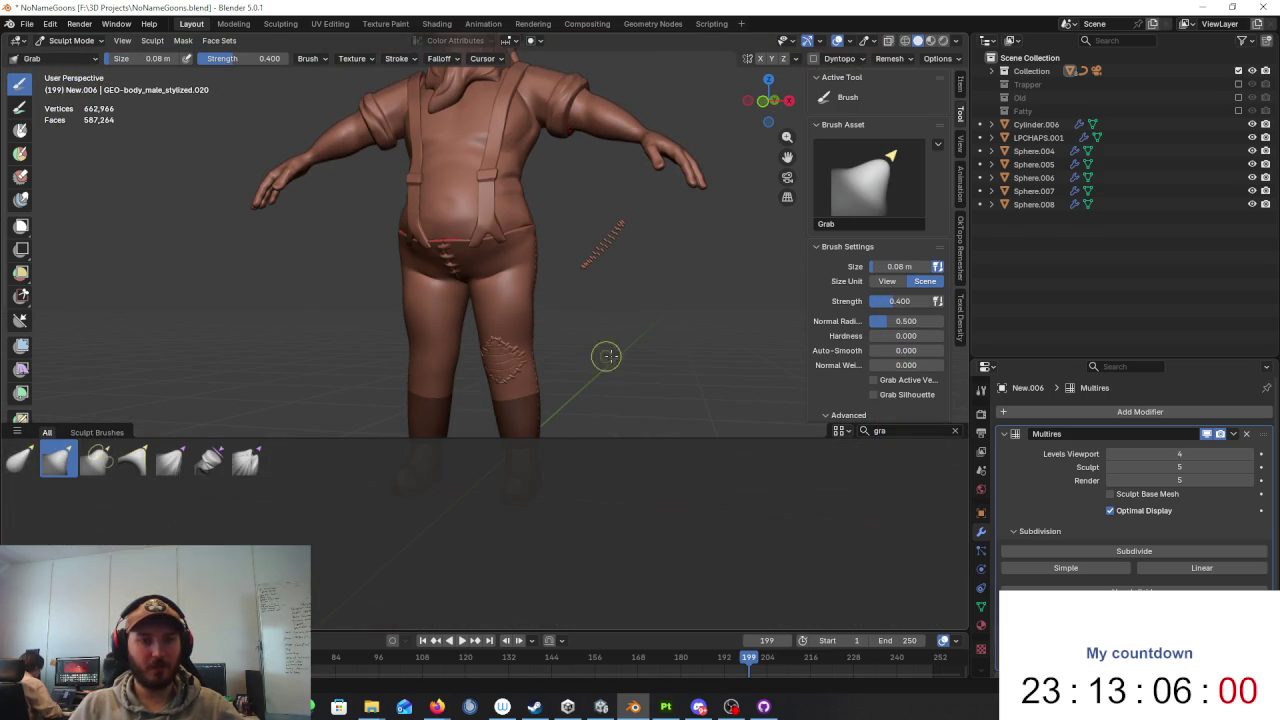
Step: Search 'creas' to select the Crease Sharp brush and set its size to 0.1 m
left_click(919, 430)
key("BackSpace")
type("creas")
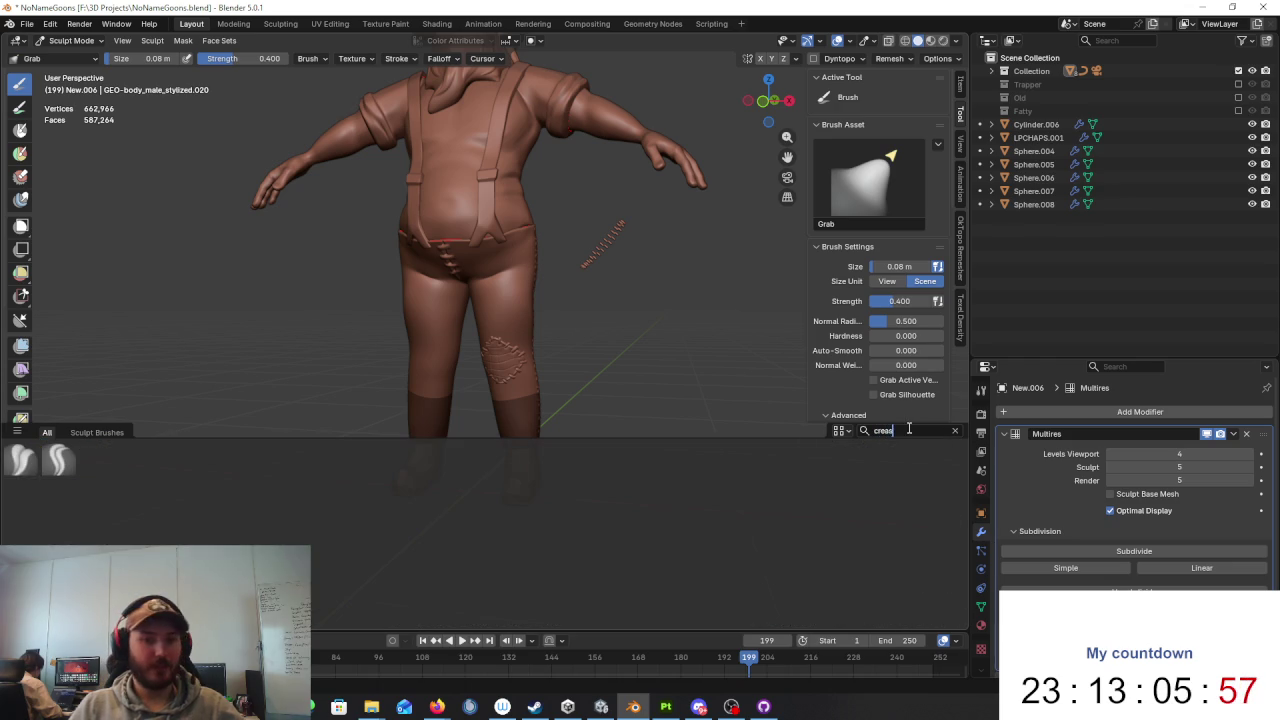
left_click(57, 460)
scroll(496, 298, "up", 4)
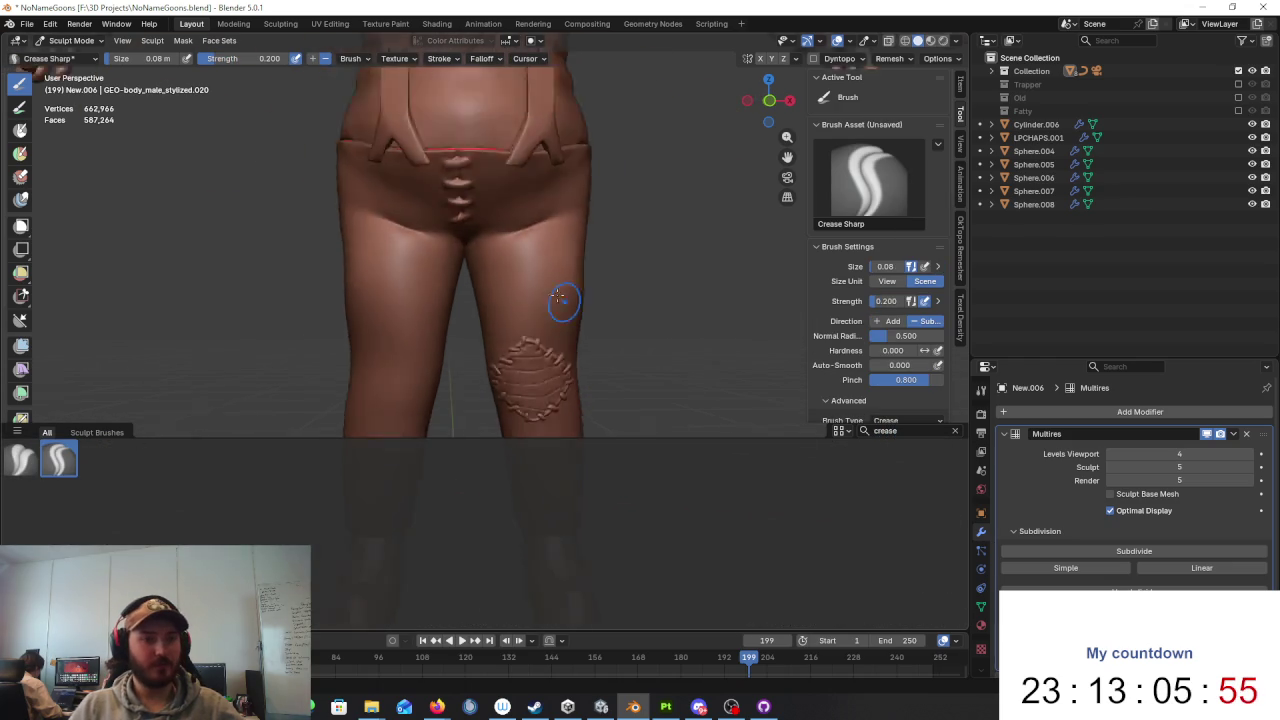
scroll(571, 300, "down", 2)
left_click(113, 62)
type("0.1")
key("Return")
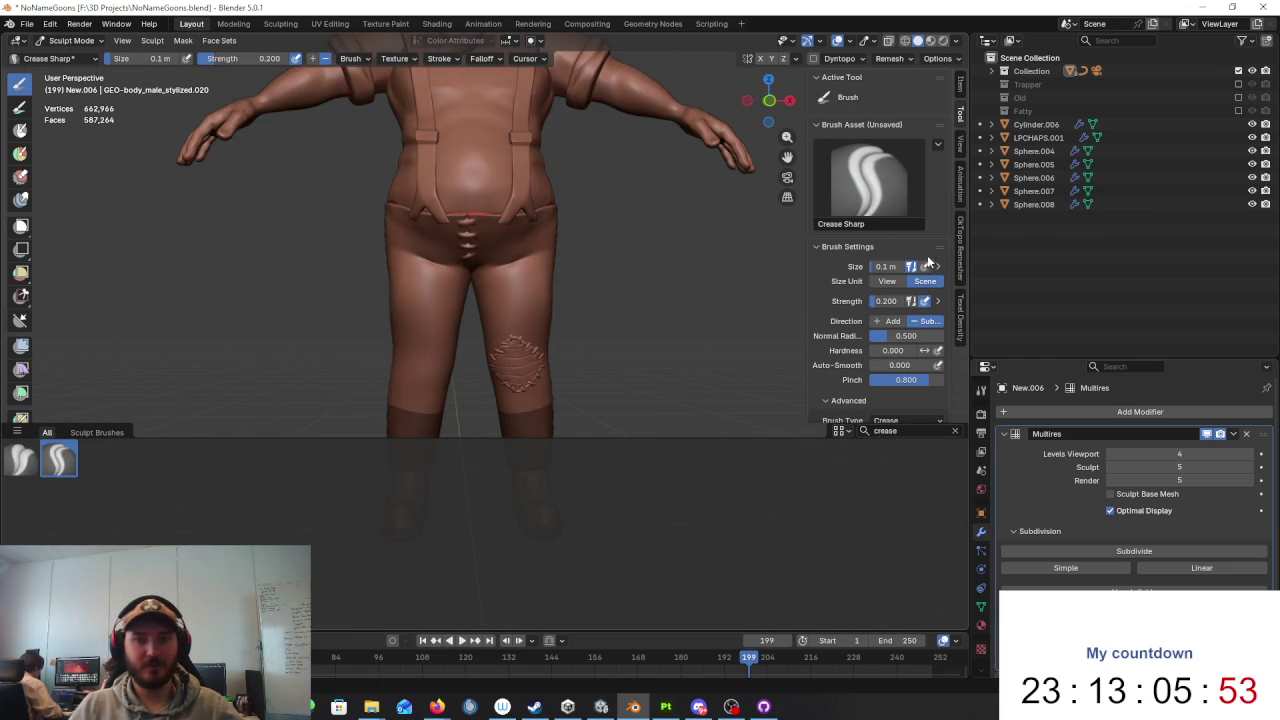
Step: Adjust the brush in quick settings while orbiting around the side of the leg and torso
scroll(500, 300, "up", 2)
middle_click_drag(455, 302, 483, 307)
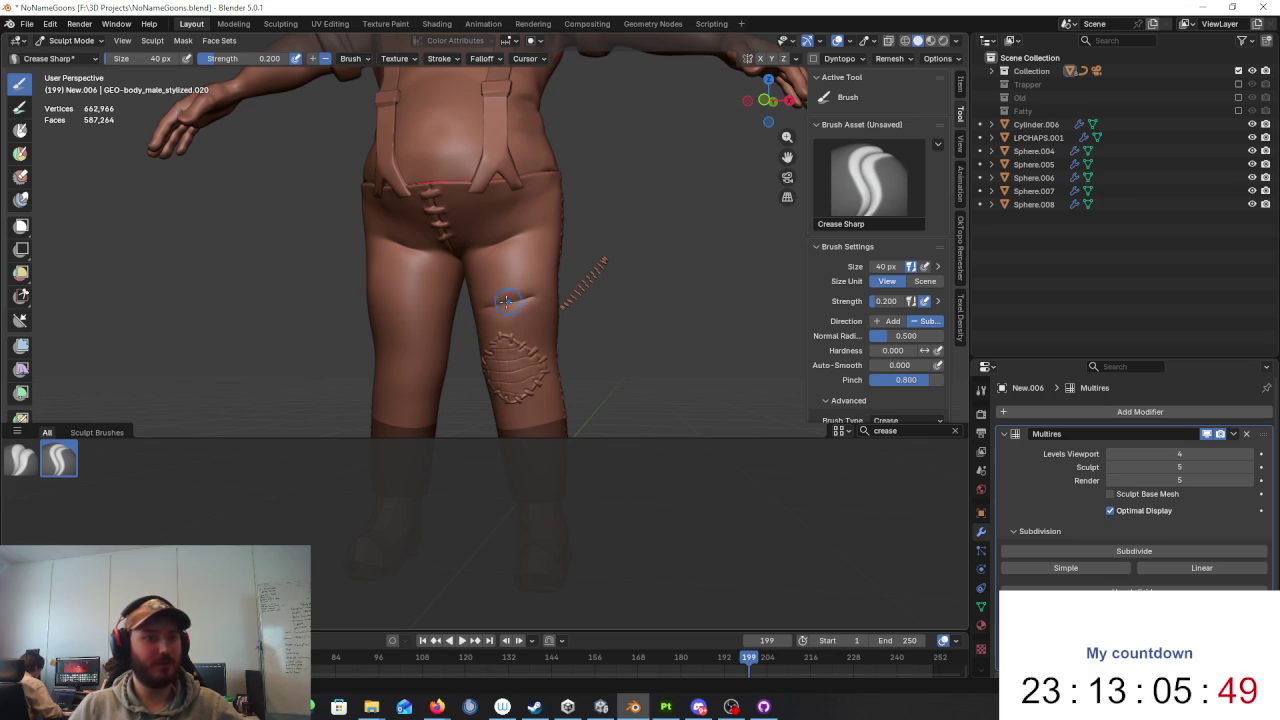
right_click(562, 323)
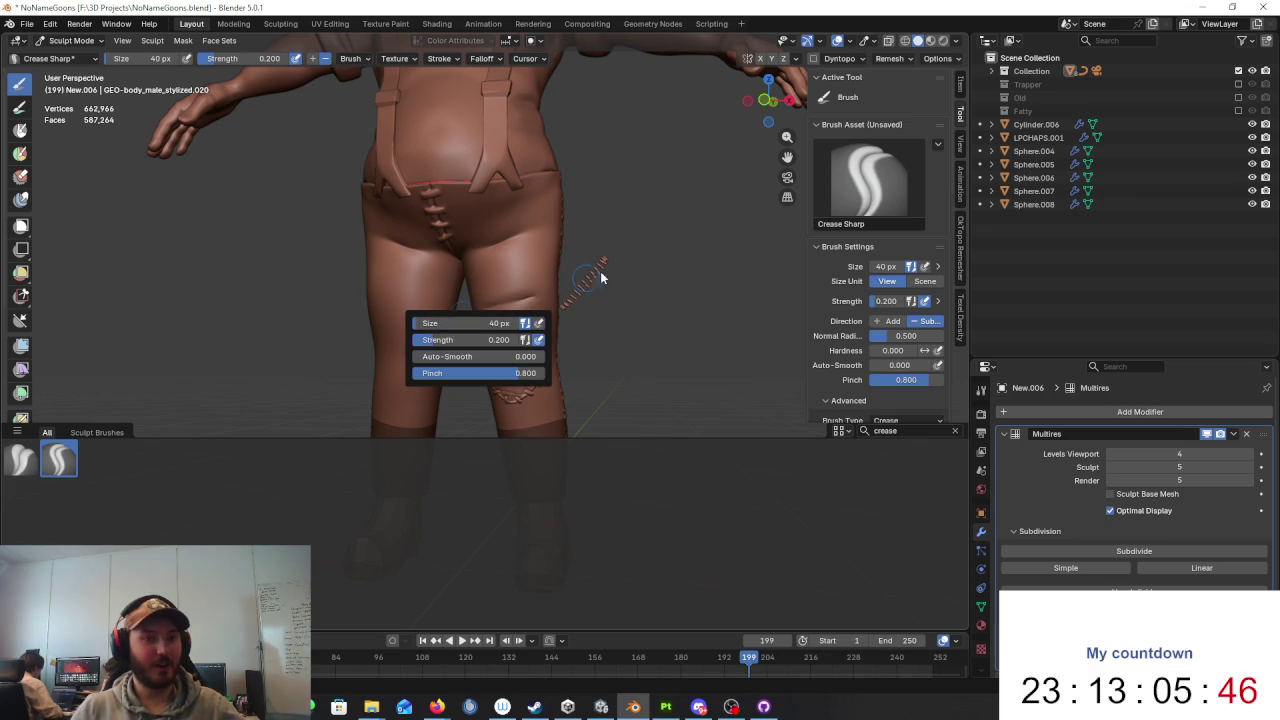
middle_click_drag(600, 271, 608, 292)
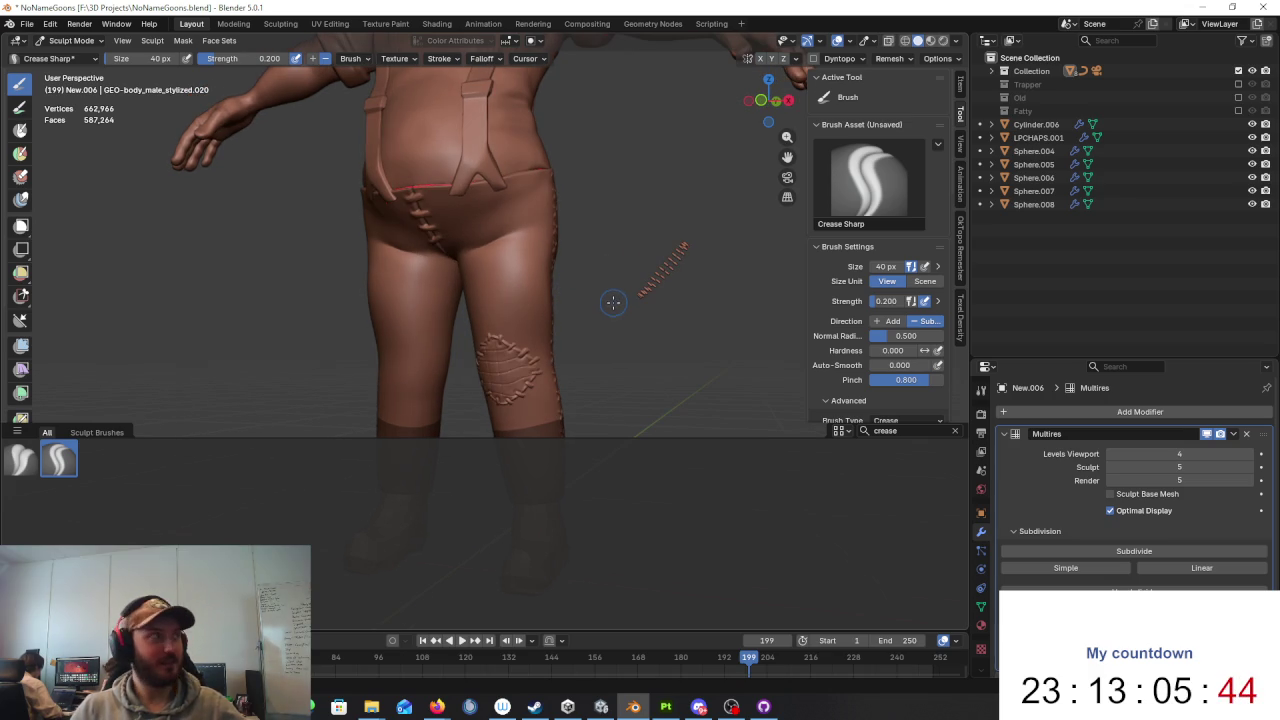
mouse_move(613, 300)
middle_mouse_down()
mouse_move(534, 277)
mouse_move(580, 223)
mouse_move(504, 252)
middle_mouse_up()
scroll(534, 277, "up", 3)
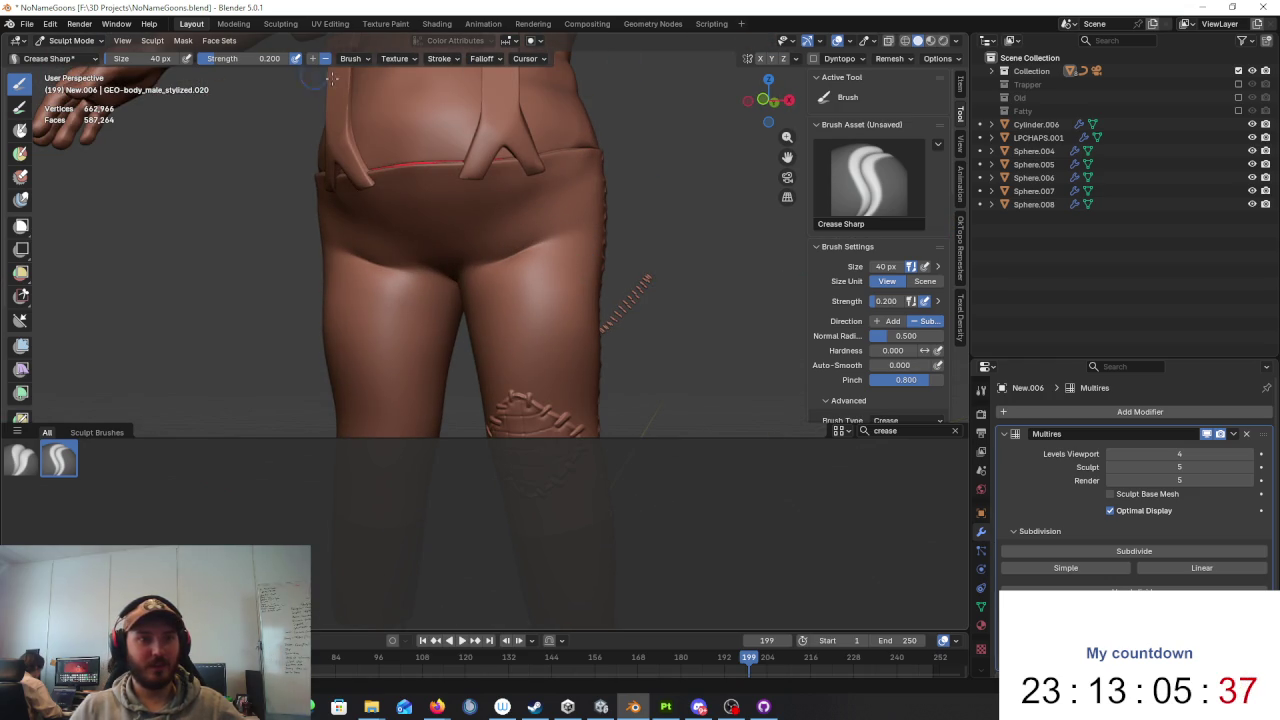
scroll(565, 203, "down", 4)
mouse_move(510, 264)
middle_mouse_down()
mouse_move(543, 269)
mouse_move(491, 311)
mouse_move(560, 289)
mouse_move(531, 257)
mouse_move(507, 278)
middle_mouse_up()
Step: Orbit around the hips and side to inspect the character's back
scroll(543, 269, "up", 2)
scroll(591, 263, "down", 4)
scroll(543, 267, "up", 3)
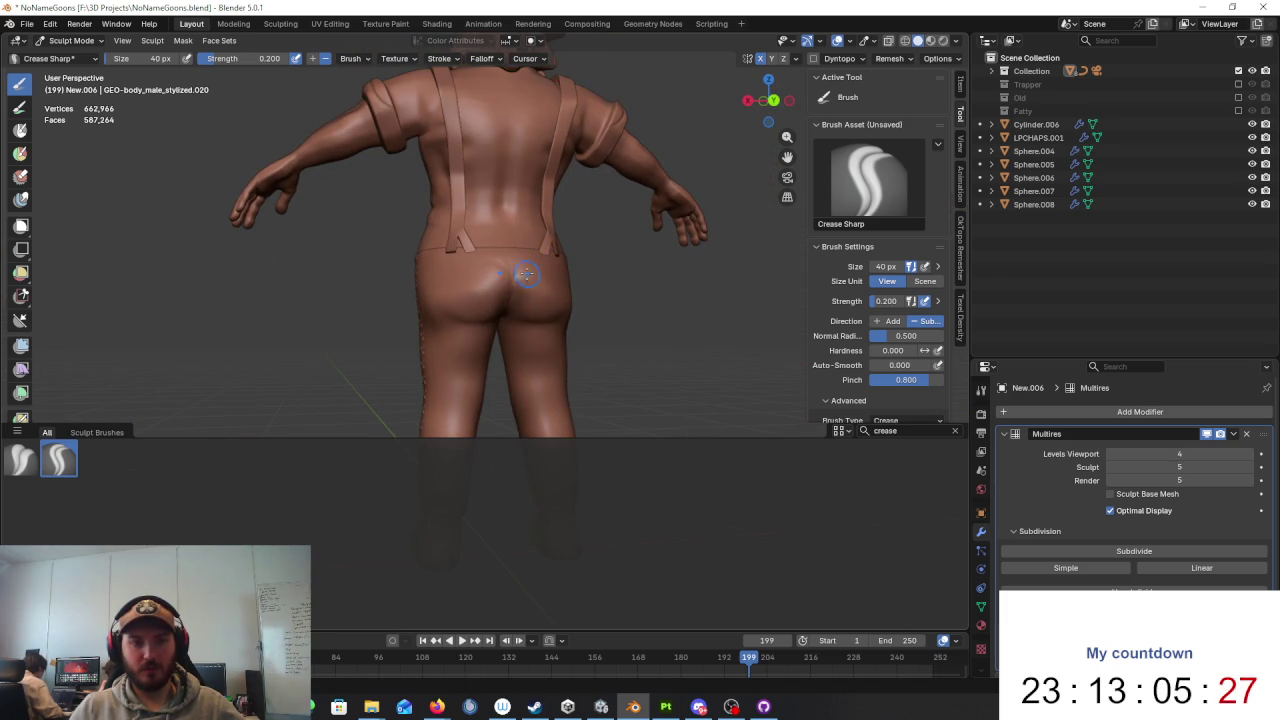
scroll(547, 283, "up", 3)
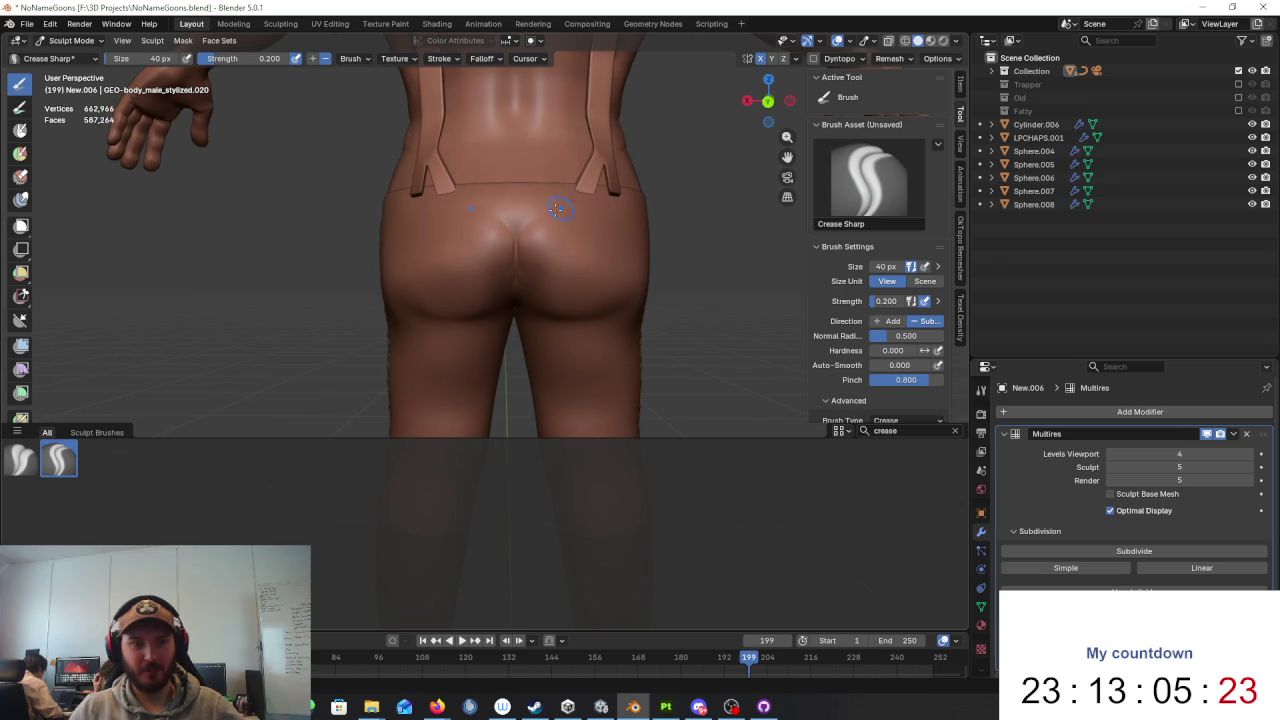
middle_click_drag(520, 232, 652, 257)
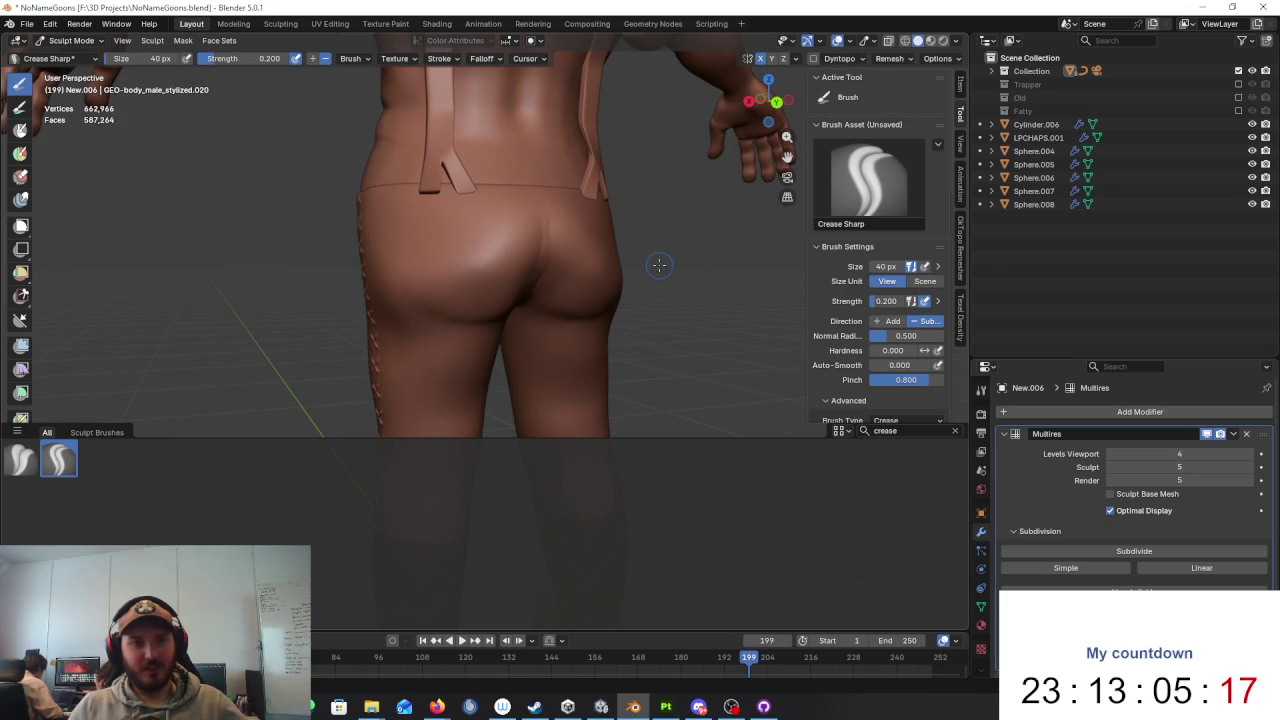
scroll(658, 263, "down", 3)
mouse_move(686, 251)
middle_mouse_down()
mouse_move(685, 280)
mouse_move(543, 277)
middle_mouse_up()
scroll(600, 290, "up", 3)
mouse_move(637, 297)
middle_mouse_down()
mouse_move(510, 340)
mouse_move(600, 340)
mouse_move(560, 300)
middle_mouse_up()
scroll(510, 340, "down", 3)
scroll(586, 338, "down", 4)
scroll(560, 300, "up", 3)
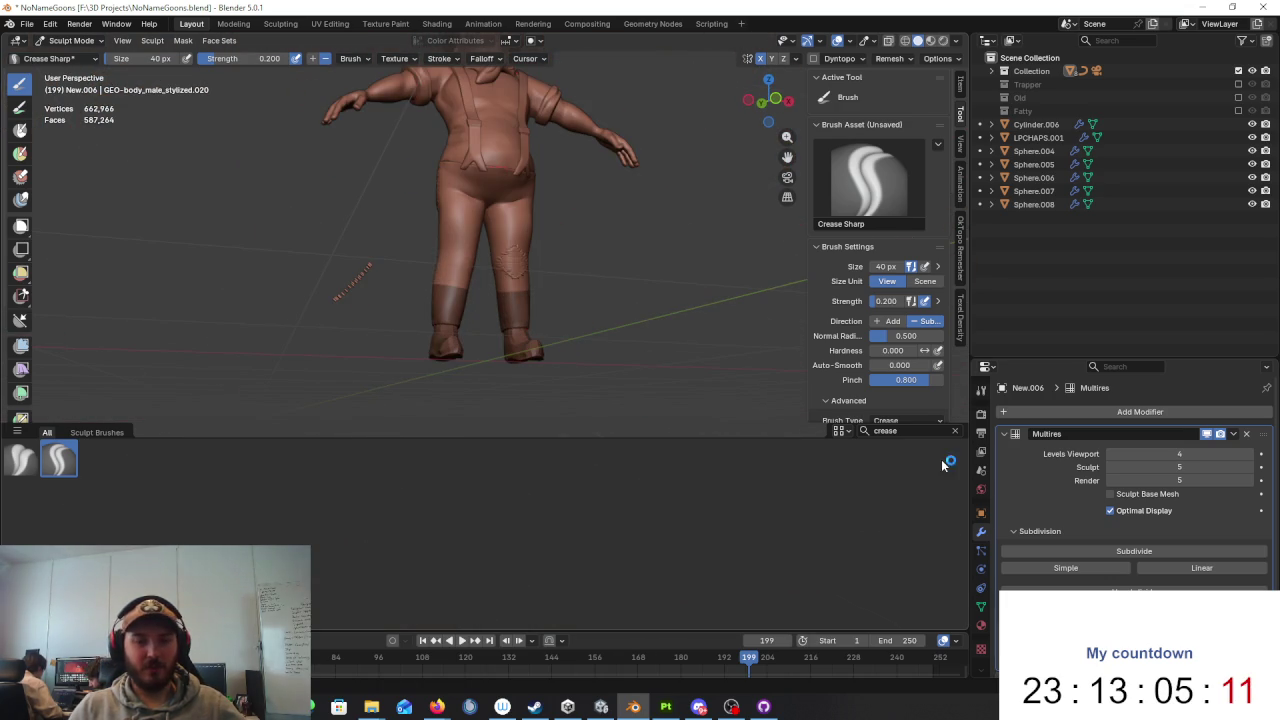
left_click(923, 432)
Step: Try the Crack_Simple_05 brush at 101 px over the hips and thighs
key("BackSpace")
key("BackSpace")
key("BackSpace")
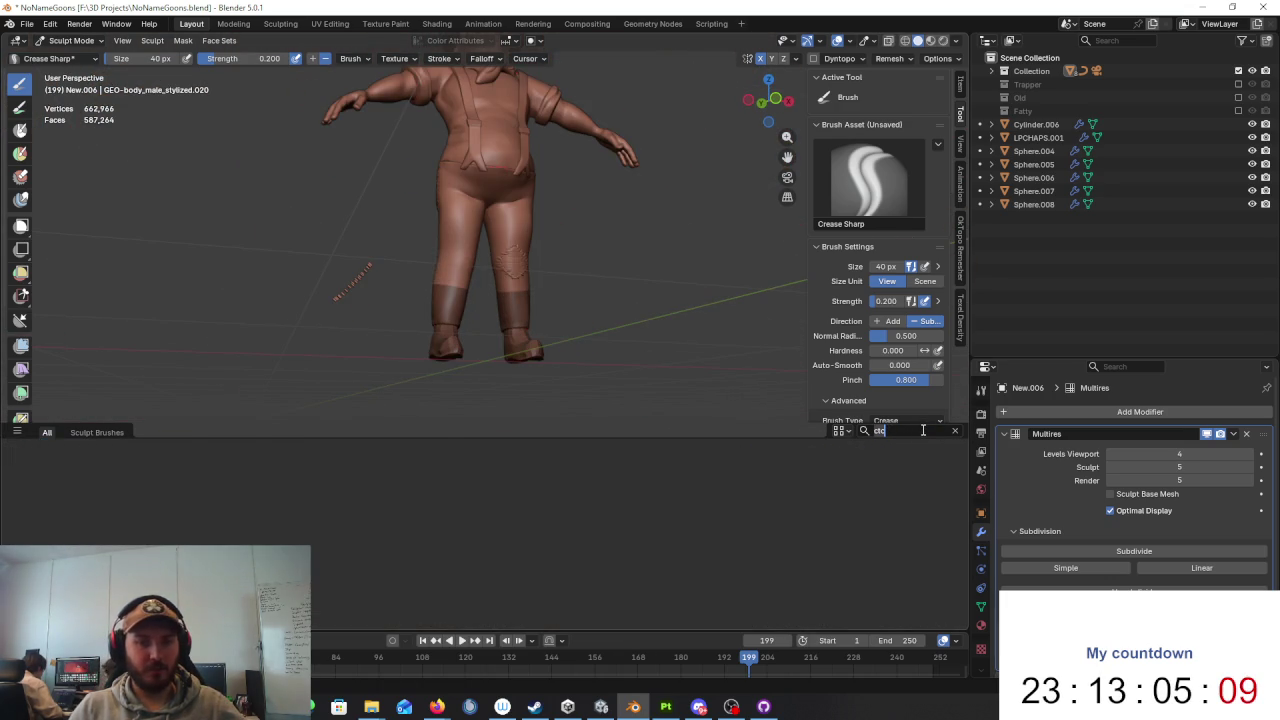
type("ac")
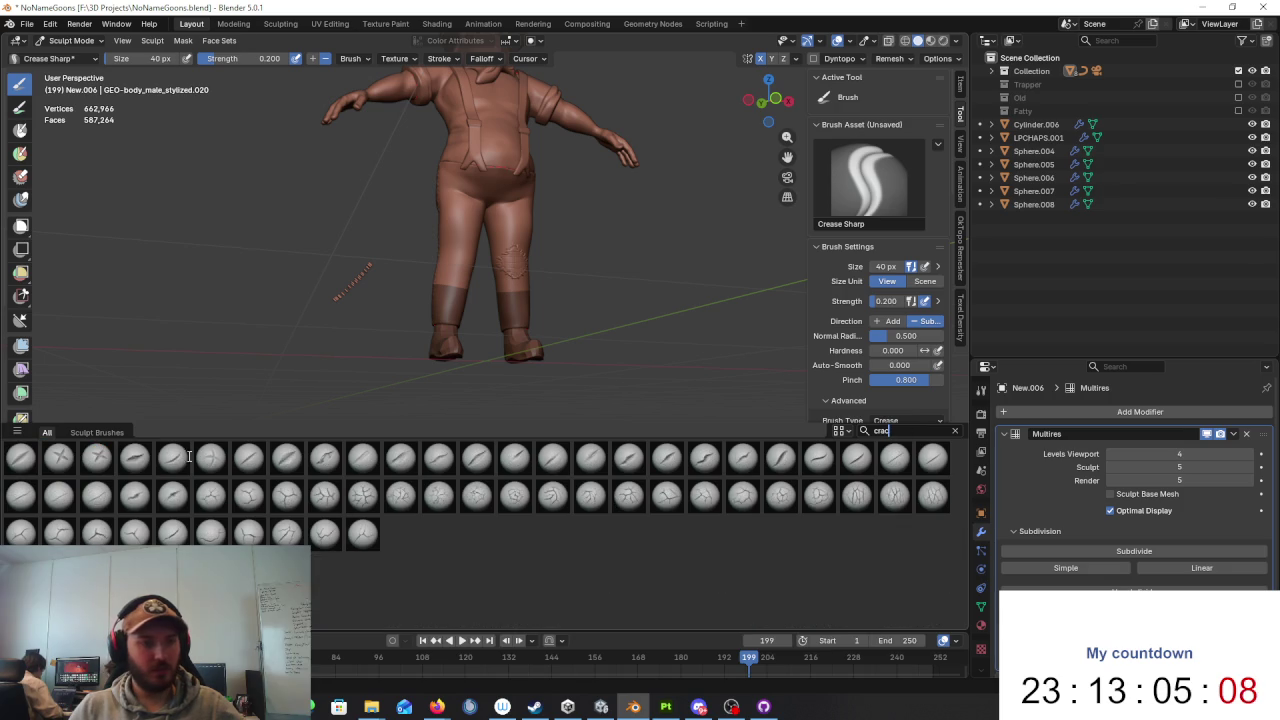
left_click(172, 457)
scroll(460, 289, "up", 2)
scroll(460, 289, "up", 4)
left_click_drag(160, 63, 190, 63)
mouse_move(429, 200)
middle_mouse_down()
mouse_move(343, 214)
mouse_move(462, 272)
mouse_move(486, 257)
mouse_move(449, 251)
middle_mouse_up()
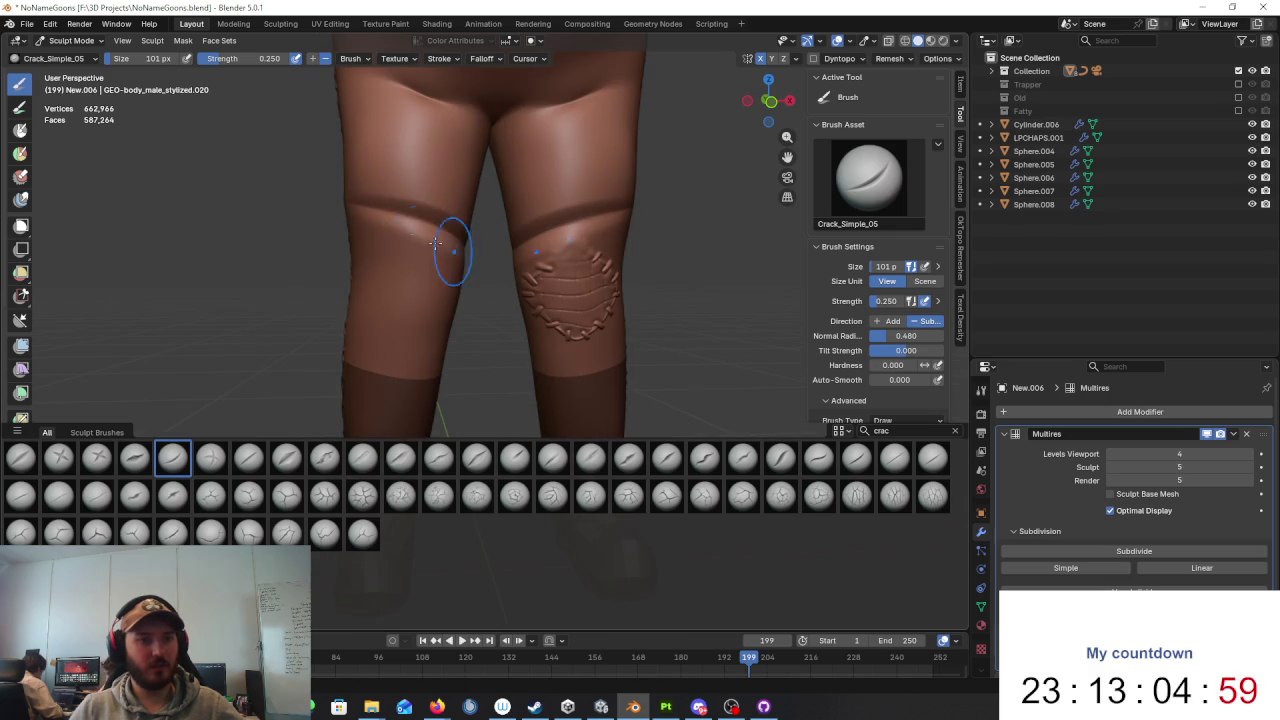
mouse_move(442, 240)
middle_mouse_down()
mouse_move(551, 254)
mouse_move(563, 298)
middle_mouse_up()
scroll(563, 298, "up", 2)
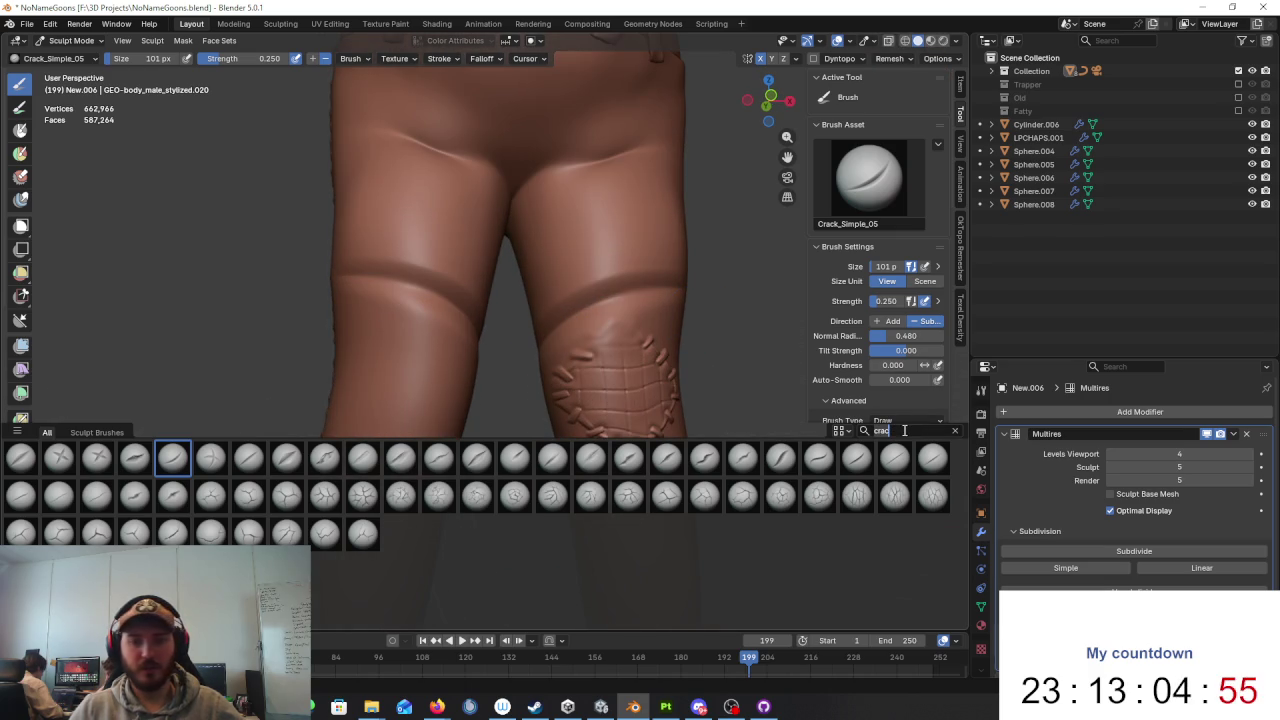
Step: Try the Scrape/Fill brush while viewing the thighs from back and front
key("BackSpace")
key("BackSpace")
key("BackSpace")
type("scra")
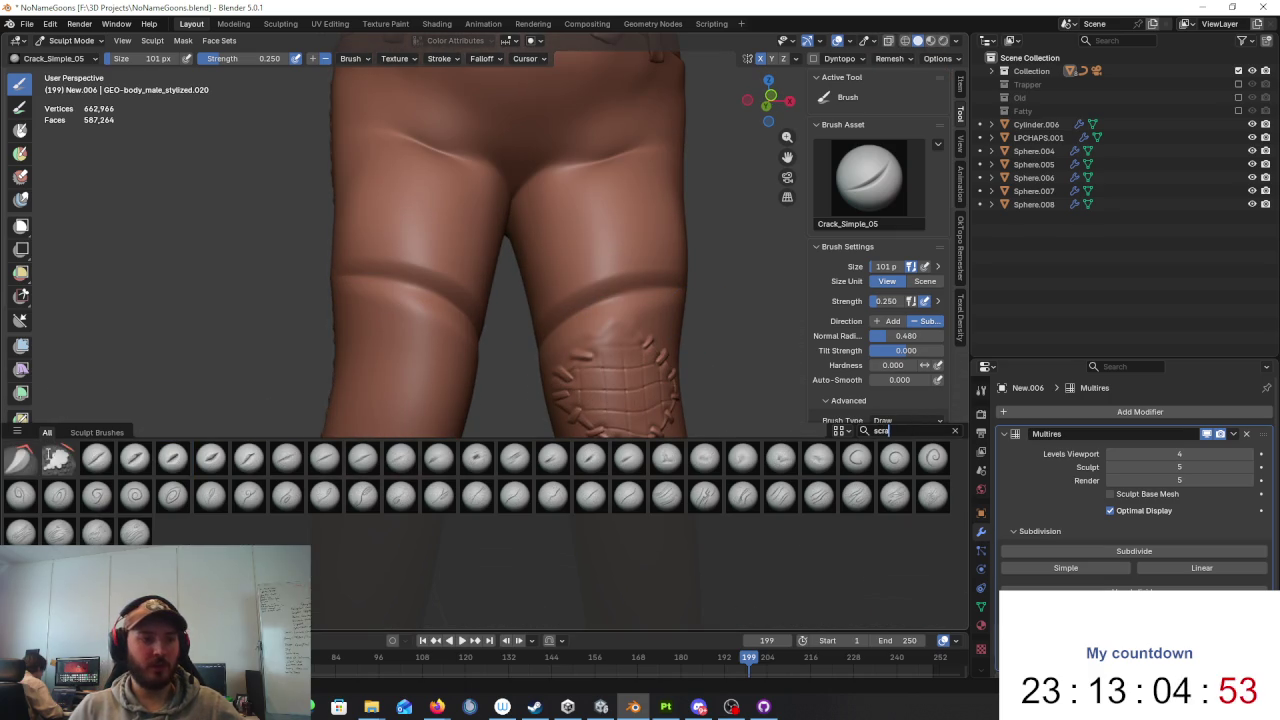
left_click(57, 457)
mouse_move(514, 271)
middle_mouse_down()
mouse_move(520, 280)
mouse_move(398, 262)
mouse_move(536, 344)
middle_mouse_up()
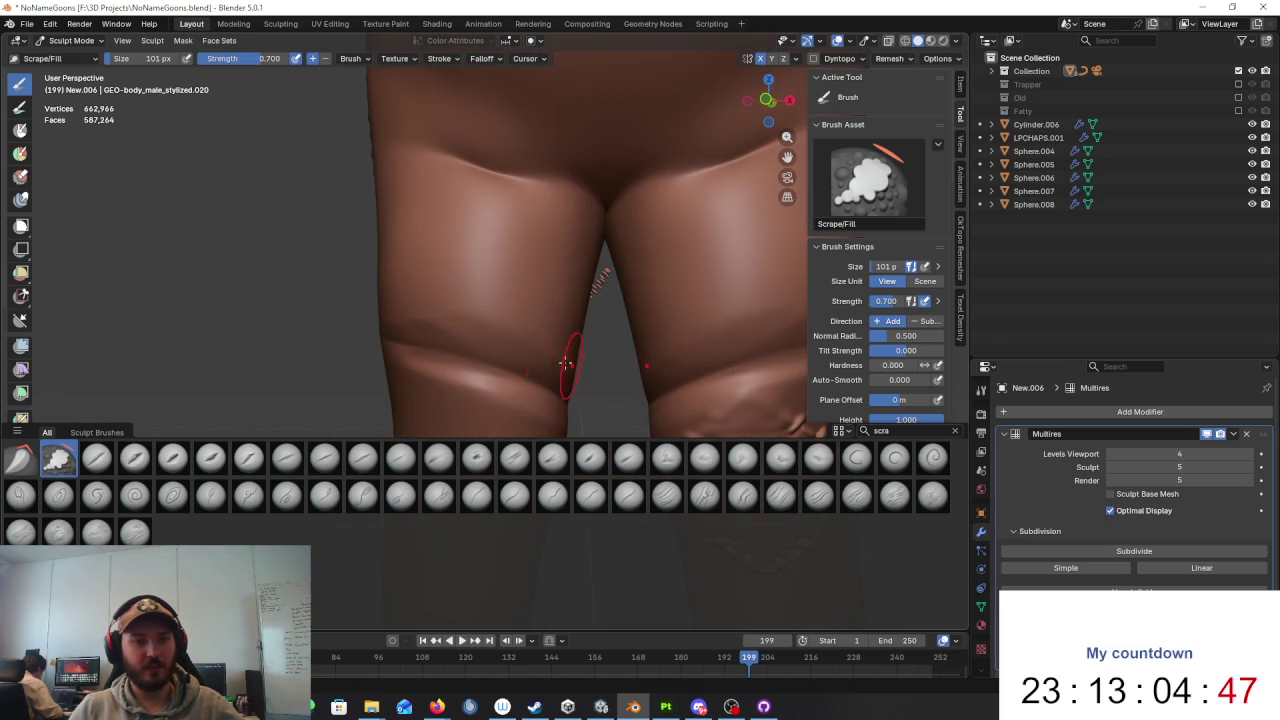
scroll(496, 323, "down", 5)
mouse_move(496, 323)
middle_mouse_down()
mouse_move(385, 292)
mouse_move(410, 318)
mouse_move(377, 307)
middle_mouse_up()
scroll(385, 292, "up", 5)
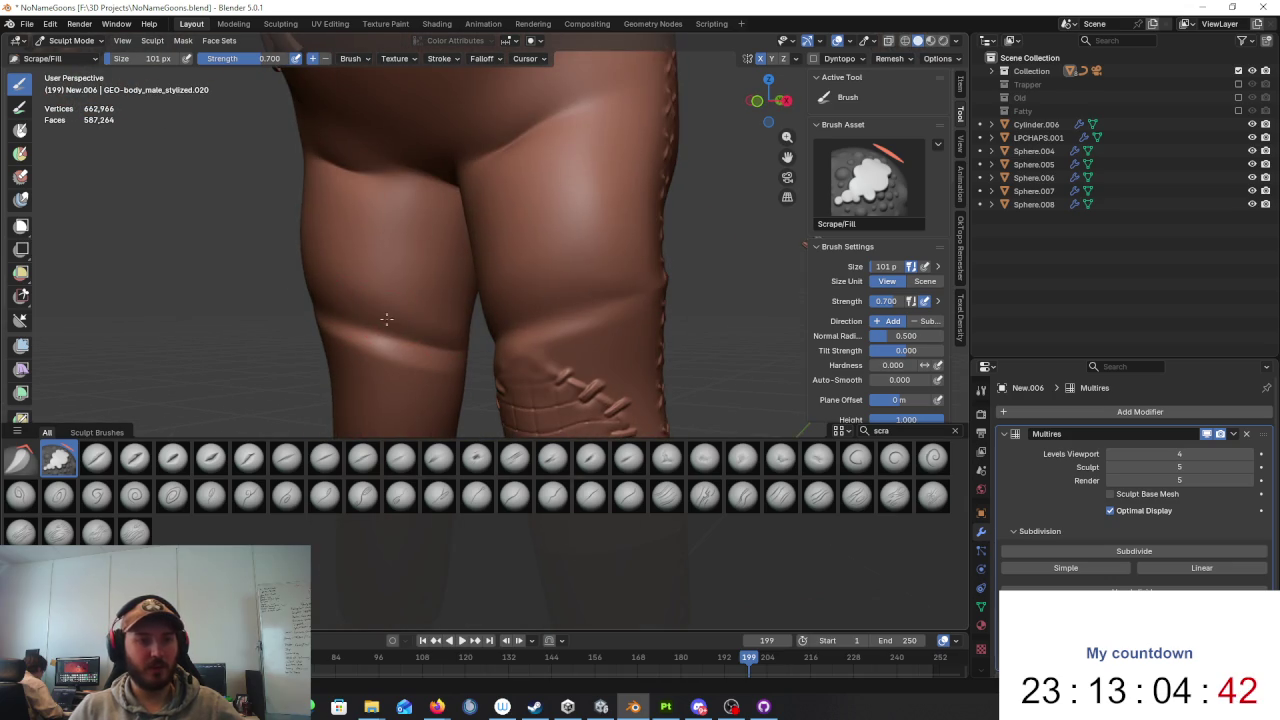
middle_click_drag(468, 343, 526, 328)
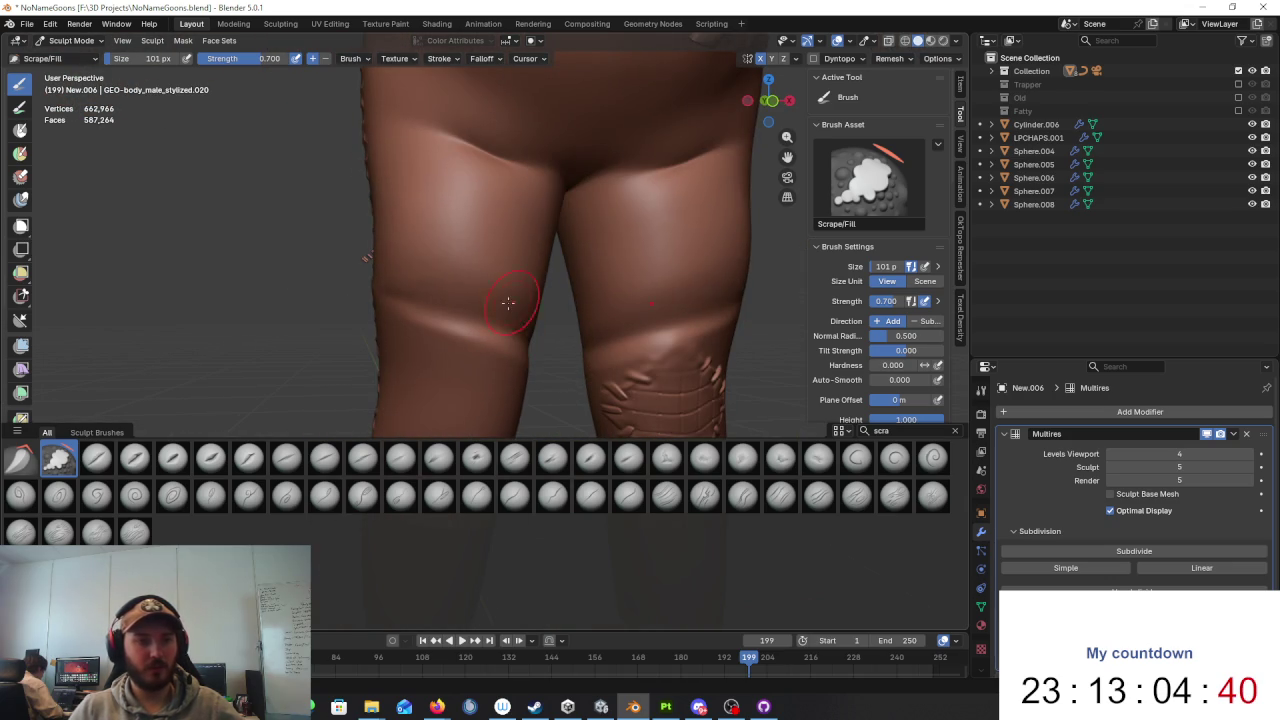
Step: Reselect Crease Sharp and carve a sharp fold across the thigh above the knee
left_click(880, 431)
key("BackSpace")
type("crac")
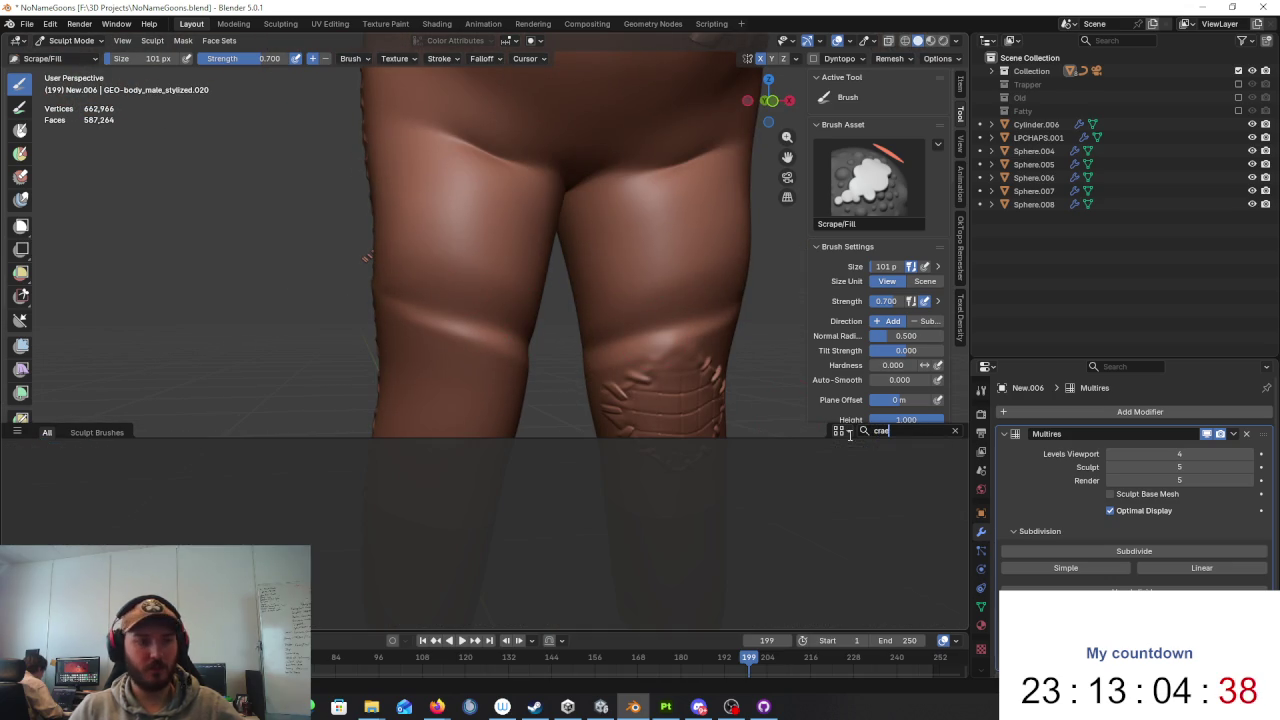
key("BackSpace")
key("BackSpace")
type("eas")
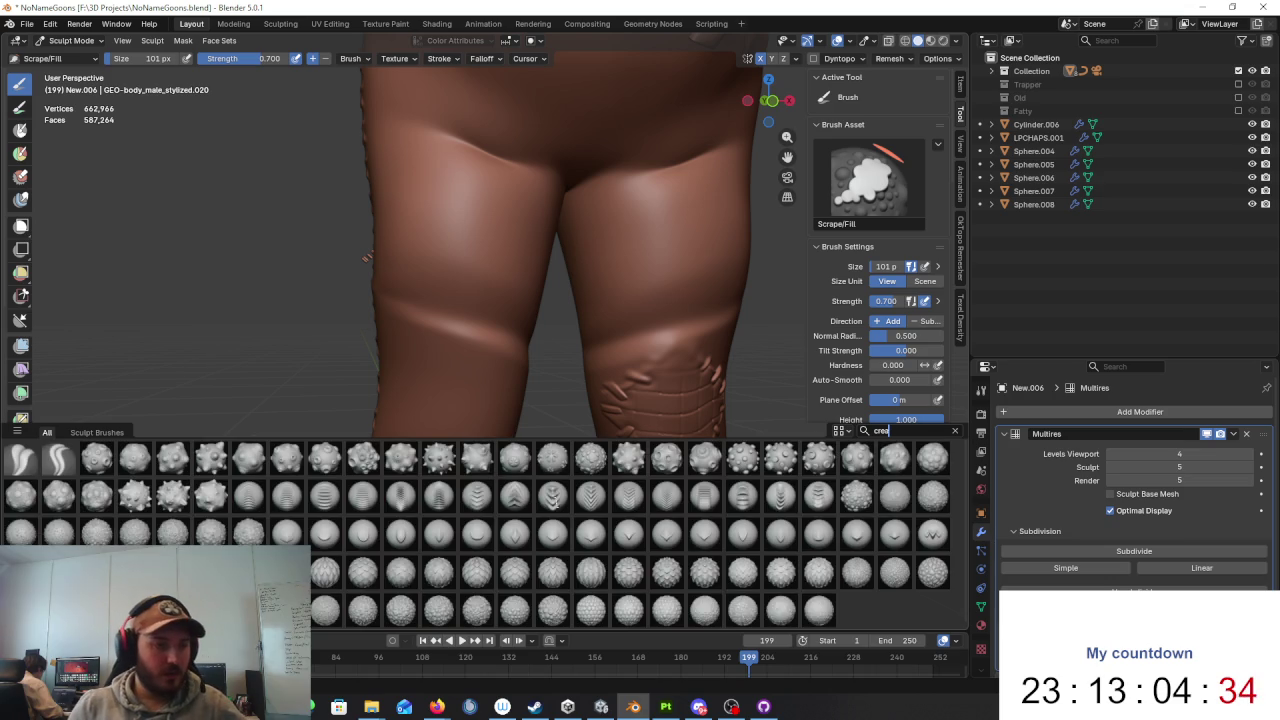
left_click(58, 458)
mouse_move(508, 414)
middle_mouse_down()
mouse_move(500, 343)
mouse_move(414, 334)
mouse_move(500, 328)
middle_mouse_up()
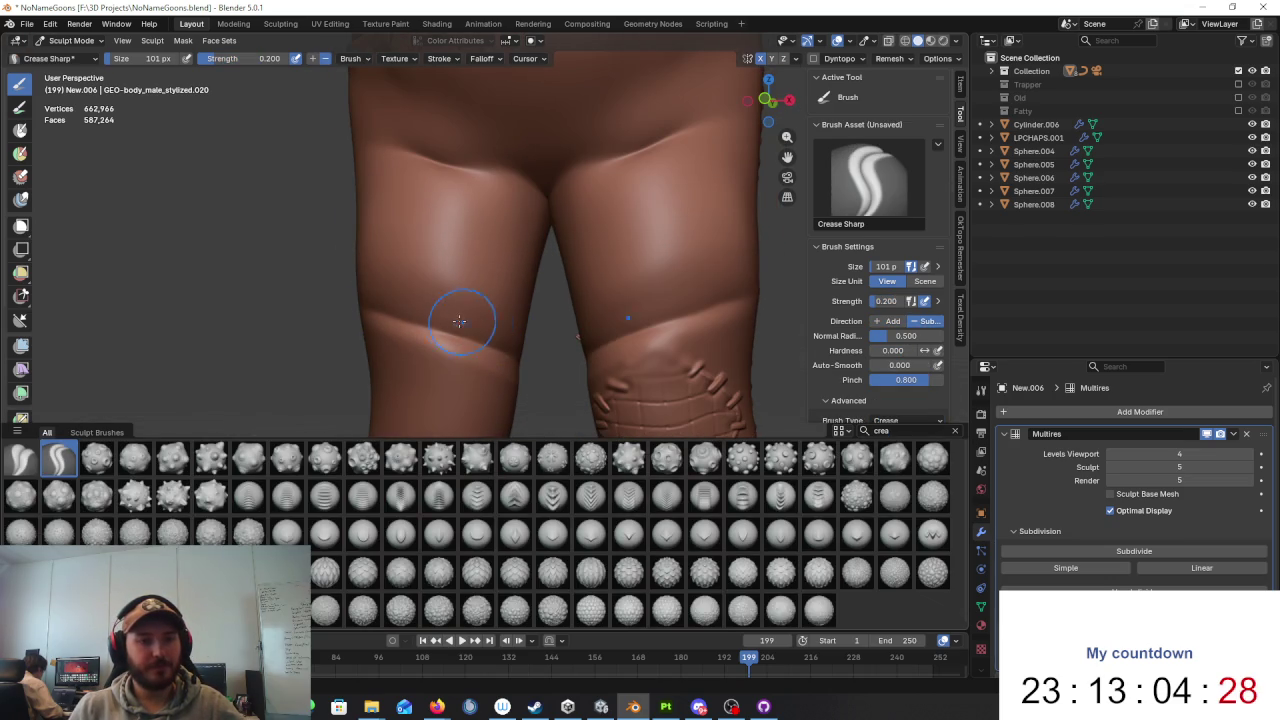
mouse_move(369, 273)
left_mouse_down()
mouse_move(428, 286)
mouse_move(423, 302)
left_mouse_up()
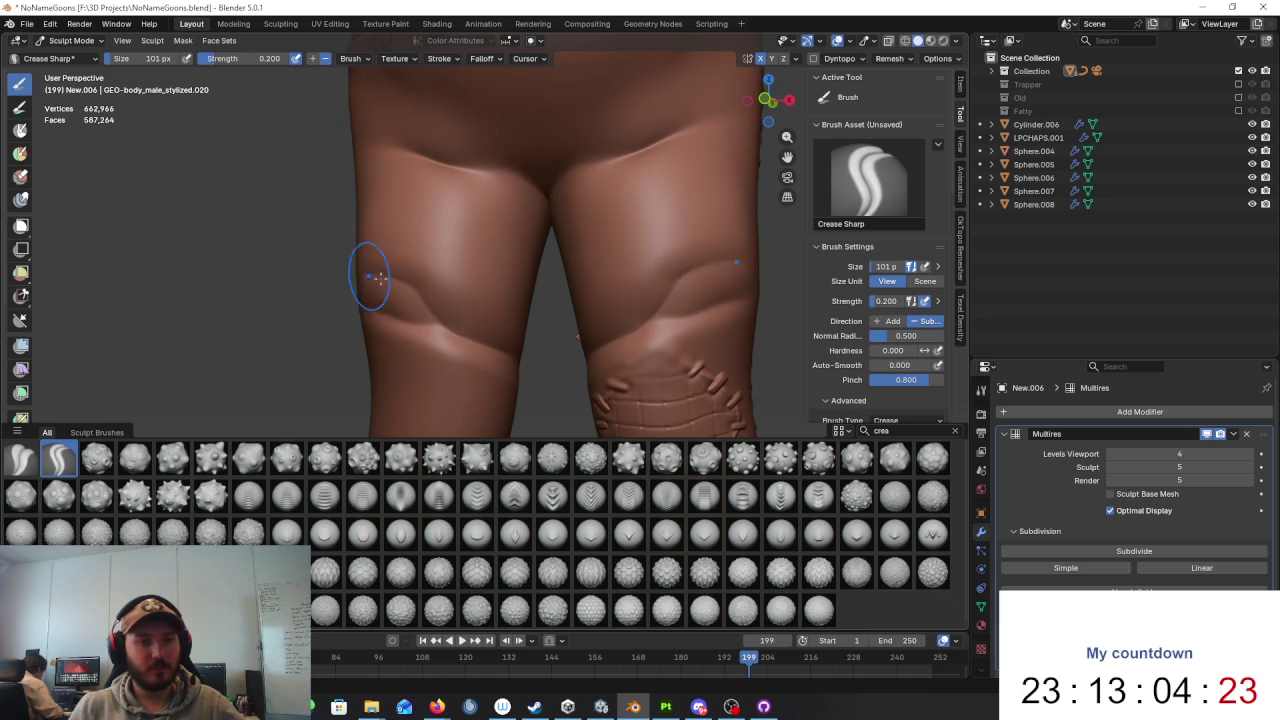
Step: Orbit past the side seam to inspect the back of the legs
middle_click_drag(369, 276, 530, 310)
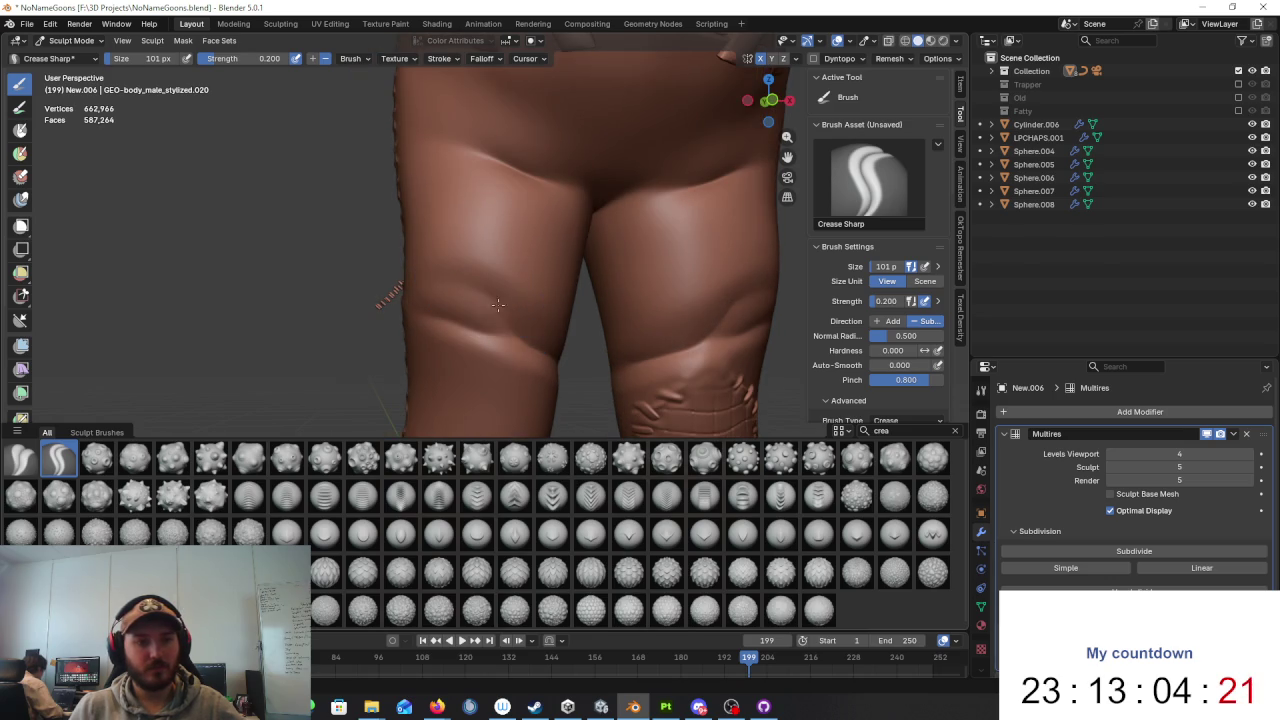
scroll(429, 271, "down", 5)
middle_click_drag(620, 350, 597, 330)
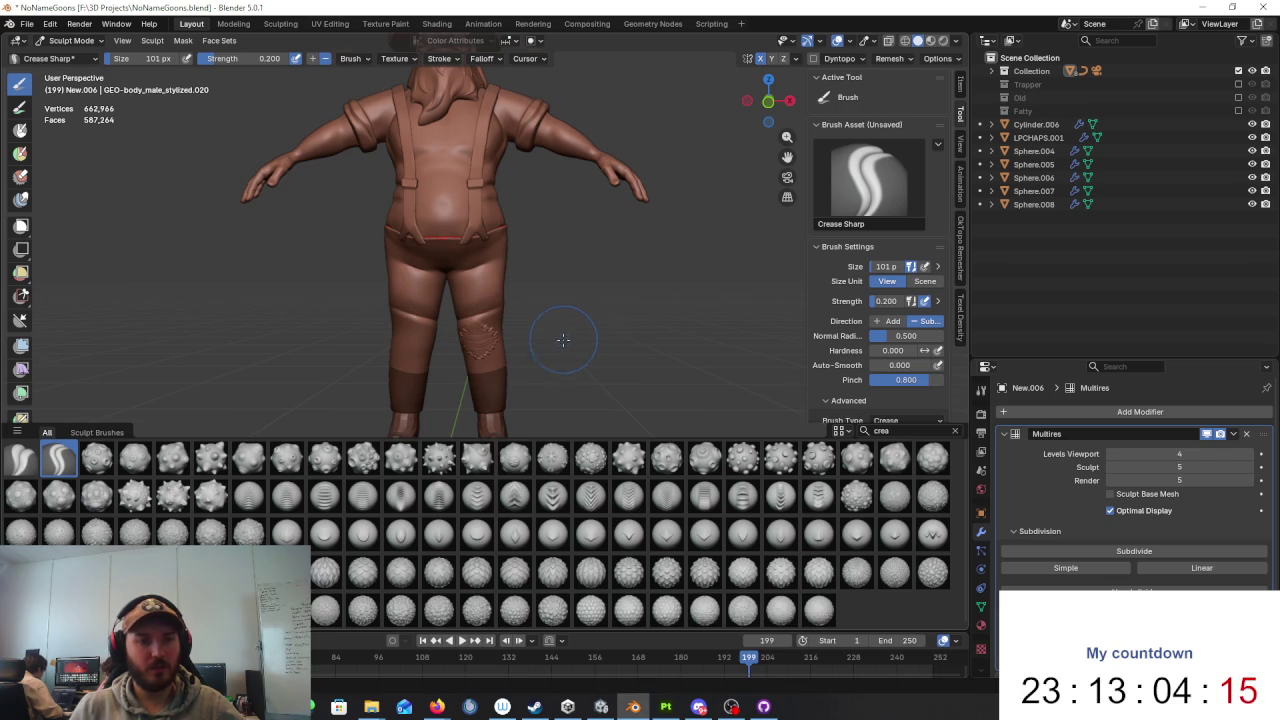
scroll(620, 332, "up", 2)
scroll(606, 320, "up", 2)
scroll(590, 318, "up", 2)
scroll(563, 315, "up", 2)
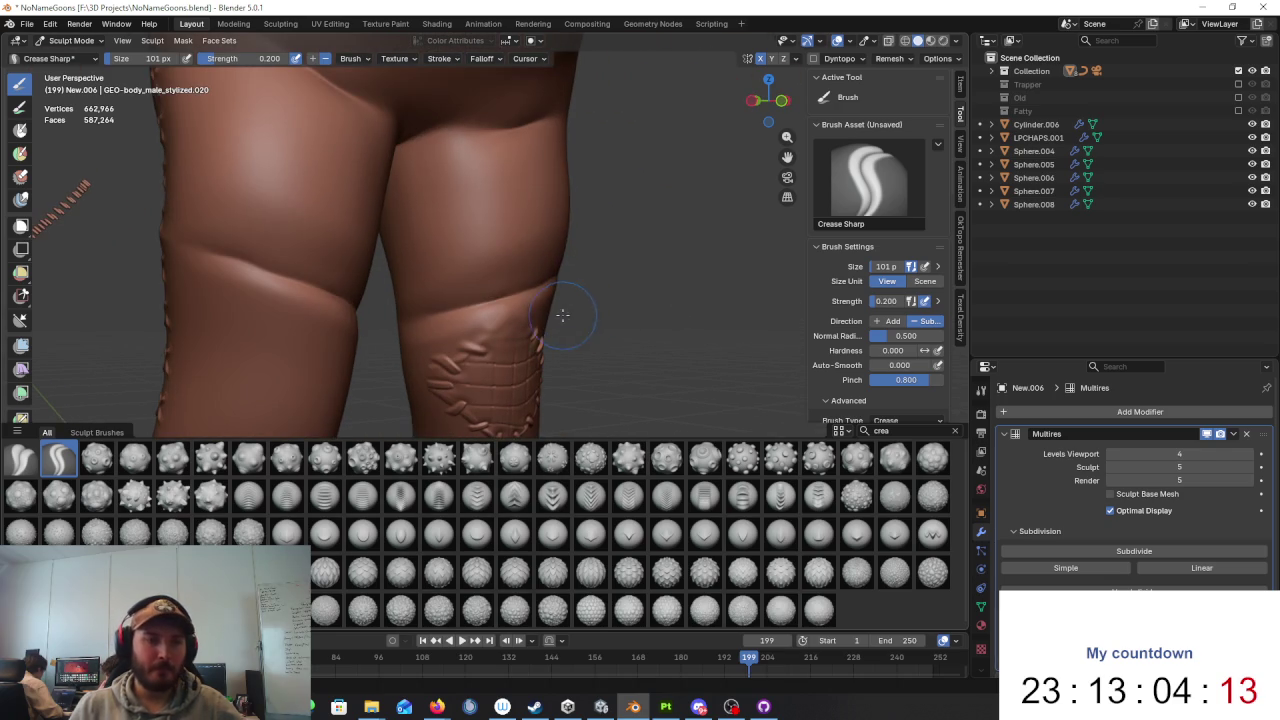
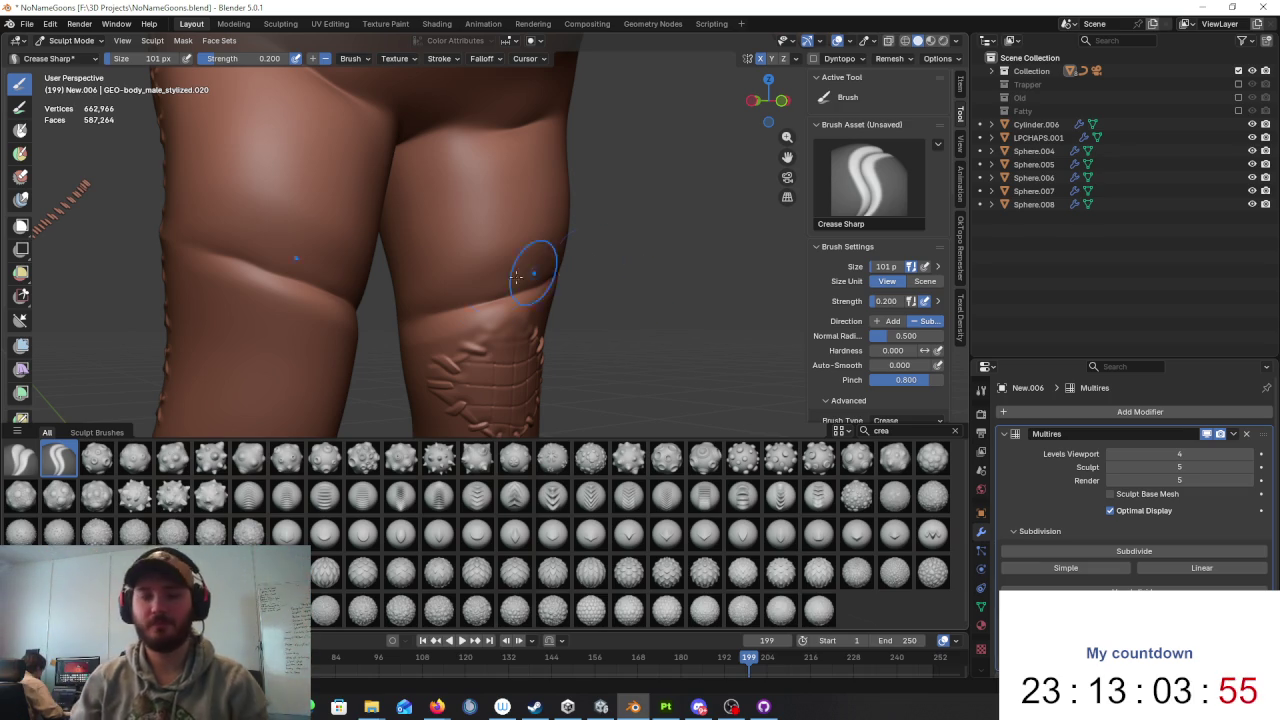
Step: Sculpt a sharp diagonal crease down the right thigh with the Crease Sharp brush
middle_click_drag(543, 285, 505, 321)
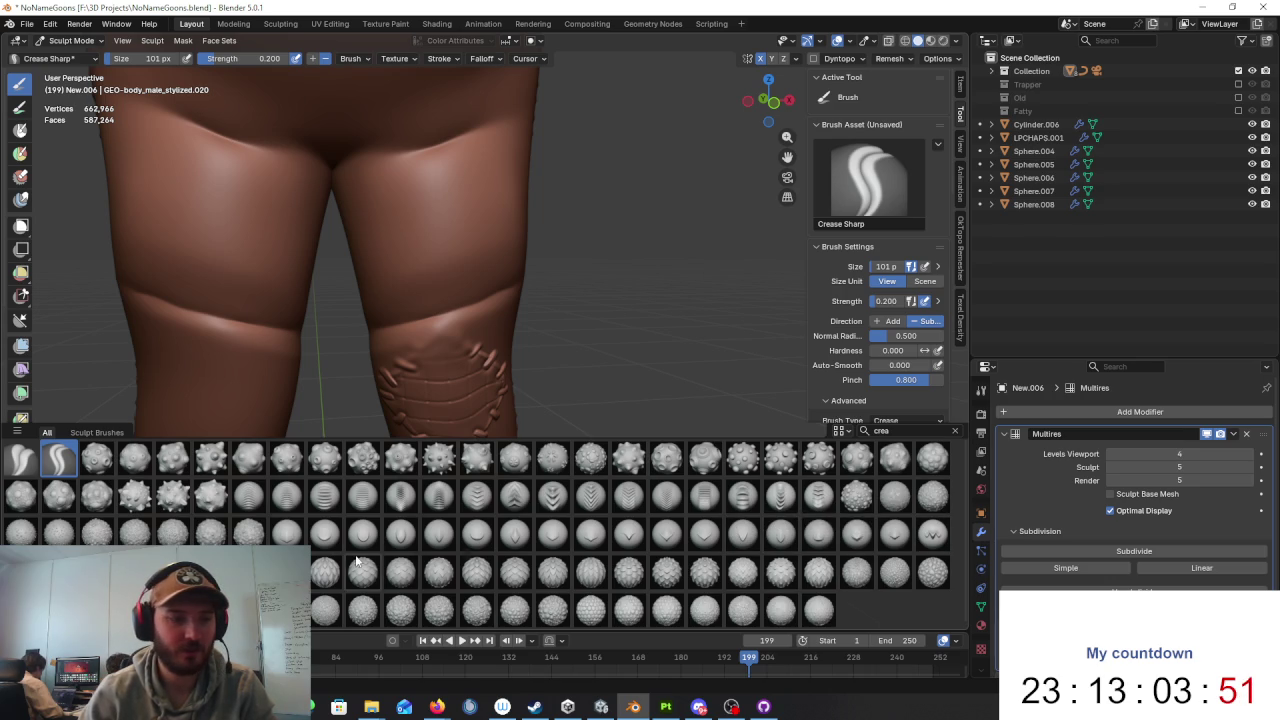
mouse_move(443, 309)
middle_mouse_down()
mouse_move(539, 268)
mouse_move(469, 325)
middle_mouse_up()
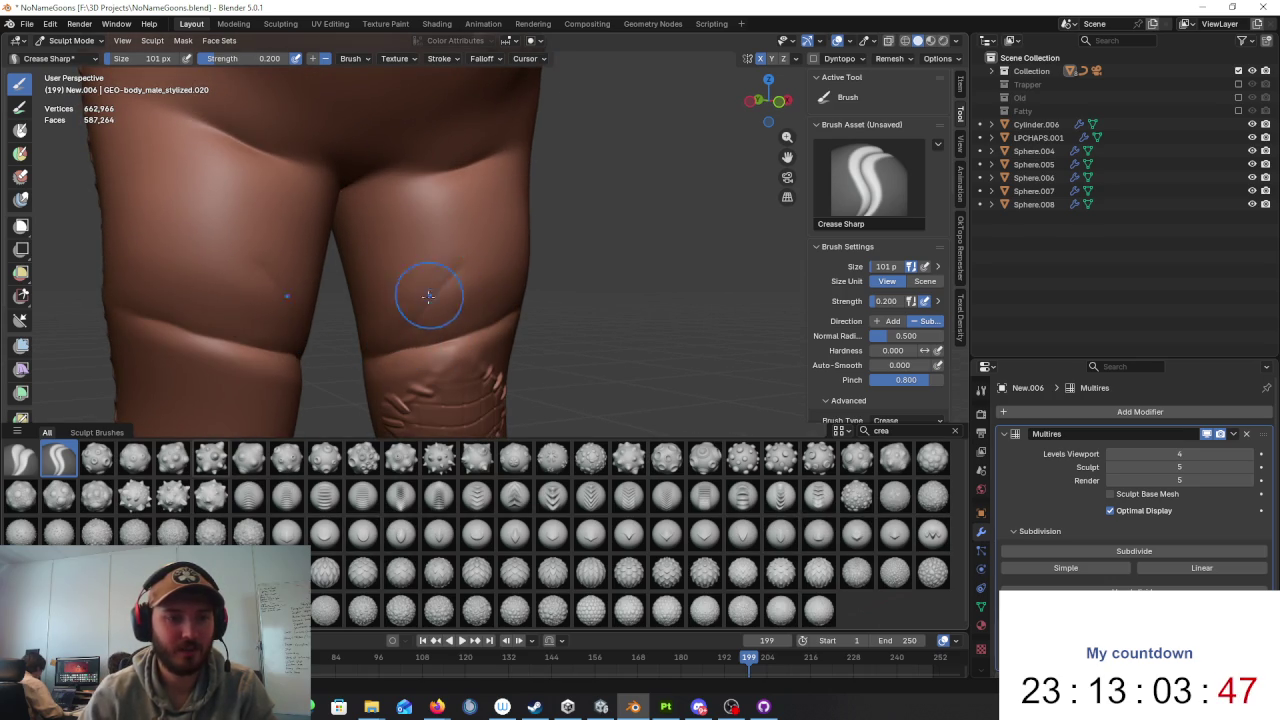
left_click_drag(452, 279, 442, 304)
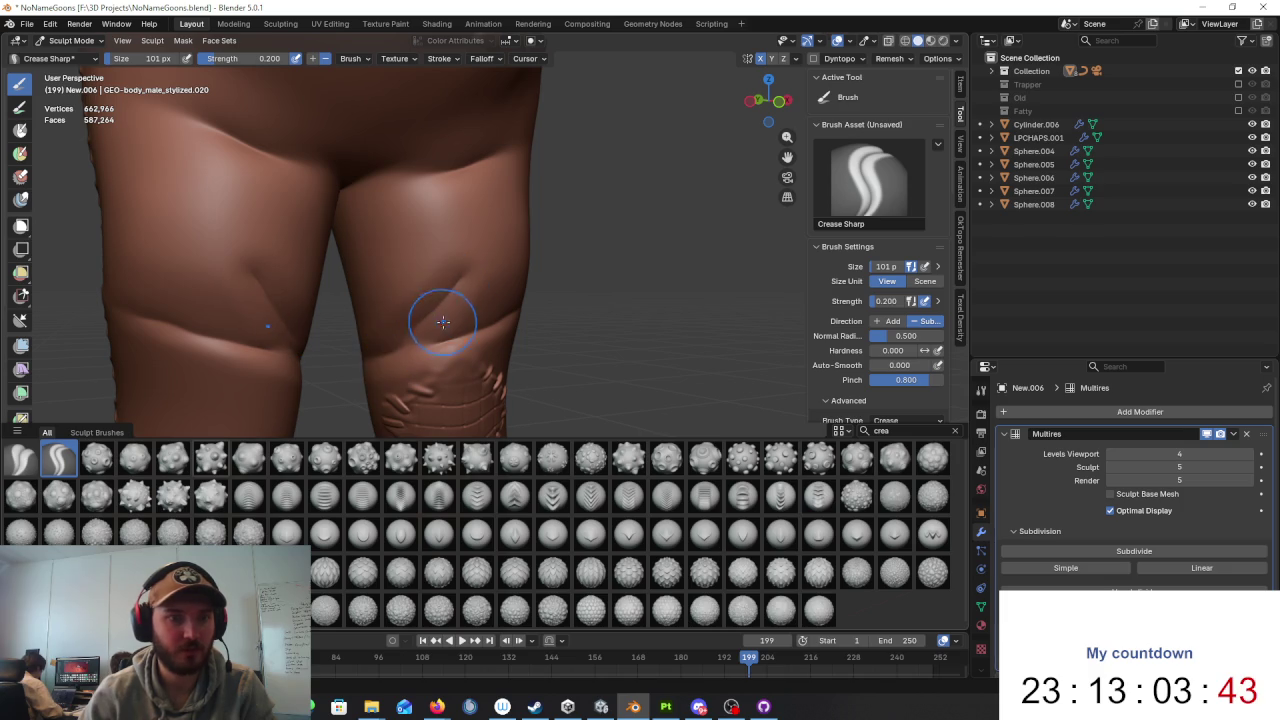
scroll(441, 322, "down", 3)
scroll(432, 328, "down", 2)
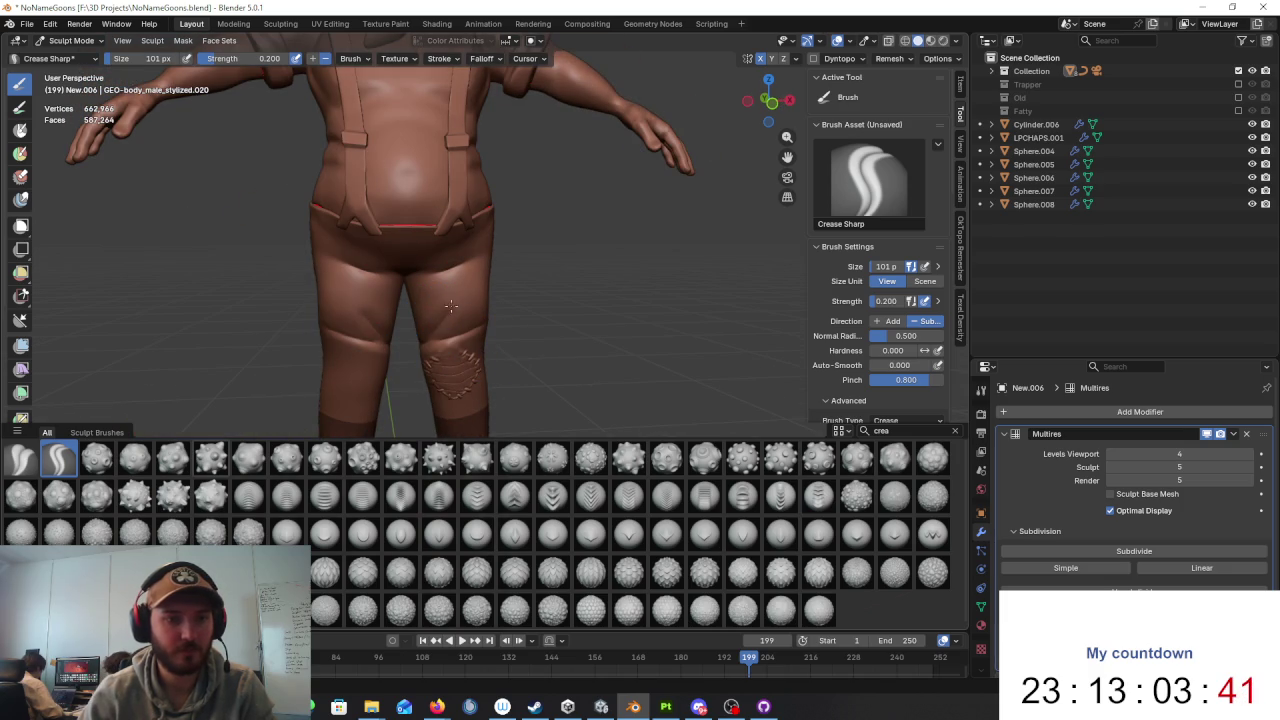
Step: Clear the 'crea' brush search and choose the Crack_Simple_22 brush
middle_click_drag(484, 323, 502, 347)
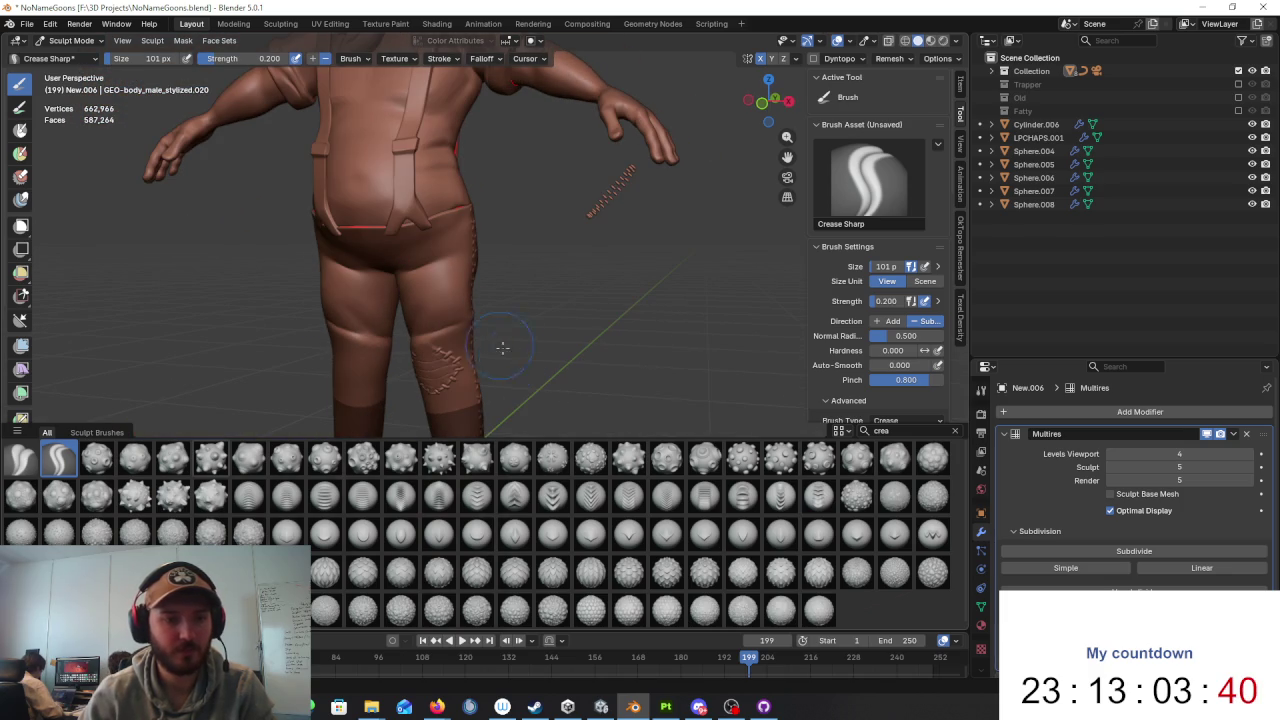
left_click(955, 432)
scroll(850, 550, "down", 1)
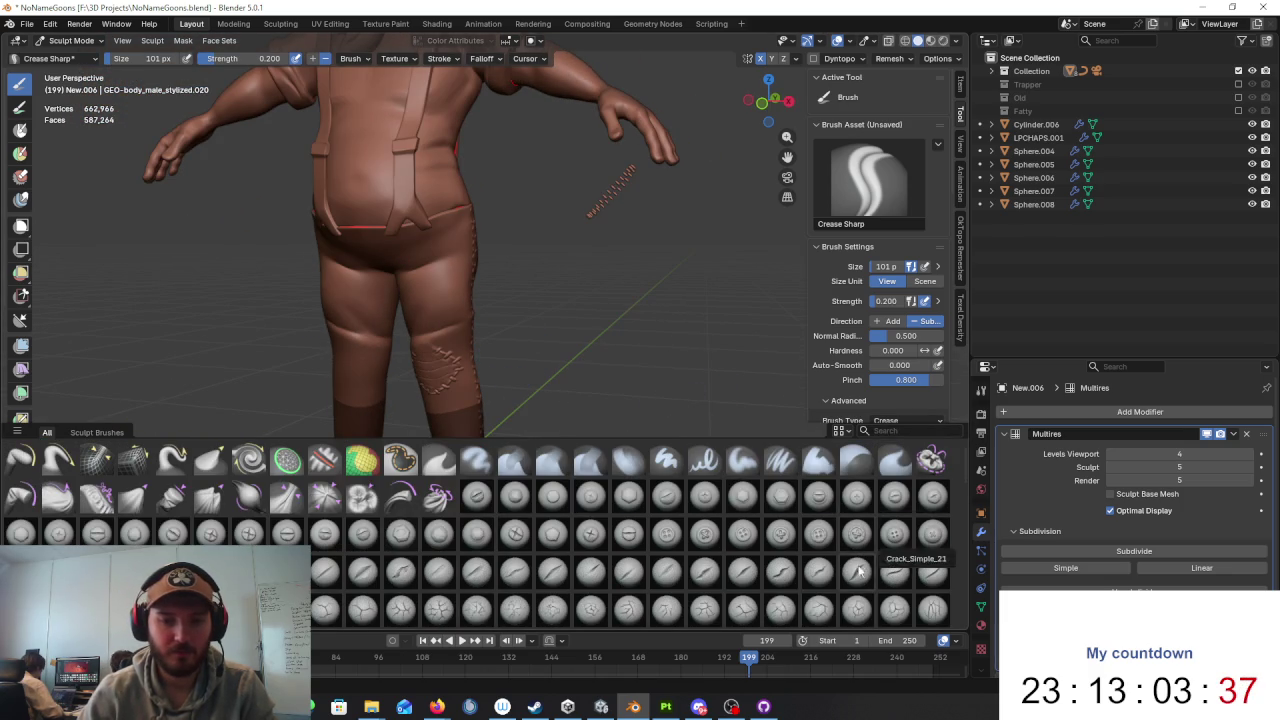
left_click(894, 570)
Step: Orbit and zoom in on the legs to inspect the knee patch from the front
scroll(484, 287, "up", 5)
middle_click_drag(484, 287, 473, 289)
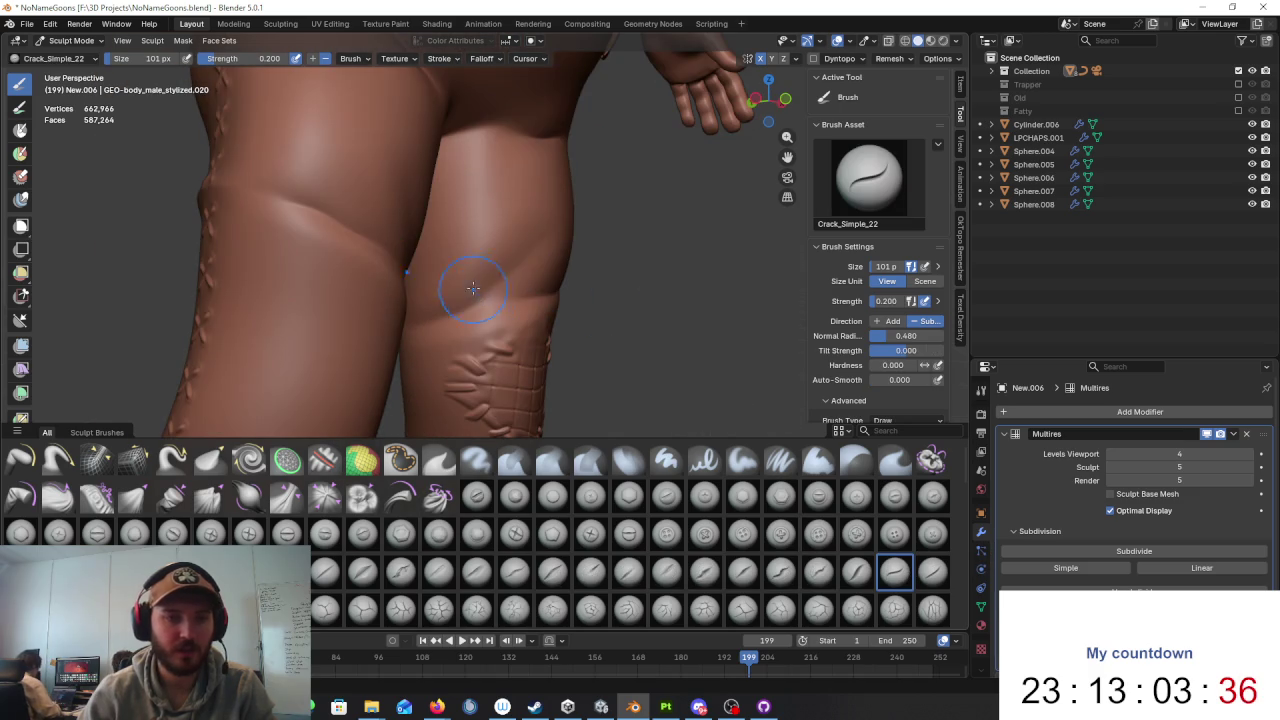
mouse_move(594, 180)
middle_mouse_down()
mouse_move(566, 223)
mouse_move(506, 255)
middle_mouse_up()
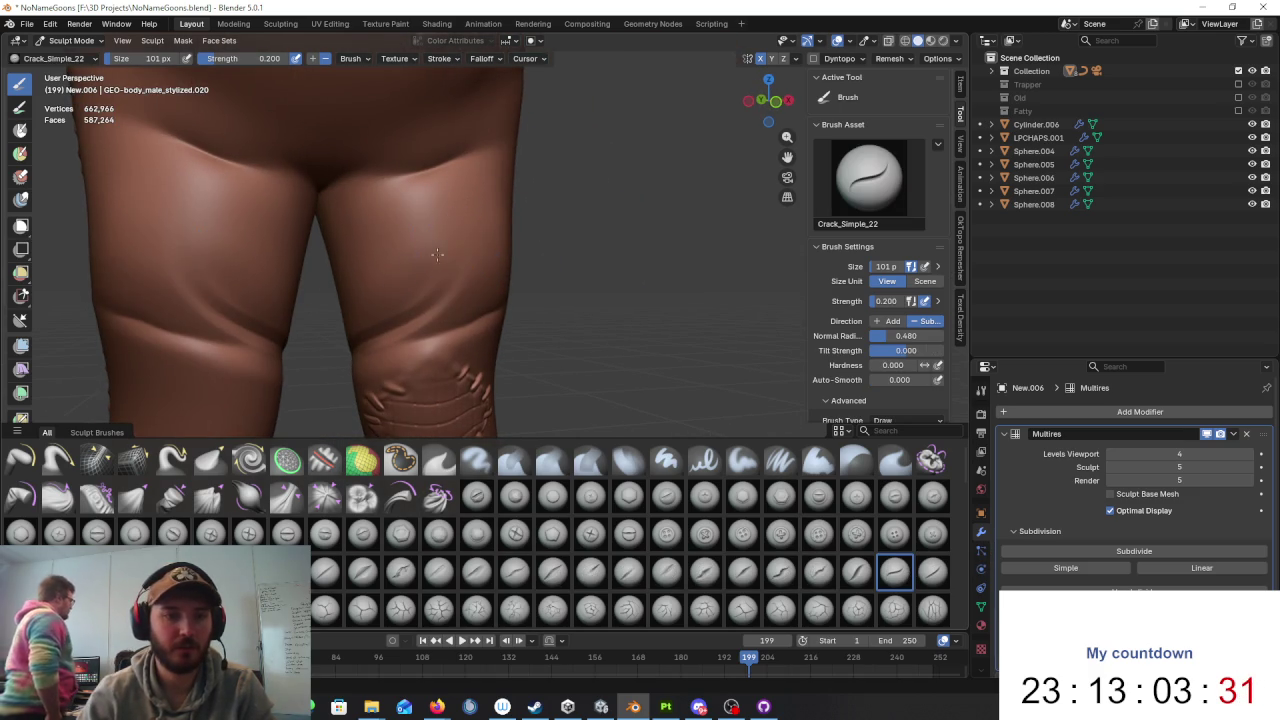
mouse_move(424, 295)
middle_mouse_down()
mouse_move(414, 272)
mouse_move(412, 325)
mouse_move(504, 301)
mouse_move(522, 270)
middle_mouse_up()
scroll(428, 285, "up", 2)
scroll(414, 272, "down", 4)
scroll(412, 325, "up", 5)
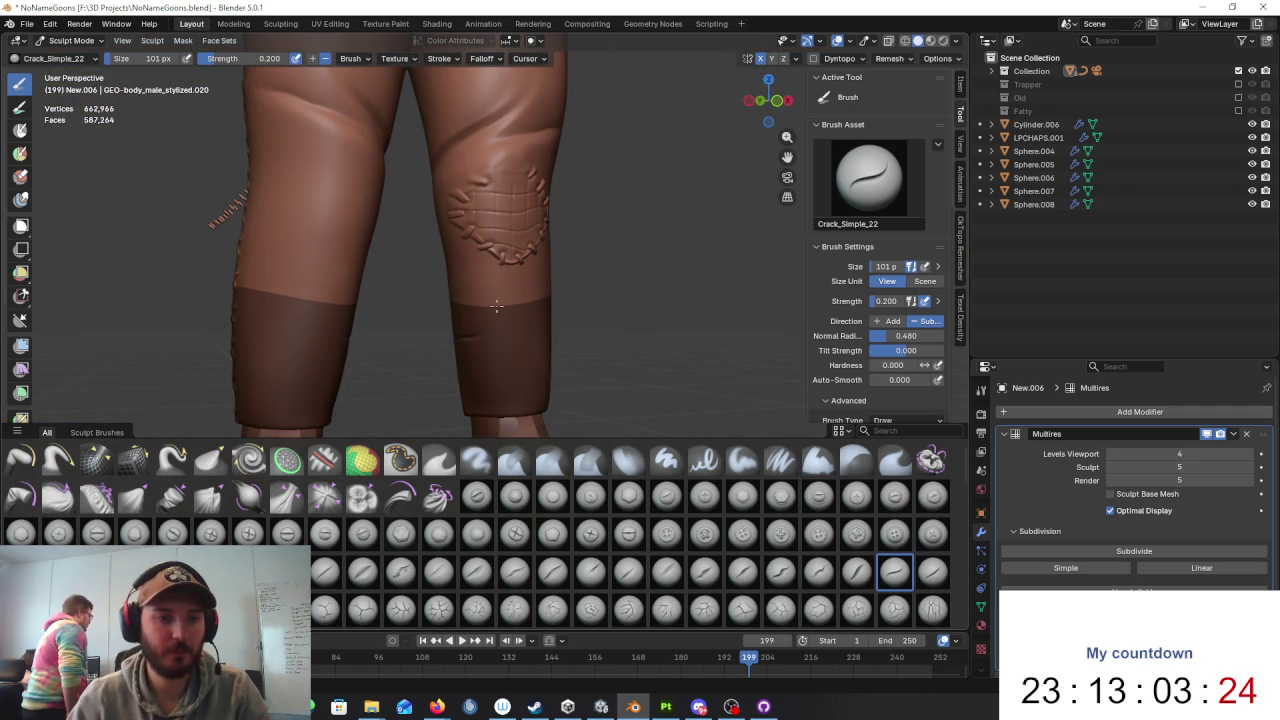
Step: Orbit to a three-quarter side view and filter the brushes by 'folds'
middle_click_drag(516, 224, 444, 218)
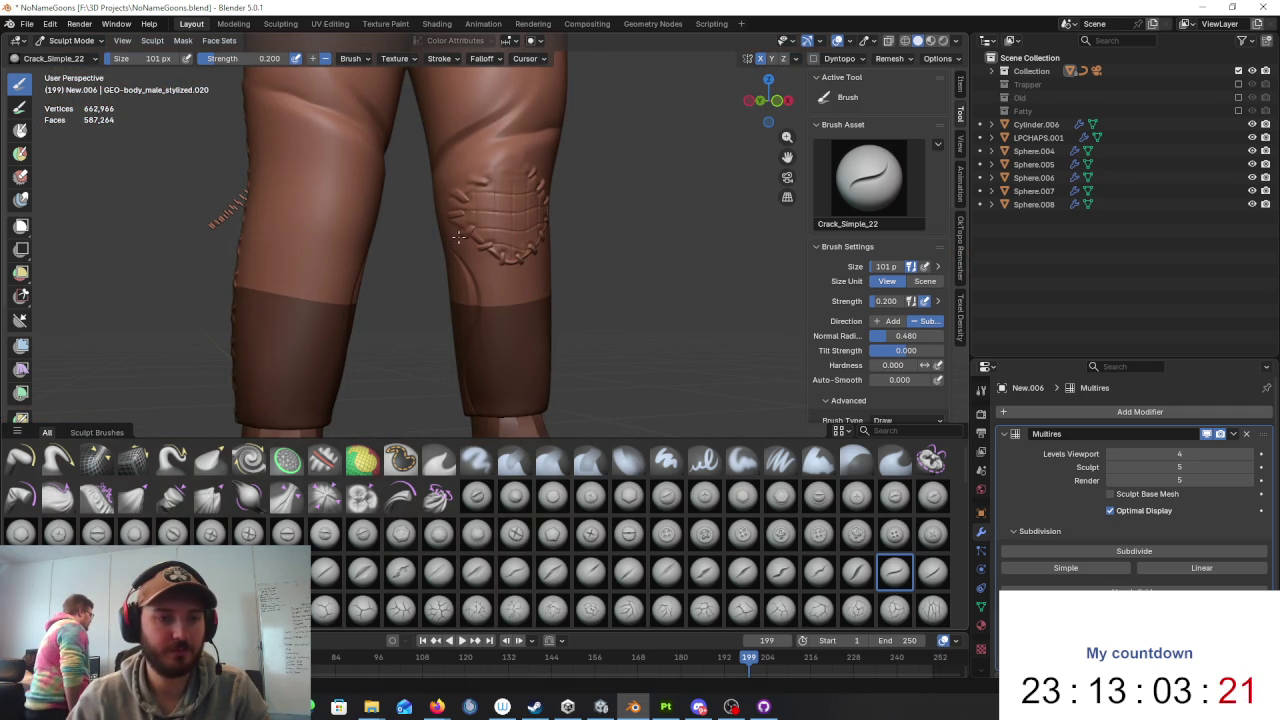
mouse_move(519, 284)
middle_mouse_down()
mouse_move(443, 271)
mouse_move(576, 300)
mouse_move(606, 357)
middle_mouse_up()
scroll(620, 249, "down", 3)
scroll(570, 310, "down", 2)
mouse_move(570, 310)
middle_mouse_down()
mouse_move(601, 345)
mouse_move(765, 313)
middle_mouse_up()
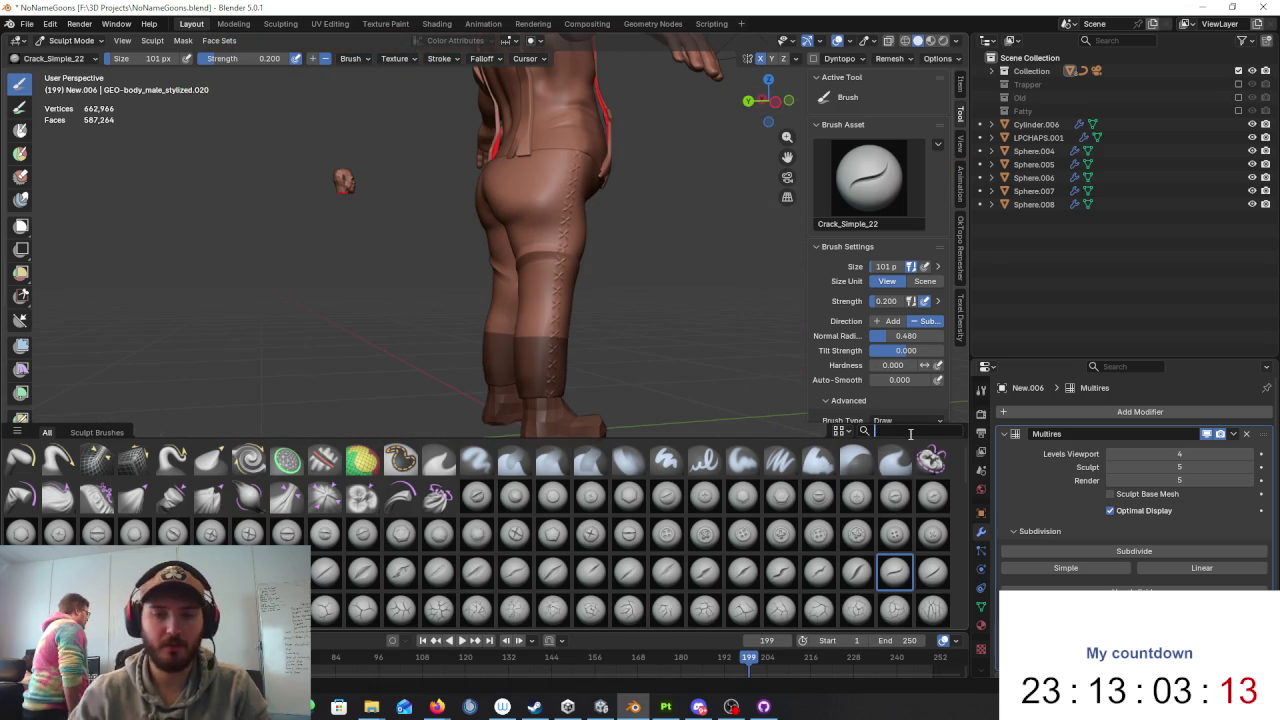
type("folds")
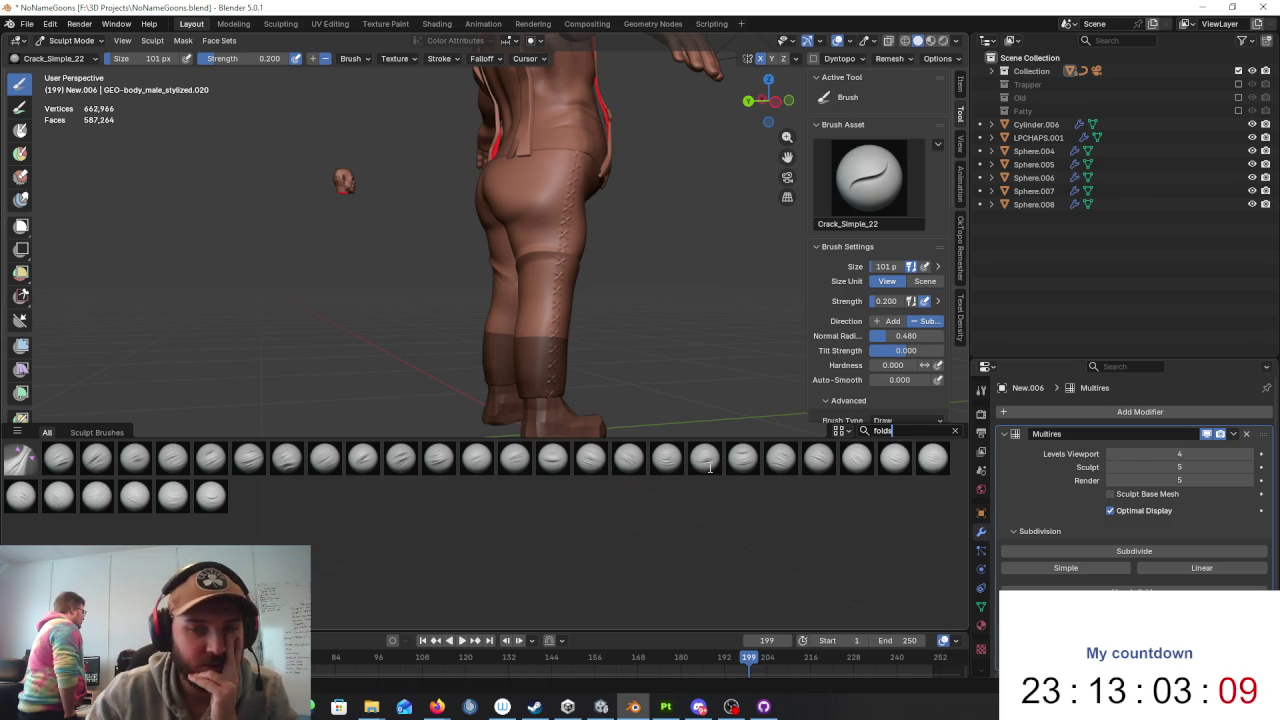
Step: Make Folds_Wrinkles_03 active and orbit to a straight back view of the legs
left_click(135, 457)
middle_click_drag(500, 260, 549, 218)
scroll(525, 248, "up", 3)
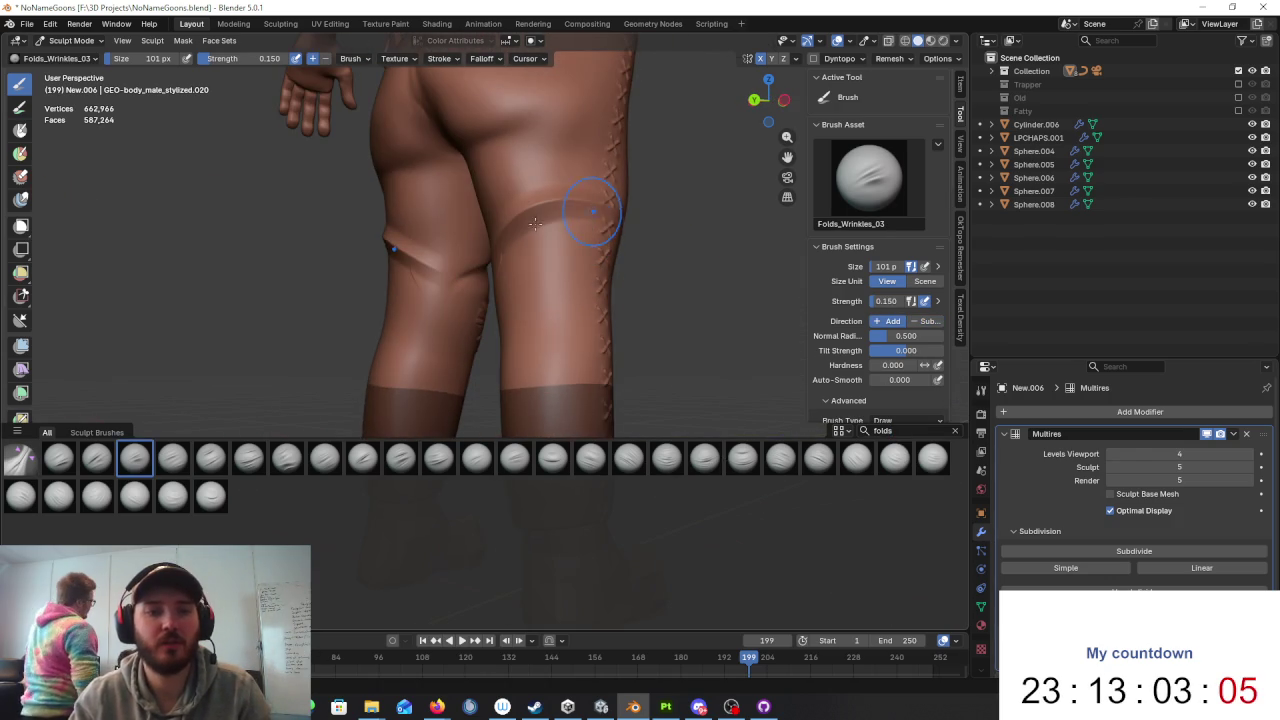
middle_click_drag(522, 246, 621, 249)
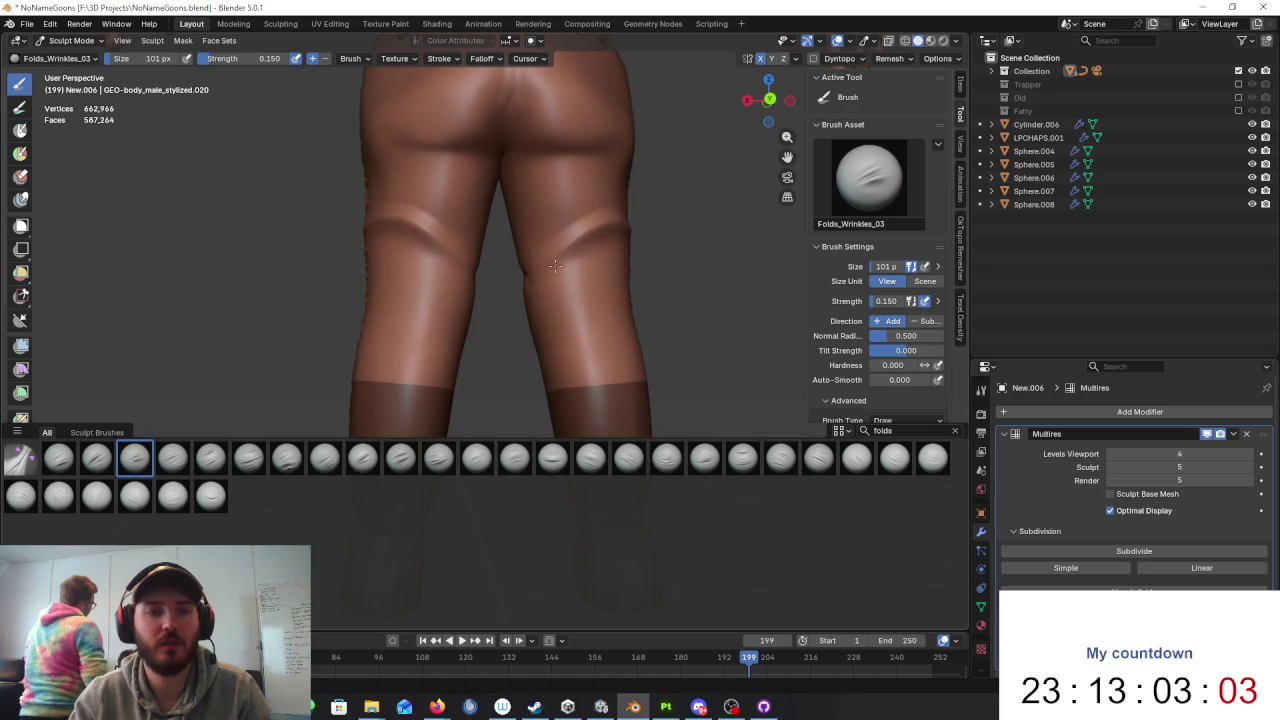
scroll(611, 231, "down", 4)
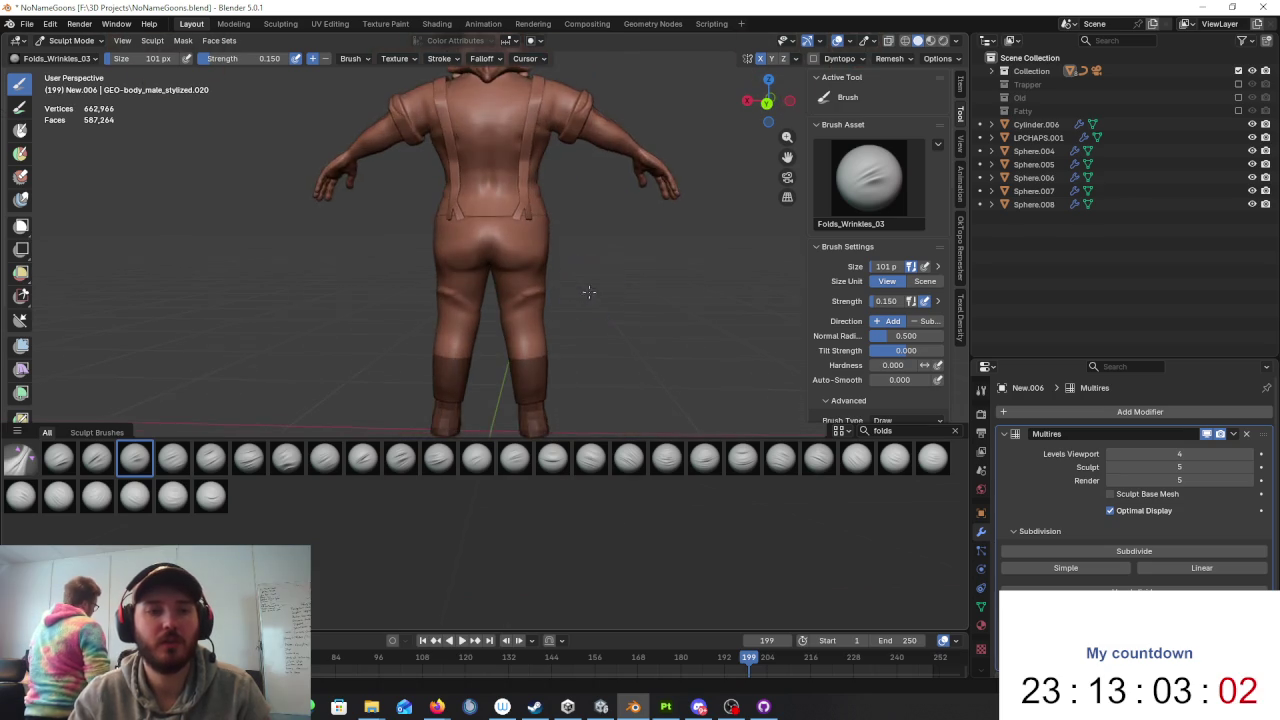
scroll(537, 339, "up", 3)
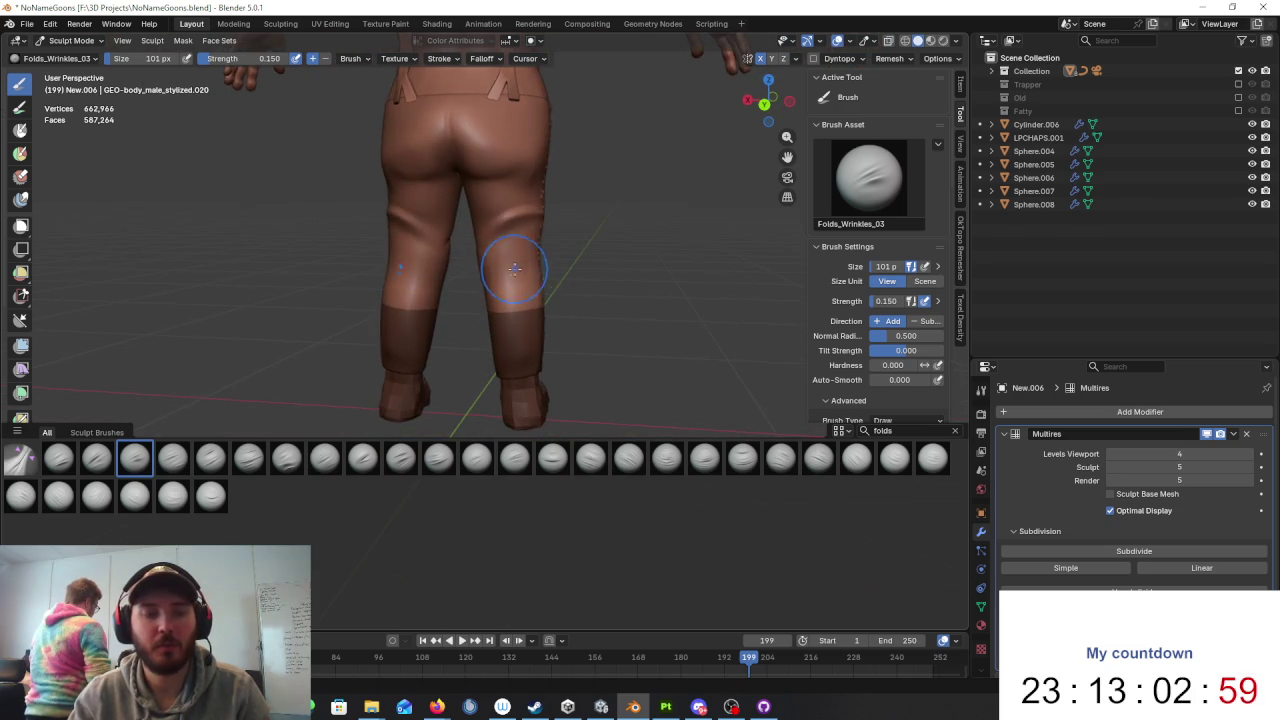
Step: Review the legs from a three-quarter back view and switch to Folds_Wrinkles_02
middle_click_drag(514, 286, 490, 272)
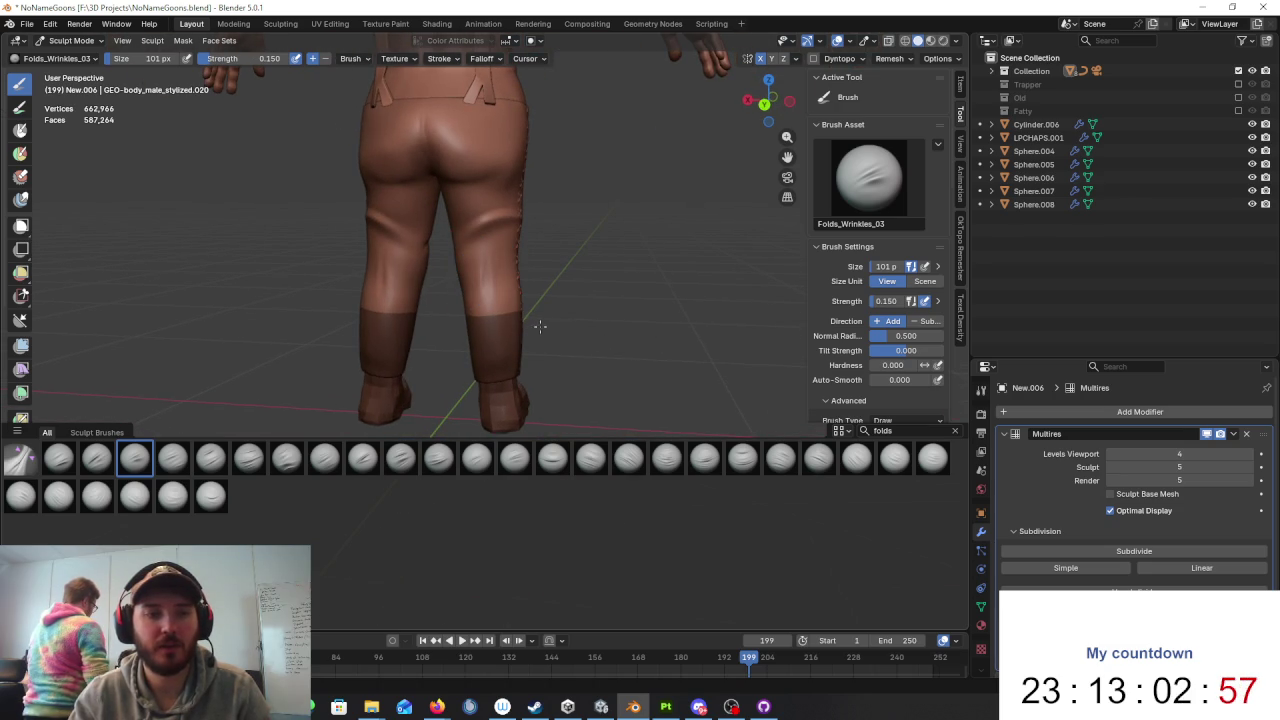
scroll(578, 327, "up", 2)
scroll(585, 322, "up", 1)
mouse_move(590, 318)
middle_mouse_down()
mouse_move(564, 297)
mouse_move(575, 362)
middle_mouse_up()
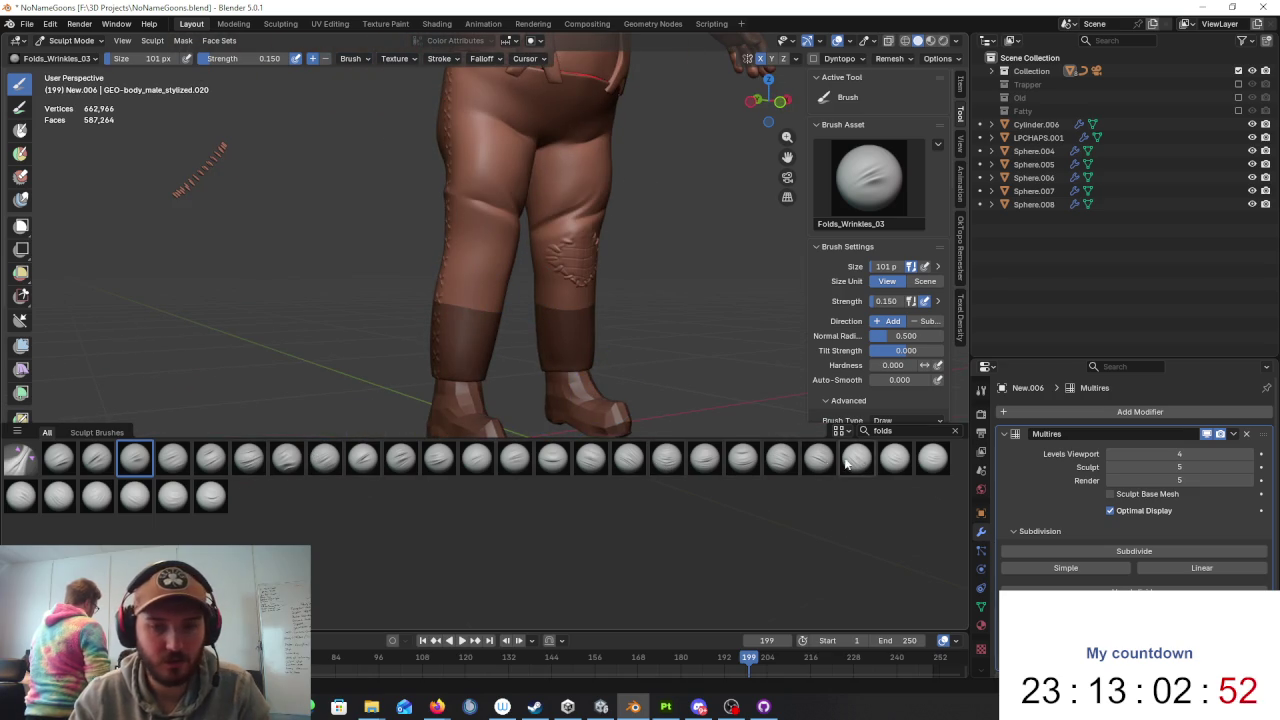
left_click(97, 458)
Step: Raise the Folds_Wrinkles_02 strength from 0.150 to 0.300 and orbit around the legs
middle_click_drag(480, 300, 313, 108)
left_click_drag(225, 58, 245, 58)
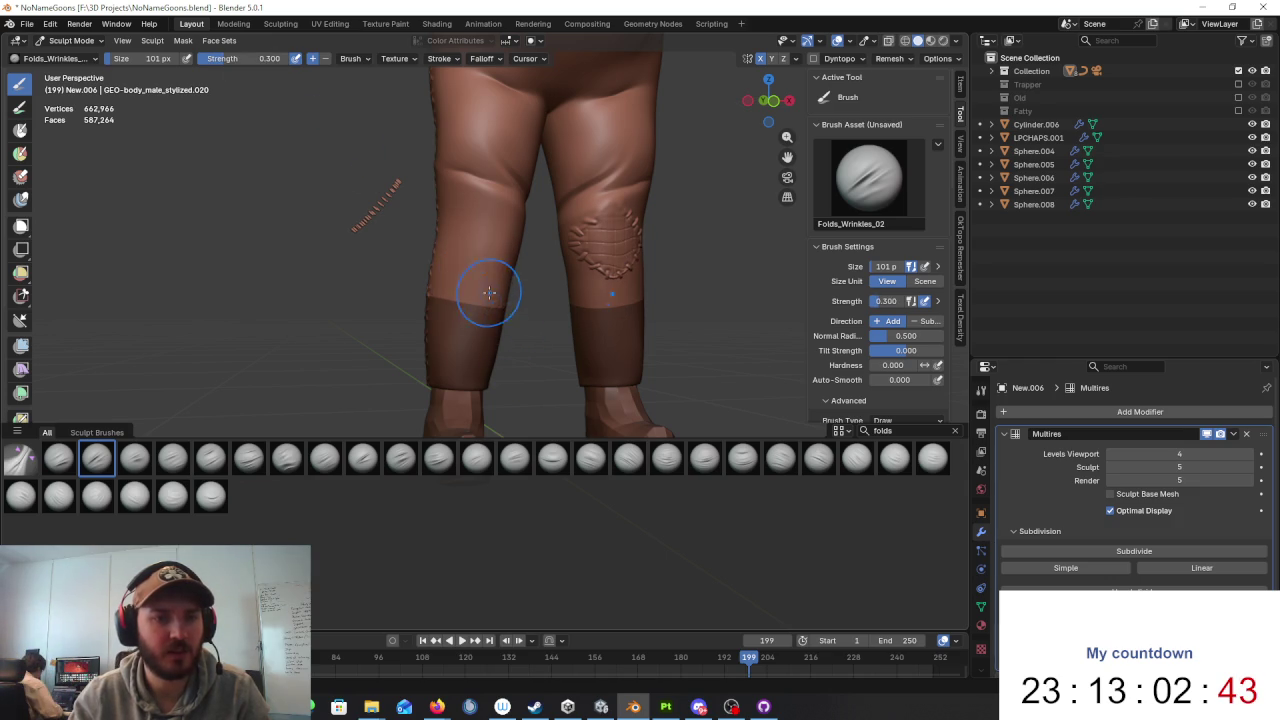
middle_click_drag(500, 382, 487, 300)
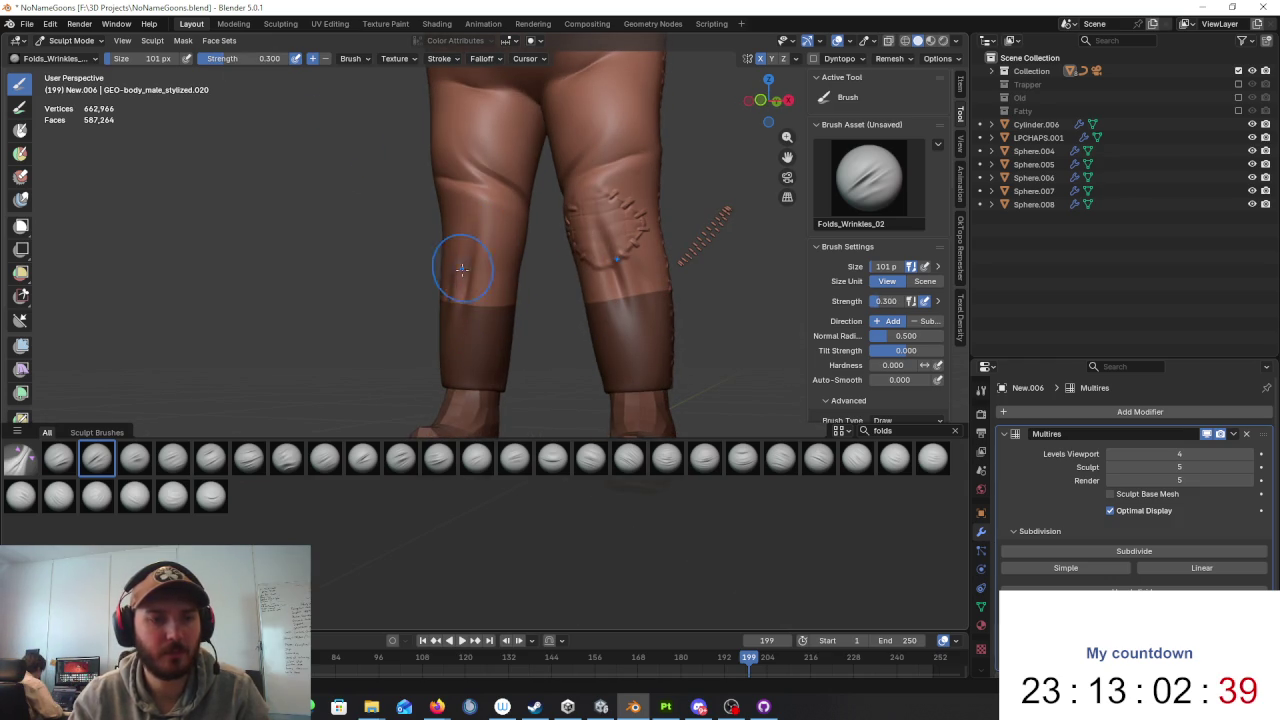
scroll(630, 308, "down", 5)
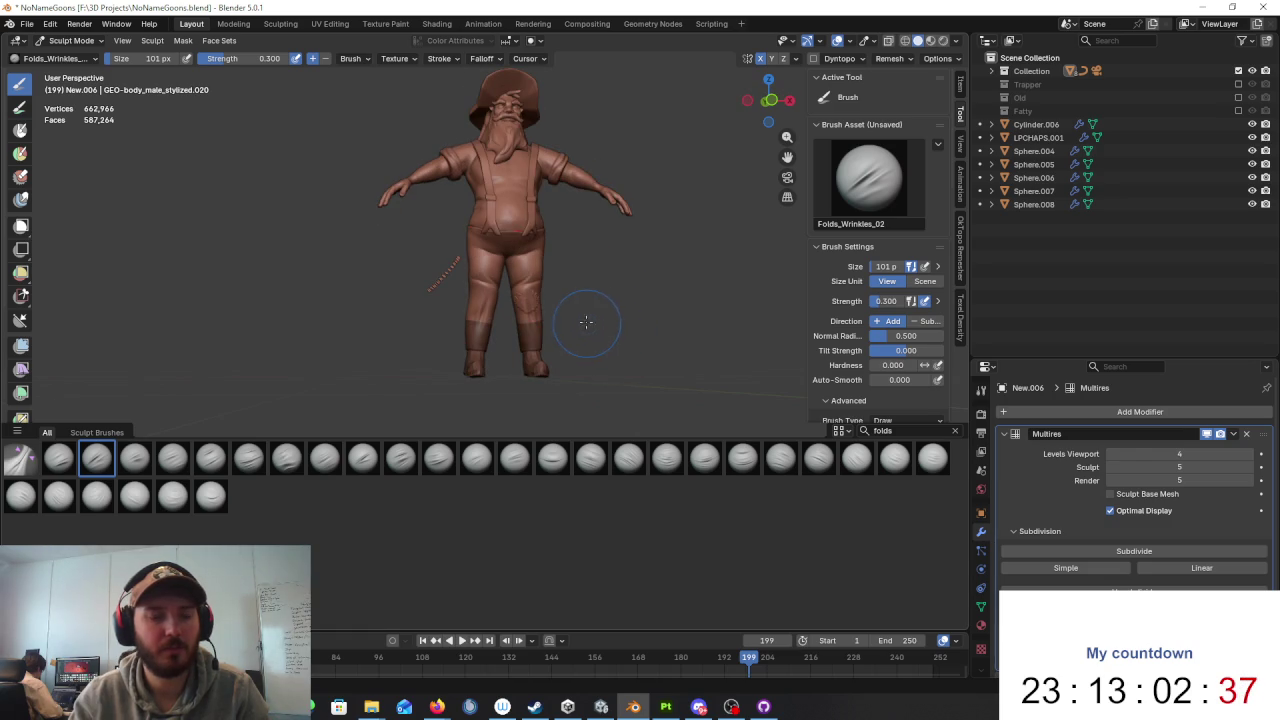
scroll(580, 320, "up", 3)
middle_click_drag(531, 337, 556, 295)
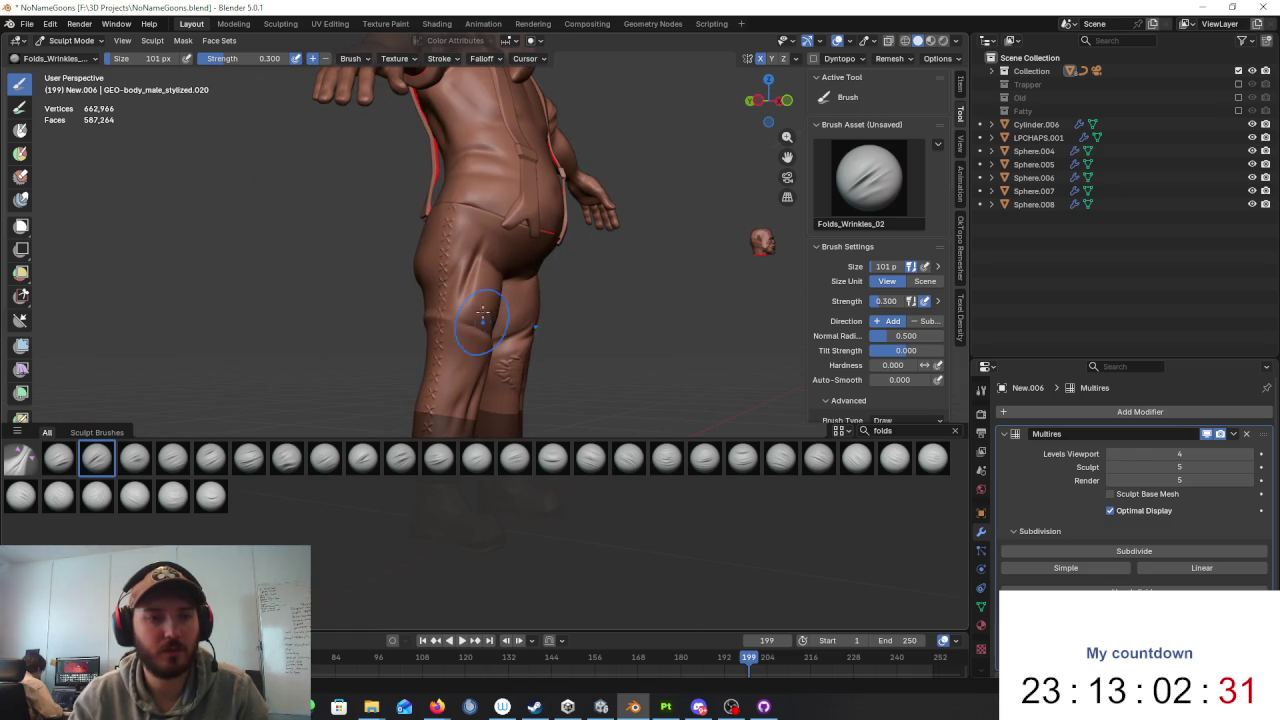
Step: Orbit to frontal and side views of the whole character
middle_click_drag(473, 272, 520, 280)
scroll(533, 283, "down", 4)
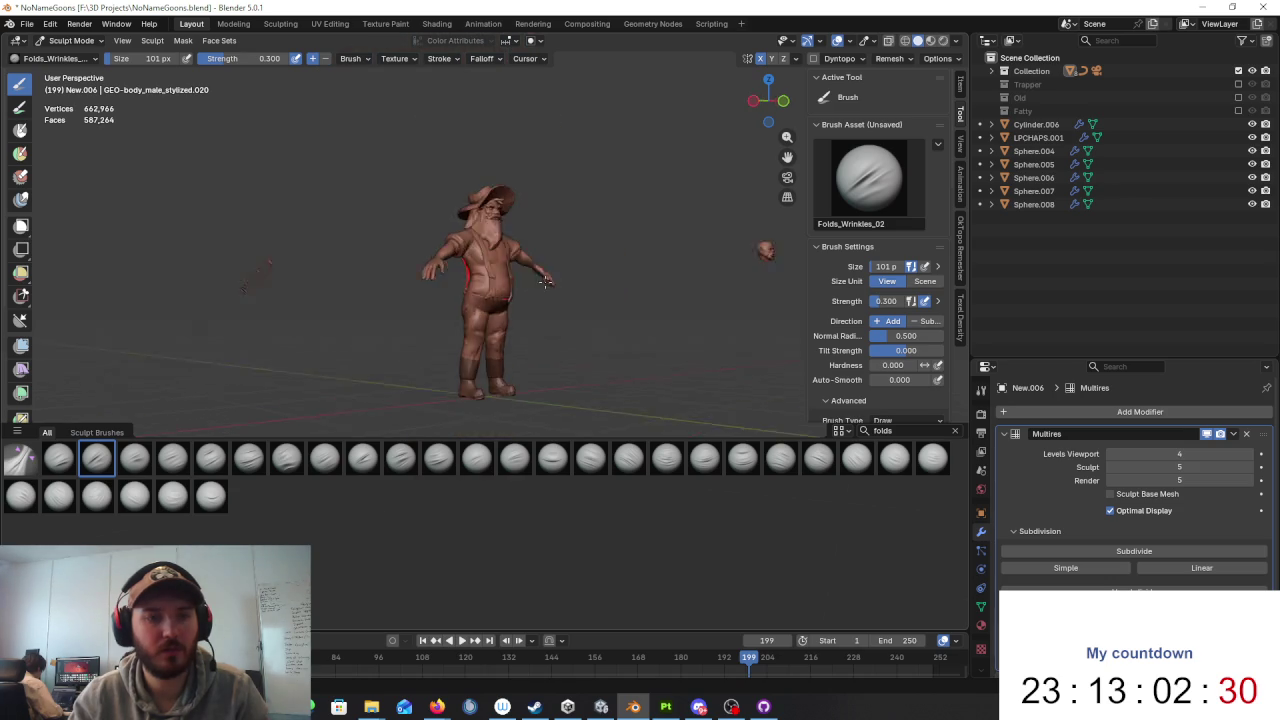
middle_click_drag(561, 298, 548, 285)
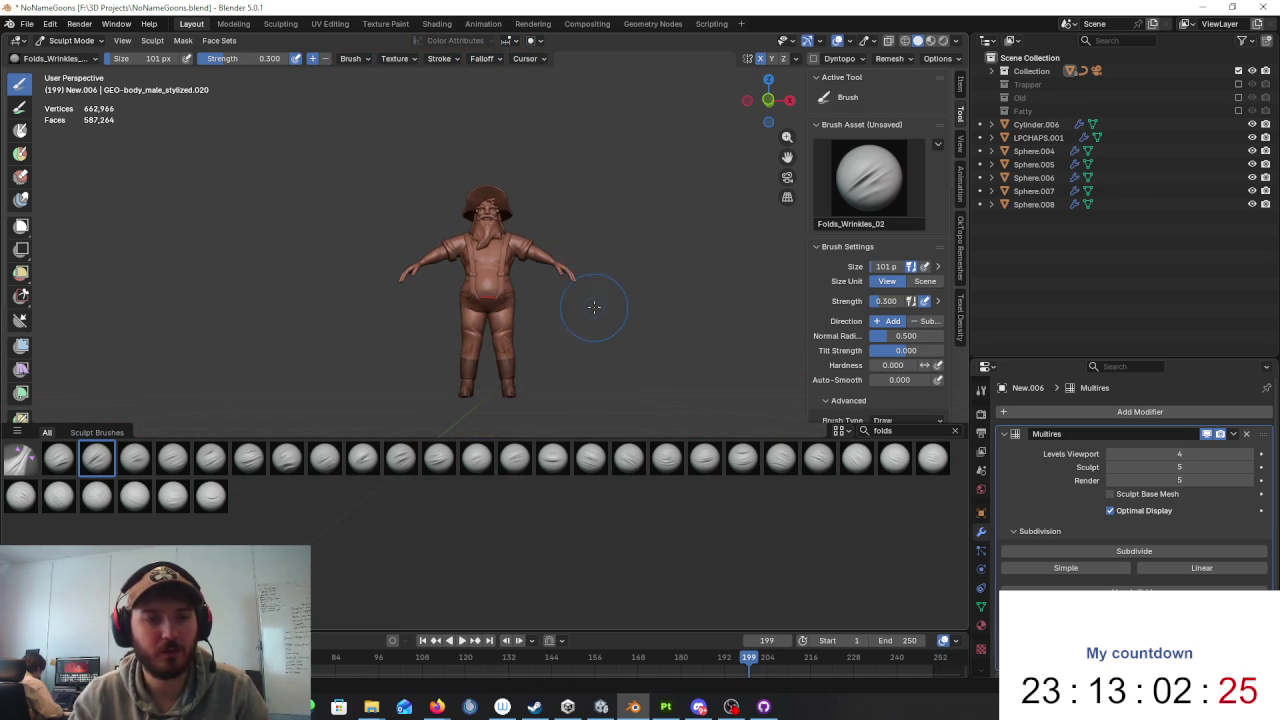
scroll(617, 346, "up", 2)
mouse_move(586, 356)
middle_mouse_down()
mouse_move(563, 323)
mouse_move(491, 314)
middle_mouse_up()
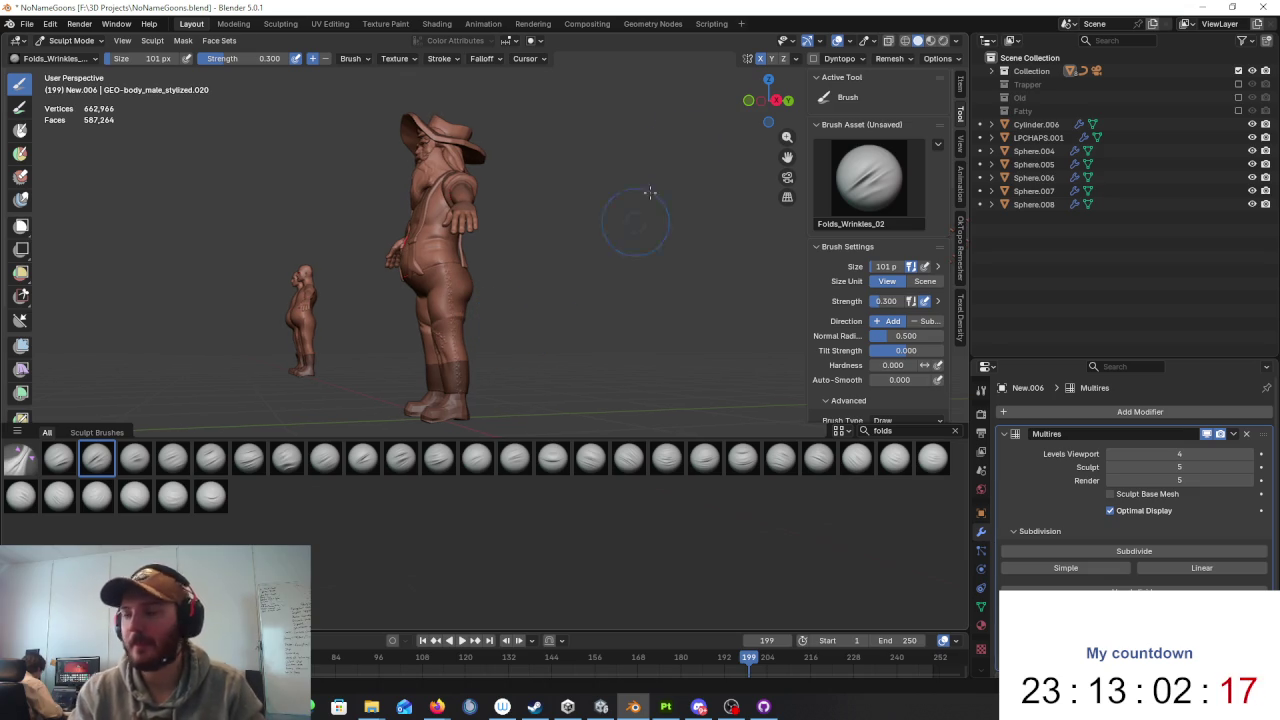
Step: Orbit to a rear-side view, zoom in, and start a new brush search
mouse_move(366, 171)
middle_mouse_down()
mouse_move(508, 264)
mouse_move(470, 268)
middle_mouse_up()
scroll(460, 270, "up", 2)
scroll(450, 271, "up", 1)
scroll(447, 271, "up", 2)
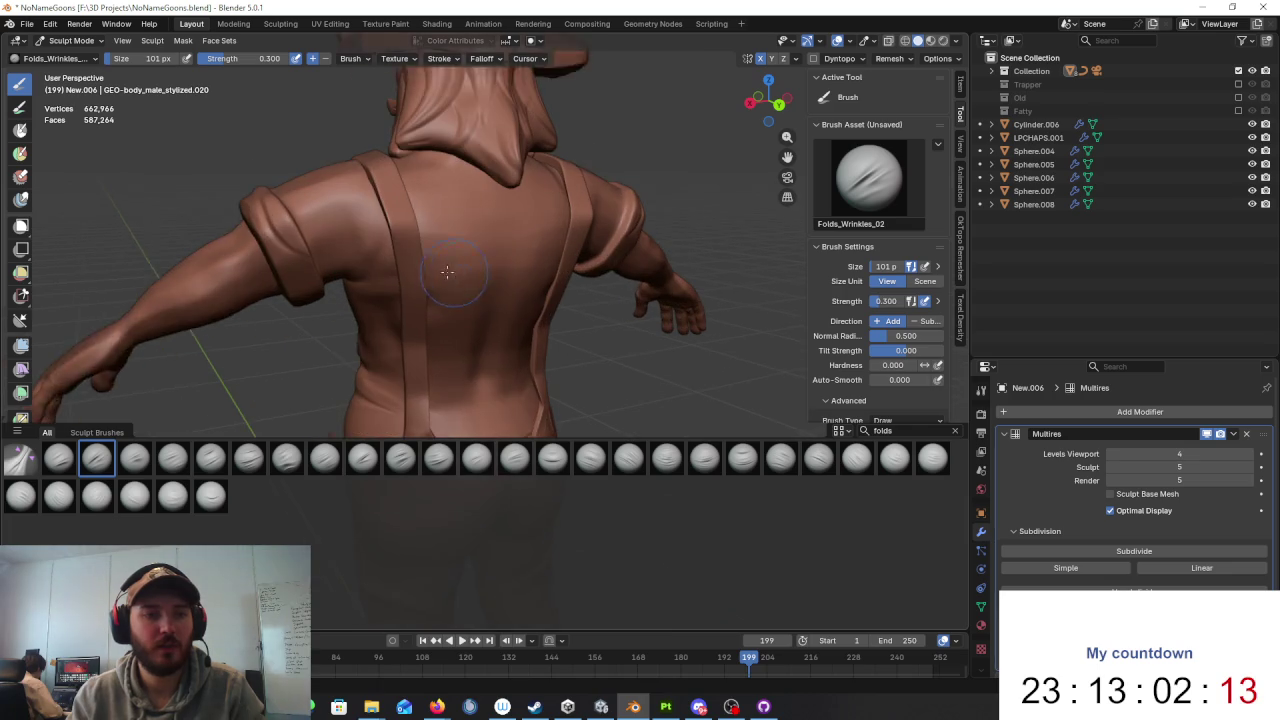
scroll(447, 271, "up", 1)
left_click(890, 430)
Step: Pick the Scrape/Fill brush via a 'scra' search, then drop to Object Mode
type("scra")
left_click(58, 460)
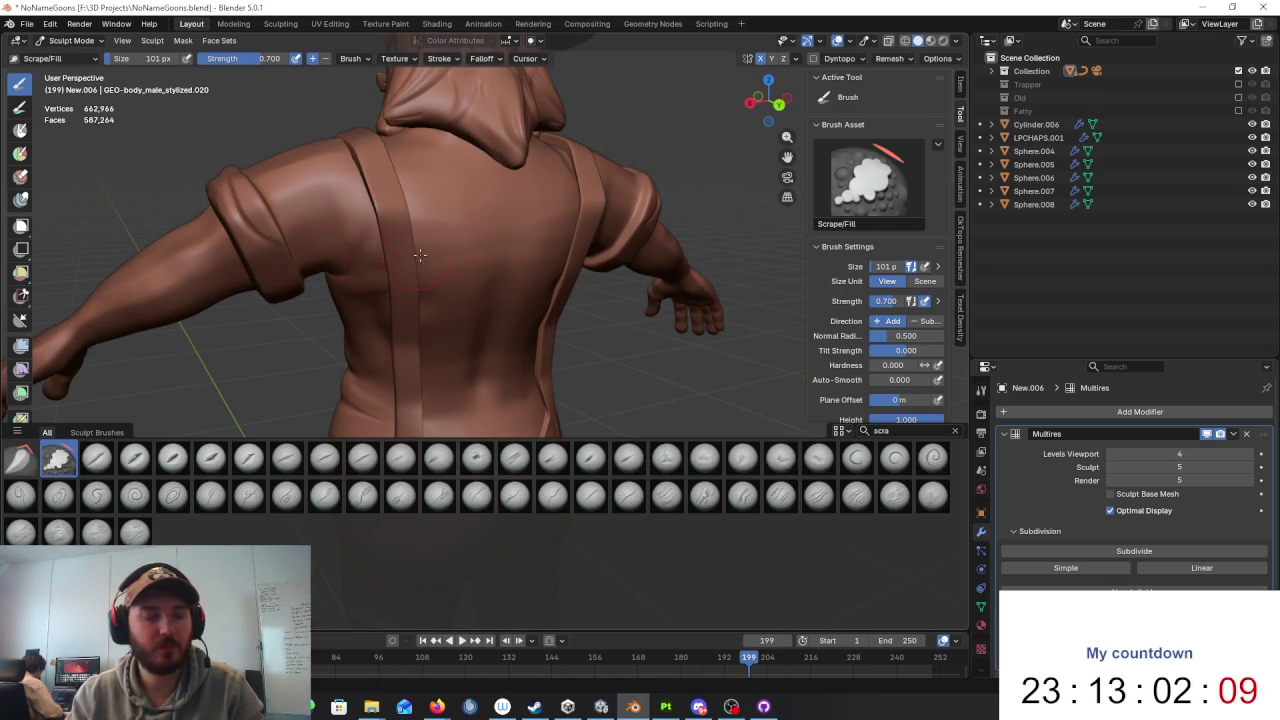
left_click(70, 40)
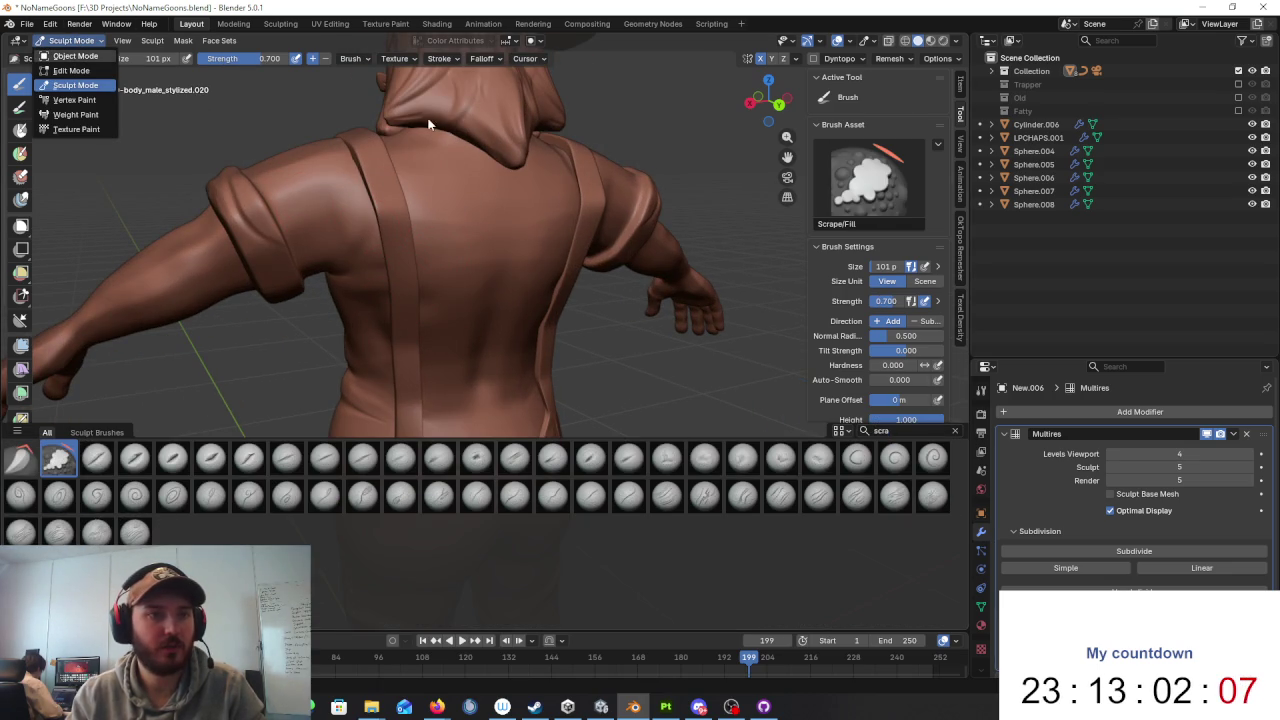
key("o")
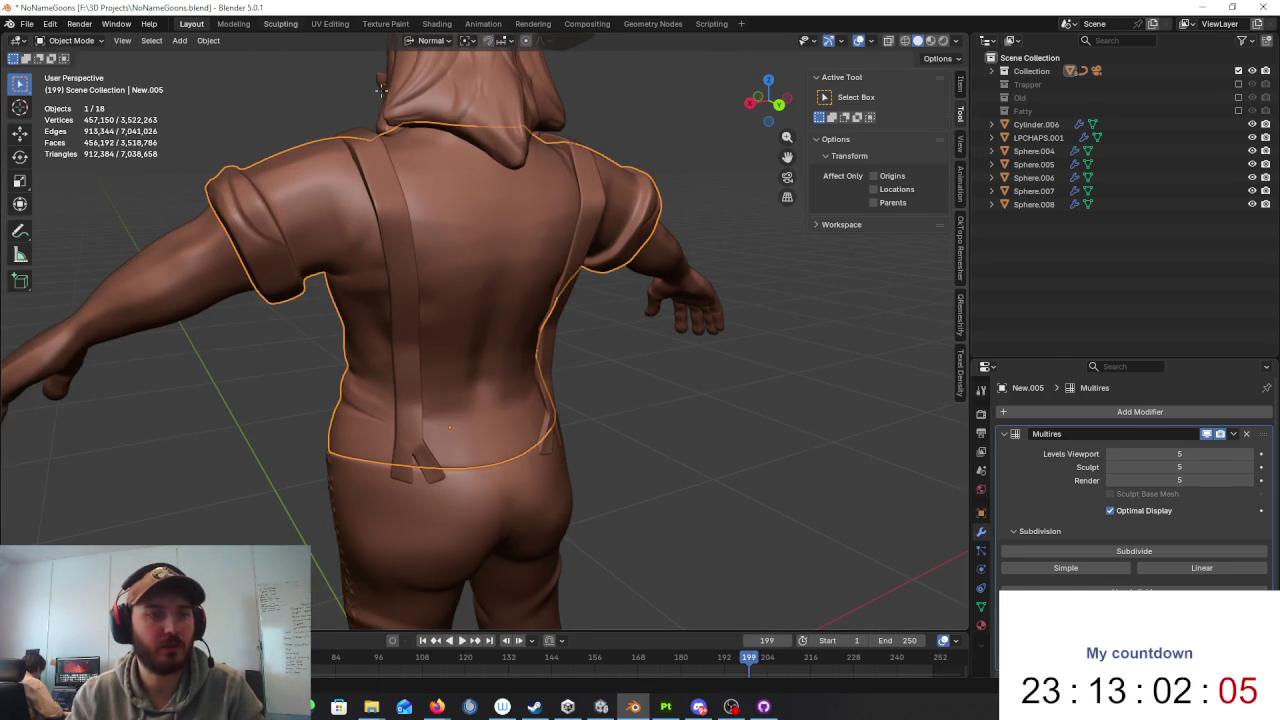
Step: Switch to the Sculpting workspace in Object Mode and orbit to the character's back
left_click(280, 23)
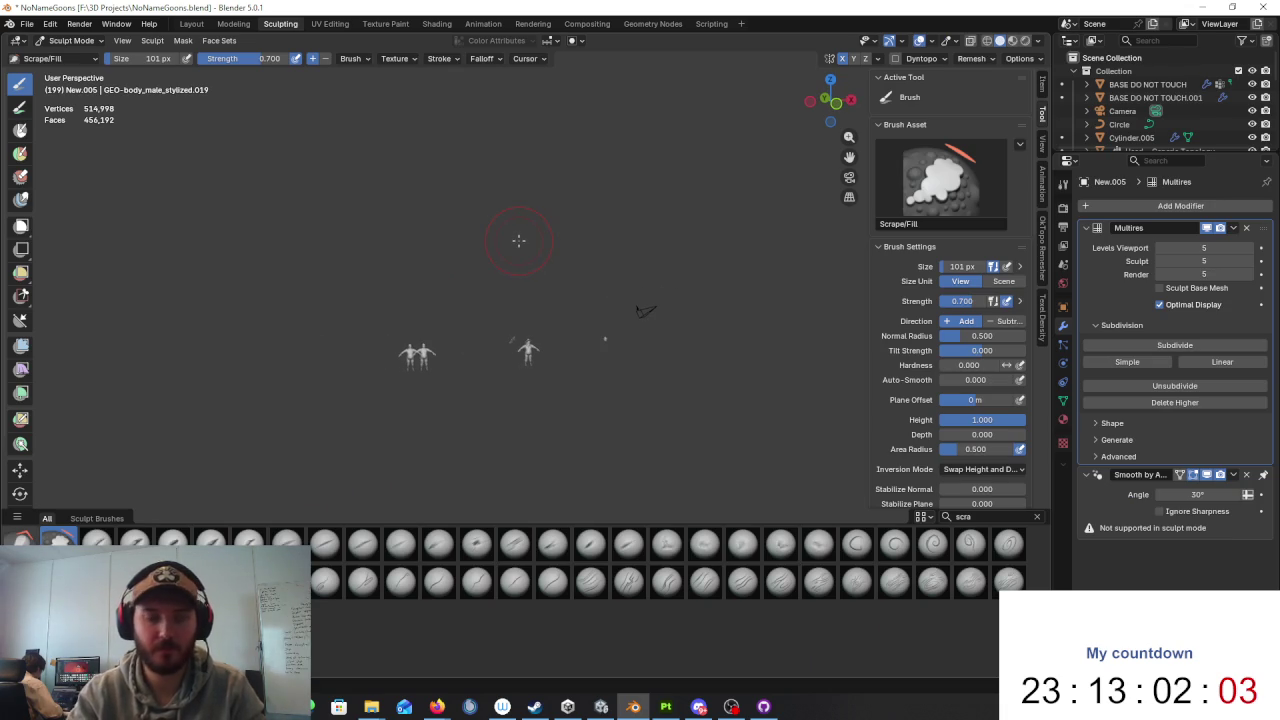
scroll(560, 330, "up", 8)
scroll(640, 350, "up", 5)
scroll(600, 360, "up", 3)
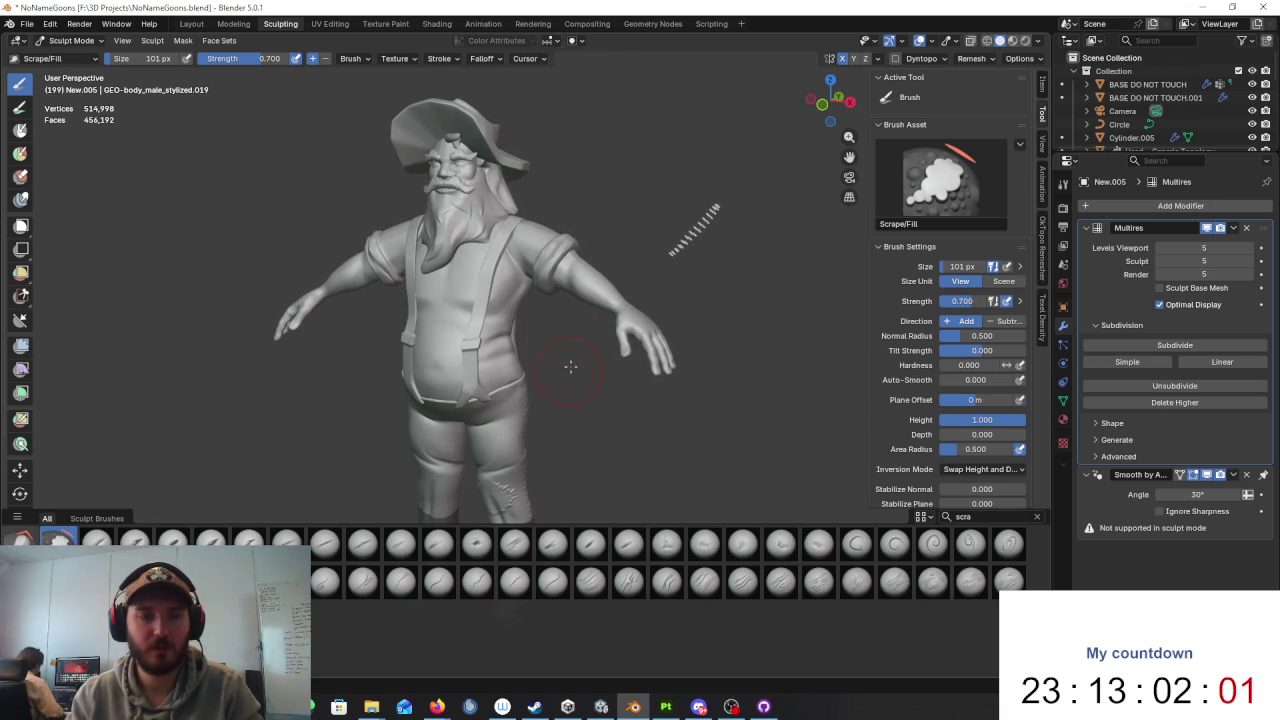
left_click(70, 40)
left_click(65, 50)
mouse_move(560, 300)
middle_mouse_down()
mouse_move(689, 261)
mouse_move(577, 320)
mouse_move(606, 377)
mouse_move(737, 383)
mouse_move(634, 406)
mouse_move(266, 77)
mouse_move(728, 381)
mouse_move(711, 368)
mouse_move(725, 367)
middle_mouse_up()
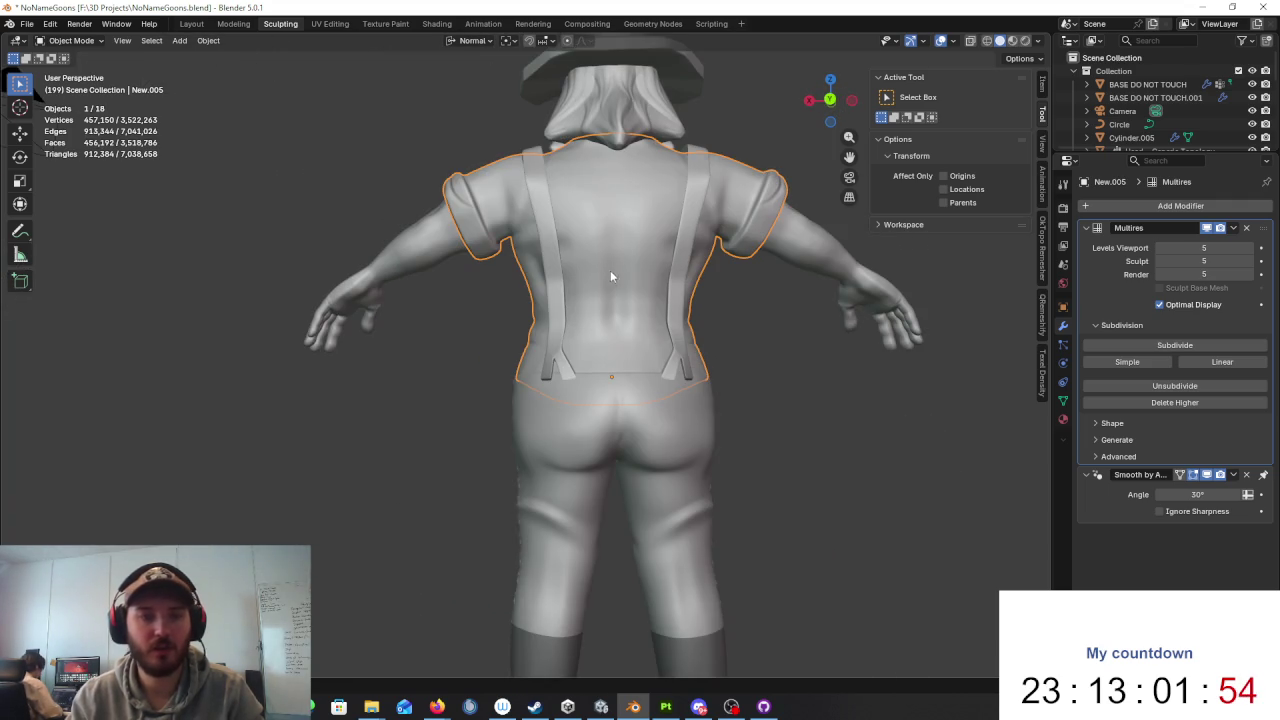
Step: Return to Sculpt Mode and orbit closer to the back and shoulder
left_click(66, 41)
left_click(68, 89)
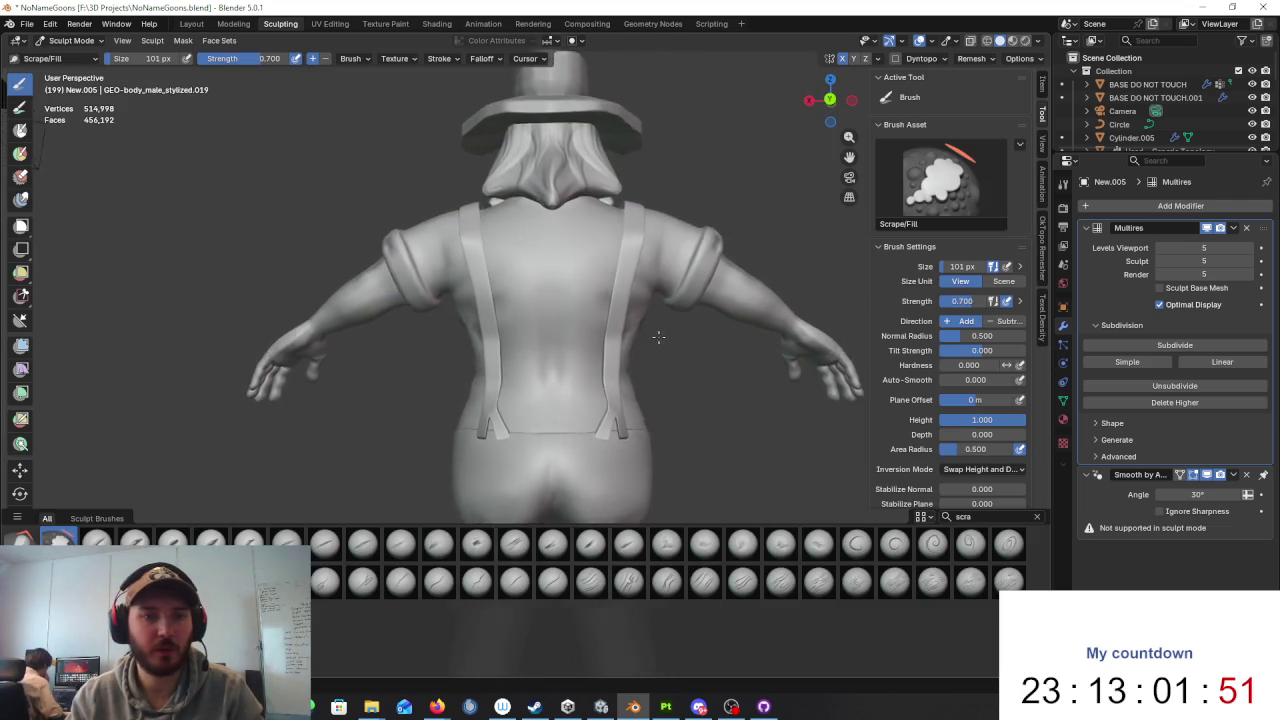
scroll(572, 297, "up", 3)
scroll(572, 297, "up", 2)
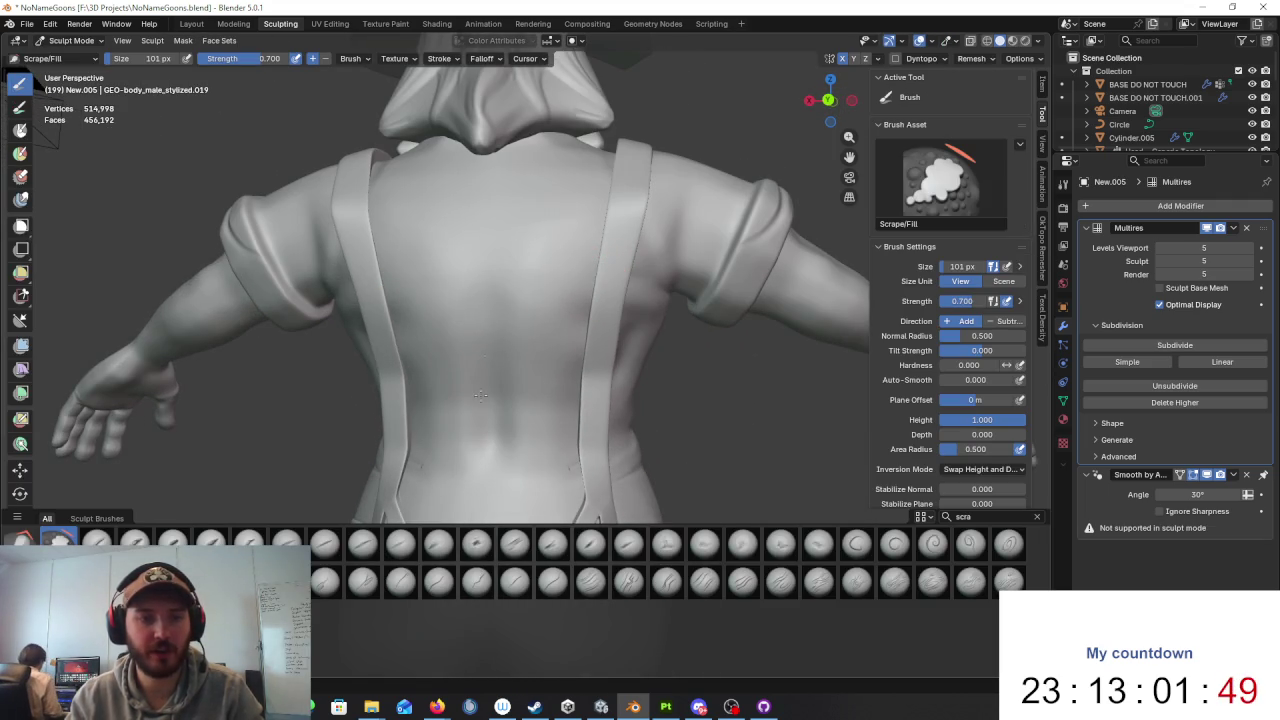
middle_click_drag(602, 312, 574, 337)
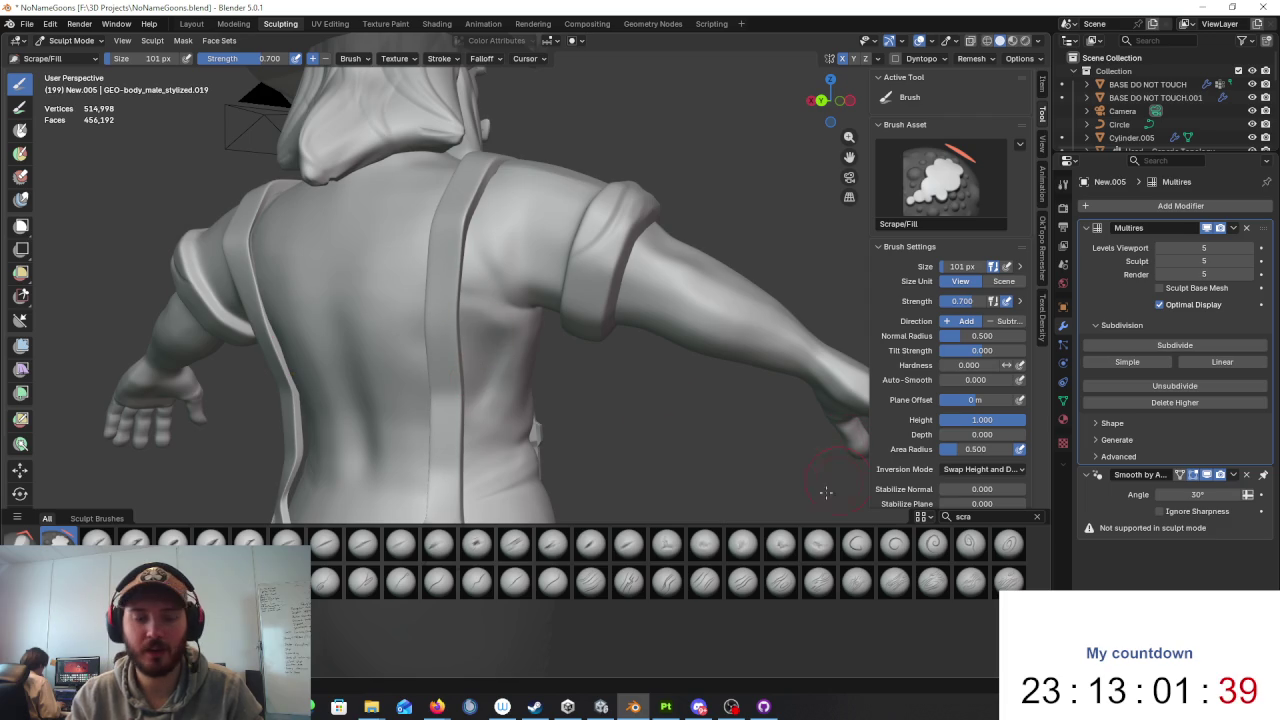
middle_click_drag(529, 697, 612, 412)
Step: Filter the brush library by 'cre' to list the creature scale brushes
left_click(980, 516)
type("cre")
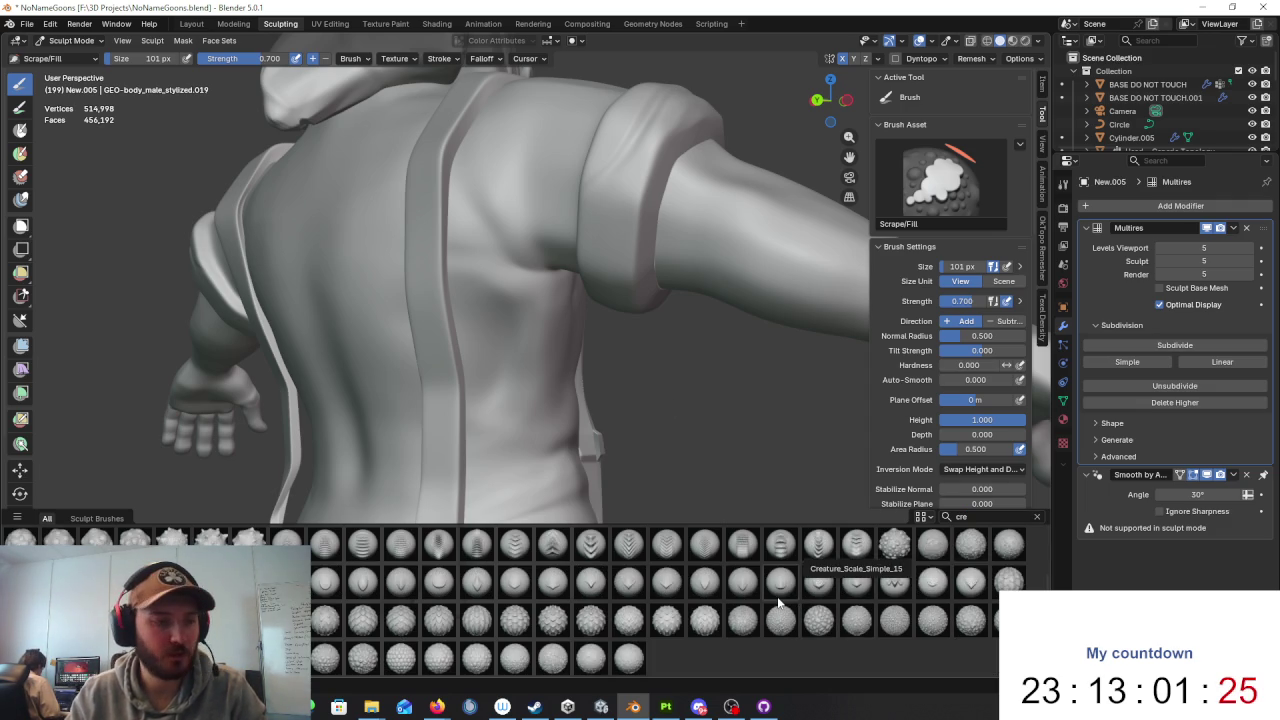
left_click(987, 516)
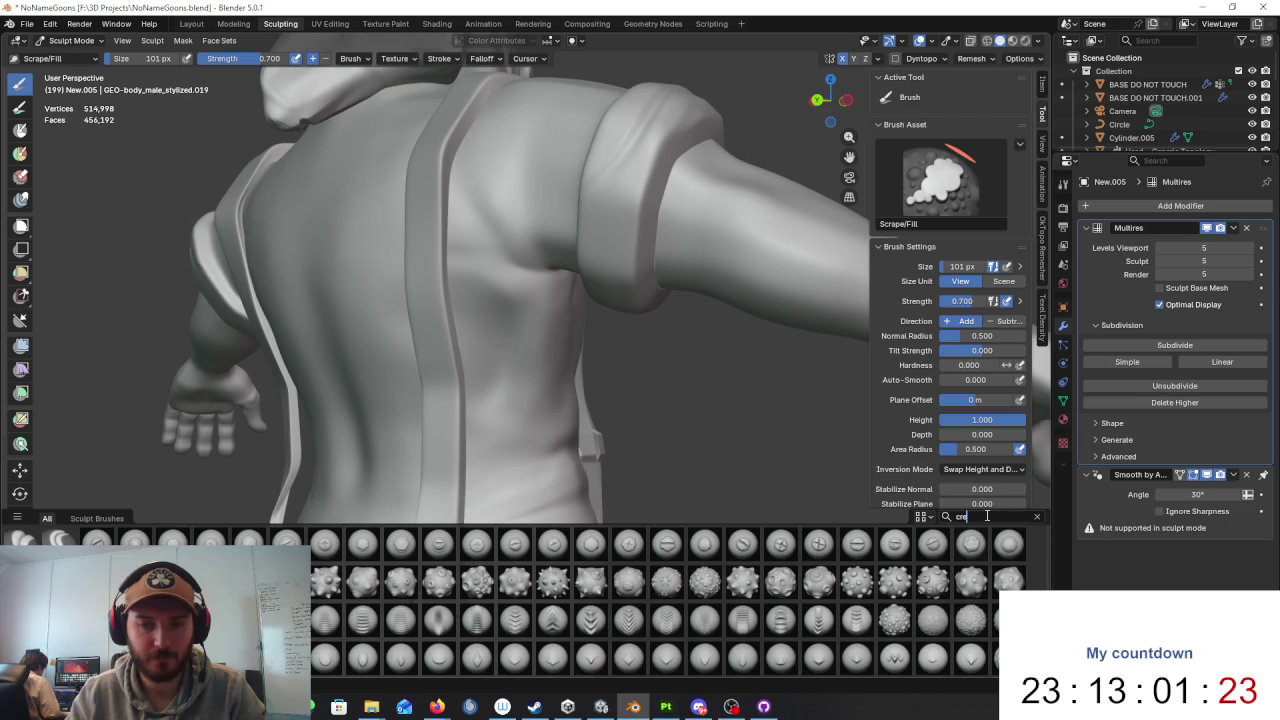
Step: Clear the brush search and select the Crack_Simple_05 brush
type("scre")
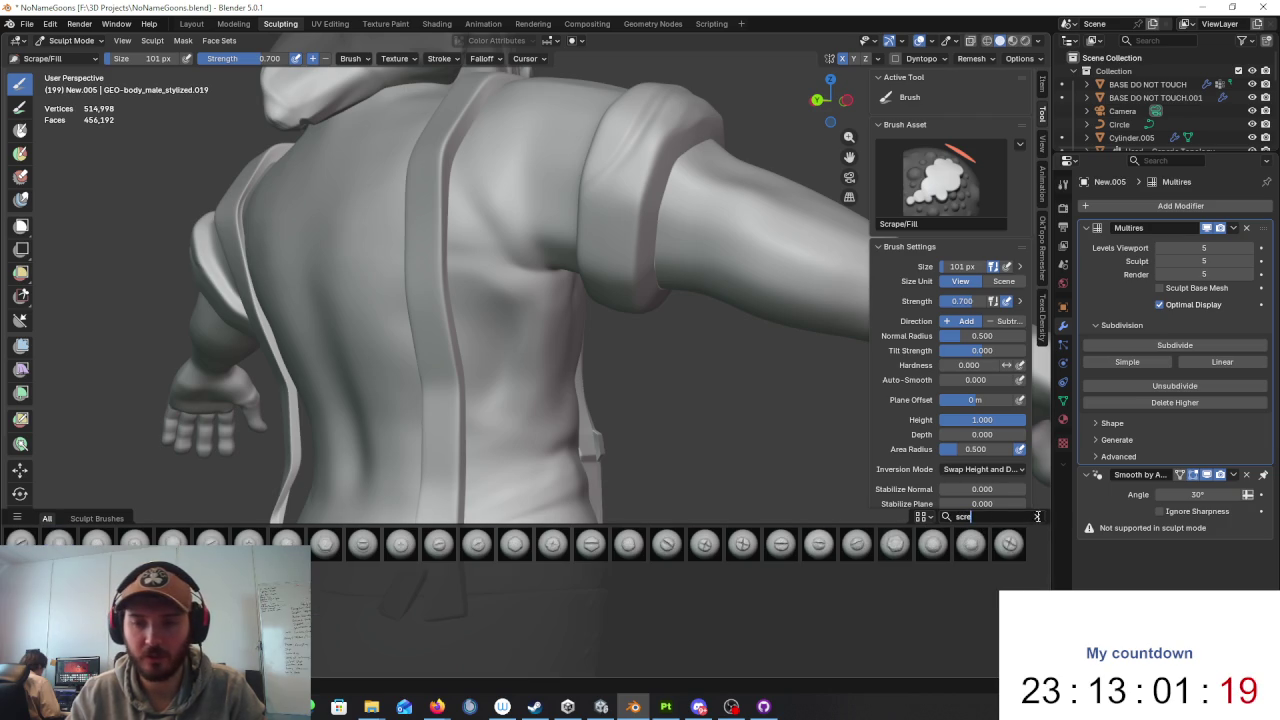
key("BackSpace")
key("BackSpace")
key("BackSpace")
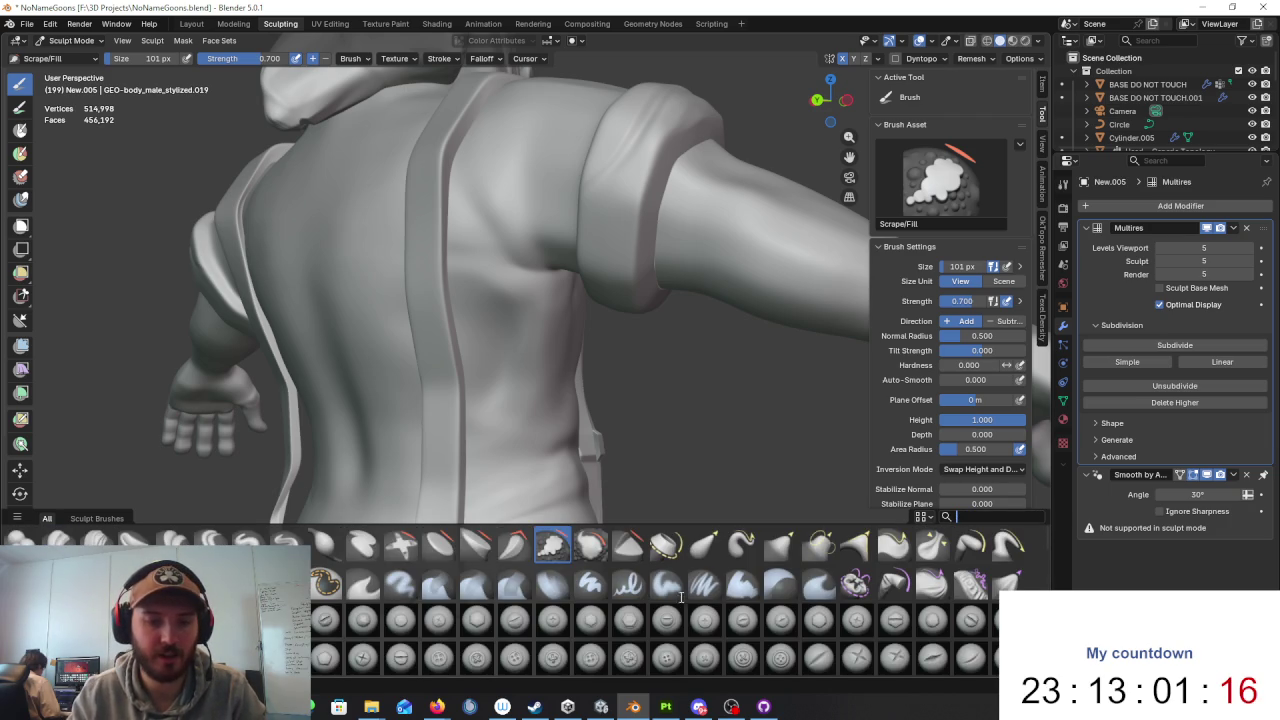
left_click(818, 657)
left_click(970, 657)
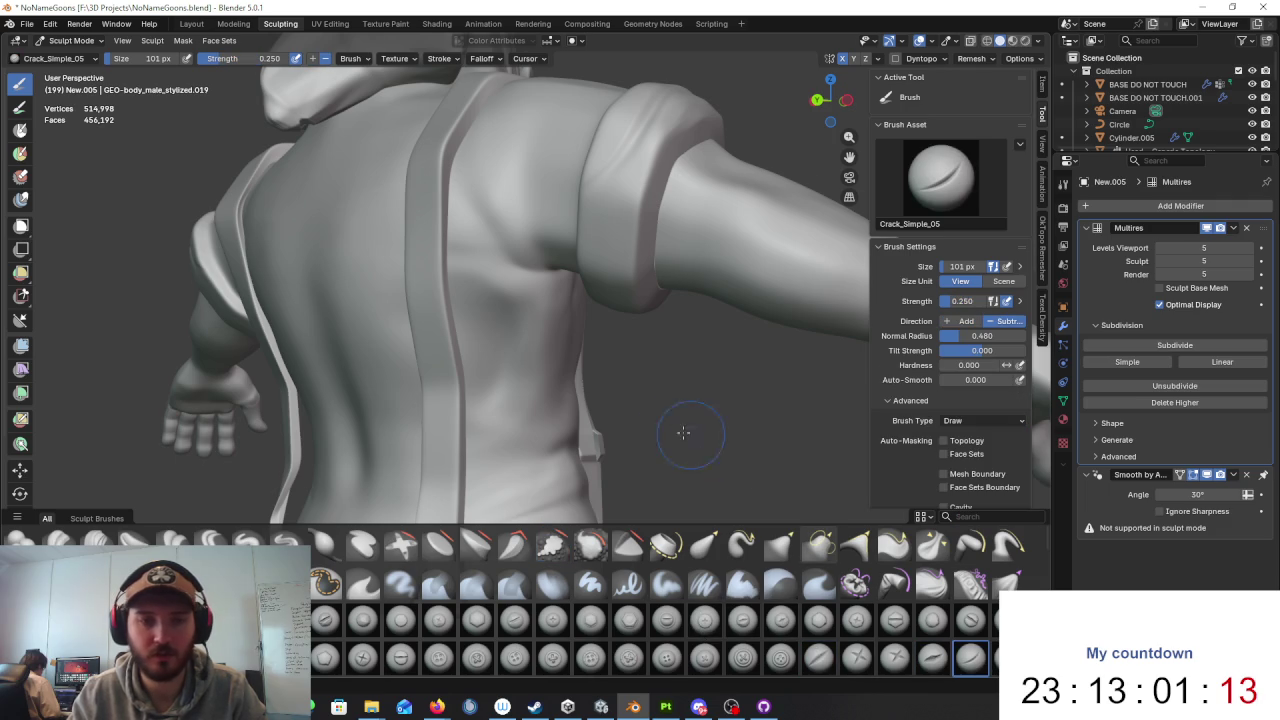
Step: Test a crack crease across the upper back, then undo it
middle_click_drag(686, 443, 515, 265)
left_click_drag(476, 238, 498, 330)
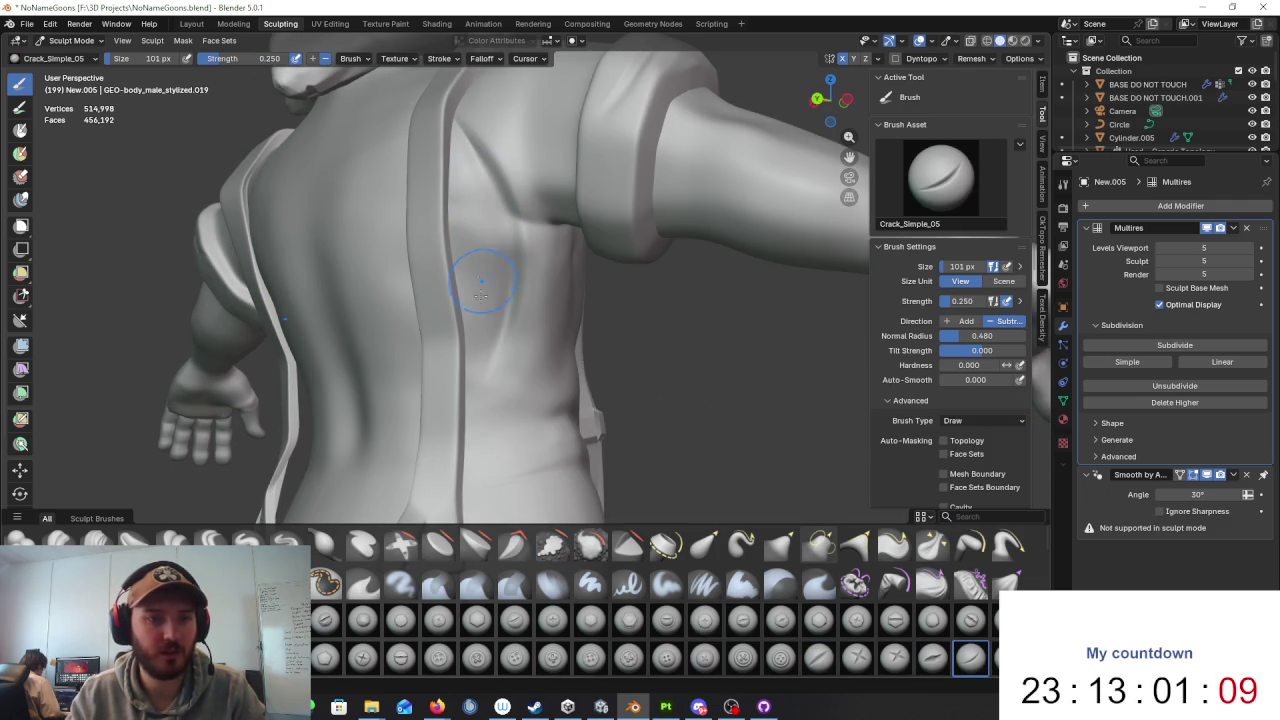
scroll(503, 193, "down", 3)
mouse_move(523, 280)
middle_mouse_down()
mouse_move(471, 300)
mouse_move(502, 265)
middle_mouse_up()
scroll(471, 300, "up", 2)
key("ctrl+z")
key("ctrl+z")
key("ctrl+z")
key("ctrl+z")
key("ctrl+z")
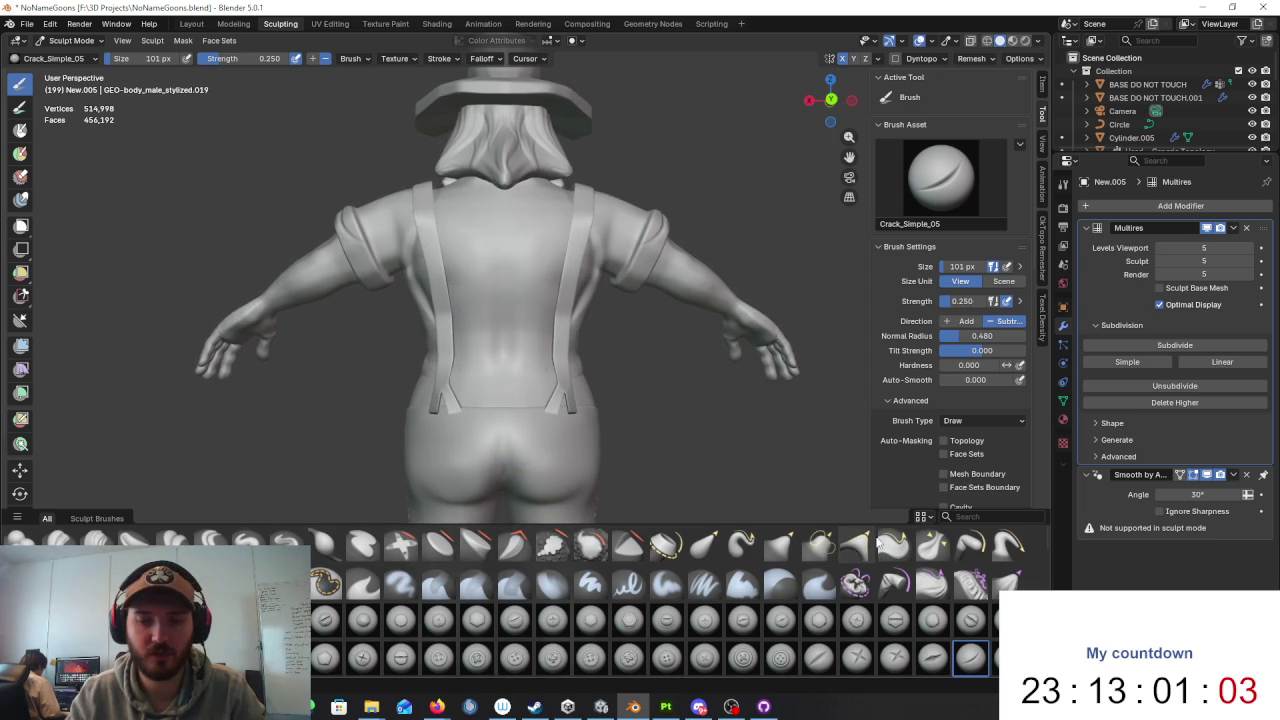
Step: Switch to Crack_Simple_01 and orbit around to the character's front
left_click(818, 657)
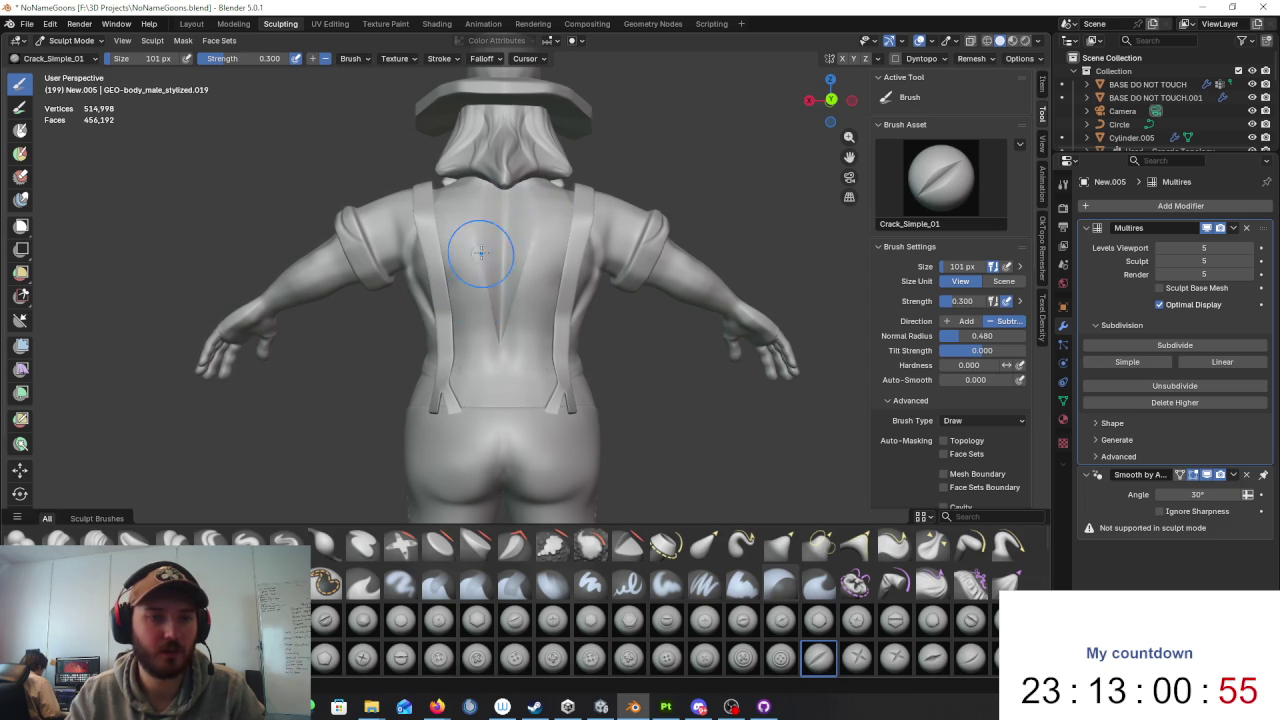
scroll(532, 272, "down", 5)
scroll(669, 306, "up", 5)
mouse_move(720, 380)
middle_mouse_down()
mouse_move(789, 363)
mouse_move(633, 320)
mouse_move(480, 240)
middle_mouse_up()
scroll(480, 240, "up", 2)
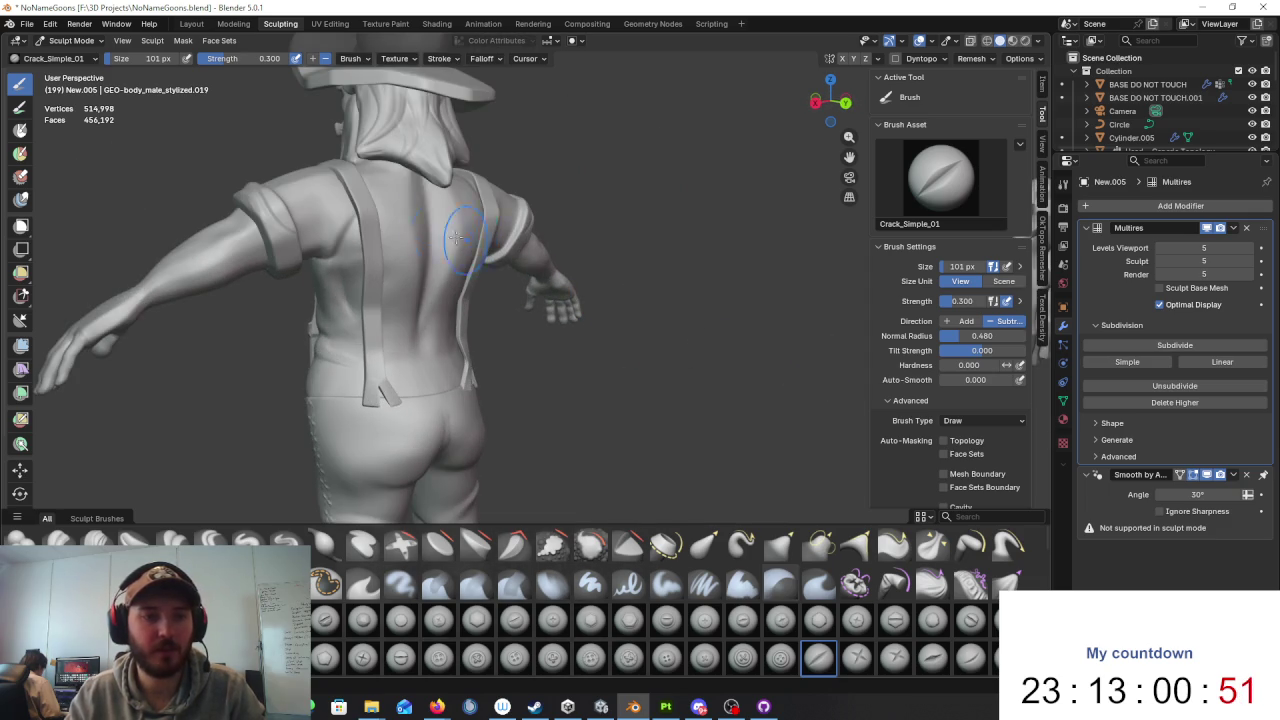
middle_click_drag(413, 338, 640, 330)
scroll(640, 330, "down", 3)
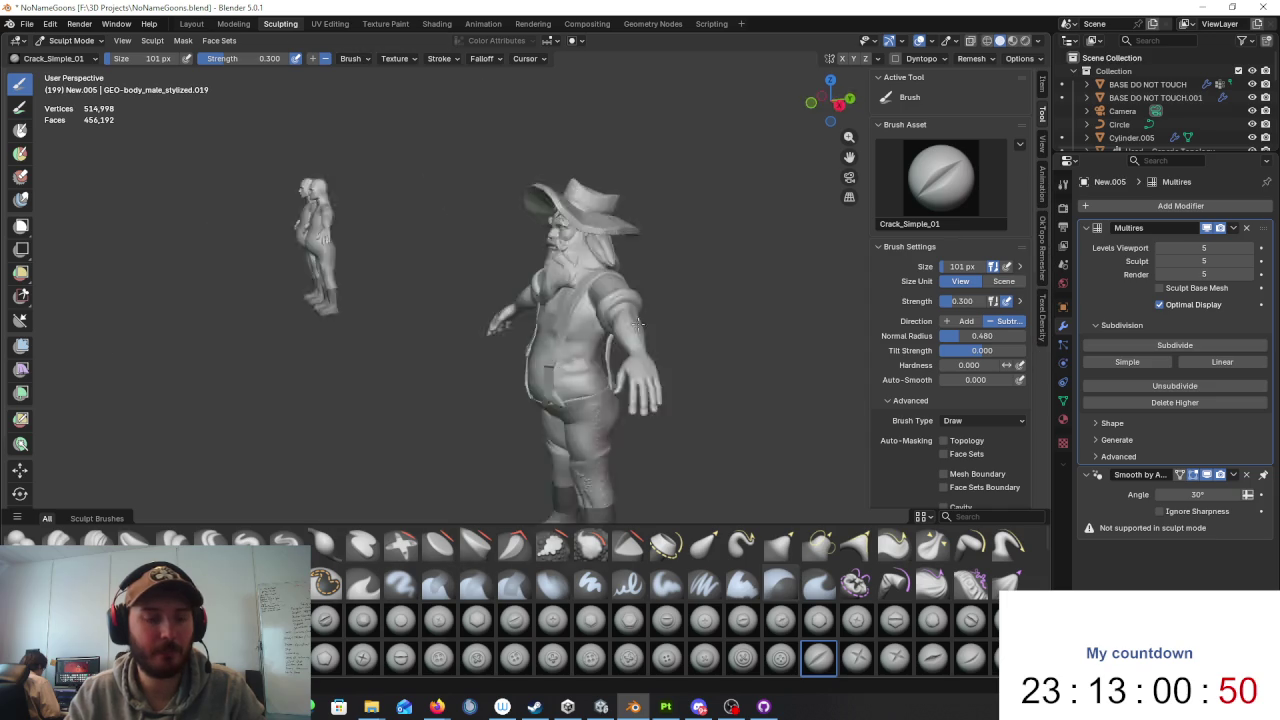
scroll(643, 329, "up", 2)
scroll(720, 329, "up", 3)
scroll(758, 303, "up", 2)
Step: Switch to Object Mode and select the LPCHAPS.001 chaps at the waist
left_click(70, 40)
left_click(70, 48)
left_click(638, 350)
scroll(638, 350, "up", 3)
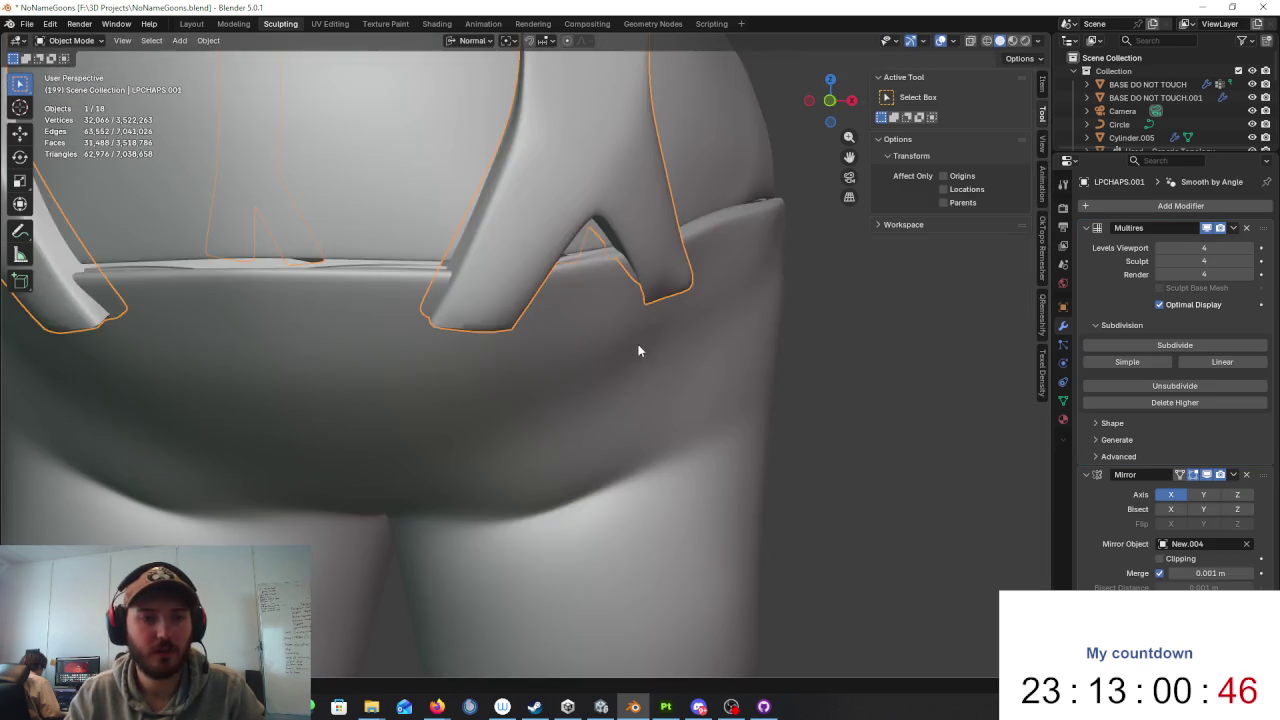
scroll(638, 350, "down", 2)
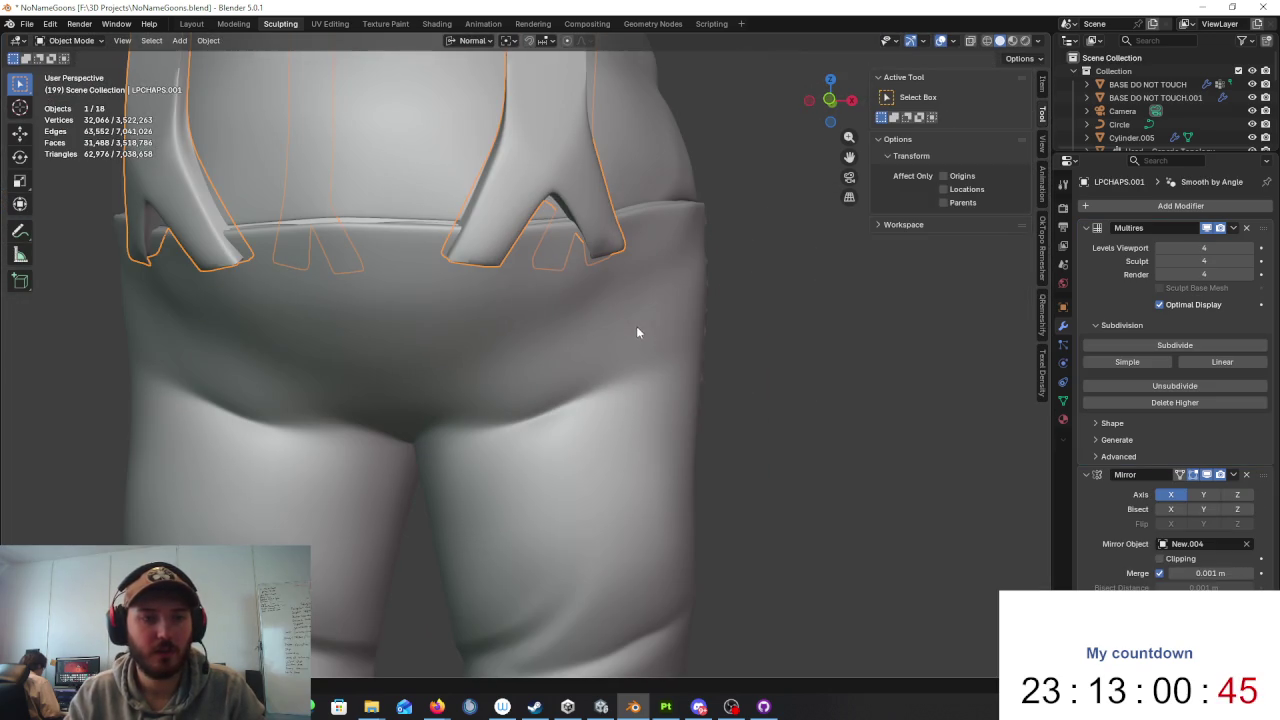
Step: In Sculpt Mode, try Bolt_Screw_12 on the suspender tab, then undo it
left_click(70, 40)
left_click(70, 86)
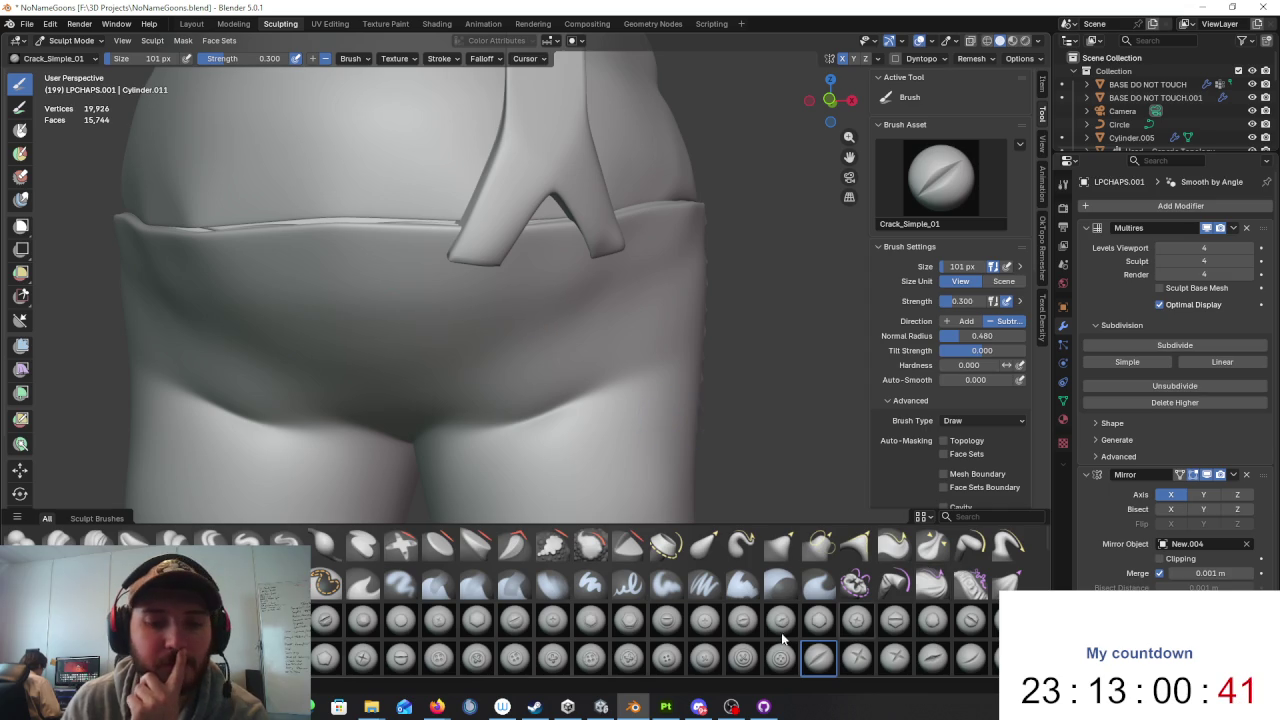
left_click(743, 620)
left_click_drag(470, 235, 495, 255)
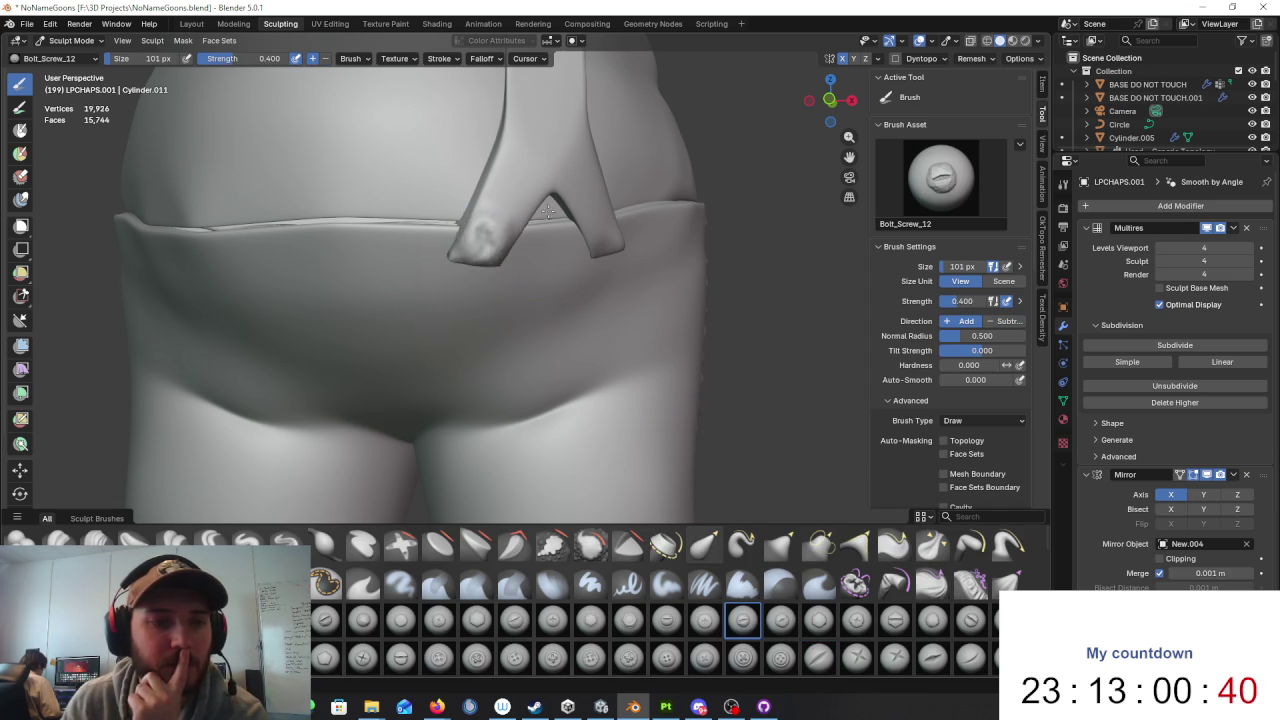
key("ctrl+z")
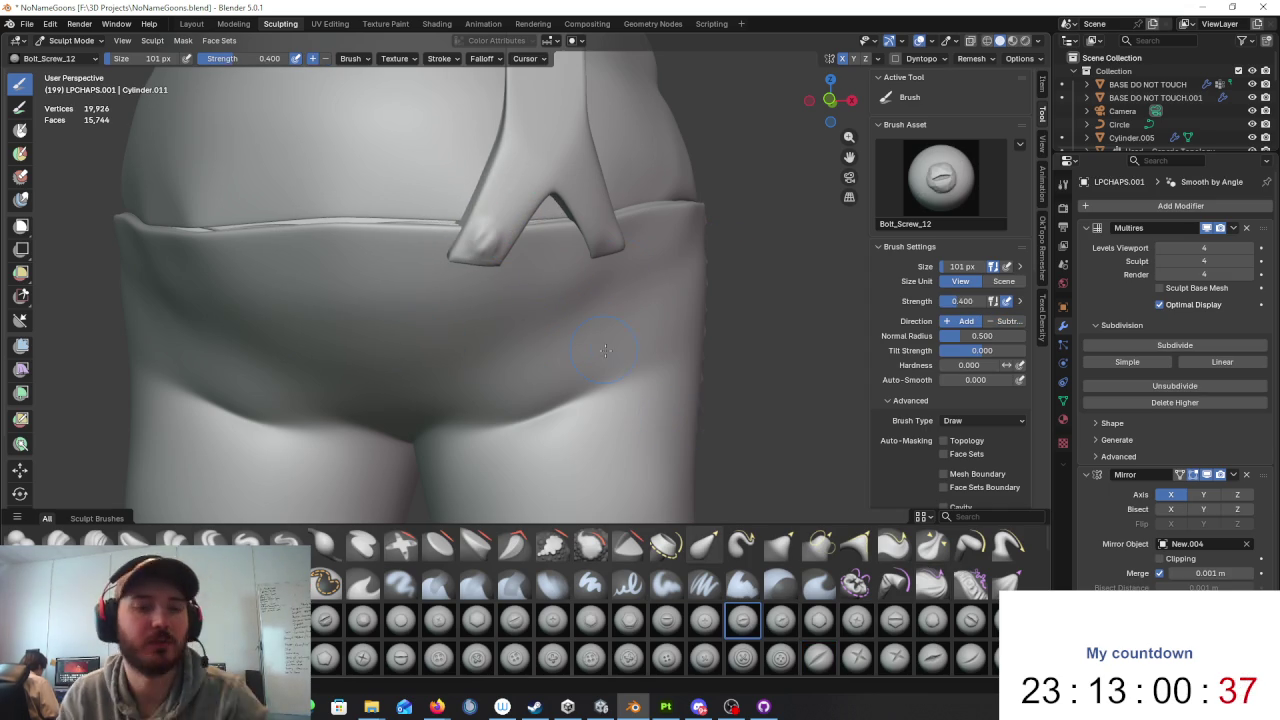
Step: In Object Mode, subdivide the chaps' Multires modifier twice, from 4 to 6 levels
left_click(65, 58)
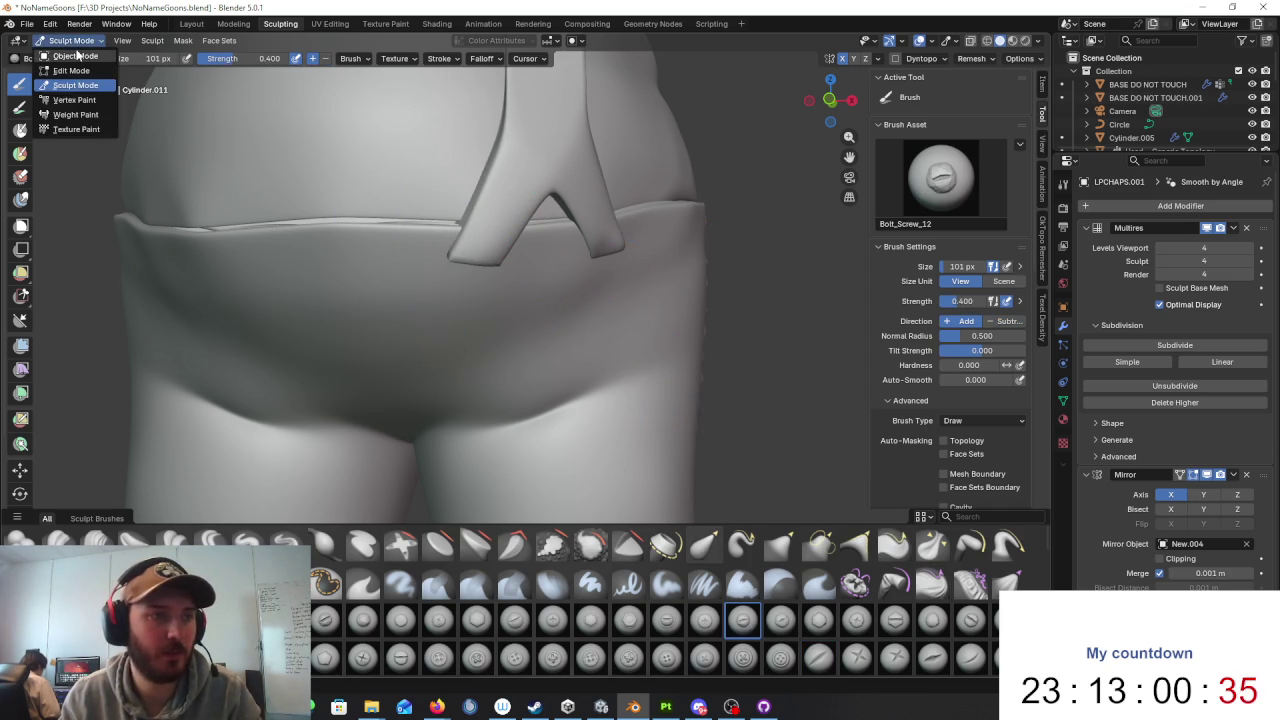
left_click(62, 45)
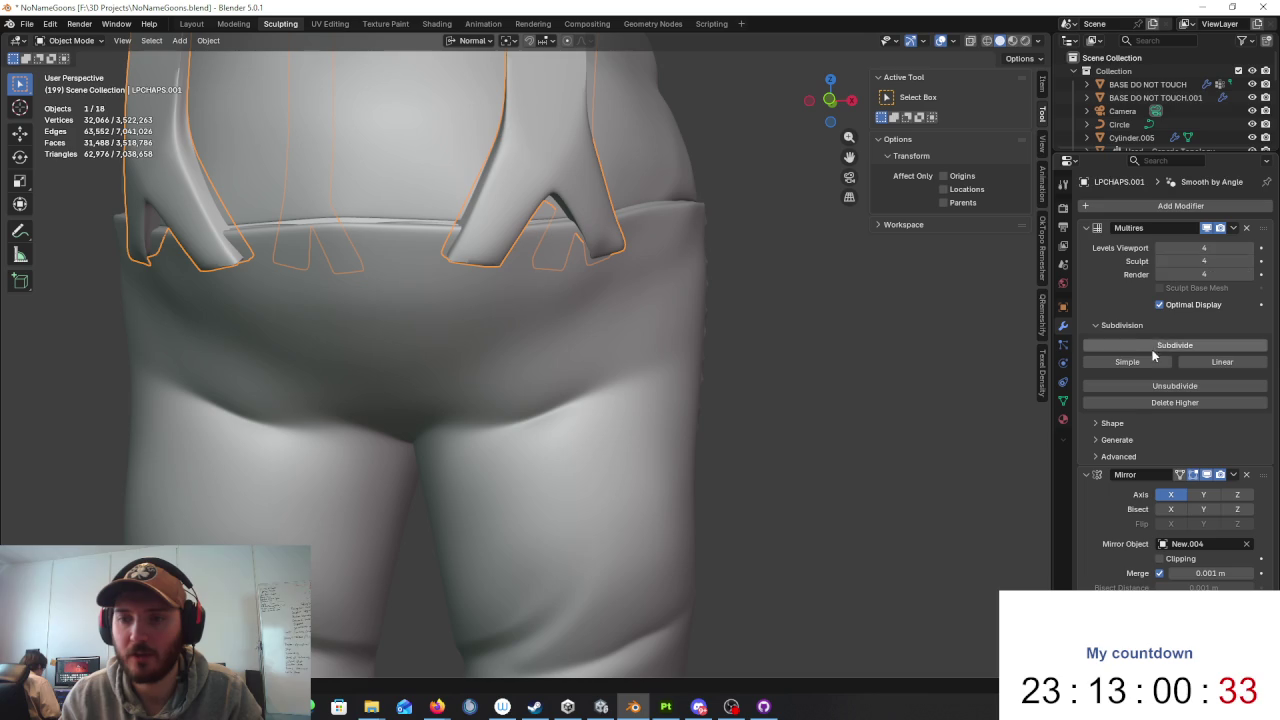
left_click(1143, 366)
left_click(1143, 366)
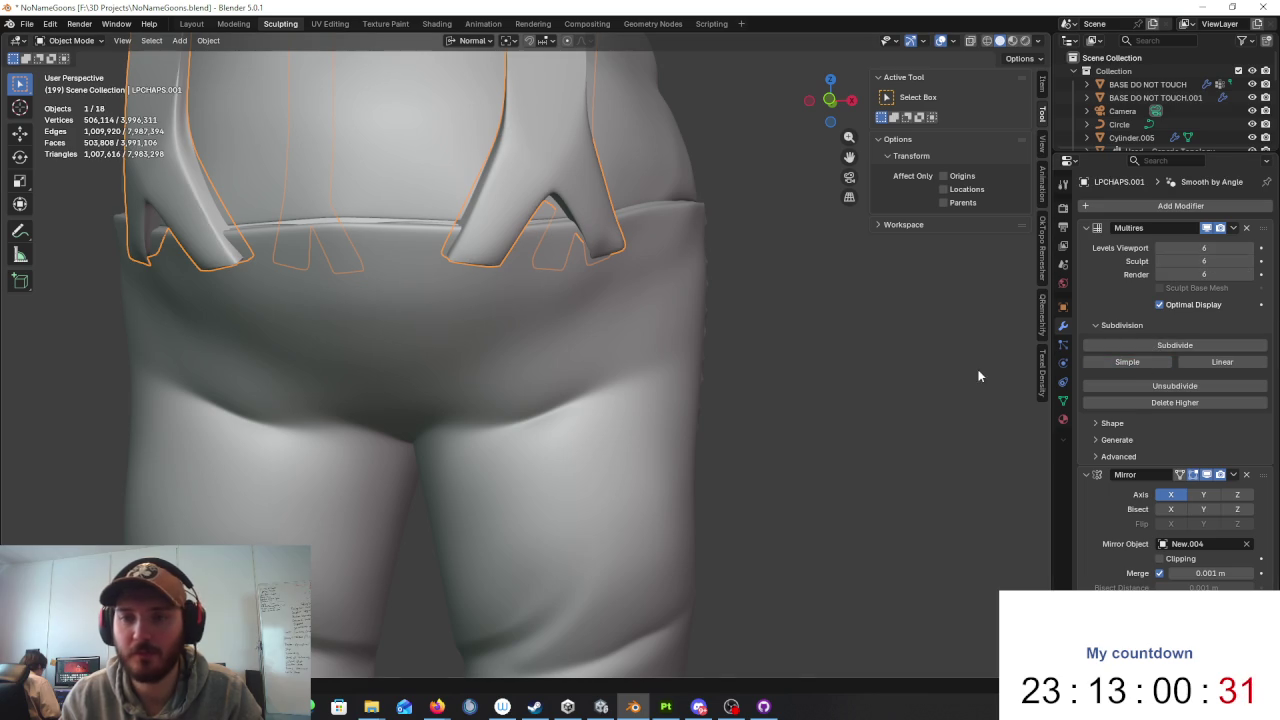
scroll(853, 343, "up", 3)
scroll(829, 333, "up", 2)
Step: Return to Sculpt Mode on the chaps, zoom out, and start a brush search
left_click(71, 40)
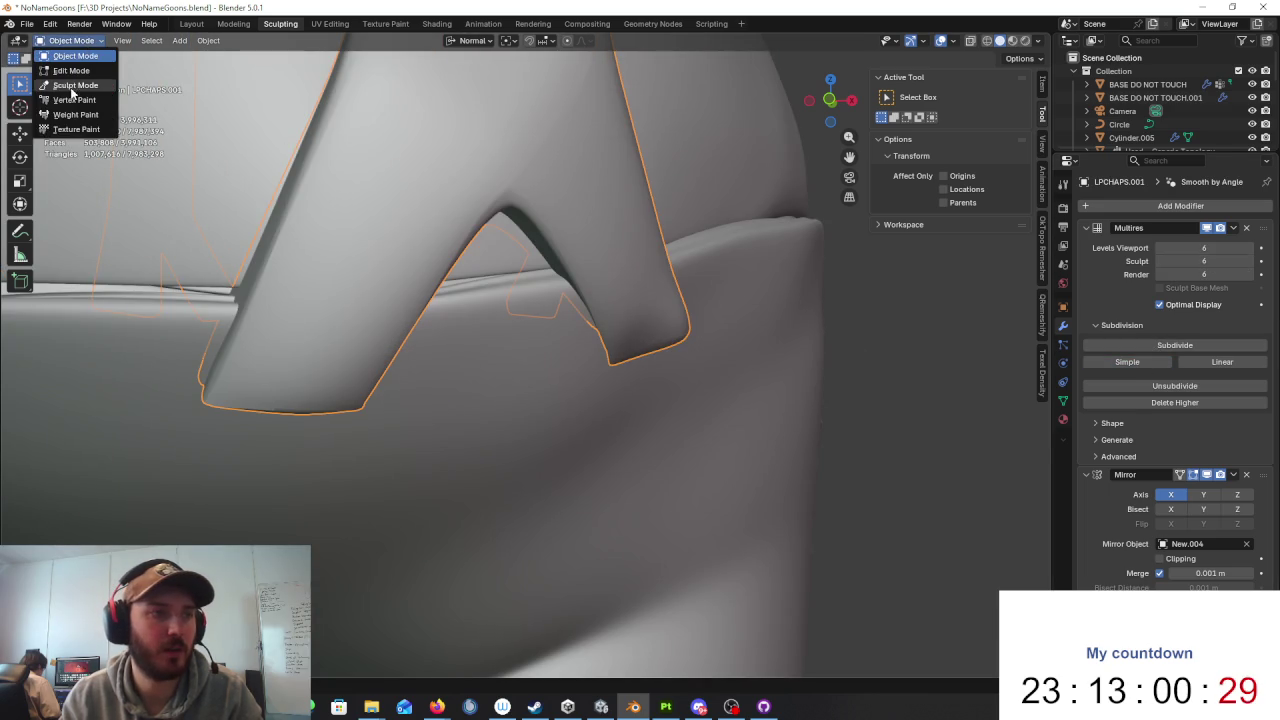
left_click(60, 88)
scroll(370, 304, "down", 2)
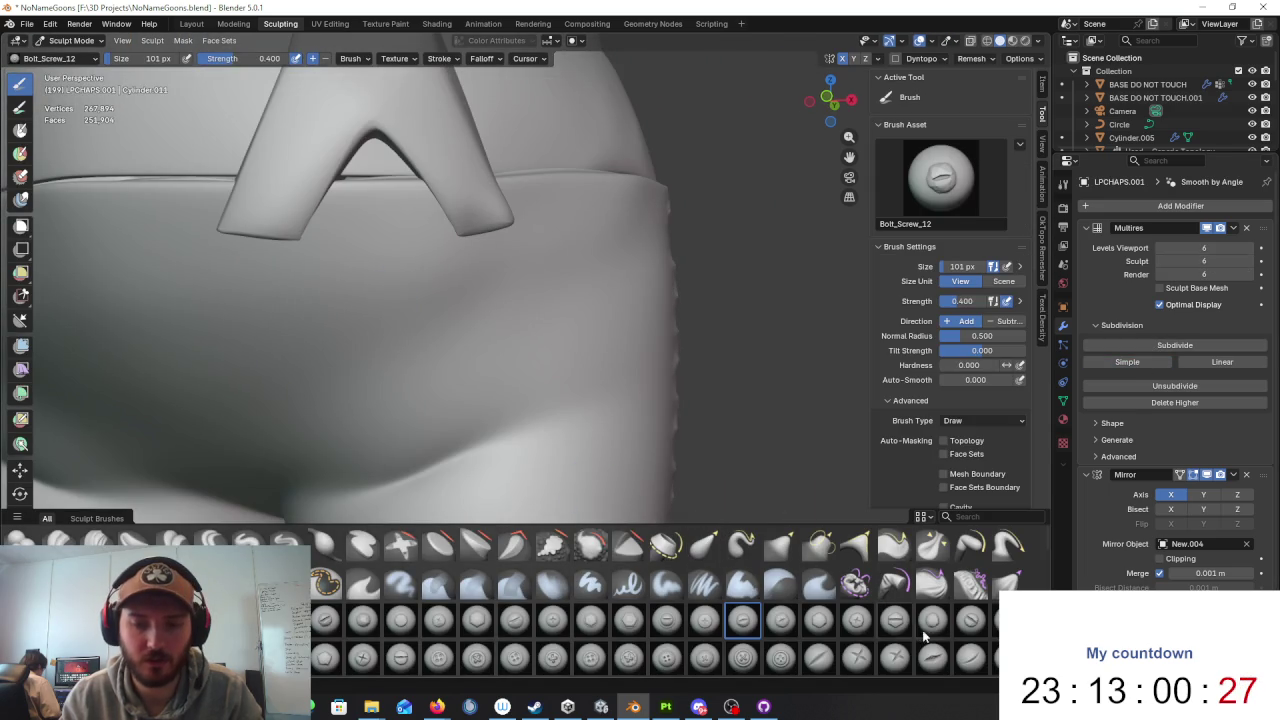
scroll(988, 632, "down", 1)
scroll(900, 625, "down", 1)
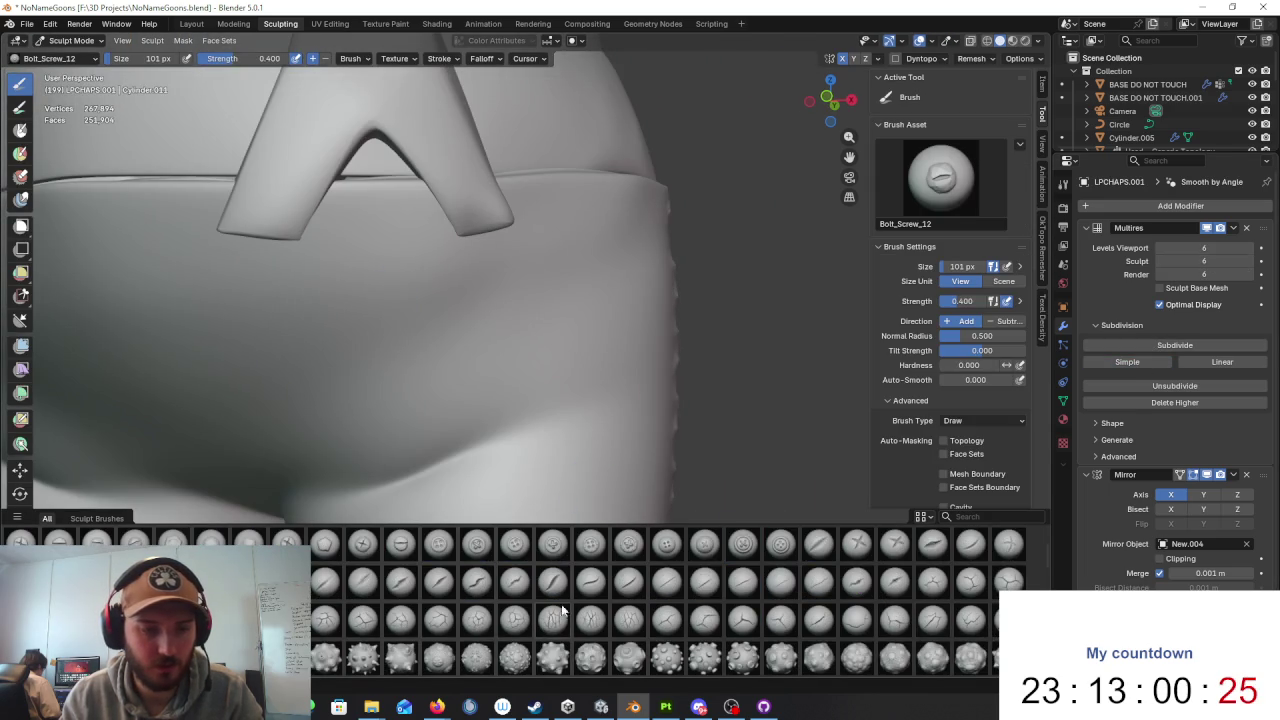
scroll(578, 612, "down", 2)
scroll(1005, 545, "down", 2)
scroll(1005, 545, "down", 1)
left_click(995, 516)
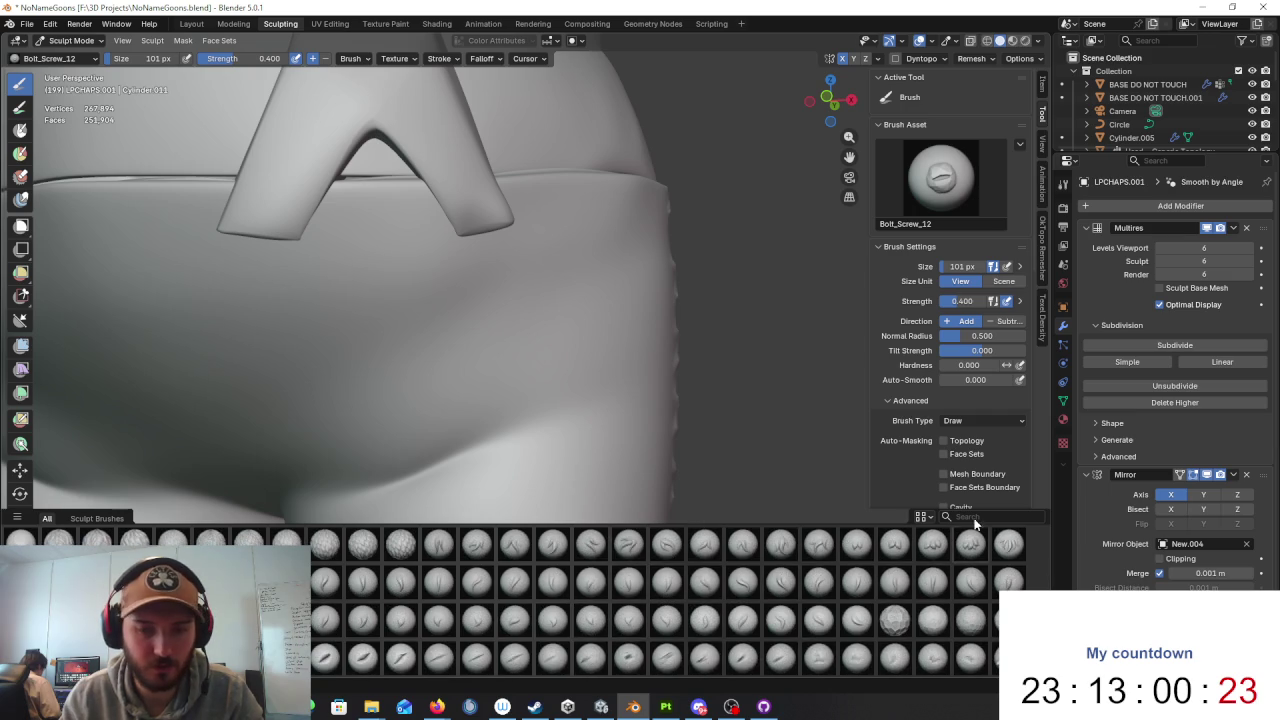
Step: Pick the Button_09 stamp brush via a 'butto' search and trial-stamp buttons, undoing them
type("butto")
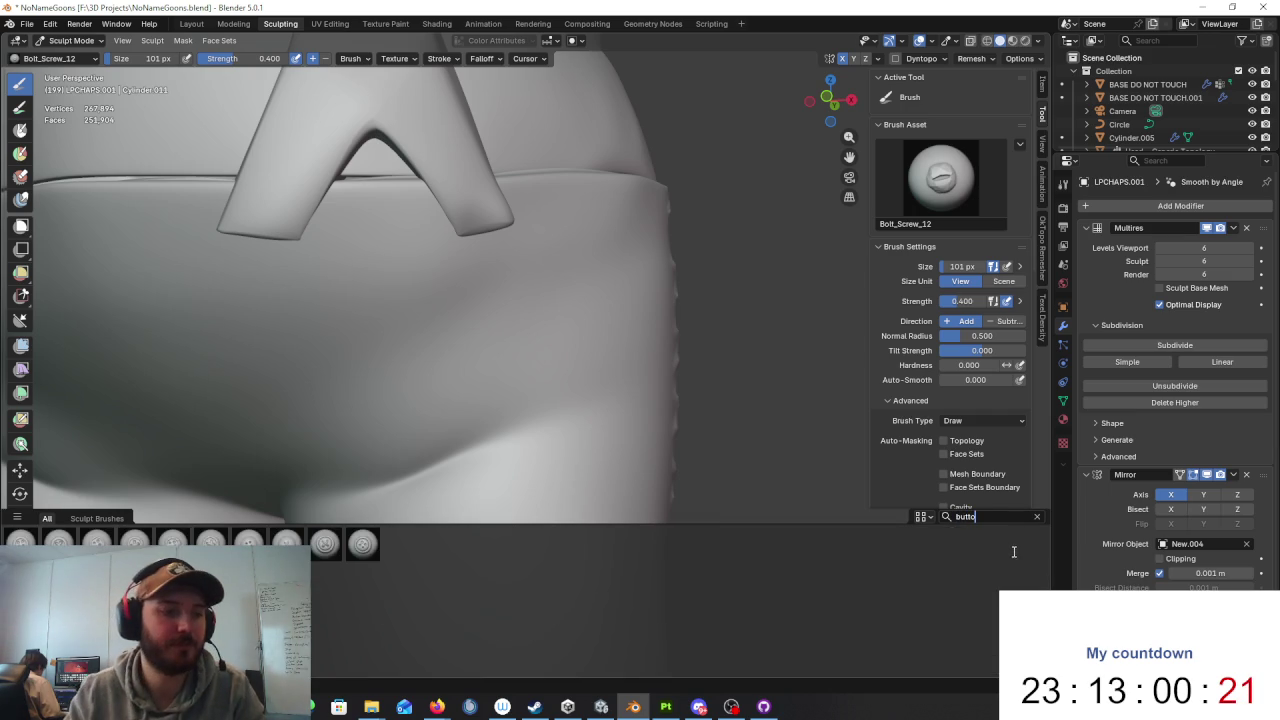
left_click(326, 543)
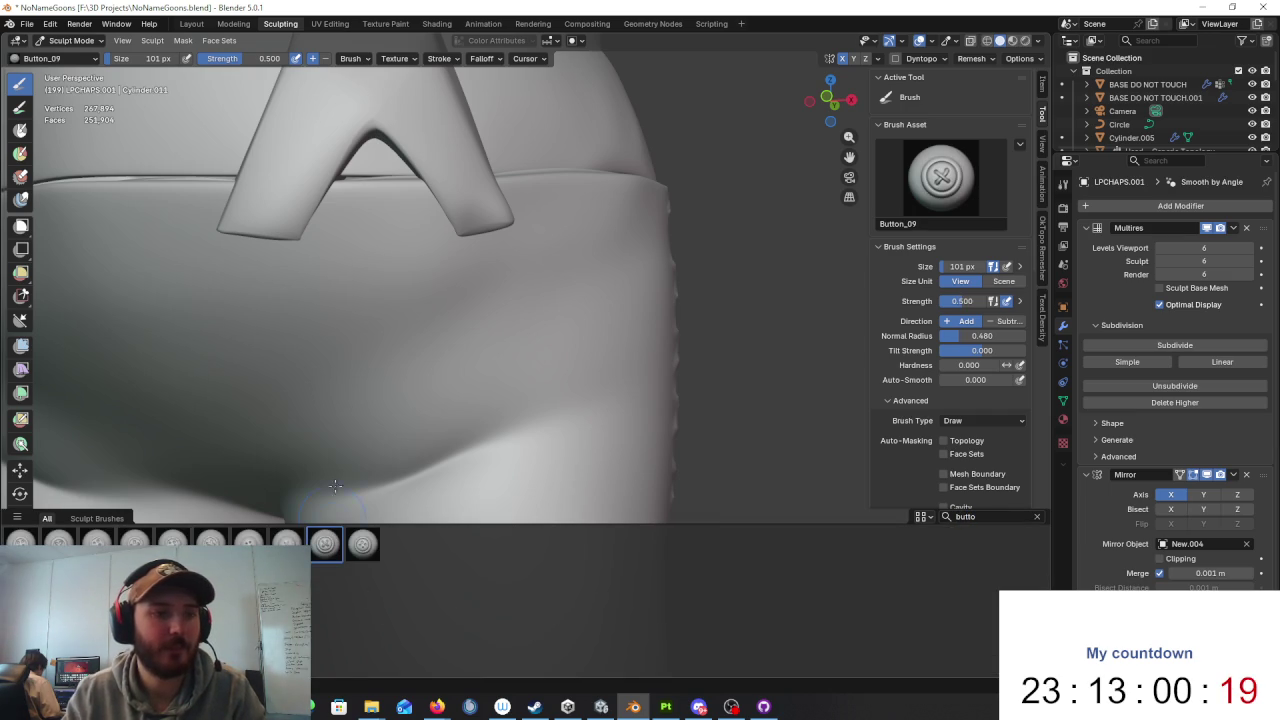
left_click_drag(283, 186, 280, 195)
key("ctrl+z")
left_click_drag(302, 195, 311, 193)
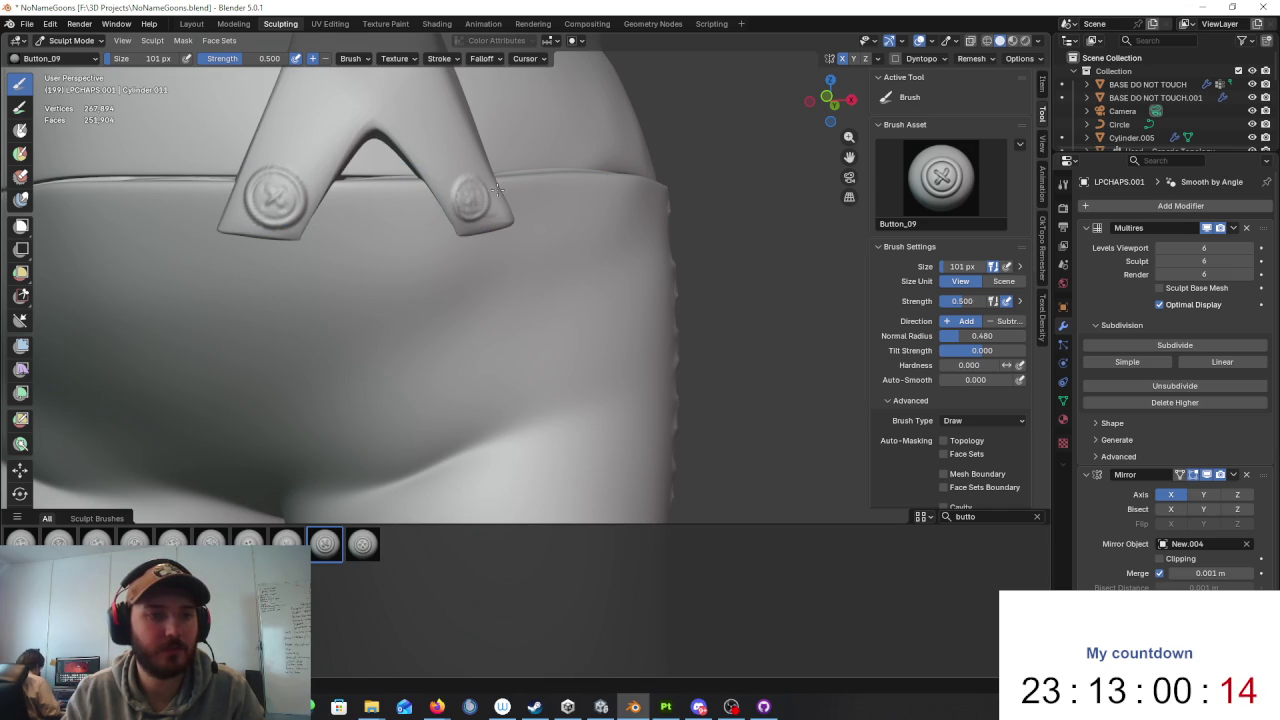
left_click_drag(497, 189, 495, 192)
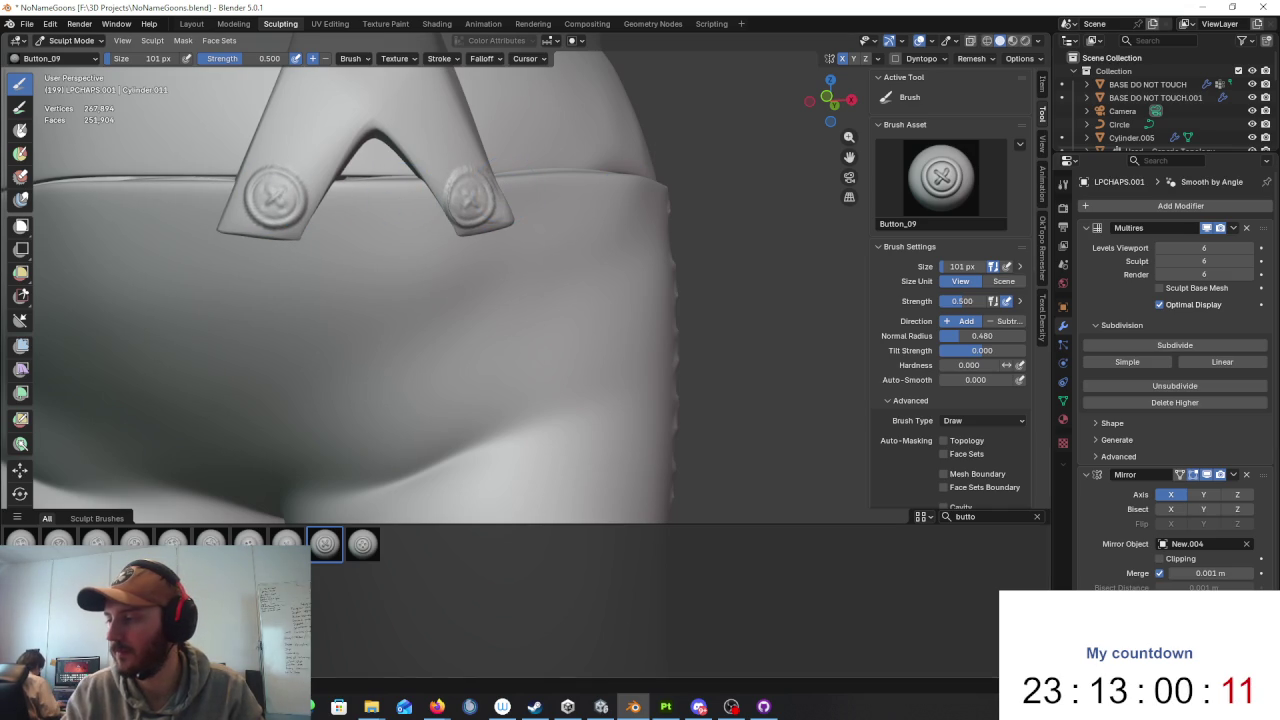
key("alt+Tab")
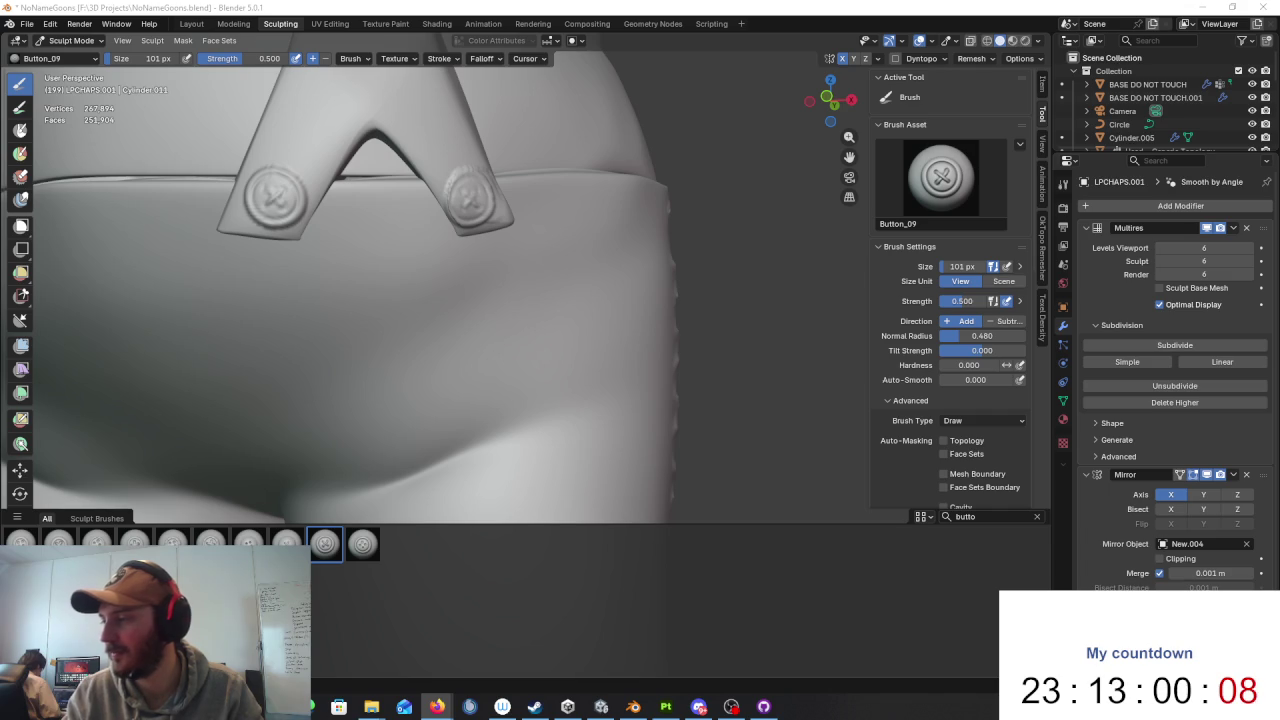
key("alt+Tab")
key("ctrl+z")
key("ctrl+z")
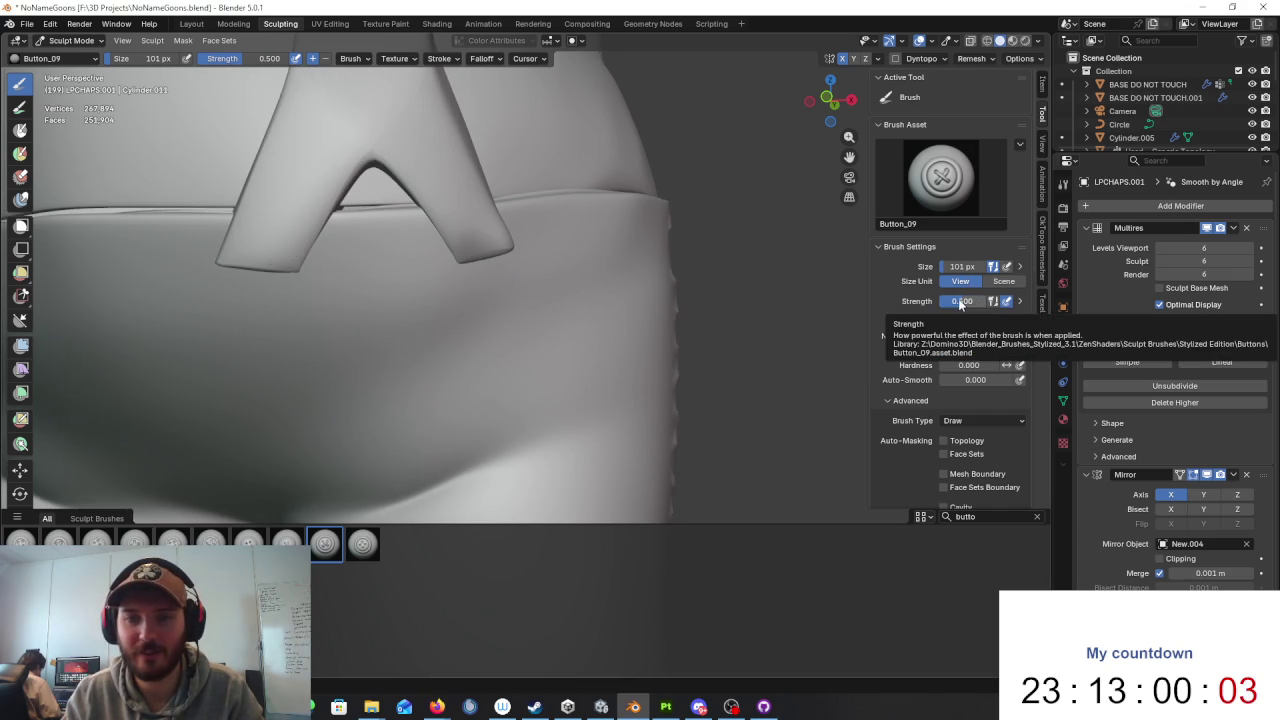
Step: Set the brush Size Unit to Scene and test button stamps on the strap prongs
left_click(987, 283)
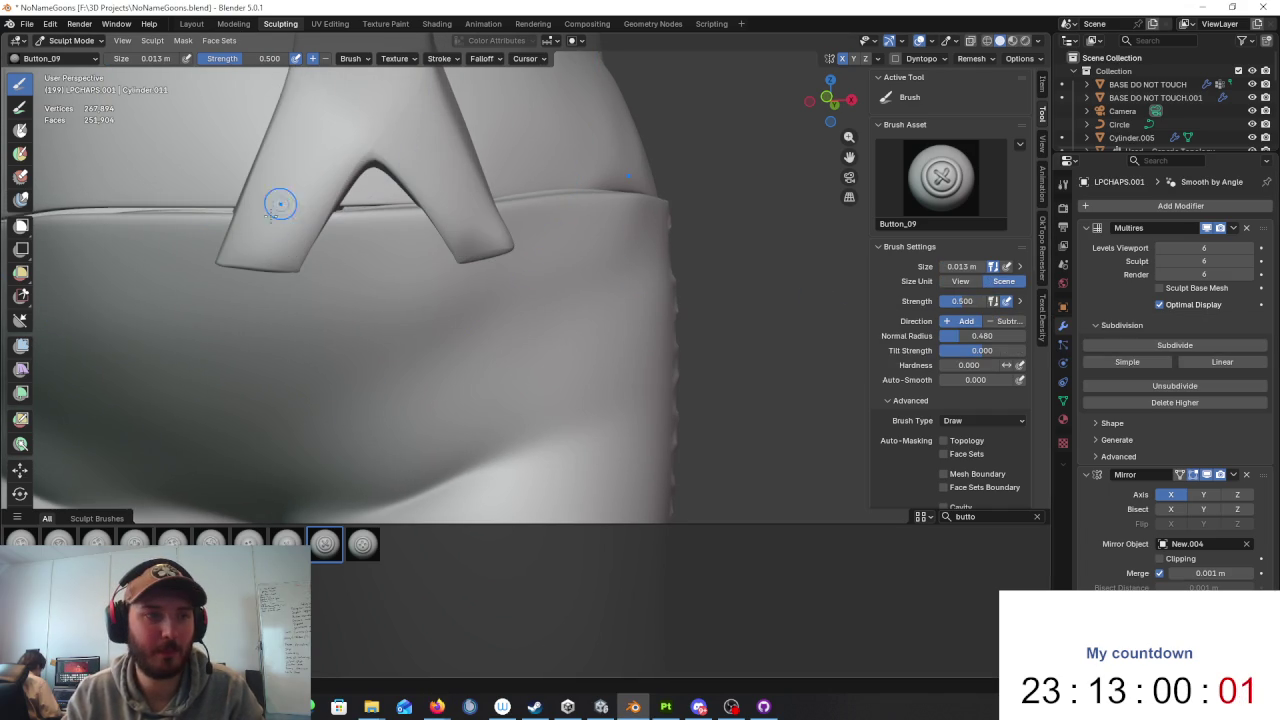
left_click_drag(305, 210, 292, 216)
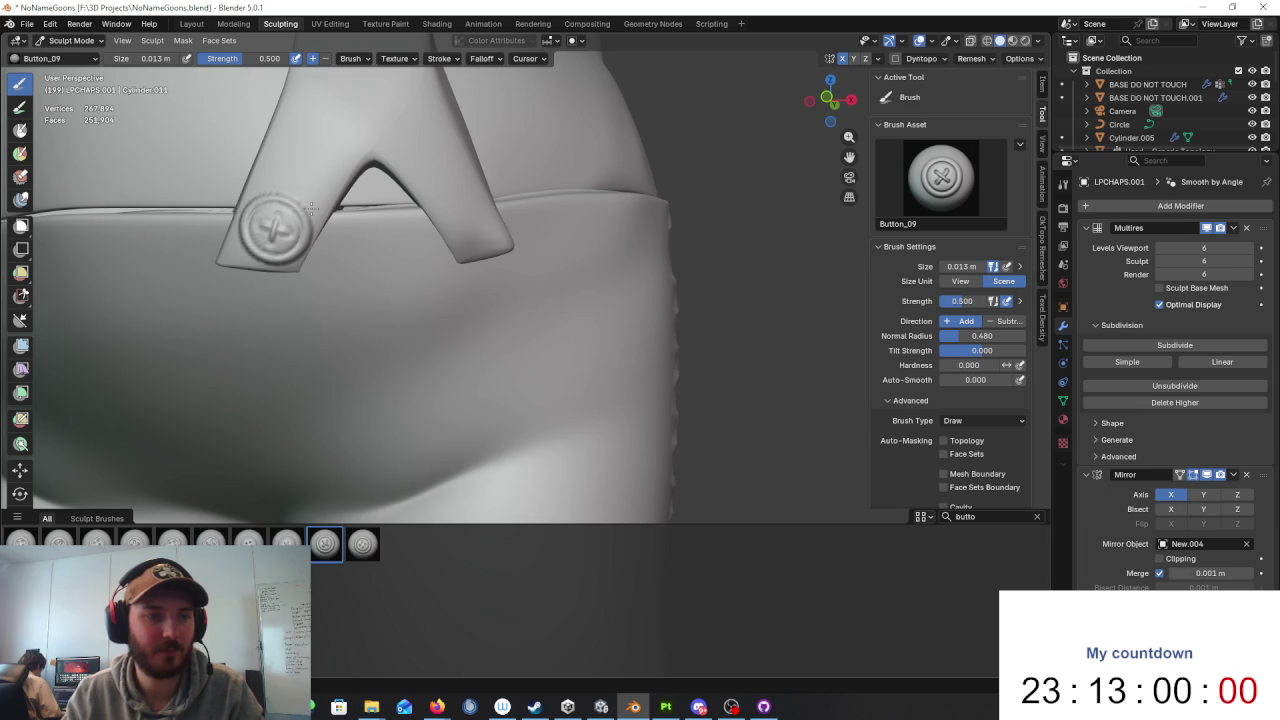
middle_click_drag(292, 216, 466, 205)
left_click_drag(395, 205, 407, 201)
key("ctrl+z")
middle_click_drag(400, 212, 459, 210)
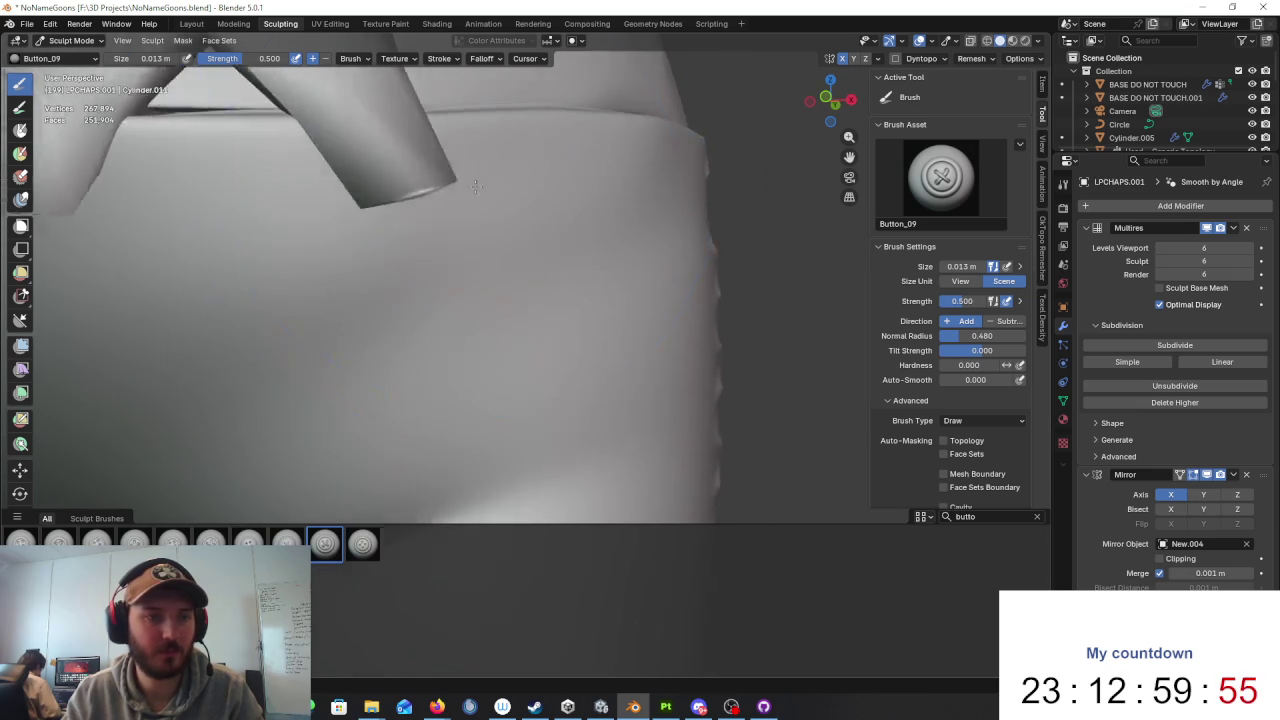
left_click_drag(466, 208, 498, 197)
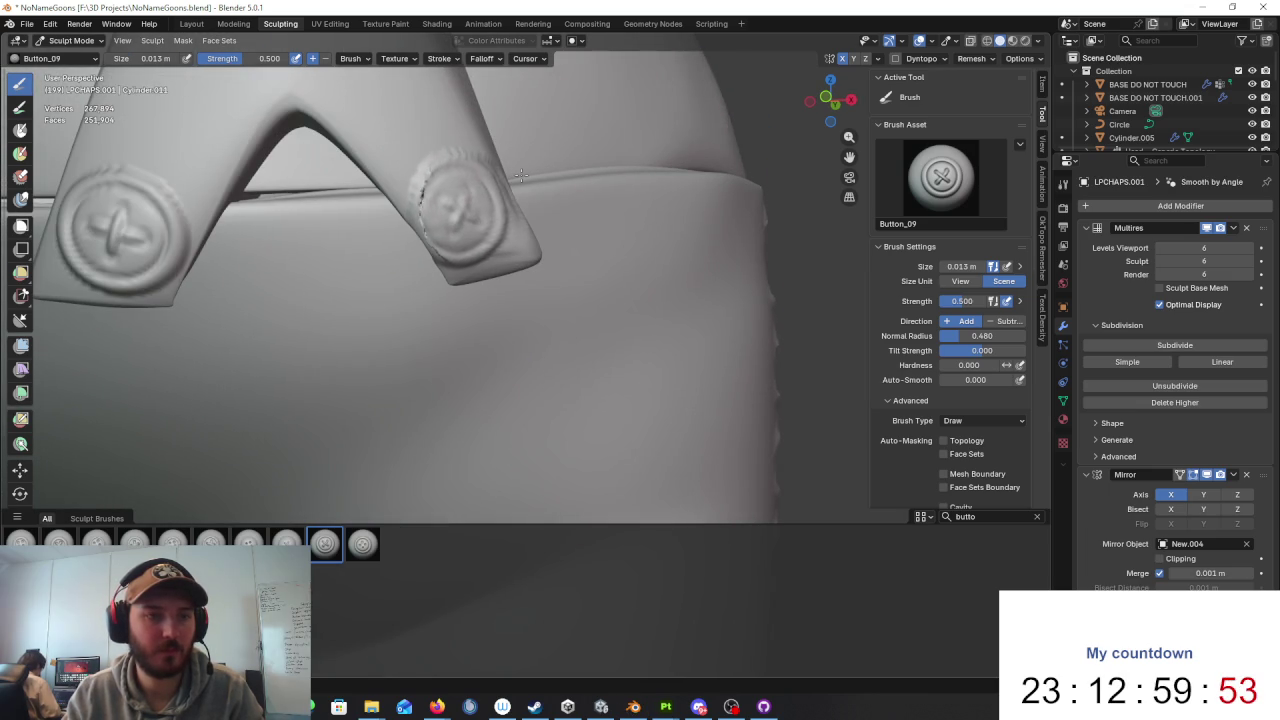
key("ctrl+z")
Step: From a side view of the waistband, stamp a round button on the right strap prong
scroll(471, 206, "up", 2)
scroll(480, 203, "down", 2)
scroll(500, 195, "down", 4)
scroll(530, 188, "down", 2)
scroll(549, 183, "down", 2)
scroll(580, 200, "down", 3)
scroll(630, 250, "up", 6)
scroll(640, 260, "up", 1)
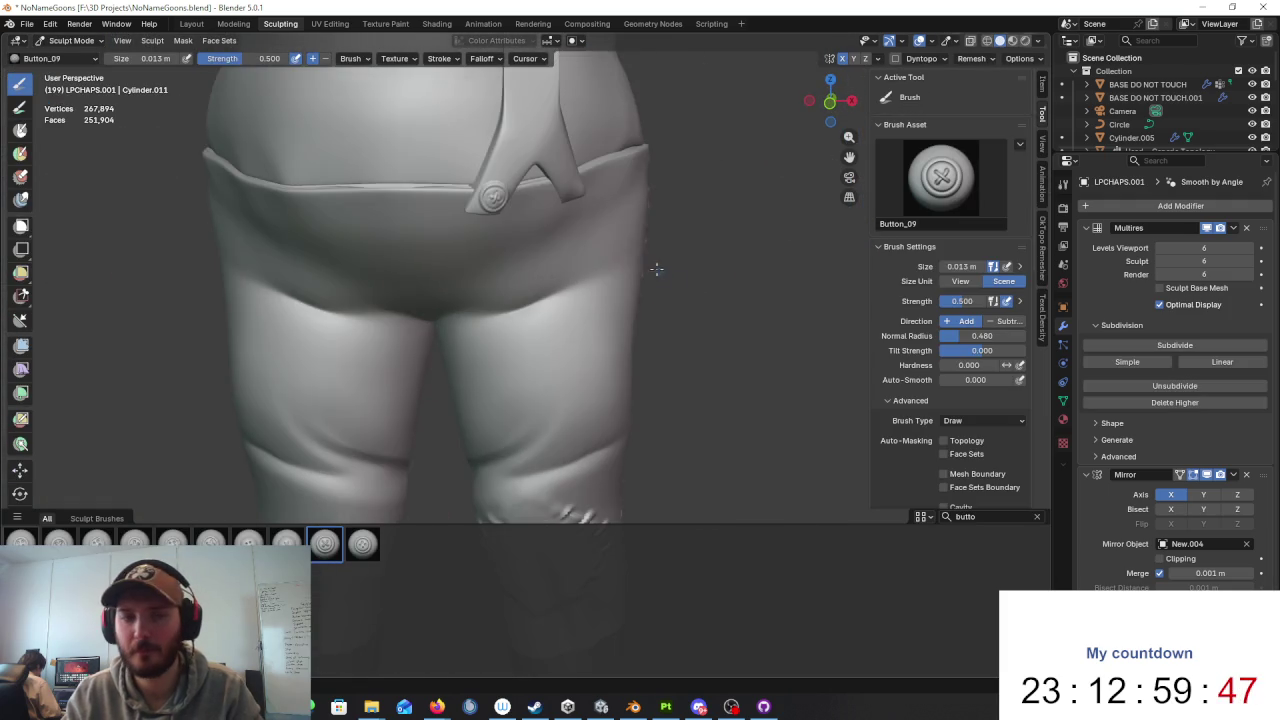
scroll(600, 240, "up", 2)
scroll(578, 226, "up", 2)
mouse_move(578, 226)
middle_mouse_down()
mouse_move(400, 270)
mouse_move(385, 256)
middle_mouse_up()
scroll(388, 280, "up", 2)
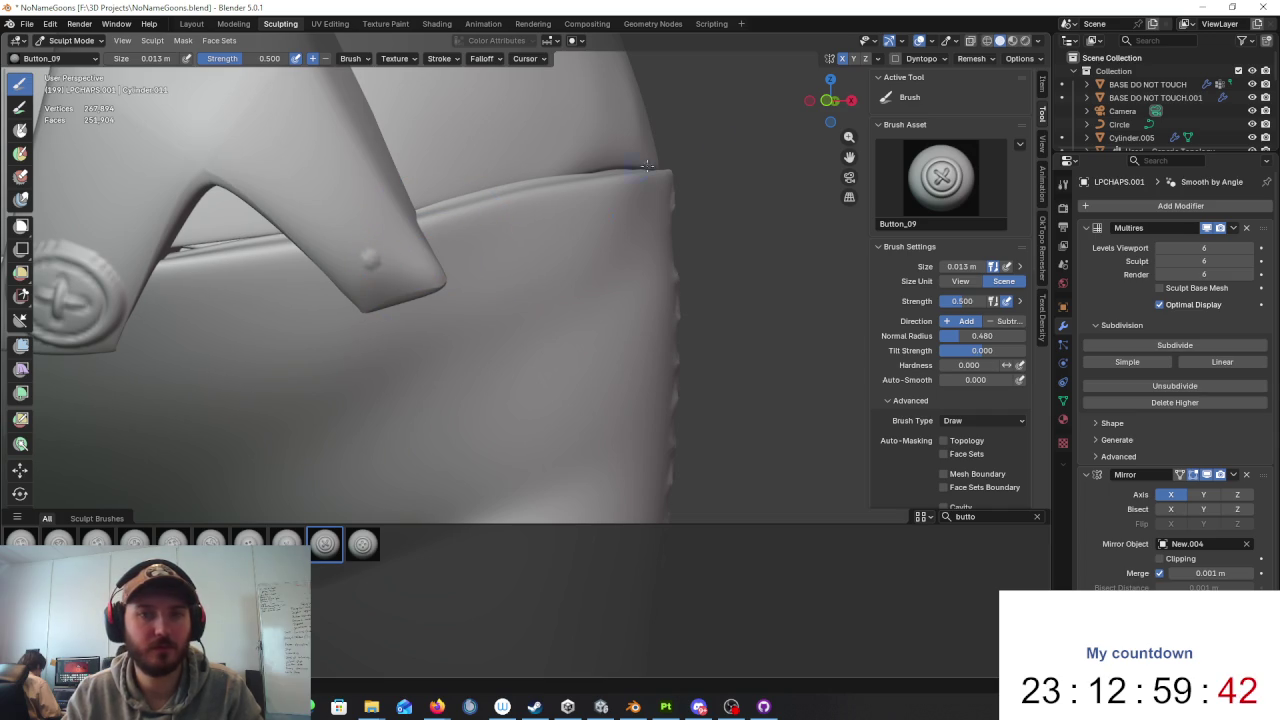
left_click_drag(368, 252, 422, 270)
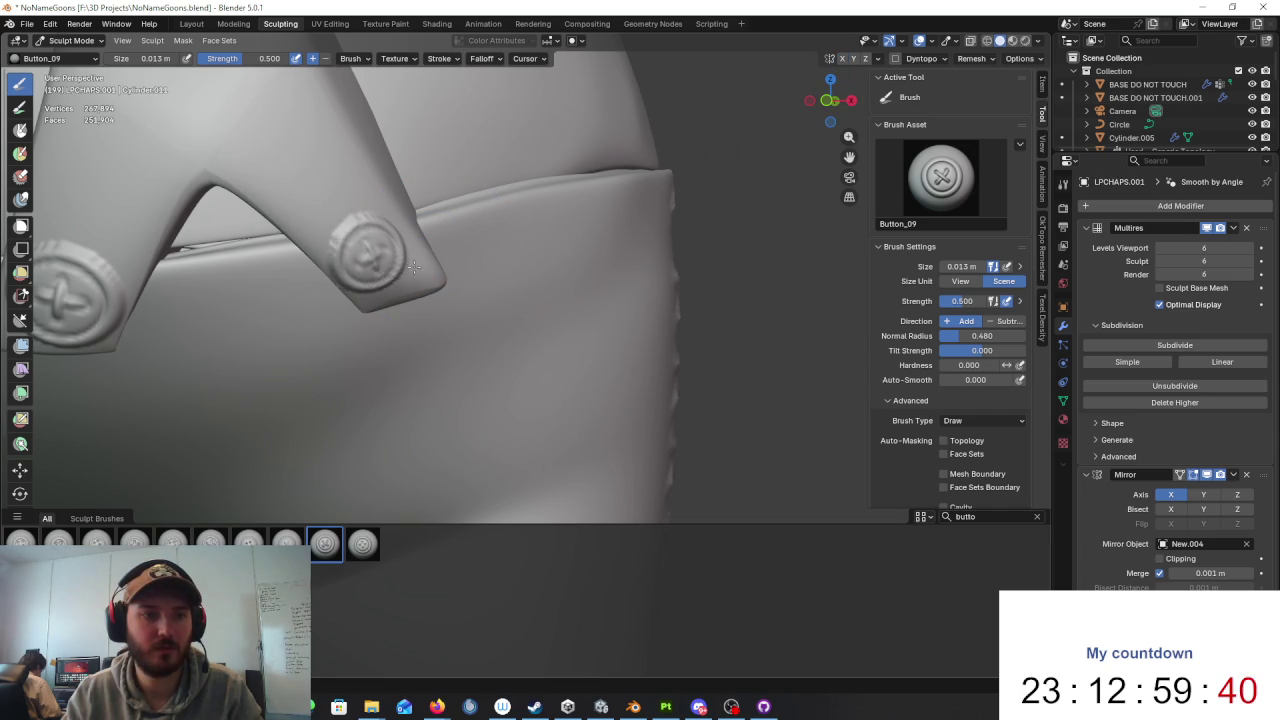
left_click_drag(417, 270, 432, 267)
mouse_move(432, 267)
middle_mouse_down()
mouse_move(425, 231)
mouse_move(482, 298)
mouse_move(420, 272)
middle_mouse_up()
Step: Stamp buttons on the left and right strap prongs from a rear view, then undo both
scroll(425, 231, "down", 5)
scroll(482, 298, "up", 5)
scroll(410, 265, "up", 2)
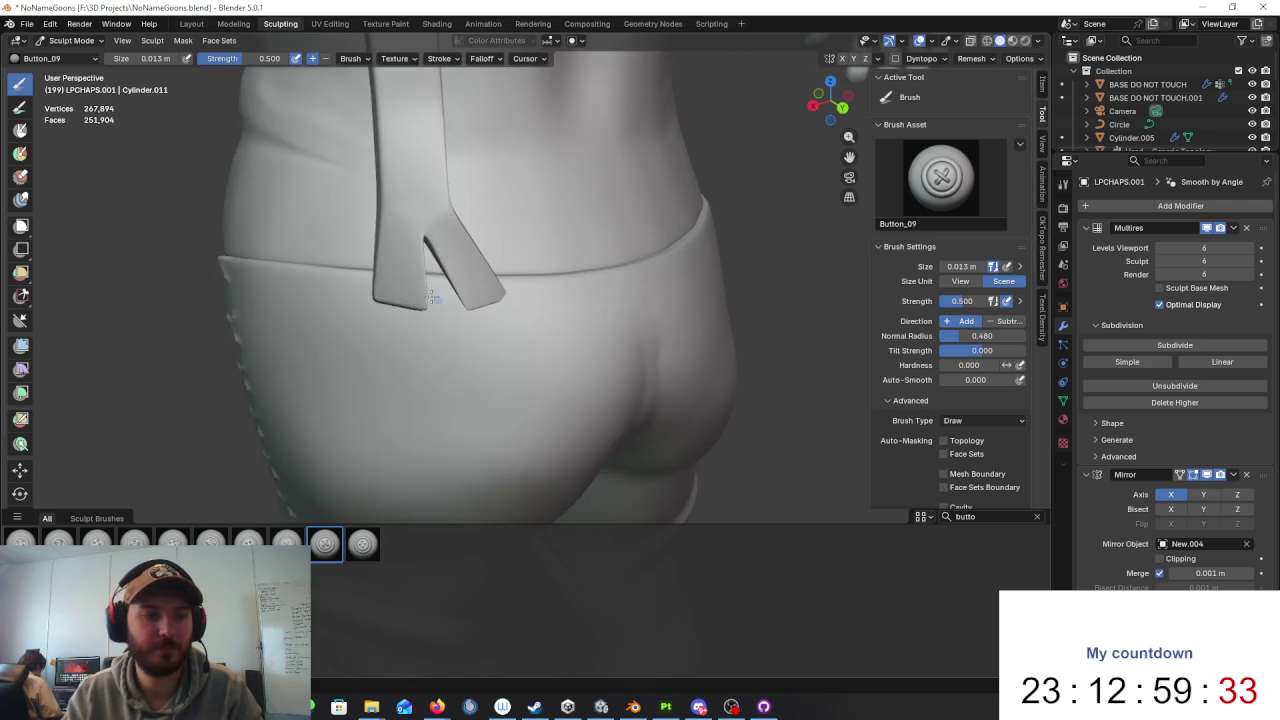
scroll(400, 261, "up", 2)
left_click(350, 250)
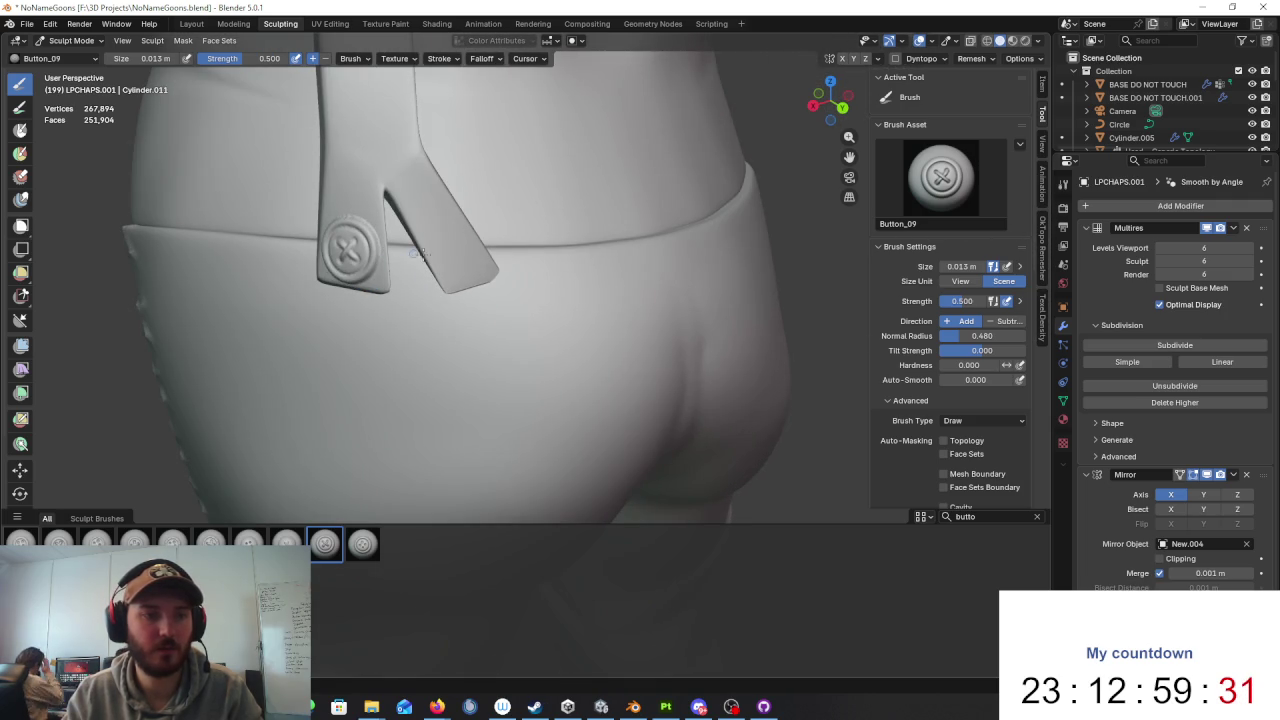
middle_click_drag(350, 250, 477, 249)
left_click(477, 249)
key("ctrl+z")
left_click(483, 246)
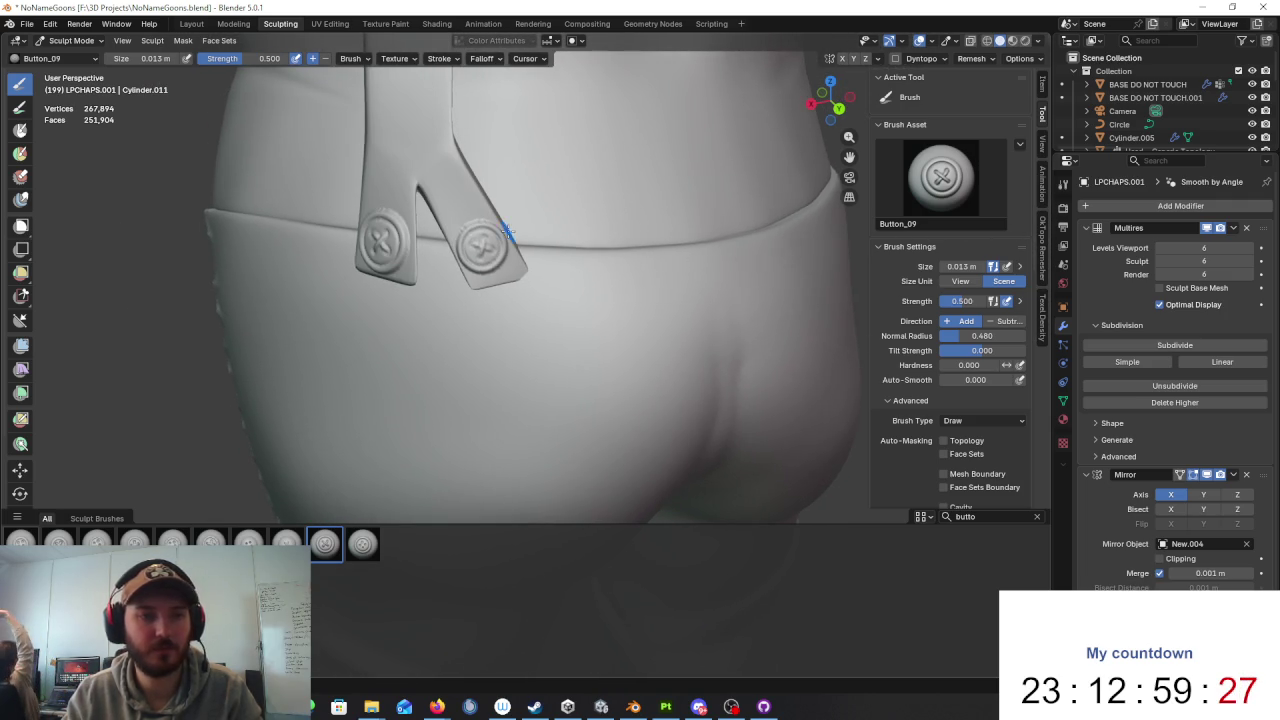
middle_click_drag(508, 229, 620, 228)
scroll(630, 229, "down", 2)
key("ctrl+z")
key("ctrl+z")
Step: Try a button stamp with the brush size in screen pixels, then undo it
left_click(976, 285)
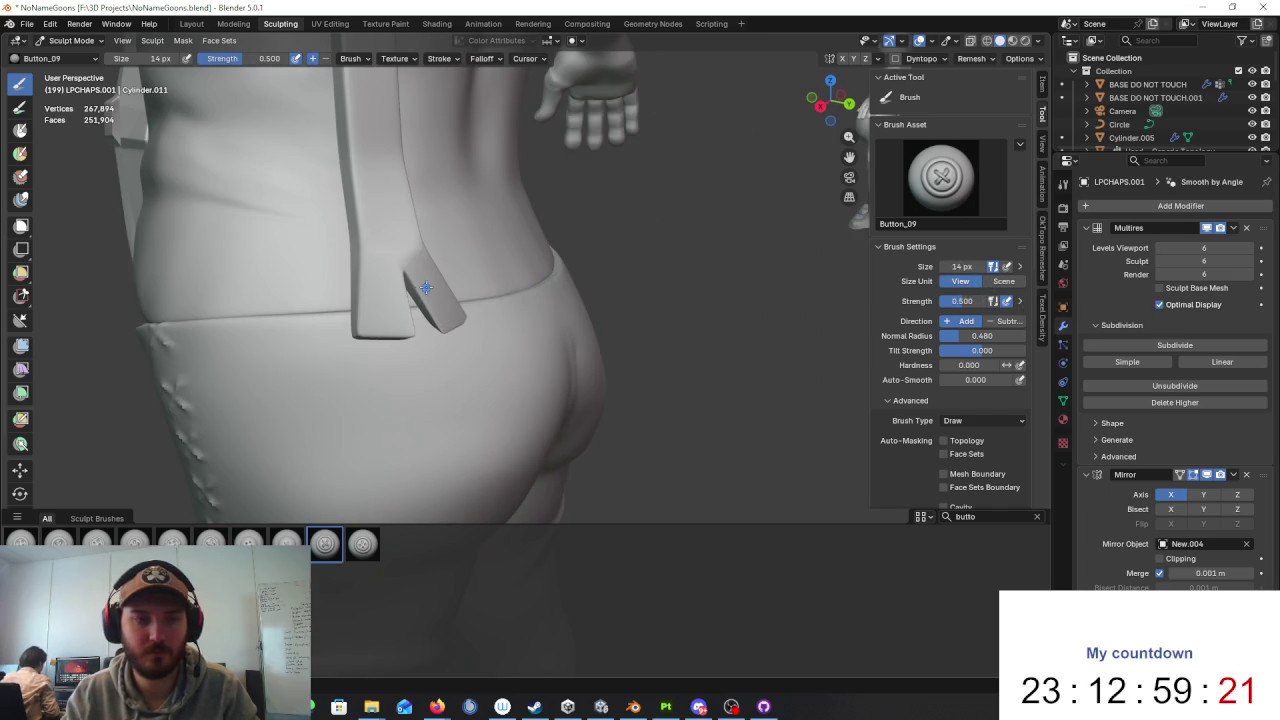
scroll(366, 297, "up", 3)
left_click_drag(310, 251, 335, 250)
key("ctrl+z")
Step: Back in scene units, stamp a button on the right and then the left strap prong
left_click(1005, 283)
middle_click_drag(640, 270, 589, 259)
left_click(491, 233)
middle_click_drag(403, 231, 351, 240)
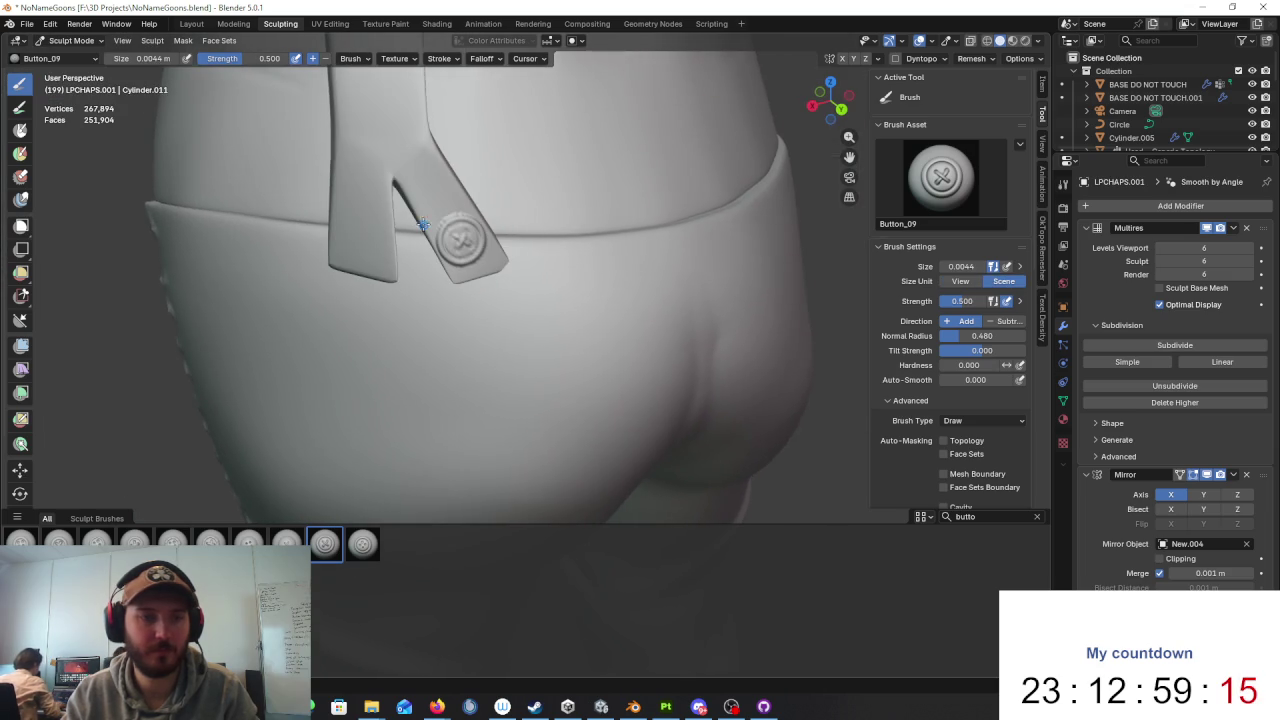
left_click(358, 236)
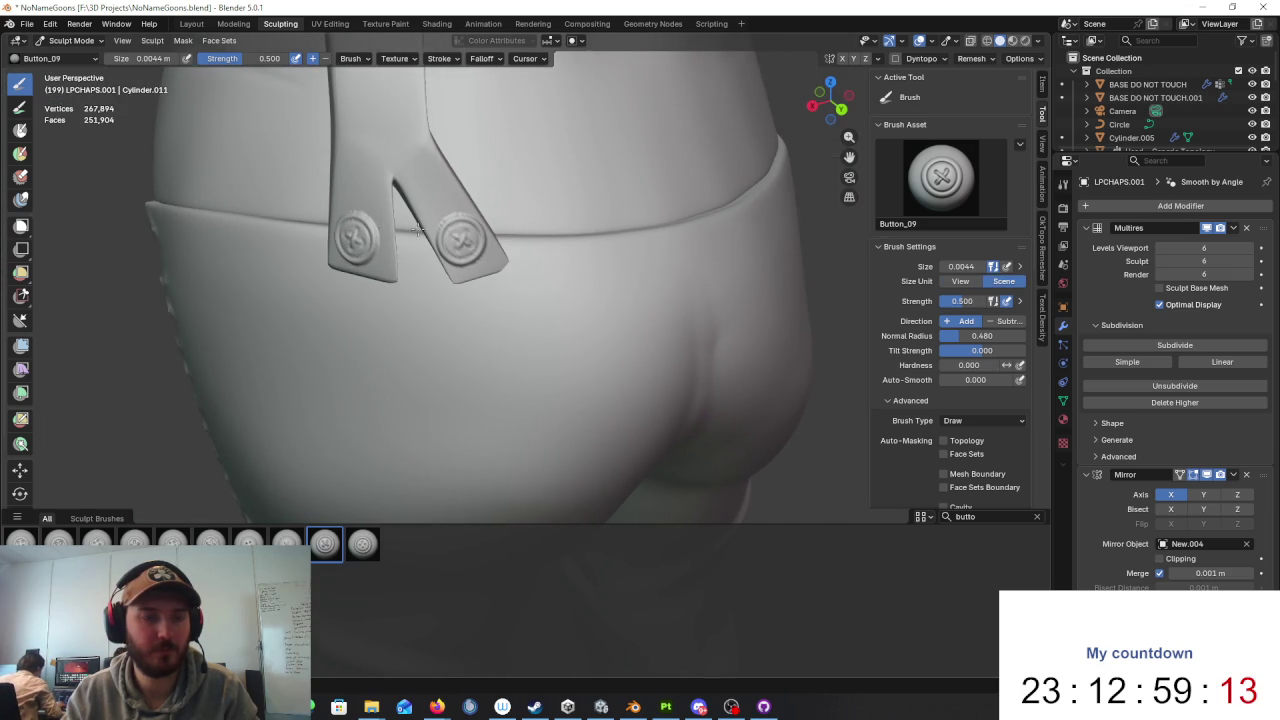
scroll(410, 231, "down", 5)
mouse_move(410, 231)
middle_mouse_down()
mouse_move(605, 234)
mouse_move(560, 240)
middle_mouse_up()
scroll(560, 240, "down", 4)
left_click(64, 43)
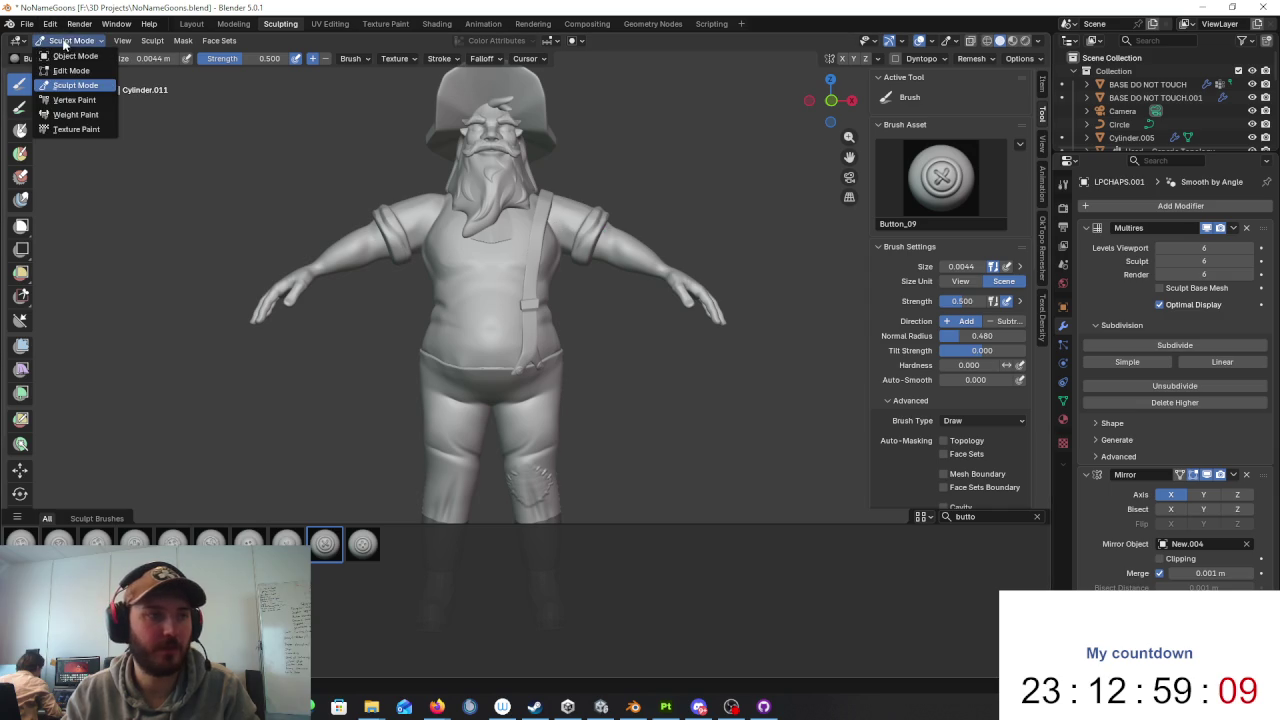
Step: Switch briefly to Object Mode, then return to Sculpt Mode on the suspenders
left_click(70, 57)
scroll(612, 270, "up", 3)
scroll(600, 330, "up", 2)
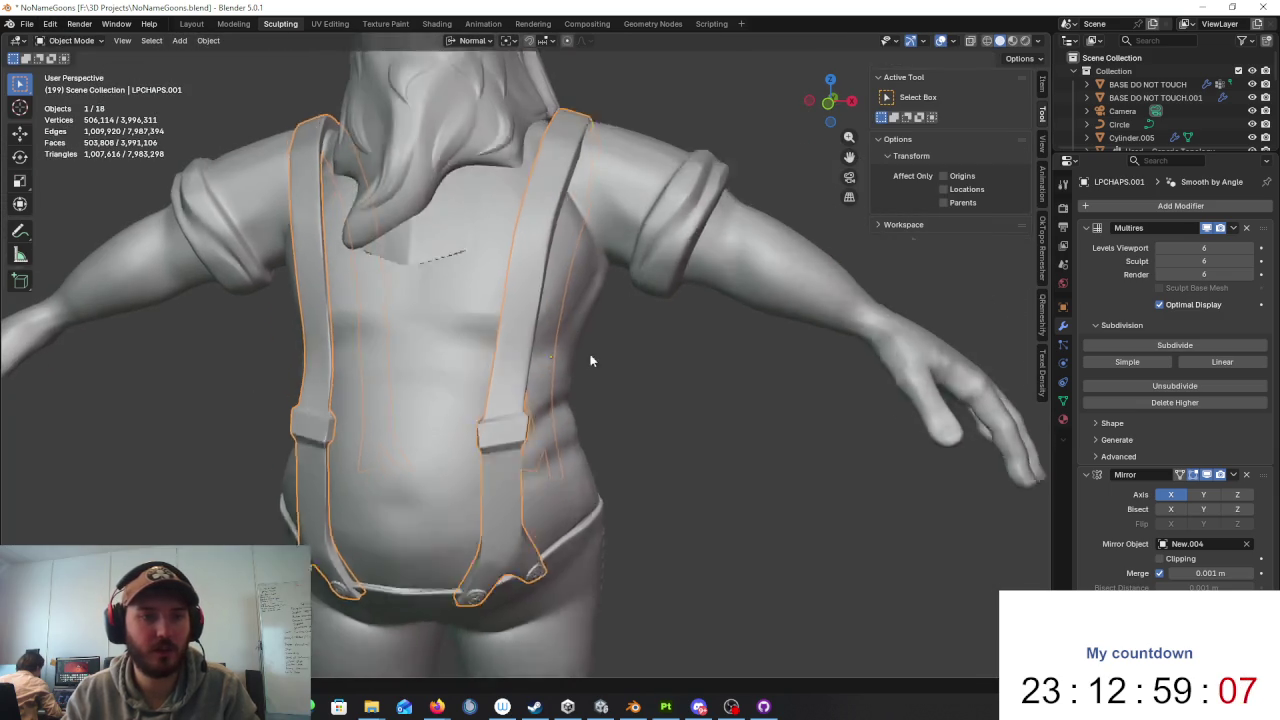
middle_click_drag(590, 360, 518, 307)
left_click(72, 40)
left_click(70, 92)
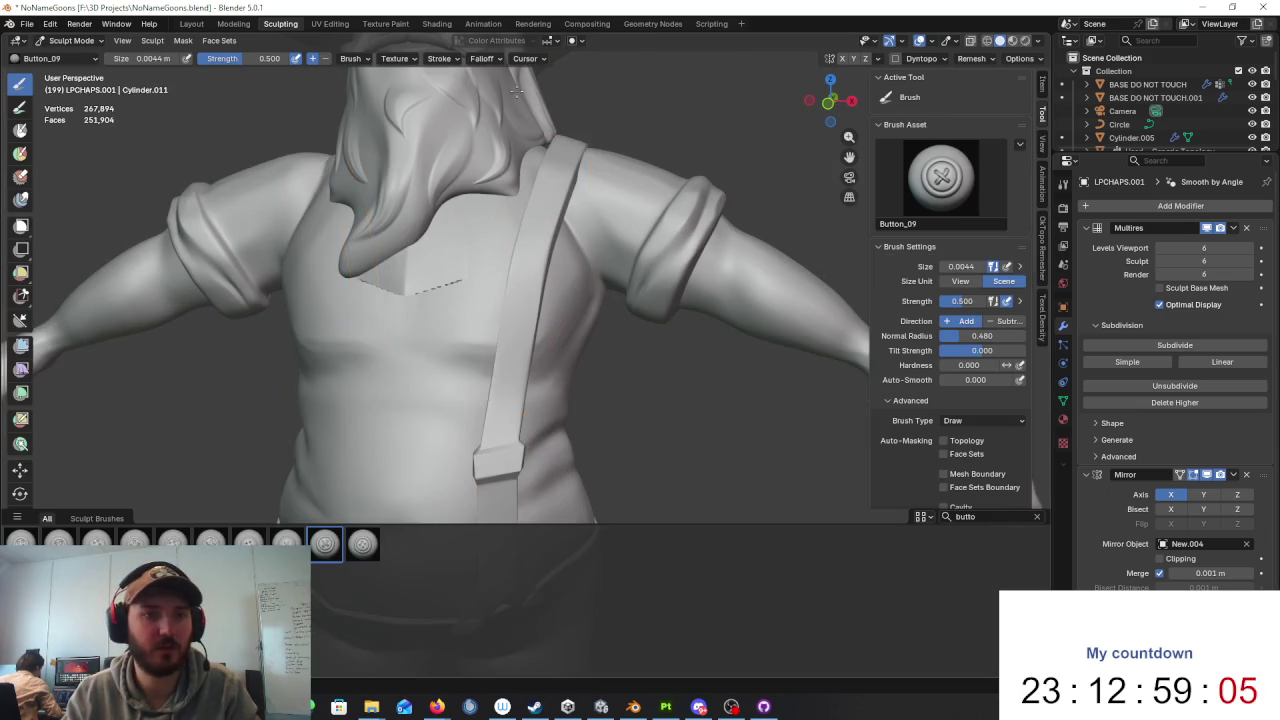
Step: Refilter the brush shelf to 'scra' and pick the Scrape/Fill brush
left_click(993, 516)
key("BackSpace")
type("c")
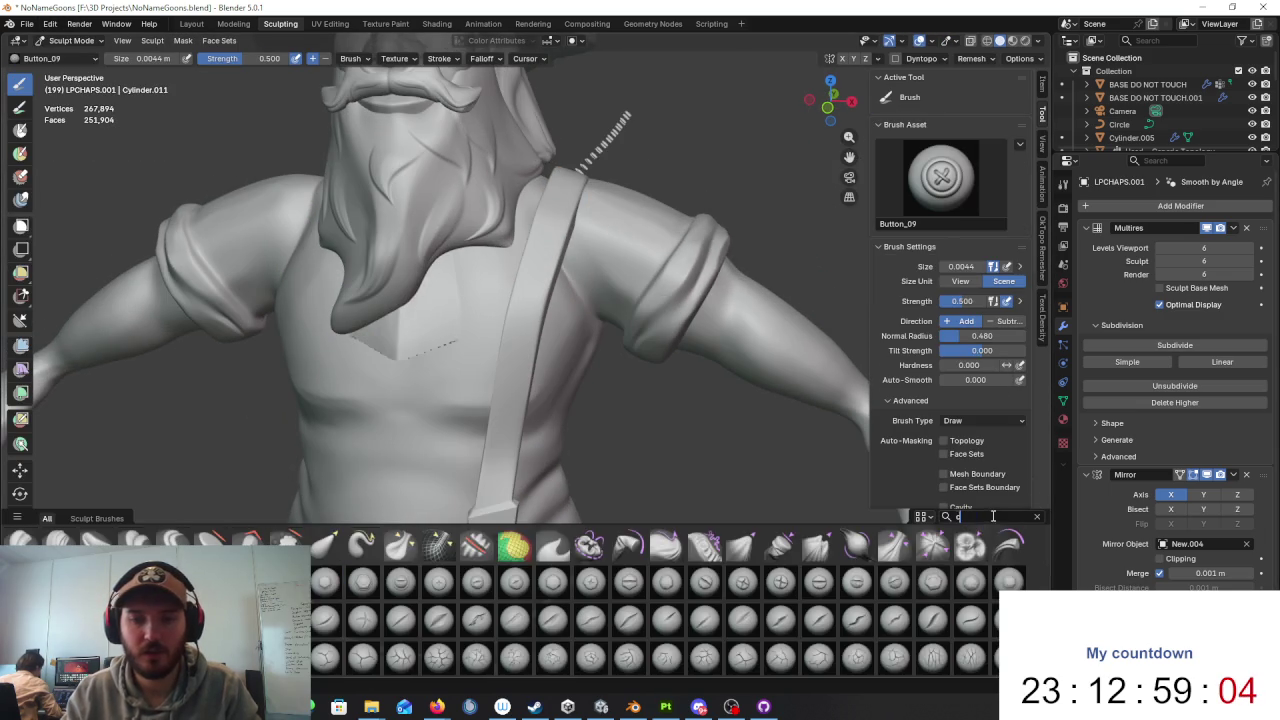
type("res")
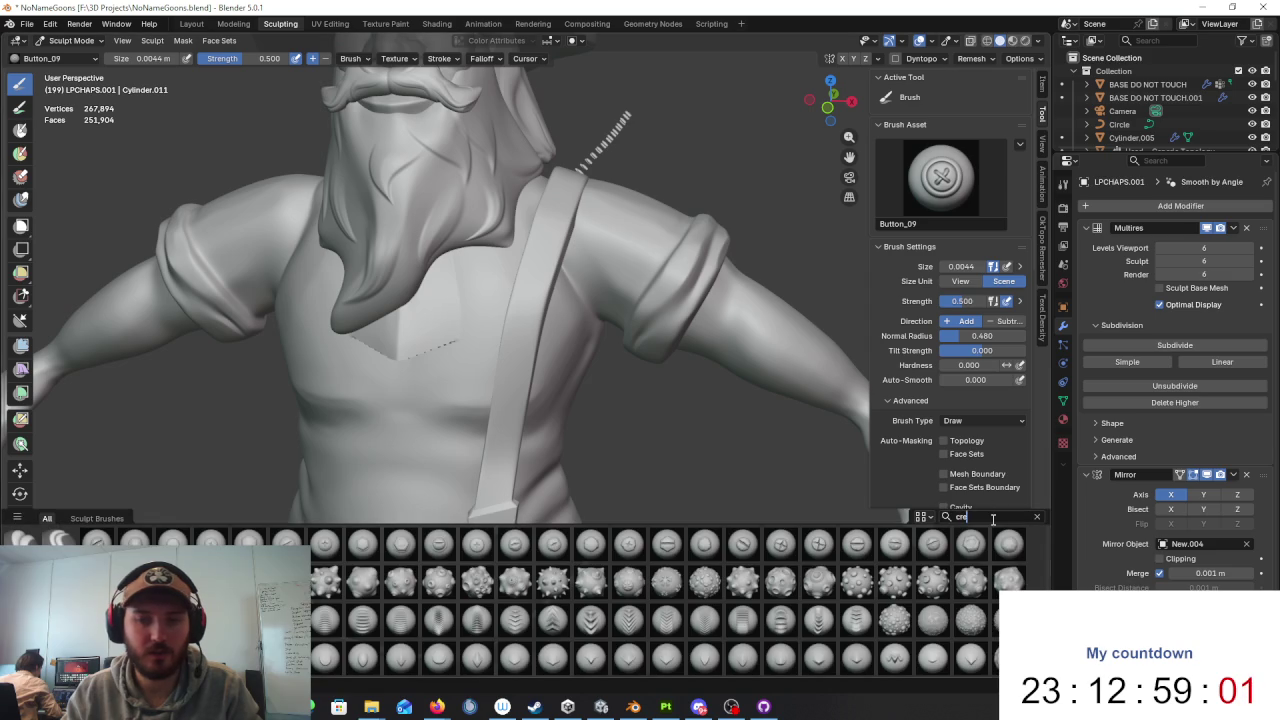
key("BackSpace")
key("BackSpace")
key("BackSpace")
type("scra")
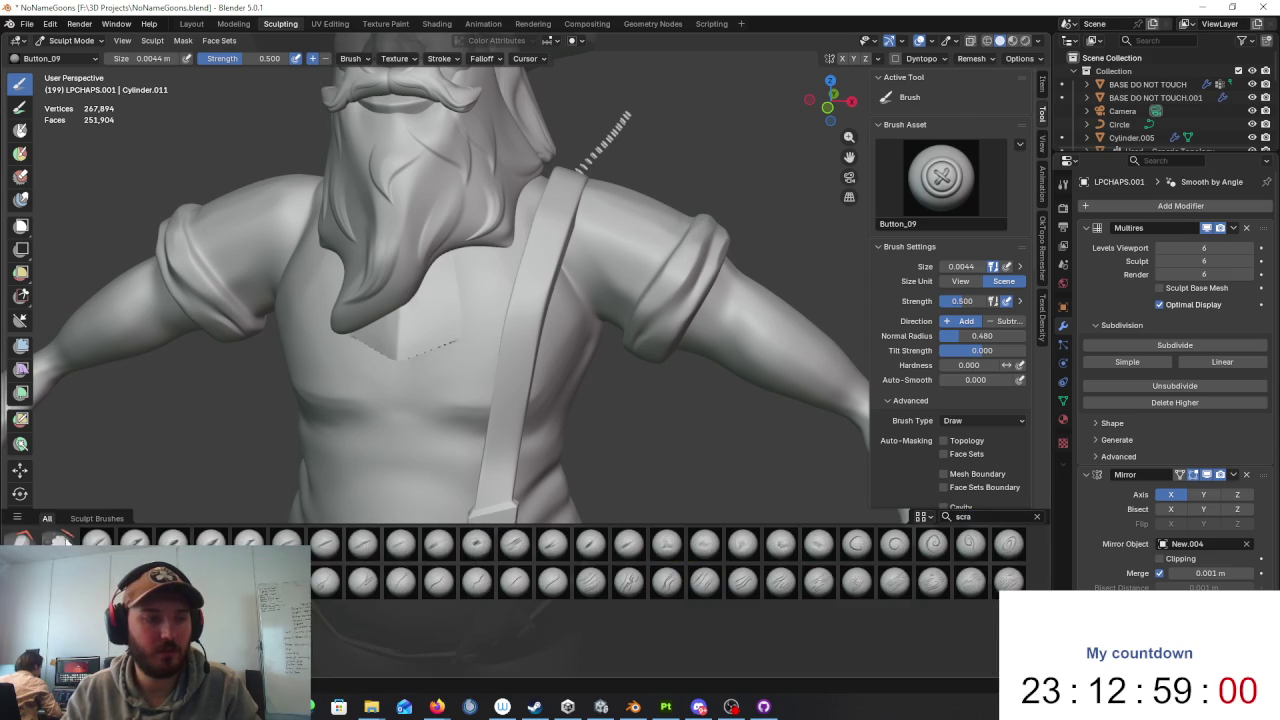
left_click(58, 540)
Step: Set Scrape/Fill to a 108 px screen-space size and scrape the strap ridge flatter
middle_click_drag(450, 300, 520, 280)
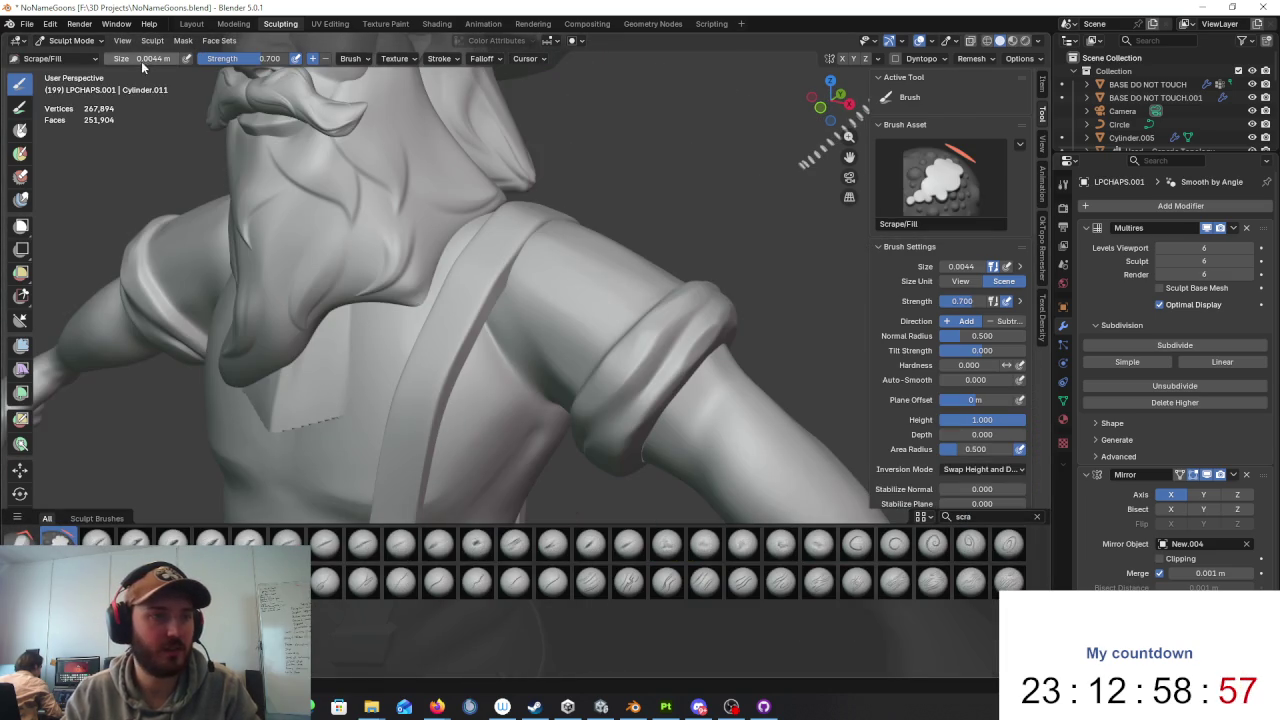
key("f")
left_click(1078, 283)
left_click(961, 283)
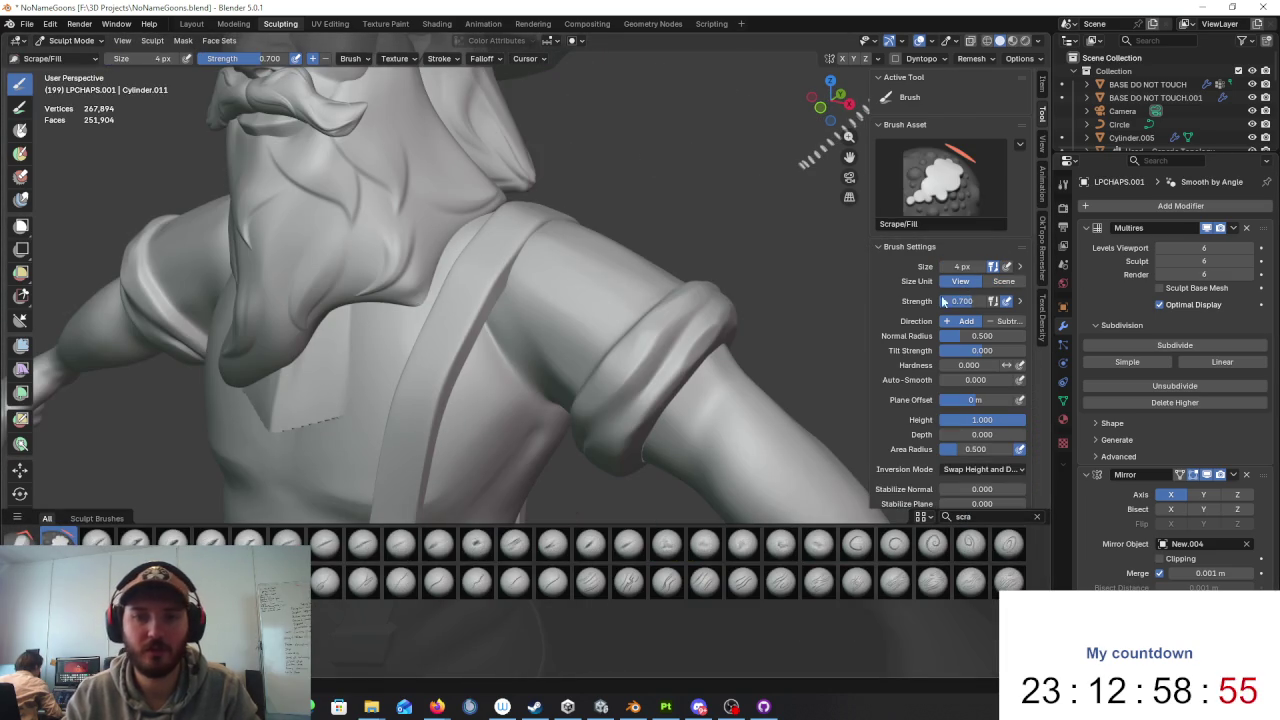
middle_click_drag(700, 300, 553, 256)
key("f")
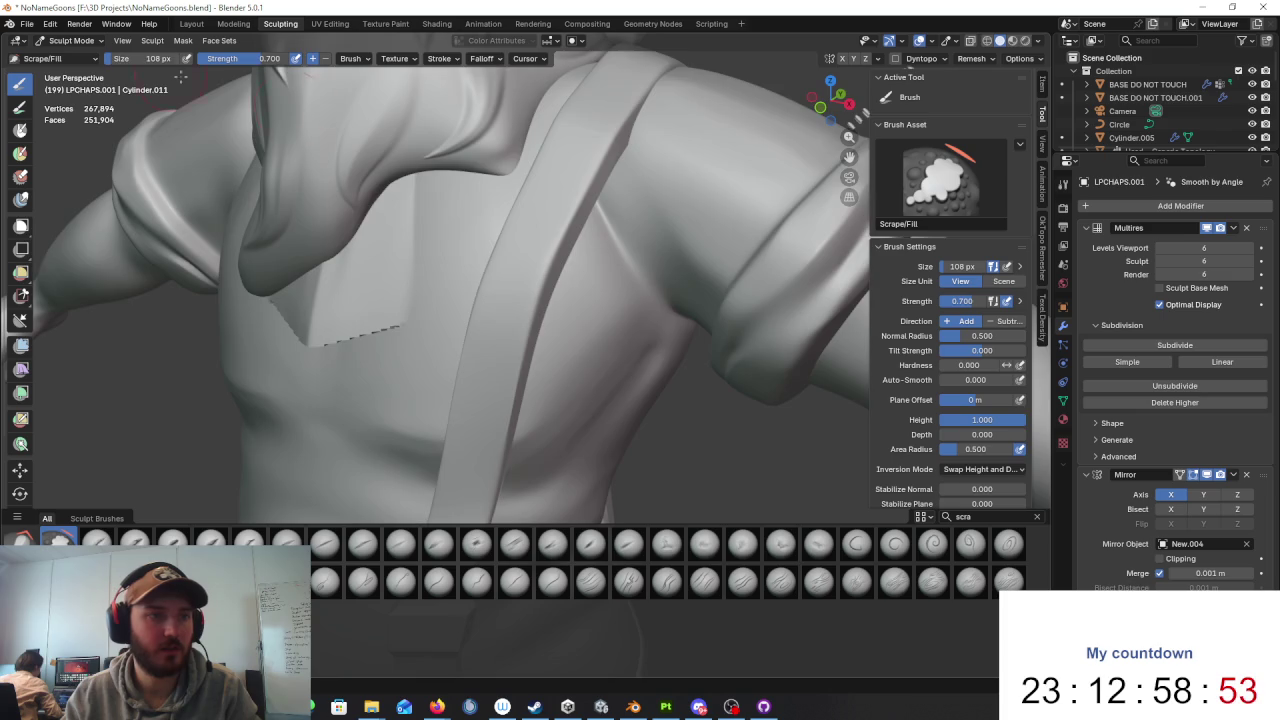
middle_click_drag(450, 300, 524, 207)
mouse_move(524, 207)
left_mouse_down()
mouse_move(523, 177)
mouse_move(446, 342)
left_mouse_up()
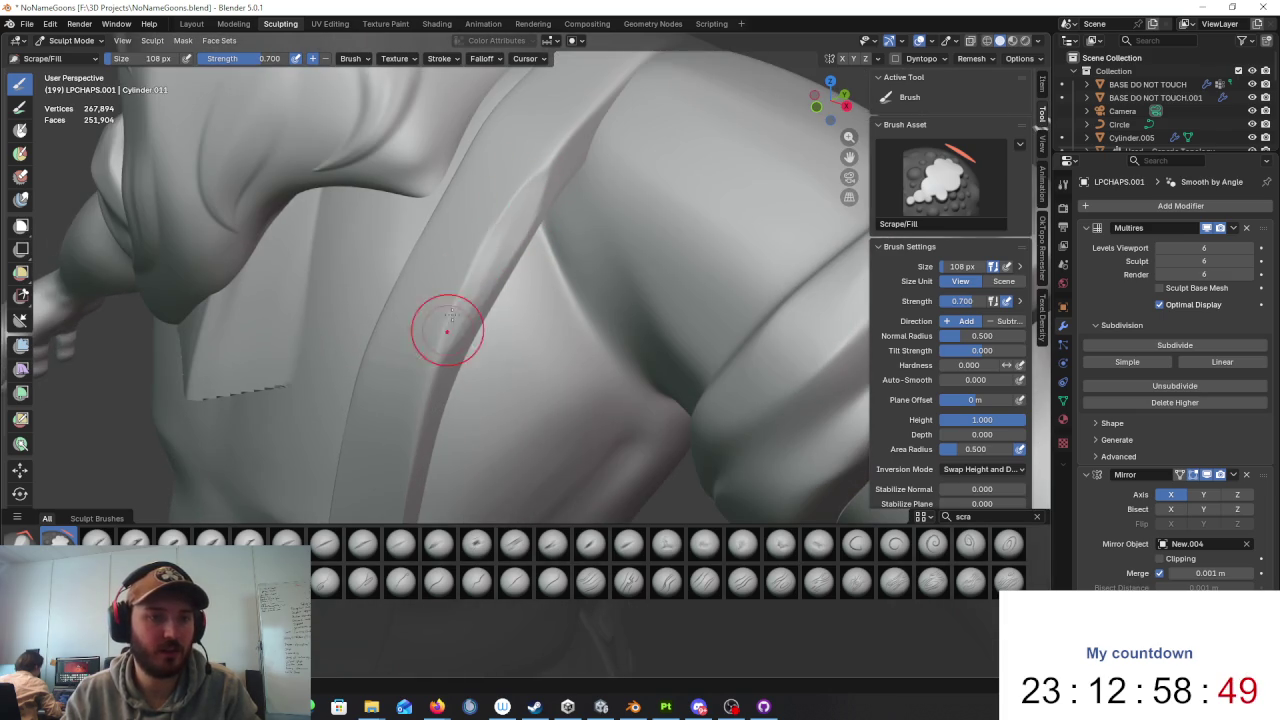
Step: Orbit and zoom around the torso to inspect the strap from the front and side
scroll(529, 186, "down", 5)
scroll(597, 229, "up", 2)
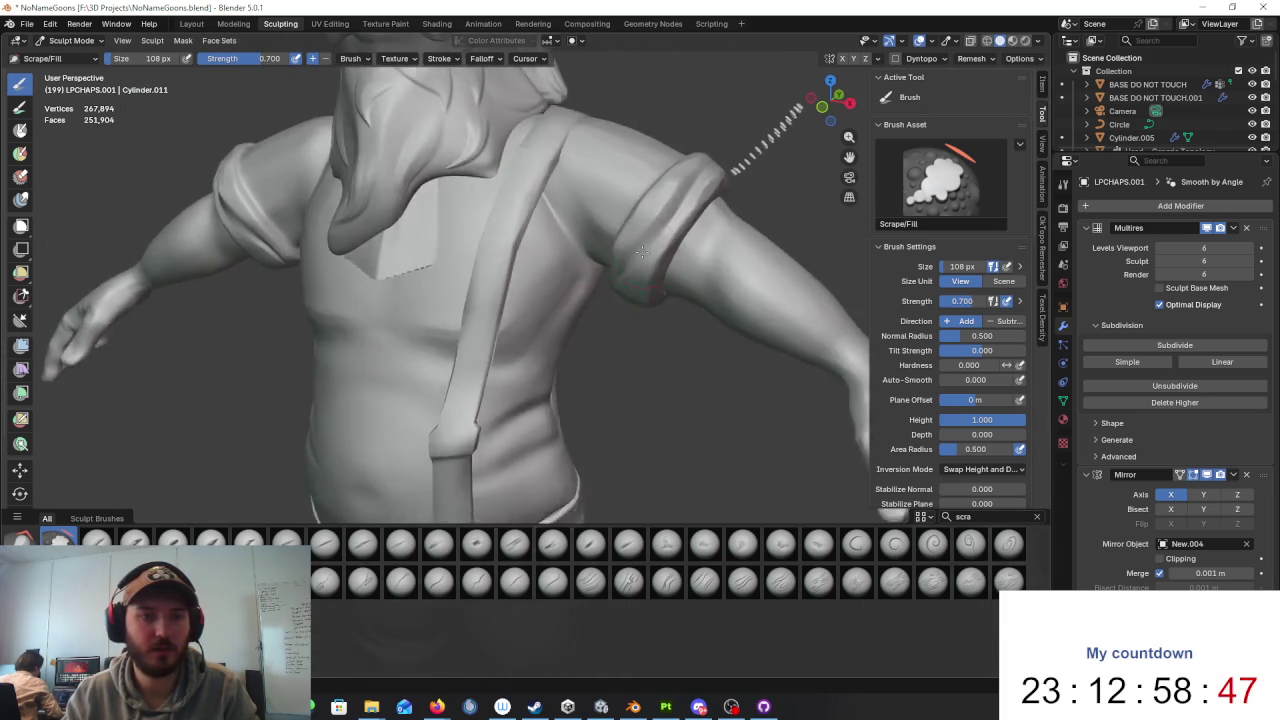
scroll(576, 305, "up", 3)
middle_click_drag(563, 279, 507, 291)
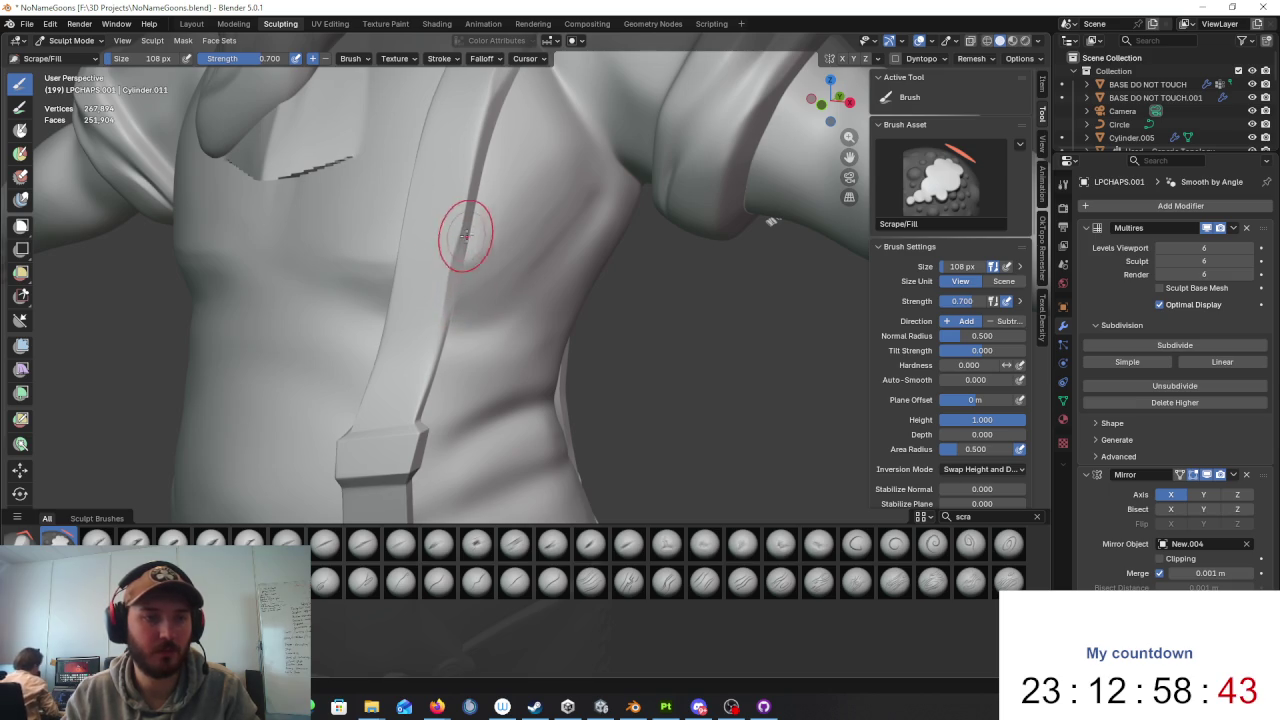
scroll(565, 298, "down", 5)
mouse_move(565, 298)
middle_mouse_down()
mouse_move(643, 286)
mouse_move(612, 300)
mouse_move(614, 323)
mouse_move(428, 218)
middle_mouse_up()
scroll(571, 294, "up", 3)
scroll(614, 275, "up", 3)
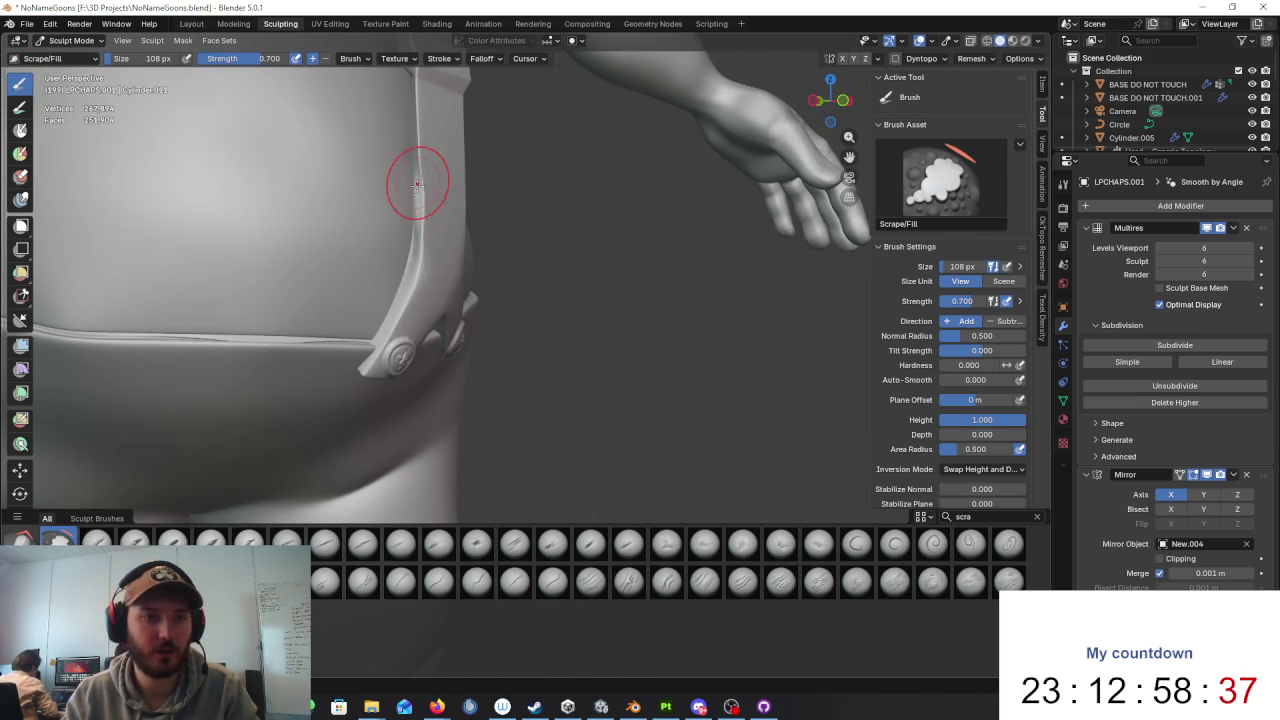
scroll(418, 214, "down", 3)
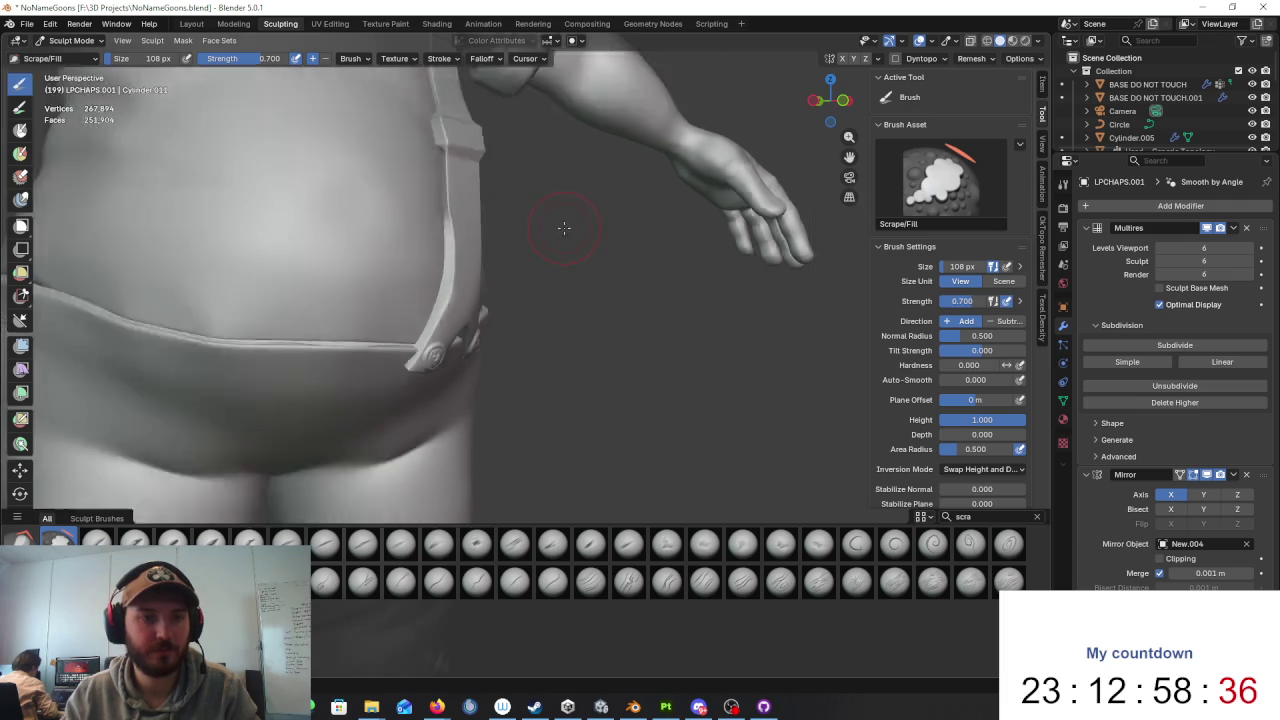
scroll(563, 214, "down", 3)
mouse_move(506, 240)
middle_mouse_down()
mouse_move(600, 349)
mouse_move(498, 354)
mouse_move(569, 356)
middle_mouse_up()
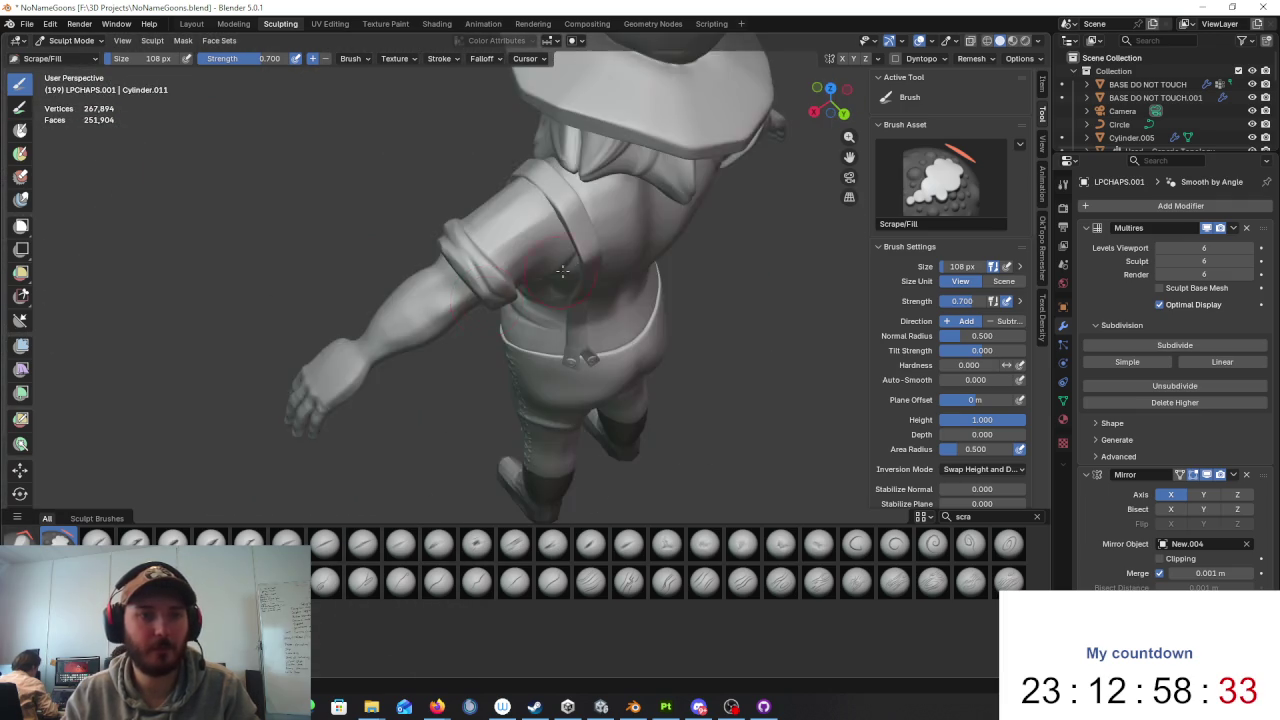
scroll(569, 356, "up", 3)
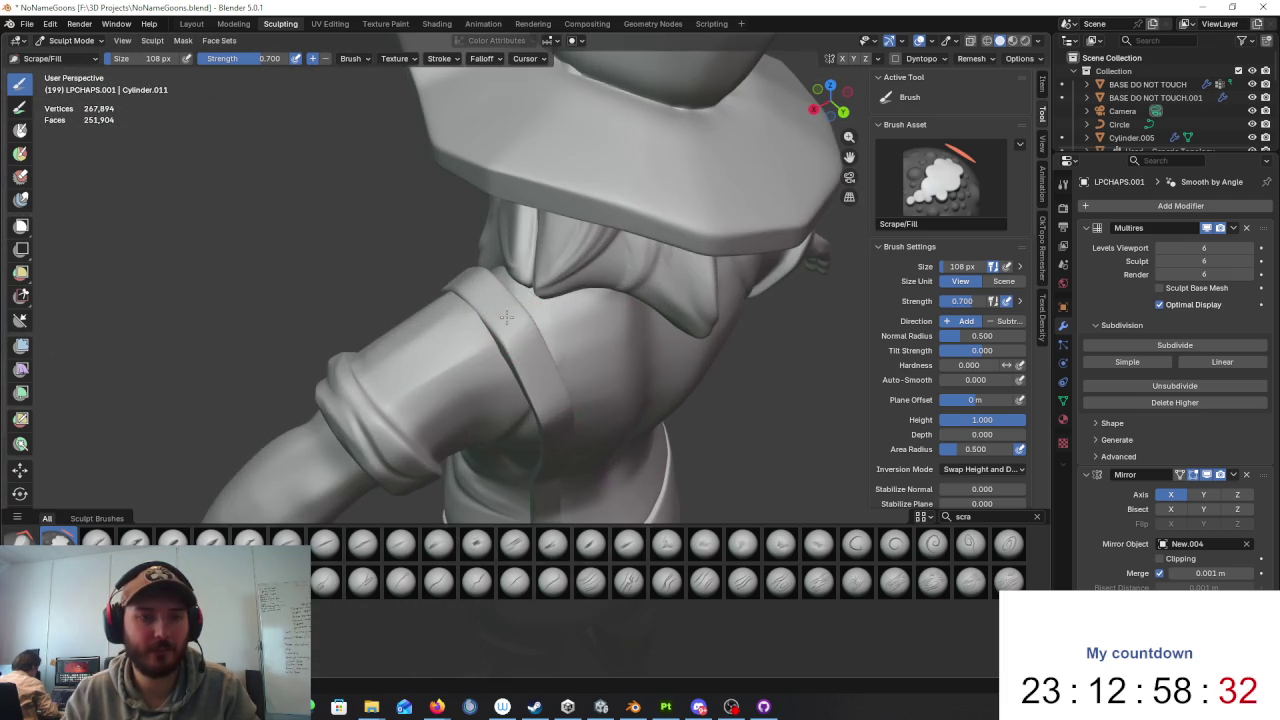
Step: Inspect the strap from the back, then turn the whole character to face front
middle_click_drag(563, 420, 512, 302)
mouse_move(493, 348)
middle_mouse_down()
mouse_move(480, 309)
mouse_move(443, 286)
mouse_move(438, 298)
mouse_move(510, 343)
middle_mouse_up()
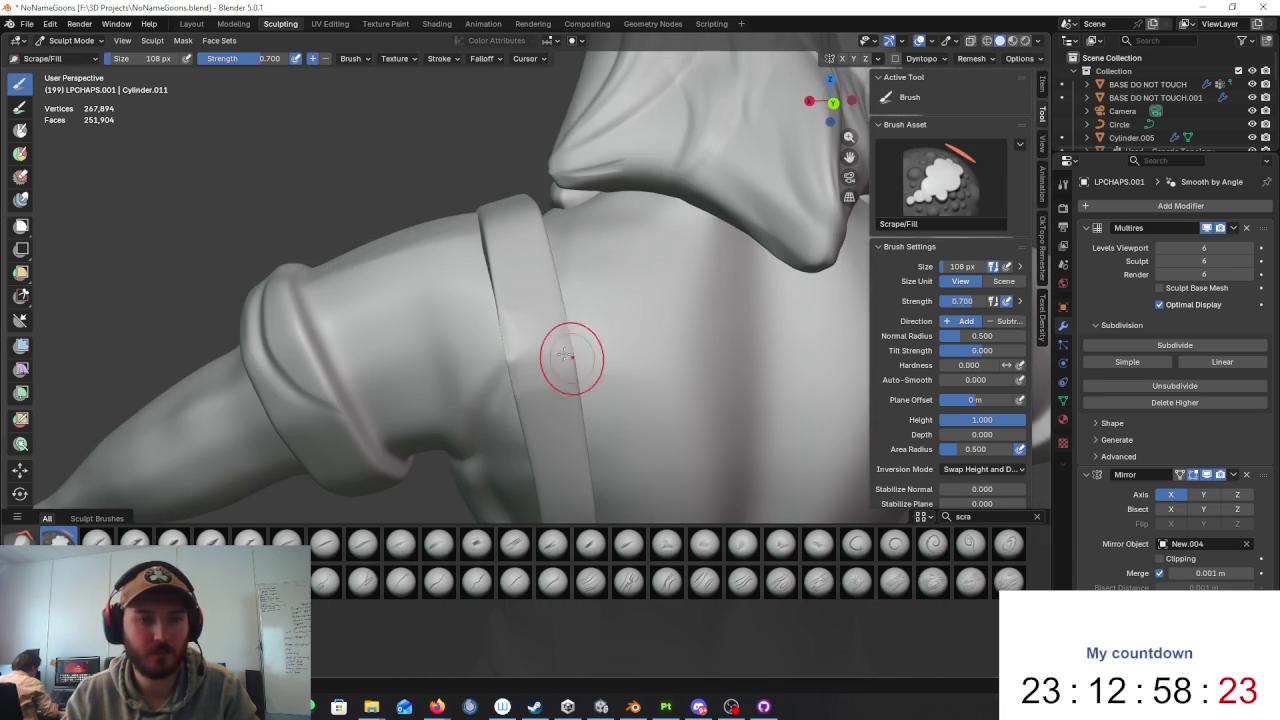
middle_click_drag(542, 325, 634, 366)
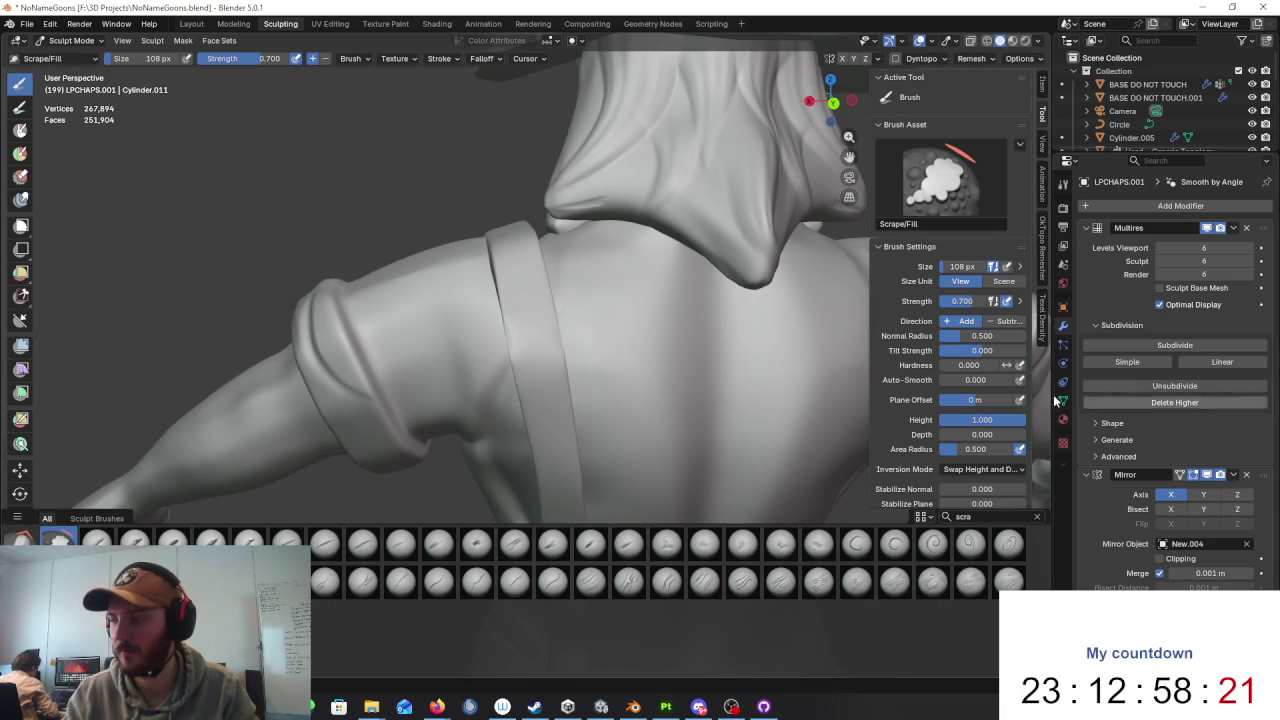
mouse_move(829, 305)
middle_mouse_down()
mouse_move(883, 260)
mouse_move(556, 272)
middle_mouse_up()
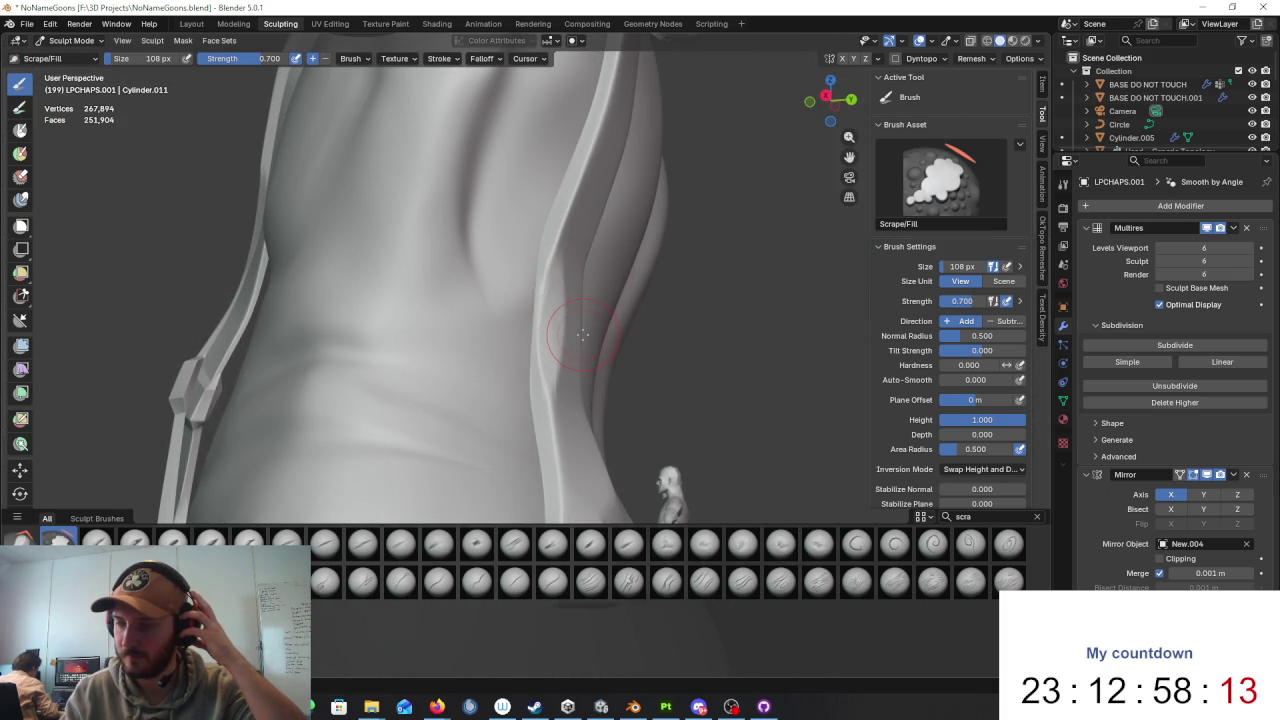
mouse_move(583, 334)
middle_mouse_down()
mouse_move(600, 329)
mouse_move(324, 288)
middle_mouse_up()
scroll(324, 288, "up", 3)
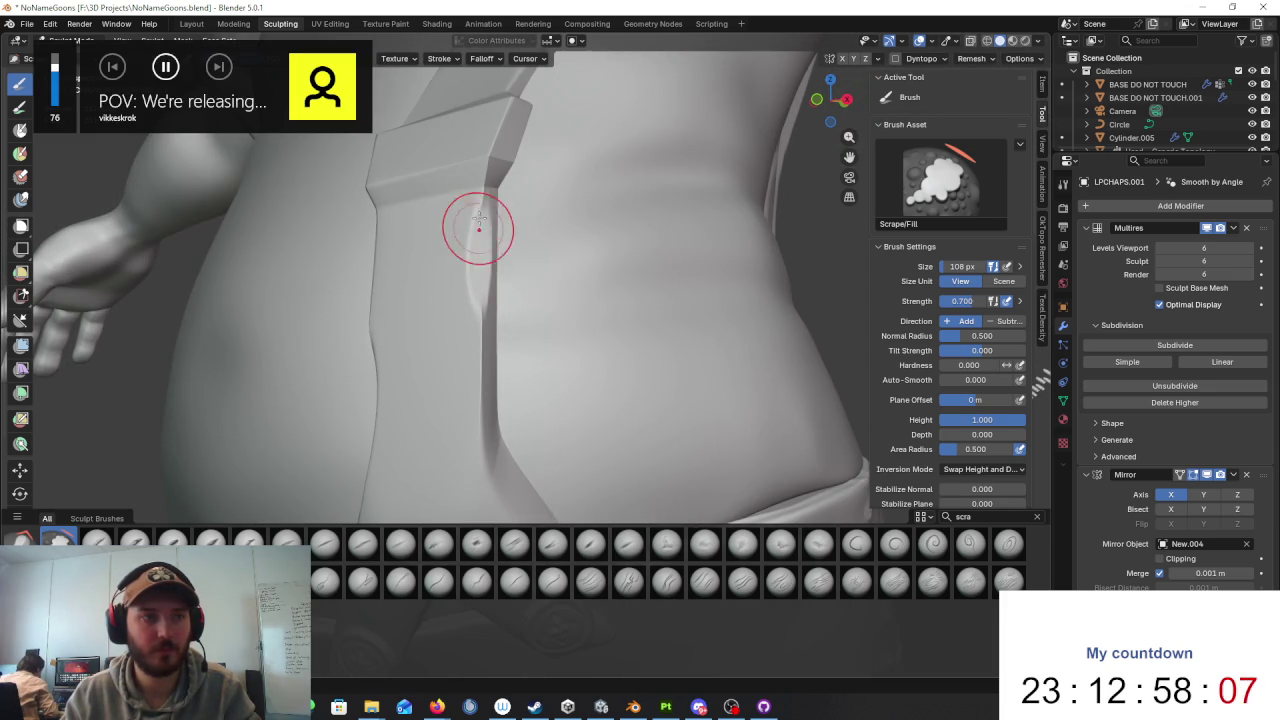
scroll(481, 221, "down", 5)
middle_click_drag(481, 221, 720, 366)
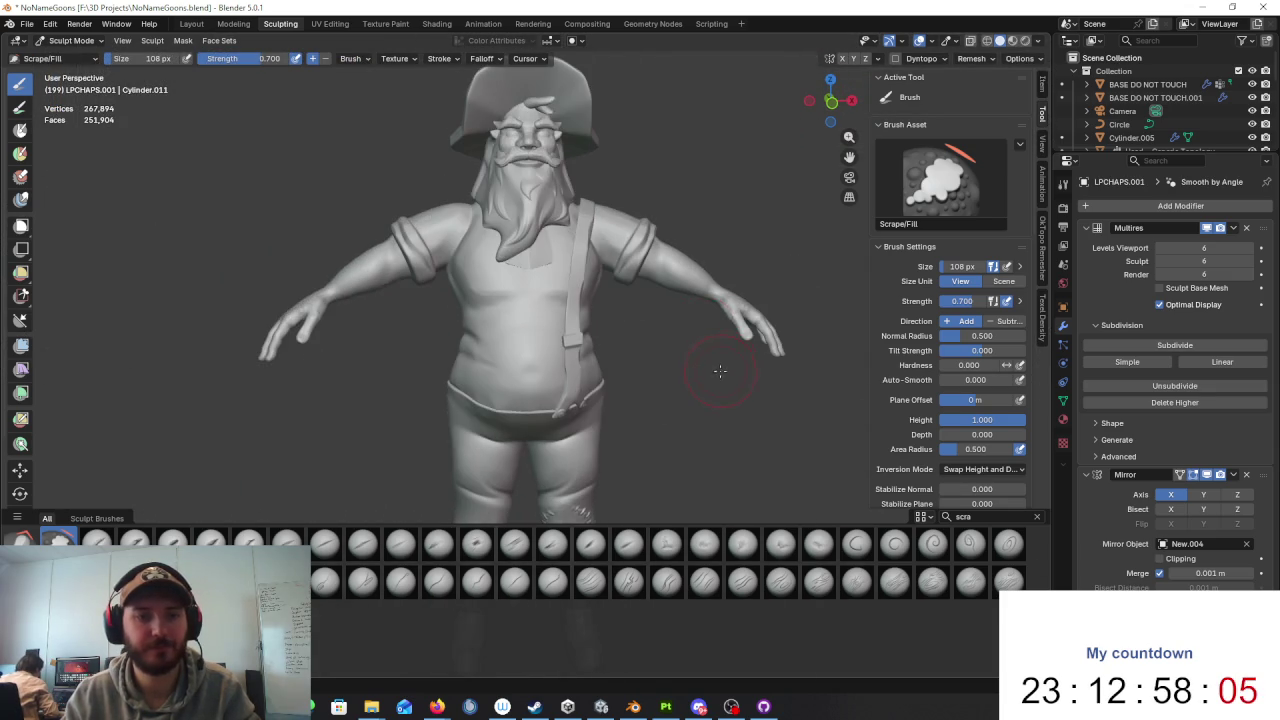
scroll(720, 366, "down", 2)
left_click(70, 40)
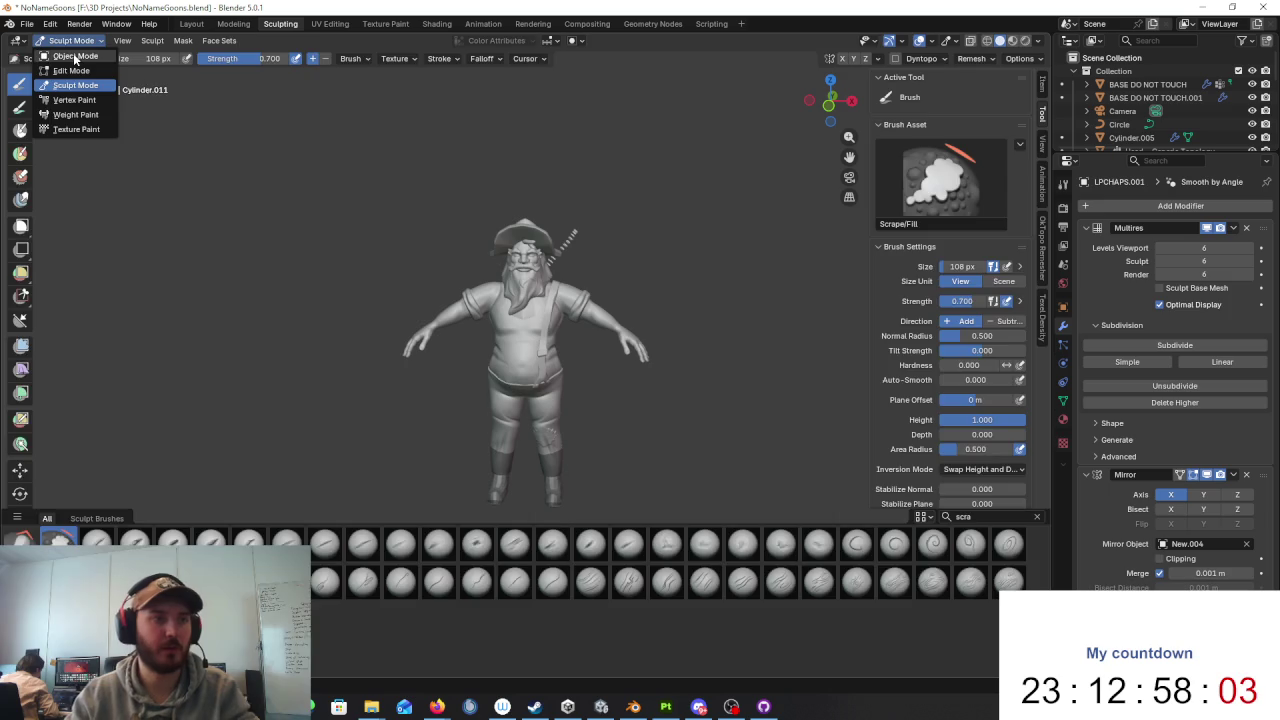
Step: Switch to Object Mode and orbit around the whole dwarf to check it
left_click(70, 56)
scroll(753, 342, "up", 5)
mouse_move(753, 342)
middle_mouse_down()
mouse_move(800, 357)
mouse_move(625, 362)
mouse_move(655, 377)
mouse_move(686, 351)
middle_mouse_up()
scroll(772, 350, "up", 2)
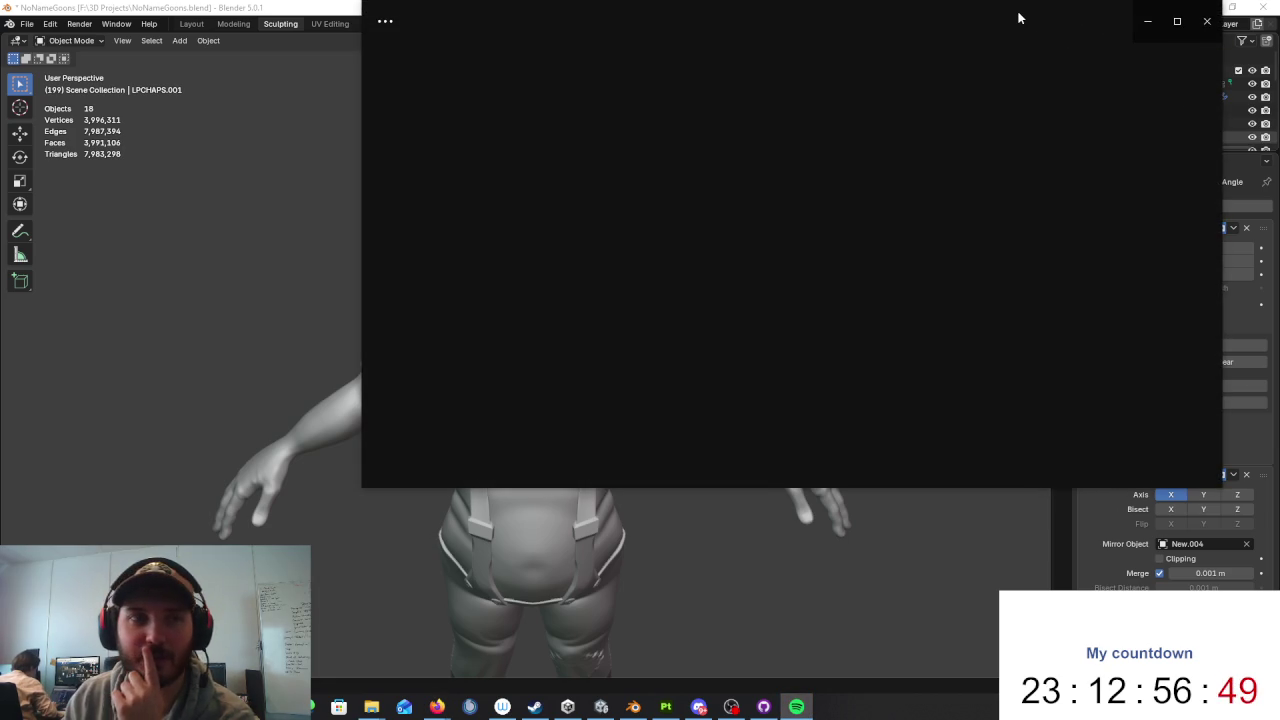
Step: Move the Spotify window mostly off the right edge and zoom out in Blender's viewport
left_click_drag(987, 10, 1279, 200)
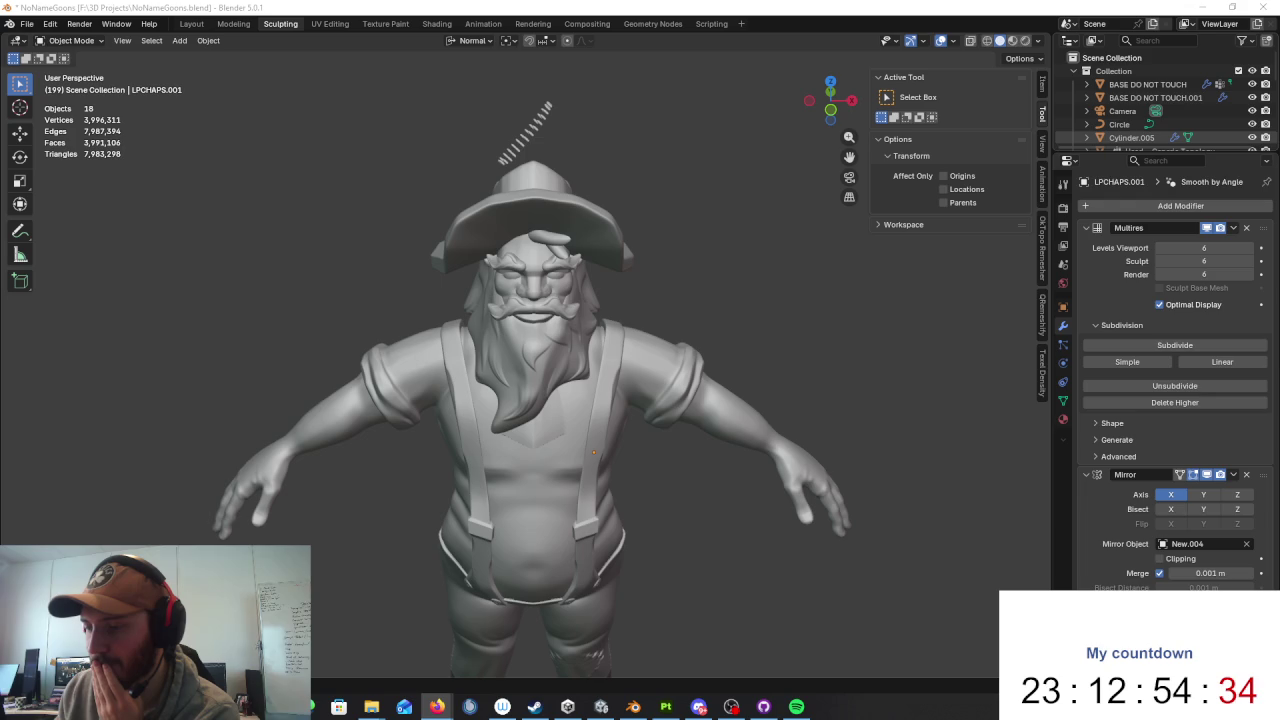
scroll(1016, 474, "down", 4)
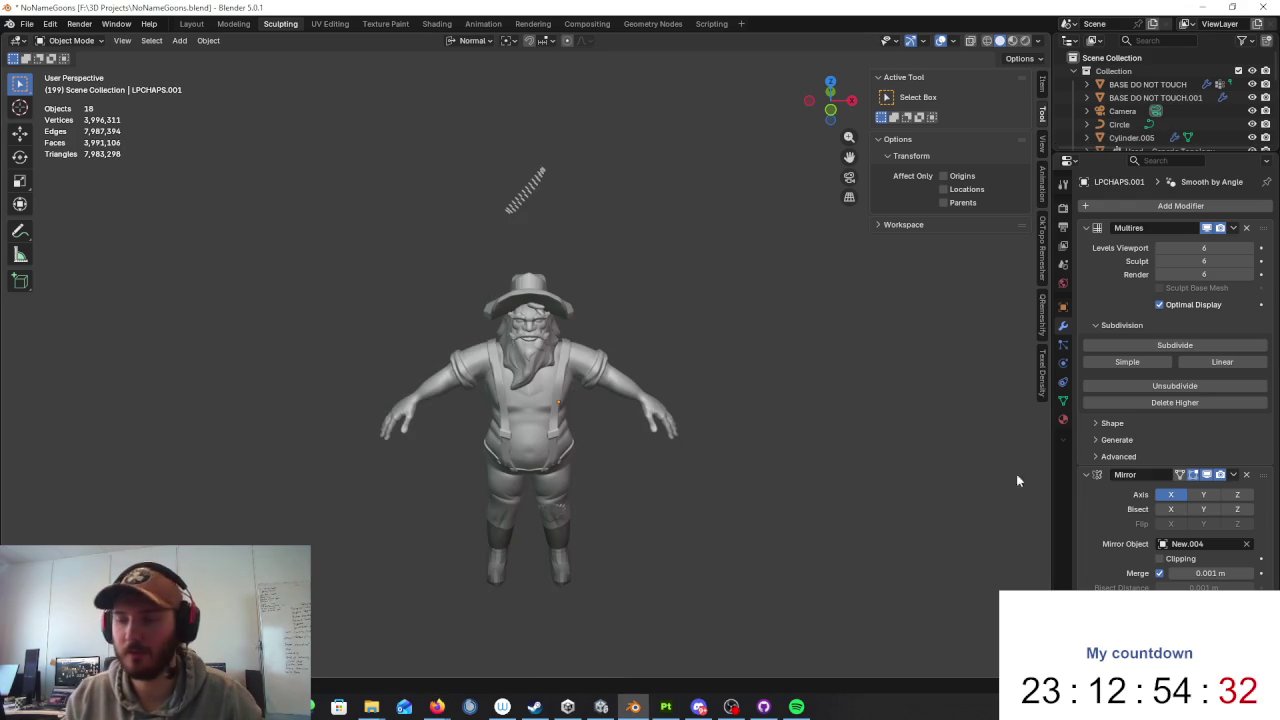
Step: Snap to Front Orthographic, orbit back to perspective, and select the shirt object New.005
key("alt+Tab")
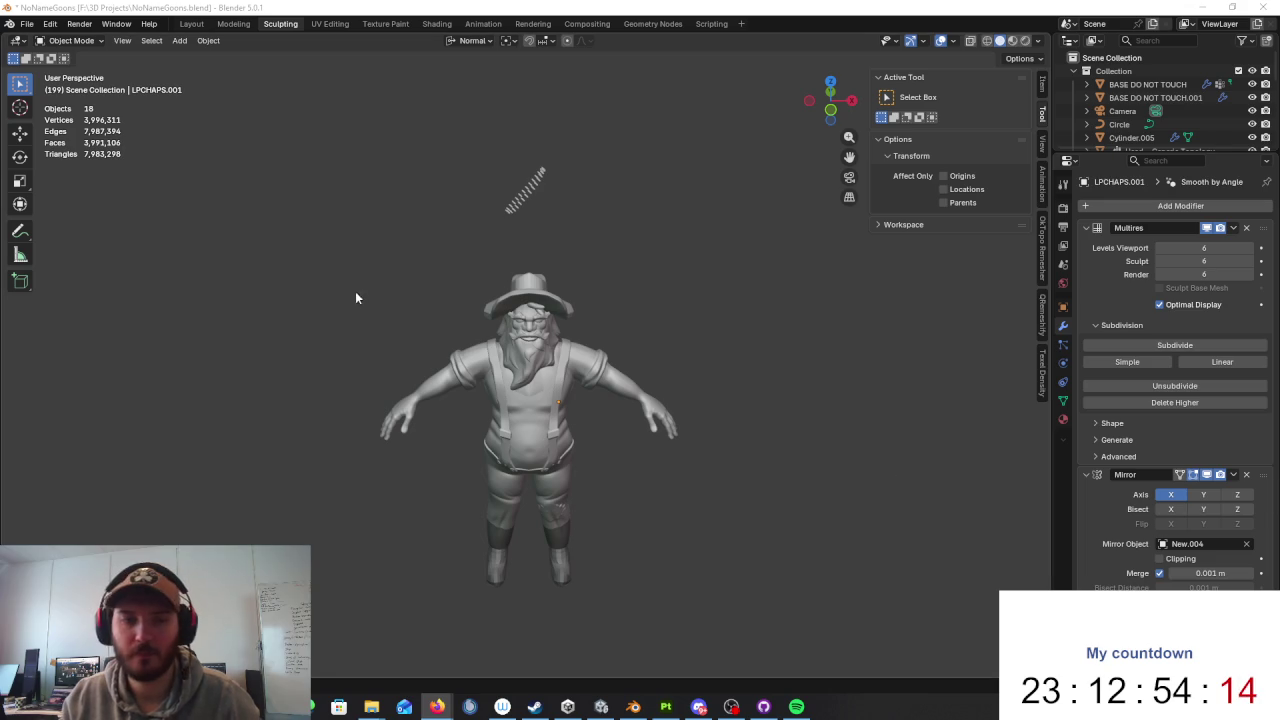
mouse_move(636, 398)
middle_mouse_down("alt")
mouse_move(619, 346)
mouse_move(566, 350)
middle_mouse_up("alt")
scroll(619, 346, "up", 3)
scroll(600, 366, "up", 3)
middle_click_drag(749, 306, 499, 308)
left_click(495, 316)
scroll(530, 290, "up", 3)
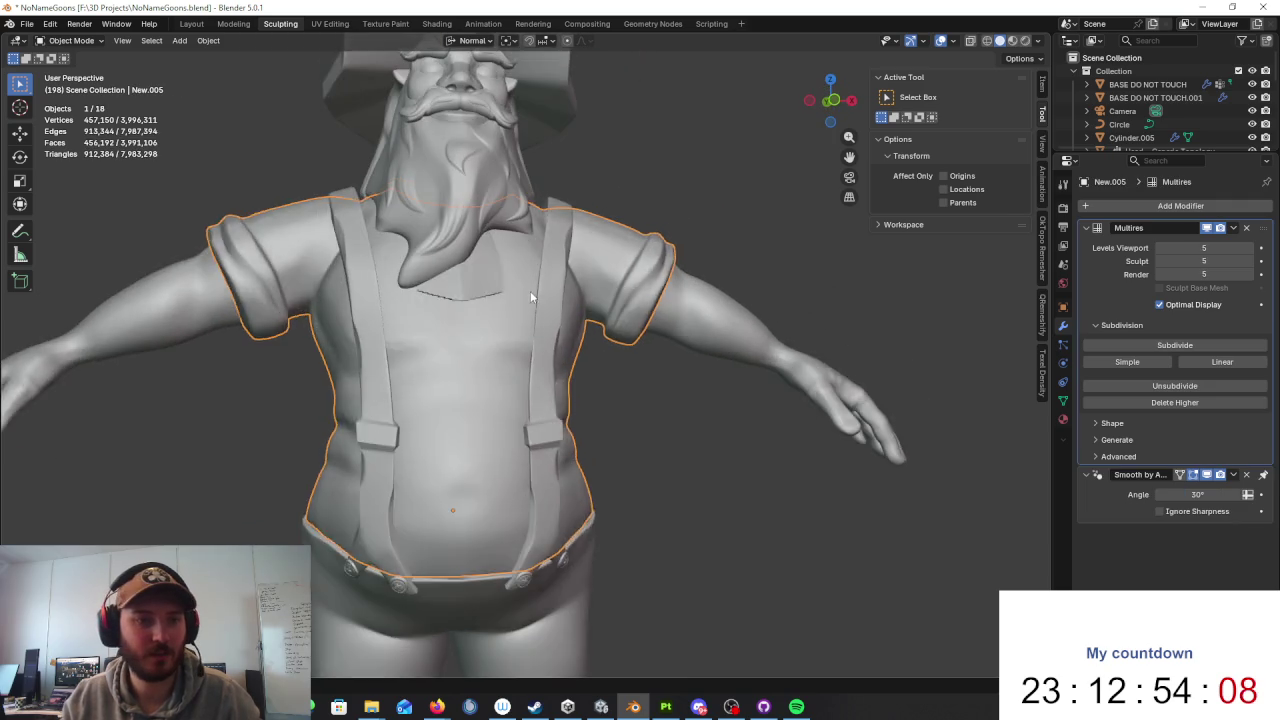
Step: Peek at the shirt's raw mesh in Edit Mode, then enter Sculpt Mode on it
key("Tab")
scroll(535, 287, "up", 1)
key("Tab")
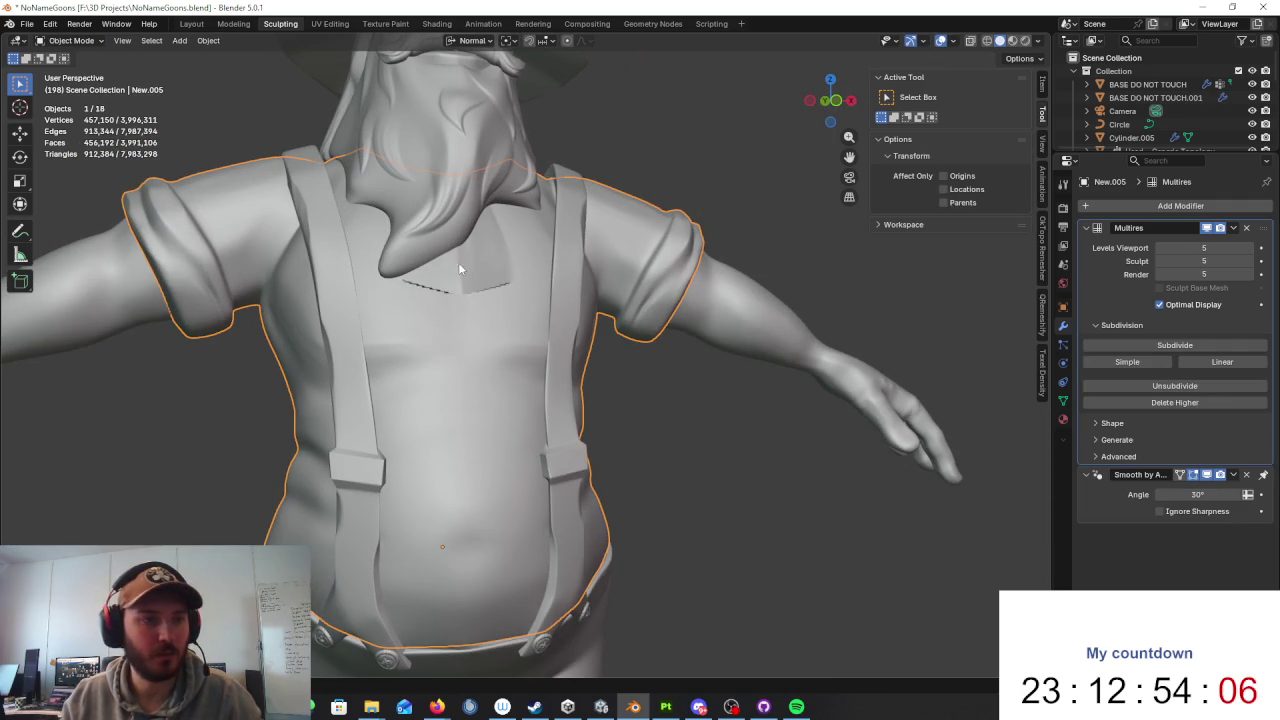
left_click(72, 40)
left_click(75, 86)
scroll(500, 265, "up", 2)
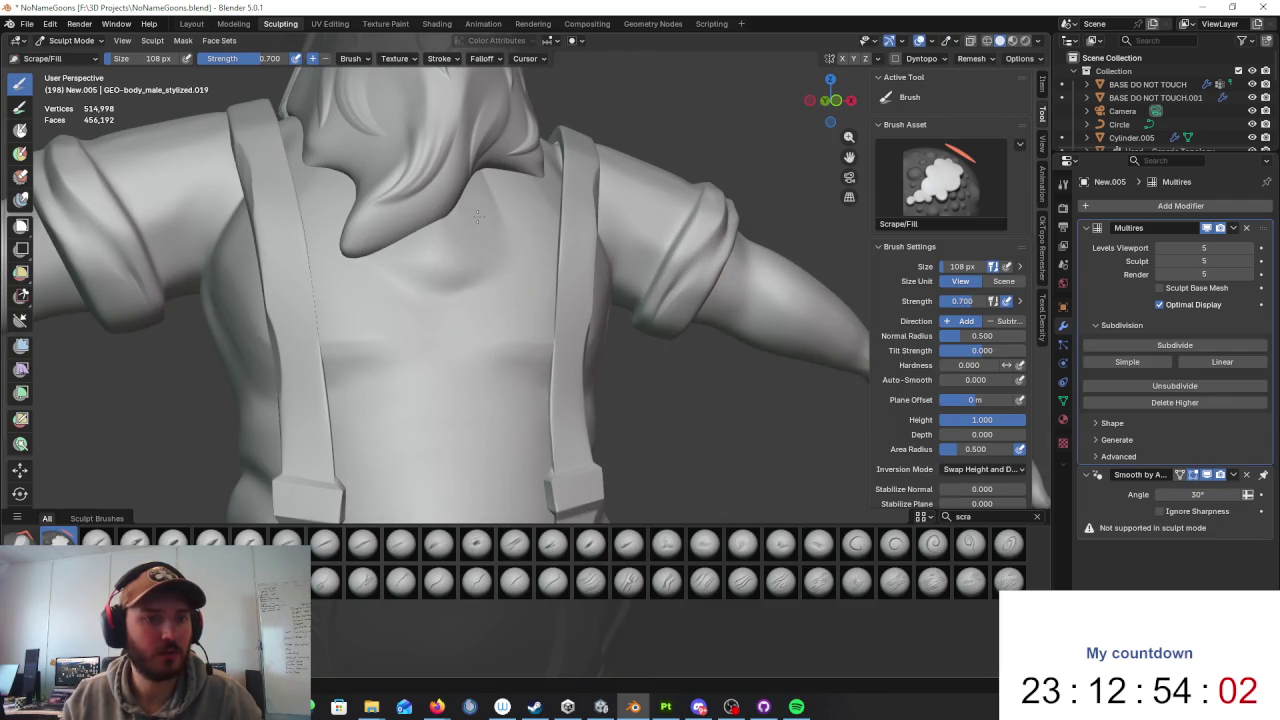
scroll(478, 220, "down", 1)
scroll(474, 251, "down", 2)
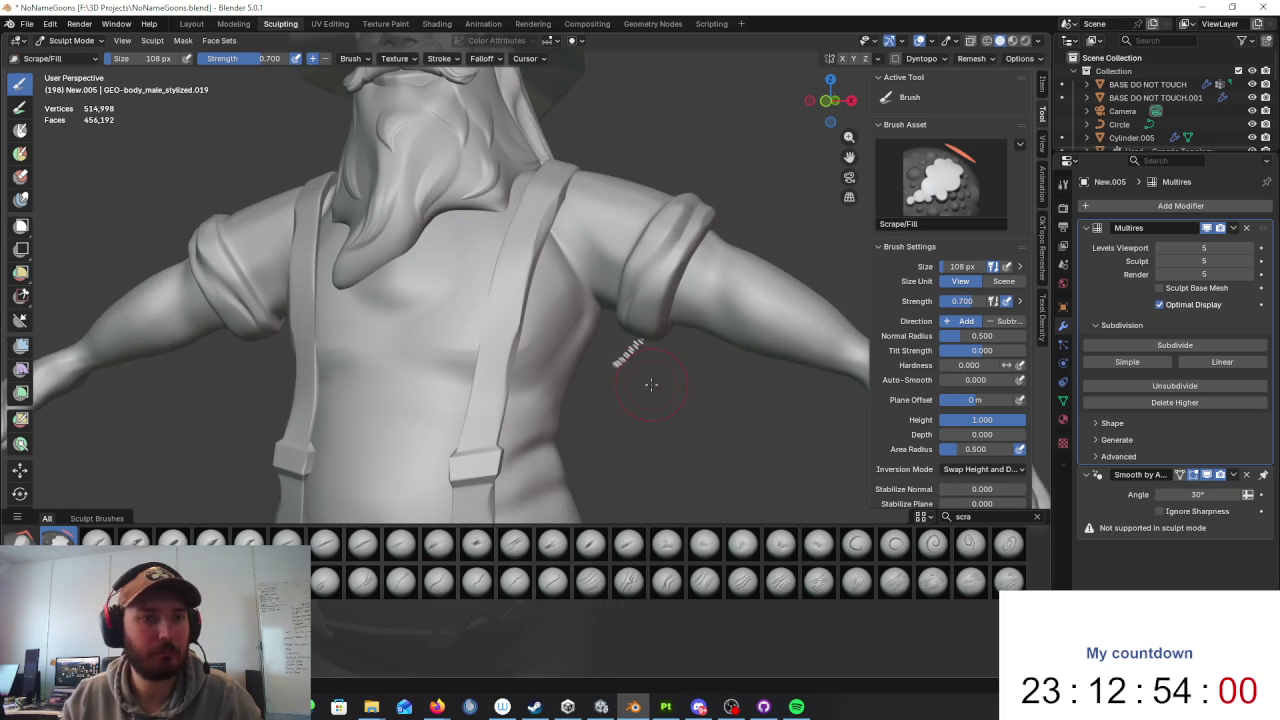
Step: Refilter the brush shelf to 'scra' and orbit around the shirt's chest area
left_click(965, 516)
key("BackSpace")
key("BackSpace")
type("ra")
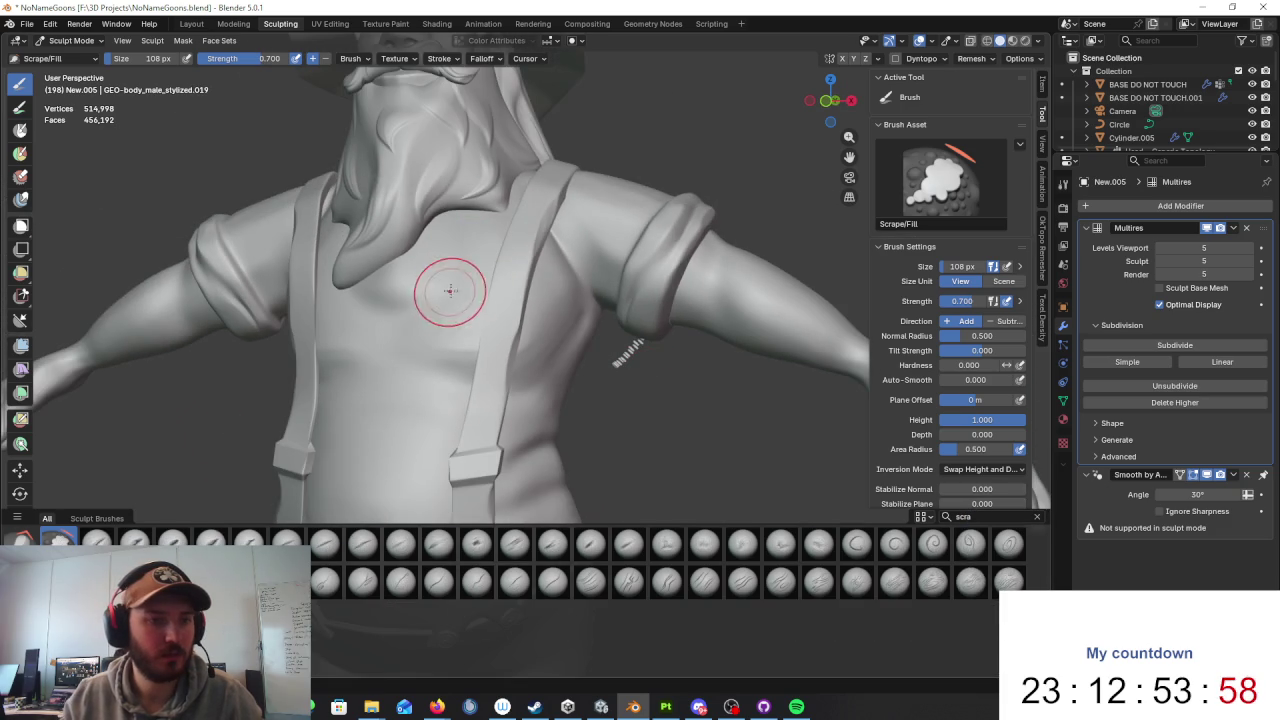
middle_click_drag(450, 290, 420, 296)
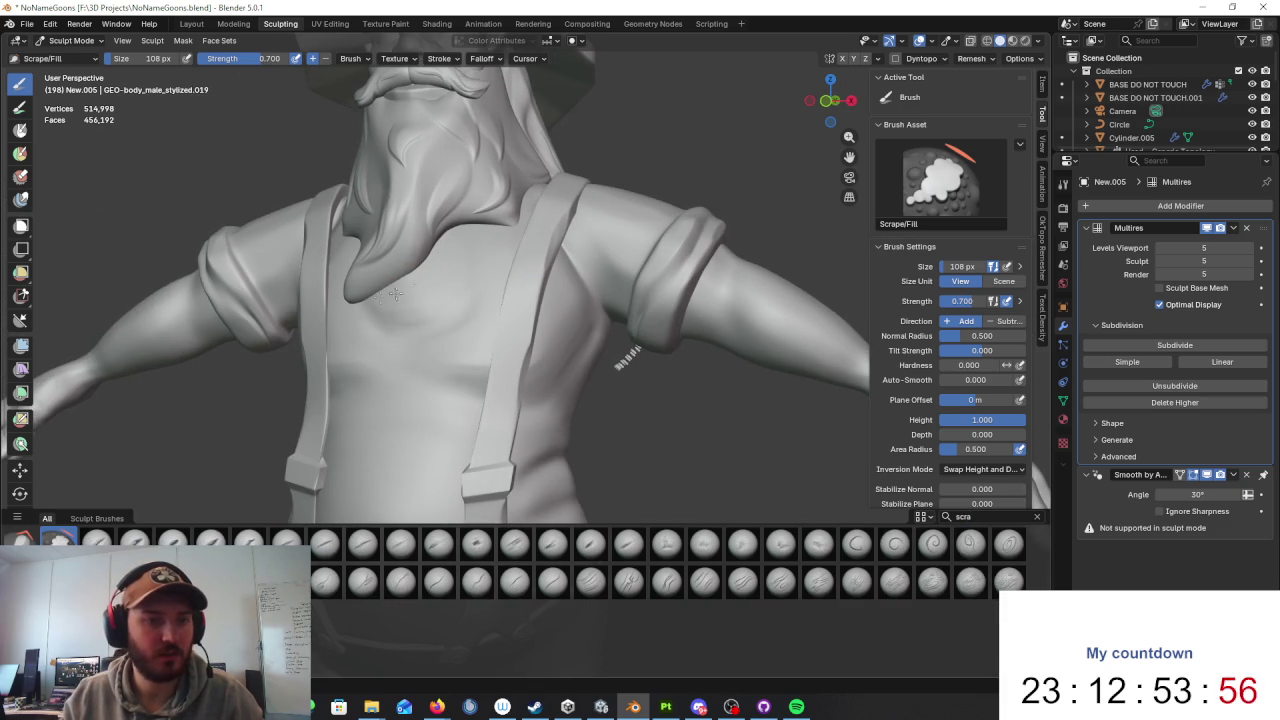
scroll(498, 292, "down", 3)
mouse_move(498, 292)
middle_mouse_down()
mouse_move(623, 300)
mouse_move(540, 300)
middle_mouse_up()
scroll(538, 299, "up", 4)
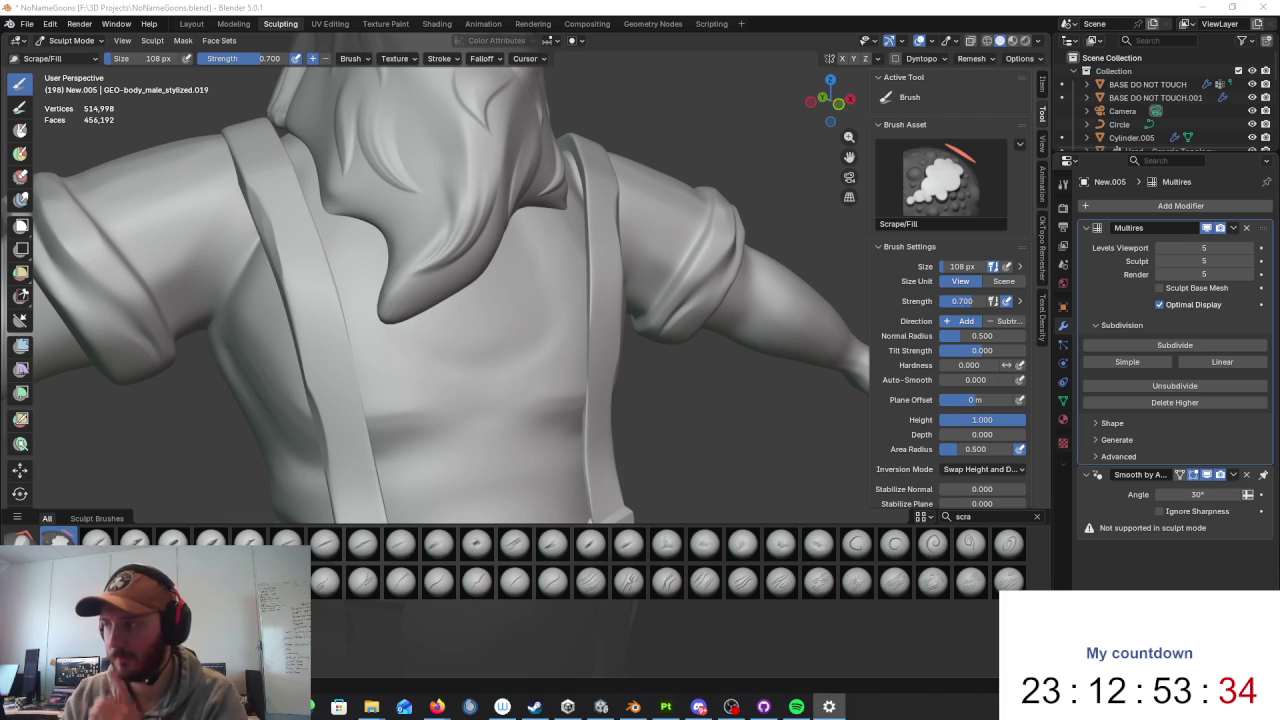
Step: Close the foreground window with Alt+F4 and orbit to a more frontal view of the dwarf
key("alt+F4")
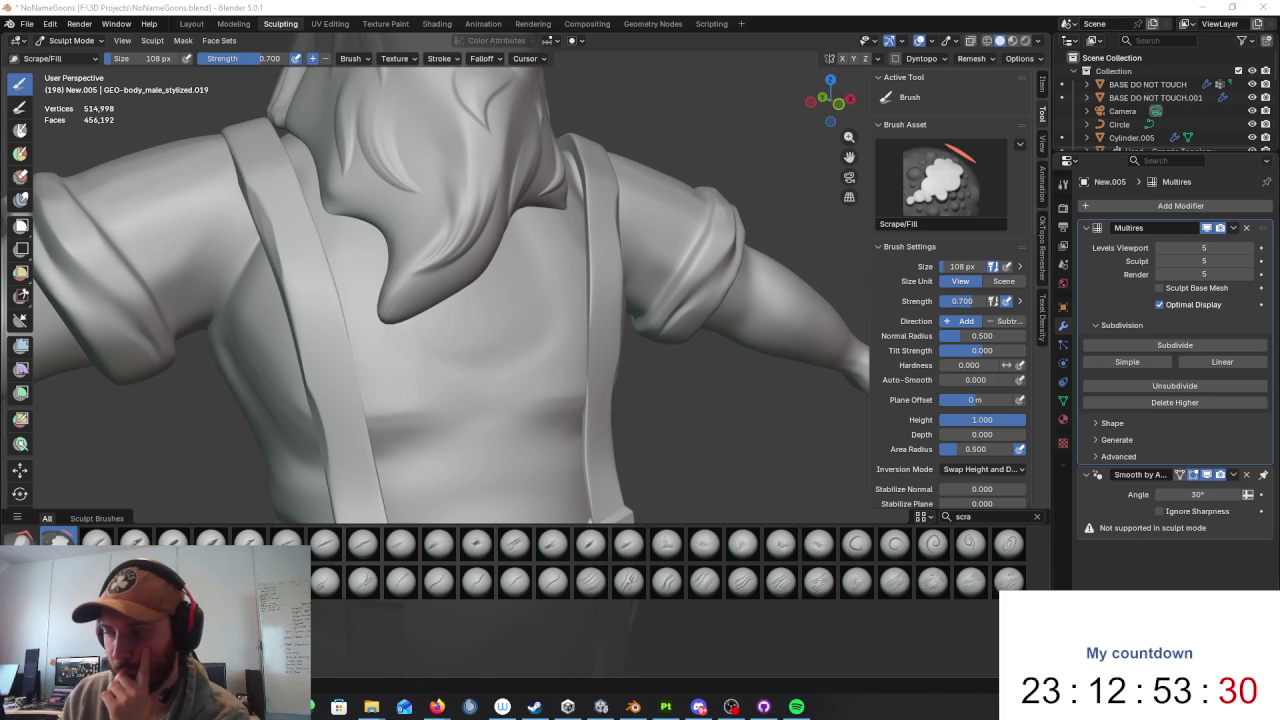
scroll(1112, 545, "right", 3)
scroll(1112, 545, "left", 2)
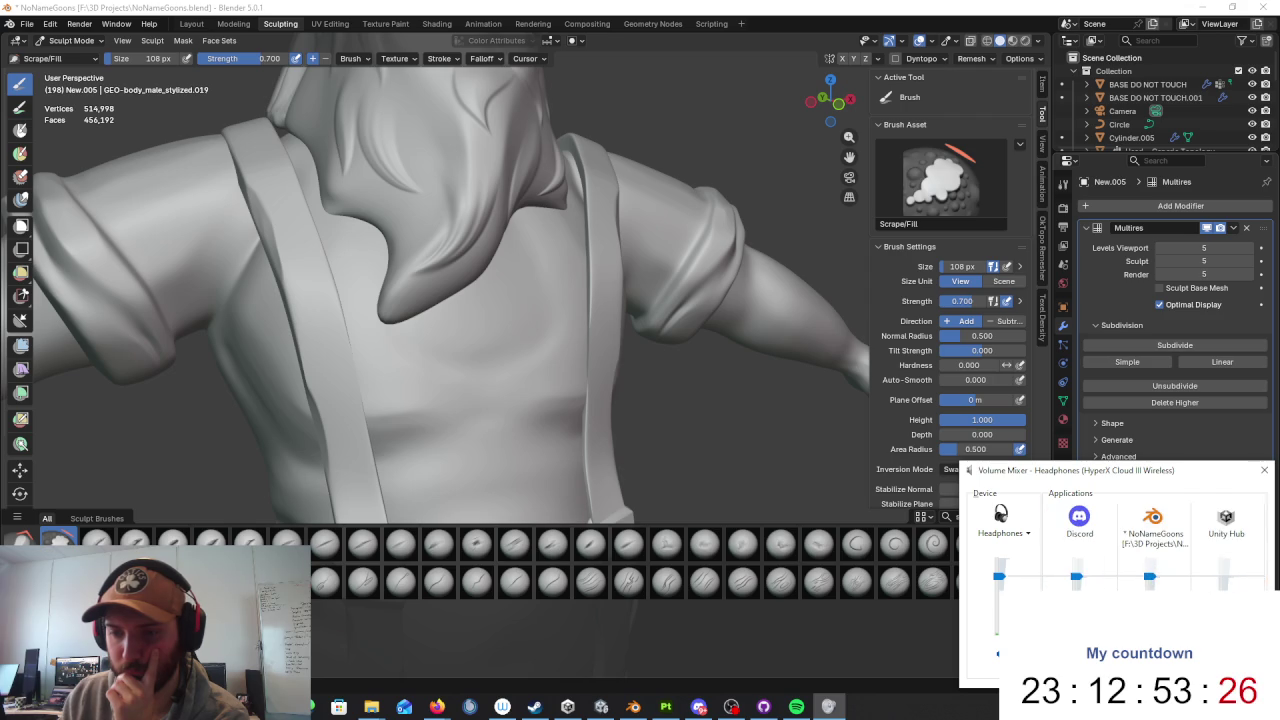
scroll(1112, 545, "right", 2)
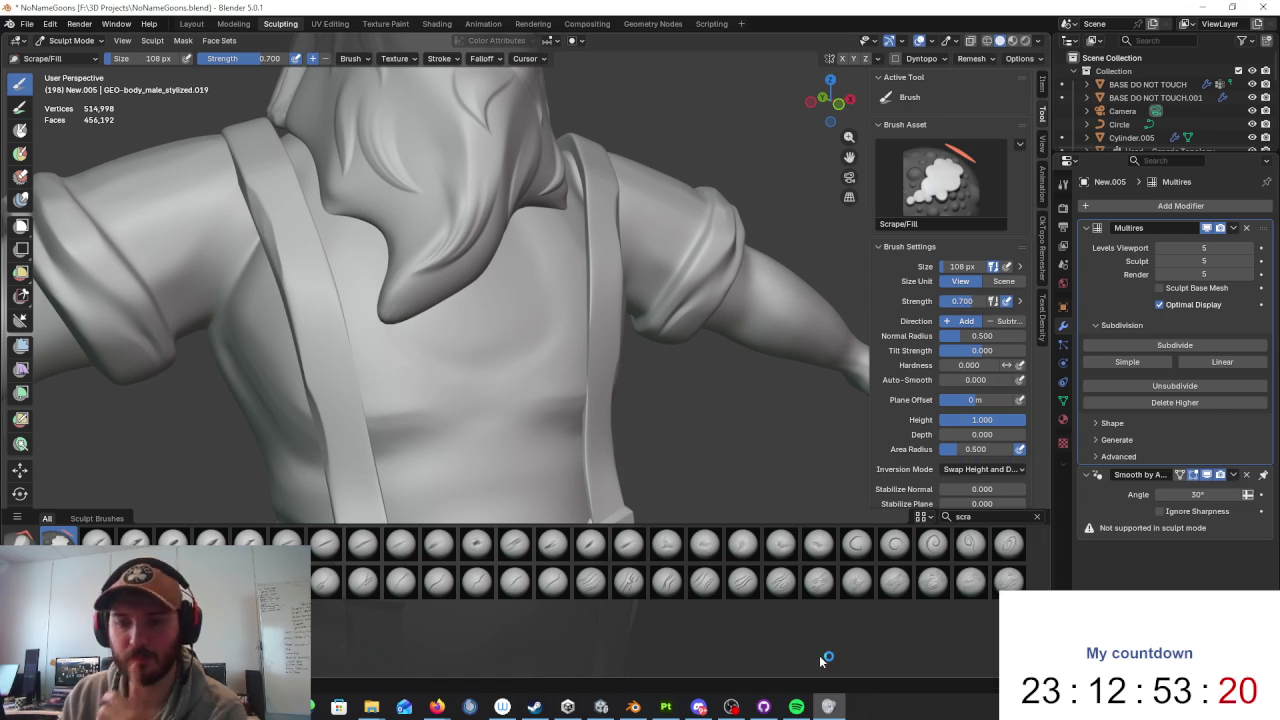
scroll(700, 355, "down", 3)
middle_click_drag(643, 383, 617, 357)
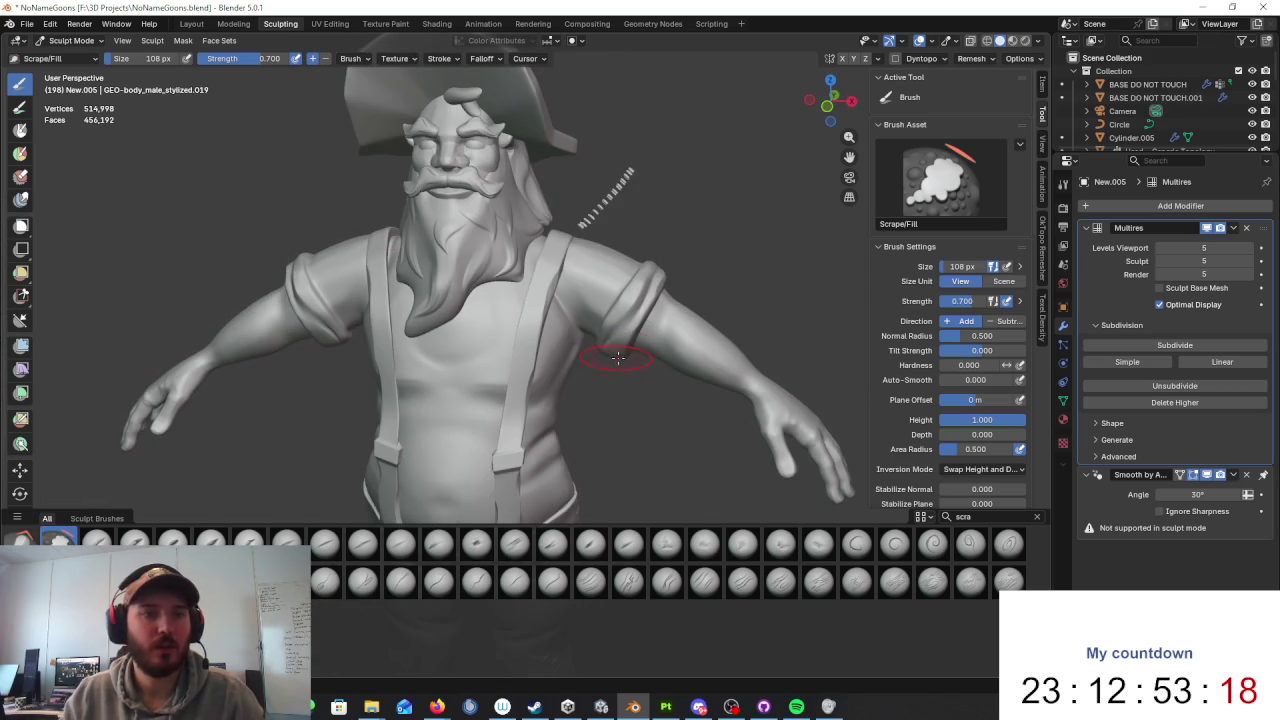
left_click(72, 42)
Step: Return to Object Mode, orbit to the hips, and check the legs piece's raw mesh
key("o")
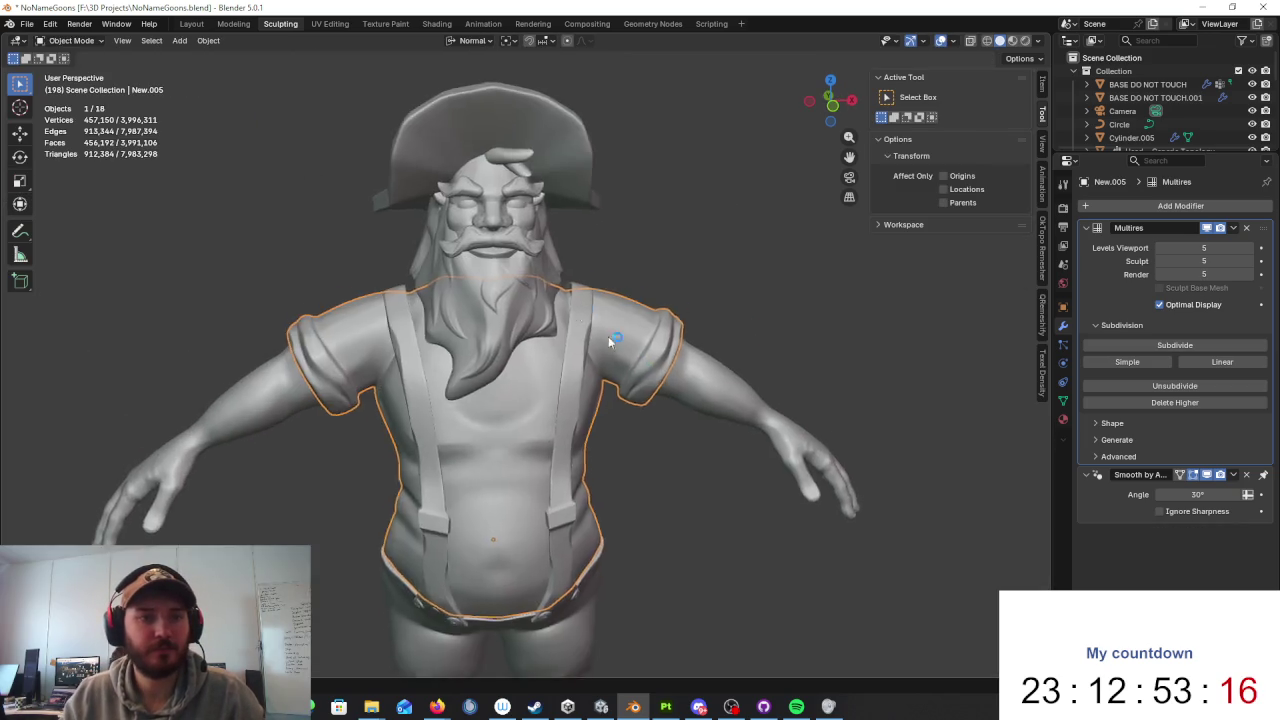
middle_click_drag(608, 336, 609, 264)
scroll(665, 397, "up", 3)
mouse_move(665, 390)
middle_mouse_down("shift")
mouse_move(664, 326)
mouse_move(404, 371)
mouse_move(547, 366)
mouse_move(613, 380)
mouse_move(652, 363)
middle_mouse_up("shift")
left_click(404, 371)
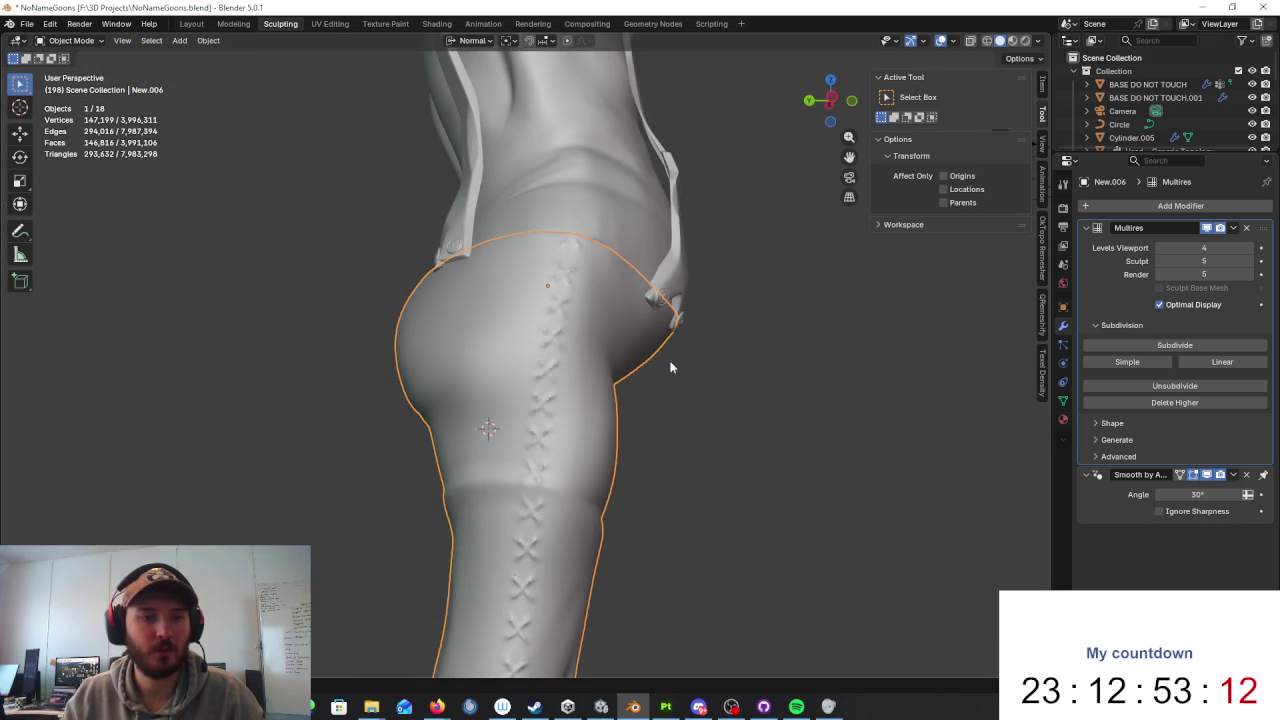
key("Tab")
key("Tab")
Step: Toggle the pants into Sculpt Mode and back, raising viewport subdivision to 5
left_click(70, 40)
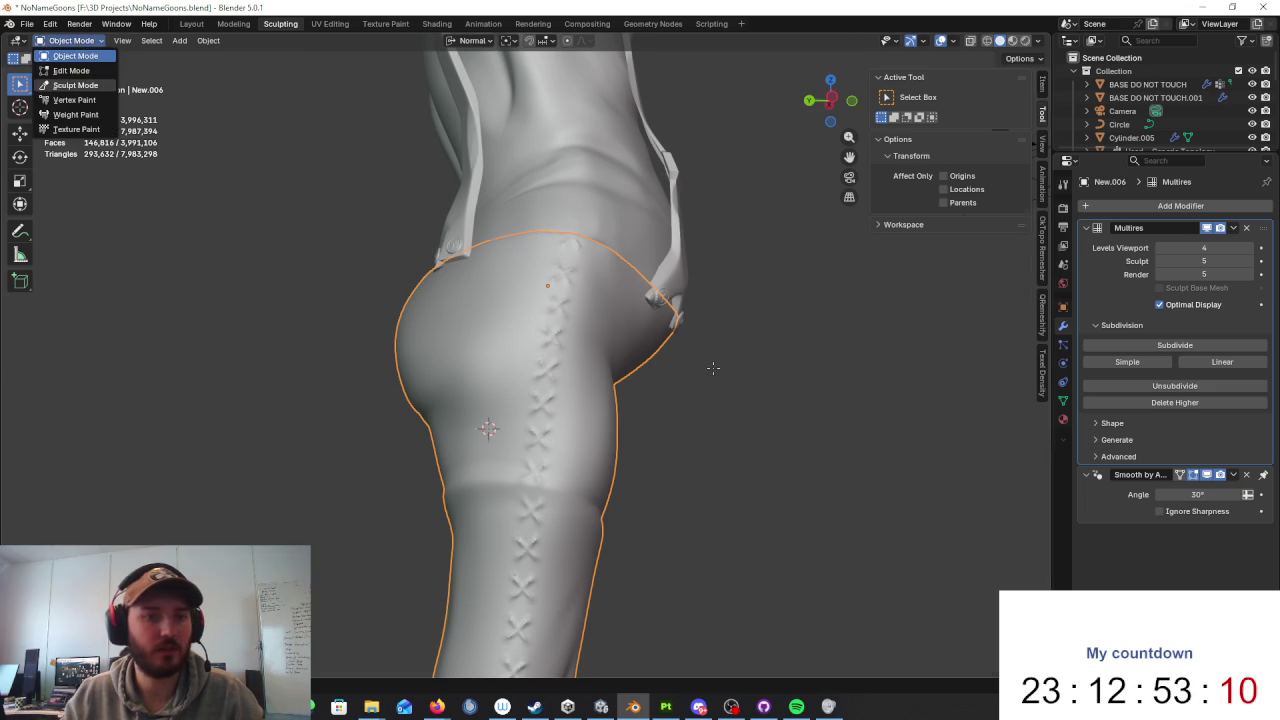
left_click(75, 85)
left_click(70, 40)
left_click(75, 56)
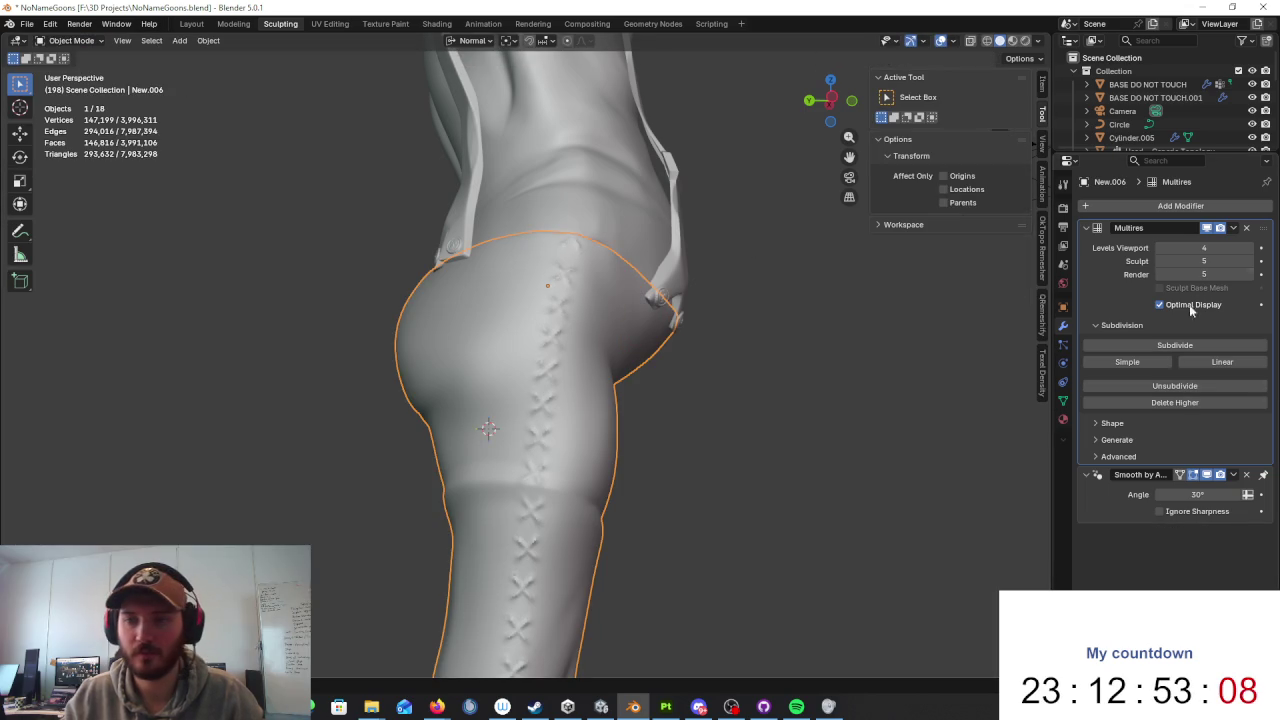
left_click(1249, 247)
Step: Frame the whole character from the front and select the moustache
key("Home")
mouse_move(714, 384)
middle_mouse_down()
mouse_move(692, 407)
mouse_move(753, 370)
mouse_move(689, 397)
middle_mouse_up()
scroll(633, 350, "up", 4)
scroll(568, 372, "up", 2)
scroll(503, 298, "up", 2)
left_click(503, 298)
left_click(553, 355)
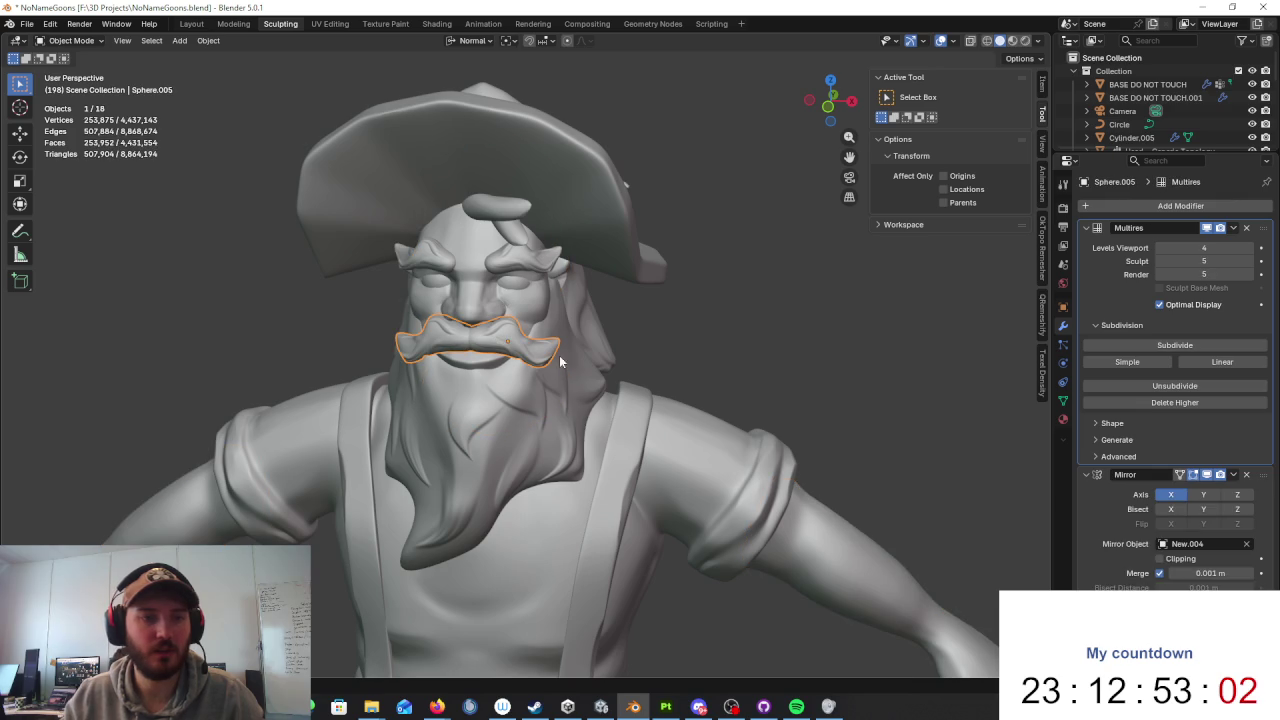
Step: Put the moustache in Sculpt Mode and choose Crease Sharp by searching 'crease'
left_click(70, 41)
left_click(75, 85)
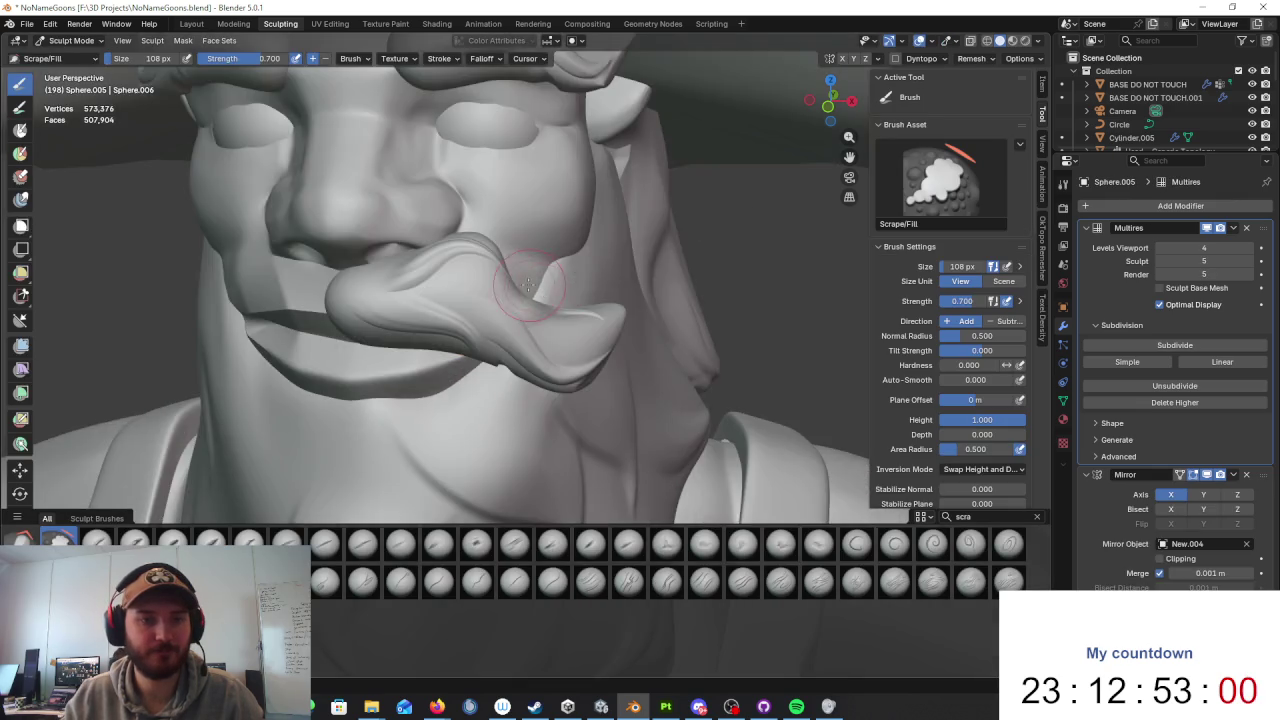
scroll(700, 340, "up", 4)
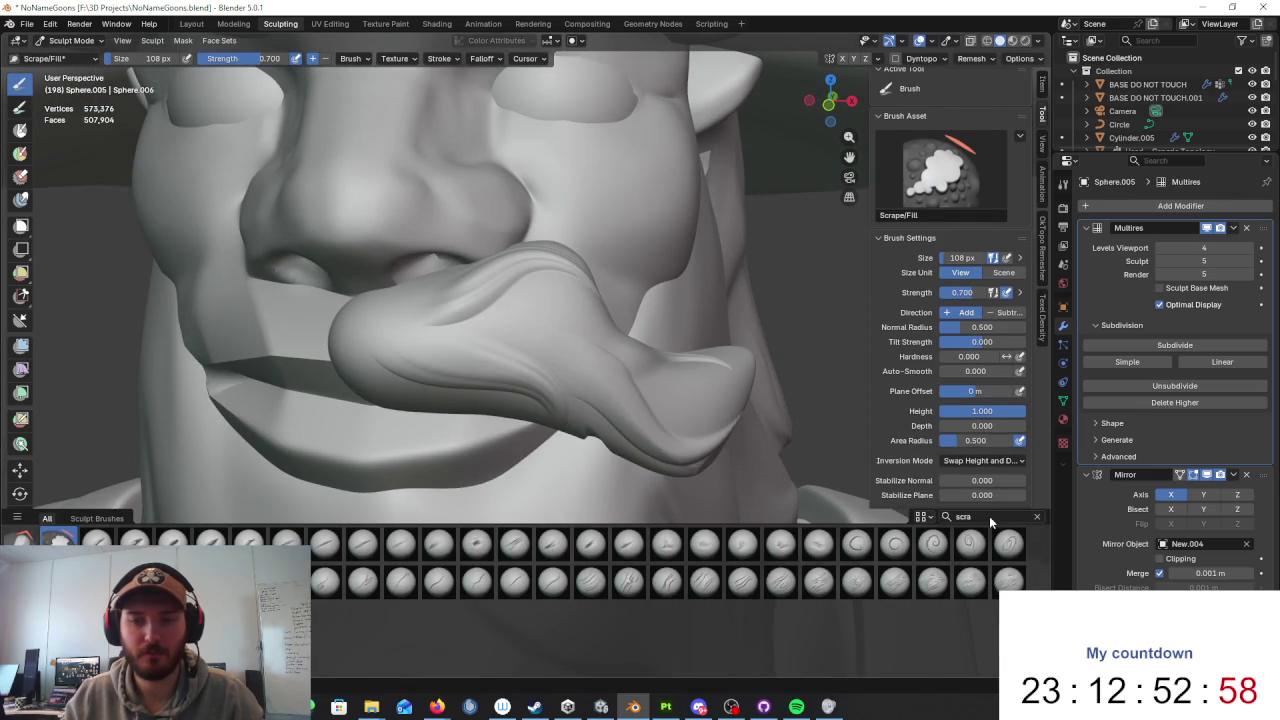
left_click(990, 514)
type("c")
key("ctrl+a")
type("cra")
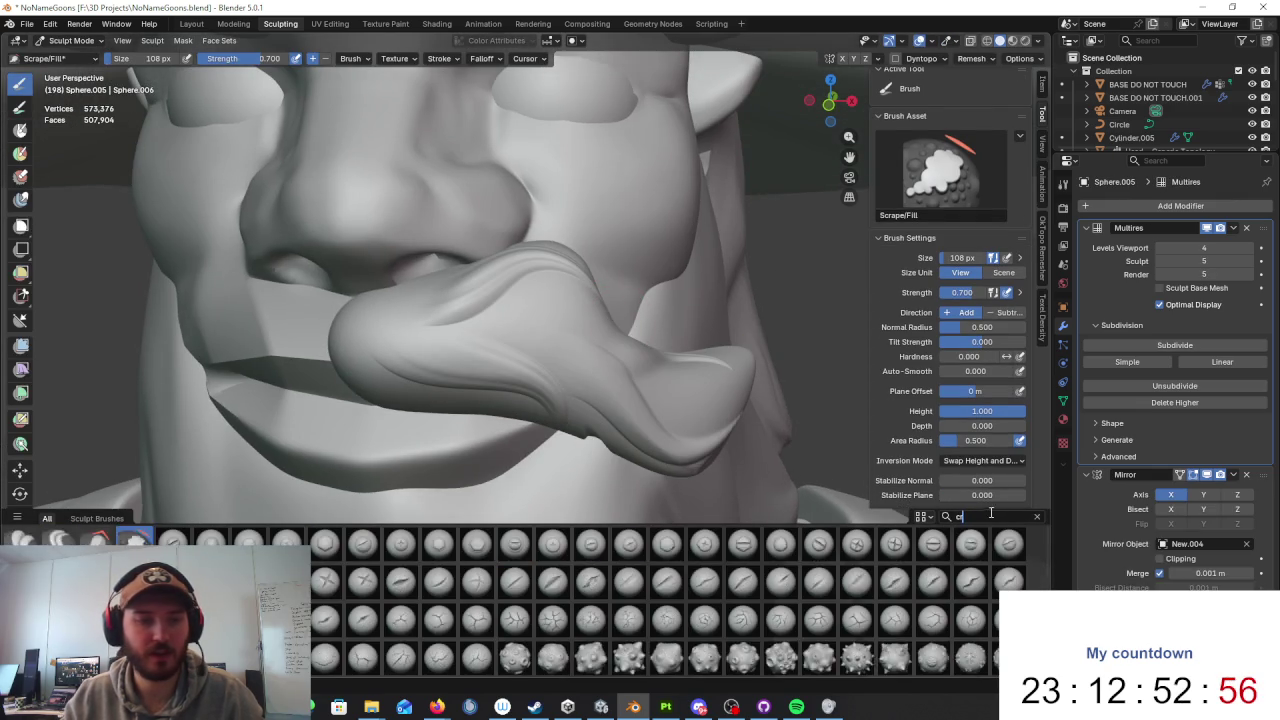
key("BackSpace")
type("ea")
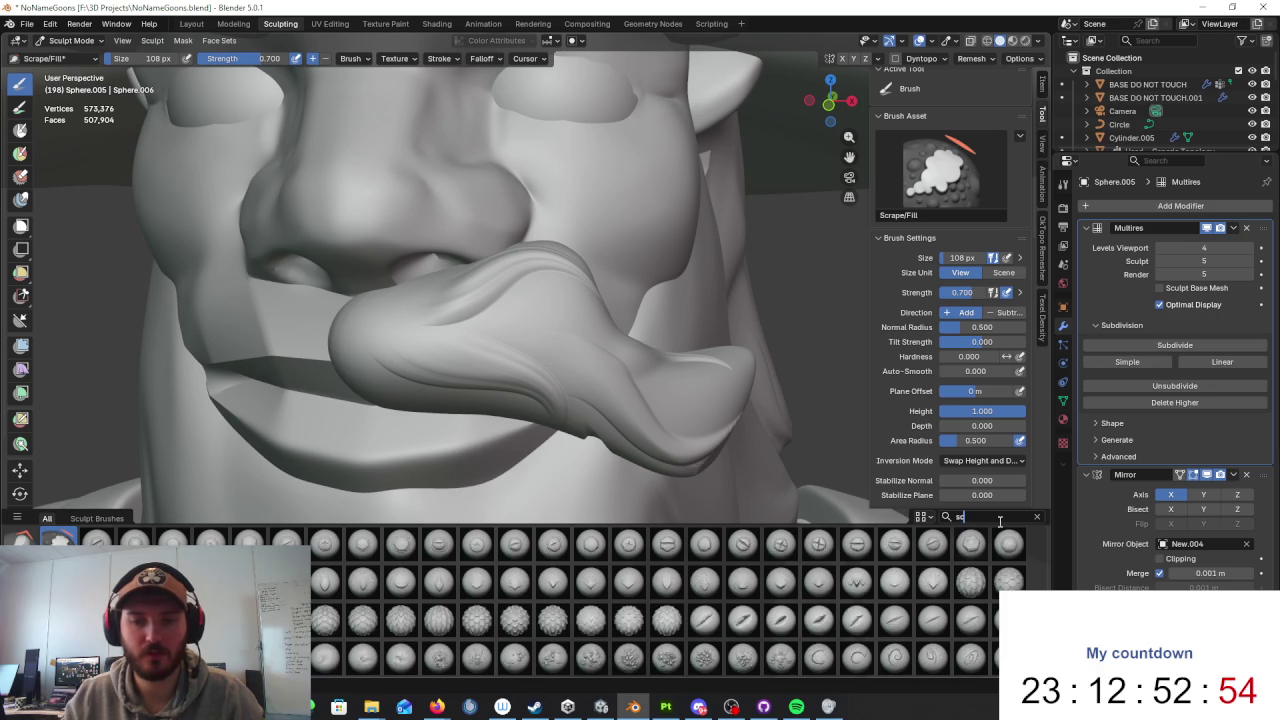
type("se")
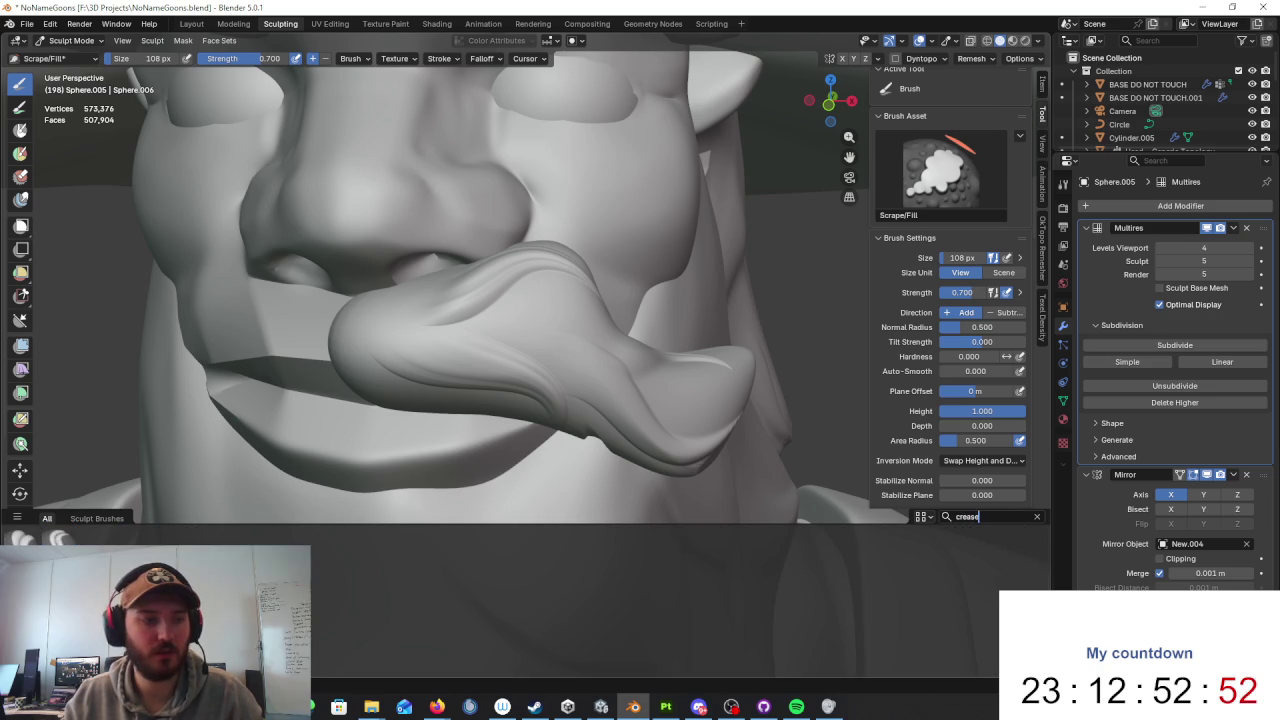
left_click(60, 538)
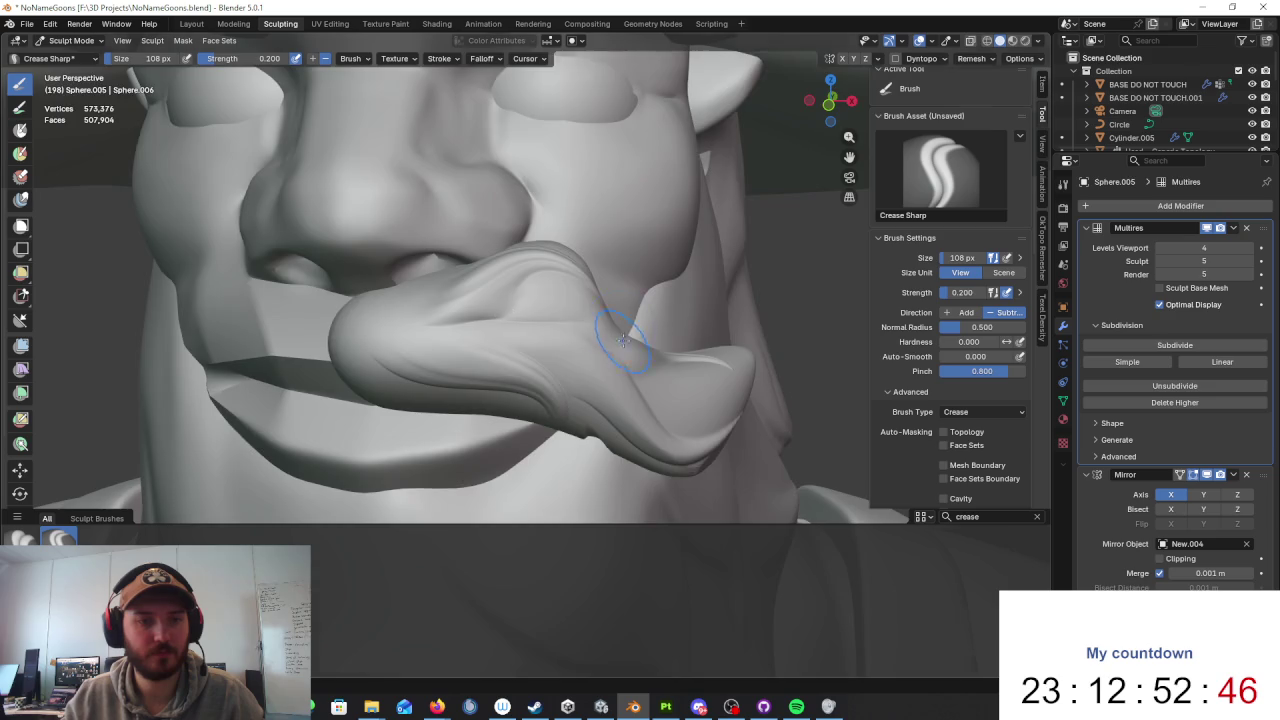
Step: Orbit to face the moustache and drag a sharp Crease Sharp groove along it
scroll(622, 340, "down", 5)
middle_click_drag(622, 340, 480, 340)
scroll(480, 340, "up", 6)
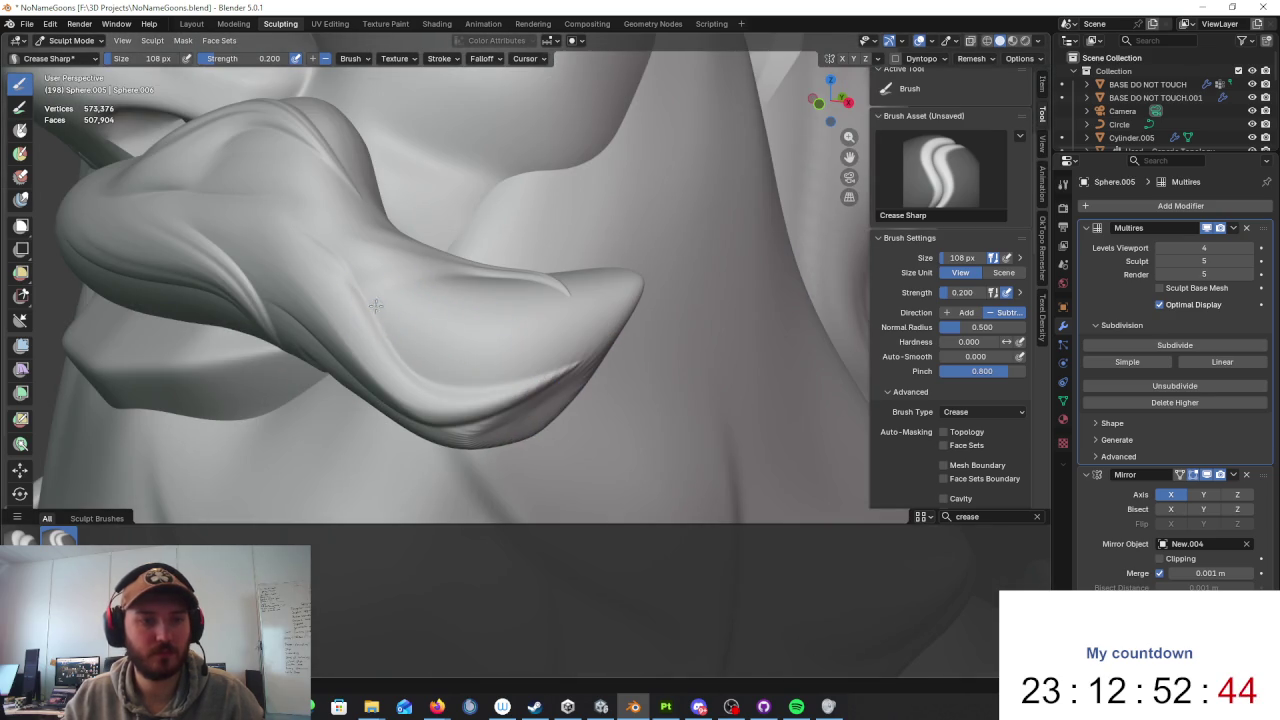
left_click_drag(466, 354, 566, 317)
Step: Return to Object Mode and select the character, viewed from the side
scroll(600, 350, "down", 5)
scroll(660, 365, "up", 5)
left_click(70, 40)
left_click(70, 30)
scroll(700, 320, "down", 4)
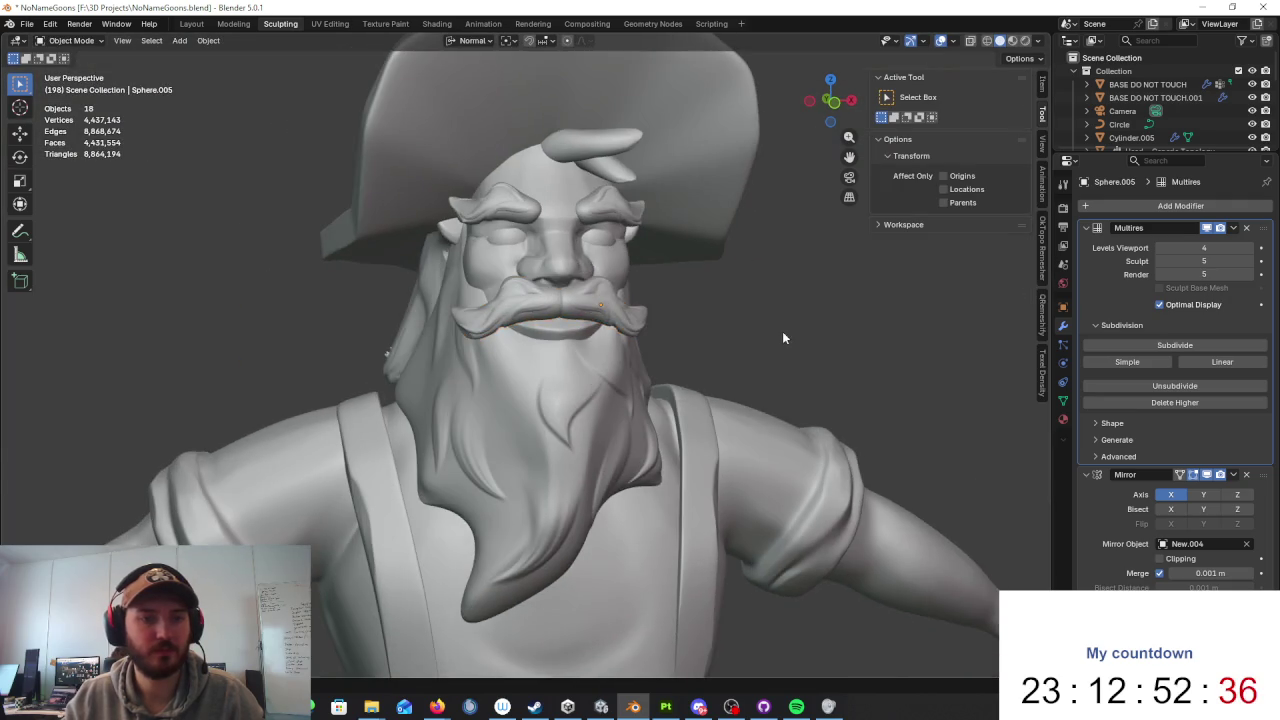
scroll(781, 337, "down", 3)
scroll(707, 341, "down", 2)
scroll(697, 380, "down", 2)
mouse_move(697, 382)
middle_mouse_down()
mouse_move(610, 395)
mouse_move(554, 320)
middle_mouse_up()
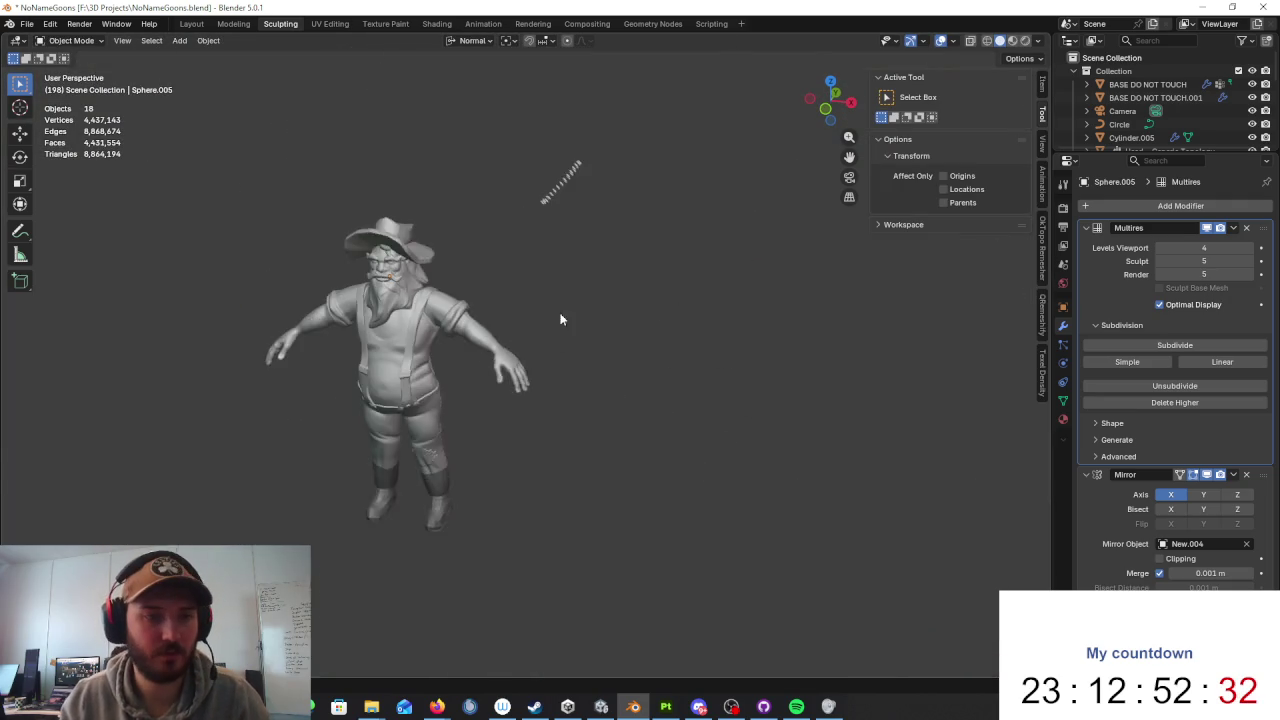
scroll(554, 320, "up", 1)
left_click(511, 250)
Step: In the Layout workspace, box-select every part of the dwarf character
left_click(191, 23)
scroll(548, 273, "down", 1)
mouse_move(548, 273)
middle_mouse_down()
mouse_move(603, 277)
mouse_move(531, 277)
mouse_move(557, 272)
mouse_move(487, 232)
middle_mouse_up()
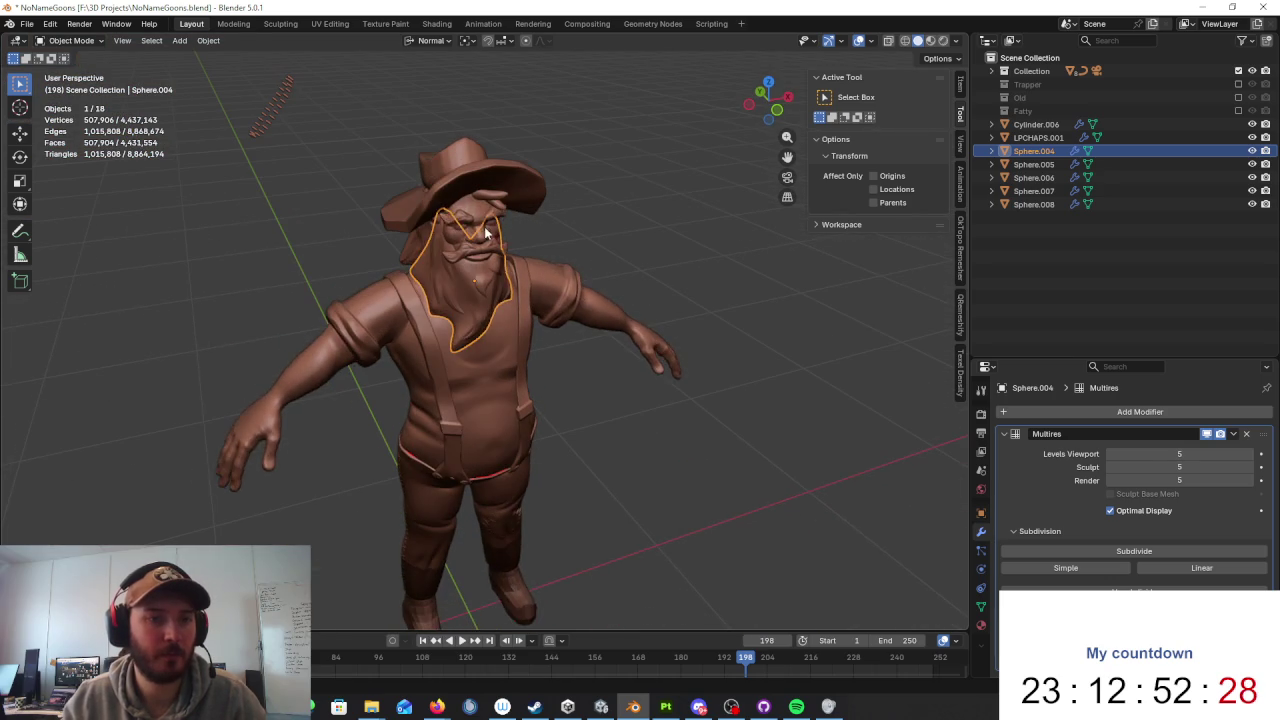
left_click(566, 268)
scroll(620, 270, "down", 3)
scroll(566, 262, "down", 1)
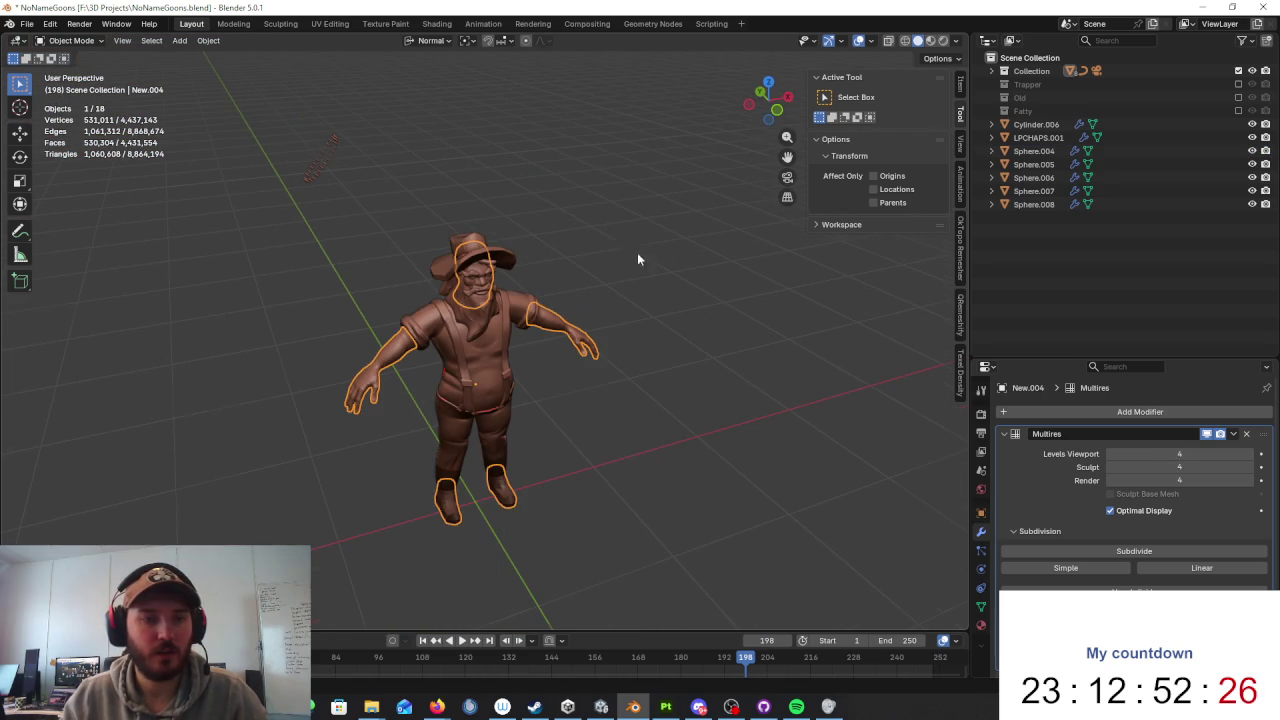
left_click_drag(698, 186, 320, 545)
middle_click_drag(510, 408, 591, 405)
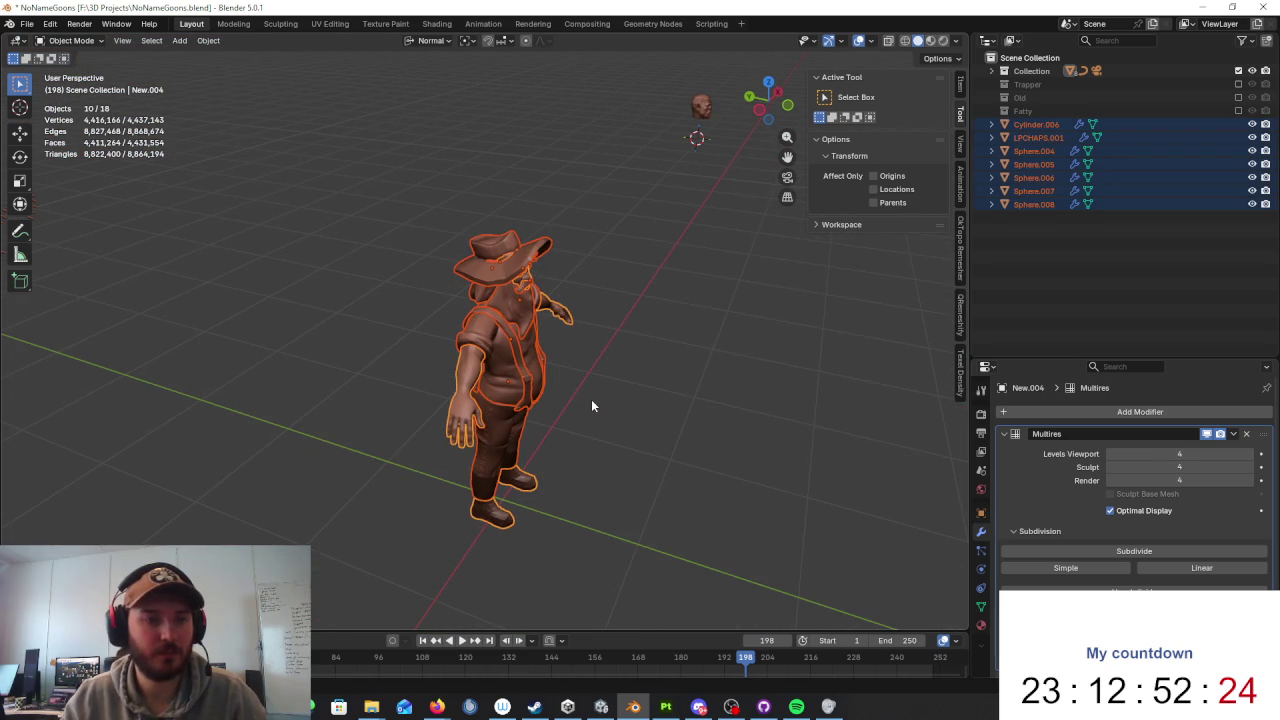
Step: Duplicate the character with Shift+D and place the copy 3 m along Y
key("shift+d")
key("x")
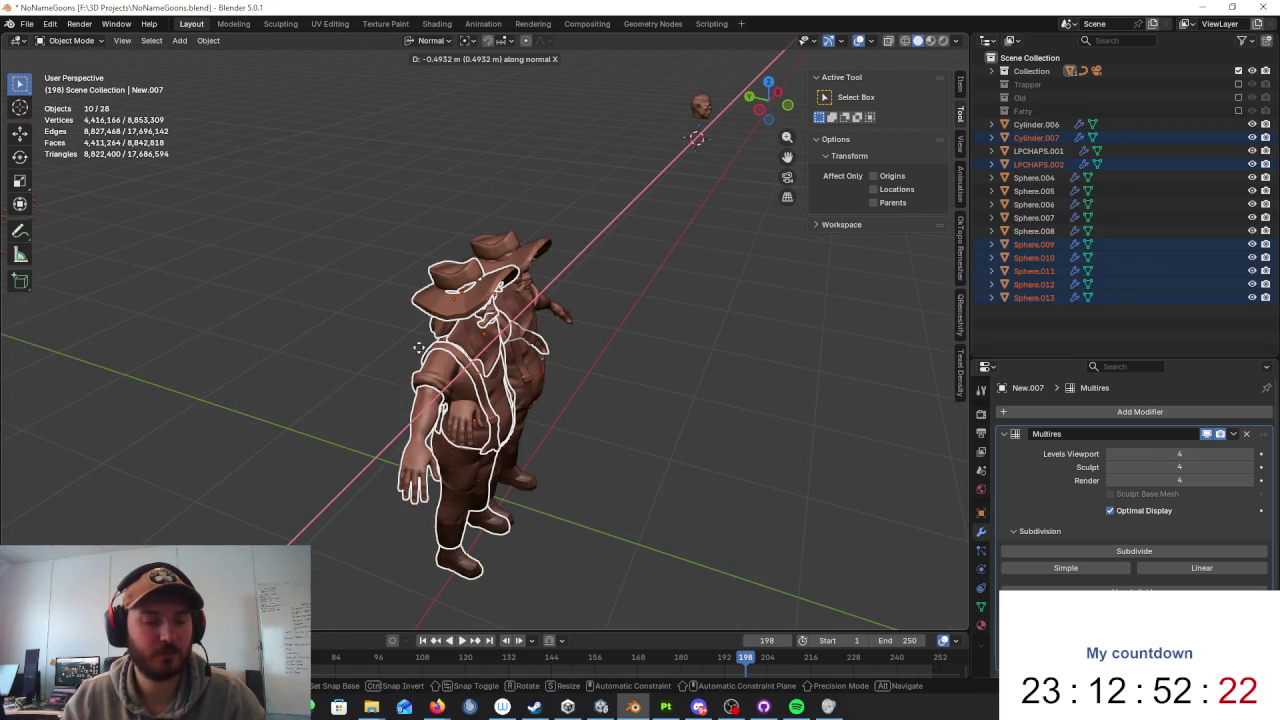
key("y")
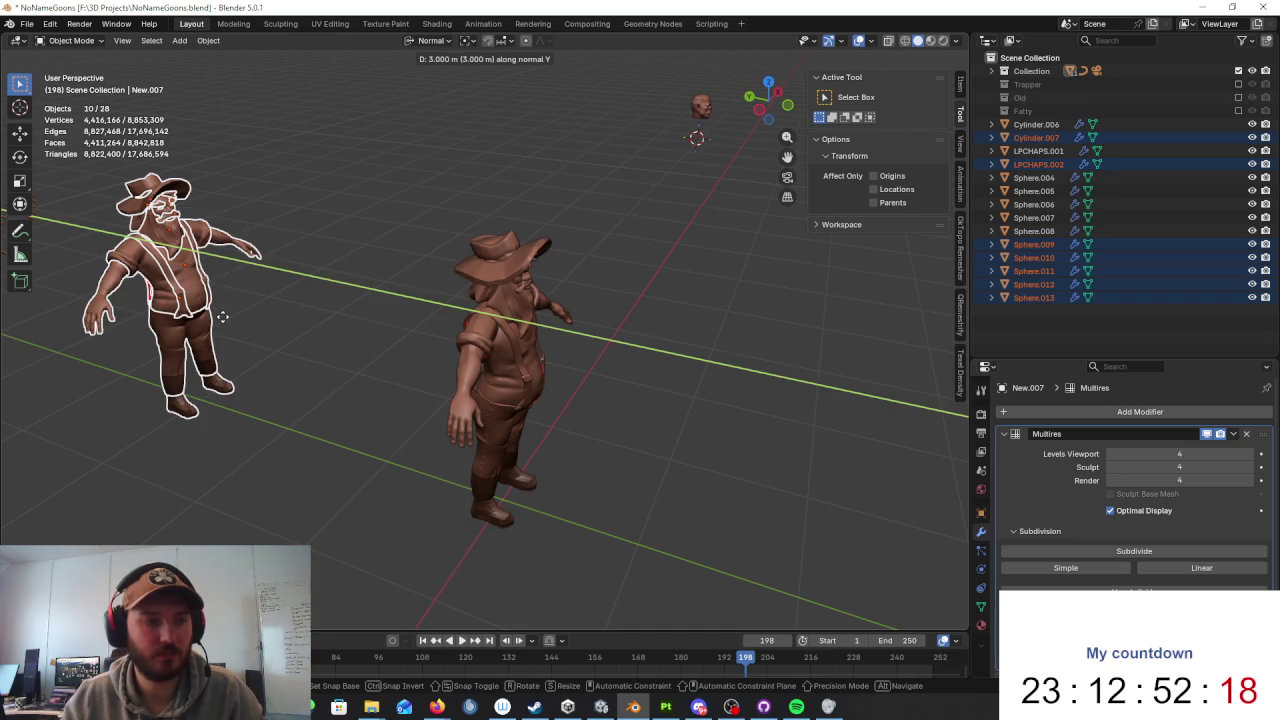
left_click(286, 288)
scroll(696, 414, "up", 6)
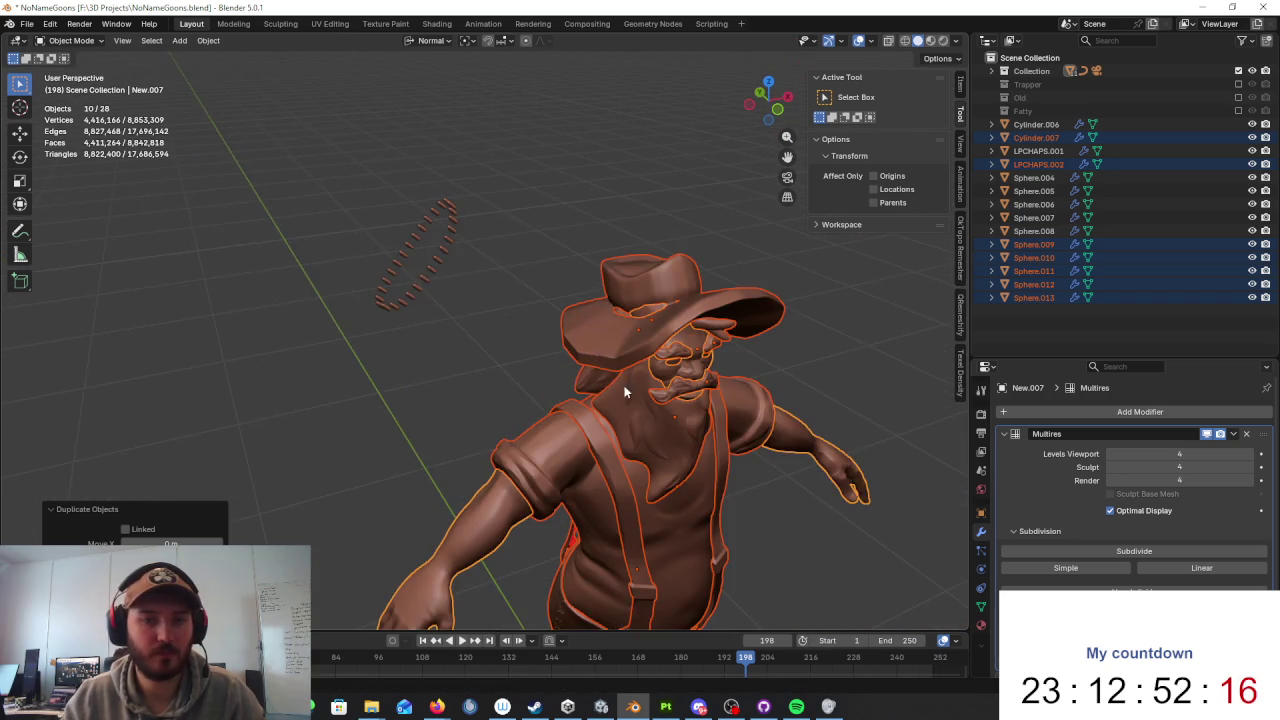
Step: Remove the Multires modifier from the copy's eyebrows and another facial piece
left_click(560, 290)
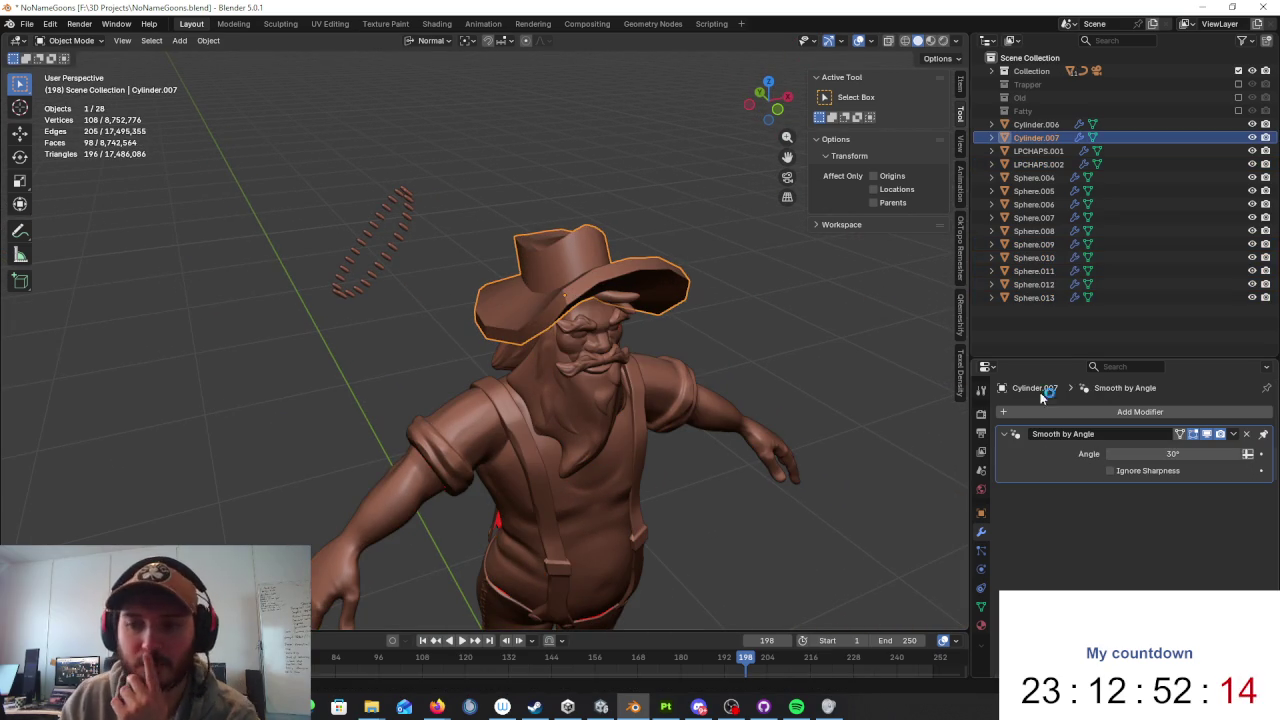
left_click(590, 312)
left_click(584, 414)
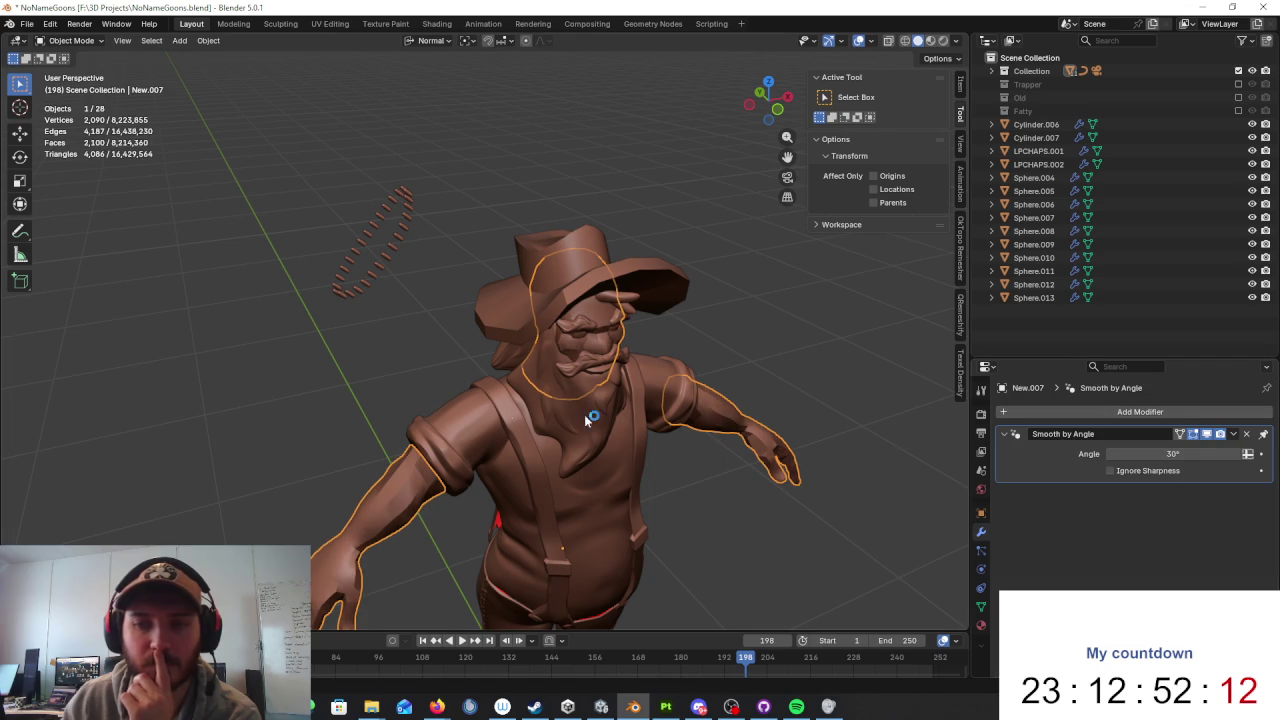
left_click(590, 368)
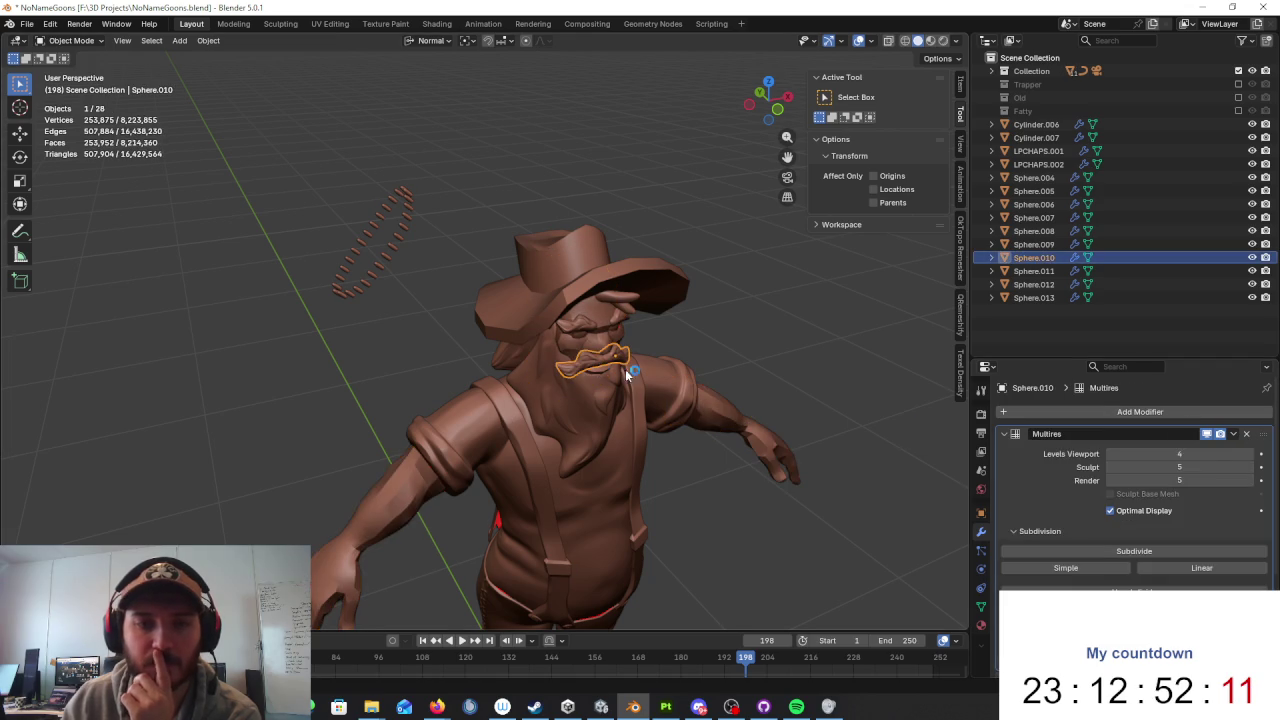
left_click(600, 320)
key("ctrl+x")
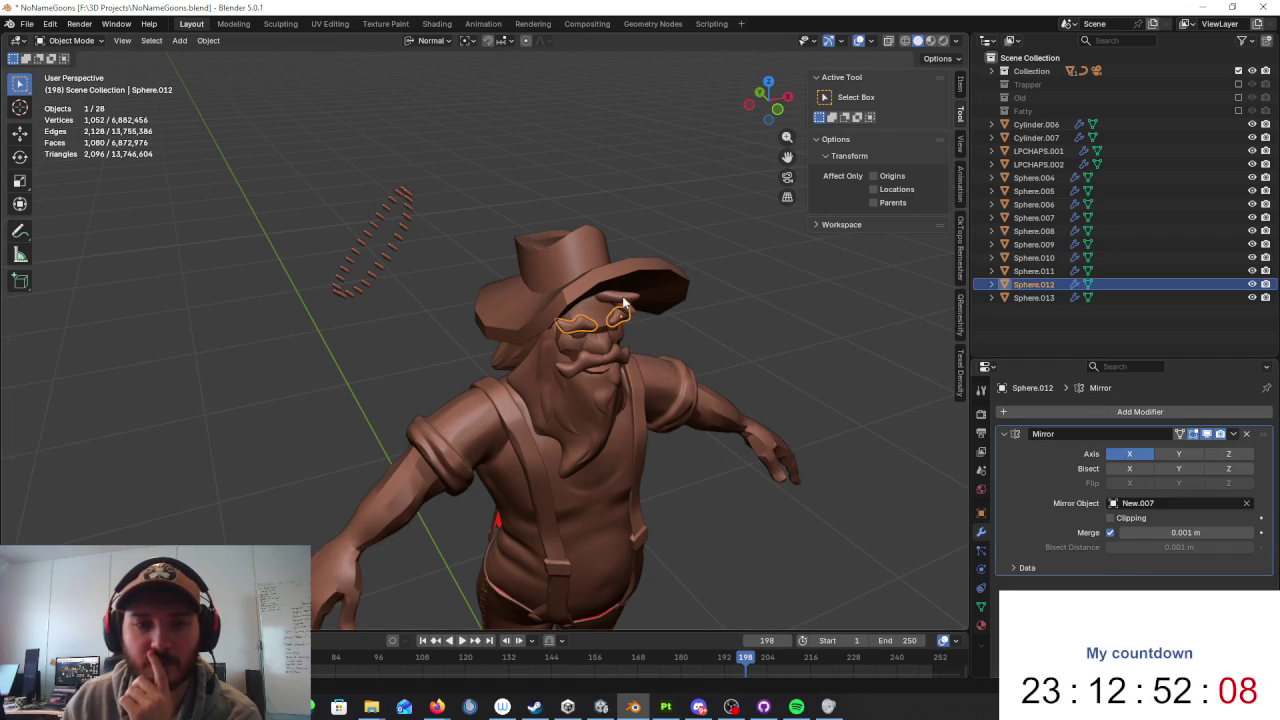
left_click(622, 302)
key("ctrl+x")
Step: Remove the Multires modifier from the copy's beard, shirt and suspenders
mouse_move(903, 462)
middle_mouse_down()
mouse_move(768, 420)
mouse_move(640, 330)
middle_mouse_up()
left_click(636, 322)
key("ctrl+x")
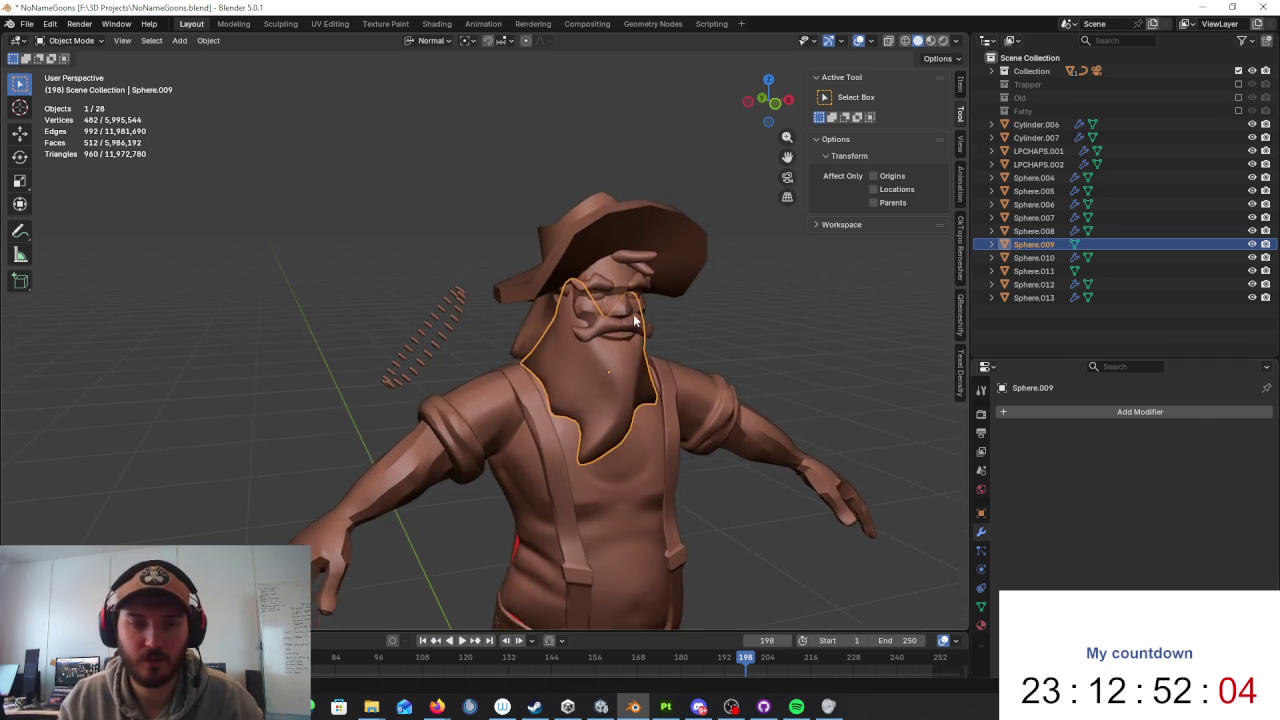
left_click(695, 375)
left_click(1245, 434)
middle_click_drag(640, 470, 616, 431)
left_click(710, 439)
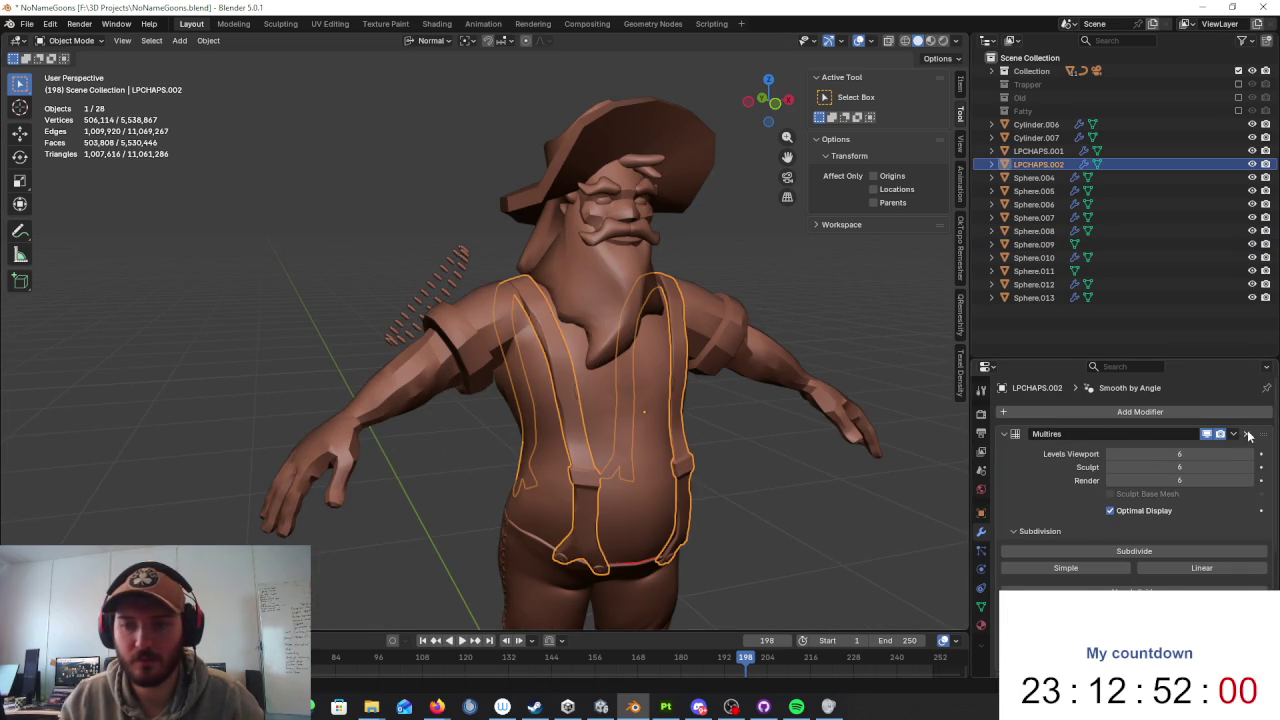
left_click(1248, 434)
Step: Remove the pants' Multires modifier, leaving Smooth by Angle, and enter Edit Mode on them
middle_click_drag(640, 420, 420, 430)
left_click(600, 480)
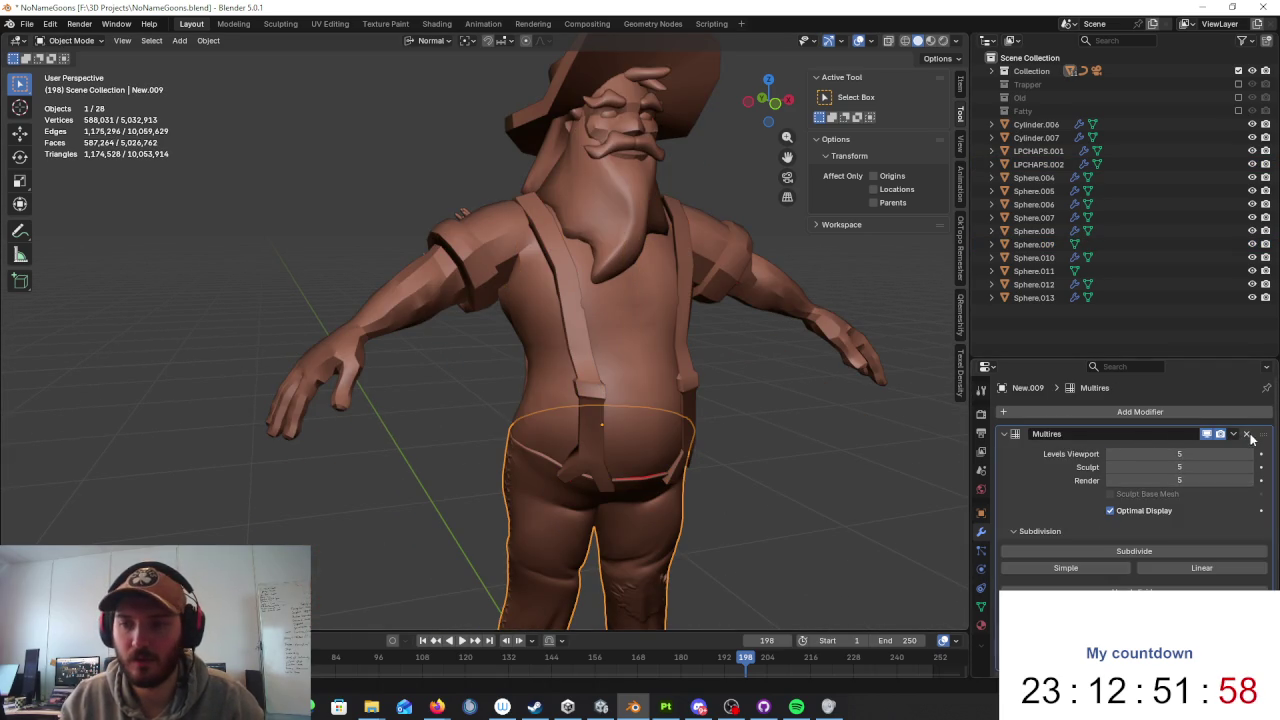
left_click(1248, 434)
scroll(681, 418, "down", 3)
scroll(681, 418, "down", 2)
mouse_move(688, 392)
middle_mouse_down()
mouse_move(703, 423)
mouse_move(563, 420)
mouse_move(563, 374)
mouse_move(550, 440)
middle_mouse_up()
scroll(563, 374, "up", 3)
scroll(604, 421, "up", 2)
key("Tab")
scroll(594, 461, "up", 2)
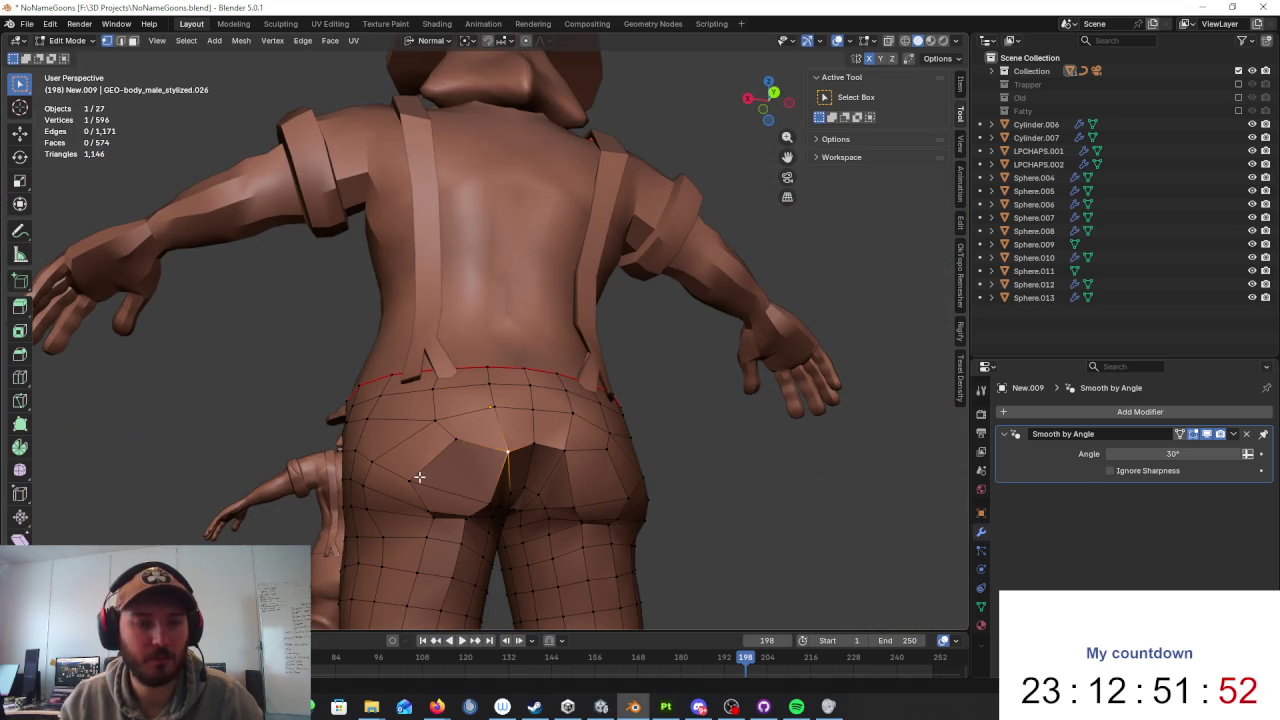
middle_click_drag(494, 462, 484, 427)
key("g")
key("g")
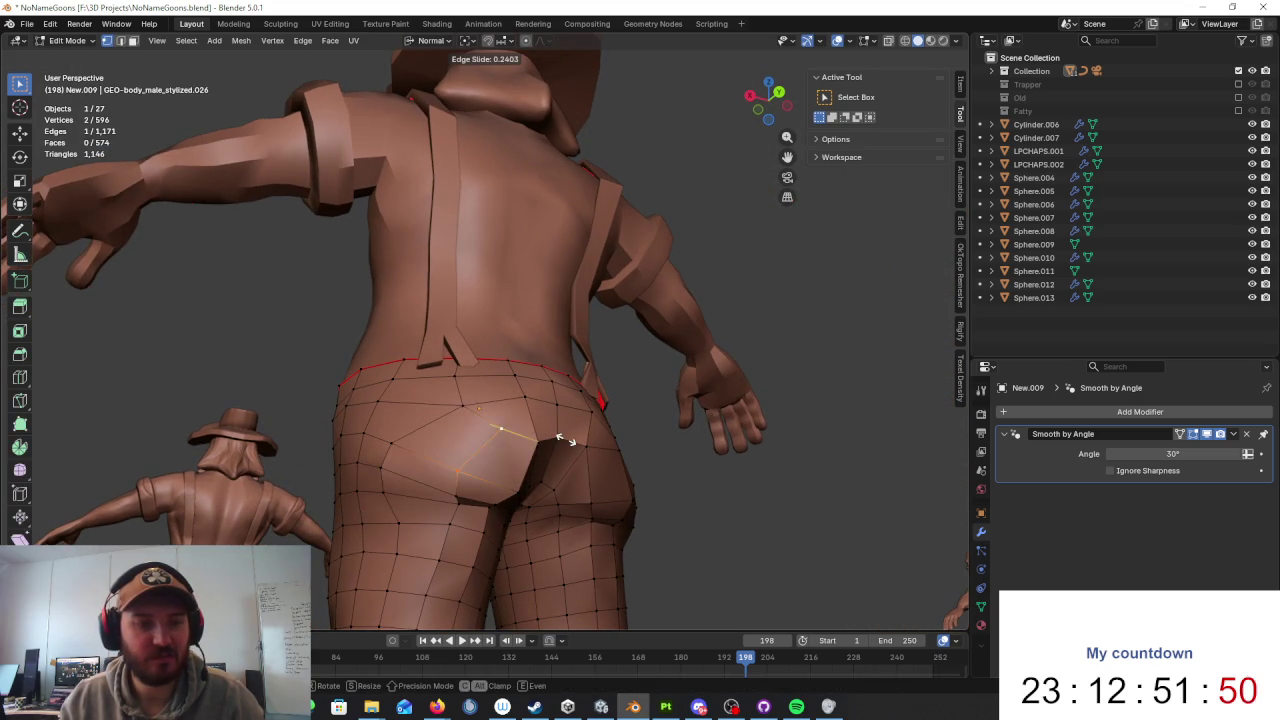
left_click(566, 440)
middle_click_drag(566, 440, 588, 446)
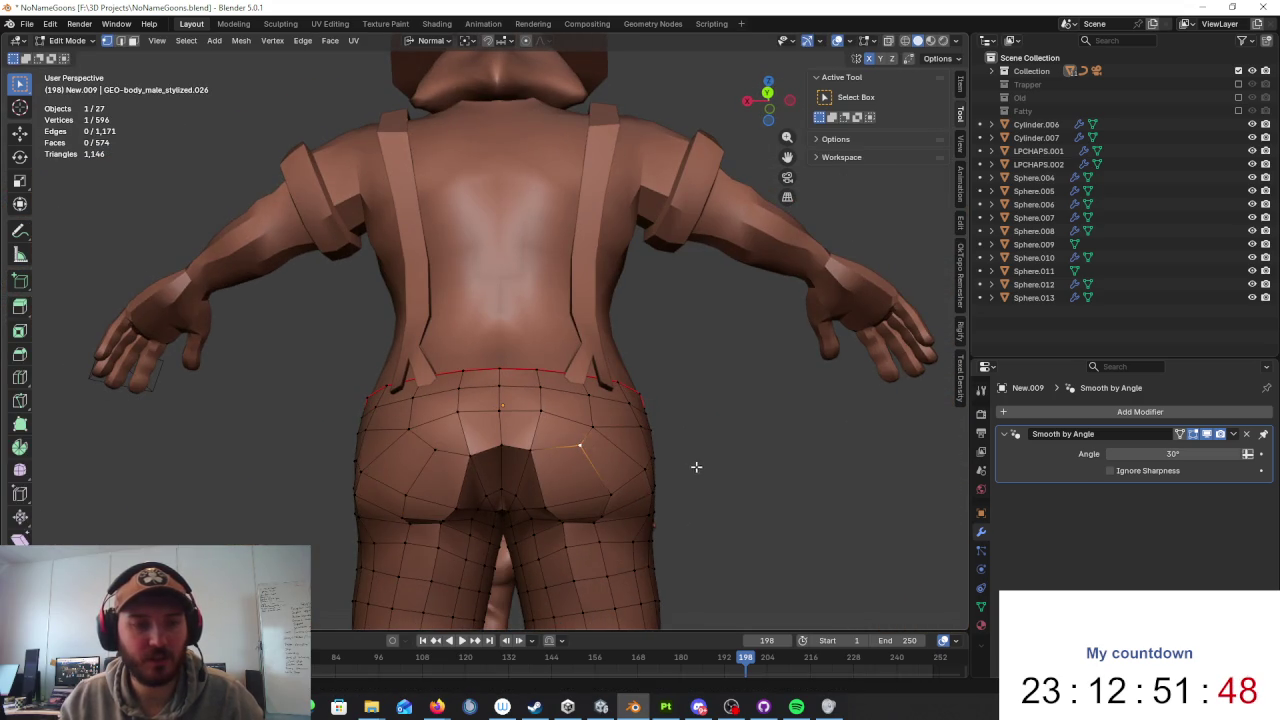
key("Tab")
middle_click_drag(764, 470, 726, 487)
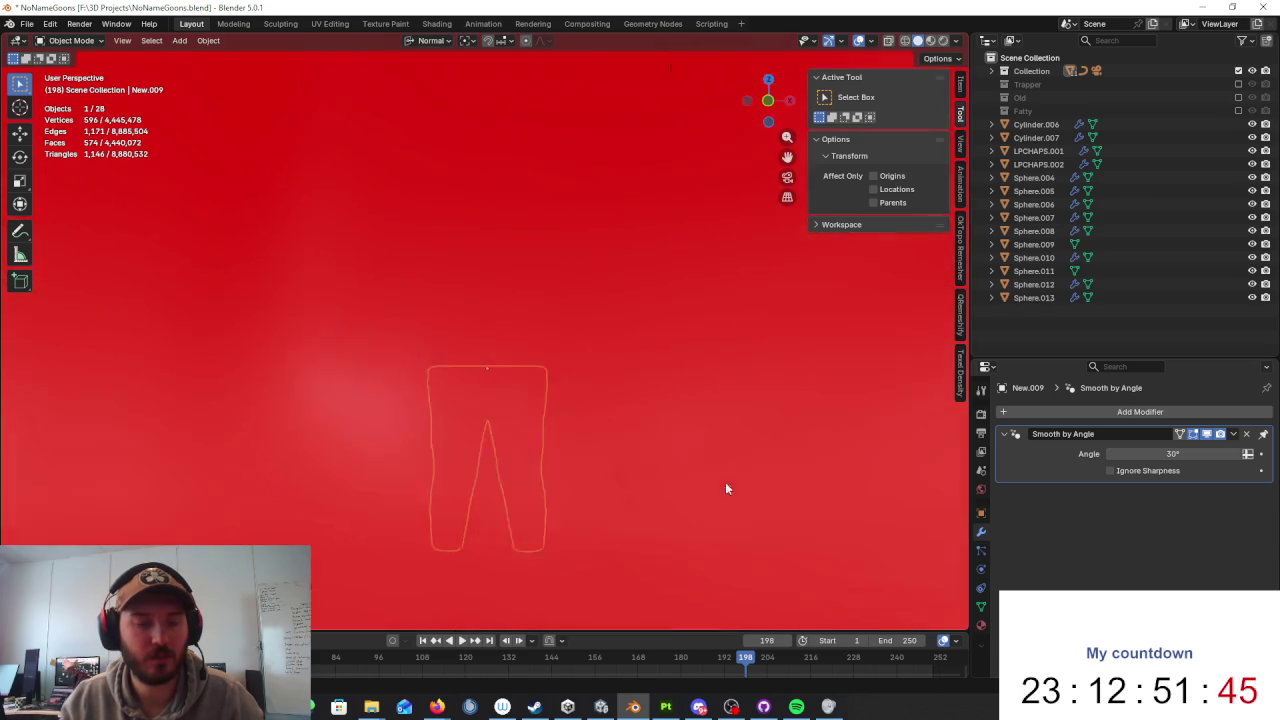
scroll(726, 489, "down", 5)
mouse_move(669, 434)
middle_mouse_down()
mouse_move(714, 446)
mouse_move(677, 434)
middle_mouse_up()
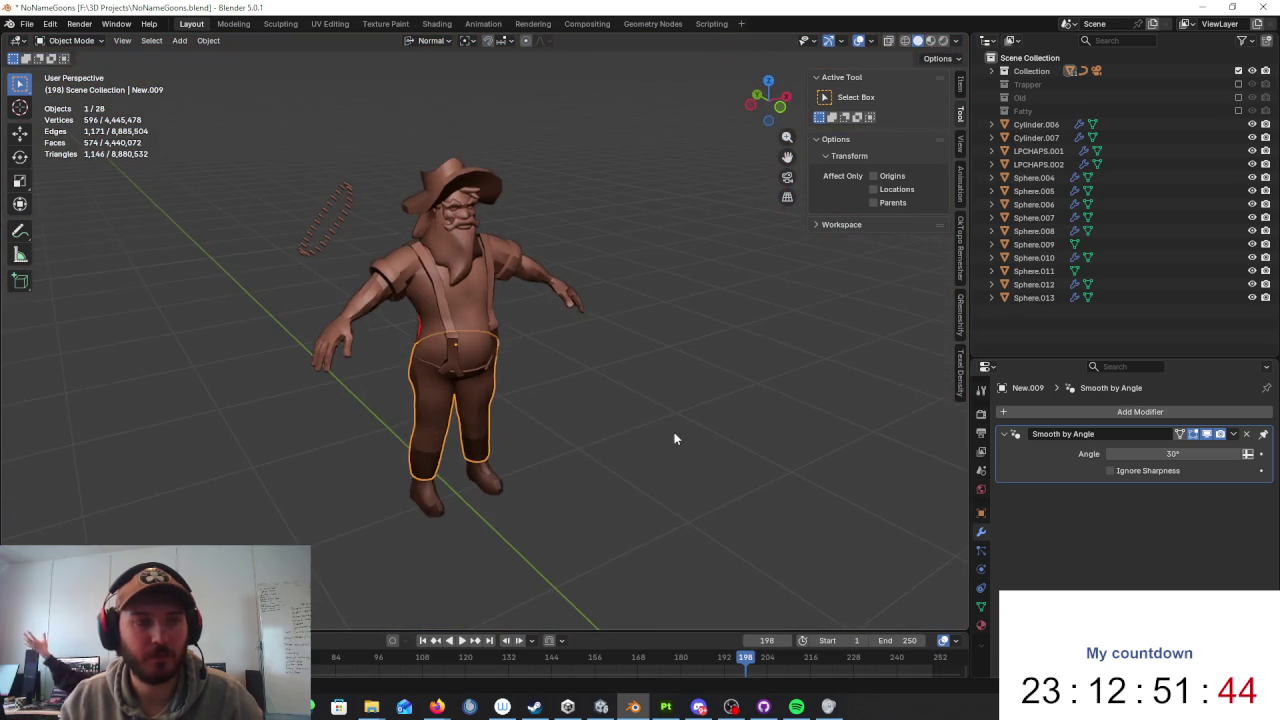
left_click(453, 281)
middle_click_drag(453, 281, 600, 354)
left_click_drag(800, 129, 380, 520)
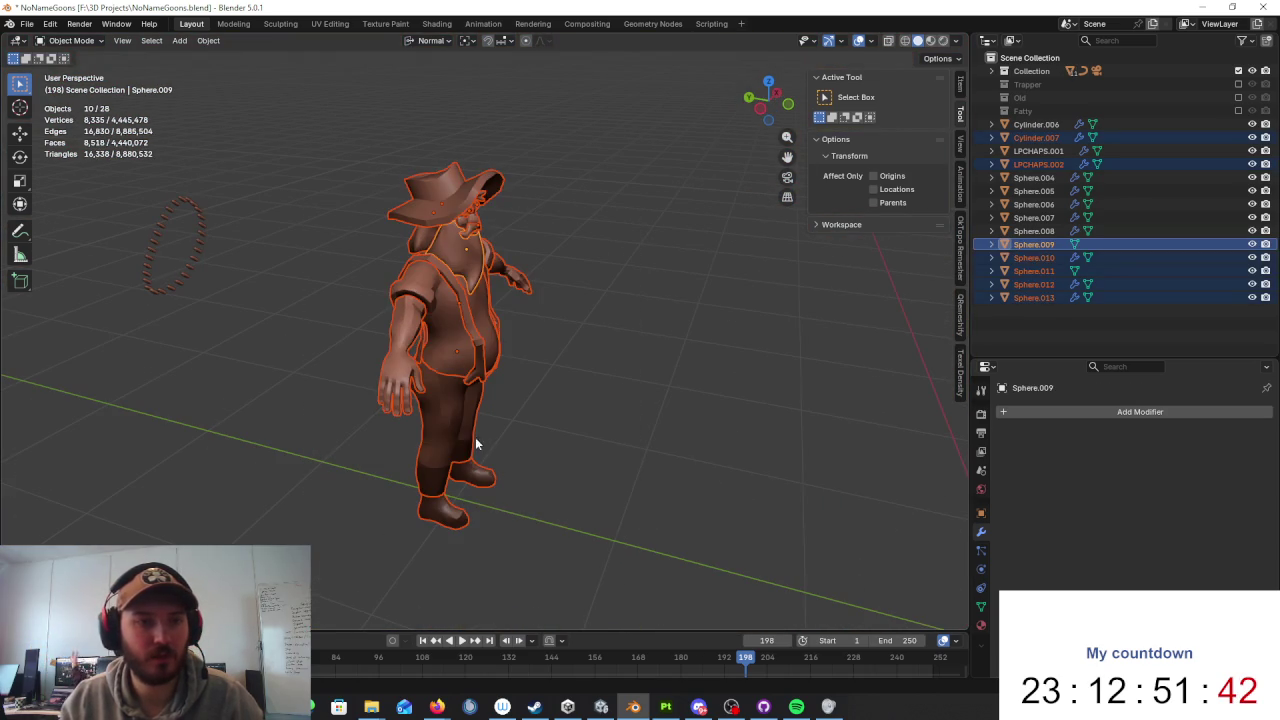
left_click(446, 430)
key("KP_Divide")
middle_click_drag(446, 430, 445, 427)
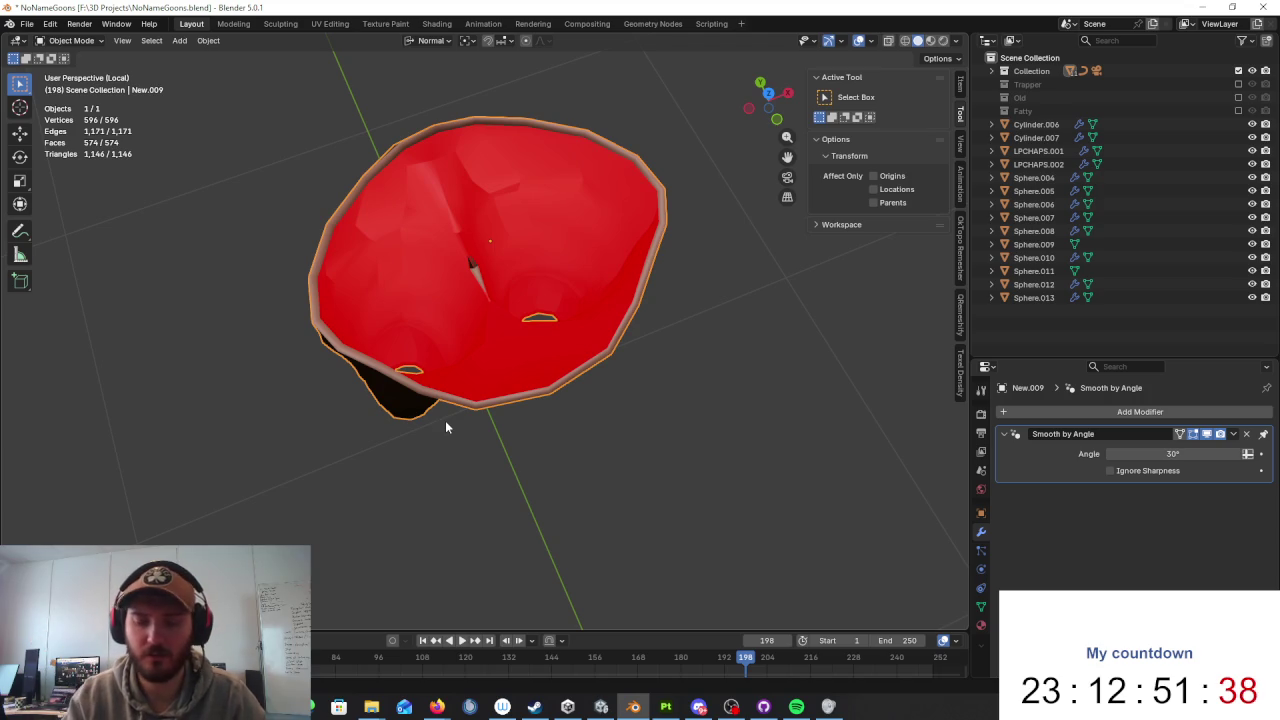
key("KP_Divide")
key("Tab")
mouse_move(497, 408)
middle_mouse_down()
mouse_move(545, 395)
mouse_move(601, 410)
middle_mouse_up()
scroll(601, 410, "up", 3)
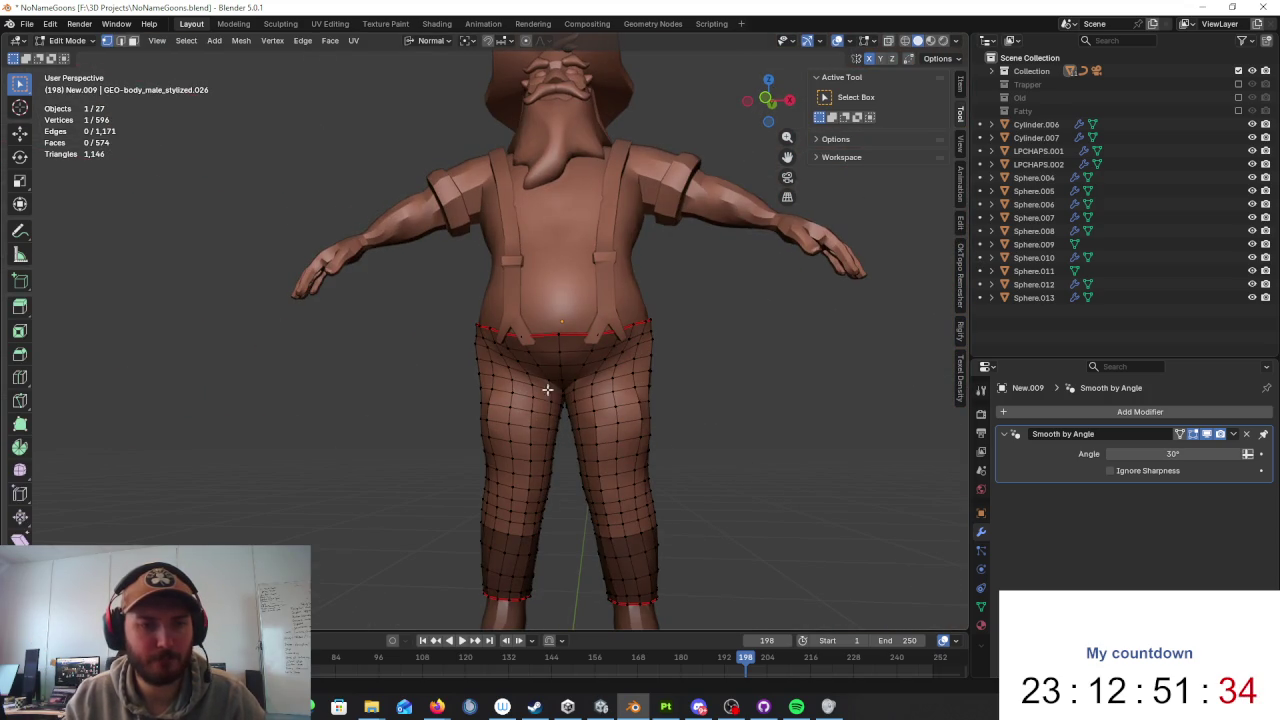
scroll(618, 407, "down", 5)
key("Tab")
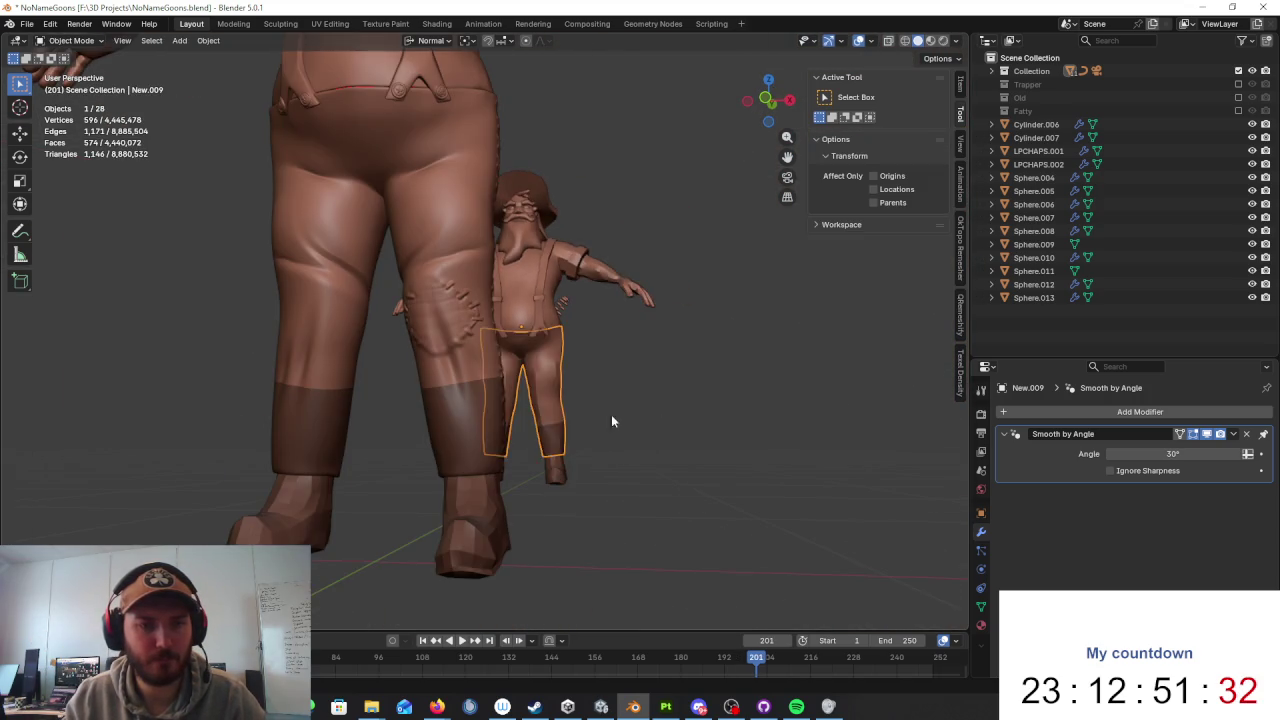
scroll(624, 415, "down", 5)
left_click(337, 417)
key("Tab")
key("KP_Decimal")
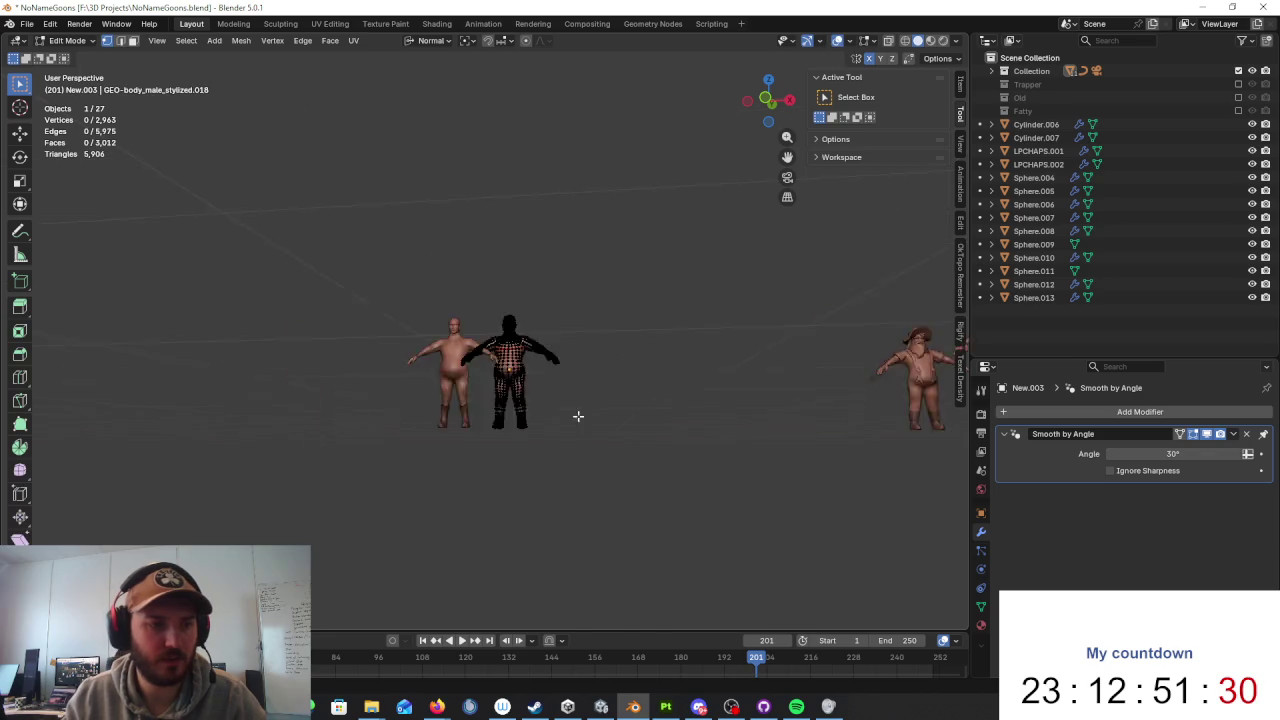
scroll(592, 389, "up", 3)
key("Tab")
key("Tab")
key("Tab")
scroll(692, 379, "up", 5)
mouse_move(692, 379)
middle_mouse_down()
mouse_move(566, 424)
mouse_move(594, 358)
middle_mouse_up()
scroll(473, 479, "up", 3)
middle_click_drag(473, 479, 560, 440)
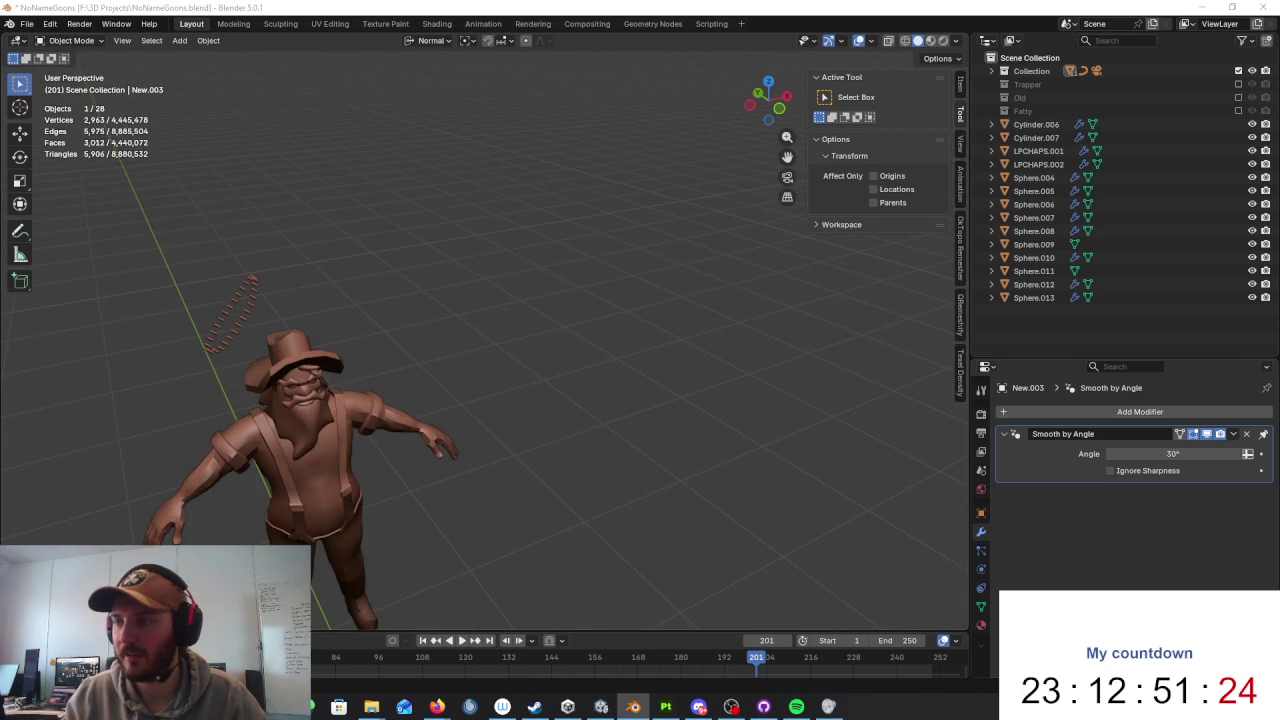
key("alt+Tab")
key("alt+Tab")
middle_click_drag(951, 380, 548, 334)
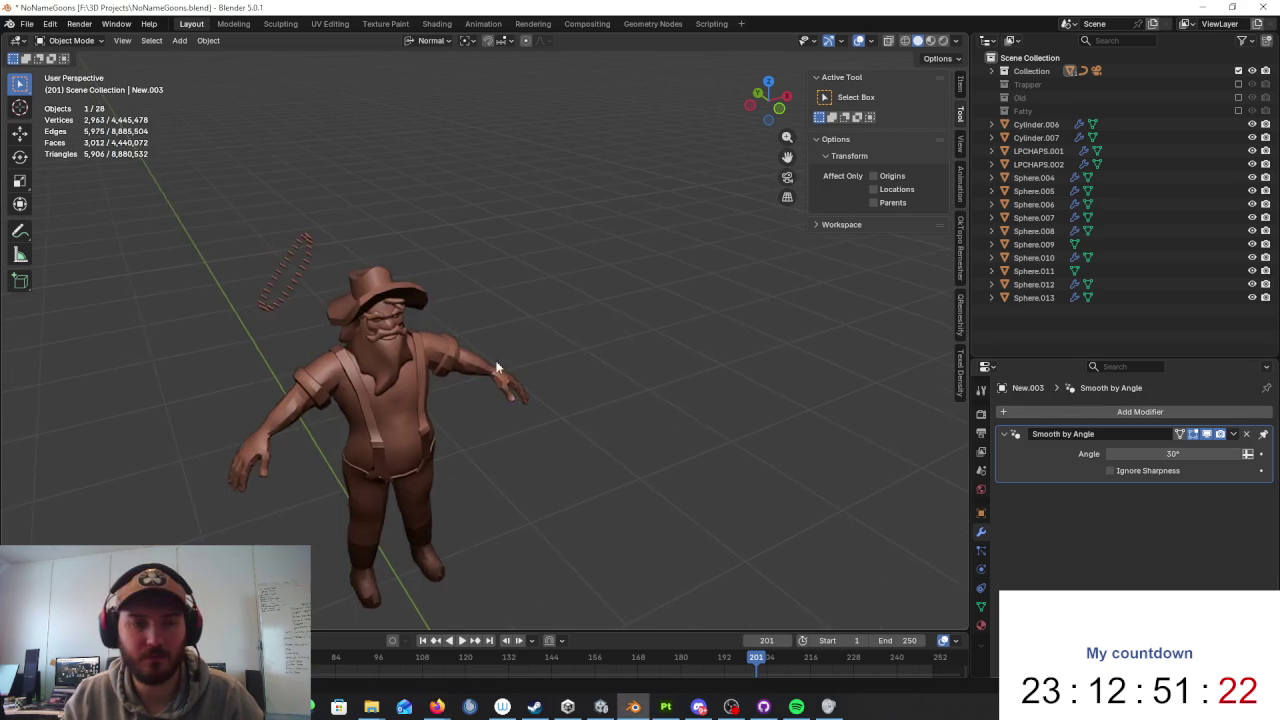
Step: Raise the view and inspect the torso and arms meshes in Edit Mode
scroll(532, 406, "up", 3)
scroll(525, 450, "up", 3)
middle_click_drag(525, 457, 522, 356, "shift")
left_click(522, 356)
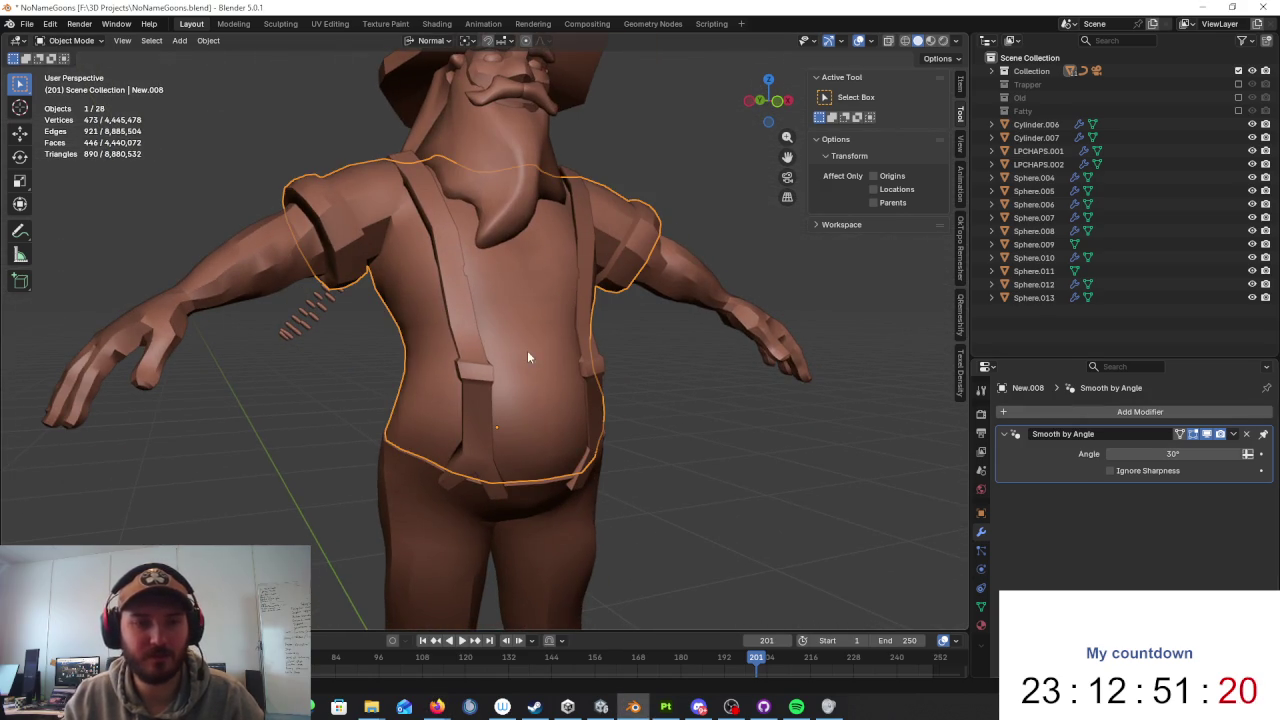
key("Tab")
key("Tab")
left_click(307, 258)
key("Tab")
scroll(548, 267, "down", 3)
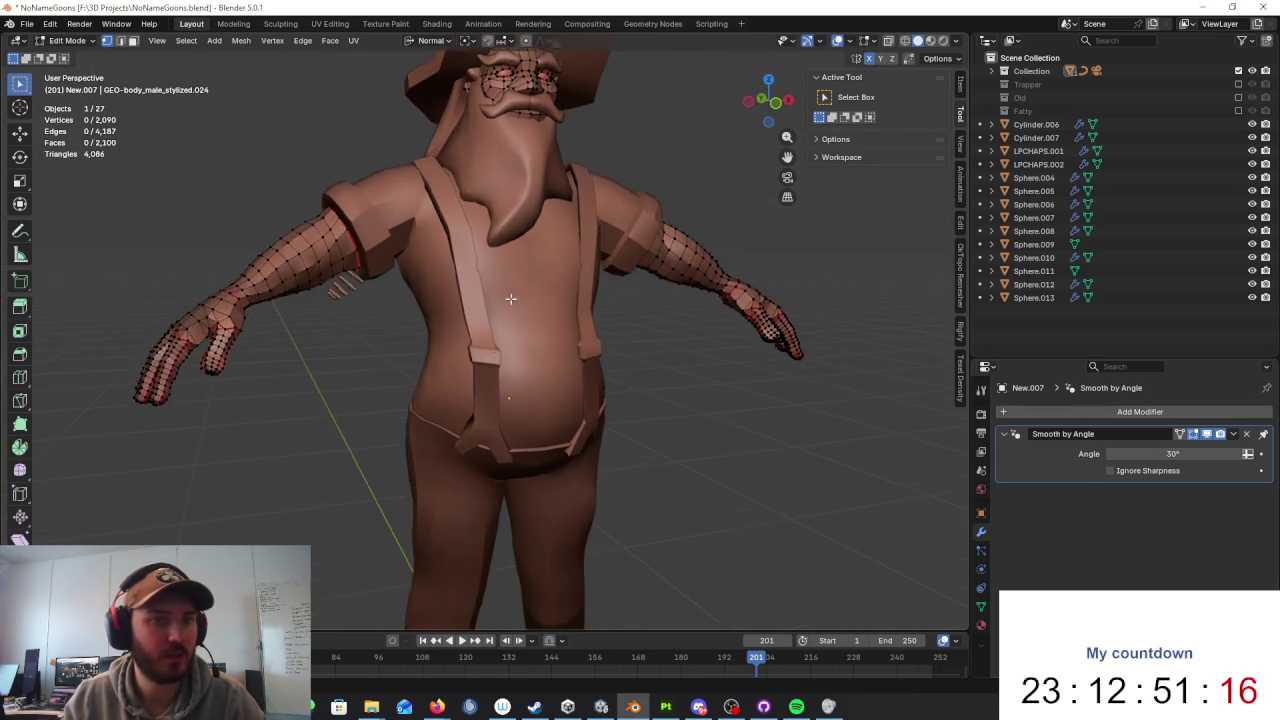
scroll(548, 267, "down", 2)
key("Tab")
Step: Add the pants, torso, suspenders and hat to the selection
left_click(461, 458, "shift")
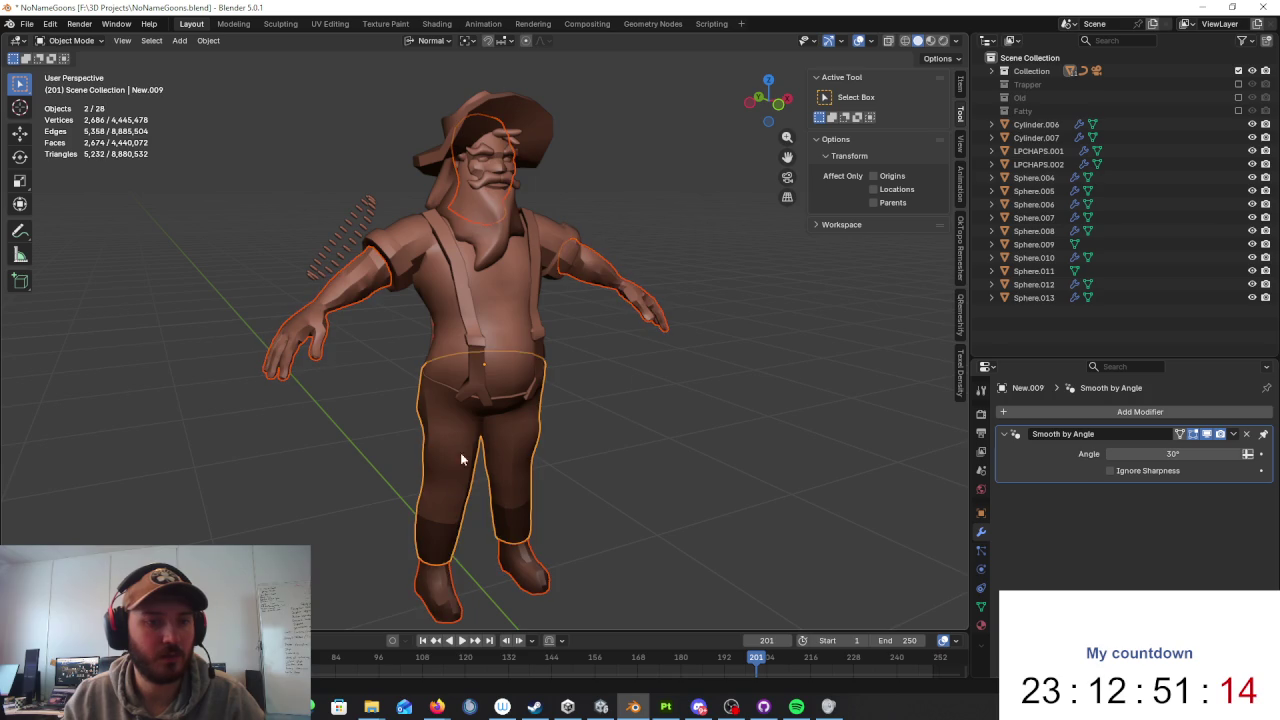
left_click(481, 338, "shift")
left_click(470, 324, "shift")
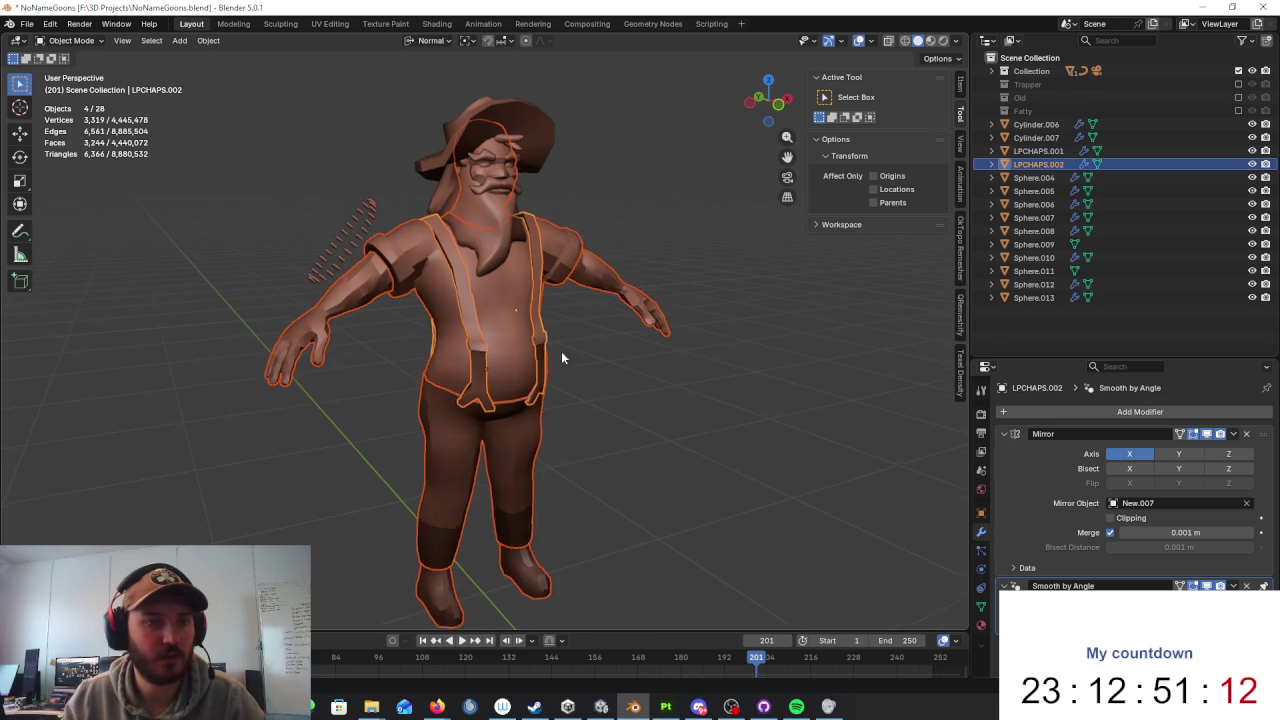
scroll(561, 351, "up", 2)
middle_click_drag(541, 316, 489, 289)
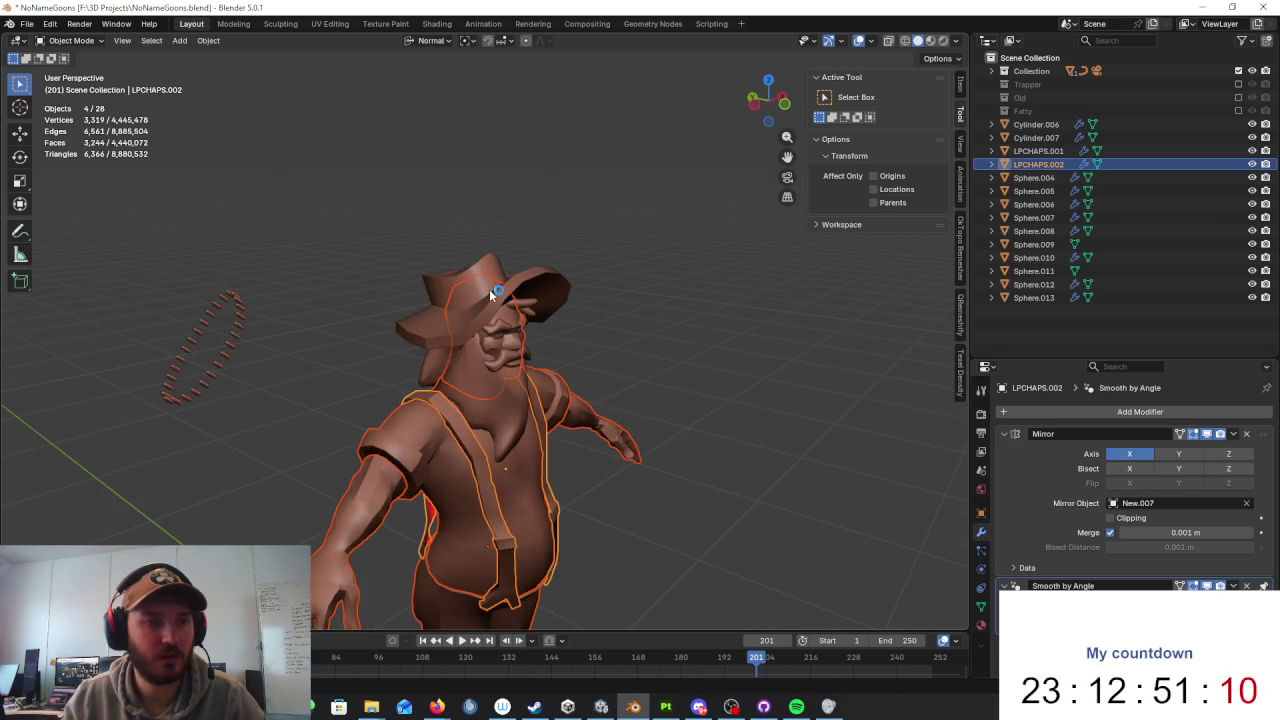
left_click(545, 313, "shift")
middle_click_drag(497, 370, 546, 370)
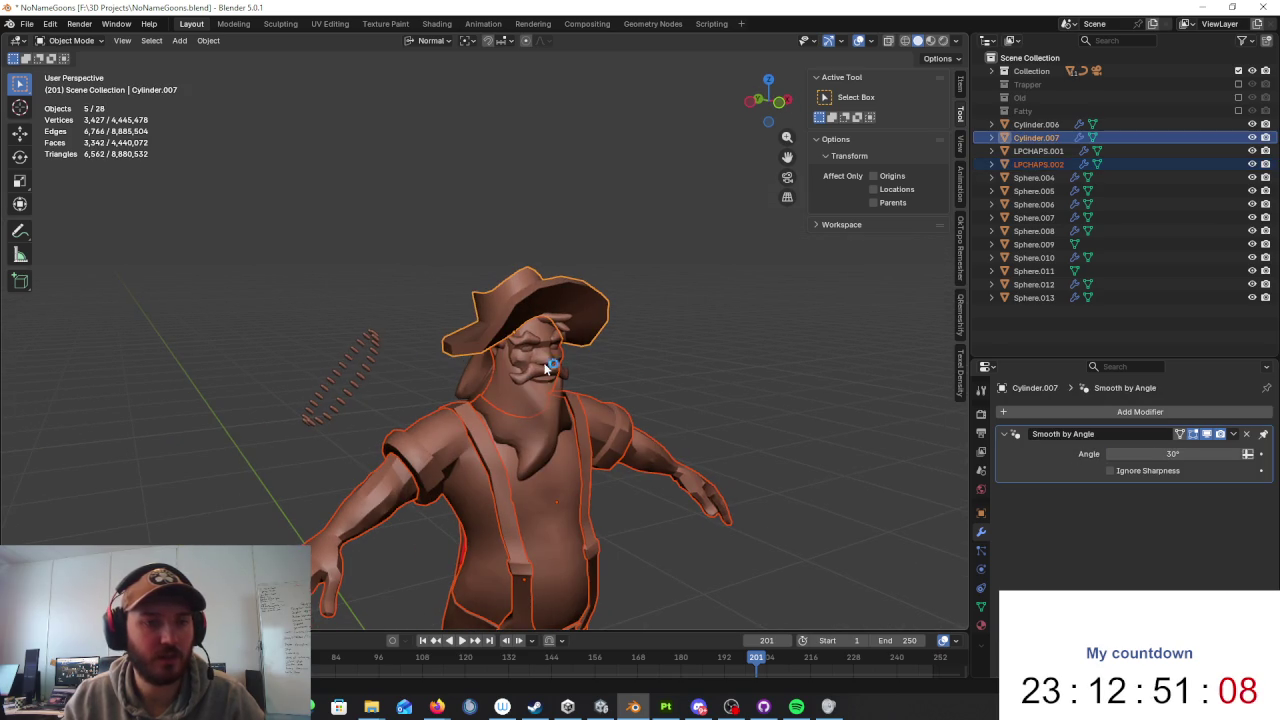
Step: Select the facial sphere pieces, keep only Sphere.009, and isolate it in Local View
left_click(530, 336, "shift")
left_click(534, 368, "shift")
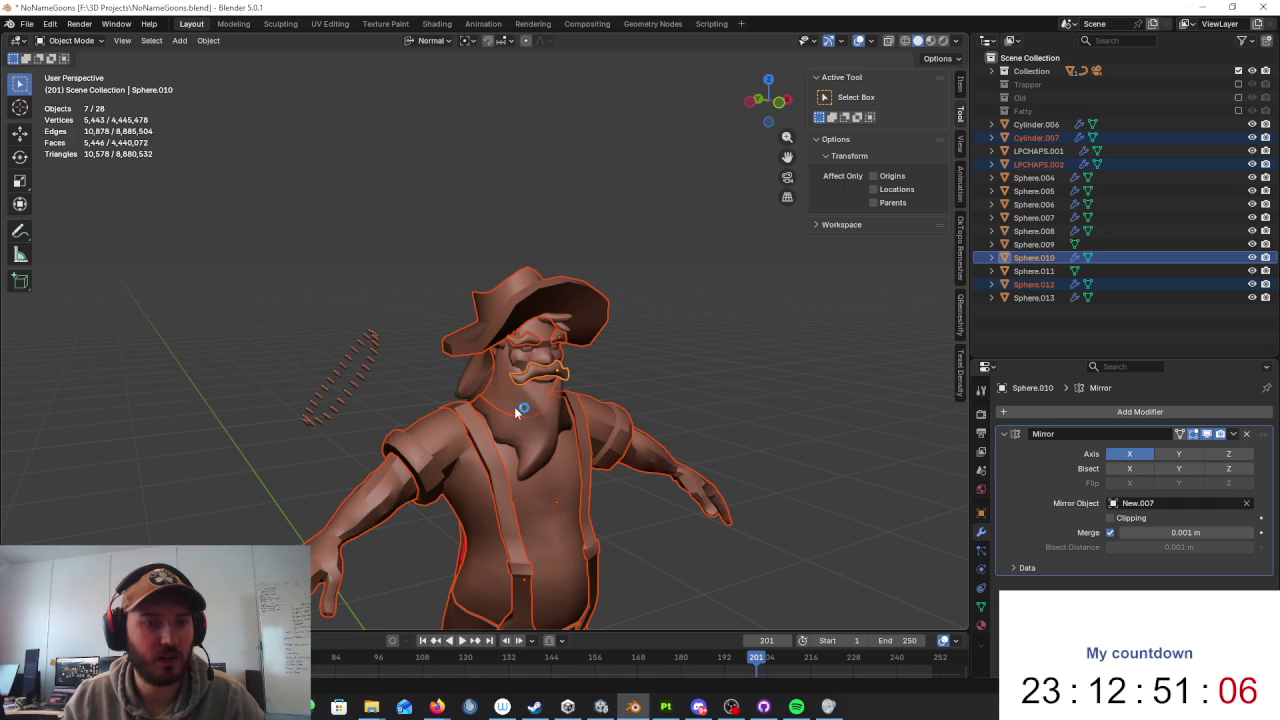
left_click(557, 335, "shift")
left_click(563, 323)
mouse_move(563, 323)
middle_mouse_down()
mouse_move(759, 330)
mouse_move(675, 402)
mouse_move(549, 364)
mouse_move(660, 320)
middle_mouse_up()
key("KP_Divide")
Step: Isolate the beard, moustache and eyebrow pieces together in Local View and deselect them
key("KP_Divide")
left_click(561, 320, "shift")
left_click(540, 345, "shift")
left_click(525, 330, "shift")
key("KP_Divide")
mouse_move(777, 343)
middle_mouse_down()
mouse_move(769, 371)
mouse_move(627, 384)
mouse_move(723, 363)
middle_mouse_up()
left_click(769, 371)
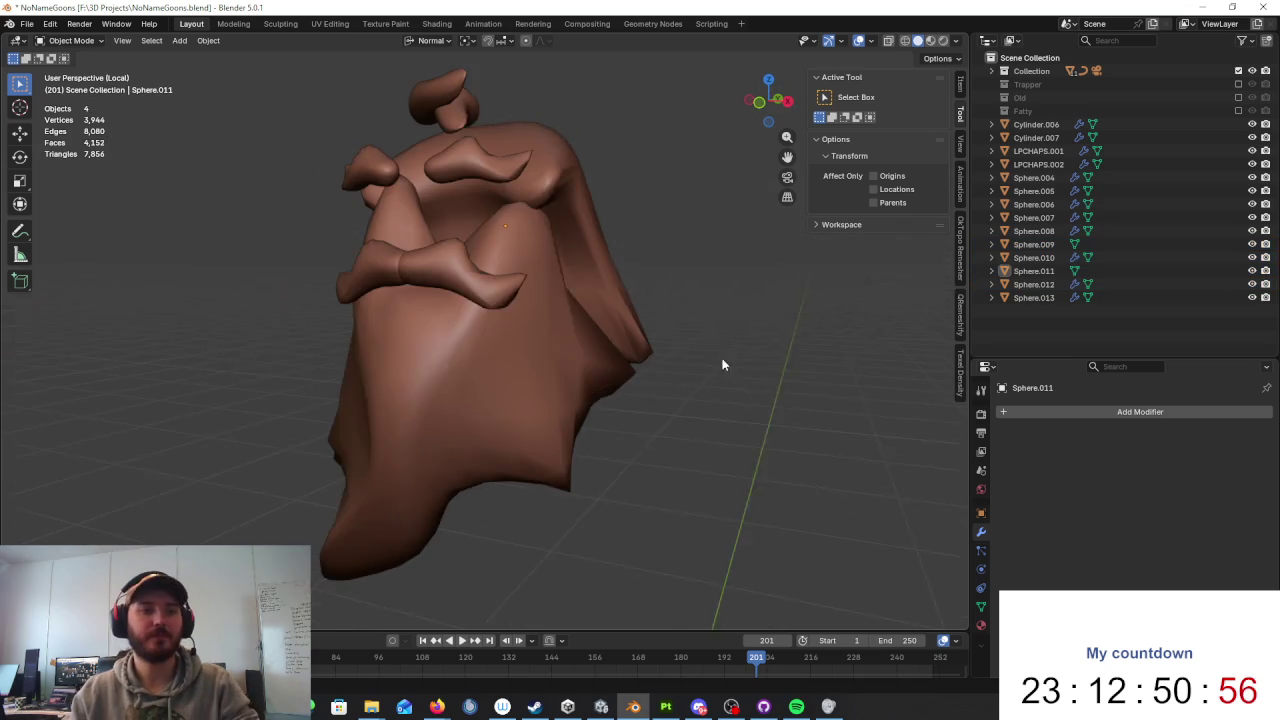
Step: Select the moustache piece, isolate it in a front view, and enter Edit Mode
left_click(420, 257)
middle_click_drag(614, 286, 697, 318)
key("KP_Divide")
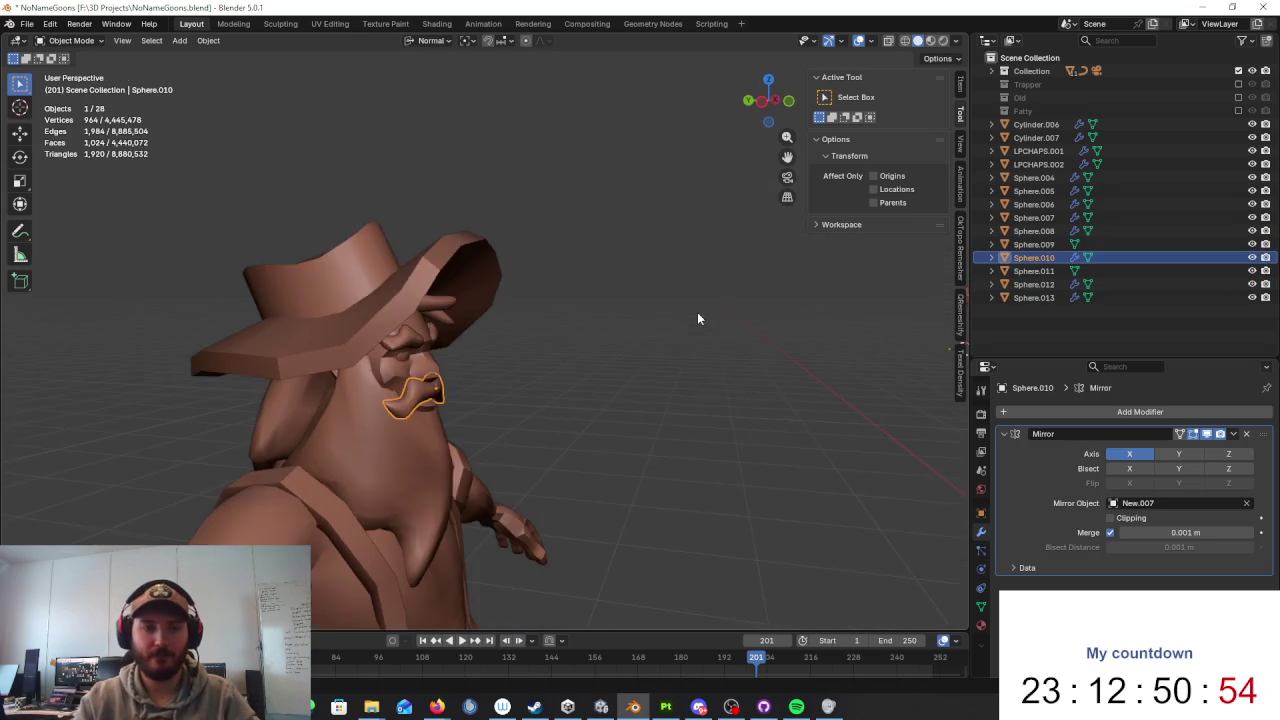
key("KP_Divide")
mouse_move(697, 318)
middle_mouse_down()
mouse_move(505, 370)
mouse_move(651, 371)
middle_mouse_up()
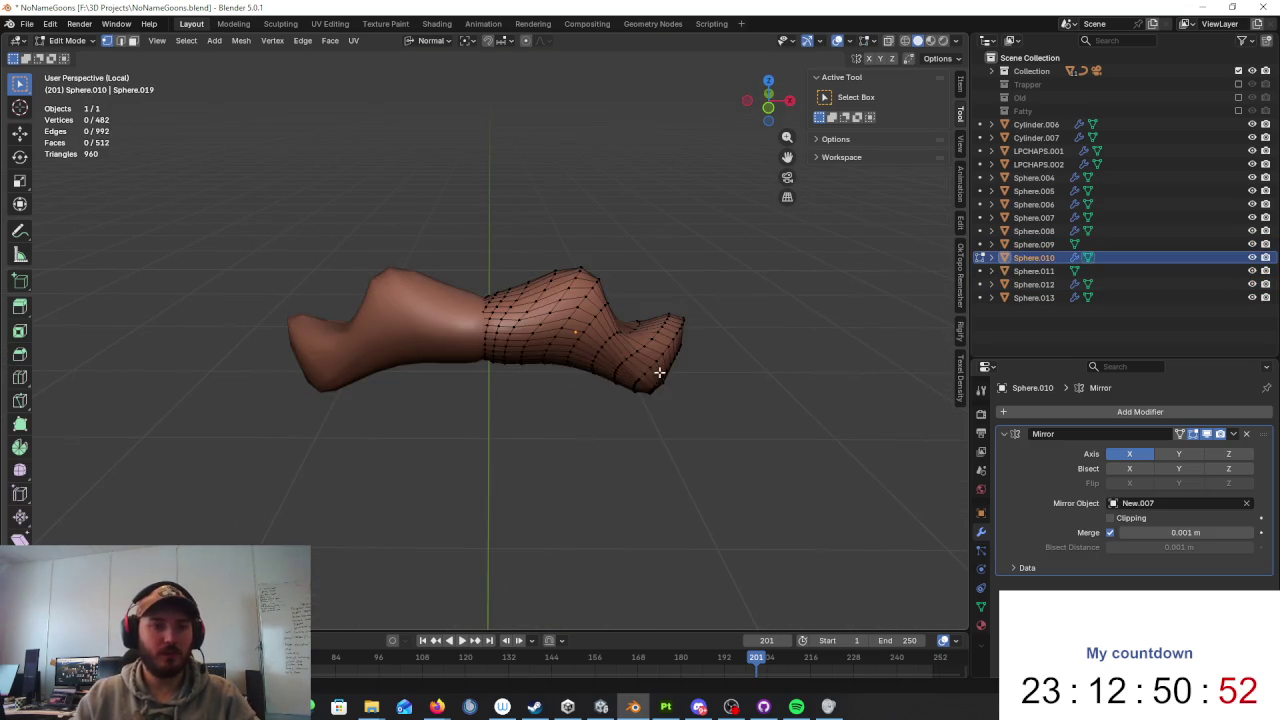
scroll(645, 355, "up", 3)
key("Tab")
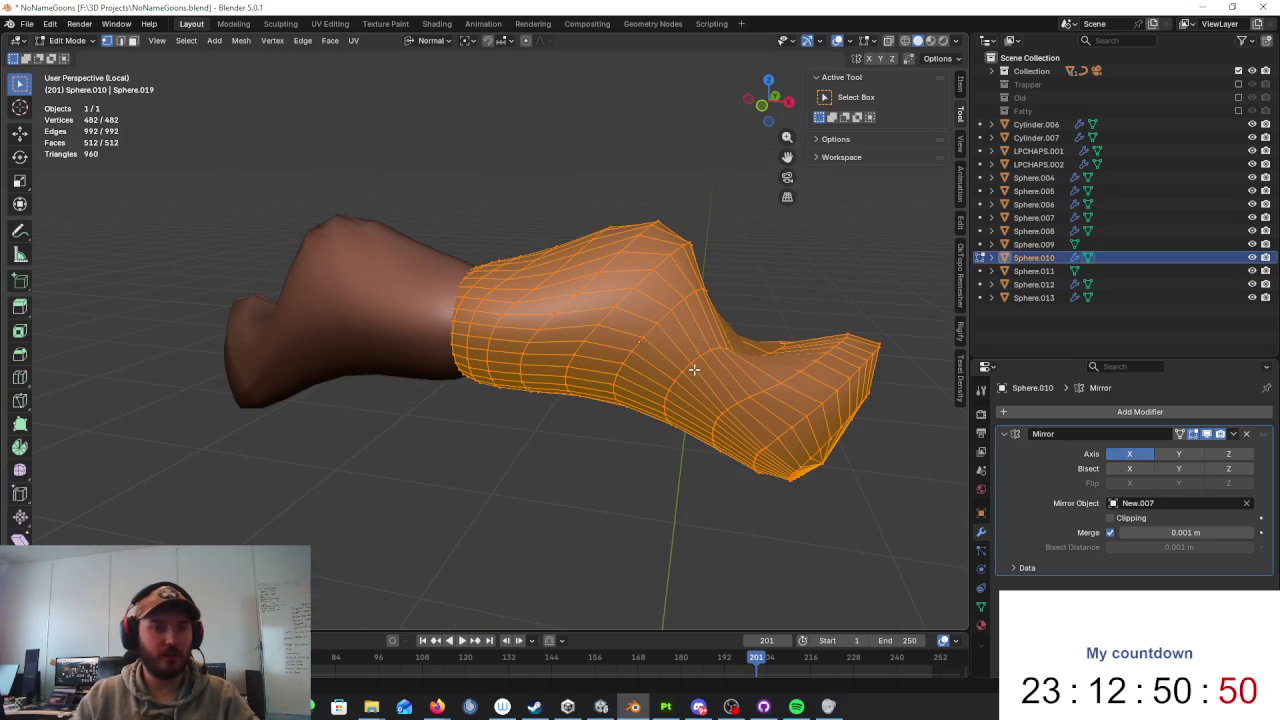
Step: In face select mode, un-subdivide the moustache down to 144 faces
left_click(329, 41)
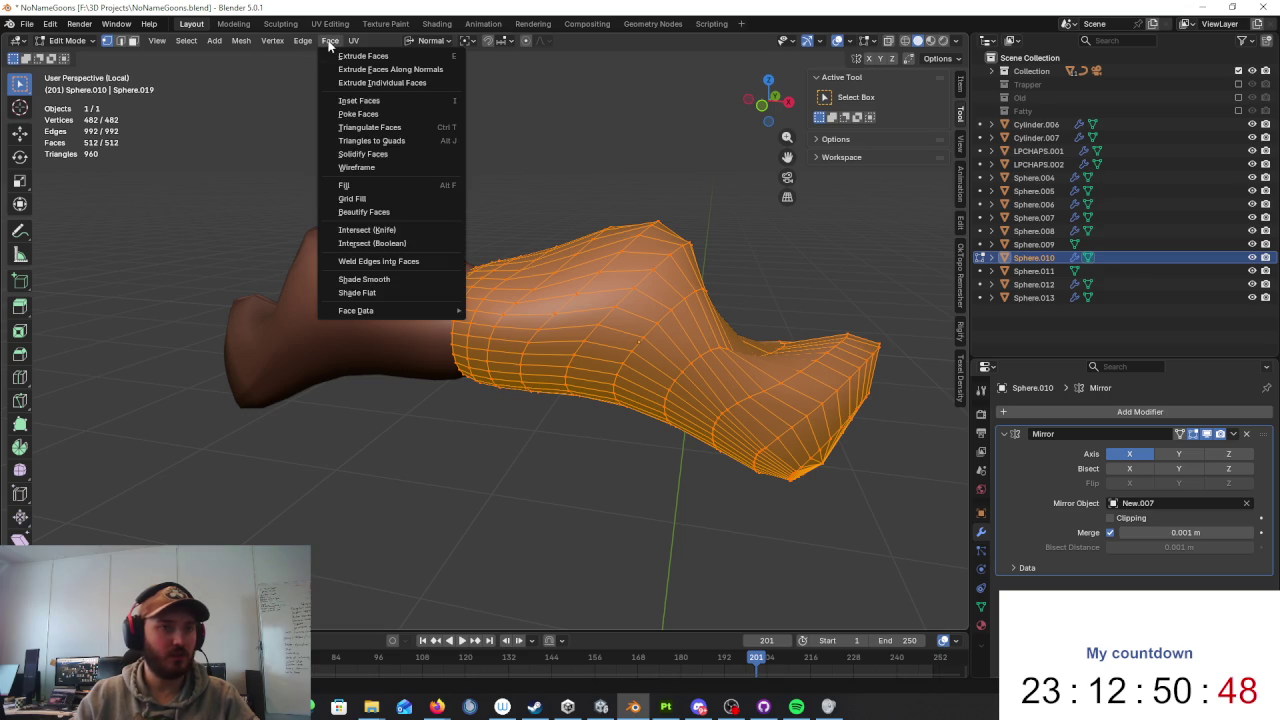
right_click(522, 374)
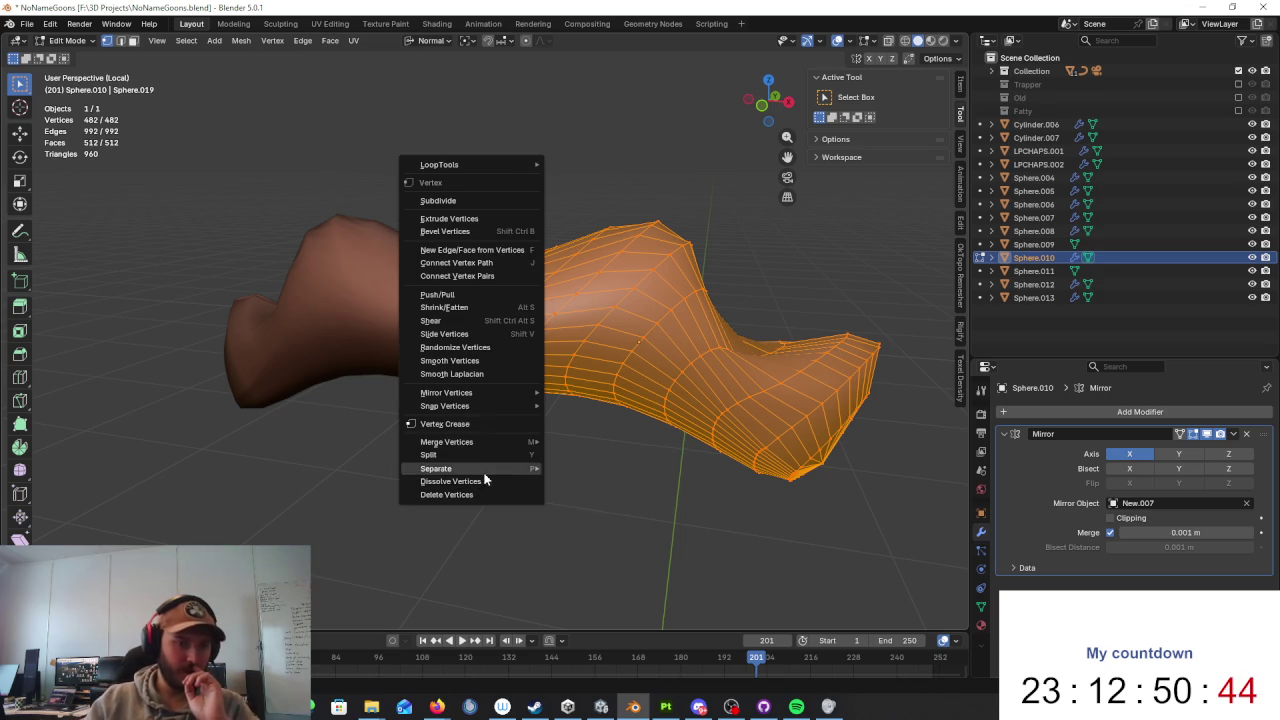
left_click(133, 41)
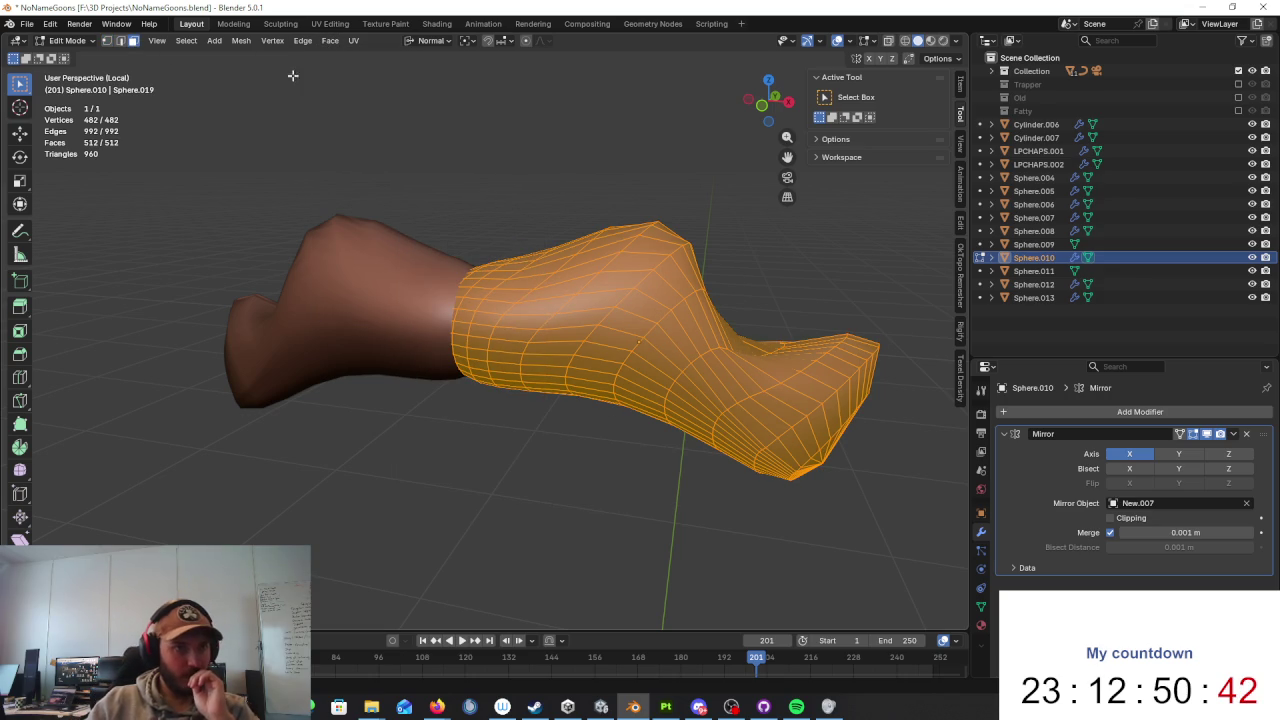
right_click(296, 82)
left_click(373, 318)
mouse_move(748, 342)
middle_mouse_down()
mouse_move(712, 340)
mouse_move(780, 366)
middle_mouse_up()
Step: Check the un-subdivided moustache on the full character's face, then undo it
key("slash")
scroll(780, 366, "up", 2)
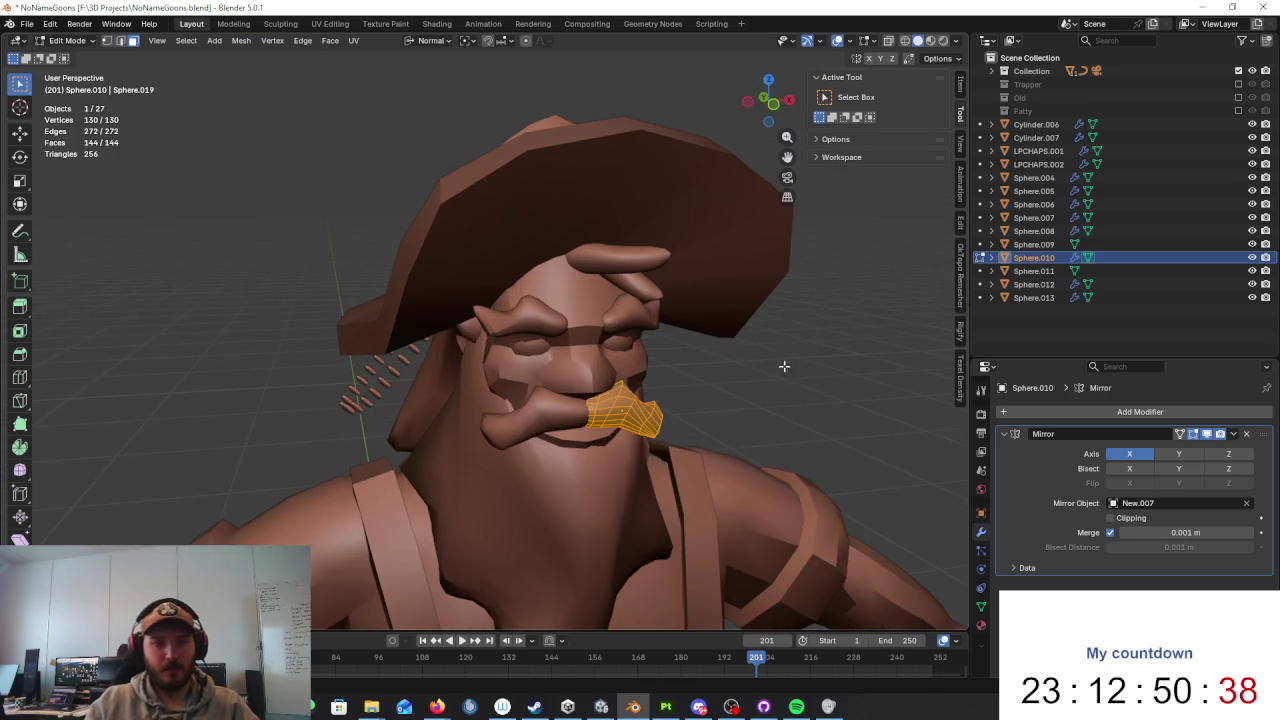
scroll(700, 380, "up", 2)
scroll(581, 400, "up", 2)
middle_click_drag(581, 400, 603, 401)
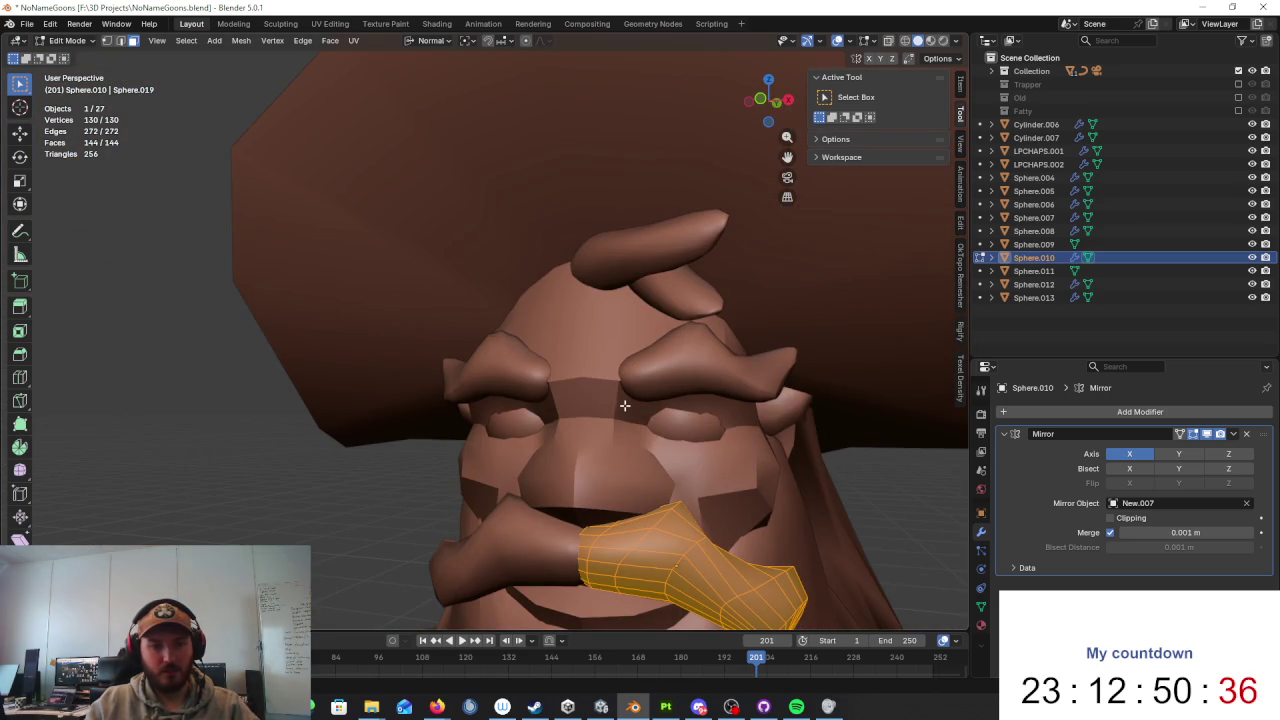
middle_click_drag(707, 423, 800, 460)
key("ctrl+z")
Step: Retry un-subdividing the moustache, down to 130 vertices, then restore the denser mesh
right_click(806, 466)
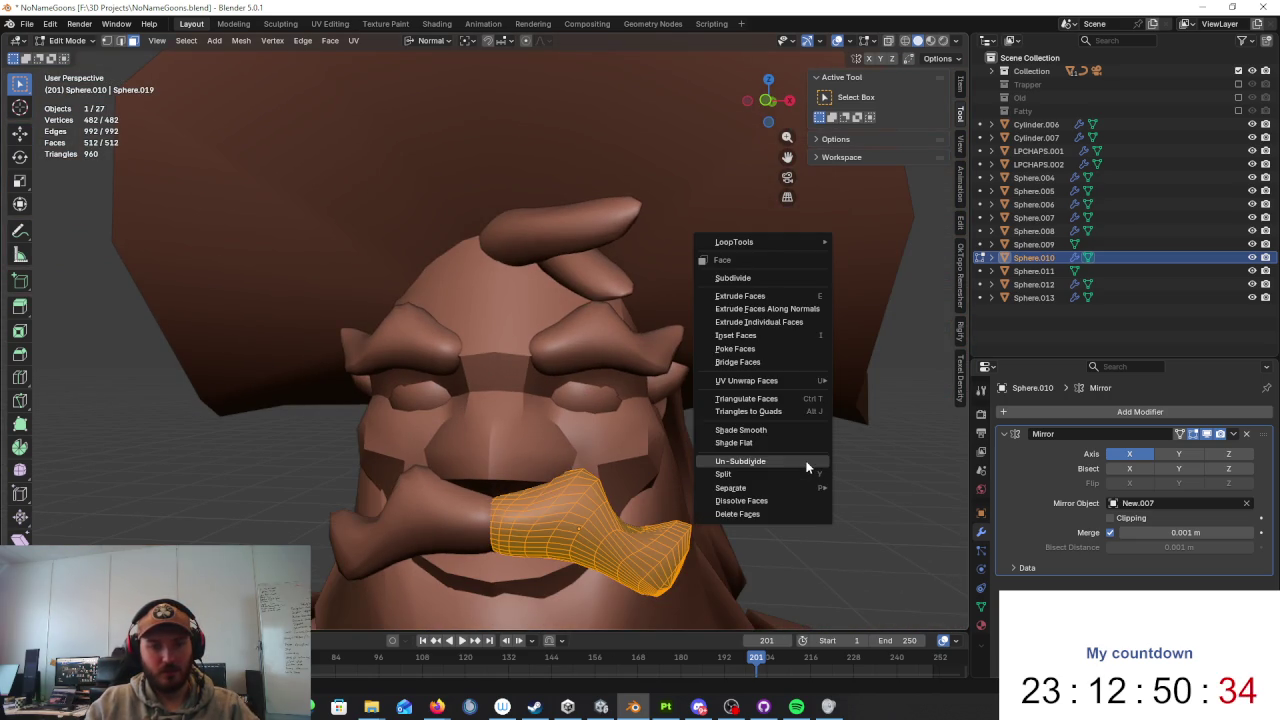
left_click(806, 461)
right_click(806, 461)
left_click(806, 461)
key("ctrl+z")
right_click(806, 461)
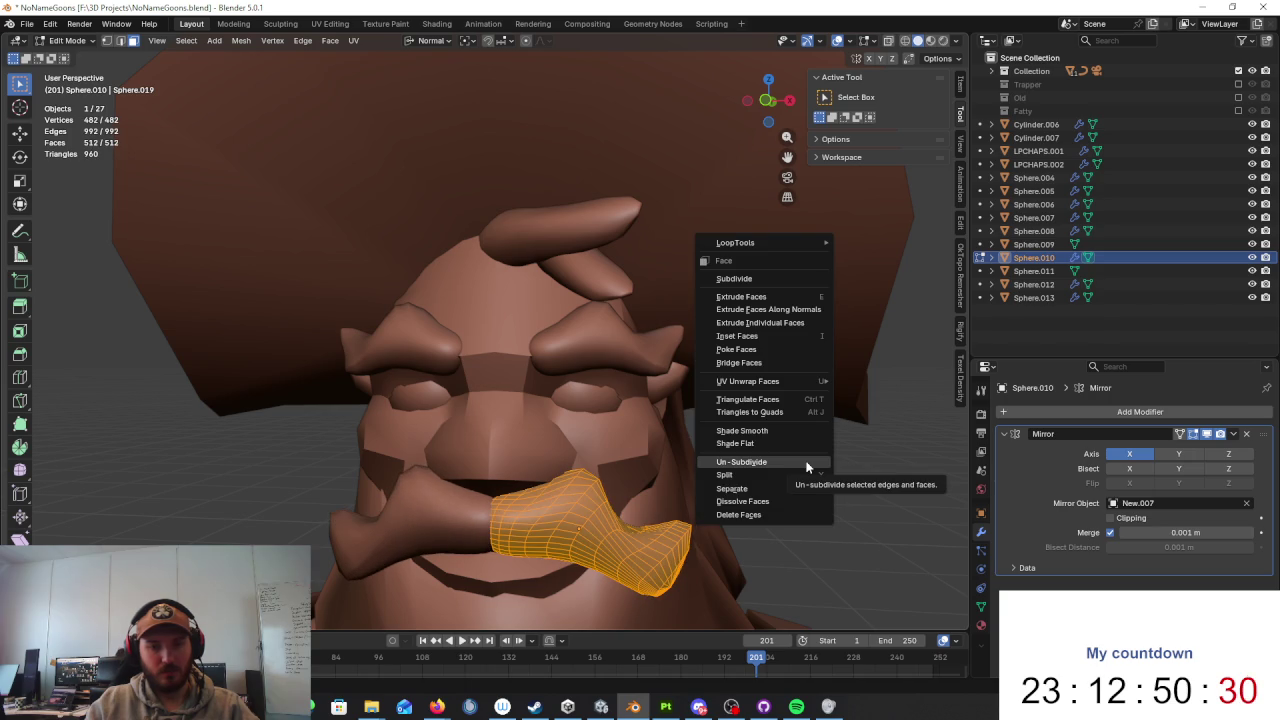
left_click(806, 461)
key("ctrl+z")
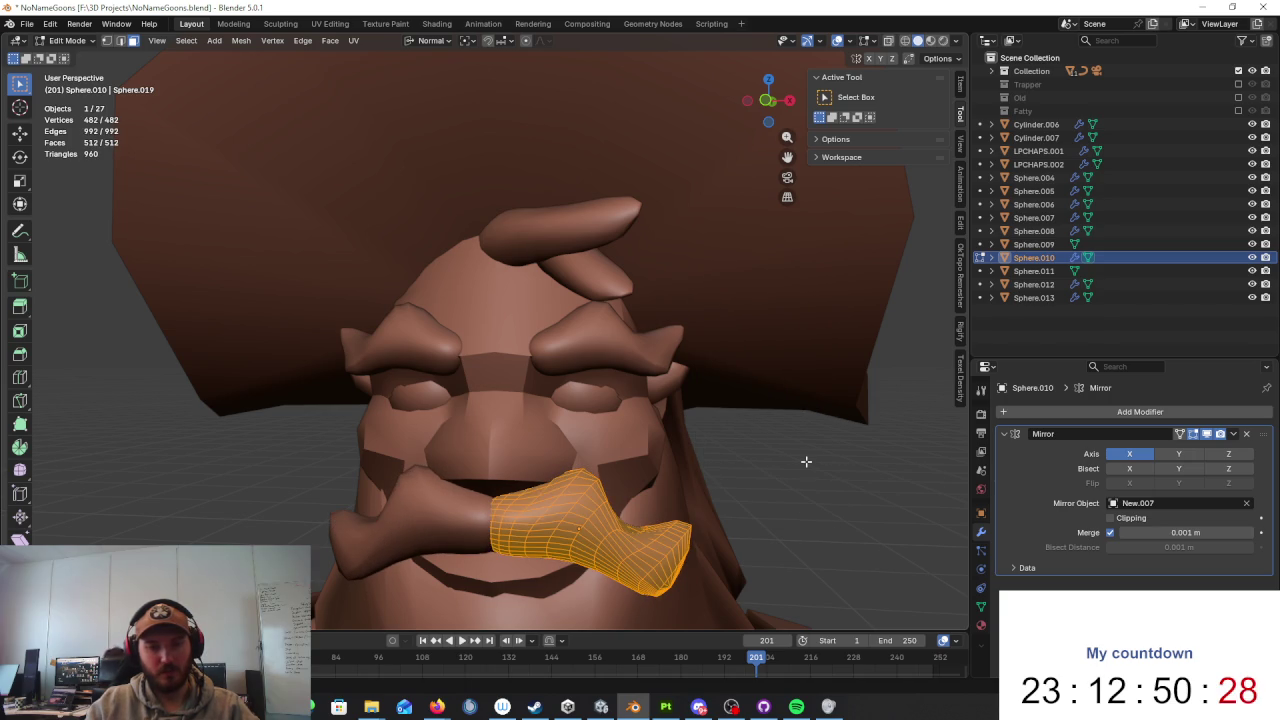
Step: Isolate the moustache again in a side view and undo a further step
mouse_move(778, 575)
middle_mouse_down()
mouse_move(680, 329)
mouse_move(513, 277)
middle_mouse_up()
scroll(680, 329, "up", 3)
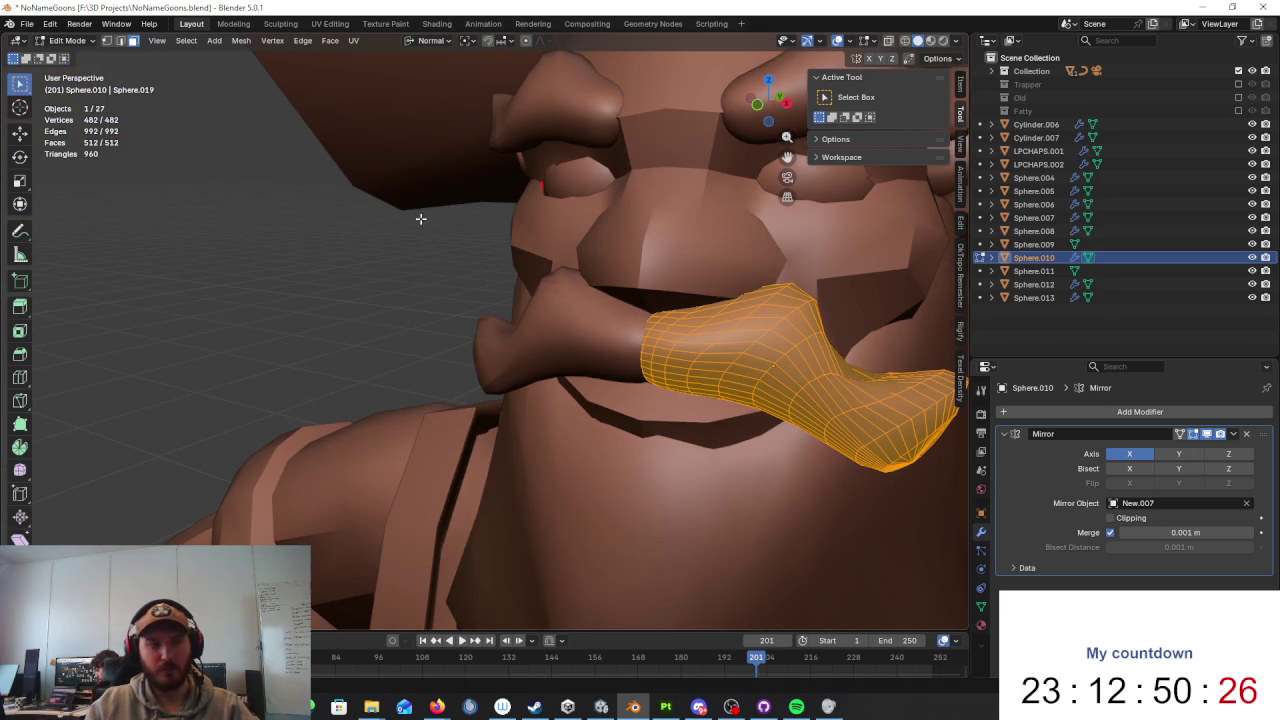
key("KP_Divide")
mouse_move(621, 323)
middle_mouse_down()
mouse_move(489, 451)
mouse_move(523, 458)
middle_mouse_up()
key("ctrl+z")
Step: In edge mode, trial vertical edge loops on the moustache, undoing back to the earlier face strip
left_click(121, 41)
left_click(467, 351, "alt")
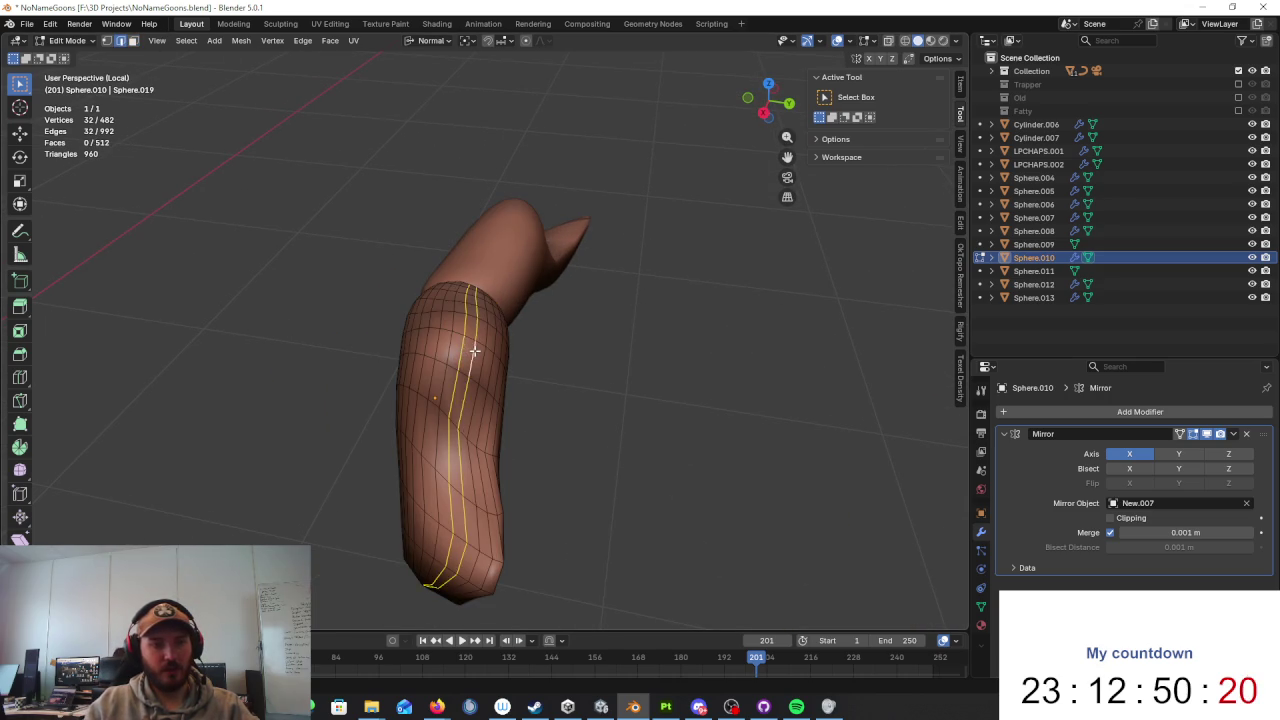
key("ctrl+z")
left_click(436, 344, "alt")
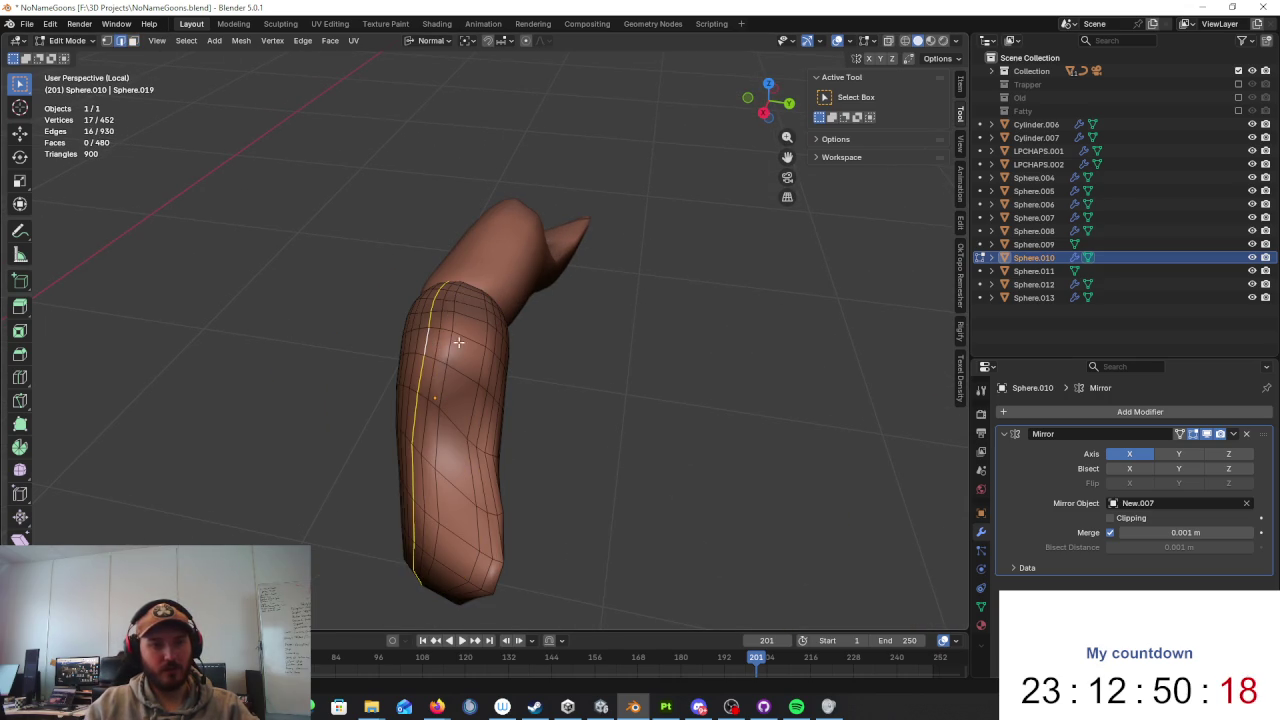
key("ctrl+z")
mouse_move(469, 347)
middle_mouse_down()
mouse_move(686, 457)
mouse_move(677, 403)
mouse_move(593, 401)
mouse_move(467, 274)
middle_mouse_up()
key("ctrl+z")
Step: Delete the fan-centre vertex near the moustache tip, leaving a hole
scroll(614, 497, "up", 2)
scroll(614, 497, "up", 2)
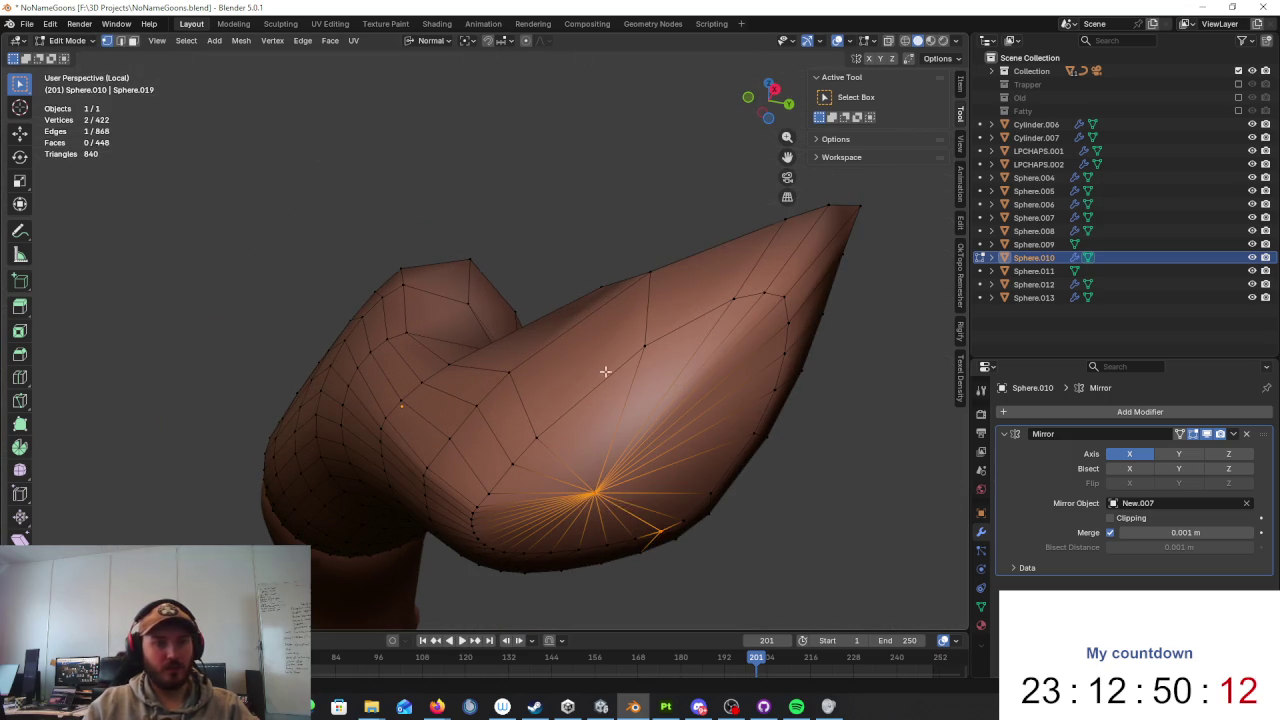
key("x")
left_click(630, 465)
mouse_move(634, 471)
middle_mouse_down()
mouse_move(677, 486)
mouse_move(637, 516)
mouse_move(686, 494)
mouse_move(600, 470)
mouse_move(566, 481)
middle_mouse_up()
scroll(571, 457, "up", 2)
Step: Dissolve a crosswise edge loop near the tip; dissolve a lengthwise loop, then undo that
left_click(571, 460, "alt")
key("ctrl+x")
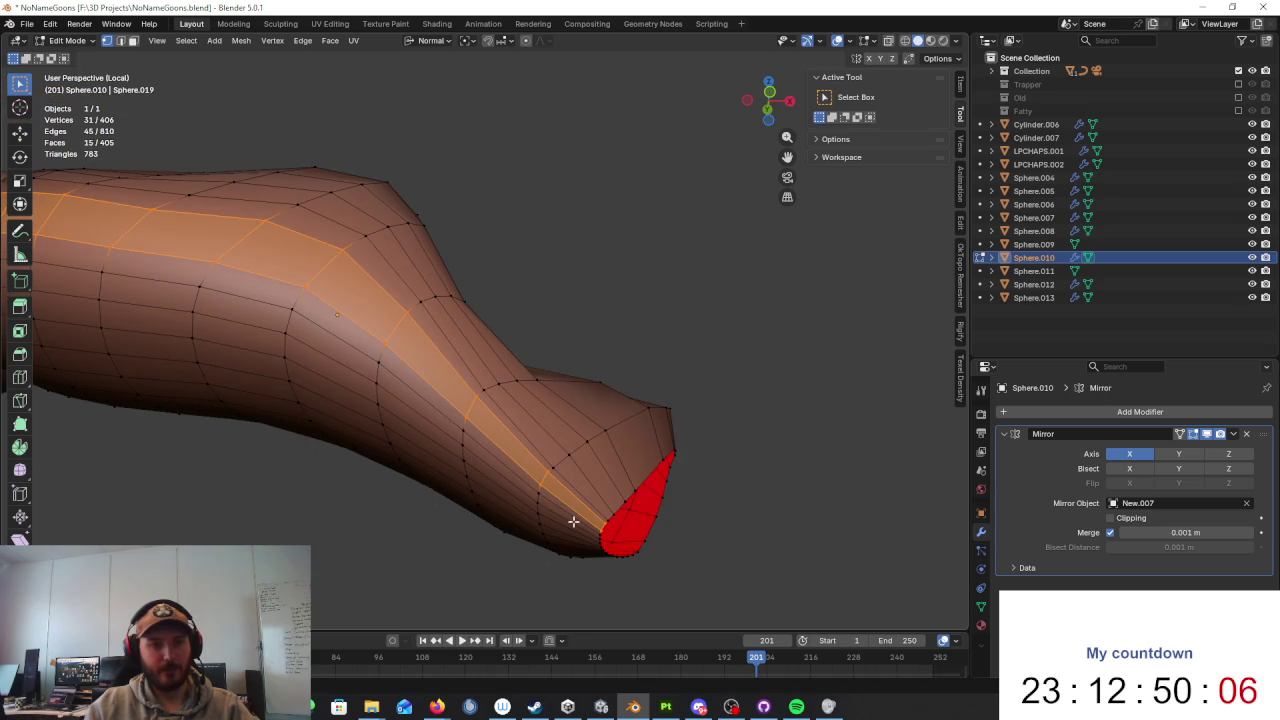
key("x")
left_click(590, 520)
mouse_move(591, 517)
middle_mouse_down()
mouse_move(586, 449)
mouse_move(600, 517)
middle_mouse_up()
key("x")
key("ctrl+x")
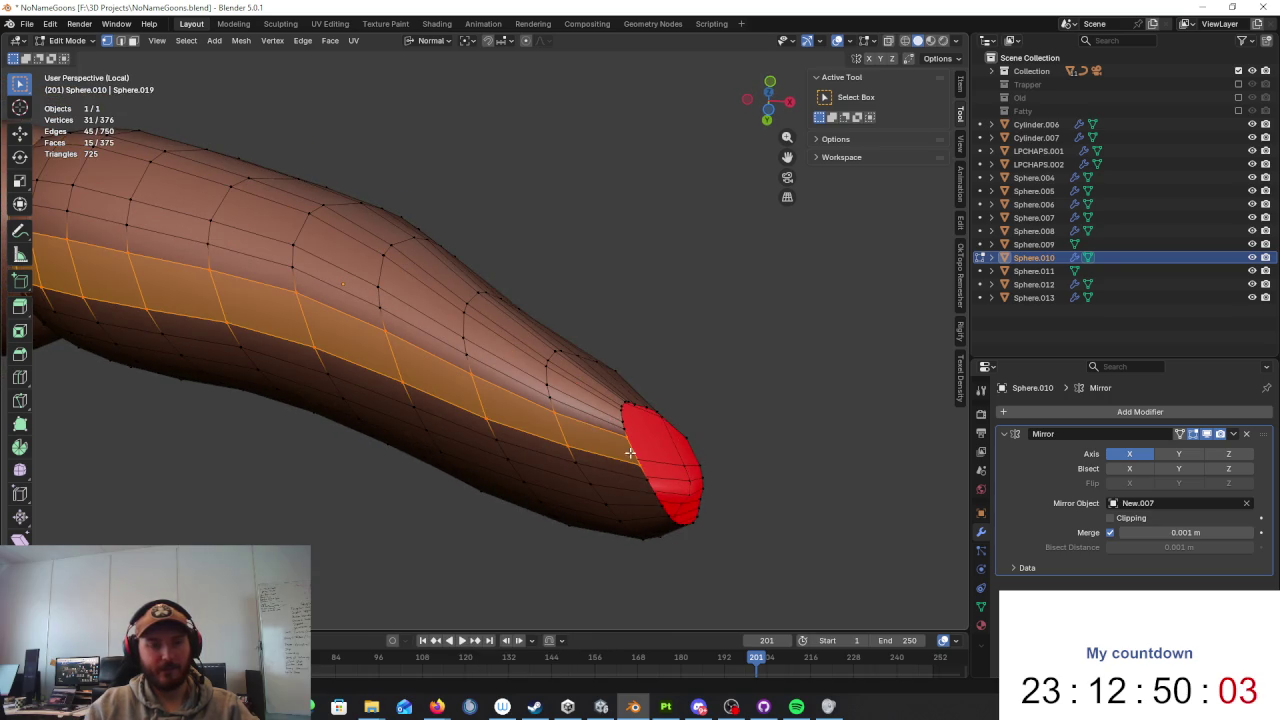
key("ctrl+z")
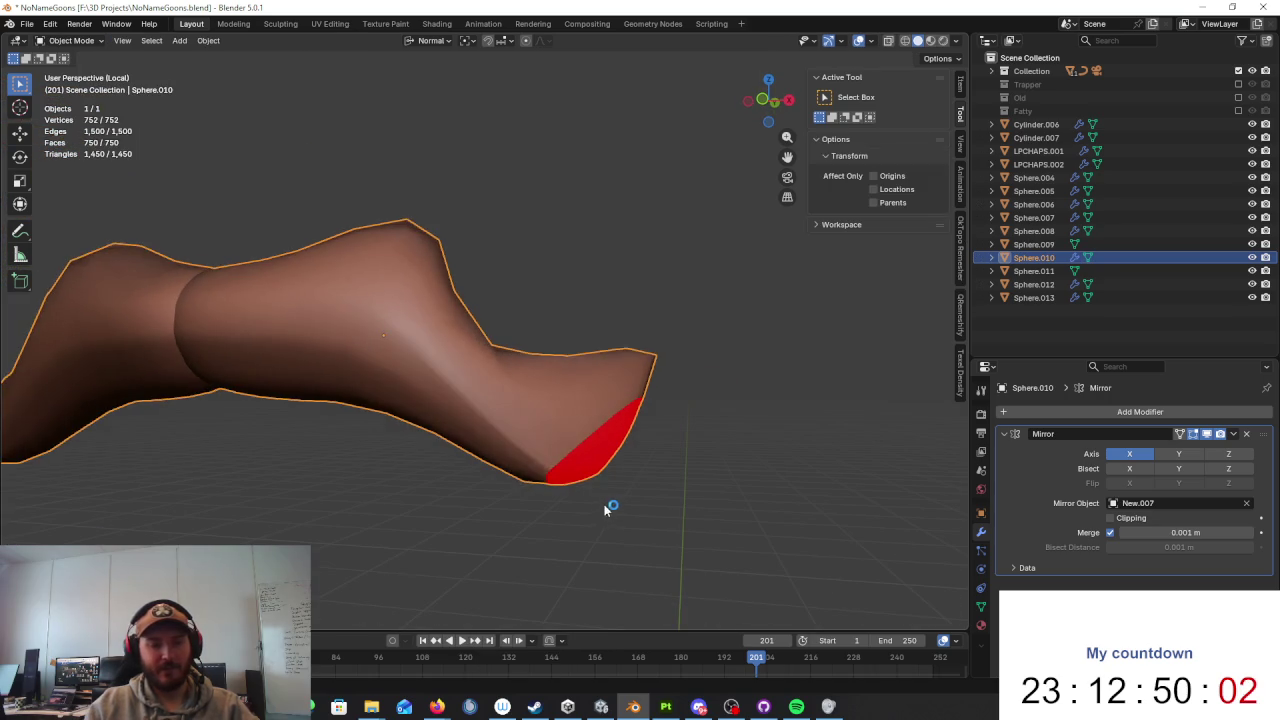
key("ctrl+shift+z")
key("ctrl+z")
key("Tab")
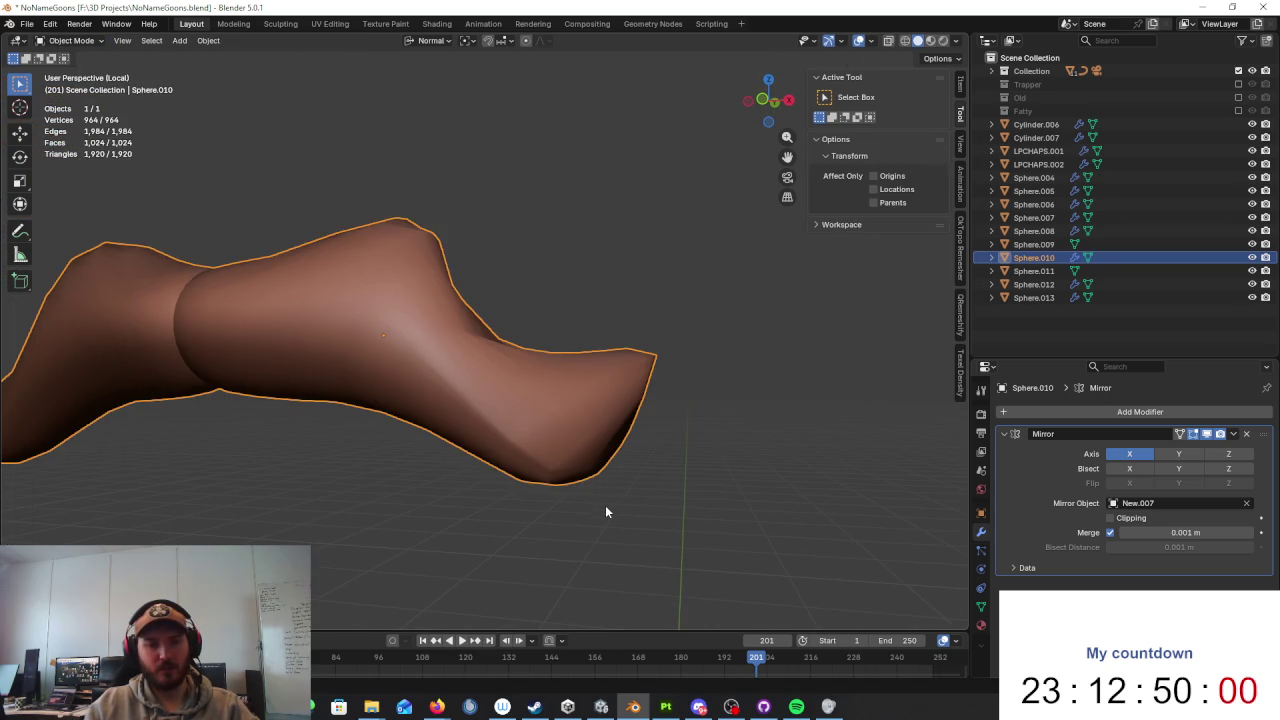
key("KP_Divide")
scroll(595, 475, "down", 5)
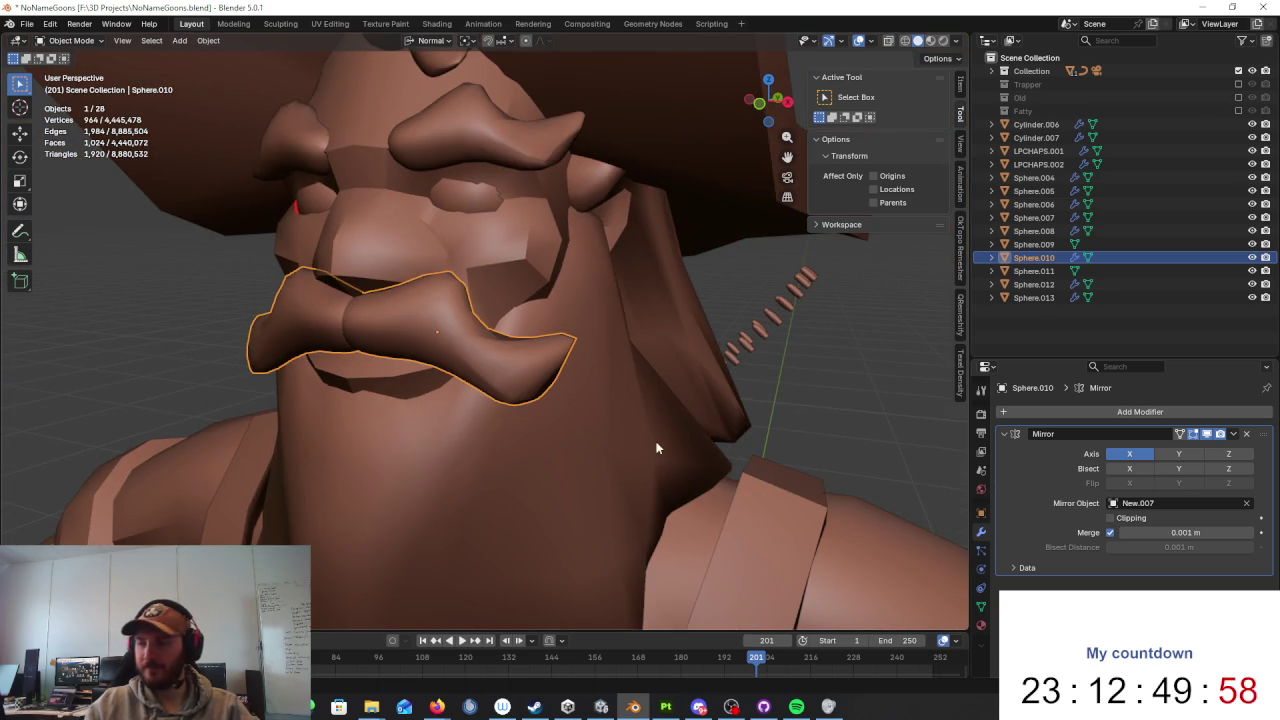
middle_click_drag(757, 337, 737, 376)
key("KP_Divide")
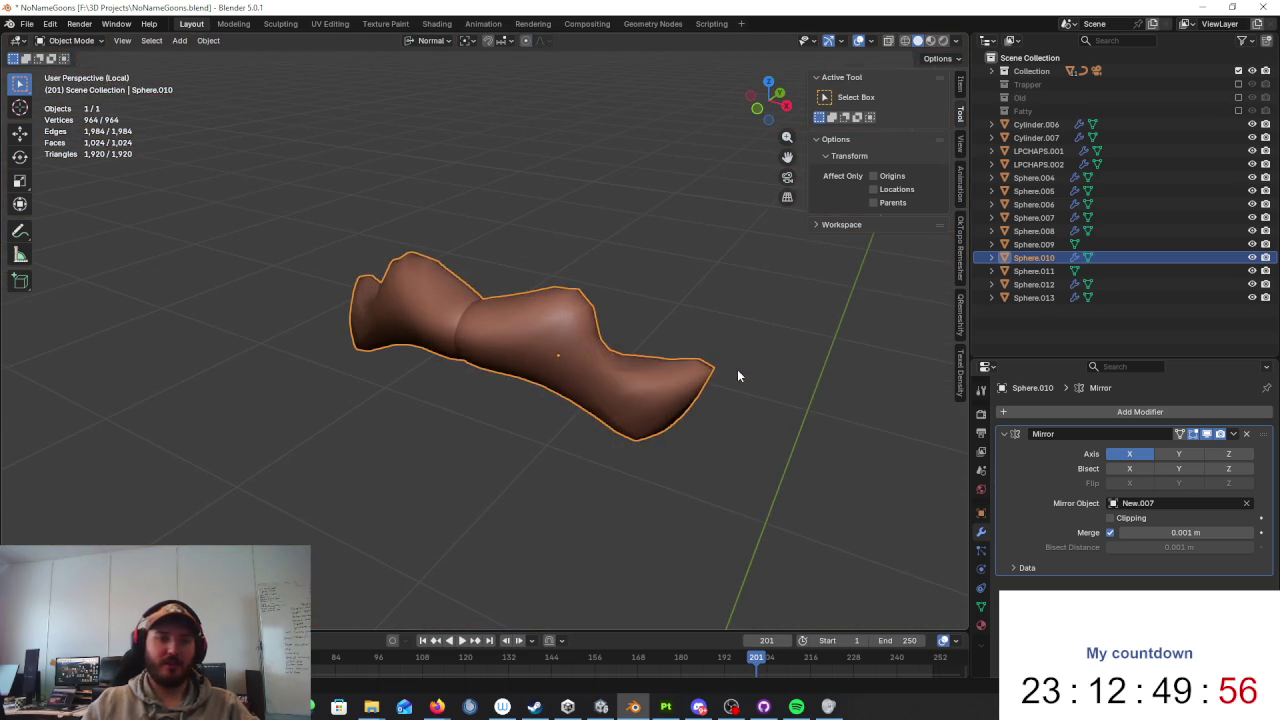
key("Tab")
middle_click_drag(600, 345, 406, 238)
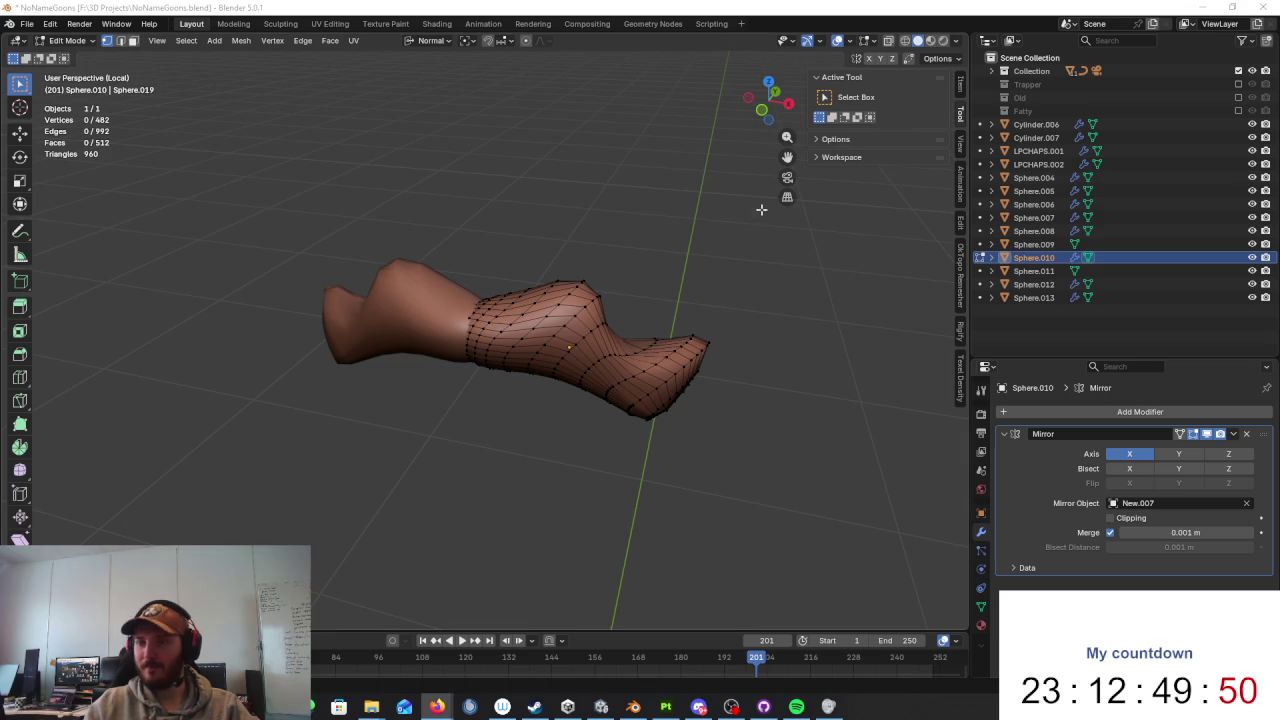
middle_click_drag(600, 335, 549, 357)
key("Tab")
key("Tab")
Step: Add a plane to the moustache mesh and rotate it 90° about X
key("shift+a")
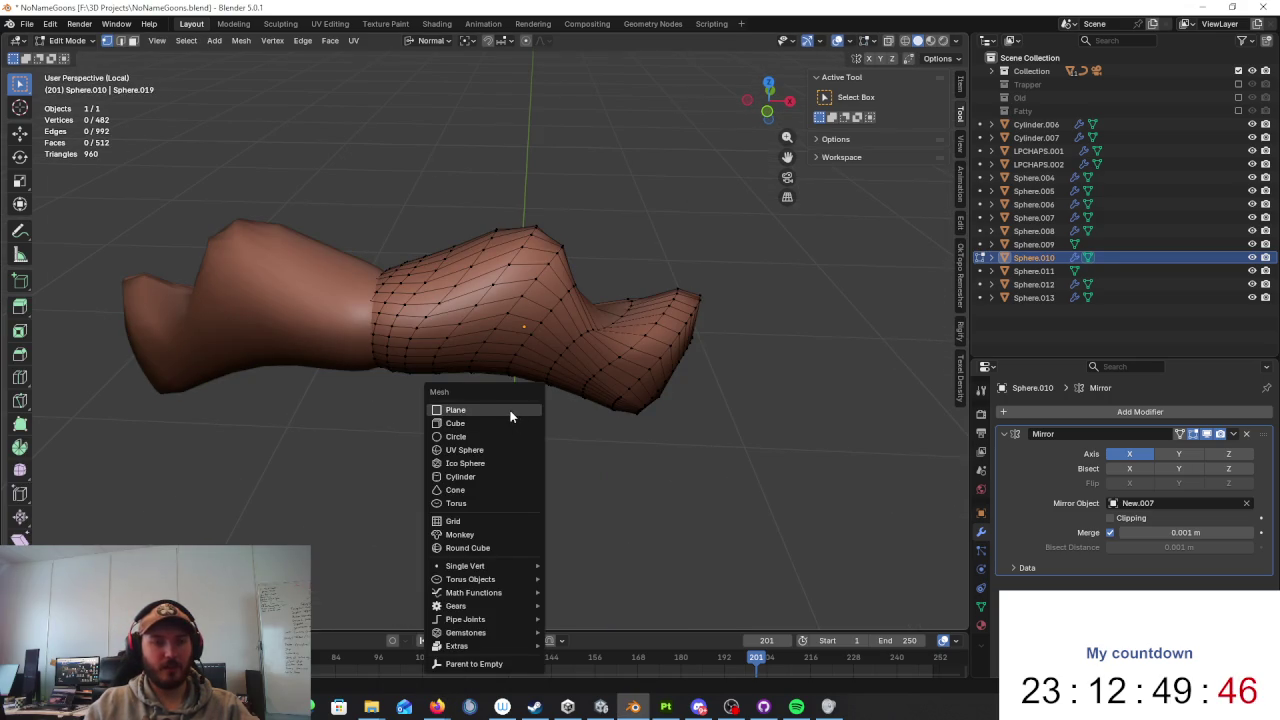
left_click(468, 410)
key("KP_Decimal")
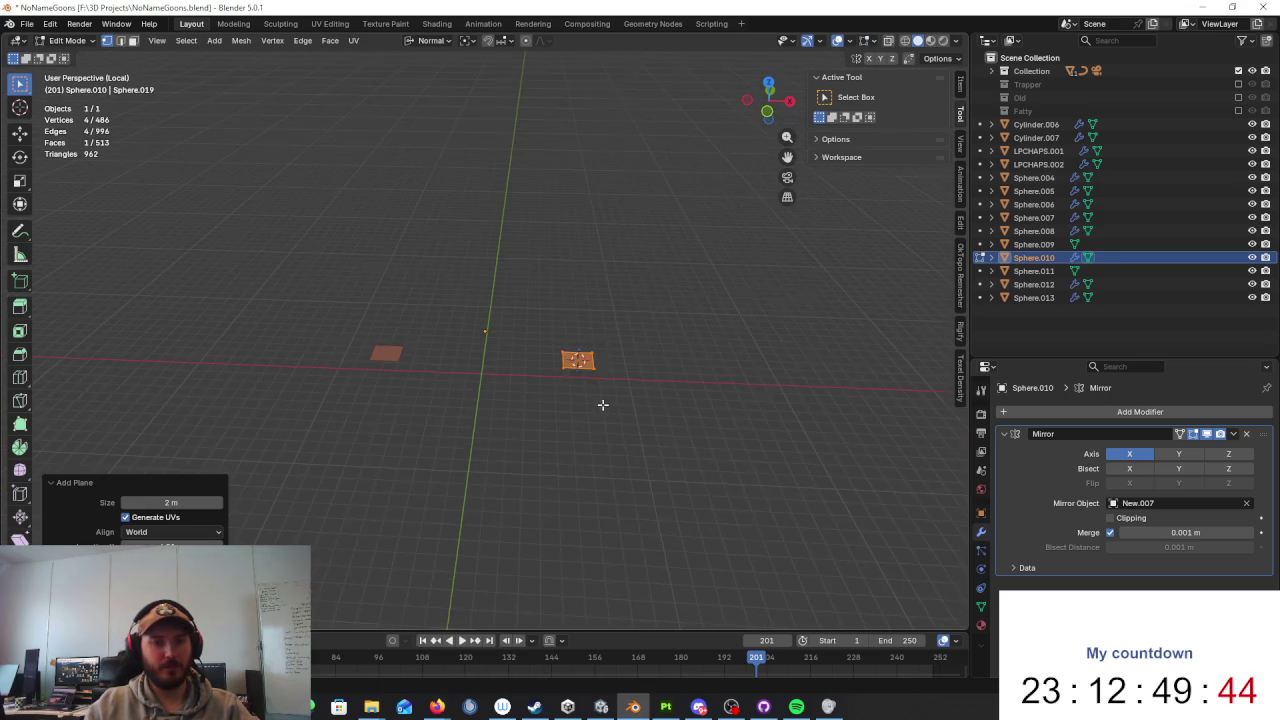
key("r")
key("x")
key("x")
type("90")
key("Return")
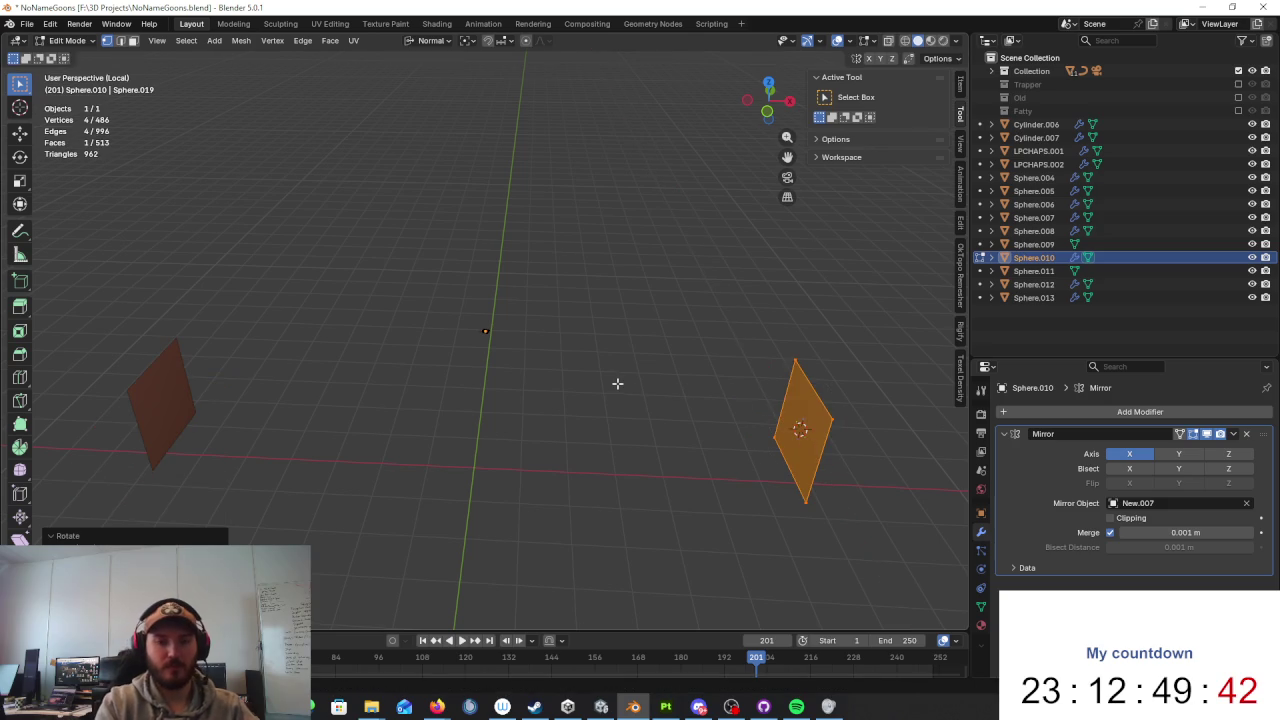
Step: Rotate the plane 90° about Y, move it along X, and scale it to 0.6
type("r90")
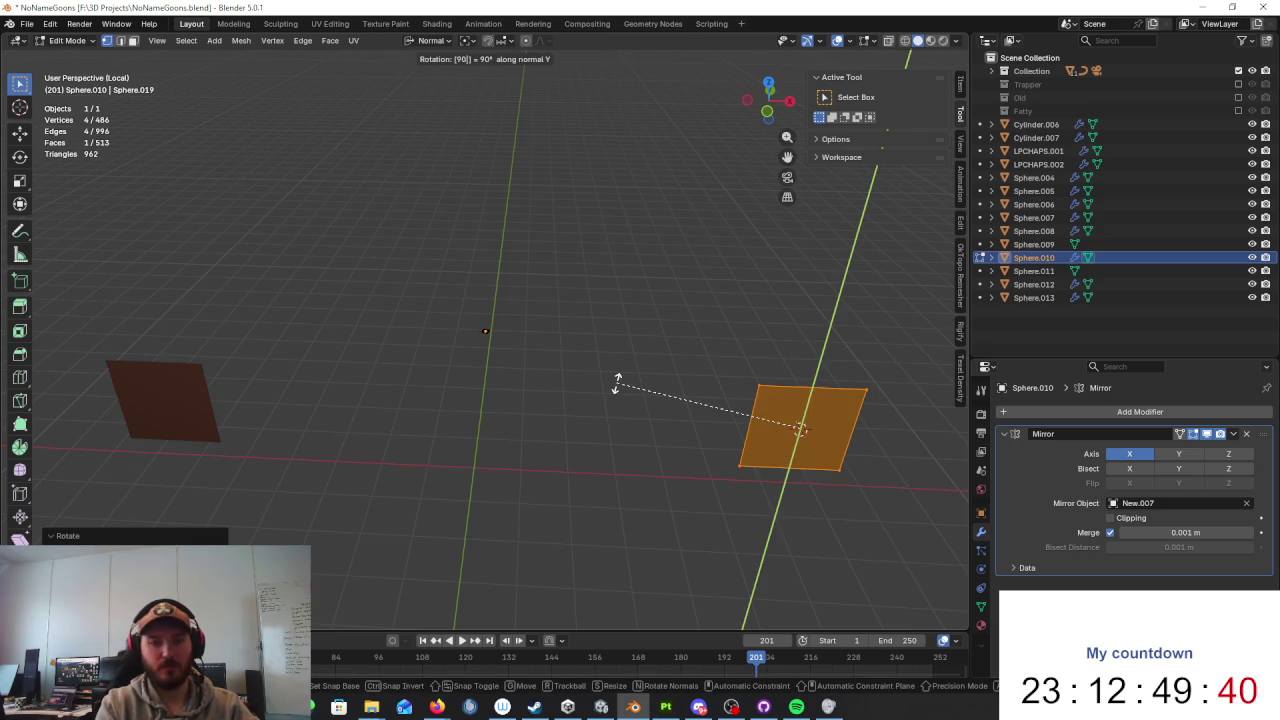
key("Return")
key("g")
key("x")
key("Return")
key("s")
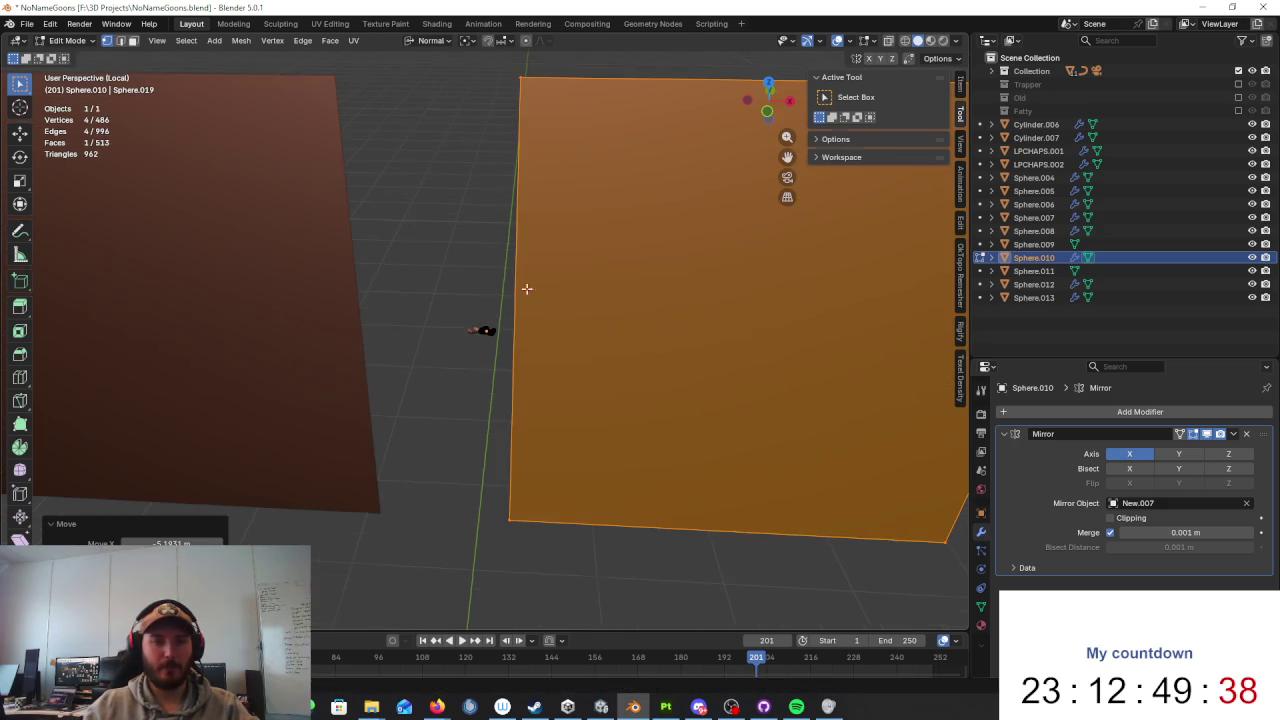
type(".6")
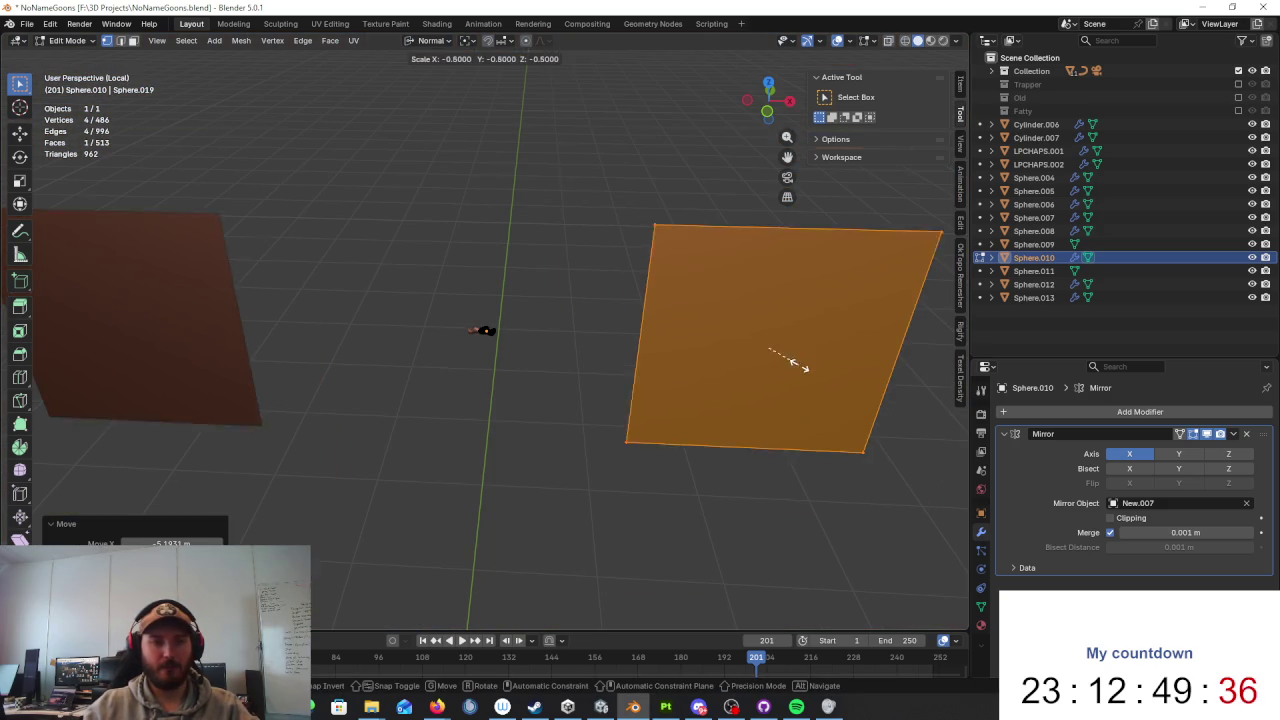
key("Return")
Step: Reposition and shrink the plane further toward the moustache
key("g")
key("Return")
key("s")
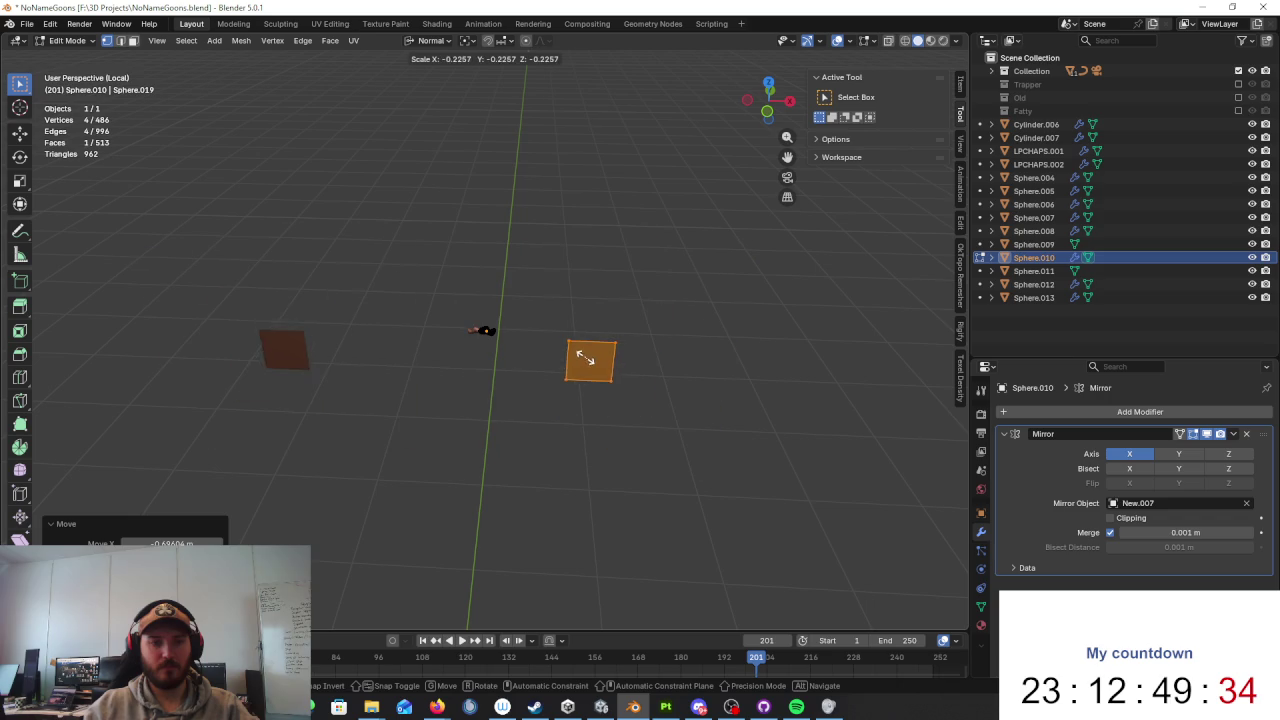
key("Return")
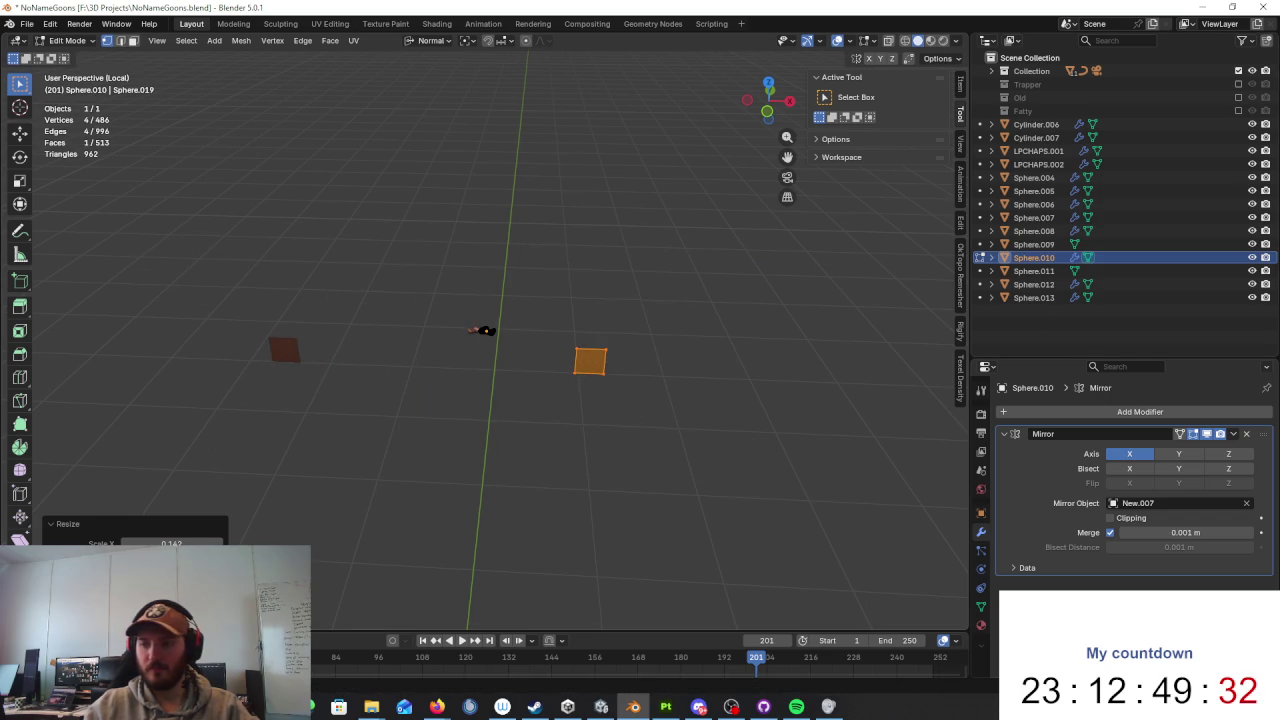
mouse_move(744, 441)
middle_mouse_down()
mouse_move(617, 374)
mouse_move(734, 351)
middle_mouse_up()
key("g")
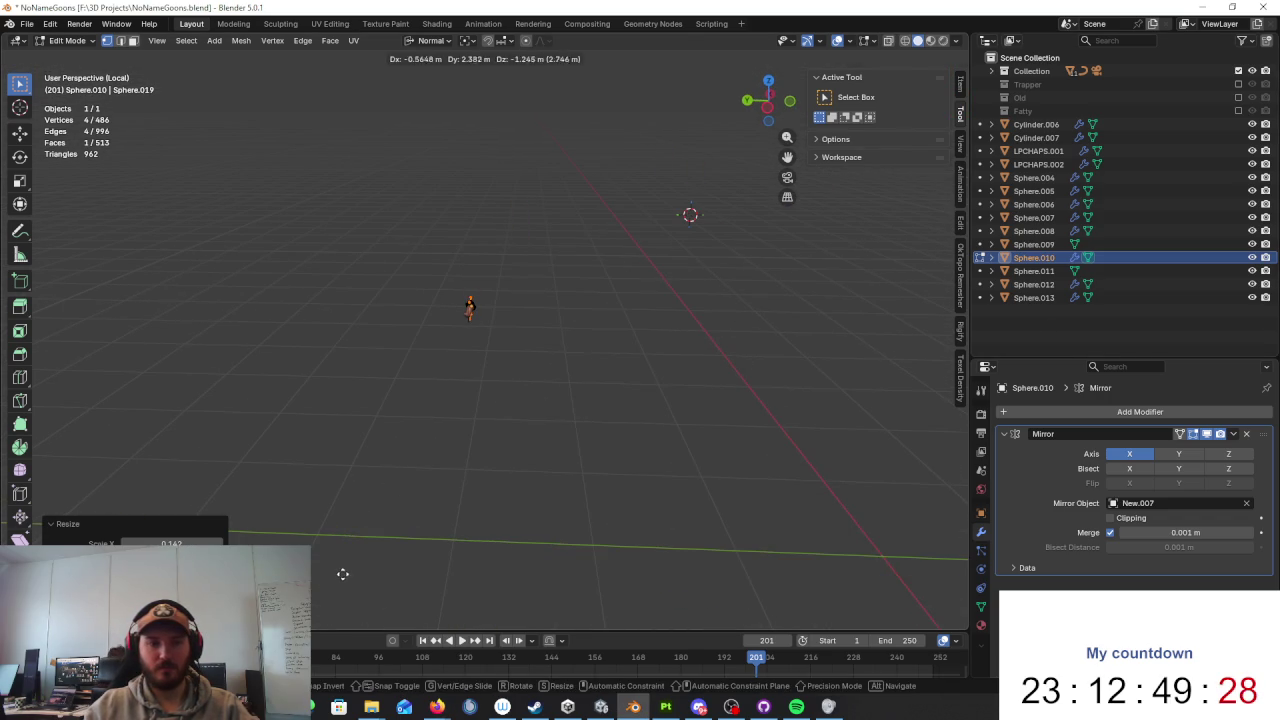
left_click(342, 574)
Step: Check the plane from the front view and try sliding it along an axis, cancelling the move
scroll(496, 382, "up", 5)
key("KP_1")
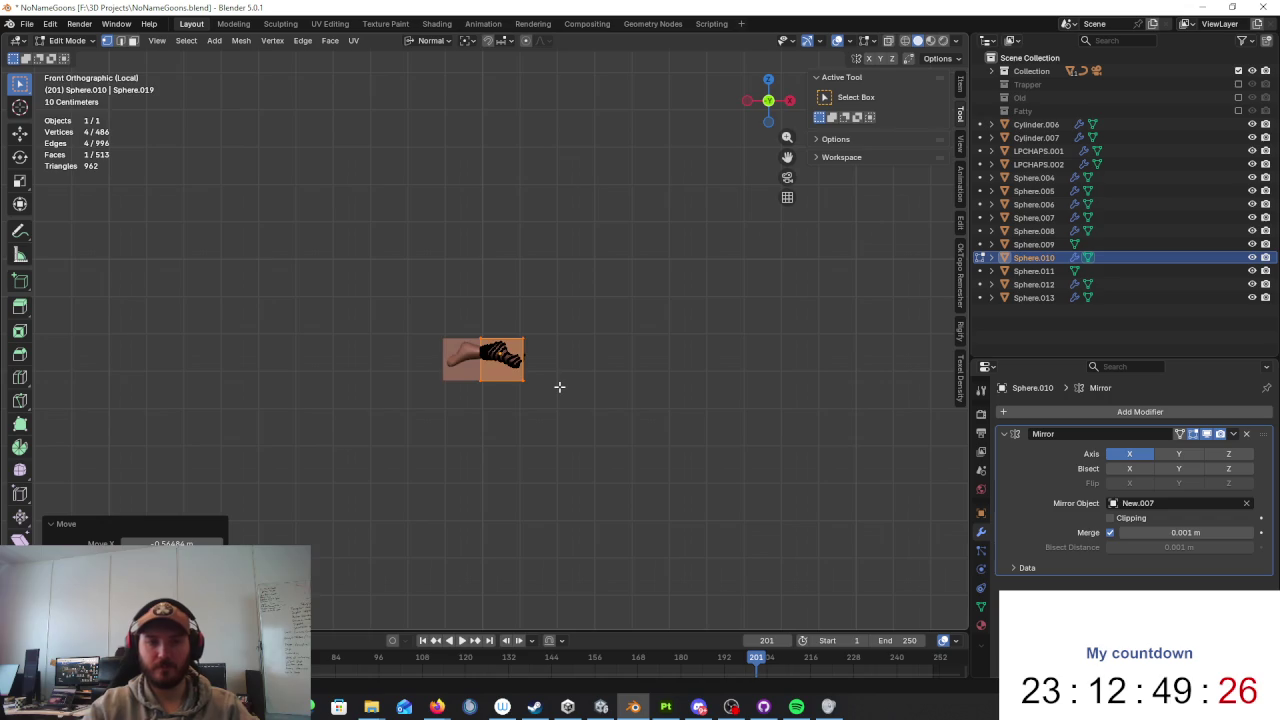
scroll(560, 383, "up", 2)
scroll(560, 383, "up", 6)
middle_click_drag(644, 455, 582, 462)
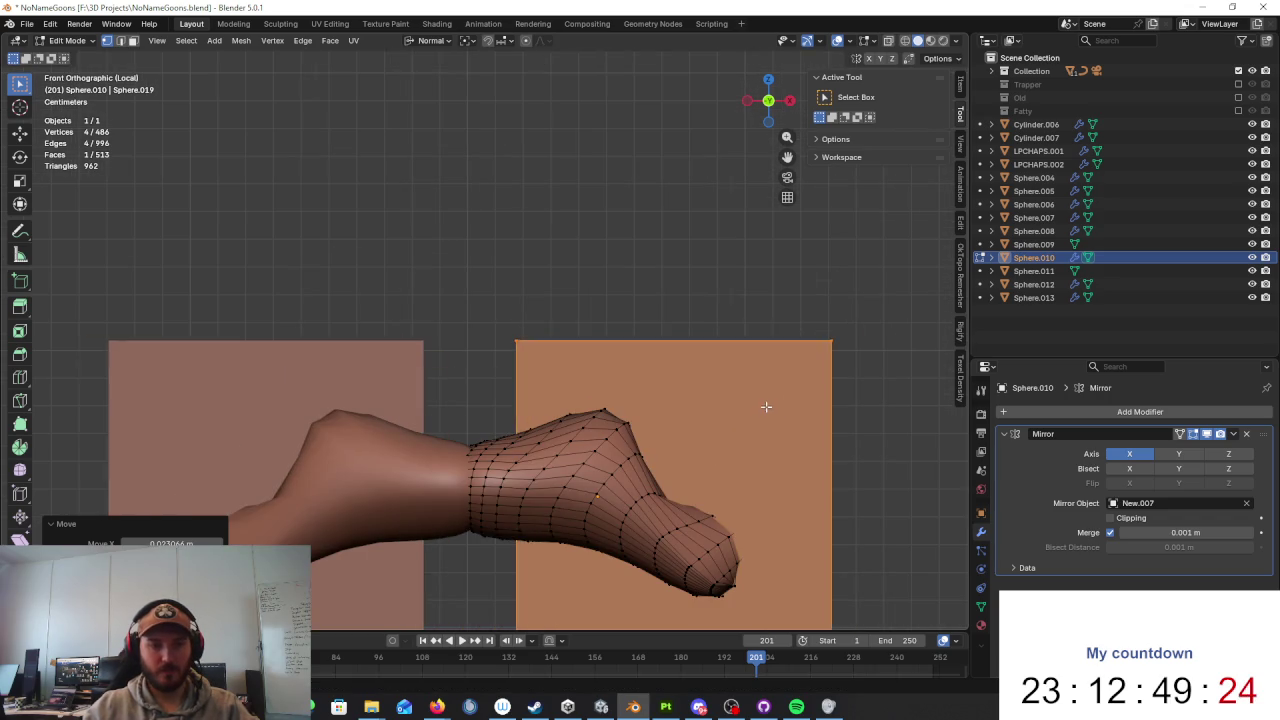
key("g")
key("x")
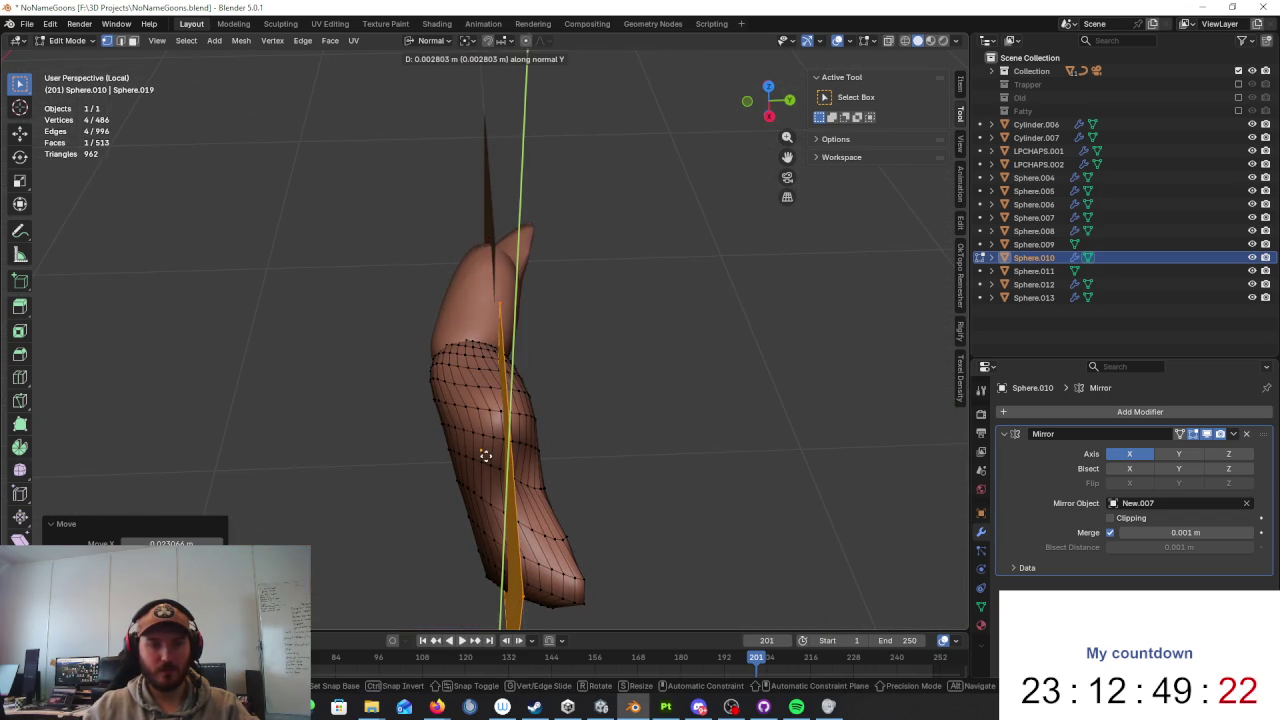
key("x")
left_click(485, 452)
Step: Scale the mirrored planes to 0.2, place them on the moustache's front centre, enable proportional editing
mouse_move(485, 452)
middle_mouse_down()
mouse_move(666, 437)
mouse_move(777, 374)
middle_mouse_up()
key("s")
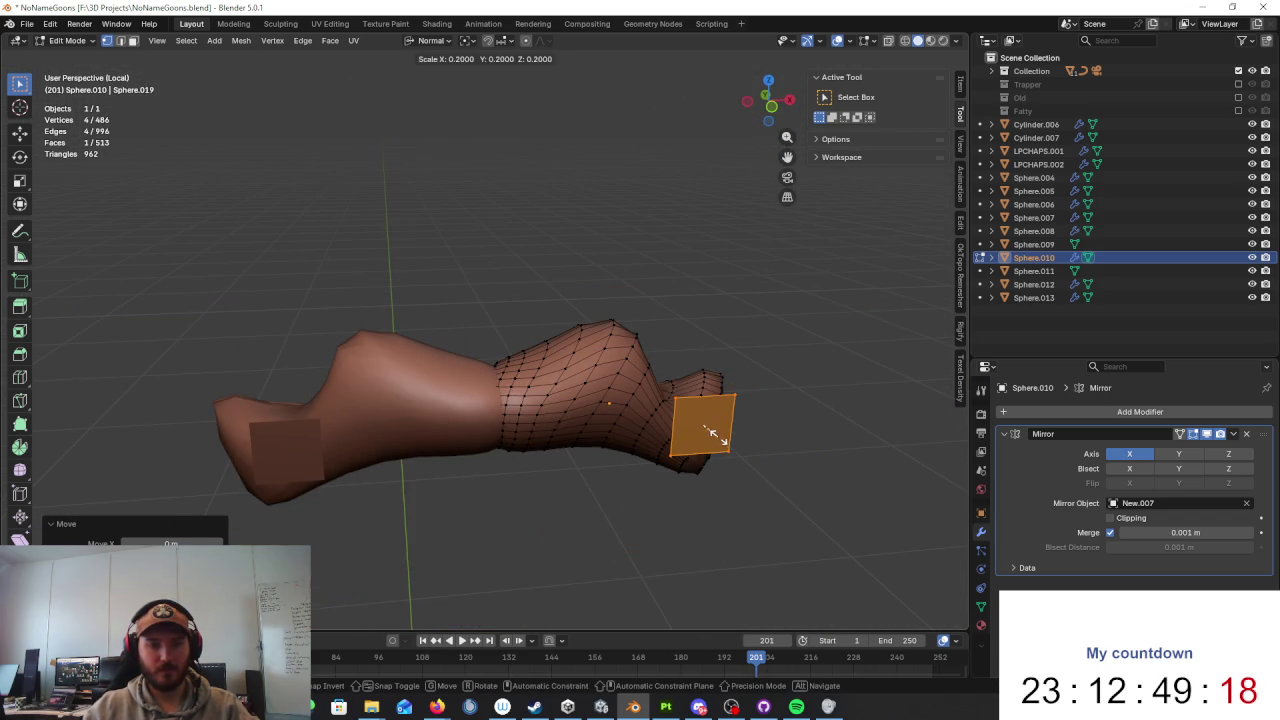
left_click(712, 432)
mouse_move(712, 432)
middle_mouse_down()
mouse_move(489, 442)
mouse_move(500, 410)
mouse_move(634, 354)
middle_mouse_up()
key("g")
left_click(451, 428)
left_click(522, 43)
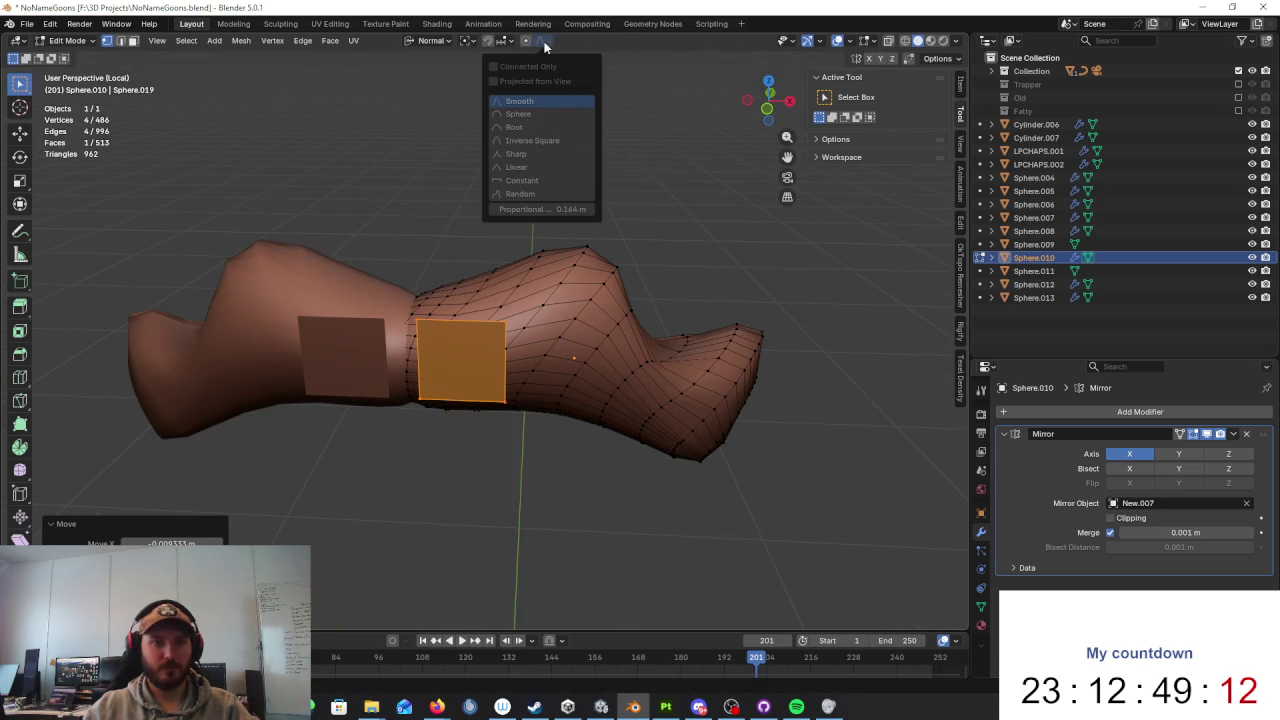
key("Tab")
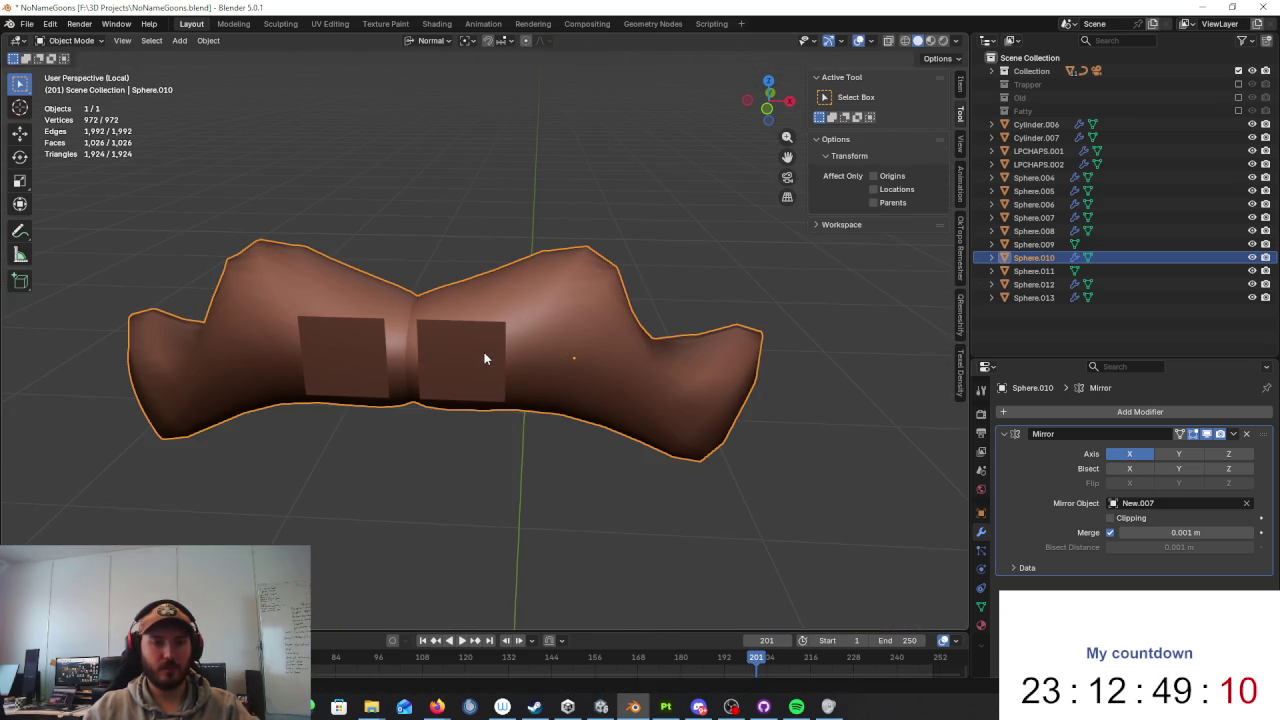
Step: Separate the square face into its own object and enter Edit Mode on it
key("Tab")
right_click(485, 352)
mouse_move(405, 638)
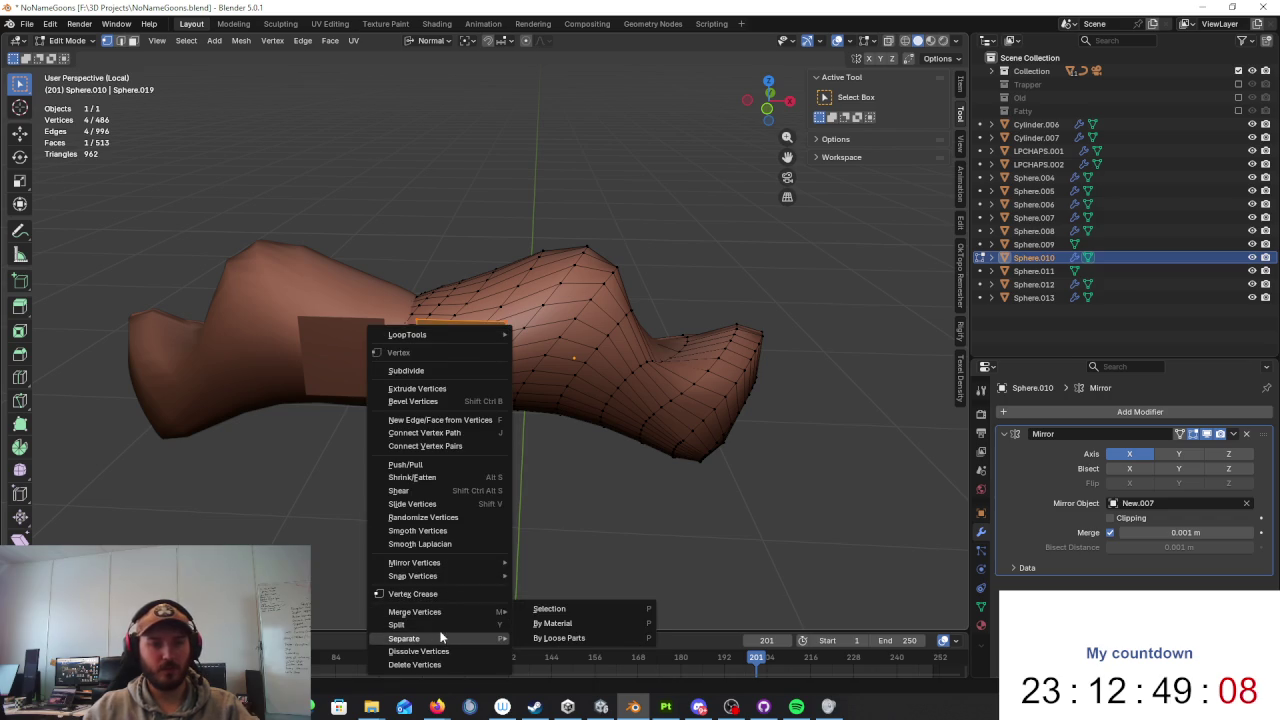
left_click(586, 610)
key("Tab")
left_click(429, 330)
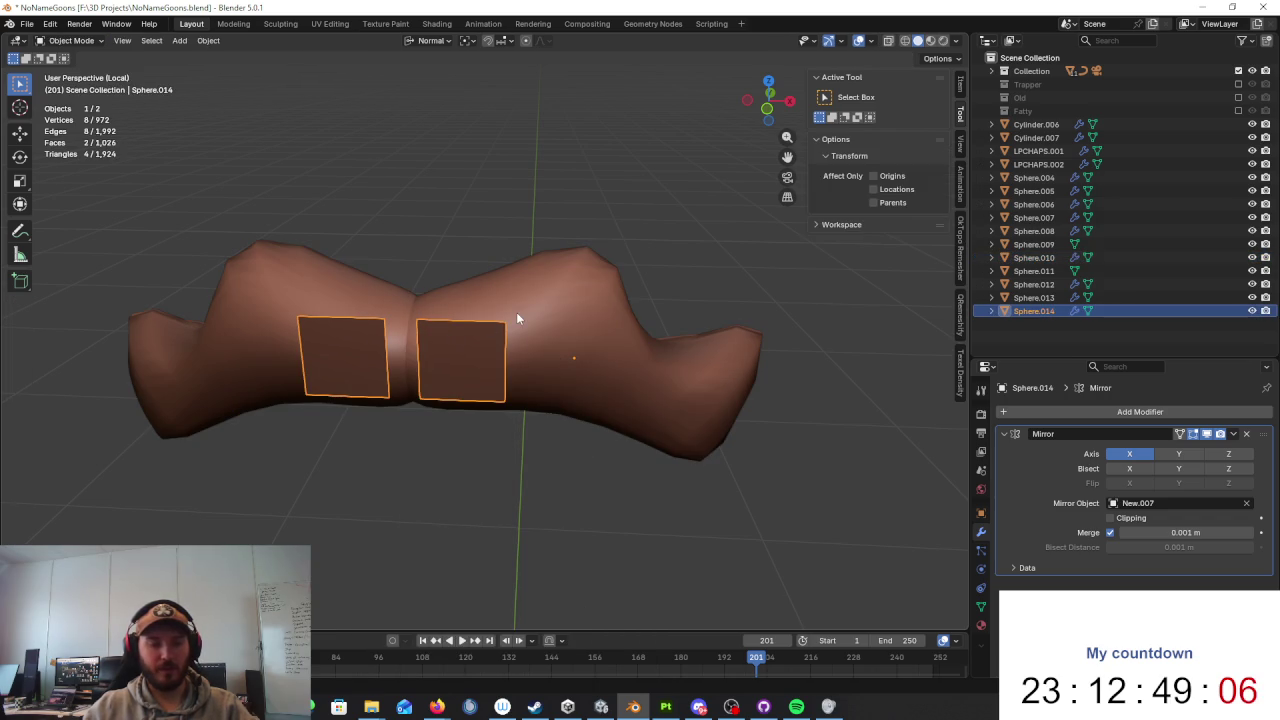
key("Tab")
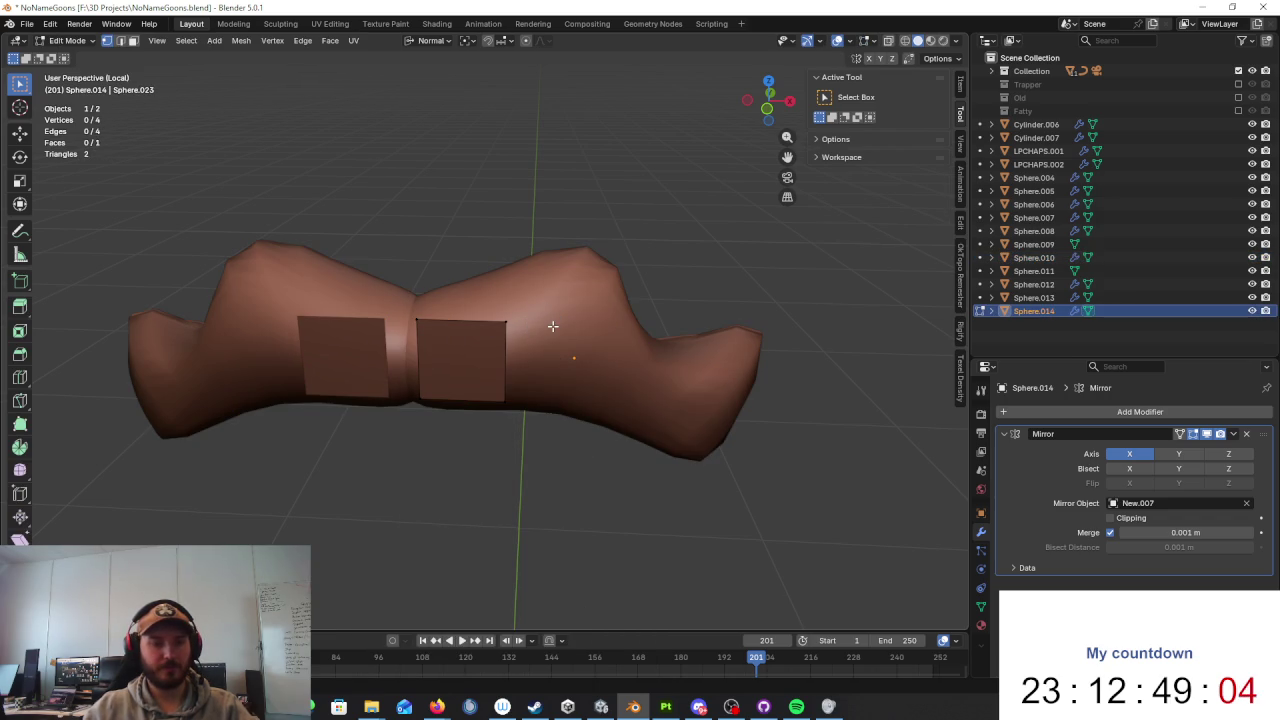
Step: Scale the separated square down and set it beside its mirrored twin
middle_click_drag(552, 326, 589, 280)
key("a")
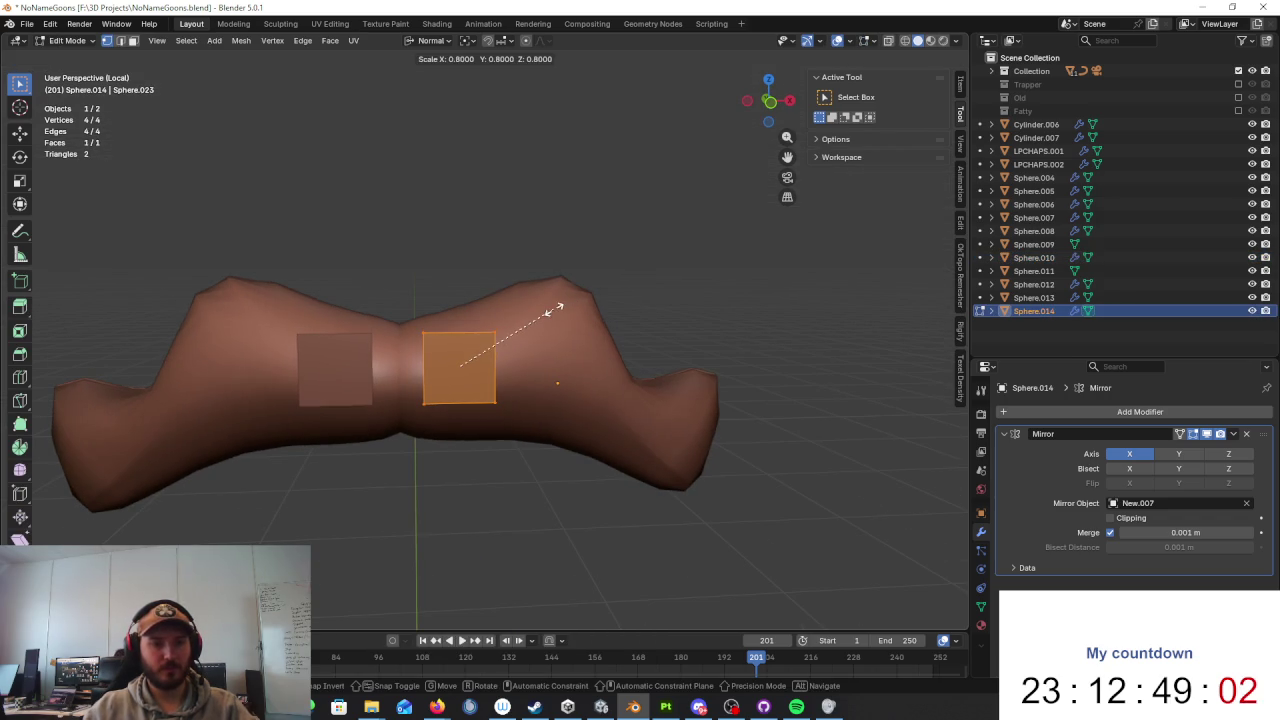
left_click(550, 306)
key("g")
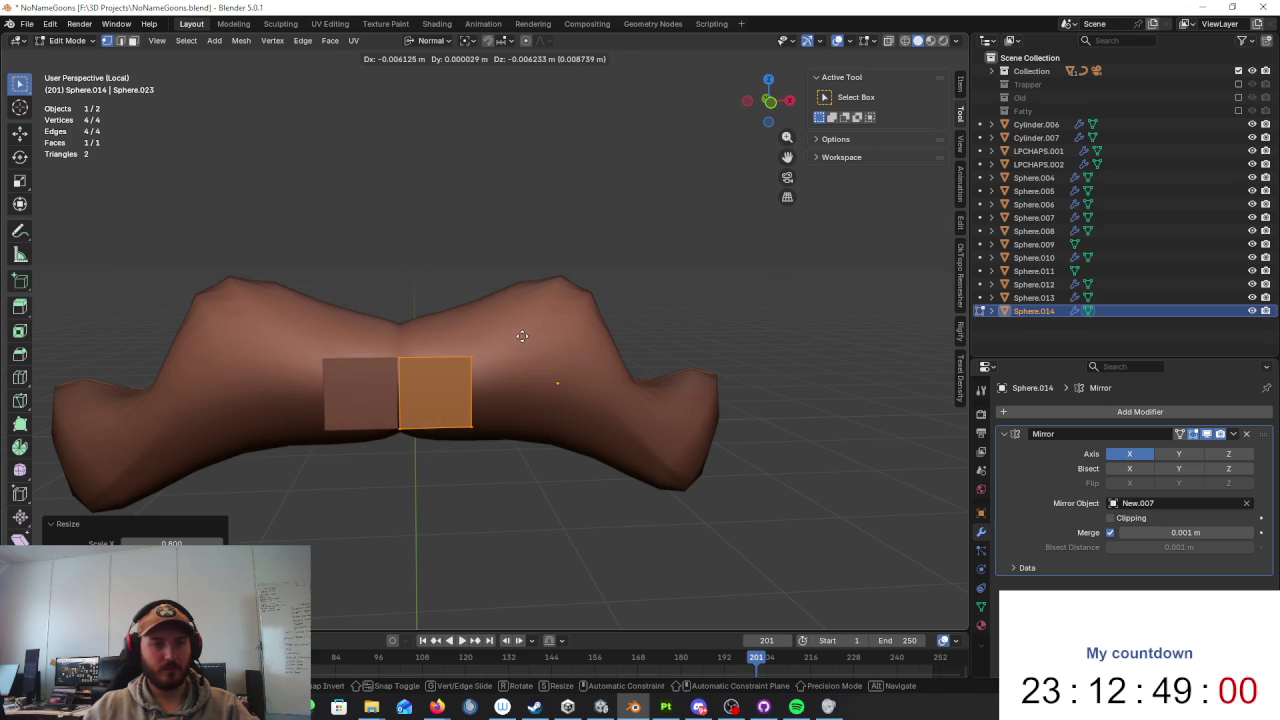
left_click(522, 336)
scroll(629, 325, "up", 3)
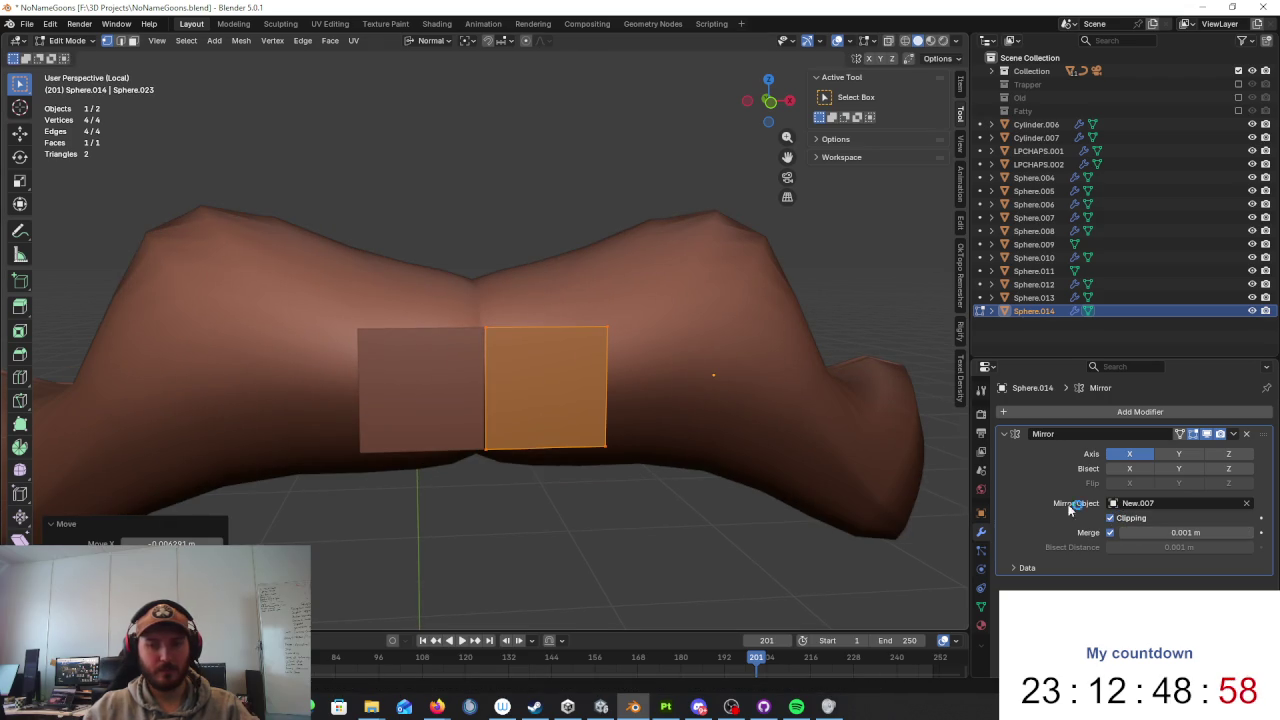
key("g")
Step: Adjust the new face's vertices, sliding one along the normal X axis
left_click(785, 383)
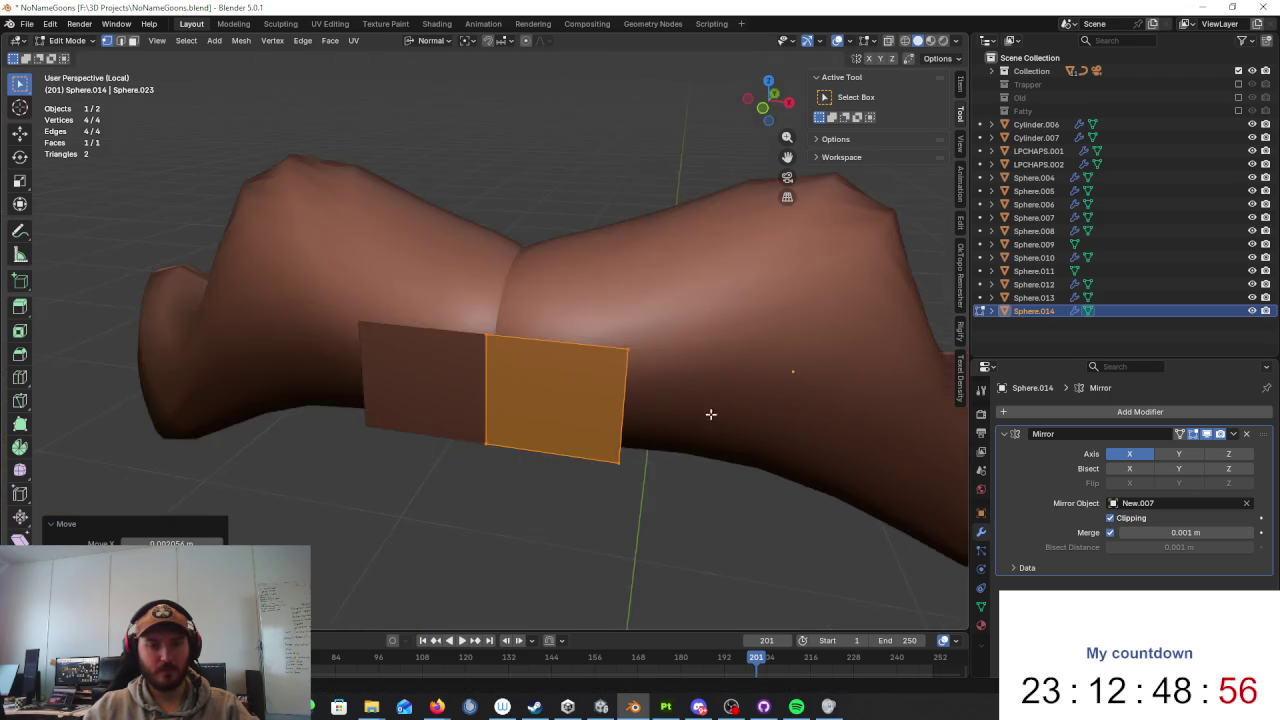
middle_click_drag(785, 383, 487, 329)
left_click(487, 329)
key("g")
mouse_move(516, 372)
middle_mouse_down()
mouse_move(637, 344)
mouse_move(697, 347)
middle_mouse_up()
left_click(618, 354)
key("g")
key("x")
key("x")
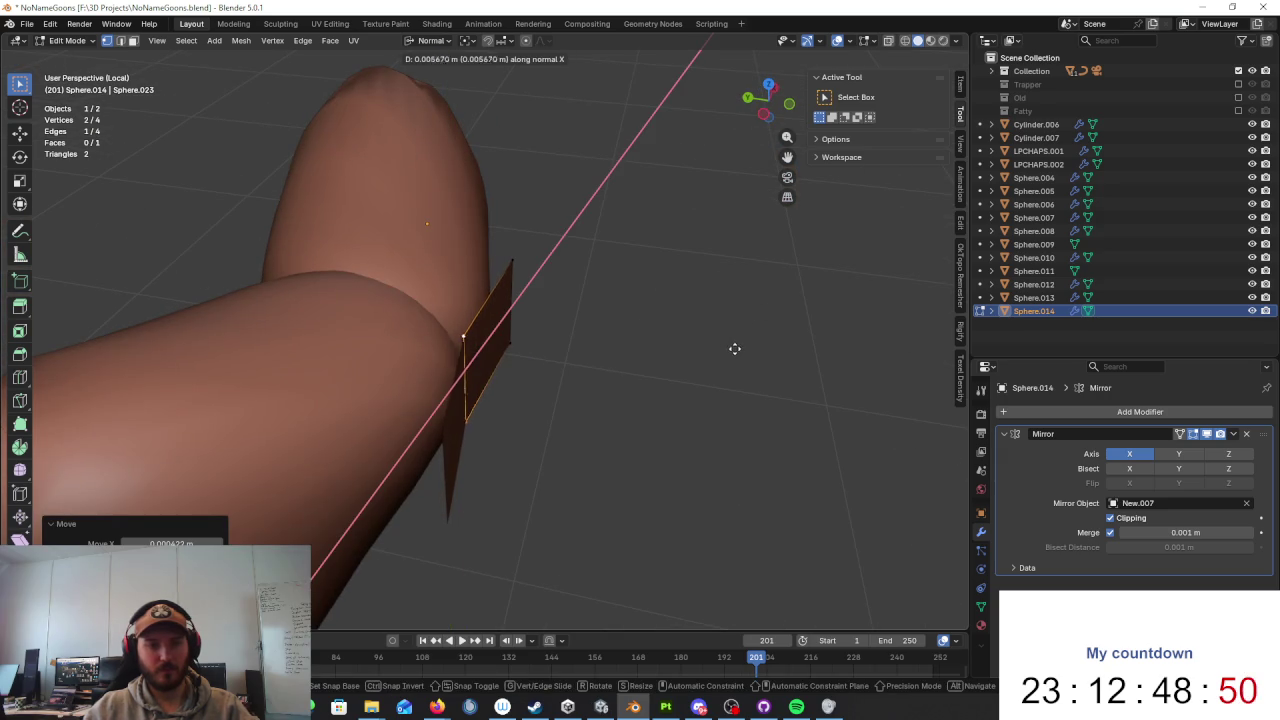
left_click(735, 348)
Step: Box-select the shell's right edge and move it along normal Z
middle_click_drag(735, 348, 655, 350)
left_click_drag(655, 348, 555, 553)
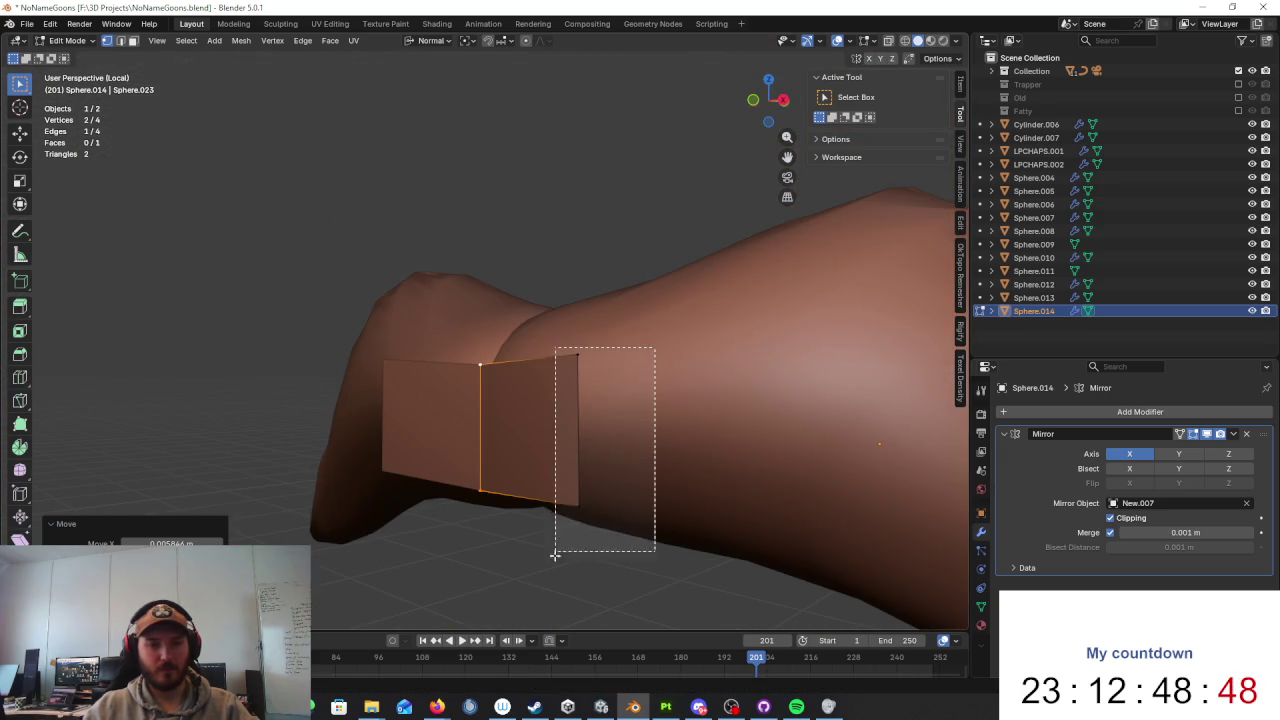
key("g")
key("x")
key("y")
key("z")
key("z")
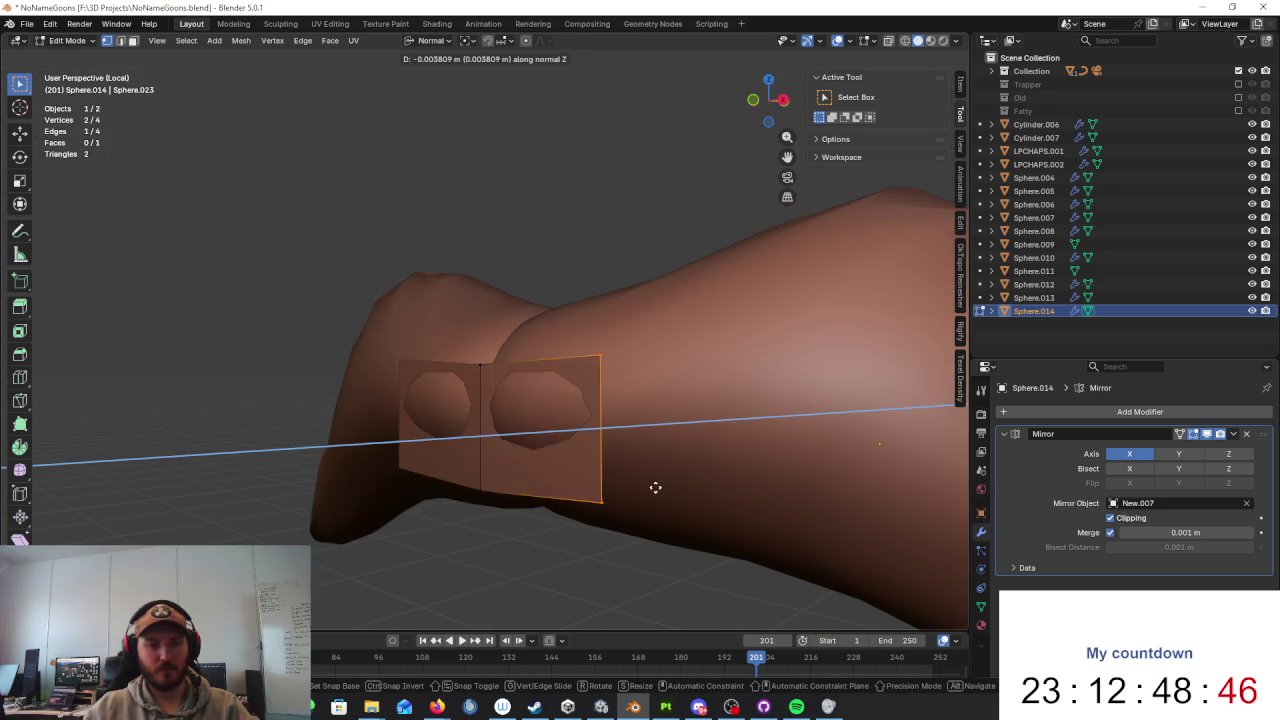
left_click(661, 484)
mouse_move(480, 409)
middle_mouse_down()
mouse_move(617, 431)
mouse_move(666, 457)
mouse_move(675, 488)
mouse_move(657, 417)
mouse_move(666, 378)
mouse_move(666, 491)
mouse_move(663, 463)
mouse_move(617, 486)
mouse_move(631, 362)
middle_mouse_up()
key("g")
key("z")
key("z")
left_click(663, 463)
Step: Extrude the edge twice into two new faces over the moustache
middle_click_drag(660, 444, 663, 471)
key("e")
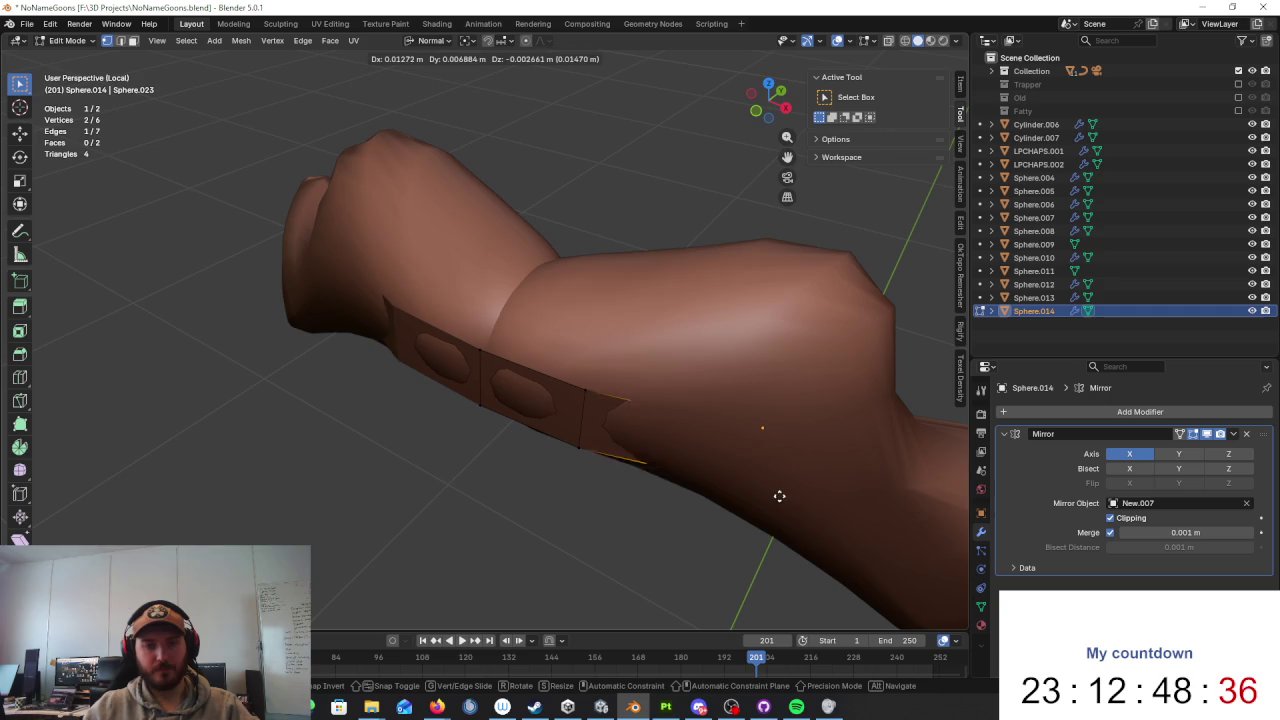
left_click(800, 520)
mouse_move(806, 503)
middle_mouse_down()
mouse_move(829, 400)
mouse_move(880, 383)
mouse_move(680, 331)
mouse_move(700, 306)
mouse_move(790, 400)
mouse_move(640, 440)
middle_mouse_up()
key("e")
left_click(811, 521)
mouse_move(811, 521)
middle_mouse_down()
mouse_move(651, 414)
mouse_move(529, 457)
middle_mouse_up()
Step: Nudge the extruded edge into place against the moustache
key("g")
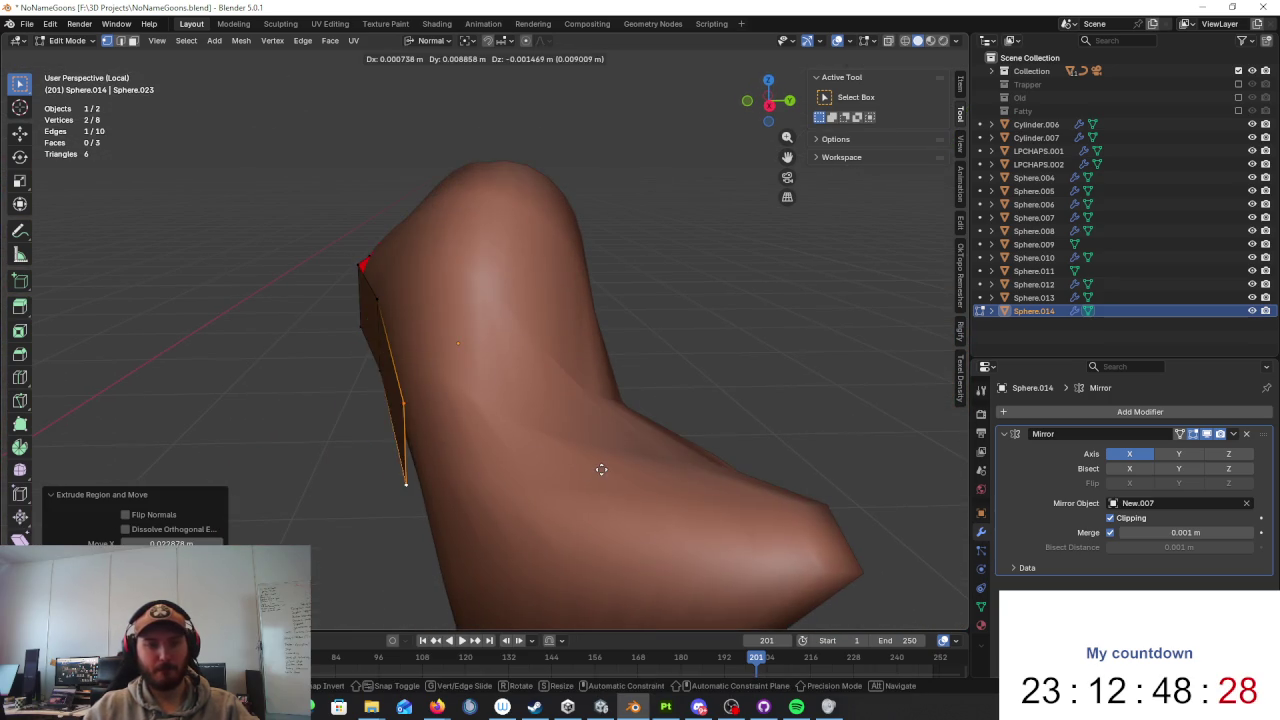
left_click(601, 469)
mouse_move(606, 463)
middle_mouse_down()
mouse_move(649, 443)
mouse_move(451, 406)
middle_mouse_up()
key("g")
left_click(598, 427)
scroll(623, 429, "up", 5)
middle_click_drag(623, 429, 443, 374)
Step: Reposition a single shell vertex to hug the moustache's front
left_click(443, 374)
scroll(355, 333, "down", 5)
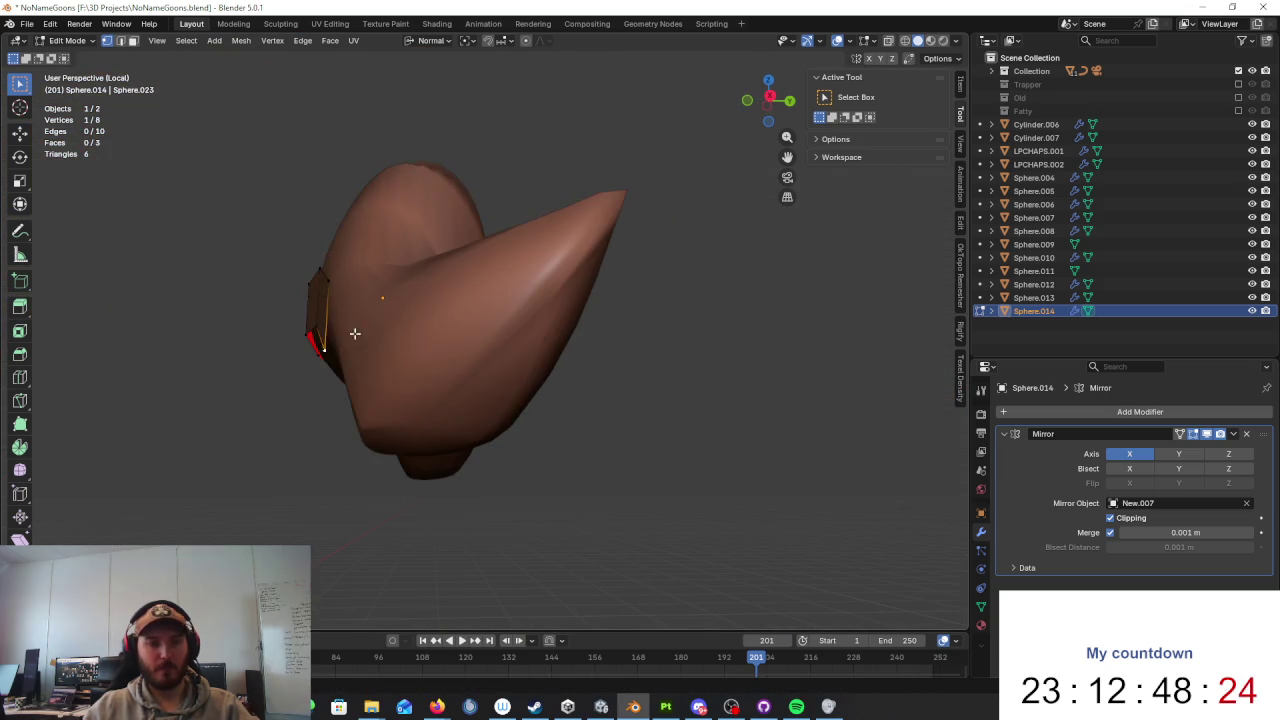
key("g")
scroll(394, 334, "up", 5)
middle_click_drag(394, 334, 506, 383)
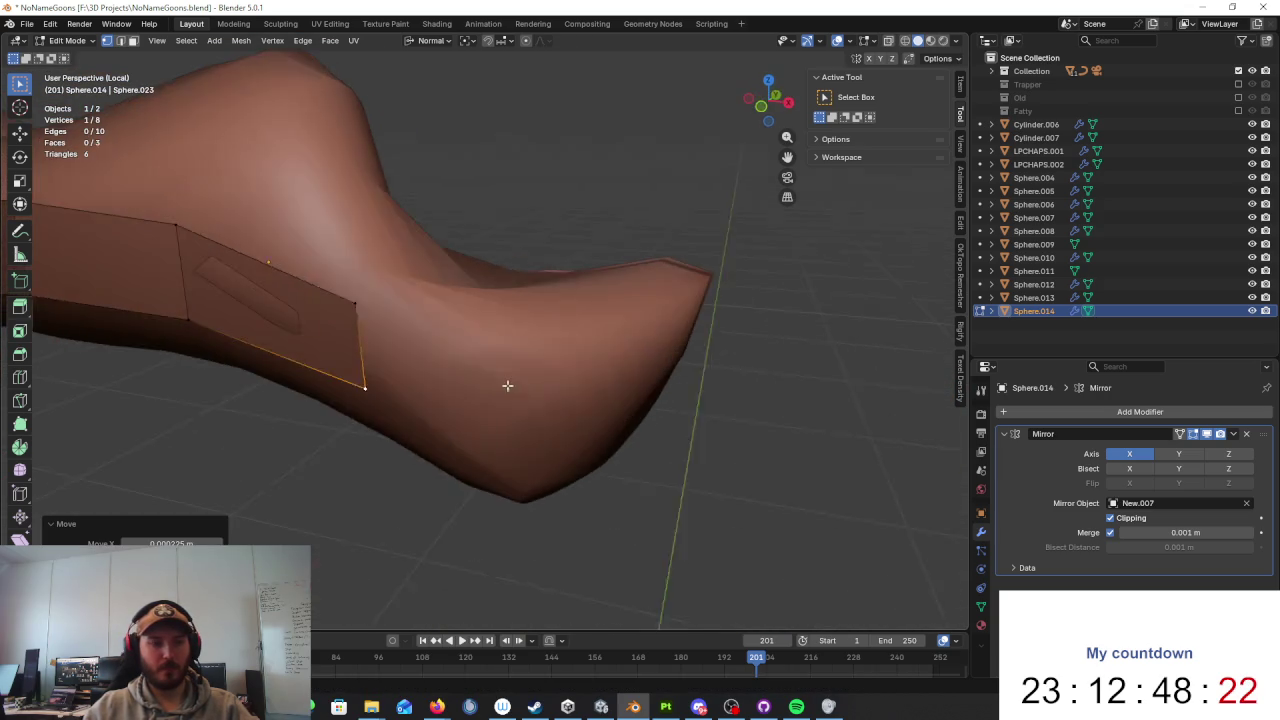
middle_click_drag(420, 317, 346, 321)
left_click(294, 286)
key("g")
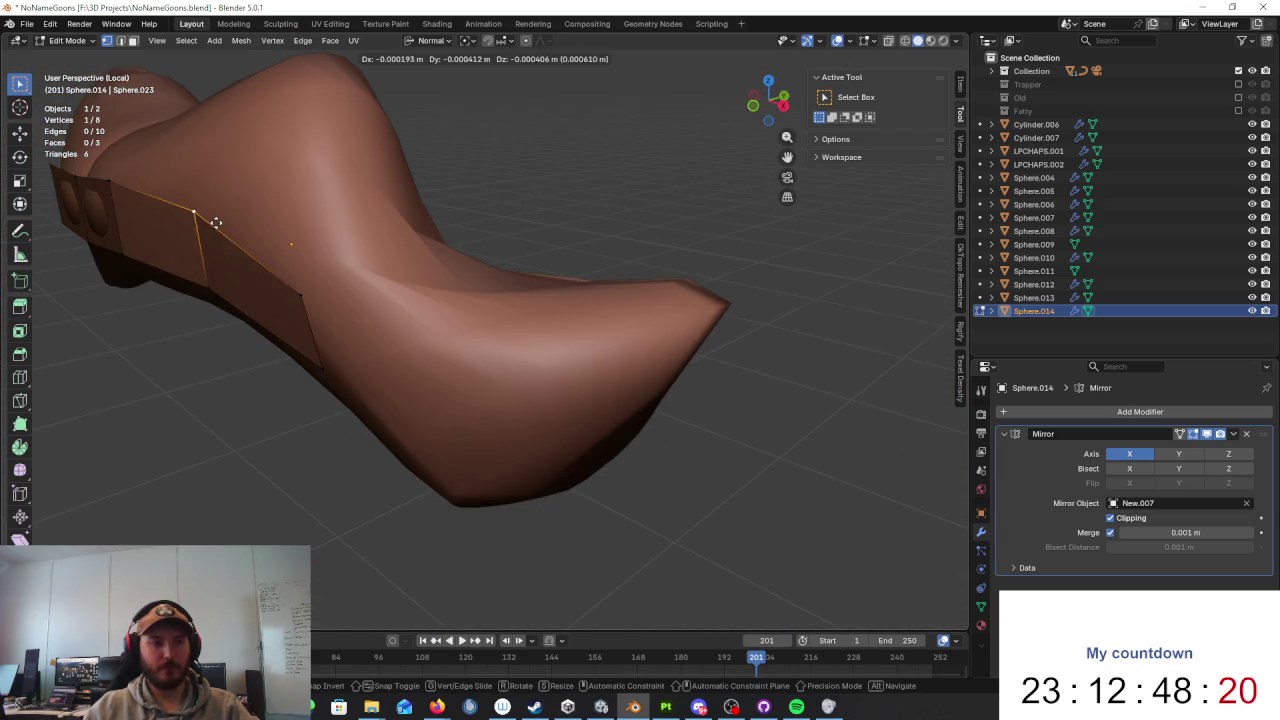
left_click(212, 226)
mouse_move(212, 226)
middle_mouse_down()
mouse_move(520, 289)
mouse_move(488, 286)
mouse_move(560, 357)
middle_mouse_up()
Step: Extrude the edge upward into a new face and fit its vertex
key("e")
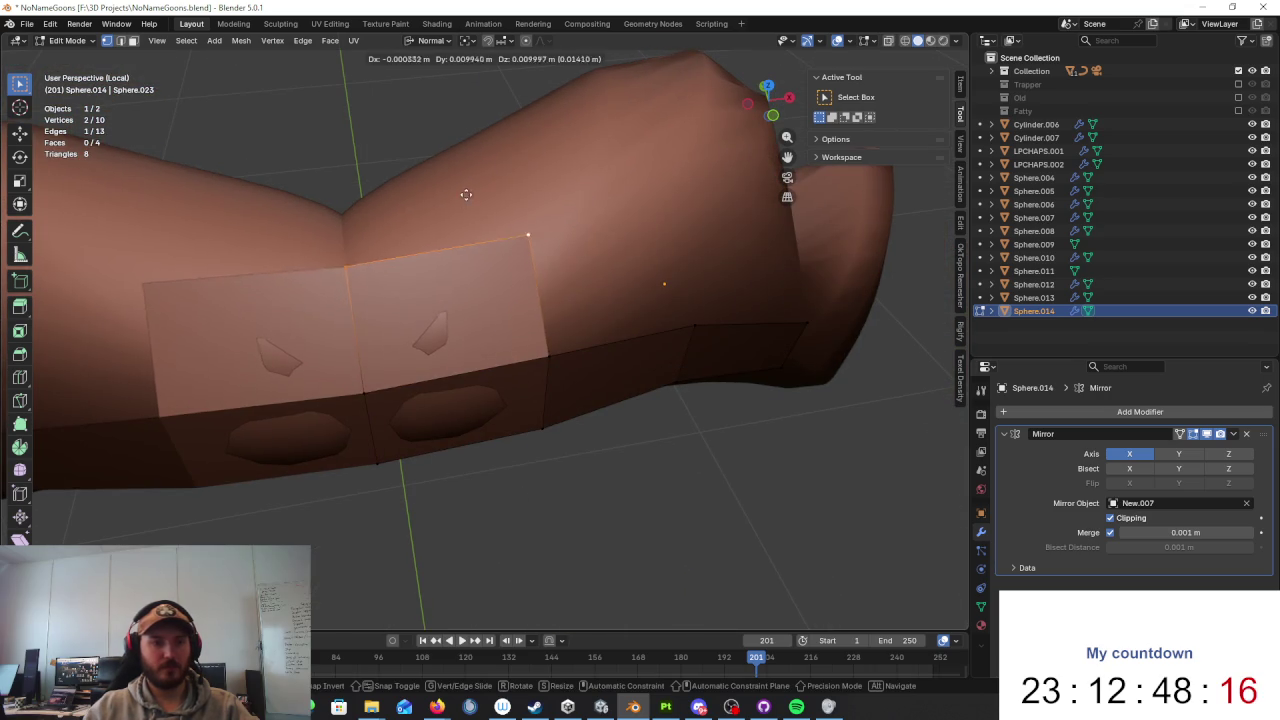
left_click(477, 249)
mouse_move(477, 249)
middle_mouse_down()
mouse_move(575, 323)
mouse_move(496, 236)
middle_mouse_up()
left_click(579, 323)
key("g")
left_click(564, 341)
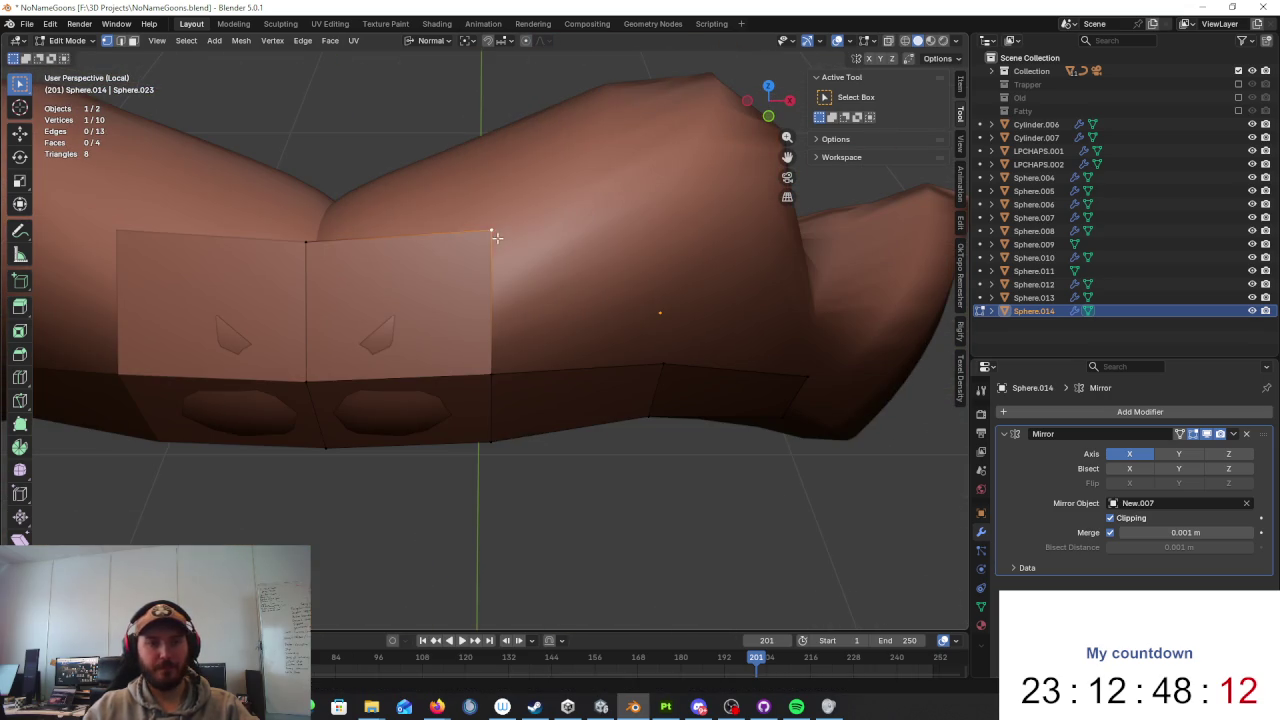
Step: Extend the shell from a corner and fill another quad face with F
left_click(503, 369)
key("e")
left_click(647, 232)
mouse_move(647, 232)
middle_mouse_down()
mouse_move(486, 244)
mouse_move(604, 372)
mouse_move(623, 363)
mouse_move(643, 377)
mouse_move(443, 380)
middle_mouse_up()
key("g")
left_click(670, 394)
mouse_move(322, 532)
middle_mouse_down()
mouse_move(514, 463)
mouse_move(457, 457)
mouse_move(443, 480)
mouse_move(534, 508)
mouse_move(369, 424)
mouse_move(420, 451)
middle_mouse_up()
key("f")
left_click(414, 481)
Step: Extrude the top edges into a new row of faces and place one vertex
key("e")
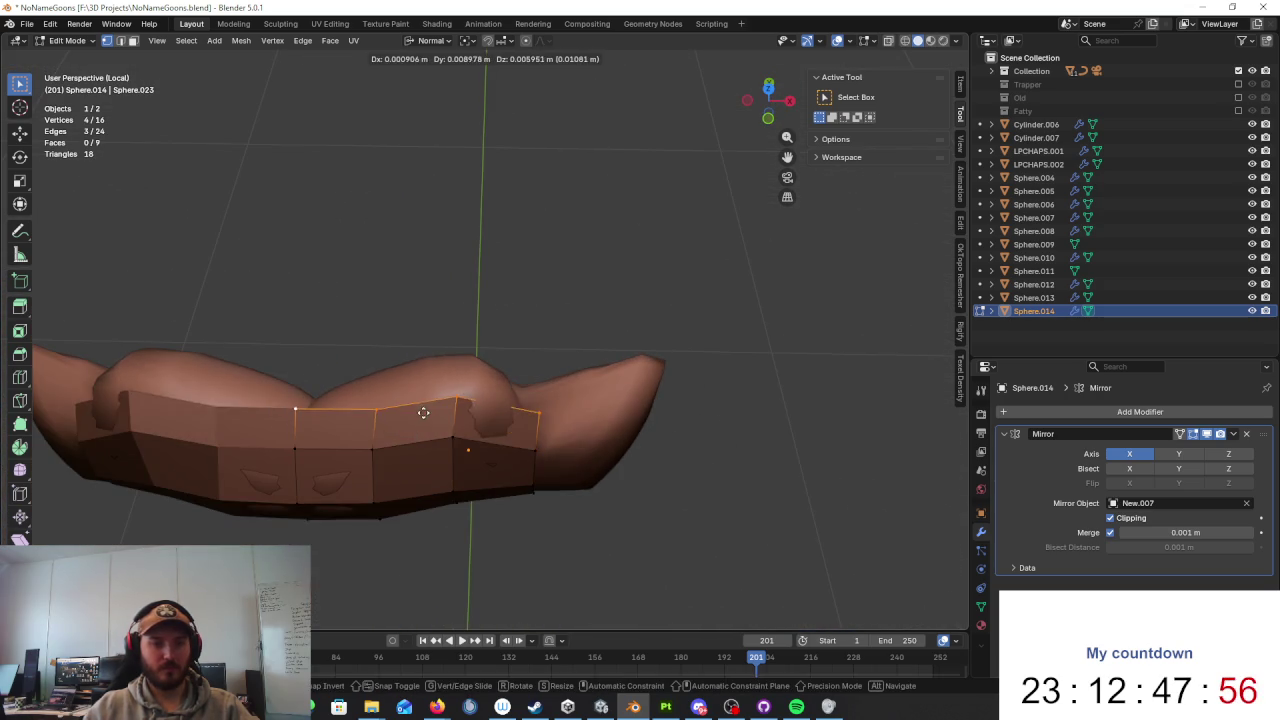
left_click(420, 400)
middle_click_drag(420, 400, 590, 411)
left_click(612, 462)
middle_click_drag(612, 462, 656, 421)
key("g")
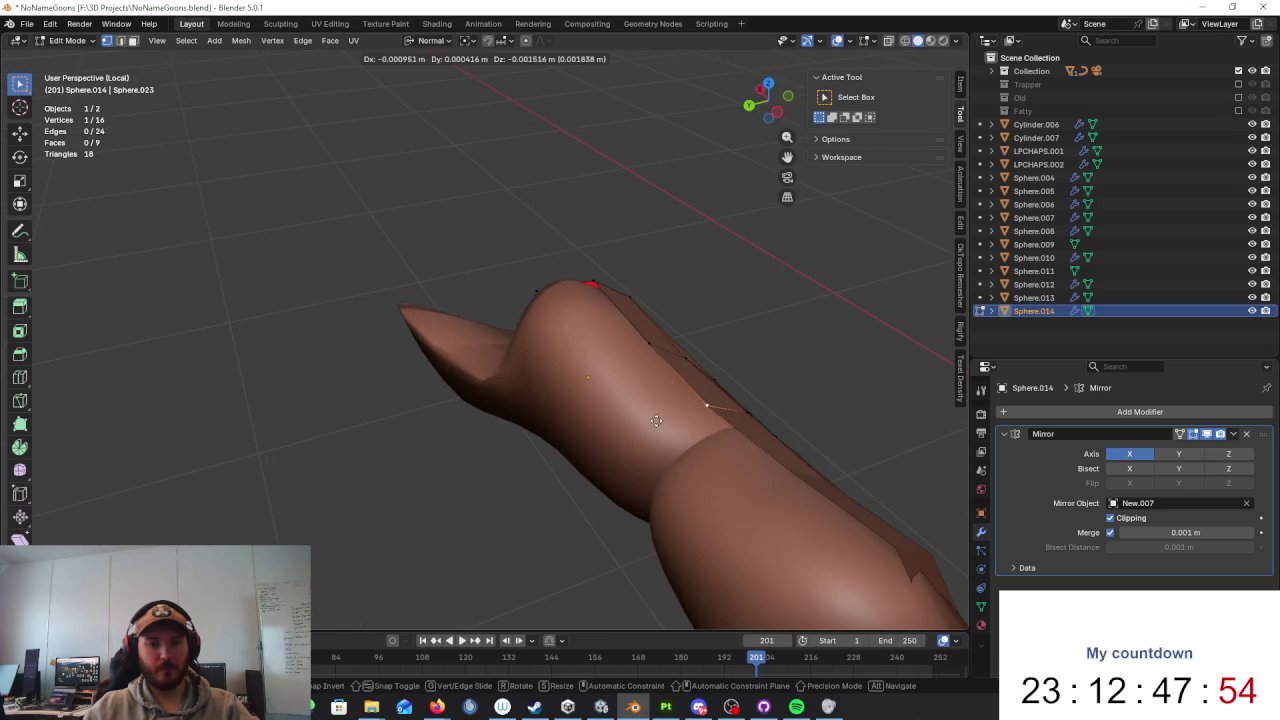
mouse_move(651, 357)
middle_mouse_down()
mouse_move(694, 303)
mouse_move(680, 326)
mouse_move(438, 342)
mouse_move(469, 347)
mouse_move(479, 366)
middle_mouse_up()
left_click(447, 324)
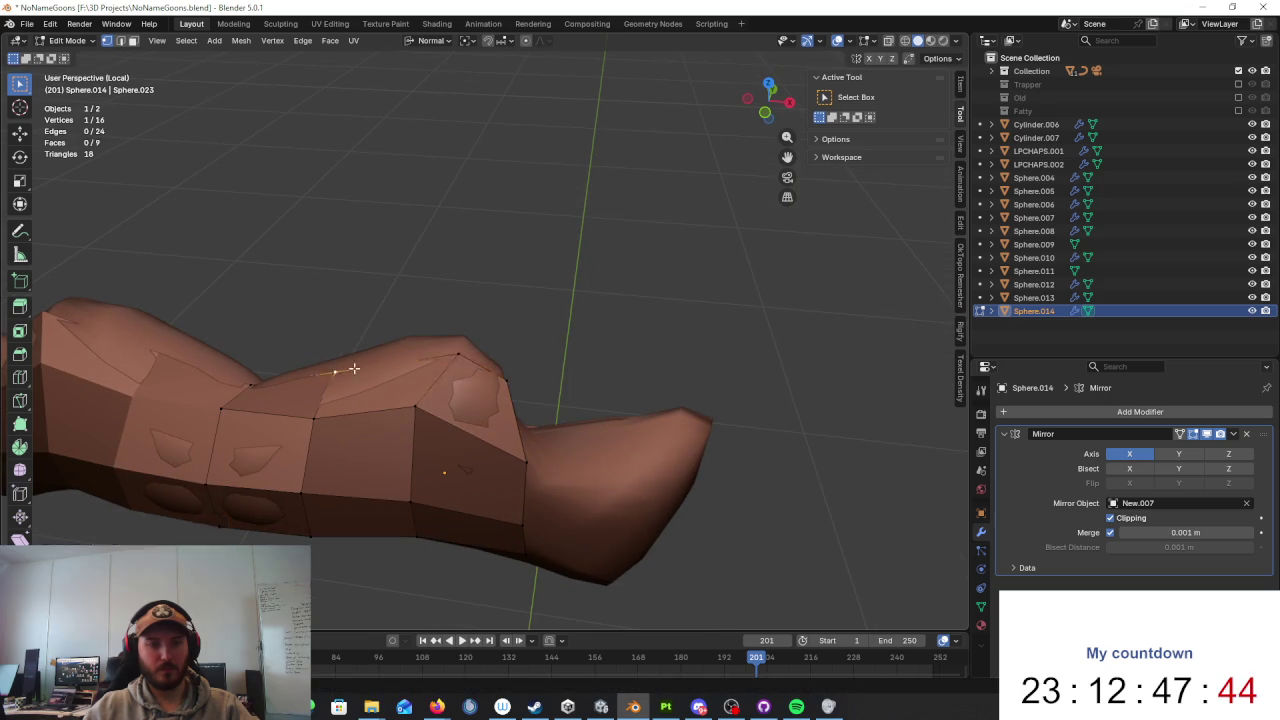
Step: Adjust the end vertex and extrude the open end edges toward the moustache tip
middle_click_drag(354, 369, 534, 346)
key("g")
left_click(554, 337)
scroll(600, 379, "down", 3)
mouse_move(600, 379)
middle_mouse_down()
mouse_move(435, 420)
mouse_move(571, 474)
mouse_move(614, 463)
mouse_move(528, 408)
middle_mouse_up()
left_click(435, 420, "alt")
key("e")
left_click(609, 492)
Step: Fit the new section's vertices onto the sculpt surface
left_click(510, 425)
key("g")
left_click(506, 435)
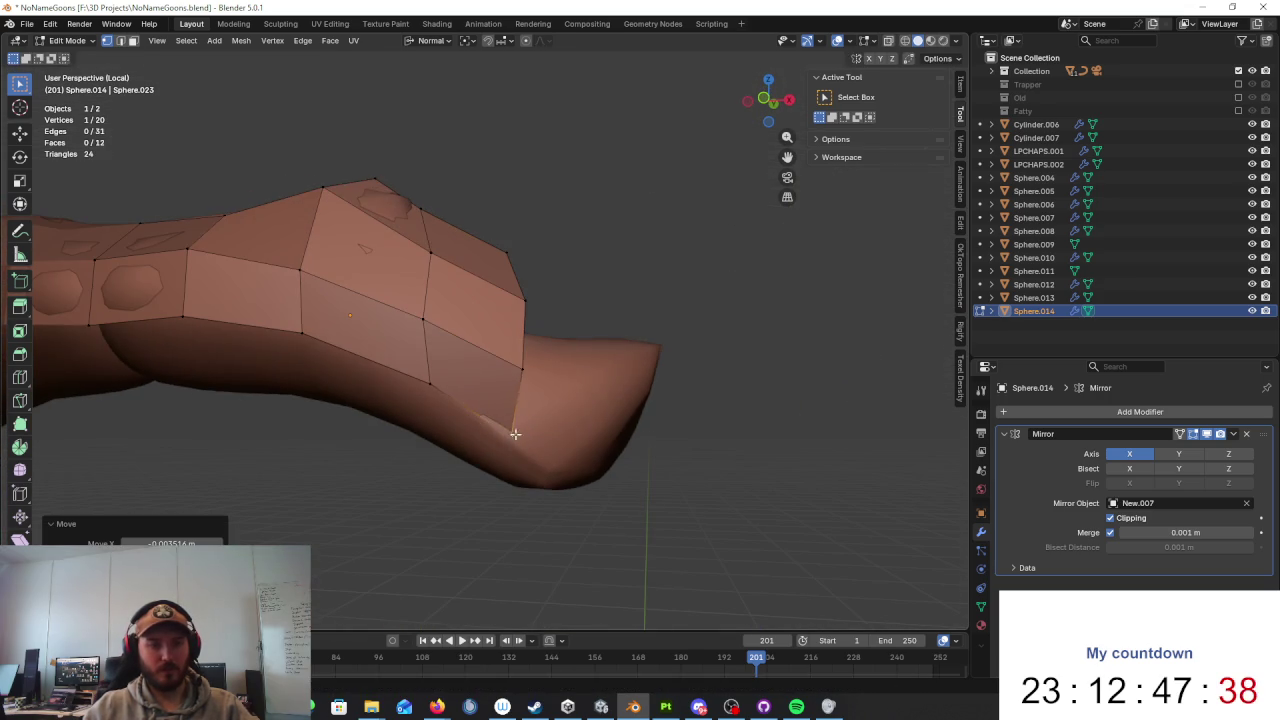
scroll(506, 435, "down", 3)
mouse_move(386, 423)
middle_mouse_down()
mouse_move(447, 346)
mouse_move(558, 394)
middle_mouse_up()
scroll(447, 346, "up", 3)
left_click(415, 399)
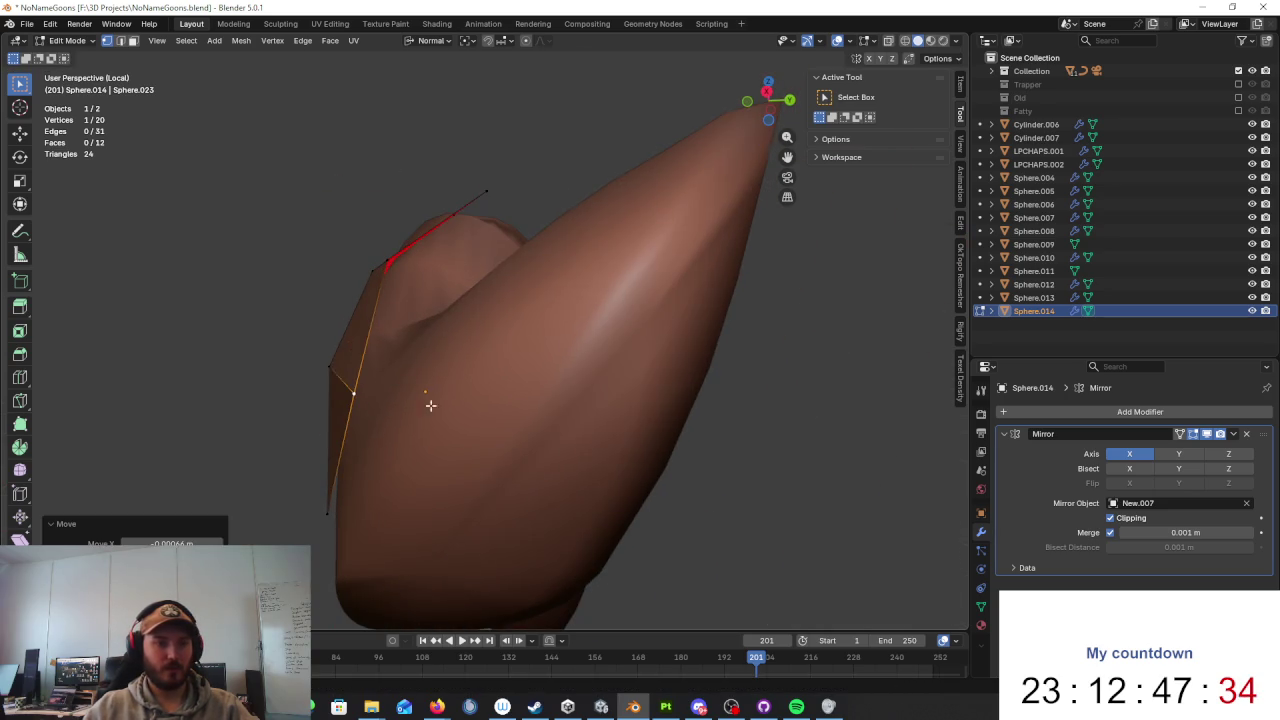
middle_click_drag(414, 391, 463, 350)
left_click(484, 427)
Step: Move two more vertices so the section hugs the moustache's curve
mouse_move(503, 460)
middle_mouse_down()
mouse_move(643, 423)
mouse_move(514, 300)
mouse_move(471, 337)
mouse_move(468, 416)
middle_mouse_up()
key("g")
left_click(472, 460)
key("g")
mouse_move(551, 460)
middle_mouse_down("alt")
mouse_move(689, 480)
mouse_move(636, 505)
mouse_move(600, 463)
mouse_move(529, 457)
mouse_move(623, 466)
mouse_move(735, 386)
mouse_move(608, 406)
mouse_move(580, 445)
mouse_move(556, 452)
middle_mouse_up("alt")
left_click(639, 503)
scroll(735, 386, "down", 5)
Step: Extrude a strip from the border vertices toward the moustache tip
left_click(508, 398, "ctrl")
left_click(651, 469)
scroll(556, 452, "up", 4)
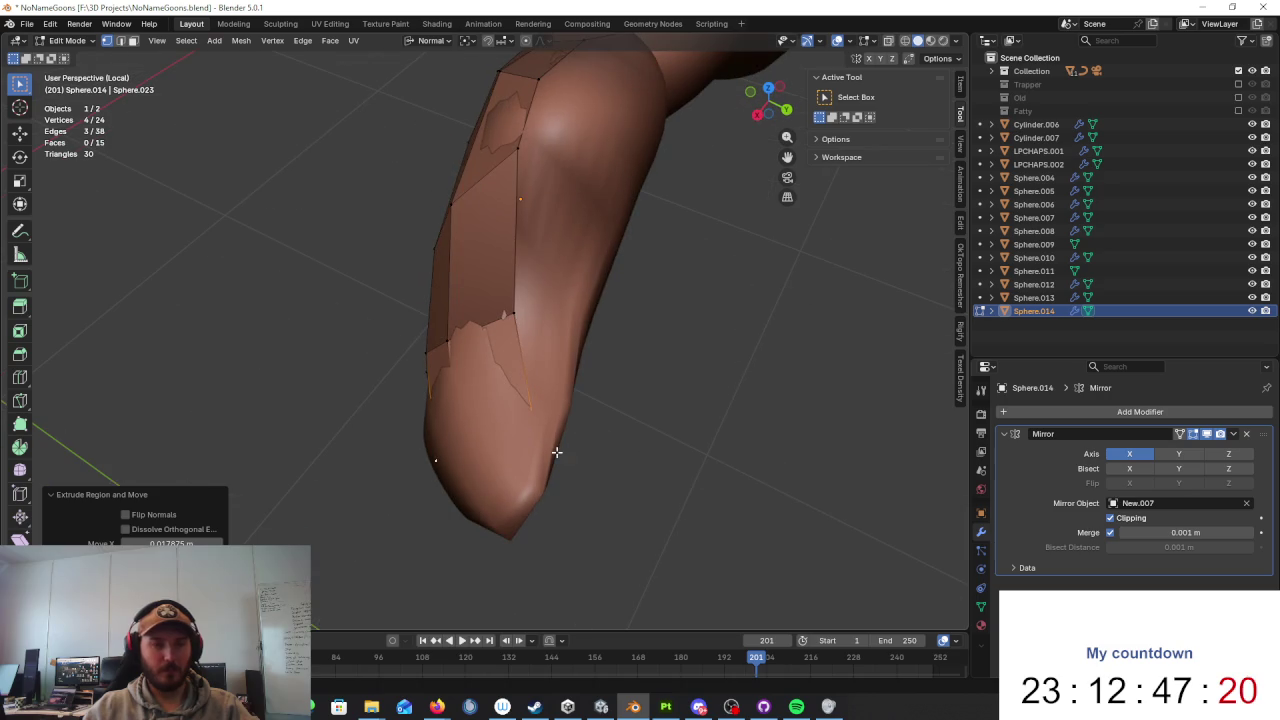
left_click(526, 404)
middle_click_drag(526, 410, 510, 428)
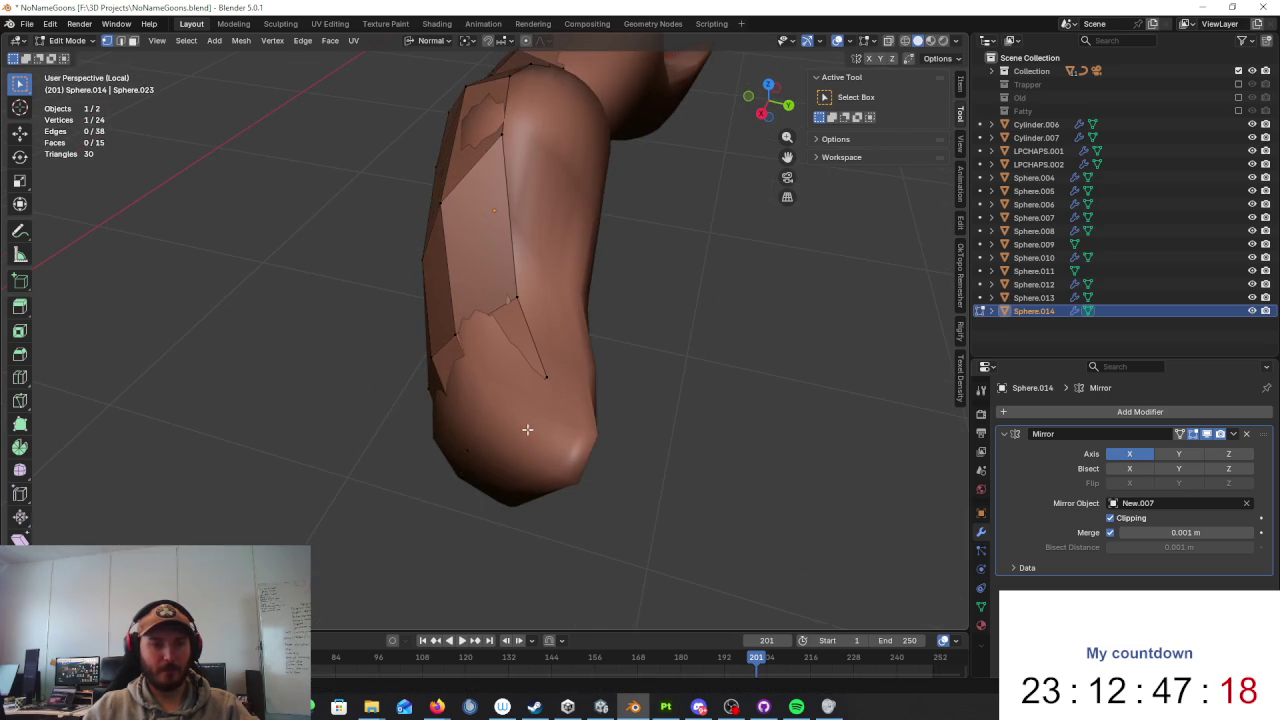
Step: Toggle see-through shading and place a hidden vertex at the tip
key("shift+z")
key("shift+z")
key("g")
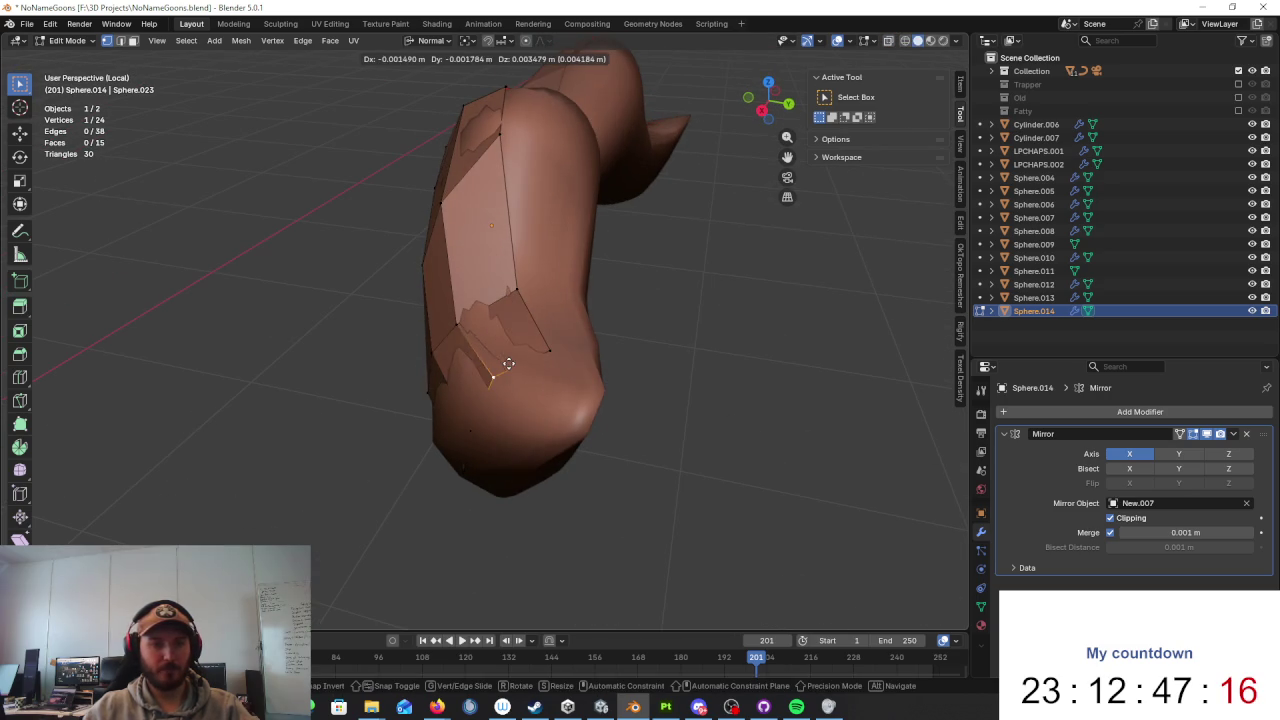
left_click(509, 363)
mouse_move(509, 363)
middle_mouse_down()
mouse_move(618, 406)
mouse_move(529, 409)
mouse_move(565, 415)
middle_mouse_up()
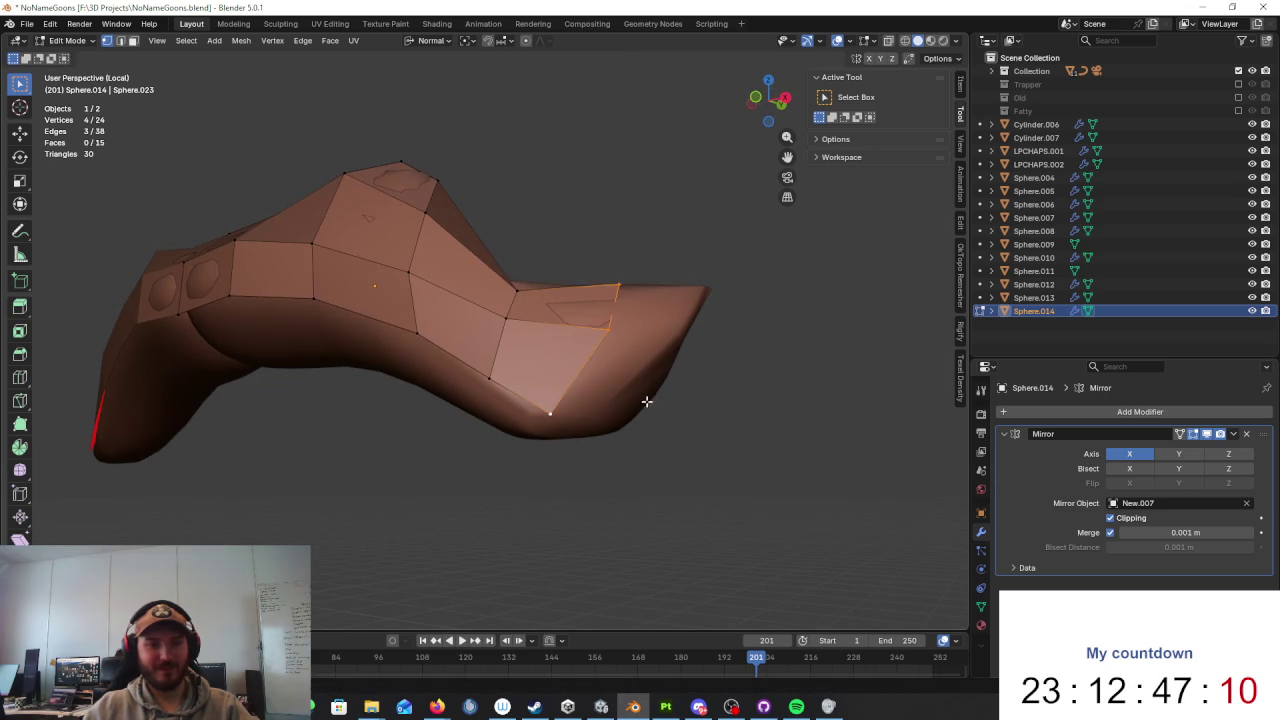
Step: Move shell vertices down toward the sculpt along the moustache's lower edge
middle_click_drag(647, 401, 680, 385)
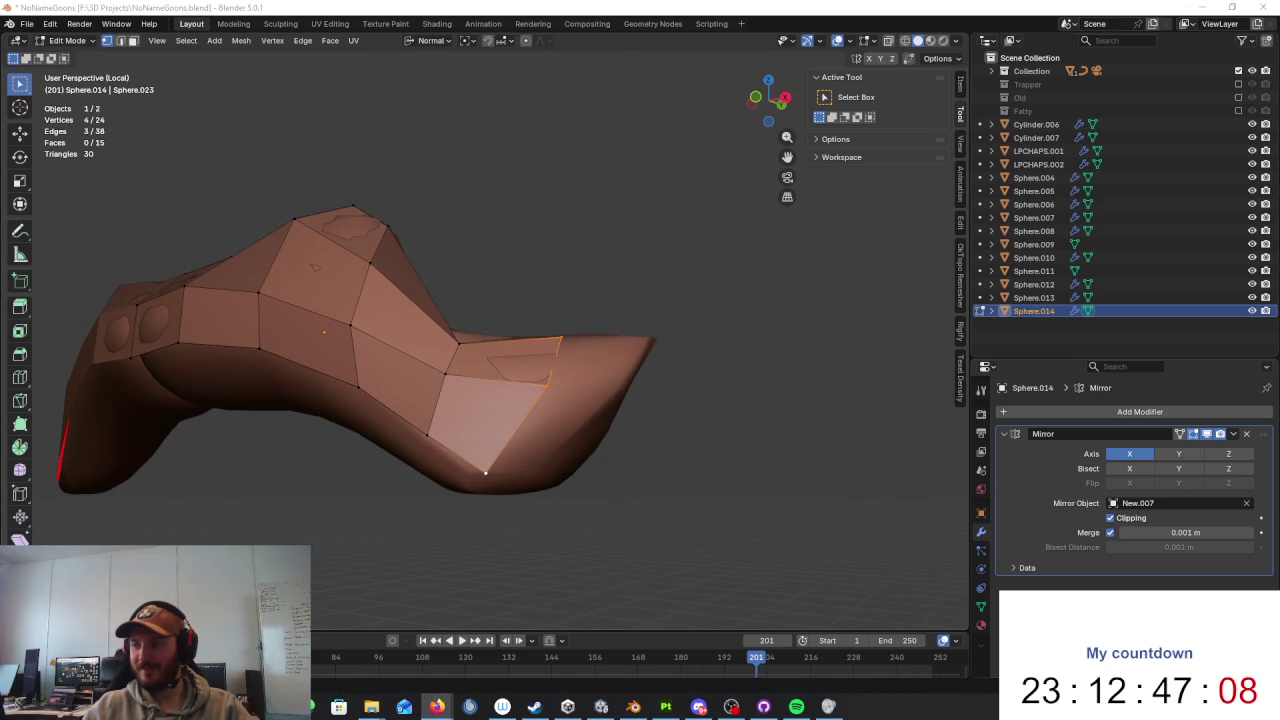
mouse_move(730, 331)
middle_mouse_down()
mouse_move(651, 337)
mouse_move(652, 411)
mouse_move(663, 377)
mouse_move(543, 377)
mouse_move(580, 389)
mouse_move(643, 352)
mouse_move(535, 372)
mouse_move(634, 391)
mouse_move(563, 400)
mouse_move(529, 371)
mouse_move(550, 387)
mouse_move(578, 335)
middle_mouse_up()
left_click(643, 352)
left_click(526, 378)
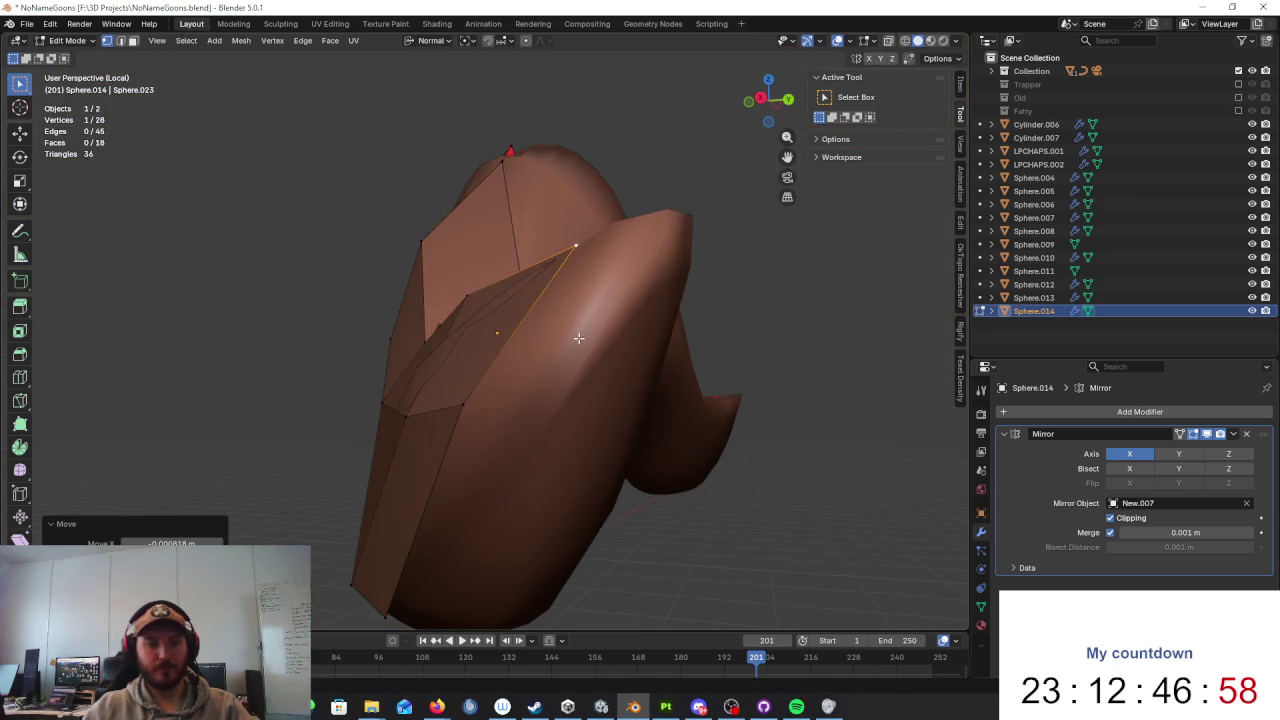
key("g")
mouse_move(550, 408)
middle_mouse_down()
mouse_move(580, 454)
mouse_move(406, 360)
mouse_move(583, 334)
middle_mouse_up()
left_click(561, 408)
key("g")
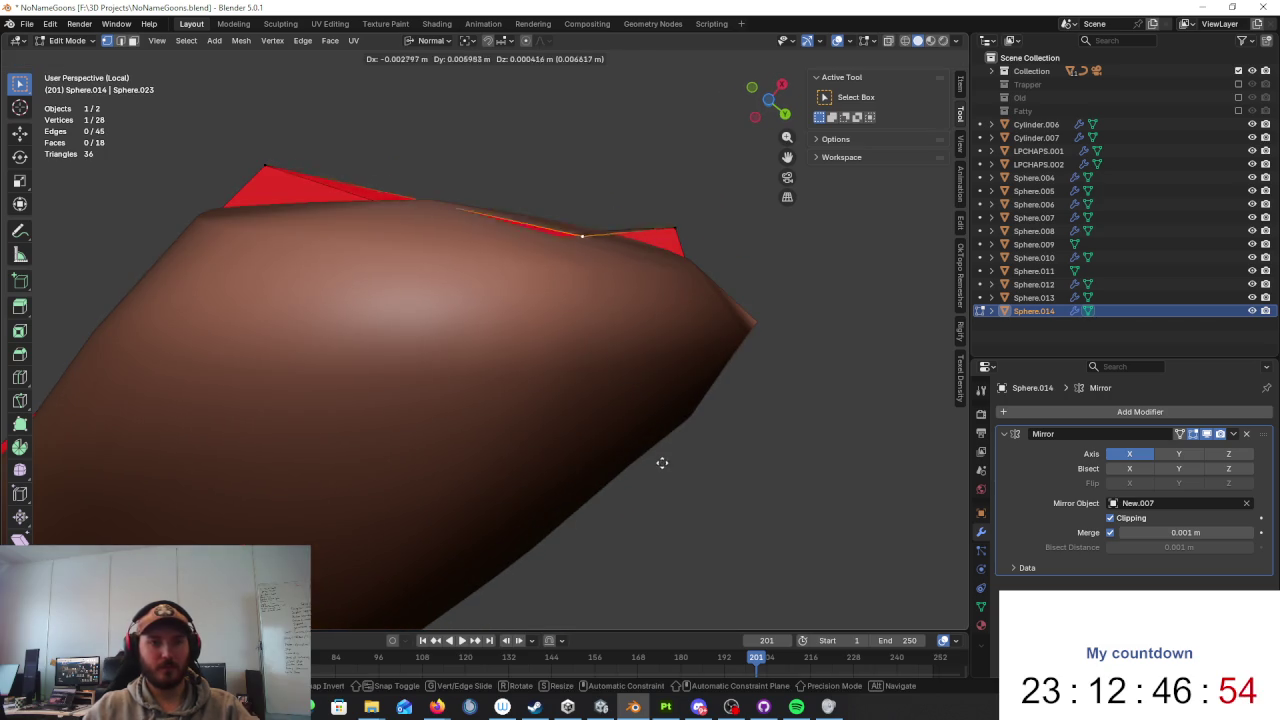
left_click(658, 453)
mouse_move(658, 453)
middle_mouse_down()
mouse_move(651, 537)
mouse_move(564, 532)
mouse_move(697, 480)
mouse_move(605, 415)
middle_mouse_up()
key("g")
left_click(544, 537)
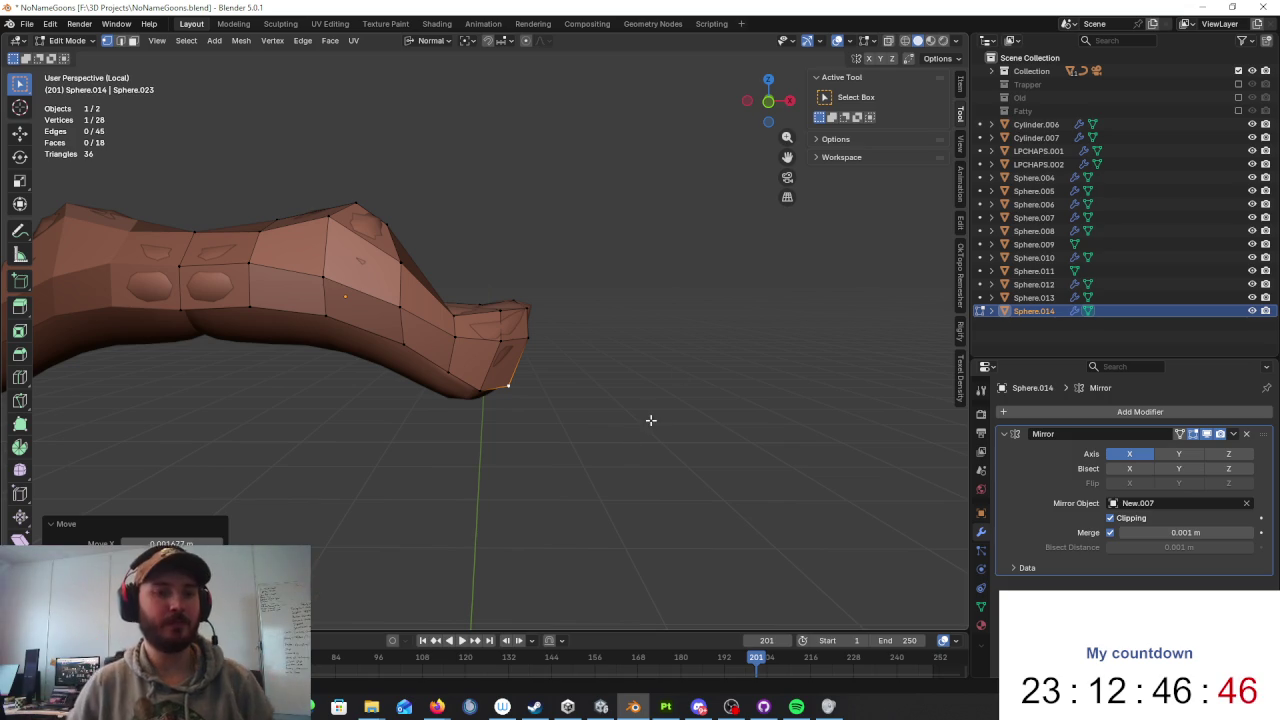
Step: Extrude the vertex chain at the moustache tip to cap the shell's end
middle_click_drag(651, 420, 529, 320)
left_click(515, 340, "alt")
middle_click_drag(429, 286, 543, 206)
key("e")
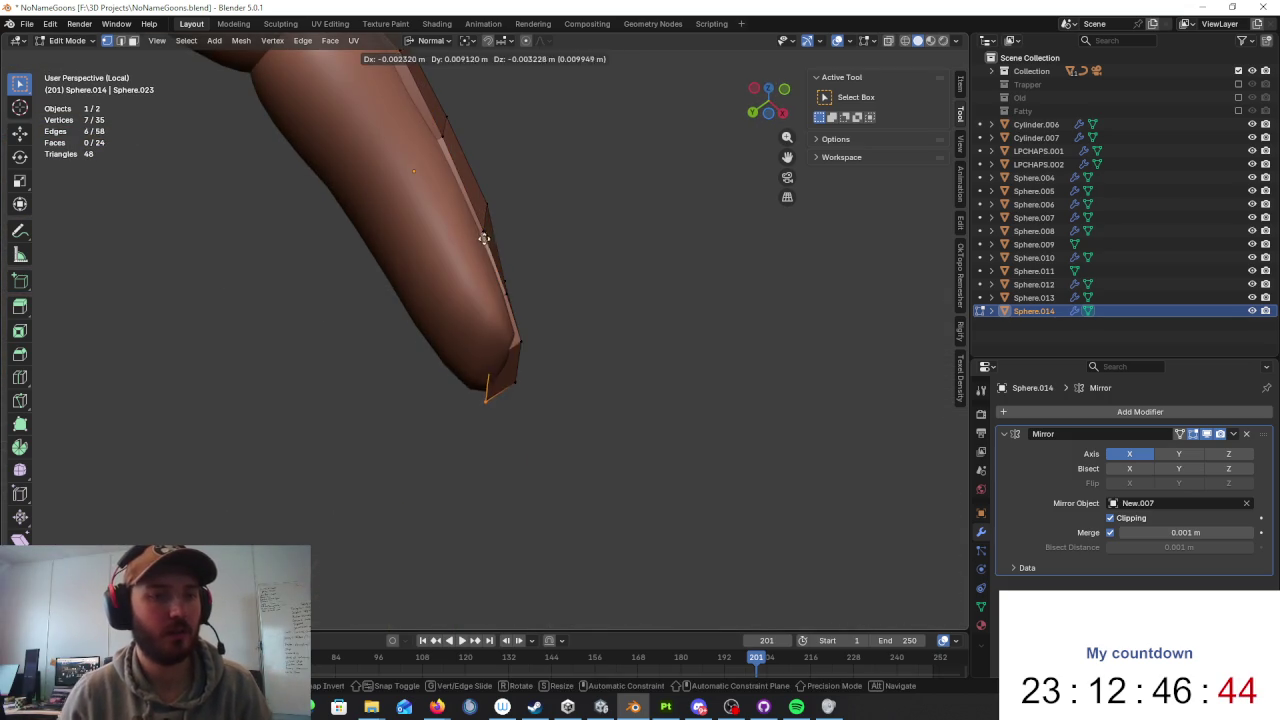
left_click(483, 238)
mouse_move(531, 260)
middle_mouse_down()
mouse_move(757, 303)
mouse_move(723, 291)
mouse_move(723, 397)
mouse_move(659, 387)
middle_mouse_up()
left_click(773, 334)
Step: Reposition vertices near the tip so the shell hugs the moustache from the side
mouse_move(502, 177)
middle_mouse_down()
mouse_move(571, 206)
mouse_move(623, 263)
mouse_move(580, 268)
middle_mouse_up()
key("g")
left_click(588, 268)
mouse_move(620, 306)
middle_mouse_down()
mouse_move(786, 334)
mouse_move(797, 463)
mouse_move(760, 319)
middle_mouse_up()
key("g")
mouse_move(646, 340)
middle_mouse_down()
mouse_move(626, 329)
mouse_move(427, 345)
mouse_move(526, 306)
mouse_move(597, 346)
mouse_move(591, 357)
middle_mouse_up()
key("g")
left_click(592, 367)
key("g")
left_click(503, 420)
mouse_move(503, 420)
middle_mouse_down()
mouse_move(408, 416)
mouse_move(503, 306)
mouse_move(523, 323)
mouse_move(377, 342)
mouse_move(390, 320)
mouse_move(543, 300)
mouse_move(644, 347)
middle_mouse_up()
Step: Set a vertex's height with a Z-constrained move and pull the lower edge up and inward
key("g")
key("z")
left_click(408, 305)
key("g")
key("g")
left_click(560, 340)
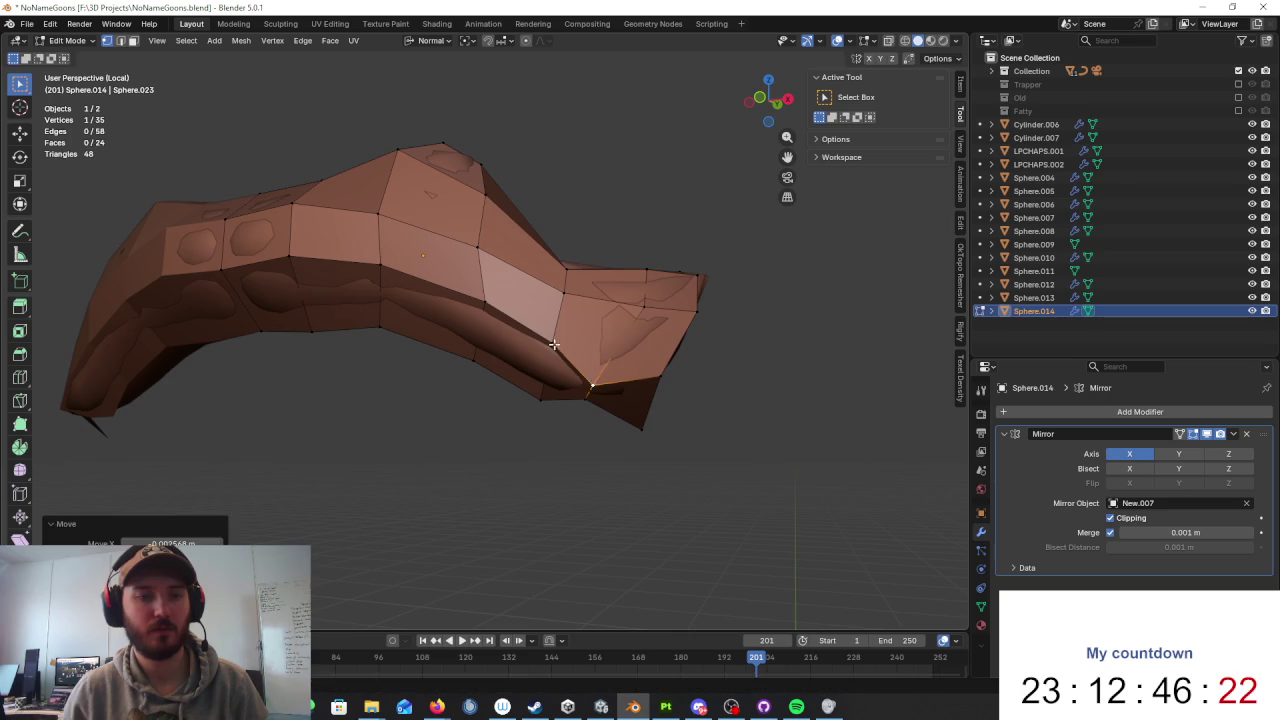
key("g")
left_click(501, 317)
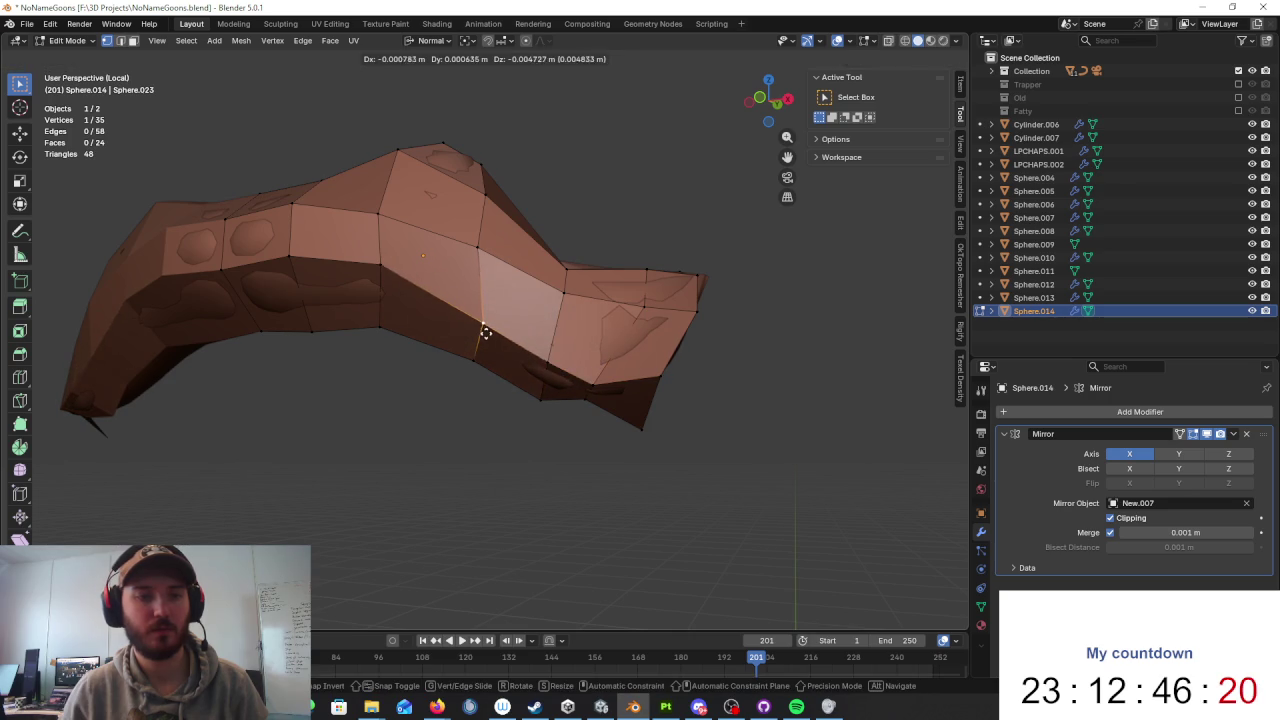
left_click(486, 332)
Step: Tuck underside vertices beneath the moustache, working from an end-on view
mouse_move(486, 332)
middle_mouse_down()
mouse_move(528, 343)
mouse_move(386, 286)
mouse_move(534, 409)
mouse_move(417, 375)
mouse_move(534, 331)
mouse_move(503, 335)
mouse_move(537, 394)
mouse_move(506, 405)
middle_mouse_up()
key("g")
left_click(391, 348)
key("g")
left_click(528, 414)
key("g")
left_click(503, 423)
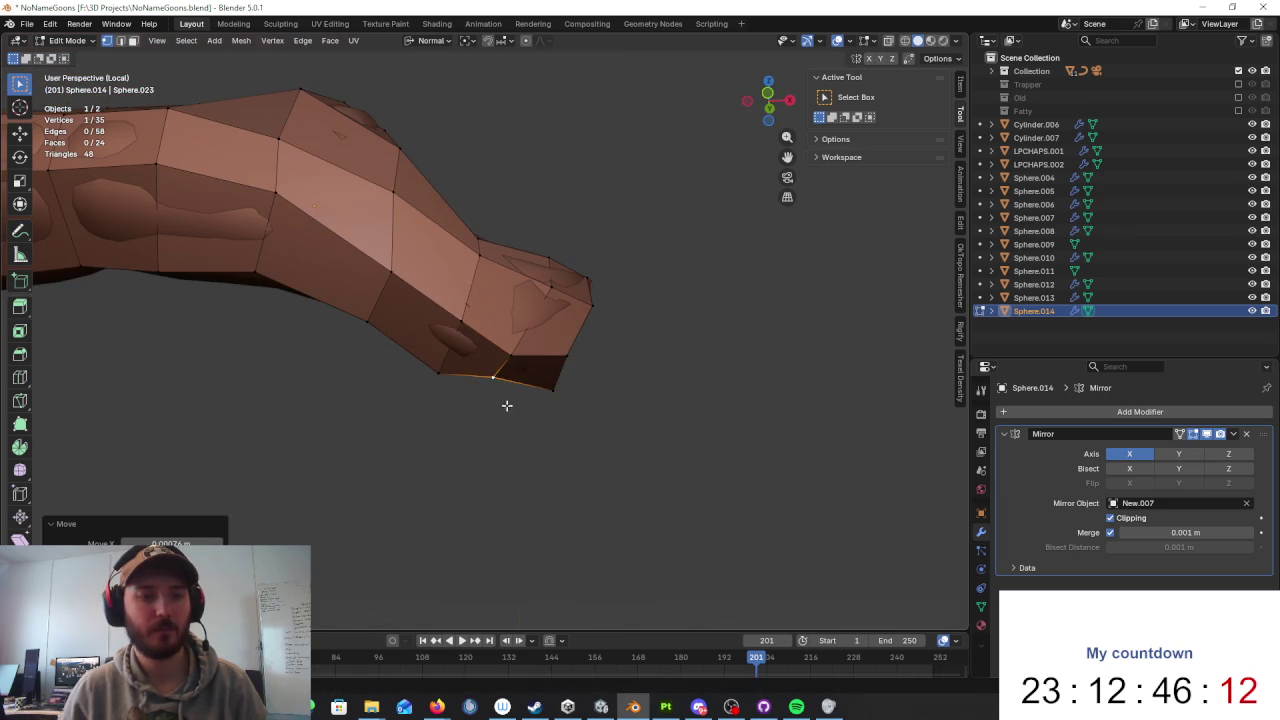
Step: Move two underside vertices together, then orbit to review the 24-face shell
left_click(438, 372, "shift")
mouse_move(438, 372)
middle_mouse_down()
mouse_move(503, 394)
mouse_move(558, 375)
mouse_move(462, 326)
mouse_move(546, 323)
mouse_move(521, 340)
middle_mouse_up()
key("g")
left_click(503, 394)
left_click(522, 351)
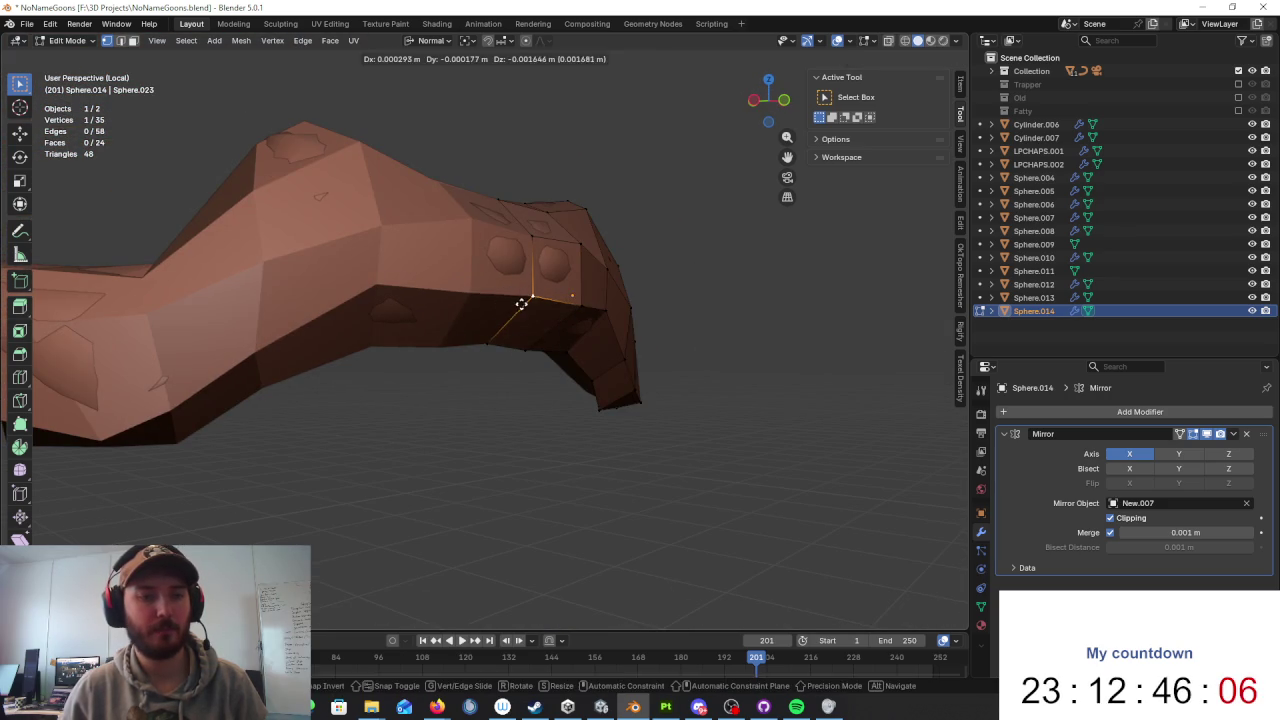
left_click(521, 303)
scroll(528, 343, "down", 4)
mouse_move(528, 343)
middle_mouse_down()
mouse_move(634, 349)
mouse_move(520, 286)
mouse_move(385, 297)
middle_mouse_up()
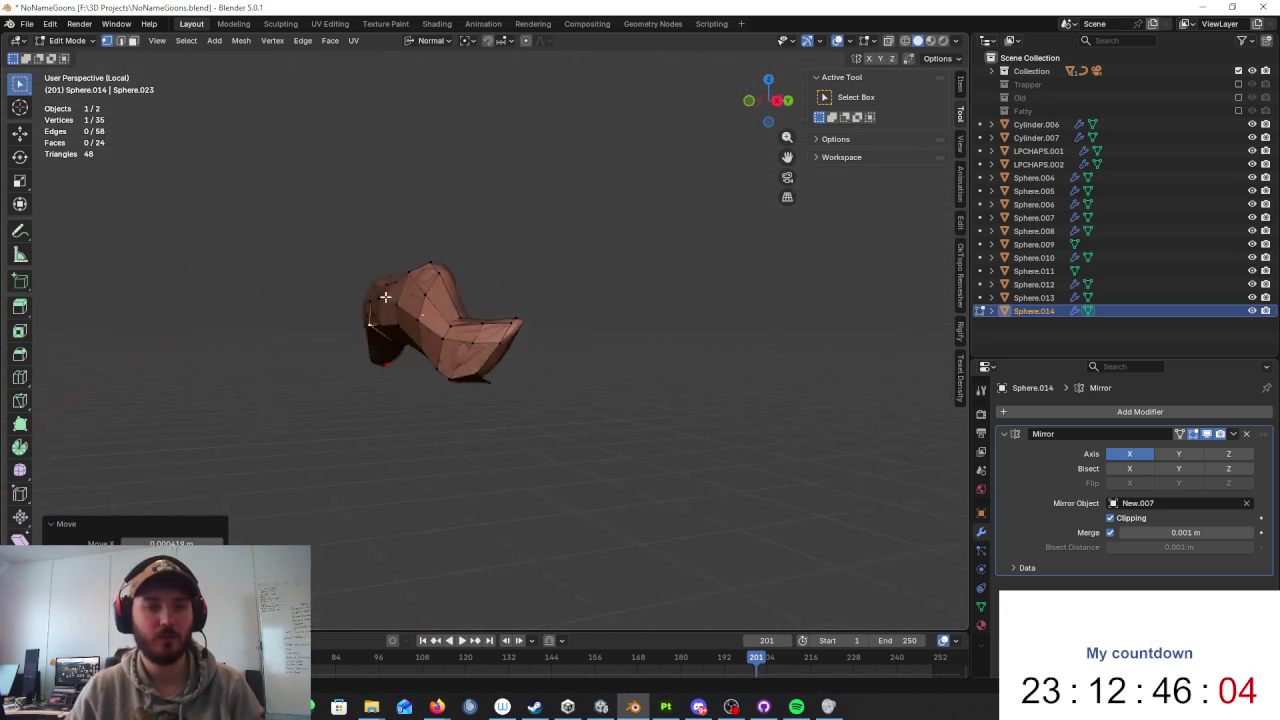
Step: Nudge more shell vertices over the moustache, growing Sphere.014 to 34 faces and 46 vertices
scroll(463, 298, "up", 2)
middle_click_drag(463, 298, 410, 317)
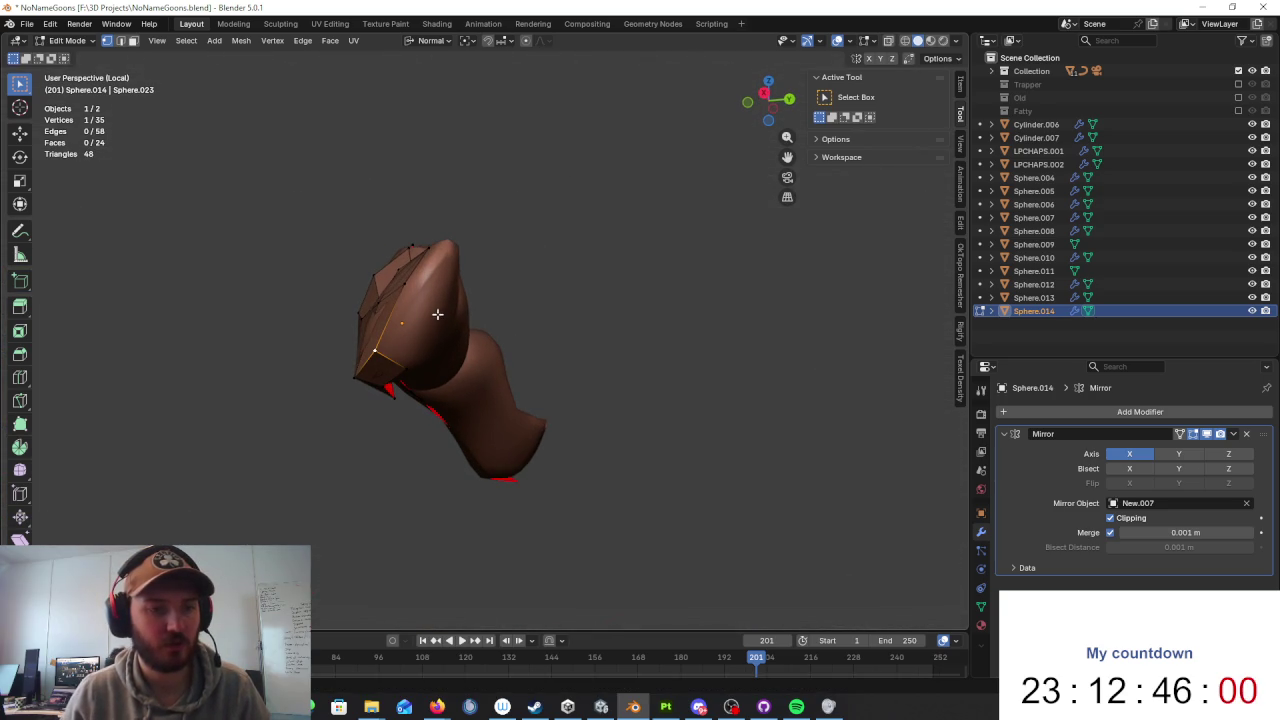
left_click(465, 335)
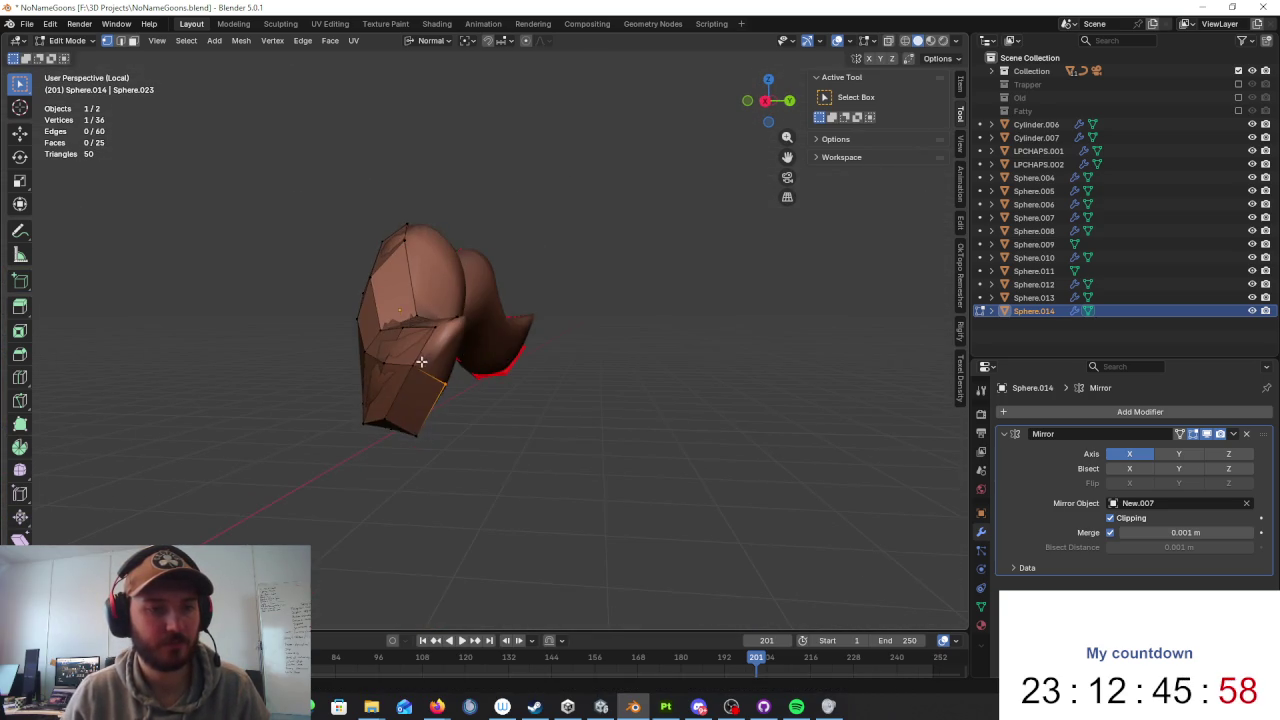
left_click(453, 357)
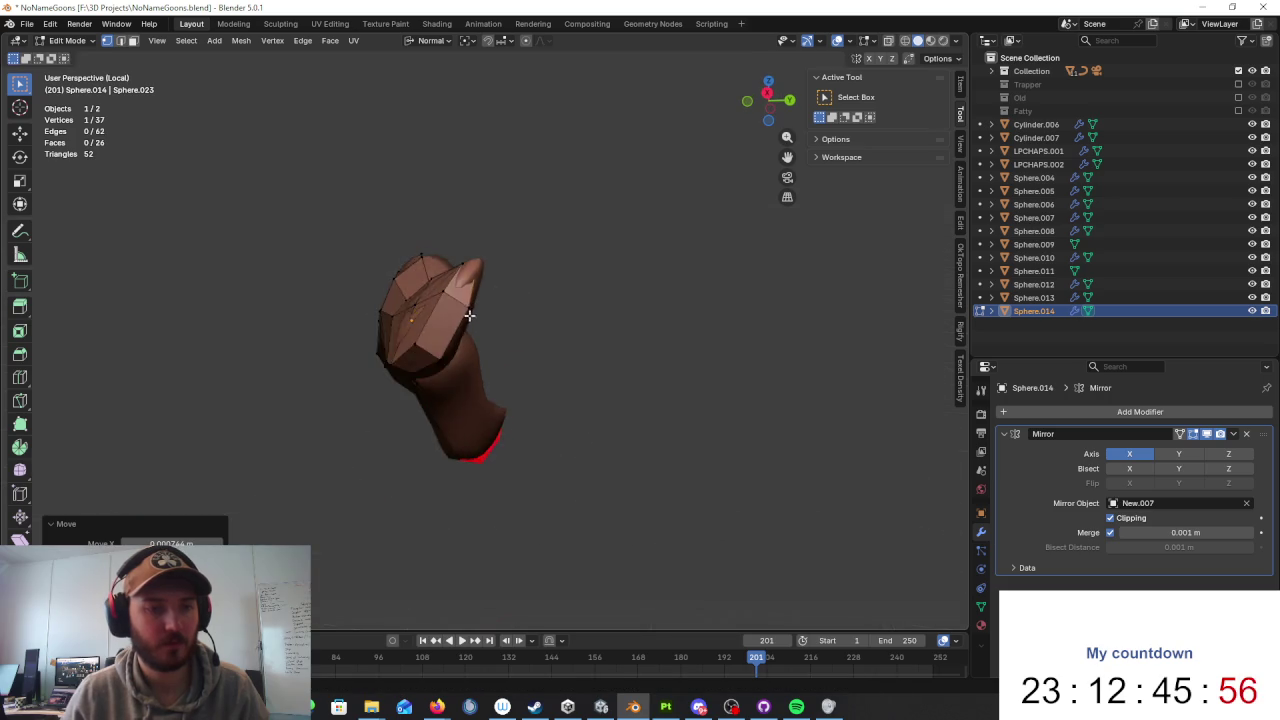
scroll(475, 308, "up", 4)
mouse_move(500, 337)
middle_mouse_down()
mouse_move(483, 297)
mouse_move(517, 291)
mouse_move(433, 427)
mouse_move(439, 400)
middle_mouse_up()
left_click(373, 371)
mouse_move(373, 371)
middle_mouse_down()
mouse_move(512, 374)
mouse_move(593, 404)
middle_mouse_up()
left_click(569, 411)
left_click(459, 452)
mouse_move(486, 443)
middle_mouse_down()
mouse_move(575, 390)
mouse_move(529, 450)
mouse_move(546, 449)
mouse_move(606, 363)
mouse_move(574, 320)
mouse_move(710, 375)
mouse_move(731, 354)
mouse_move(583, 477)
mouse_move(457, 334)
mouse_move(565, 337)
mouse_move(527, 319)
mouse_move(544, 298)
middle_mouse_up()
Step: Exit Local view, return to Object Mode, and isolate Sphere.014 with Sphere.010 in Local view
key("KP_Divide")
key("KP_Divide")
key("KP_Divide")
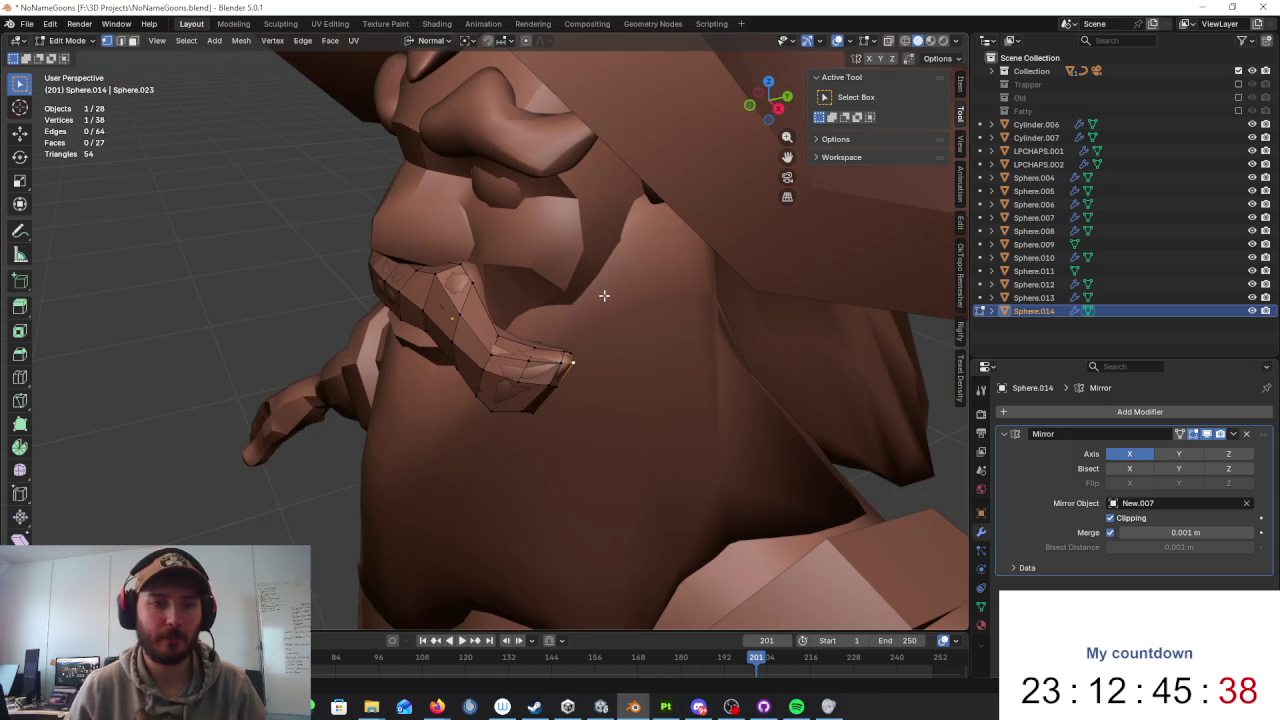
key("Tab")
key("alt+a")
left_click(500, 340)
key("alt+a")
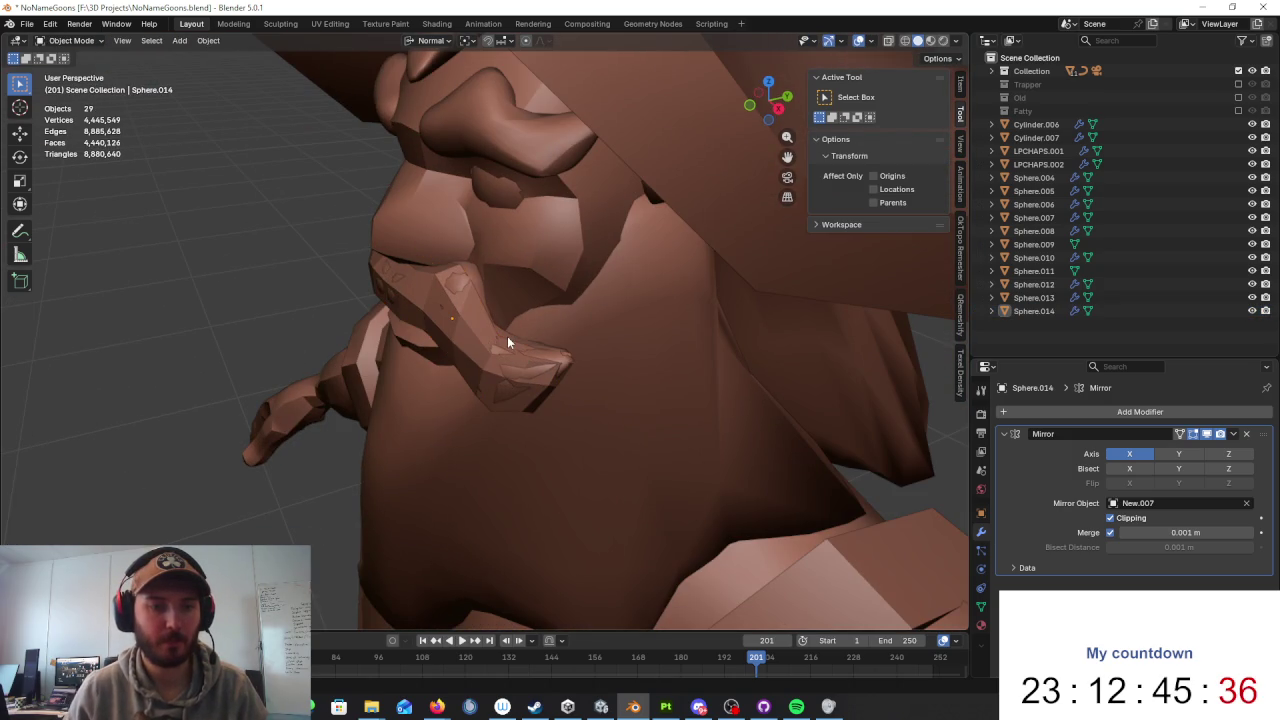
left_click(510, 335)
left_click(519, 336, "shift")
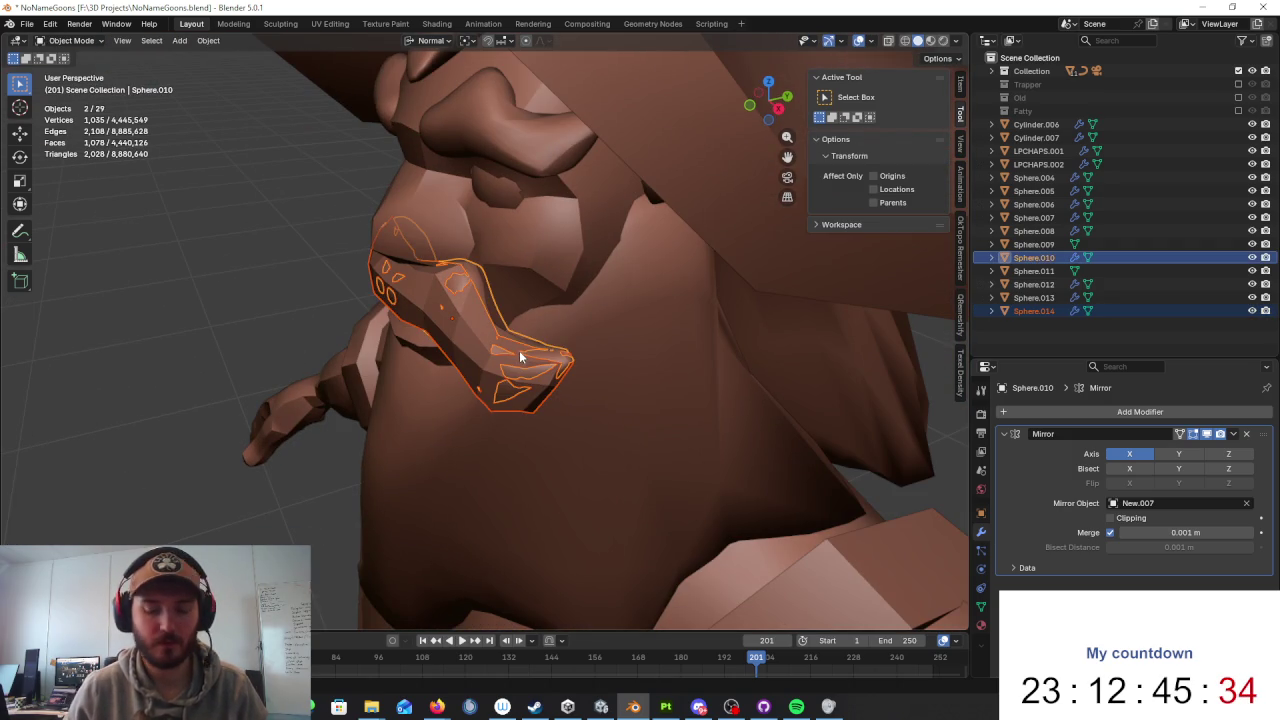
key("KP_Divide")
mouse_move(519, 351)
middle_mouse_down()
mouse_move(452, 367)
mouse_move(609, 309)
mouse_move(449, 334)
mouse_move(561, 364)
mouse_move(554, 343)
middle_mouse_up()
Step: Enter Edit Mode on Sphere.014 and move the first shell vertices over the sculpt
left_click(452, 367)
key("Tab")
left_click(618, 369)
mouse_move(618, 369)
middle_mouse_down()
mouse_move(525, 285)
mouse_move(496, 279)
mouse_move(554, 271)
mouse_move(424, 247)
middle_mouse_up()
scroll(568, 331, "up", 3)
left_click(519, 227)
left_click(511, 272)
left_click(431, 271)
Step: Shift several more vertices outward to widen the shell's coverage of the moustache
middle_click_drag(300, 214, 350, 215)
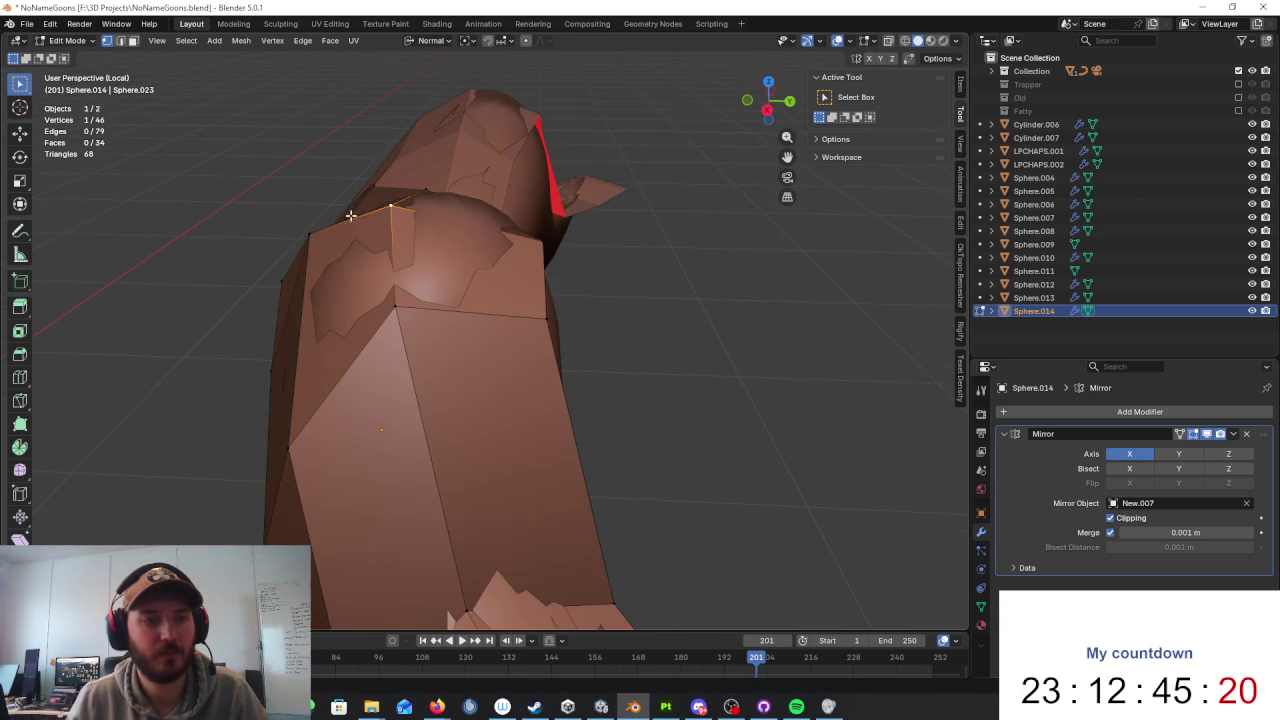
left_click(408, 202)
key("g")
left_click(420, 289)
mouse_move(420, 289)
middle_mouse_down()
mouse_move(465, 256)
mouse_move(409, 334)
mouse_move(490, 318)
mouse_move(323, 349)
mouse_move(474, 293)
mouse_move(474, 306)
mouse_move(366, 271)
mouse_move(526, 342)
middle_mouse_up()
key("g")
left_click(430, 225)
left_click(474, 290)
key("g")
left_click(455, 288)
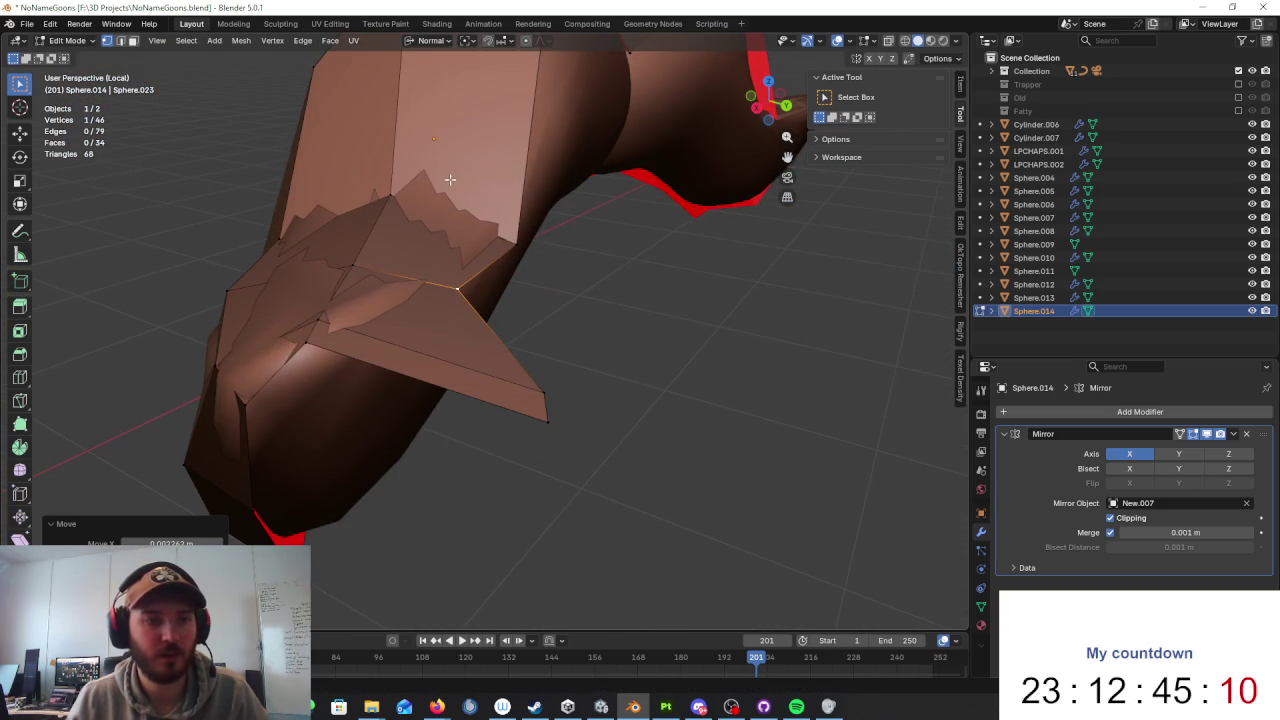
Step: Reposition the spike tip vertex while viewing the shell from below
mouse_move(412, 210)
middle_mouse_down()
mouse_move(503, 297)
mouse_move(477, 433)
middle_mouse_up()
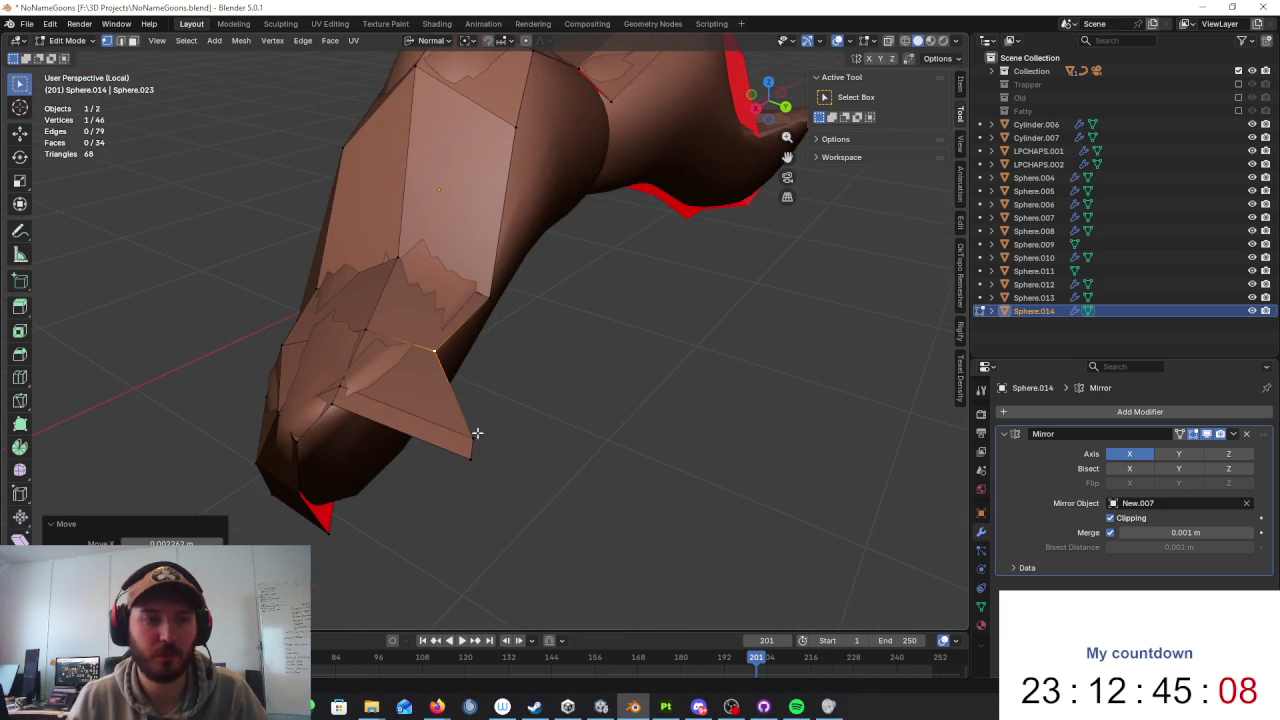
key("g")
left_click(423, 388)
mouse_move(423, 388)
middle_mouse_down()
mouse_move(557, 237)
mouse_move(576, 354)
middle_mouse_up()
left_click(546, 431)
key("g")
left_click(443, 398)
Step: Adjust two more vertices and extrude one new vertex from the shell edge
middle_click_drag(443, 398, 378, 168)
left_click(393, 347)
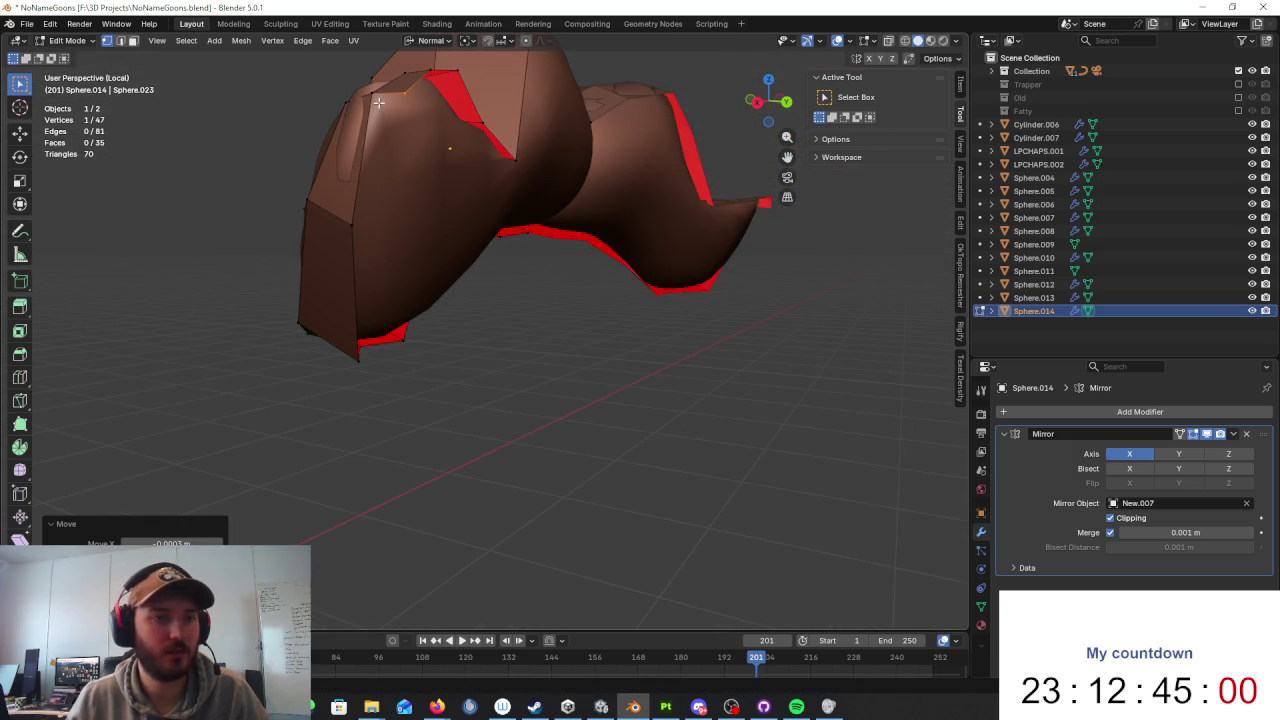
left_click(406, 209)
middle_click_drag(406, 209, 501, 204)
key("e")
left_click(432, 195)
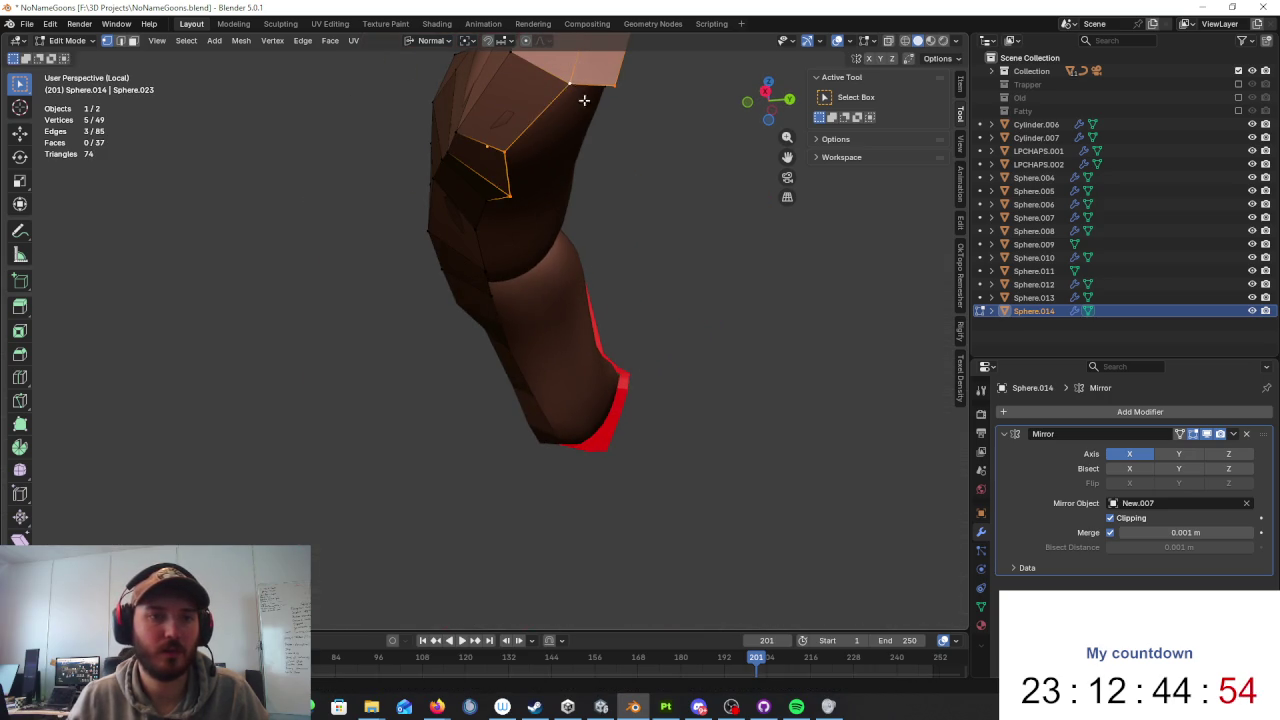
Step: Reposition shell vertices with G around the red edge, cancelling one stray move
mouse_move(625, 201)
middle_mouse_down()
mouse_move(626, 183)
mouse_move(477, 214)
middle_mouse_up()
key("g")
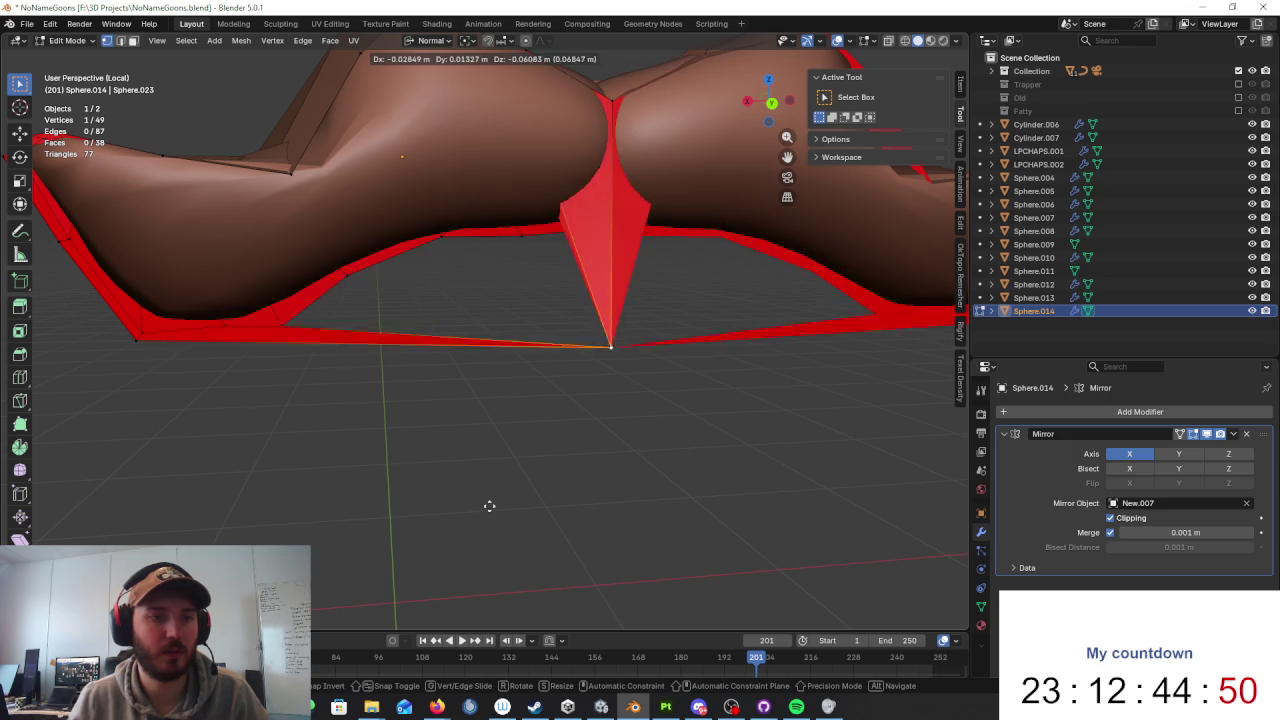
right_click(531, 438)
mouse_move(478, 391)
middle_mouse_down()
mouse_move(566, 366)
mouse_move(384, 293)
middle_mouse_up()
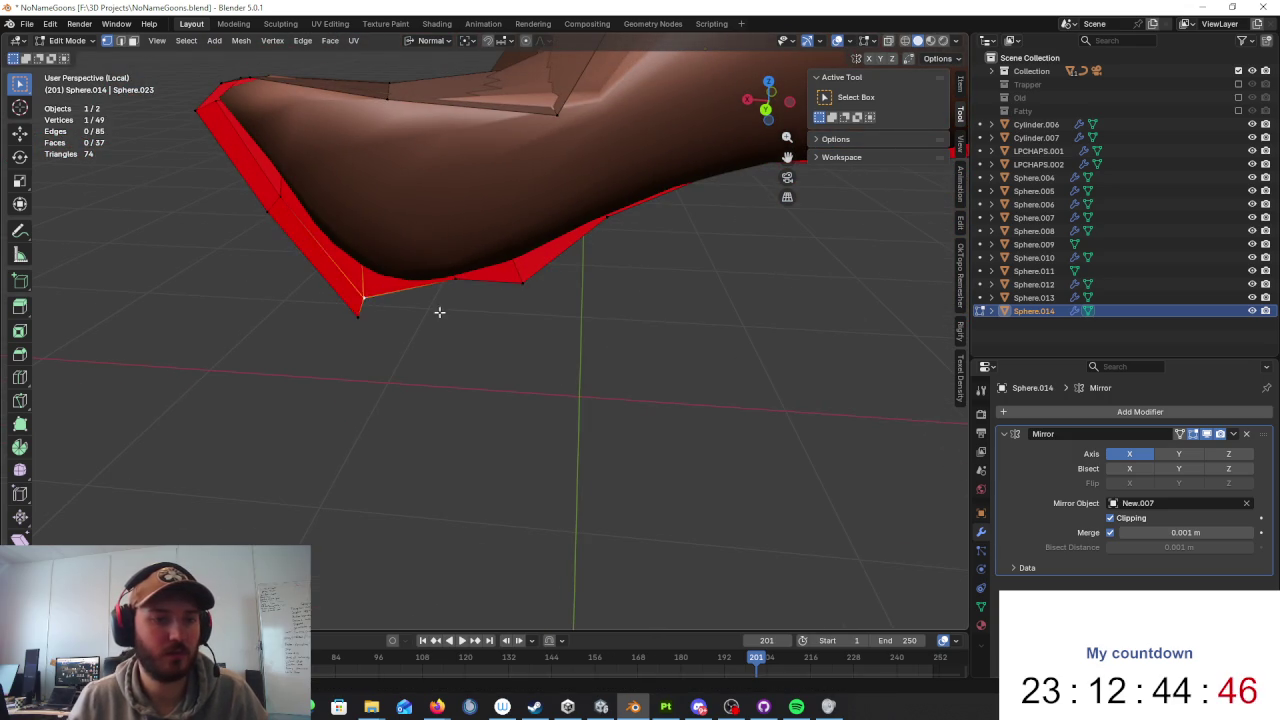
mouse_move(588, 265)
middle_mouse_down()
mouse_move(674, 189)
mouse_move(563, 277)
mouse_move(414, 303)
mouse_move(425, 363)
mouse_move(491, 343)
mouse_move(551, 294)
mouse_move(614, 300)
mouse_move(538, 332)
mouse_move(540, 283)
mouse_move(586, 289)
mouse_move(540, 317)
mouse_move(547, 297)
mouse_move(592, 366)
mouse_move(626, 326)
mouse_move(560, 280)
mouse_move(453, 265)
mouse_move(434, 294)
mouse_move(457, 337)
mouse_move(491, 259)
mouse_move(674, 263)
mouse_move(651, 317)
mouse_move(526, 363)
mouse_move(419, 341)
mouse_move(438, 220)
middle_mouse_up()
key("g")
left_click(472, 344)
key("g")
left_click(580, 260)
key("g")
left_click(616, 310)
Step: Keep moving shell vertices to wrap more tightly around the moustache
left_click(467, 258)
left_click(418, 252)
middle_click_drag(418, 252, 446, 289)
left_click(484, 201)
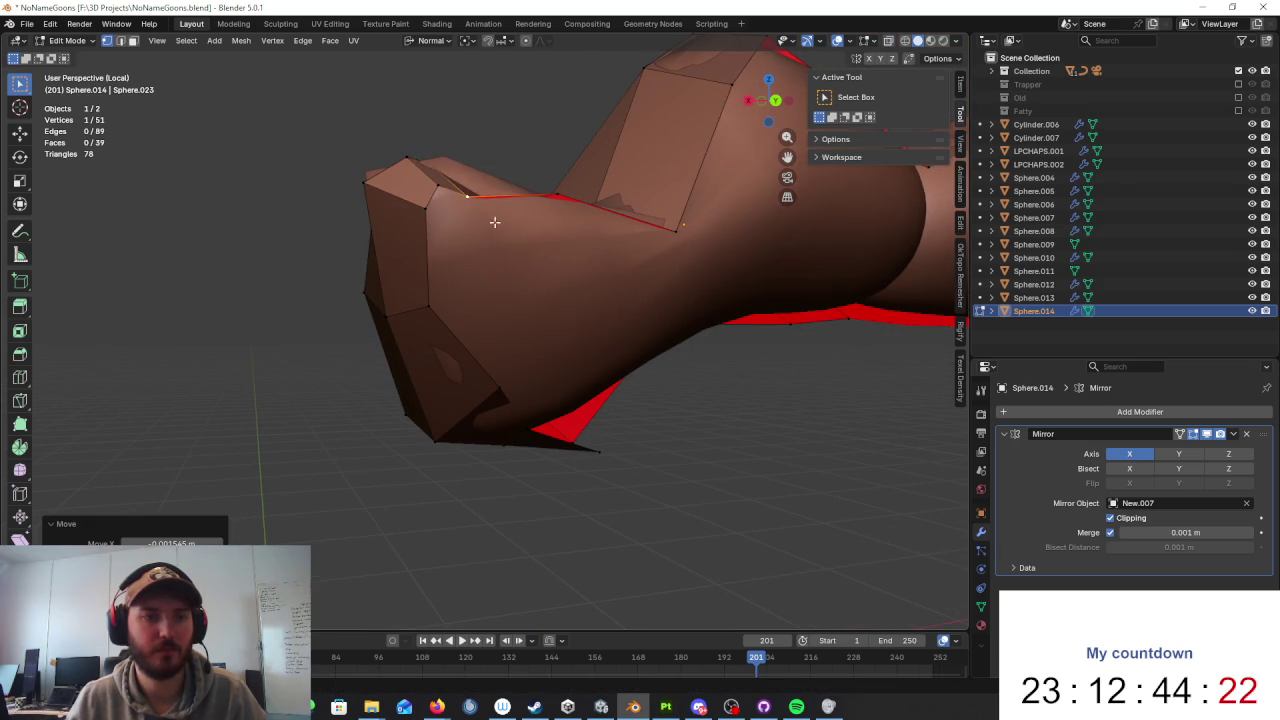
middle_click_drag(494, 214, 575, 291)
key("g")
mouse_move(516, 254)
middle_mouse_down()
mouse_move(528, 214)
mouse_move(618, 188)
mouse_move(631, 282)
middle_mouse_up()
left_click(550, 205)
left_click(606, 218)
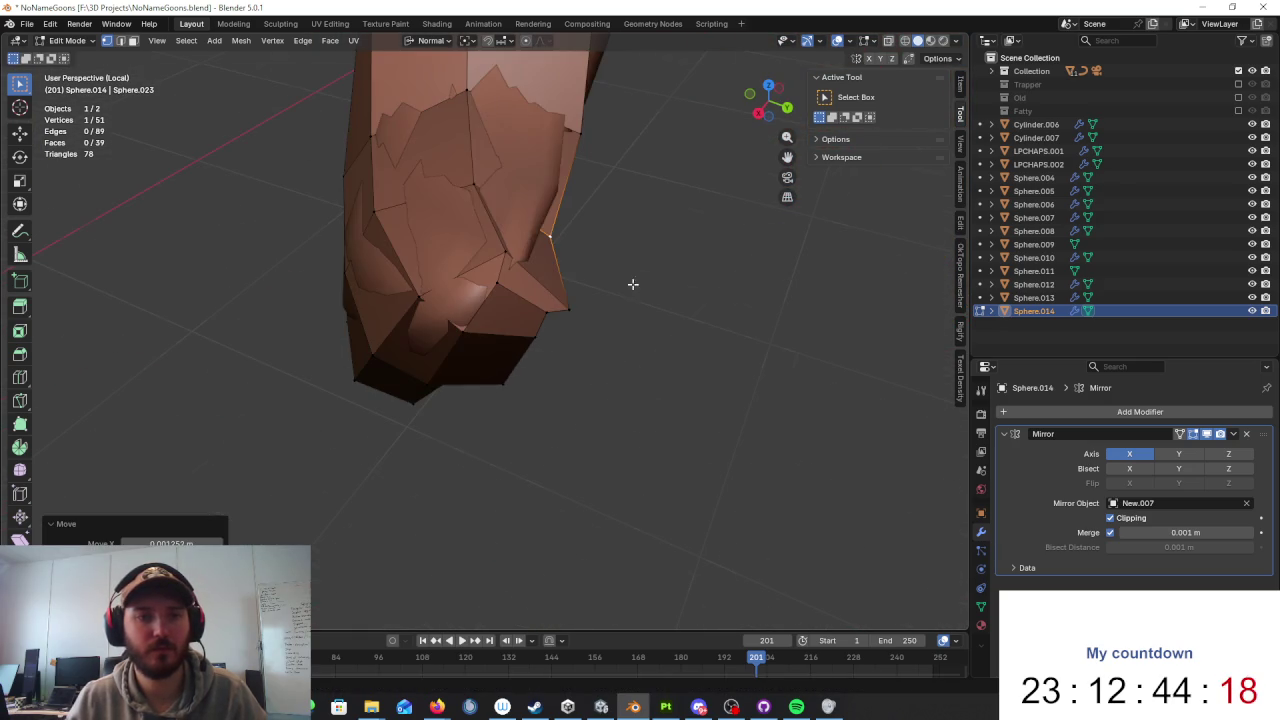
key("g")
left_click(537, 188)
Step: Select another shell vertex and move it and its neighbours to close the side
middle_click_drag(537, 188, 553, 394)
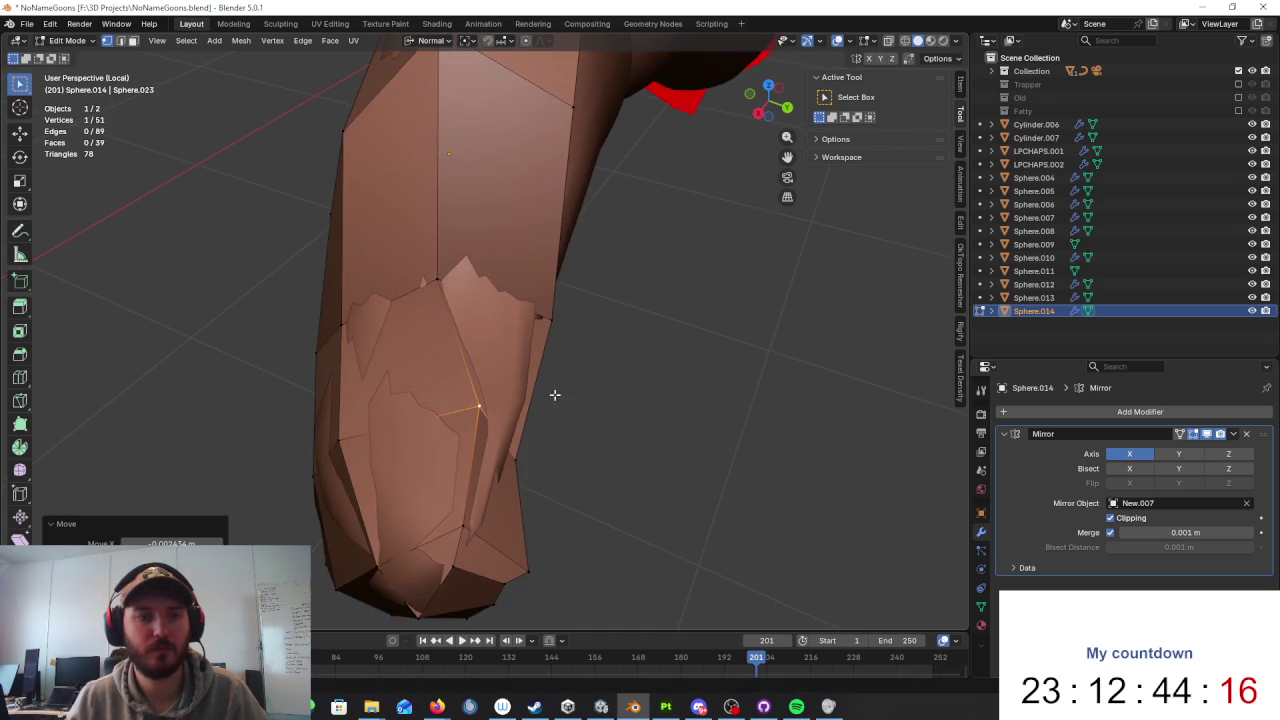
middle_click_drag(468, 273, 540, 244)
key("g")
left_click(561, 232)
mouse_move(583, 249)
middle_mouse_down()
mouse_move(560, 325)
mouse_move(543, 263)
mouse_move(523, 323)
mouse_move(543, 357)
mouse_move(380, 359)
mouse_move(640, 417)
mouse_move(771, 383)
mouse_move(583, 409)
mouse_move(669, 369)
mouse_move(747, 388)
mouse_move(451, 349)
mouse_move(471, 383)
mouse_move(443, 349)
mouse_move(477, 329)
mouse_move(506, 392)
middle_mouse_up()
left_click(410, 345)
key("g")
left_click(650, 388)
key("g")
left_click(469, 345)
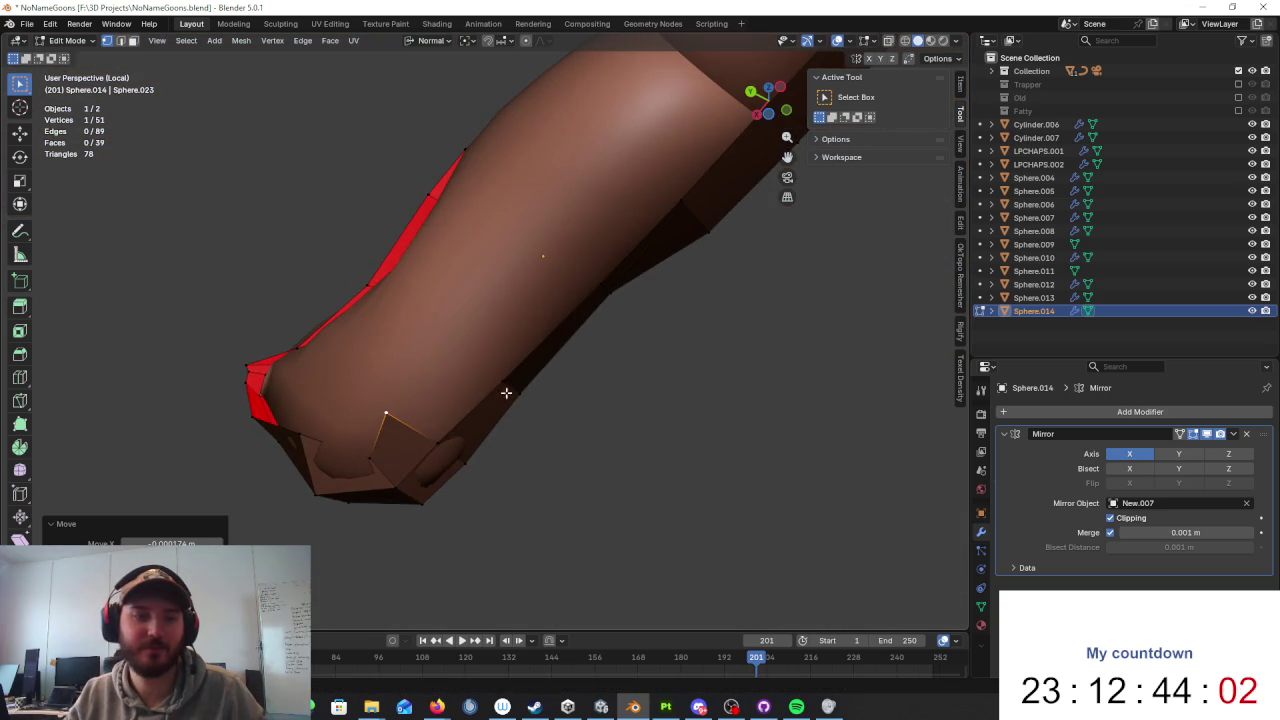
Step: Deselect all and try Alt+D vertex extrusions, cancelling each one
left_click(450, 435)
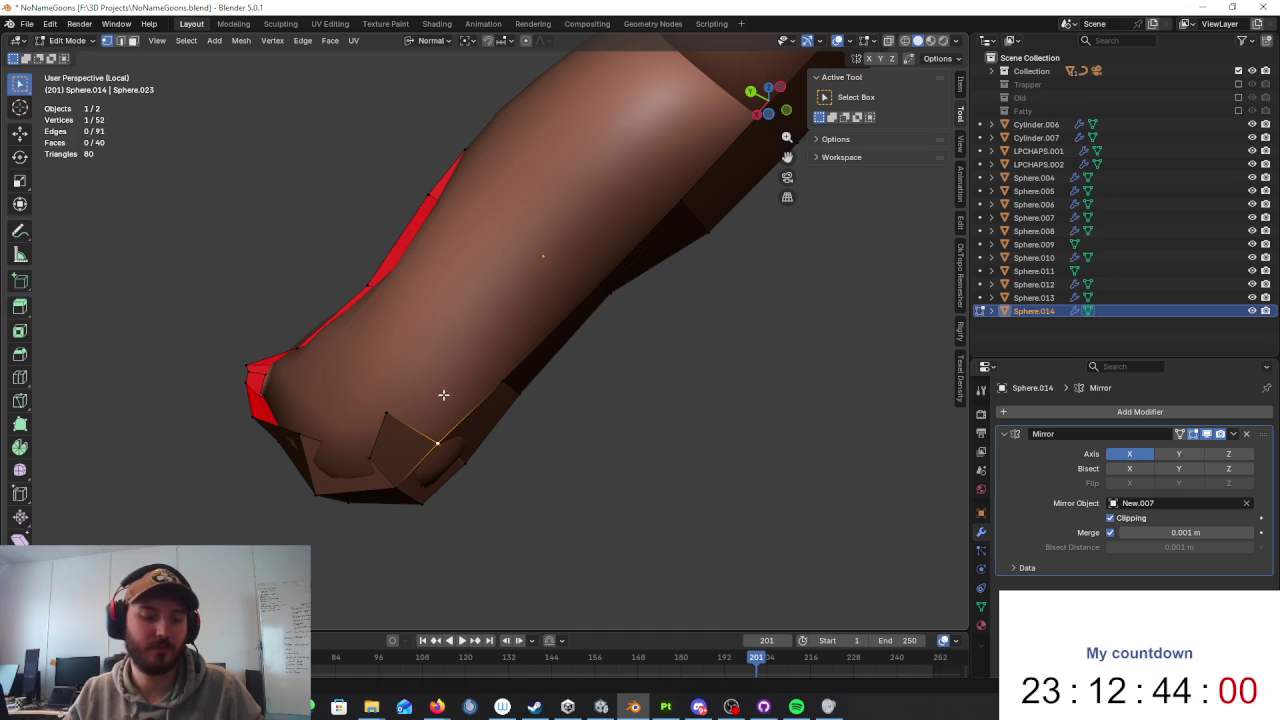
key("alt+d")
key("Escape")
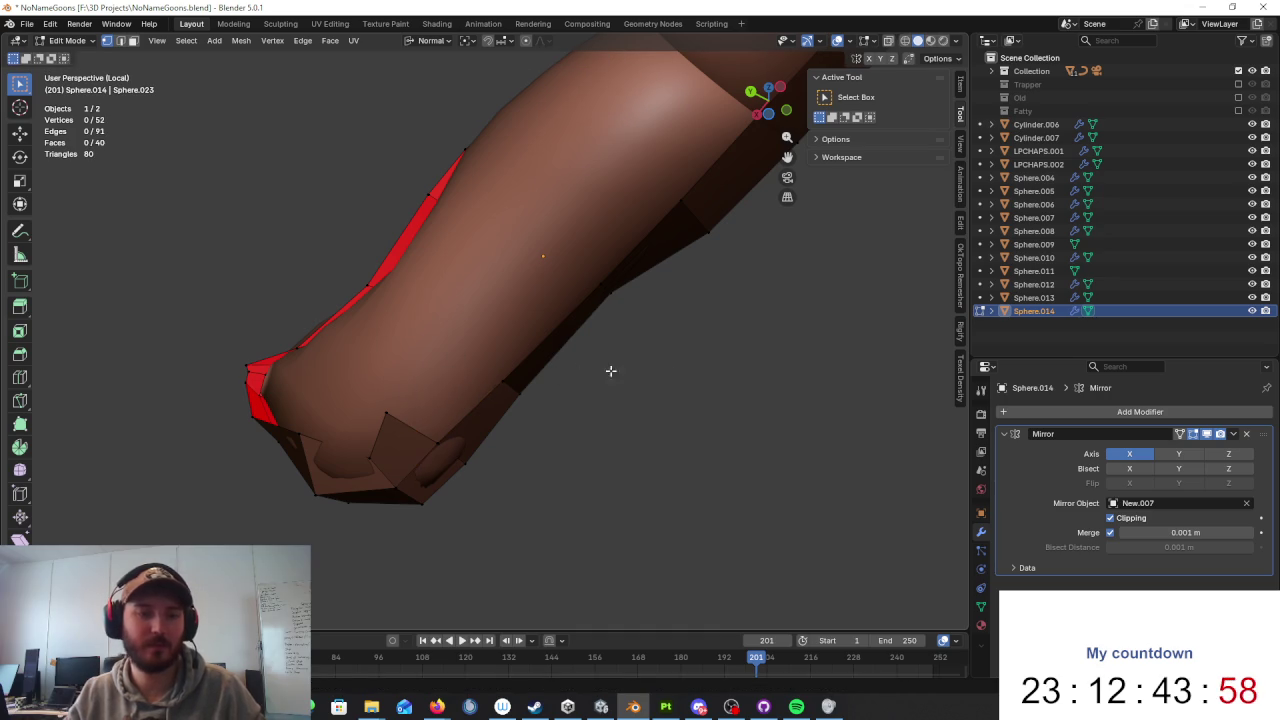
key("alt+Tab")
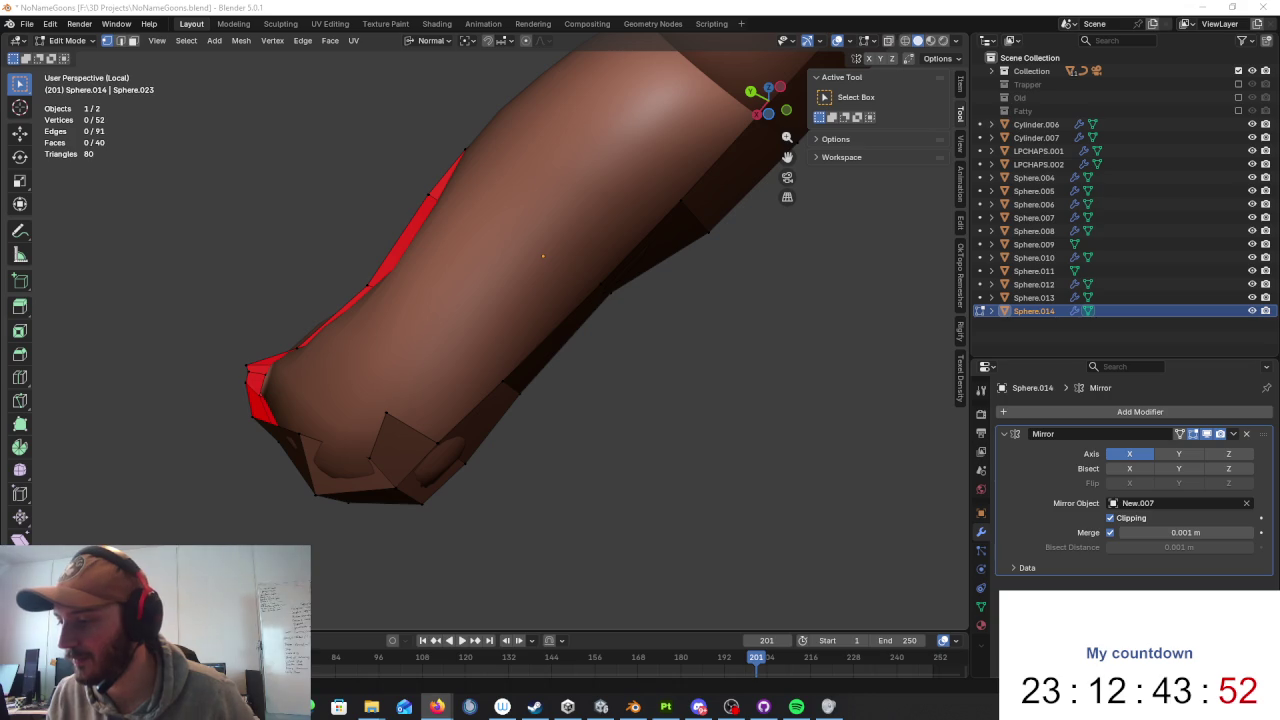
key("alt+Tab")
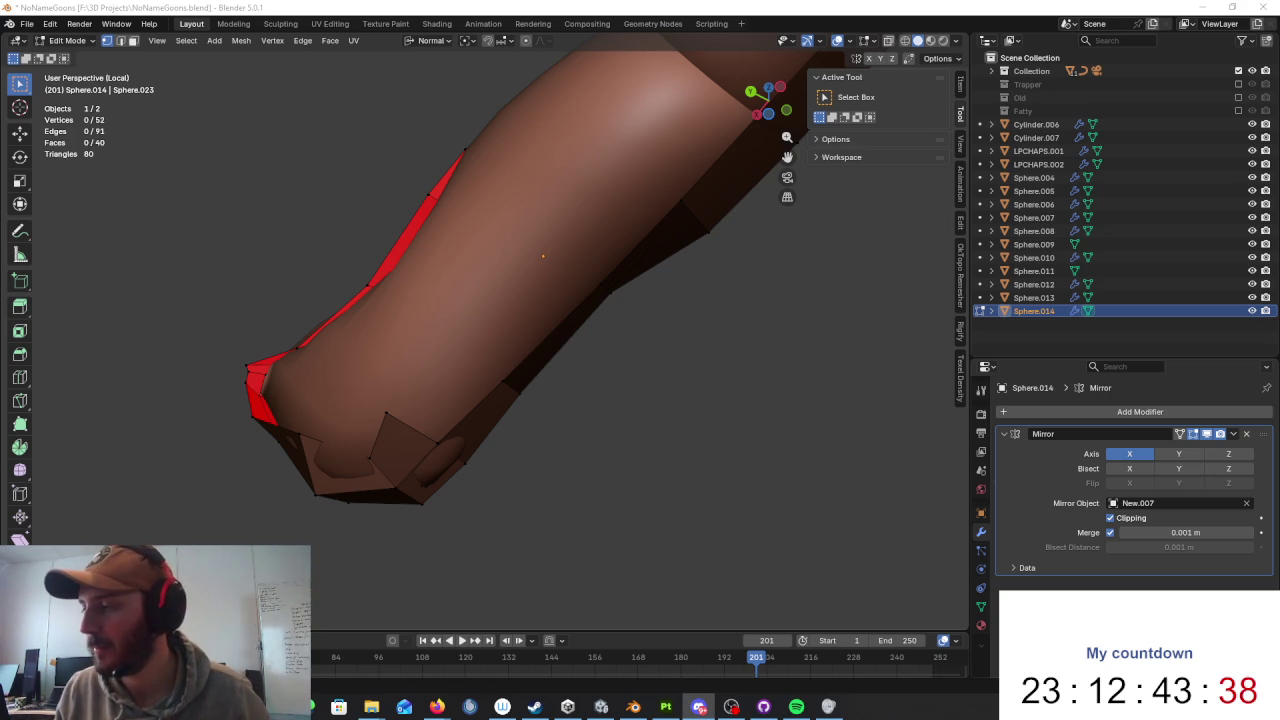
middle_click_drag(638, 284, 399, 423)
key("alt+d")
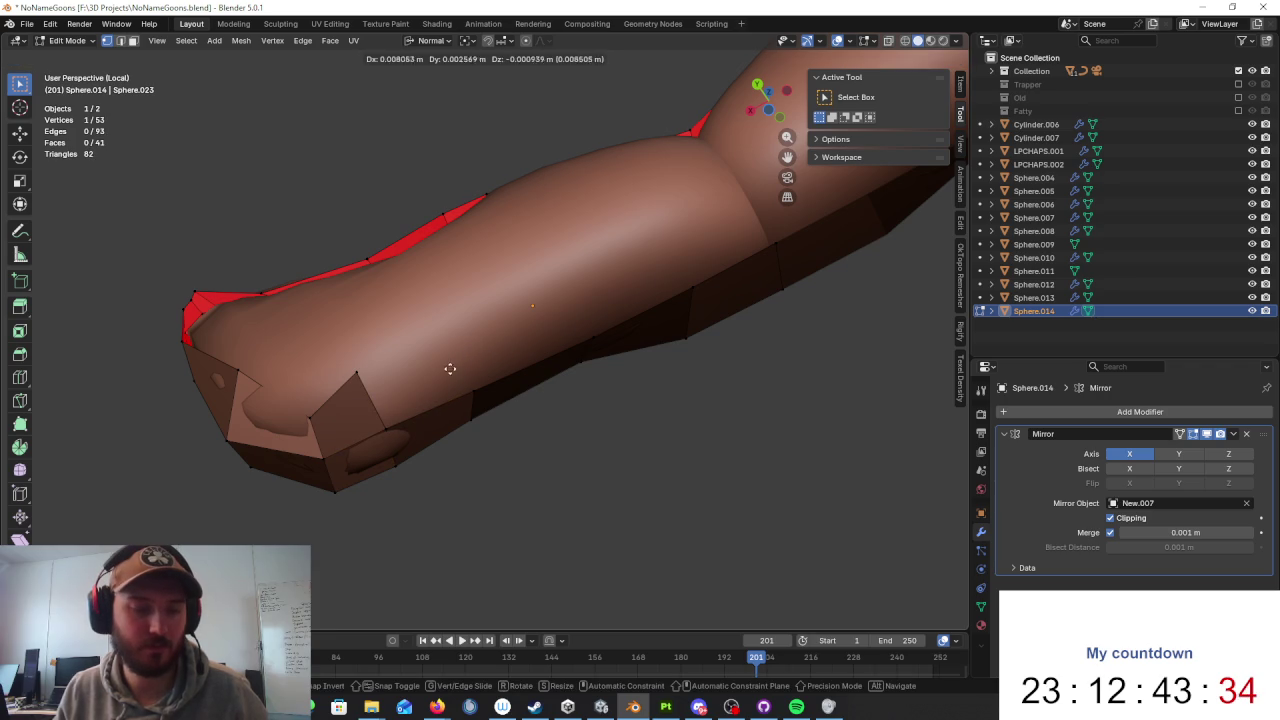
key("Escape")
mouse_move(520, 286)
middle_mouse_down()
mouse_move(591, 417)
mouse_move(758, 455)
middle_mouse_up()
Step: Isolate Sphere.014 in Local View and apply a right-click mesh operation
key("KP_Divide")
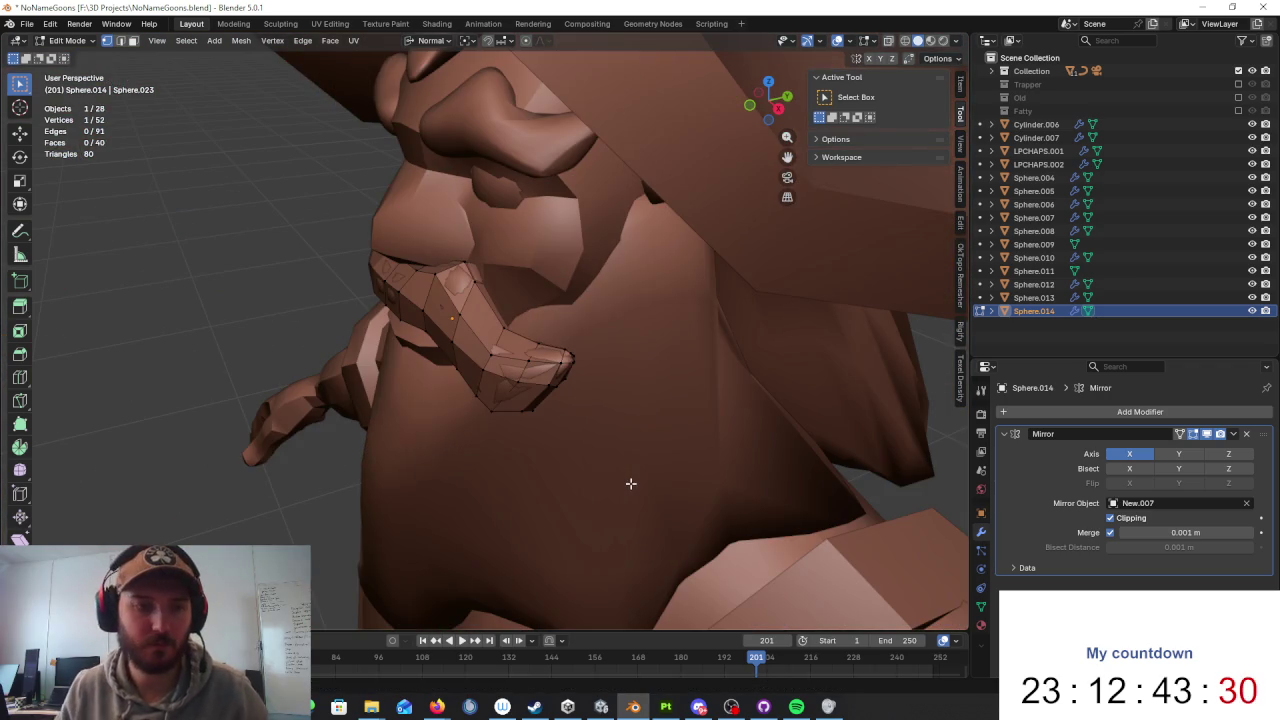
key("KP_Divide")
right_click(548, 450)
left_click(548, 450)
mouse_move(783, 391)
middle_mouse_down()
mouse_move(703, 254)
mouse_move(660, 228)
middle_mouse_up()
scroll(526, 337, "up", 3)
scroll(583, 323, "up", 4)
middle_click_drag(583, 323, 546, 311)
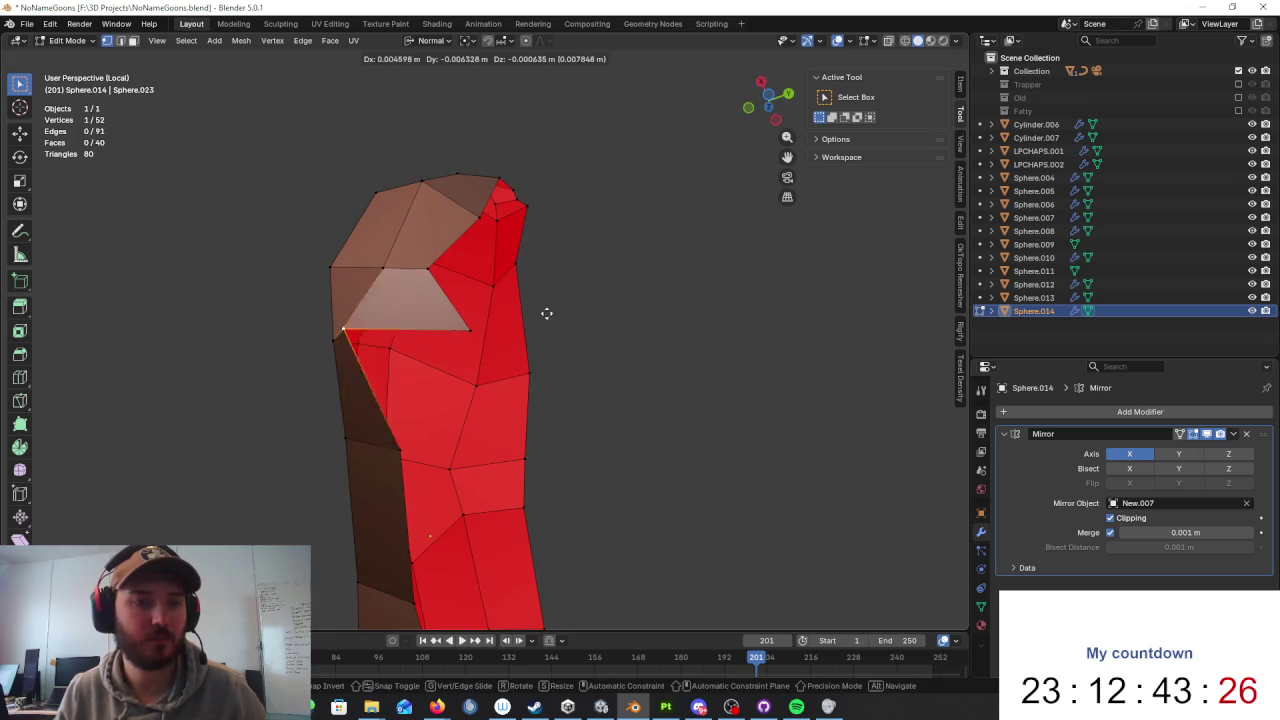
Step: Undo a trial knife cut, then delete the stray notch vertex with X > Vertices
key("k")
left_click(469, 409)
key("Return")
mouse_move(497, 389)
middle_mouse_down()
mouse_move(469, 394)
mouse_move(443, 240)
mouse_move(563, 377)
mouse_move(588, 362)
mouse_move(521, 446)
middle_mouse_up()
key("ctrl+z")
scroll(588, 362, "up", 3)
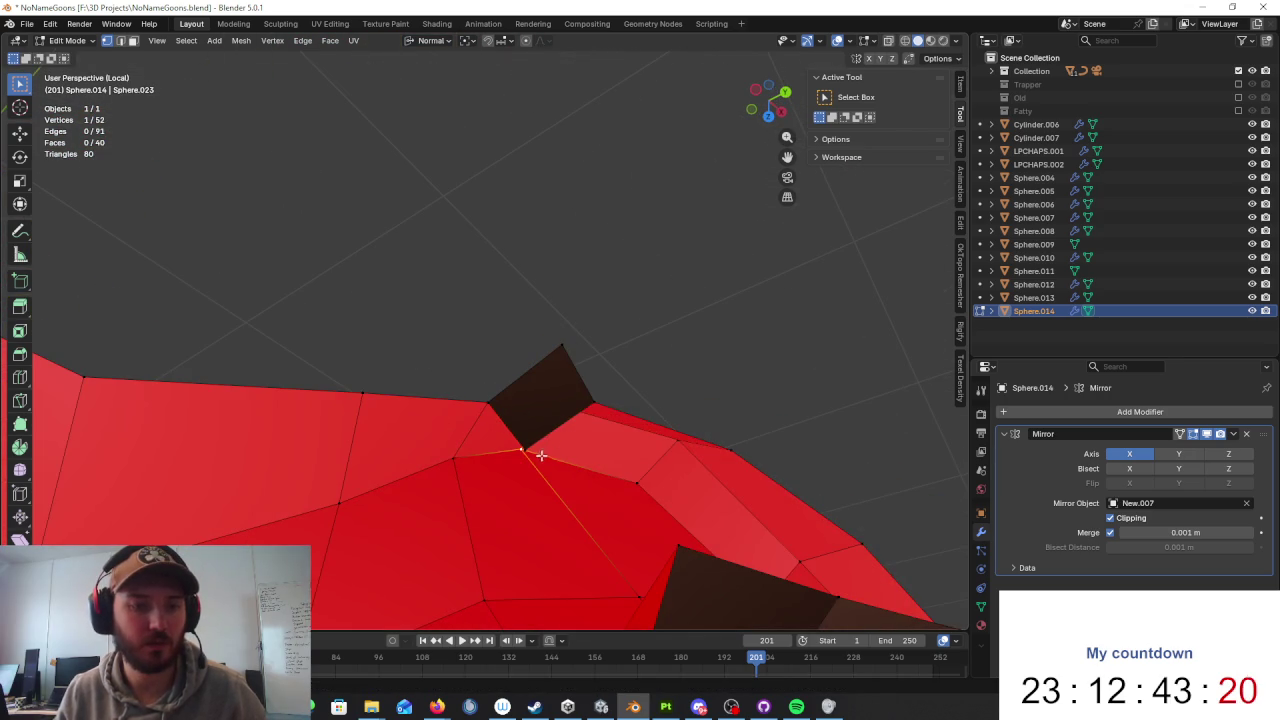
key("x")
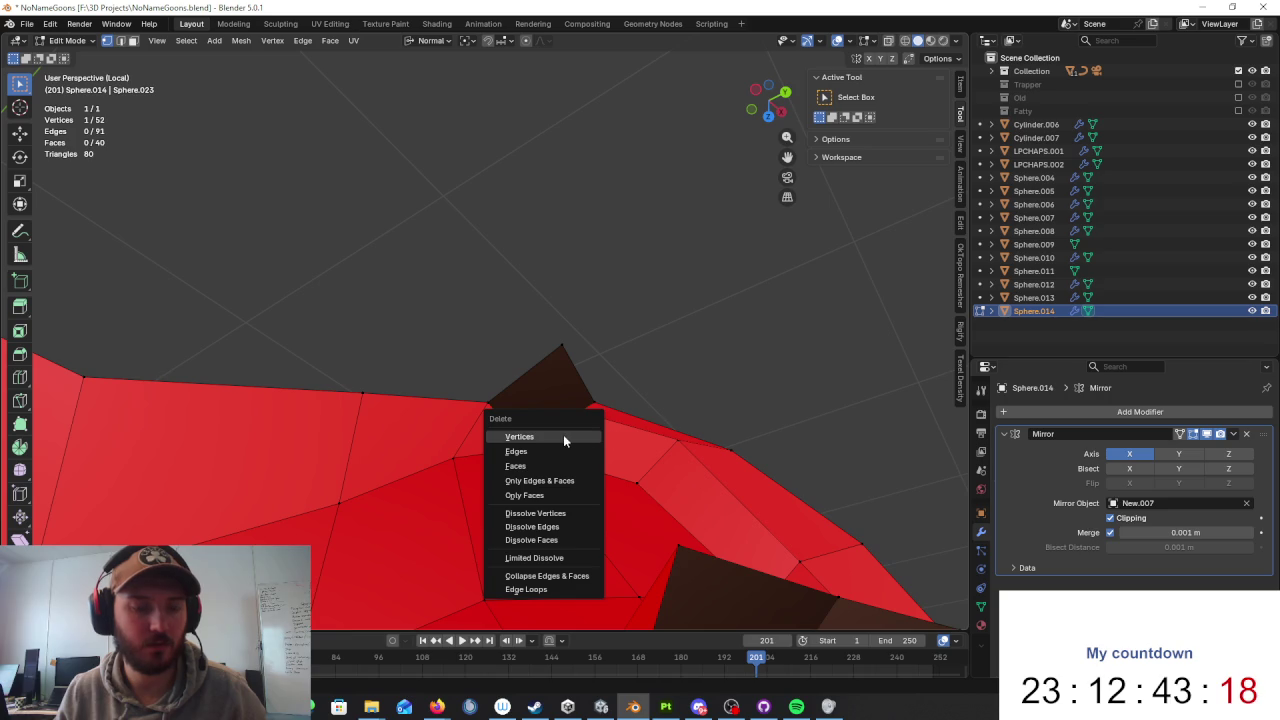
left_click(565, 436)
middle_click_drag(591, 420, 559, 387)
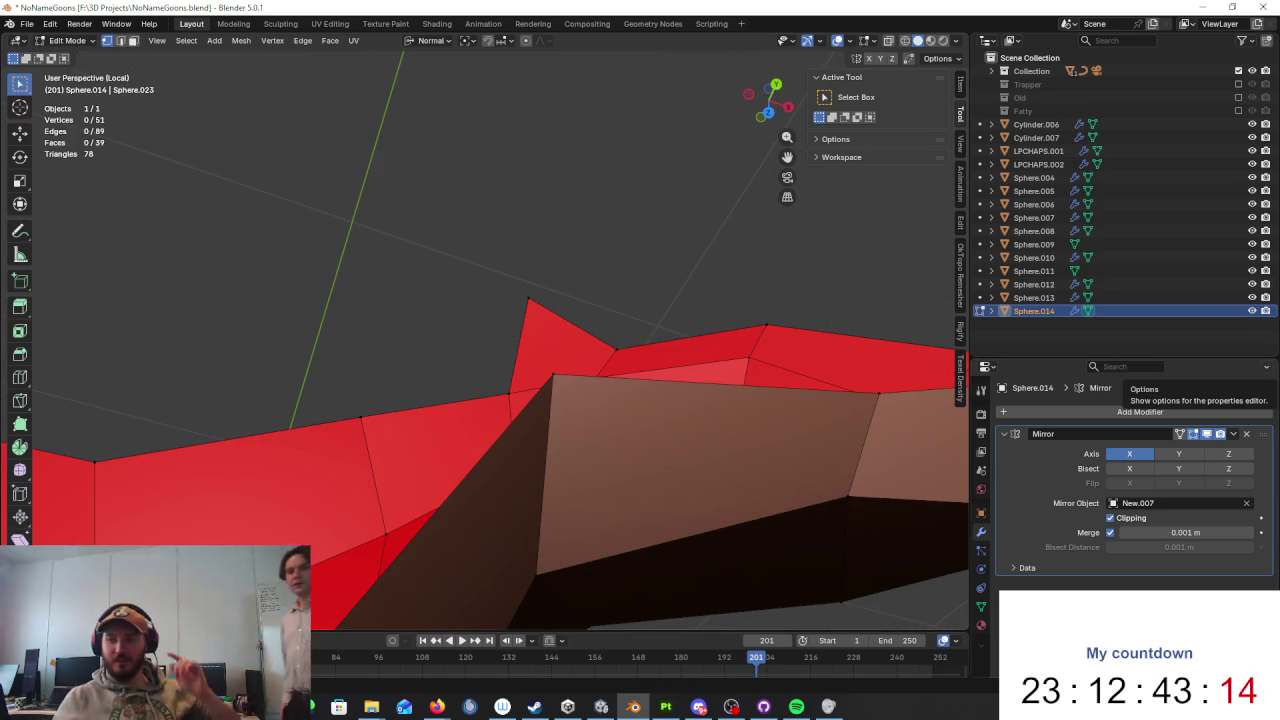
key("alt+Tab")
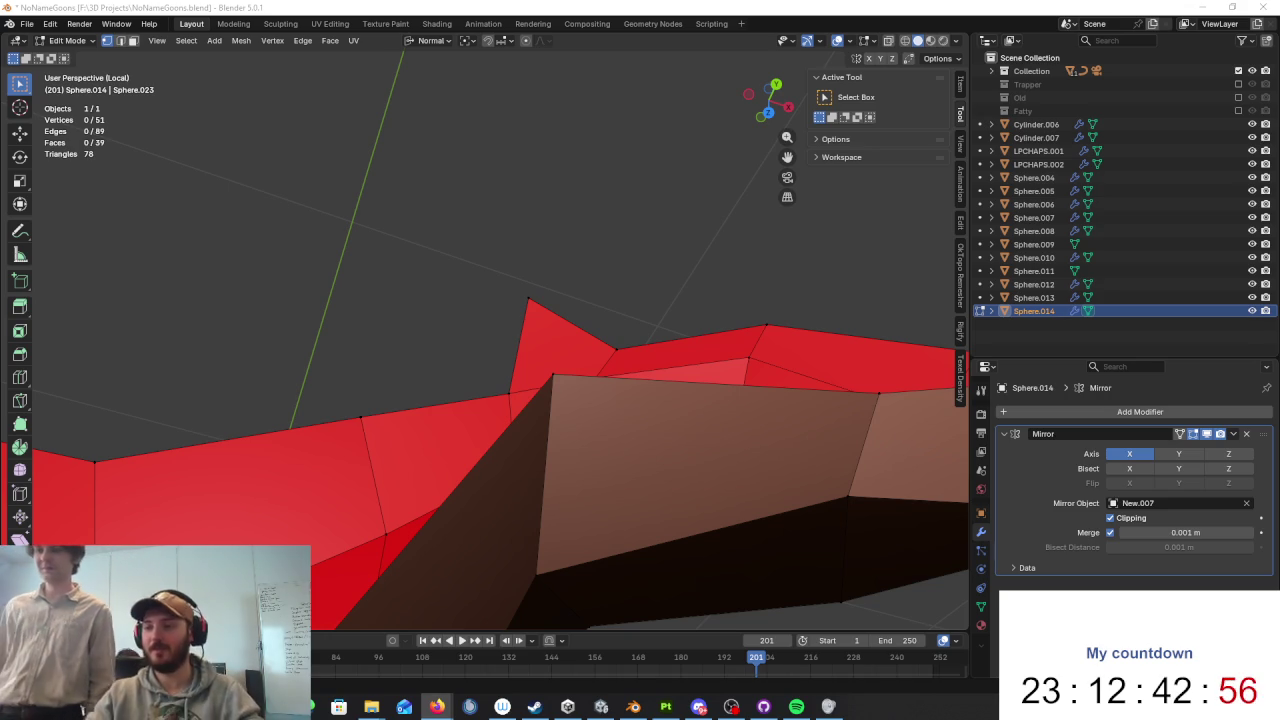
Step: Add four new faces along the shell's edge with knife cuts and F fills
mouse_move(743, 386)
middle_mouse_down()
mouse_move(726, 537)
mouse_move(640, 423)
mouse_move(437, 336)
middle_mouse_up()
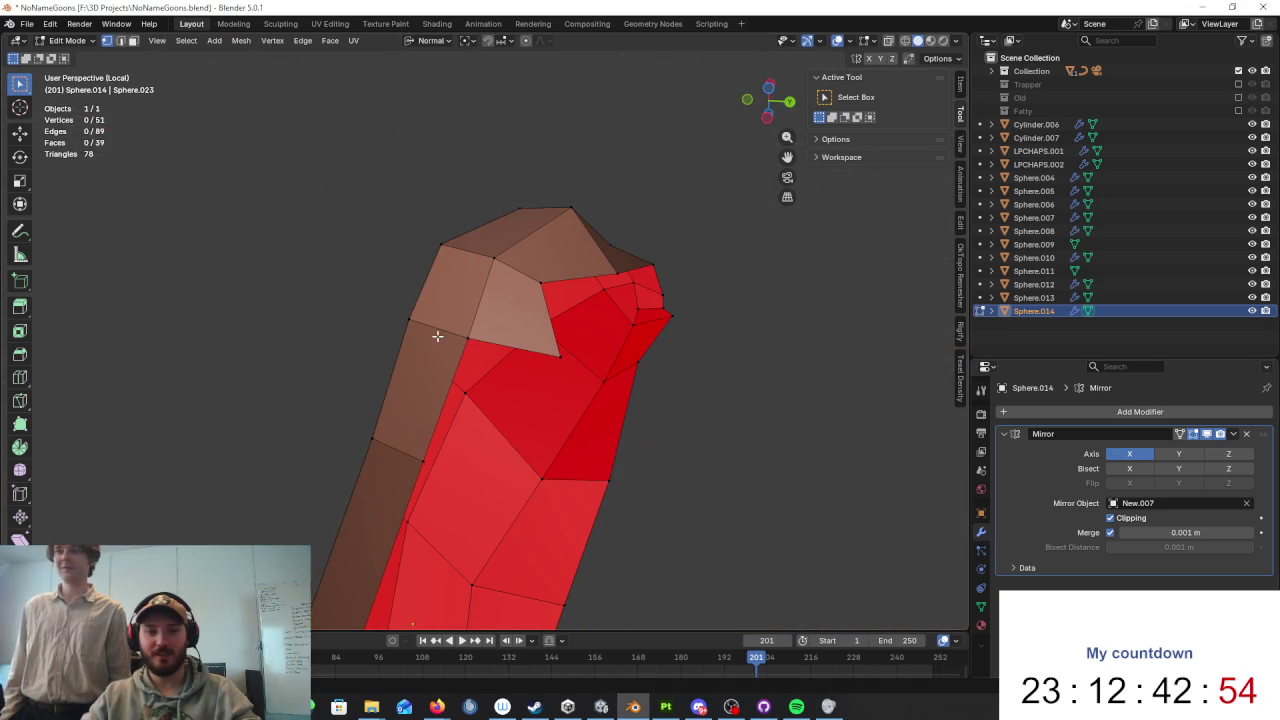
key("k")
left_click(525, 433)
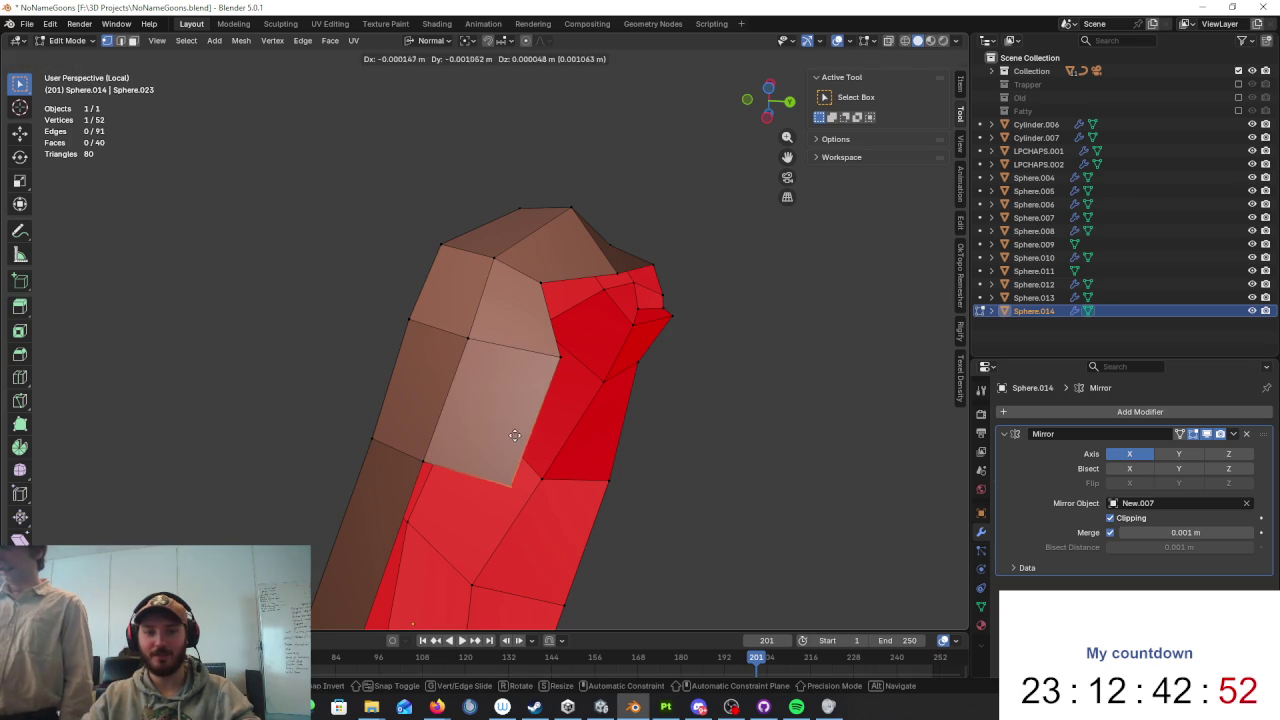
key("Return")
middle_click_drag(517, 437, 527, 348)
key("k")
left_click(528, 461)
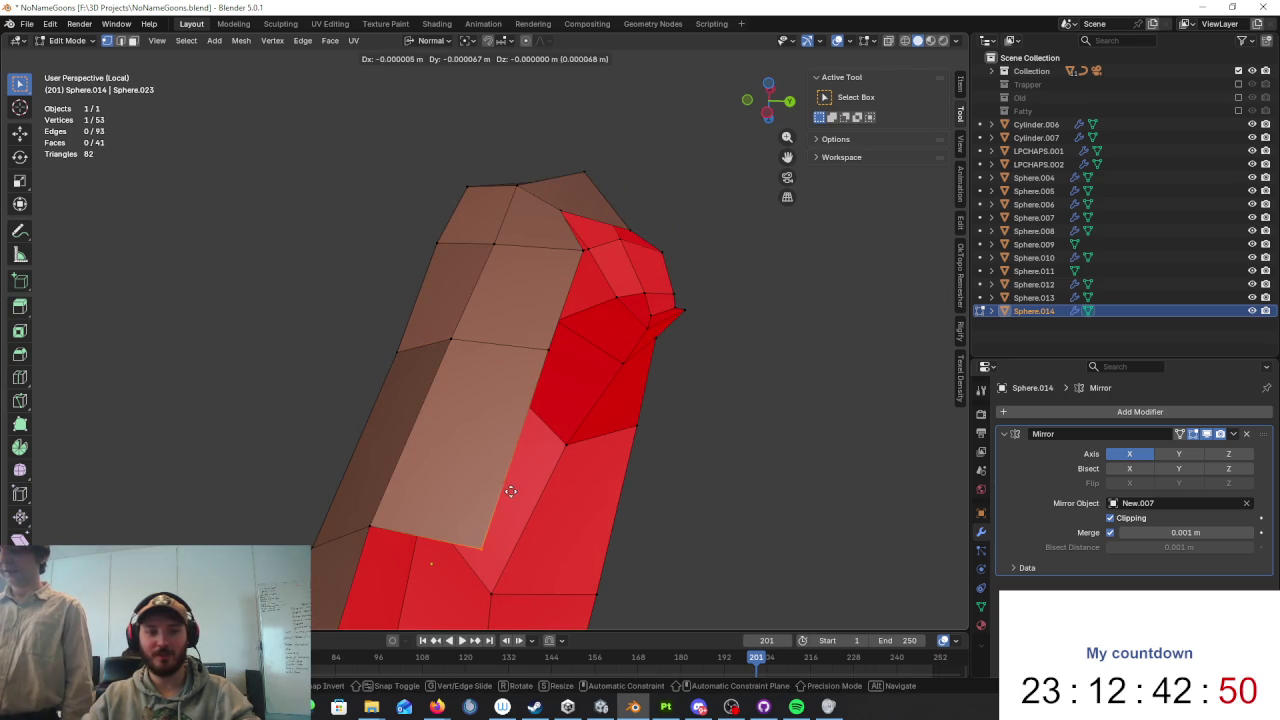
key("Return")
middle_click_drag(528, 461, 419, 334)
right_click(305, 428, "ctrl")
key("f")
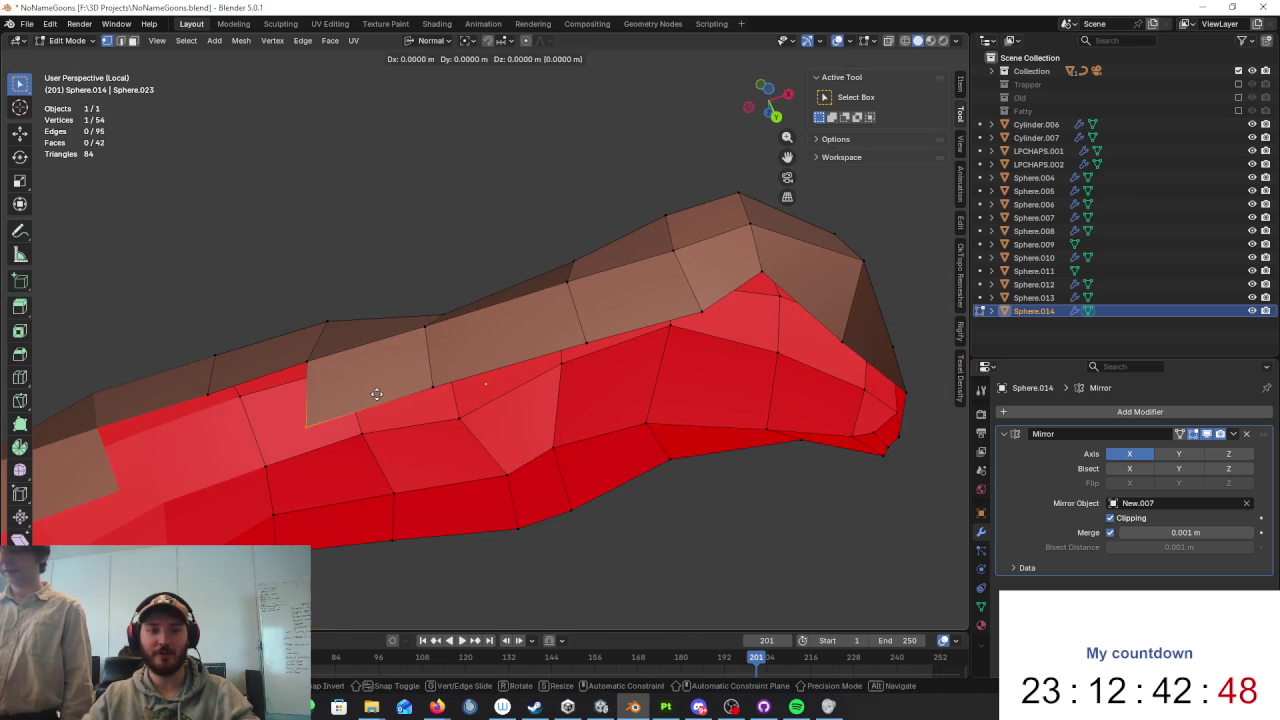
right_click(251, 455, "ctrl")
key("f")
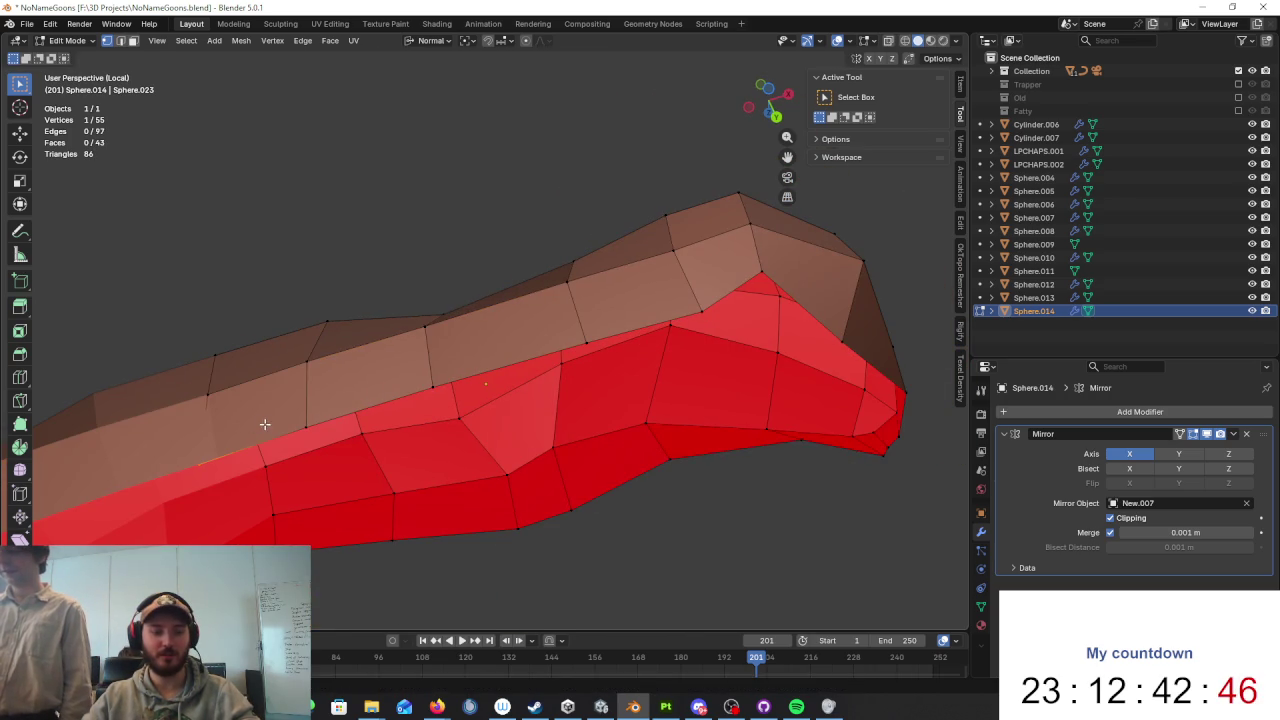
Step: Return to Object Mode and exit Local View to see the shell on the character
mouse_move(380, 423)
middle_mouse_down()
mouse_move(529, 380)
mouse_move(563, 329)
mouse_move(552, 331)
mouse_move(654, 331)
mouse_move(828, 359)
mouse_move(720, 322)
mouse_move(766, 294)
mouse_move(800, 300)
middle_mouse_up()
scroll(563, 329, "down", 5)
key("Tab")
key("KP_Divide")
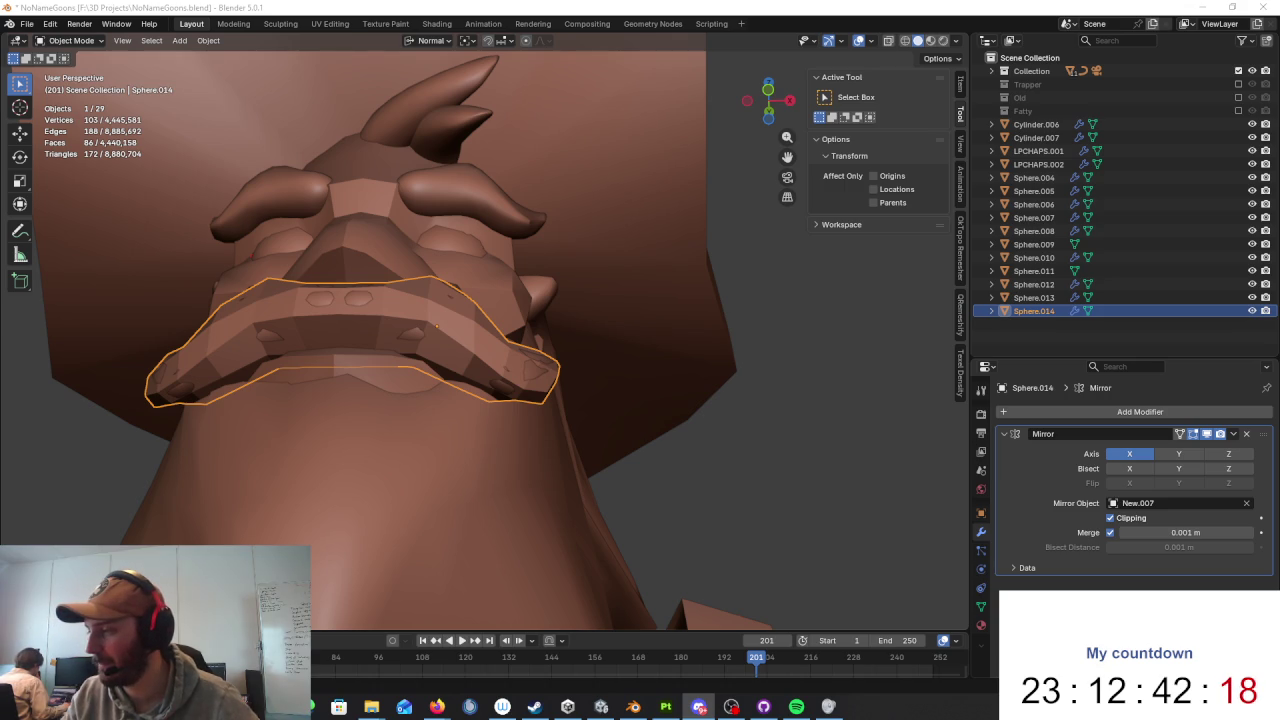
Step: Reselect the moustache shell Sphere.014 and enter its Edit Mode
mouse_move(556, 452)
middle_mouse_down()
mouse_move(614, 457)
mouse_move(776, 430)
mouse_move(634, 475)
mouse_move(575, 456)
mouse_move(502, 464)
mouse_move(571, 443)
mouse_move(717, 444)
mouse_move(697, 448)
middle_mouse_up()
left_click(571, 443)
left_click(547, 355)
mouse_move(609, 380)
middle_mouse_down()
mouse_move(463, 330)
mouse_move(475, 312)
mouse_move(497, 329)
mouse_move(501, 293)
mouse_move(677, 343)
mouse_move(497, 297)
mouse_move(469, 357)
middle_mouse_up()
key("Tab")
Step: Move the selected vertices along Z and X normal constraints, then freely
key("g")
key("z")
key("z")
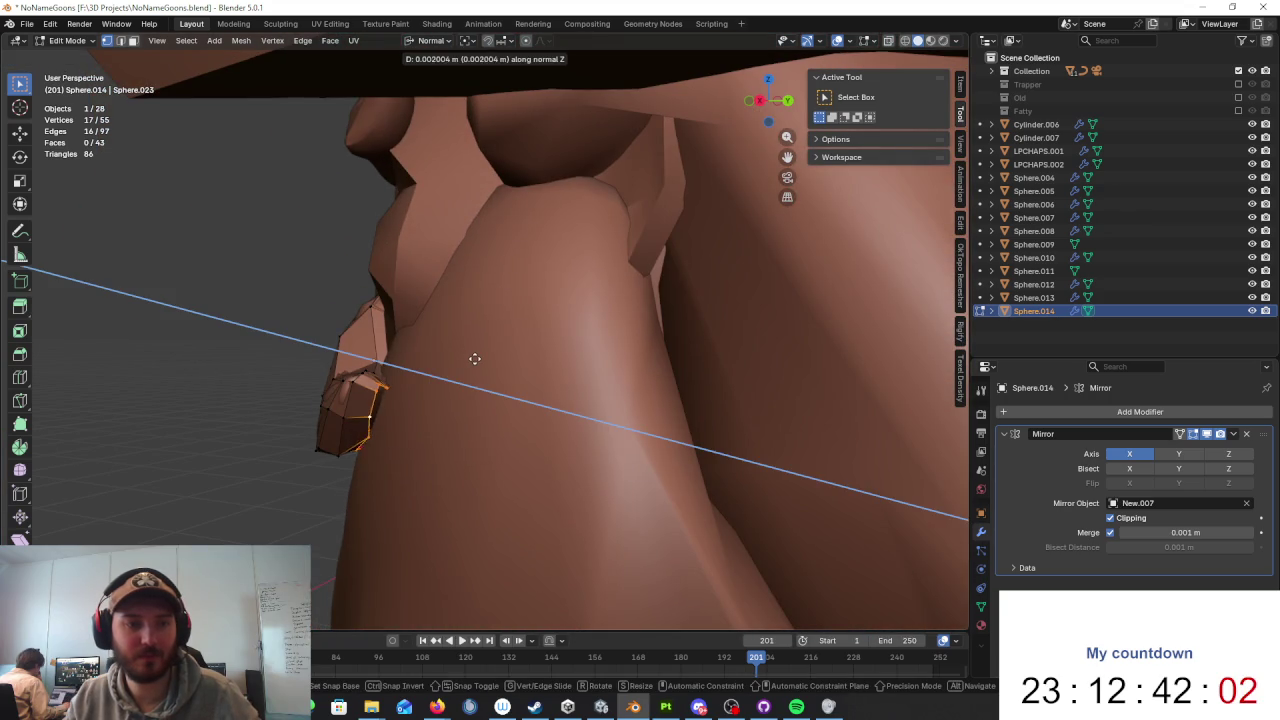
left_click(482, 358)
scroll(500, 400, "up", 5)
scroll(509, 403, "up", 3)
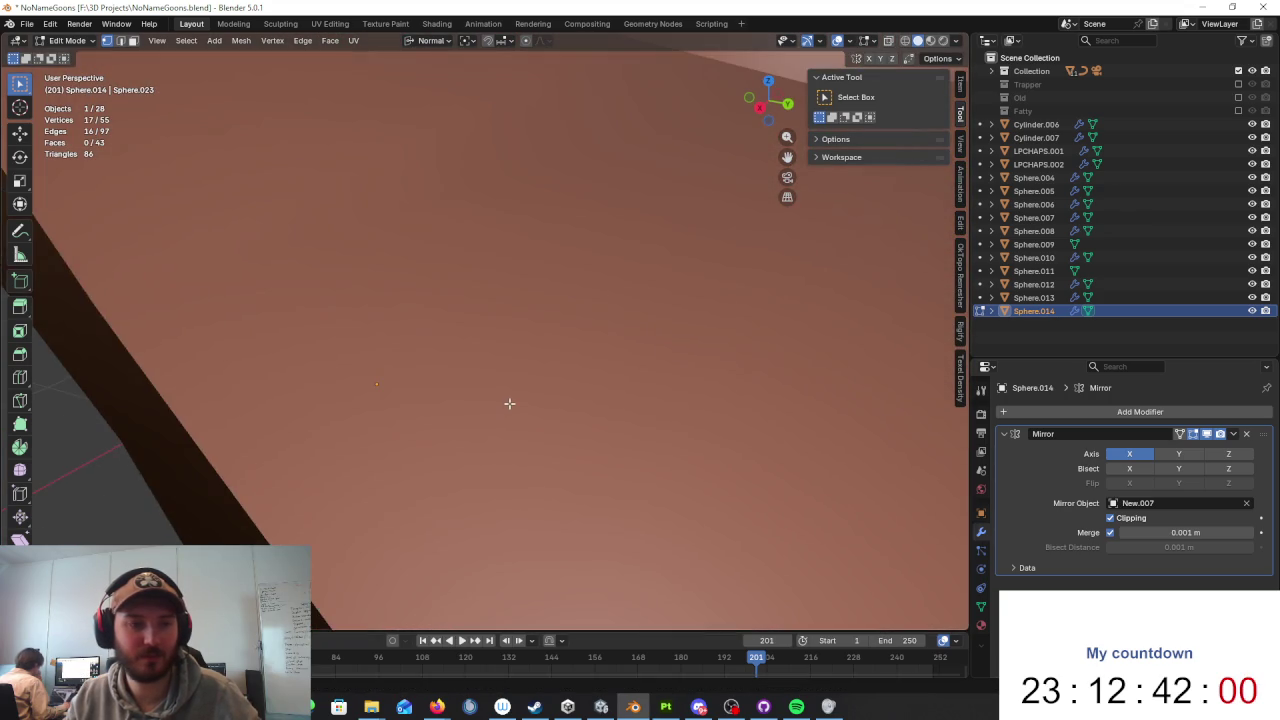
scroll(572, 337, "up", 2)
scroll(572, 337, "down", 5)
mouse_move(614, 263)
middle_mouse_down()
mouse_move(614, 243)
mouse_move(646, 306)
middle_mouse_up()
key("g")
key("x")
key("x")
left_click(654, 249)
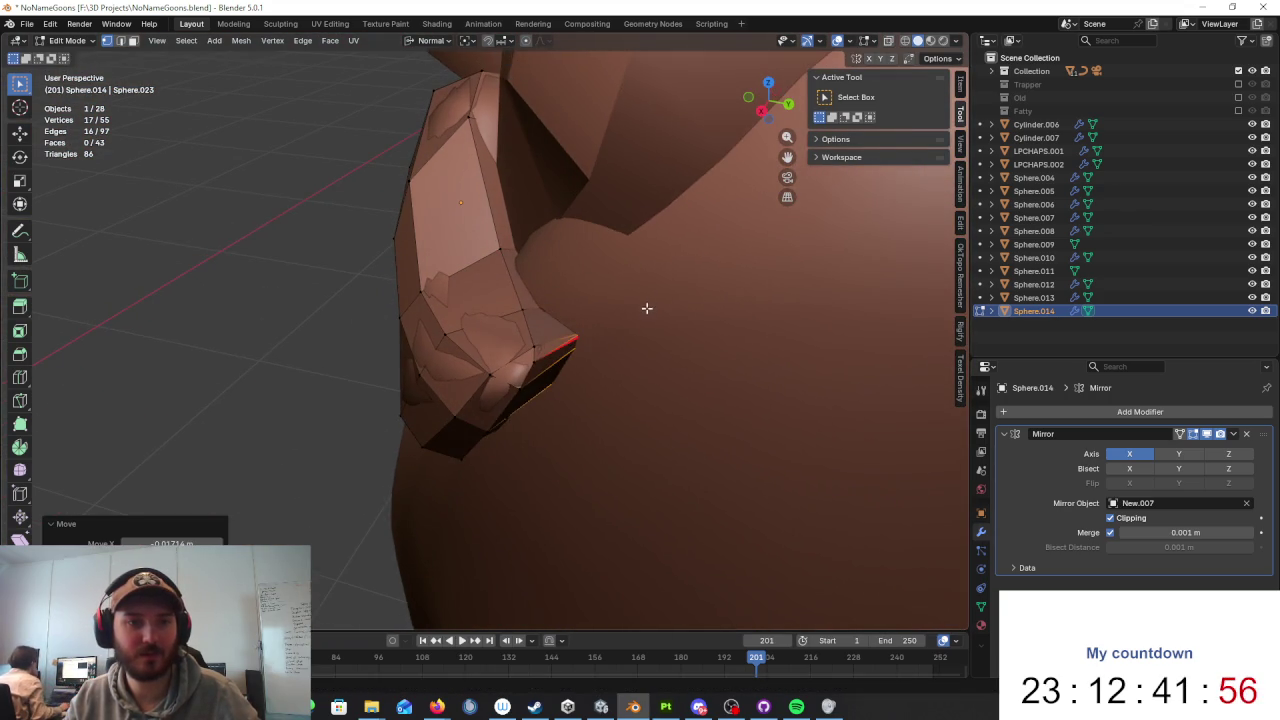
key("g")
left_click(647, 336)
Step: Check the shell in wireframe, back to solid, and isolate it in Local View
key("z")
left_click(623, 346)
key("z")
left_click(700, 337)
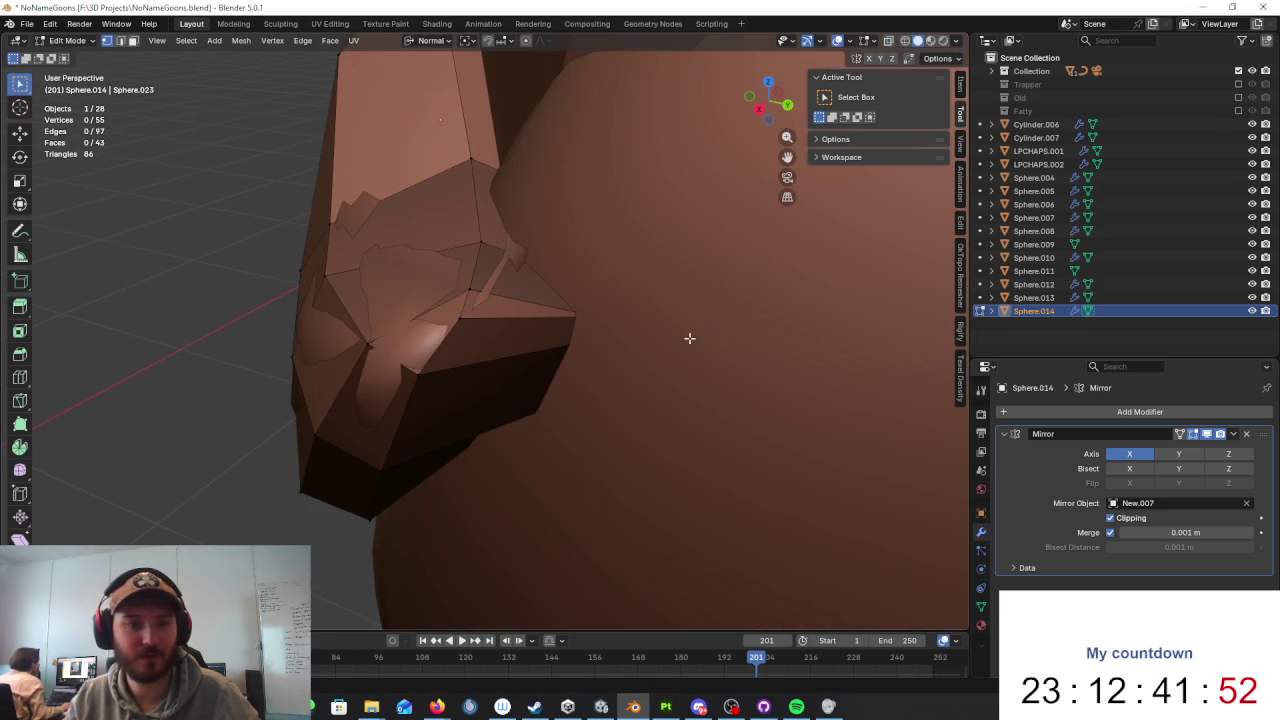
key("KP_Divide")
scroll(600, 340, "up", 3)
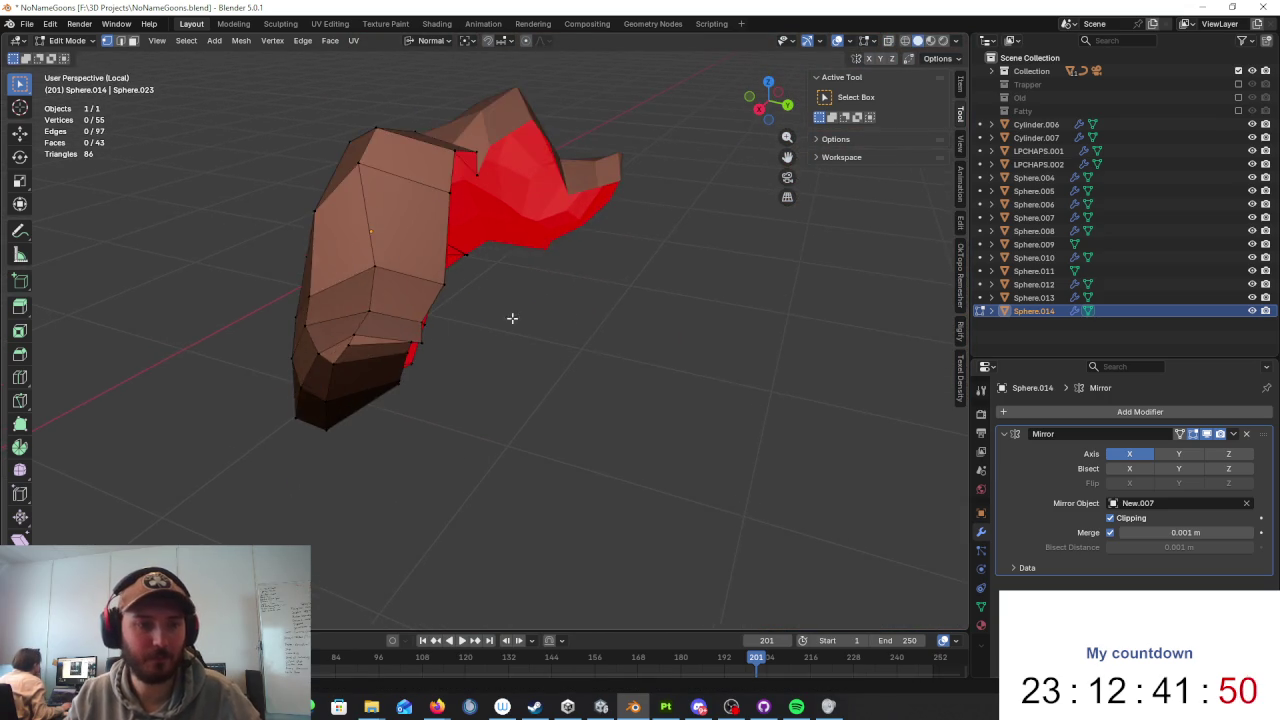
scroll(400, 337, "up", 5)
Step: Slide three vertices along their edges and move another to fit the moustache
key("g")
key("g")
left_click(185, 420)
key("g")
key("g")
left_click(147, 474)
key("g")
key("g")
left_click(214, 357)
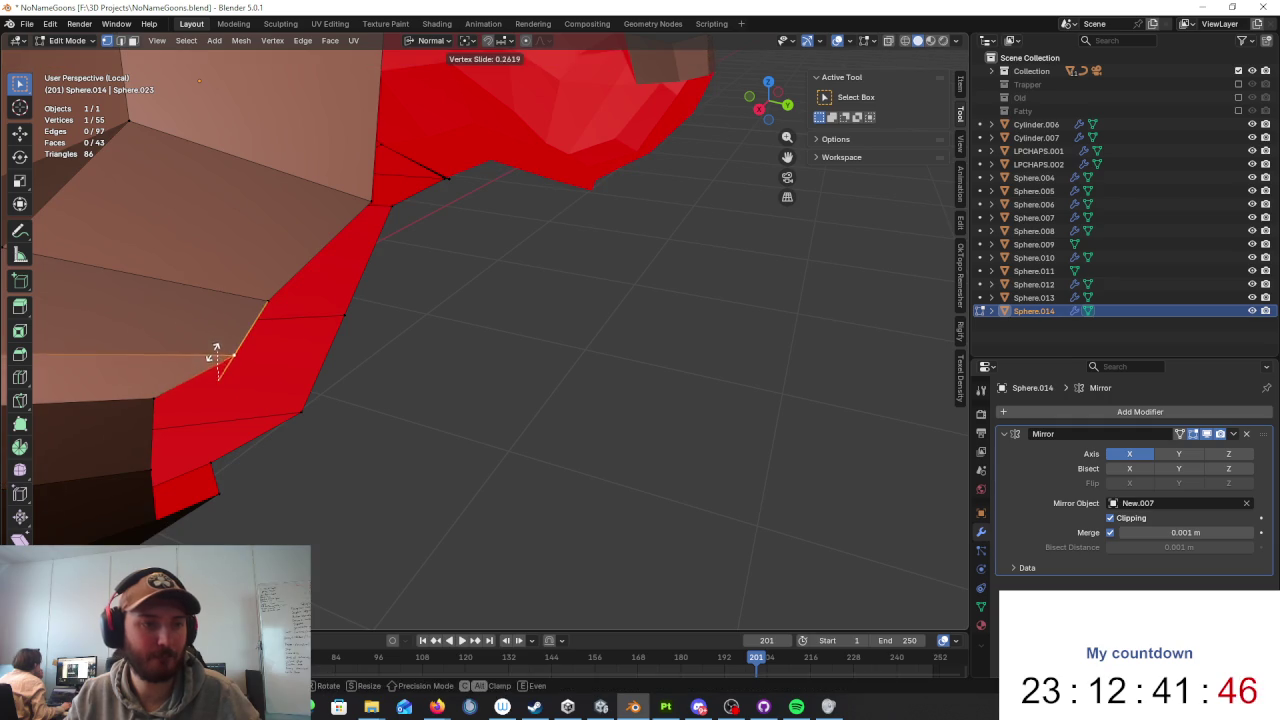
scroll(260, 345, "down", 4)
middle_click_drag(294, 337, 543, 229)
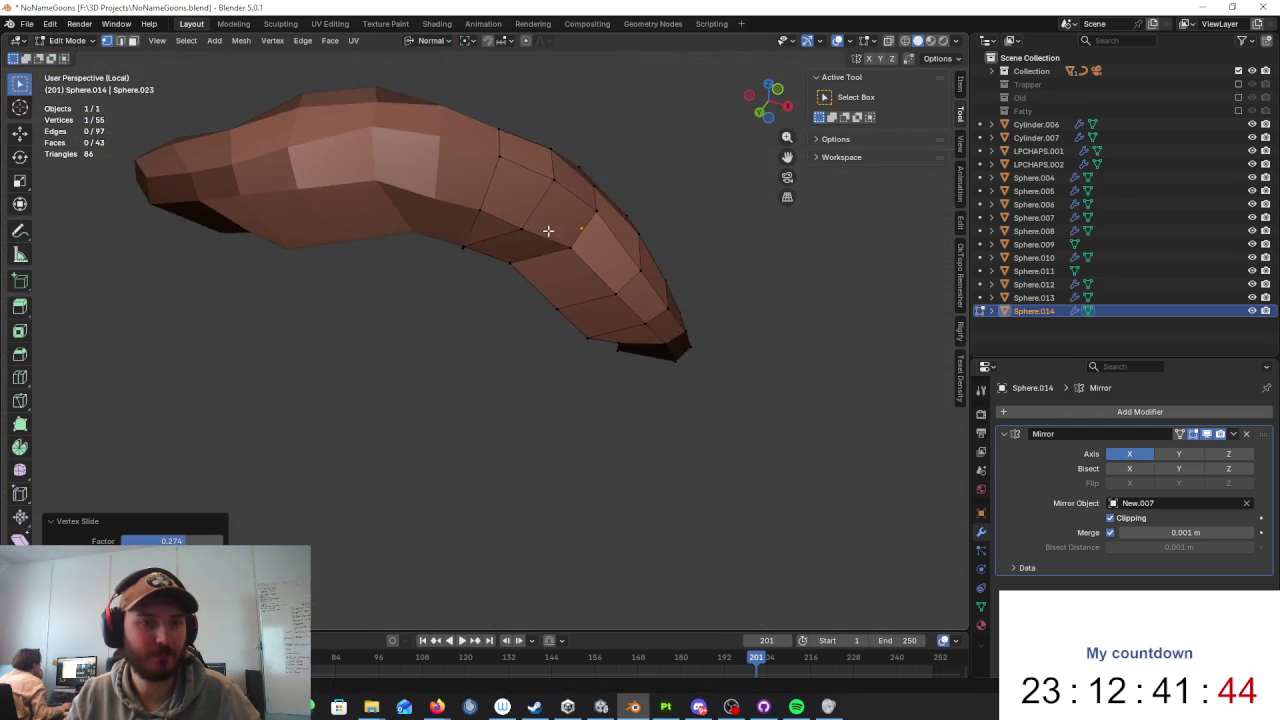
scroll(543, 229, "up", 2)
left_click(486, 234)
key("g")
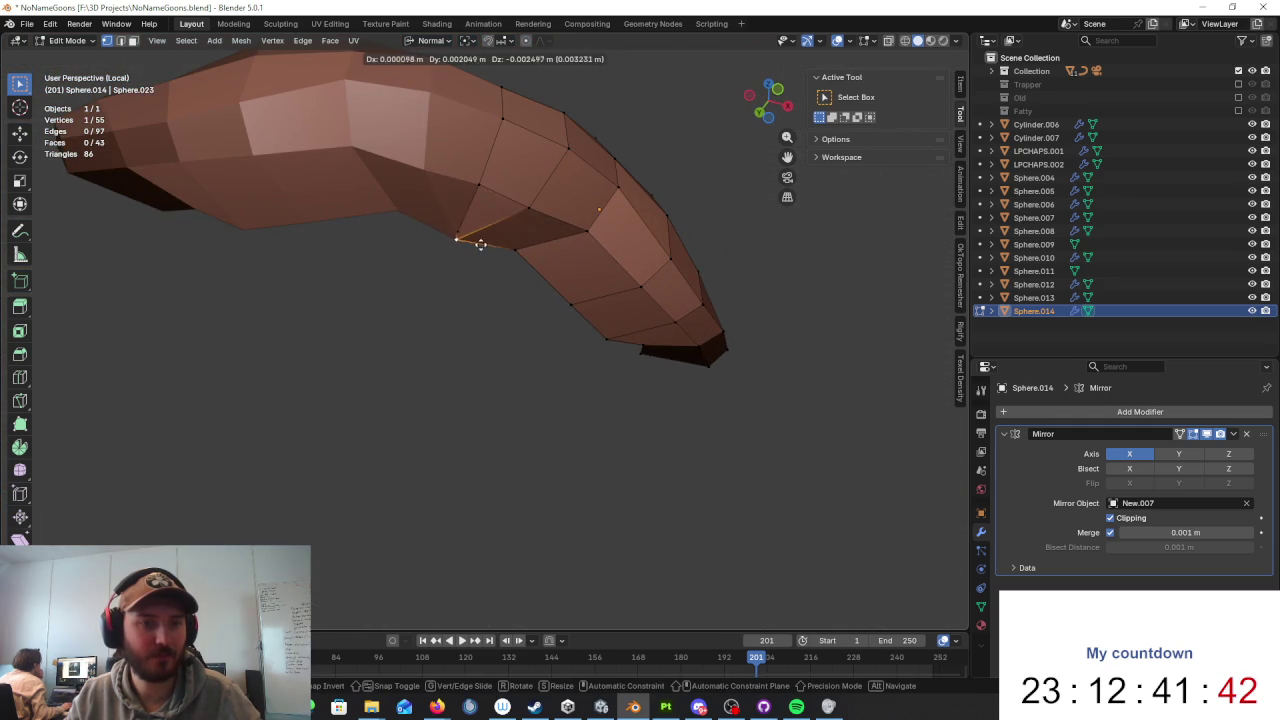
right_click(482, 242)
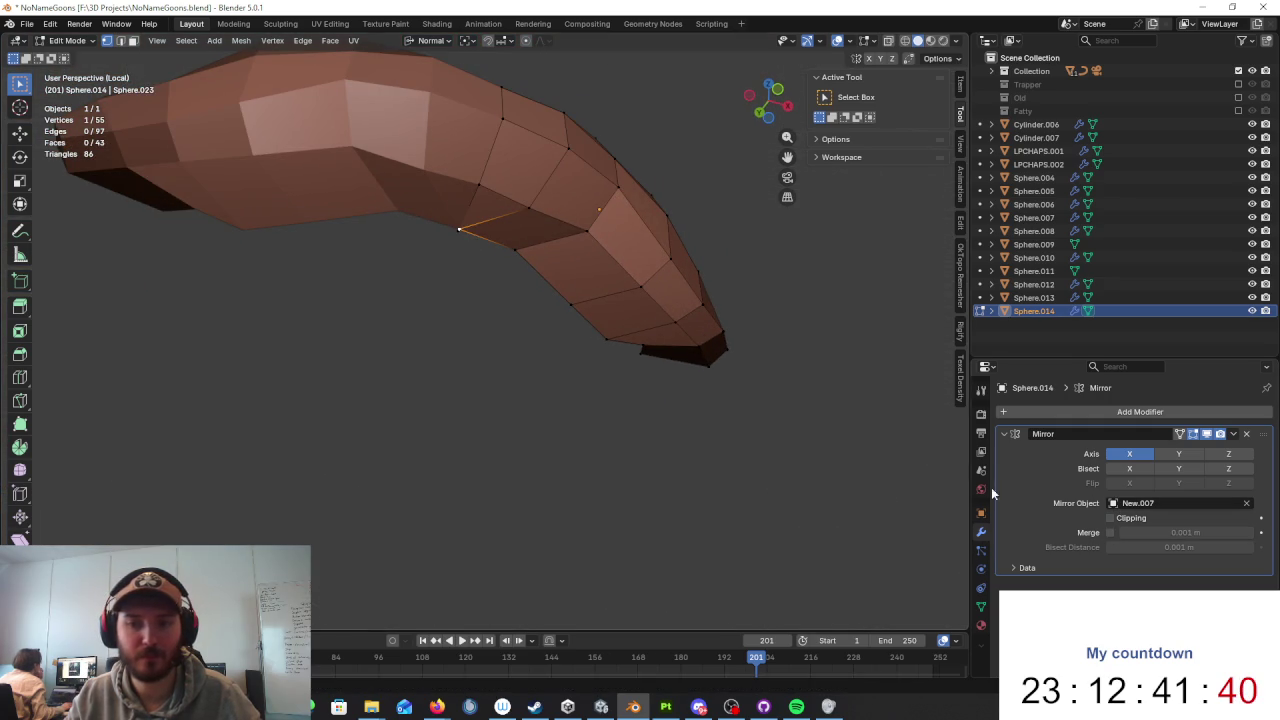
scroll(591, 297, "up", 3)
key("g")
left_click(675, 313)
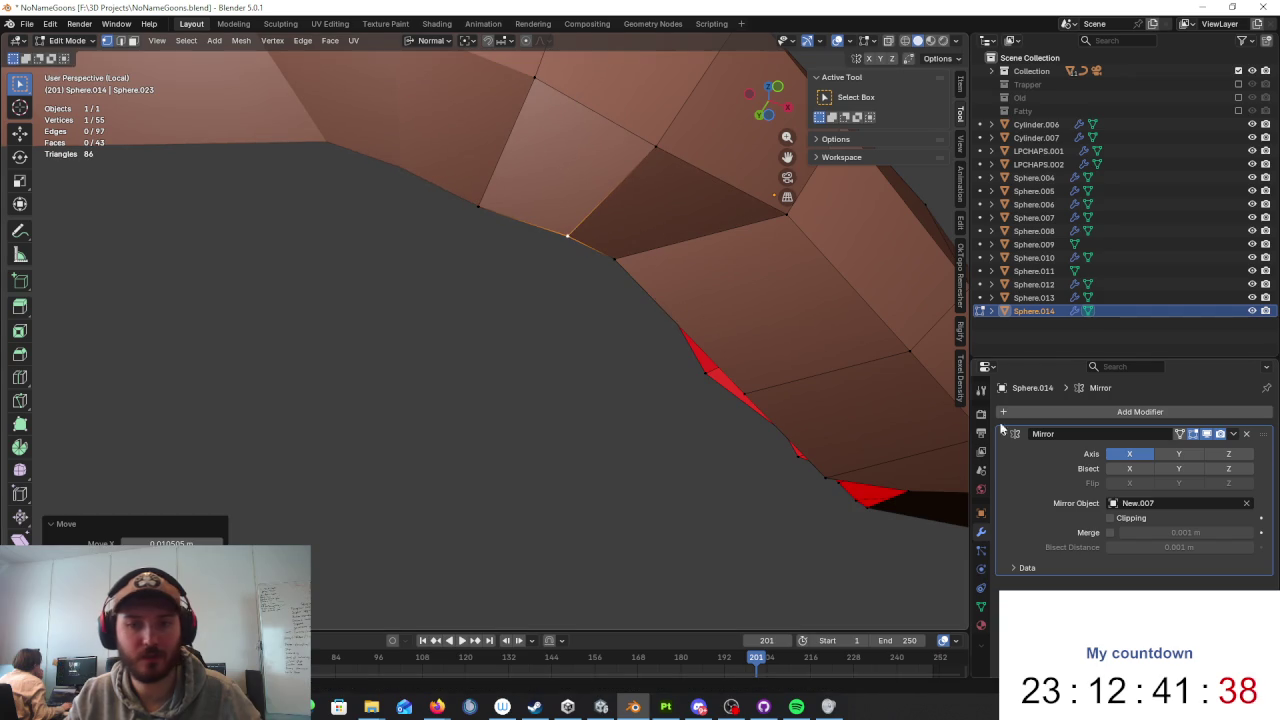
Step: Re-enable Clipping and Merge in the Mirror modifier and return to Object Mode
left_click(1110, 518)
left_click(1110, 532)
key("Tab")
scroll(713, 352, "down", 5)
mouse_move(600, 397)
middle_mouse_down()
mouse_move(485, 473)
mouse_move(640, 480)
middle_mouse_up()
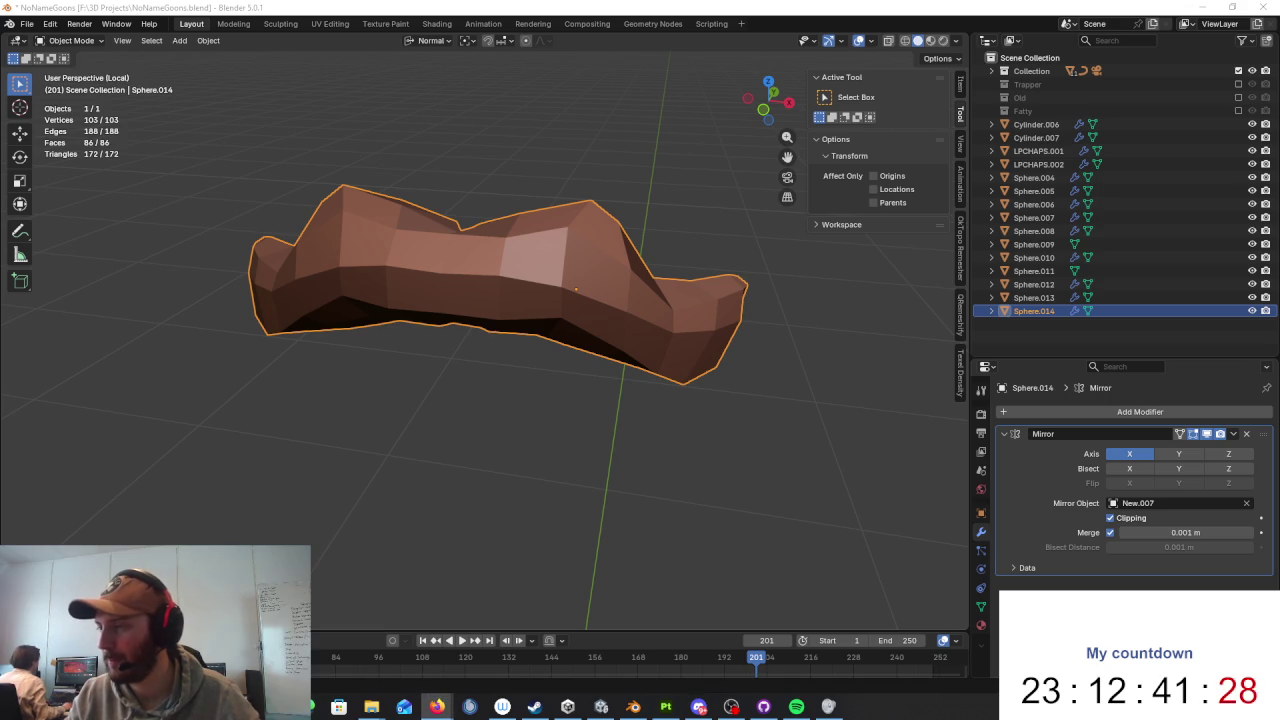
Step: Toggle Edit Mode briefly, then leave Local View to see Sphere.014 on the dwarf's face
middle_click_drag(795, 254, 781, 285)
mouse_move(697, 281)
middle_mouse_down()
mouse_move(711, 331)
mouse_move(740, 280)
mouse_move(680, 291)
middle_mouse_up()
key("Tab")
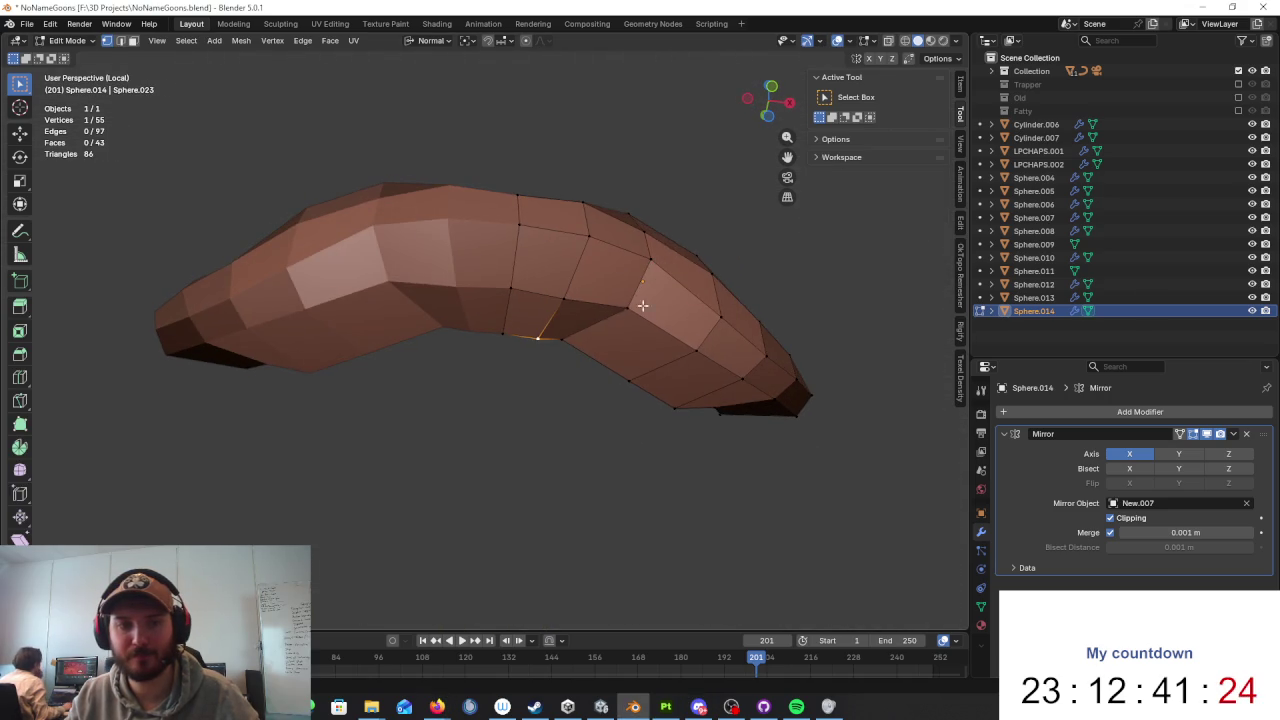
middle_click_drag(566, 340, 574, 371)
key("Tab")
middle_click_drag(740, 402, 663, 408)
key("KP_Divide")
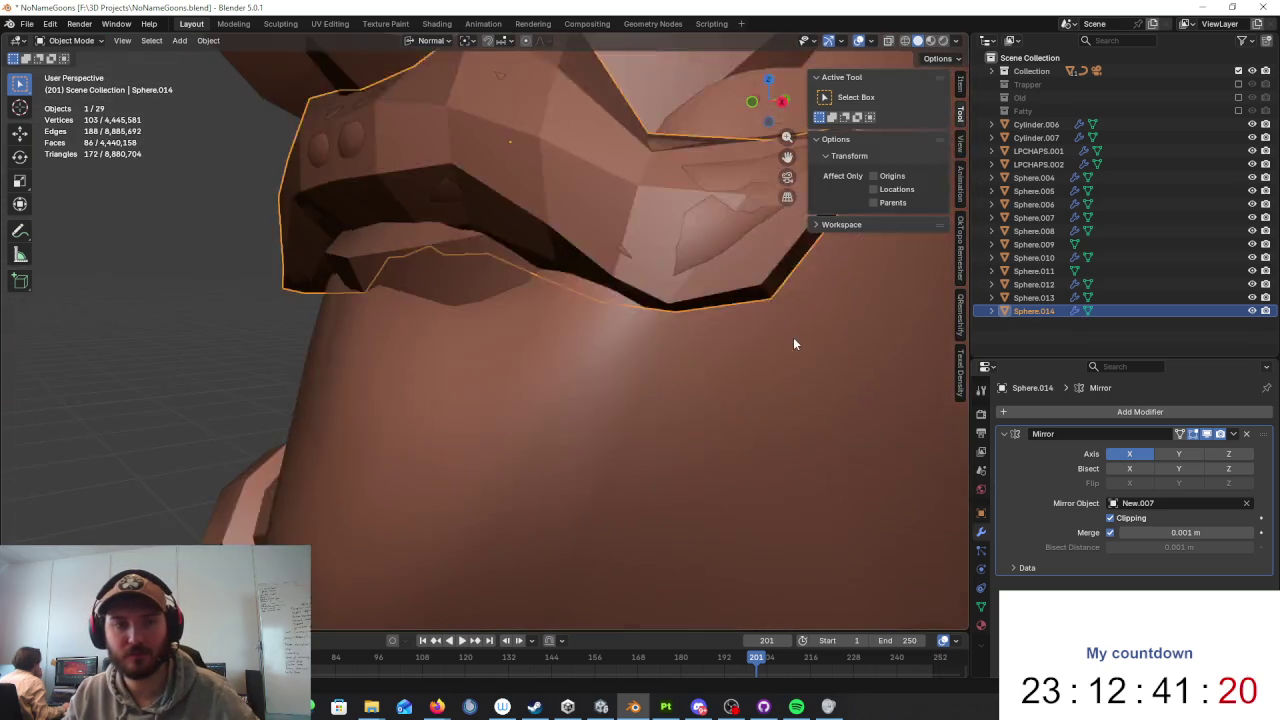
scroll(793, 343, "down", 3)
mouse_move(766, 331)
middle_mouse_down()
mouse_move(784, 338)
mouse_move(757, 363)
mouse_move(800, 349)
mouse_move(683, 348)
mouse_move(708, 345)
middle_mouse_up()
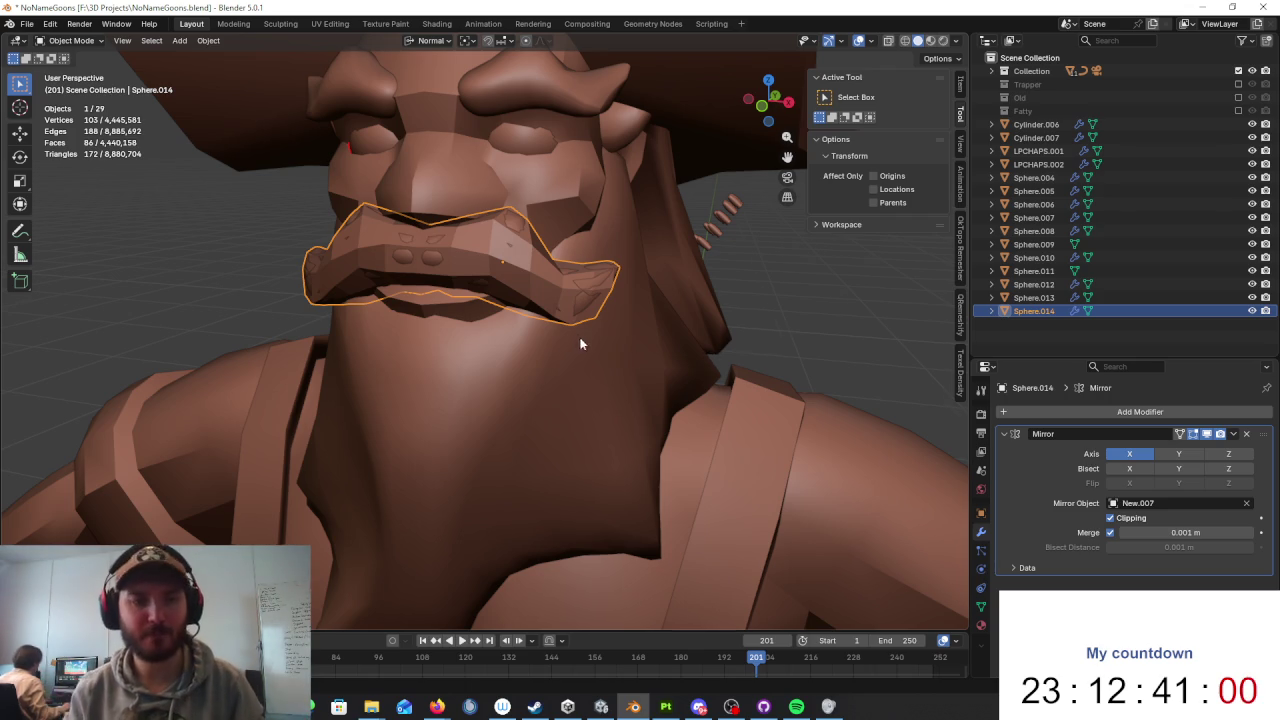
Step: Apply Shade Smooth to the low-poly moustache shell Sphere.014
middle_click_drag(580, 343, 482, 378)
left_click(498, 372)
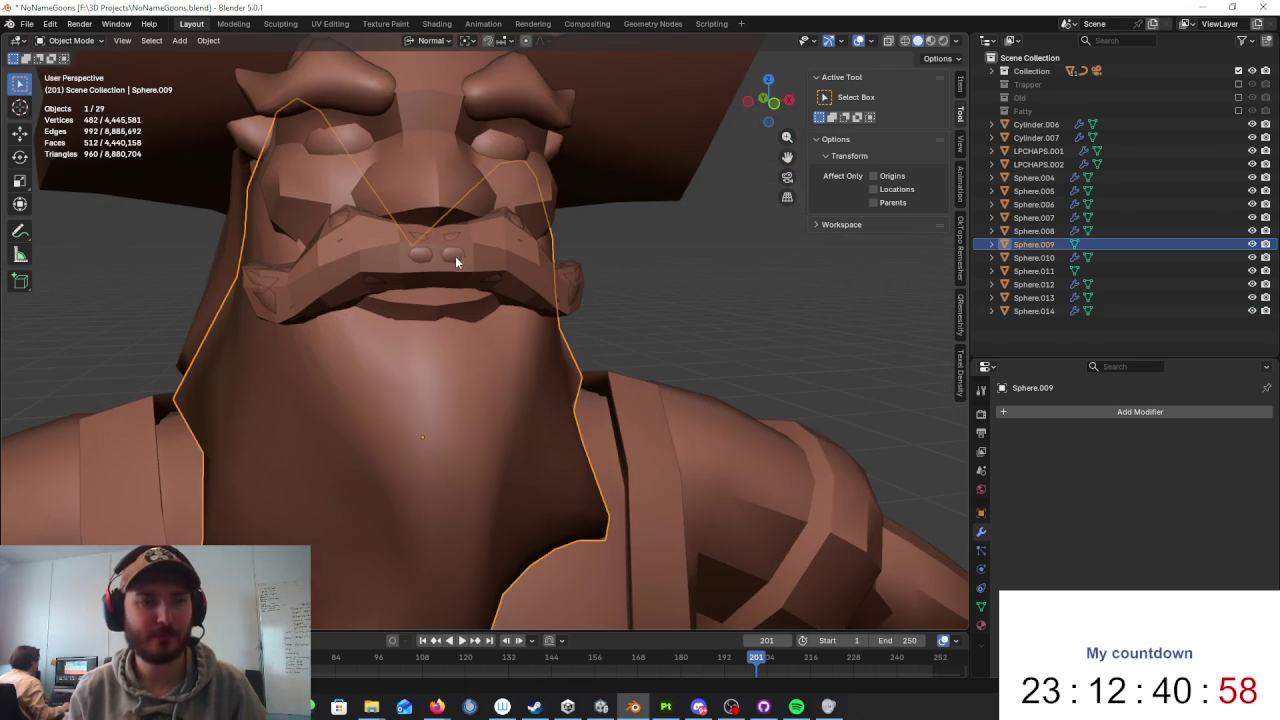
left_click(542, 265)
right_click(540, 262)
left_click(503, 232)
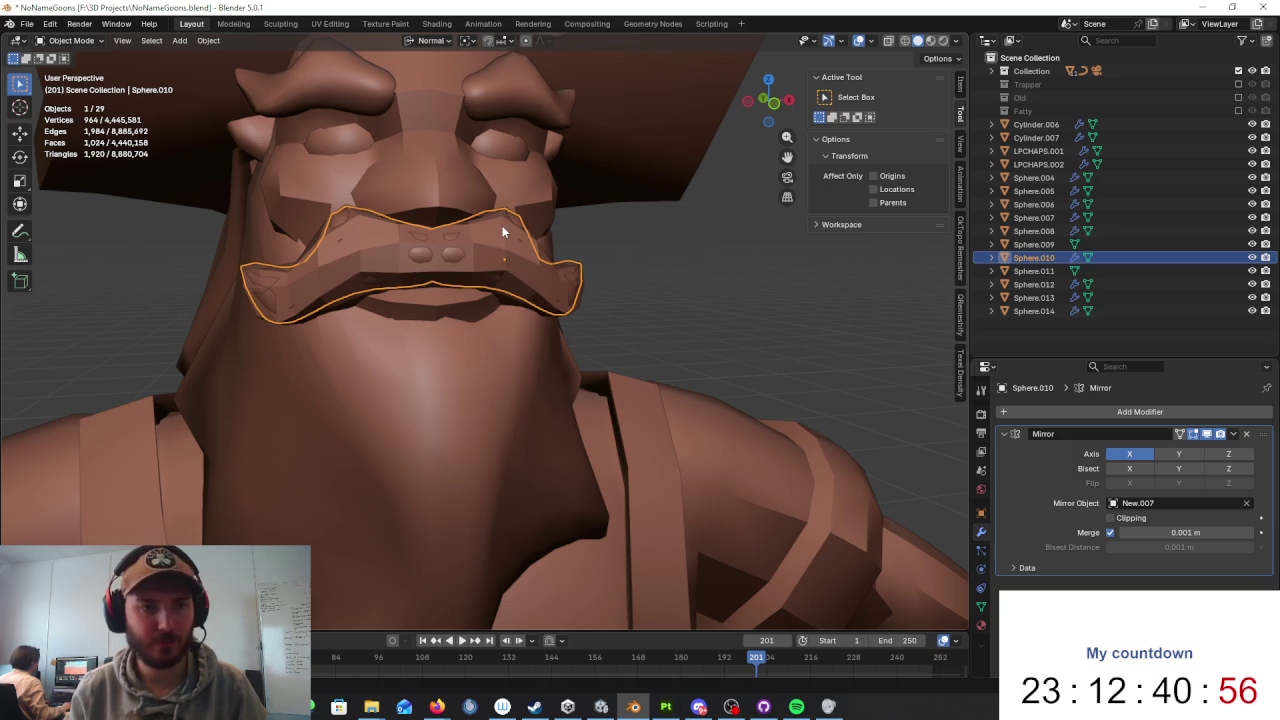
left_click(503, 231)
left_click(502, 224)
Step: Orbit around the character and reselect the moustache shell to inspect it on the face
mouse_move(502, 230)
middle_mouse_down()
mouse_move(734, 283)
mouse_move(456, 283)
middle_mouse_up()
left_click(734, 283)
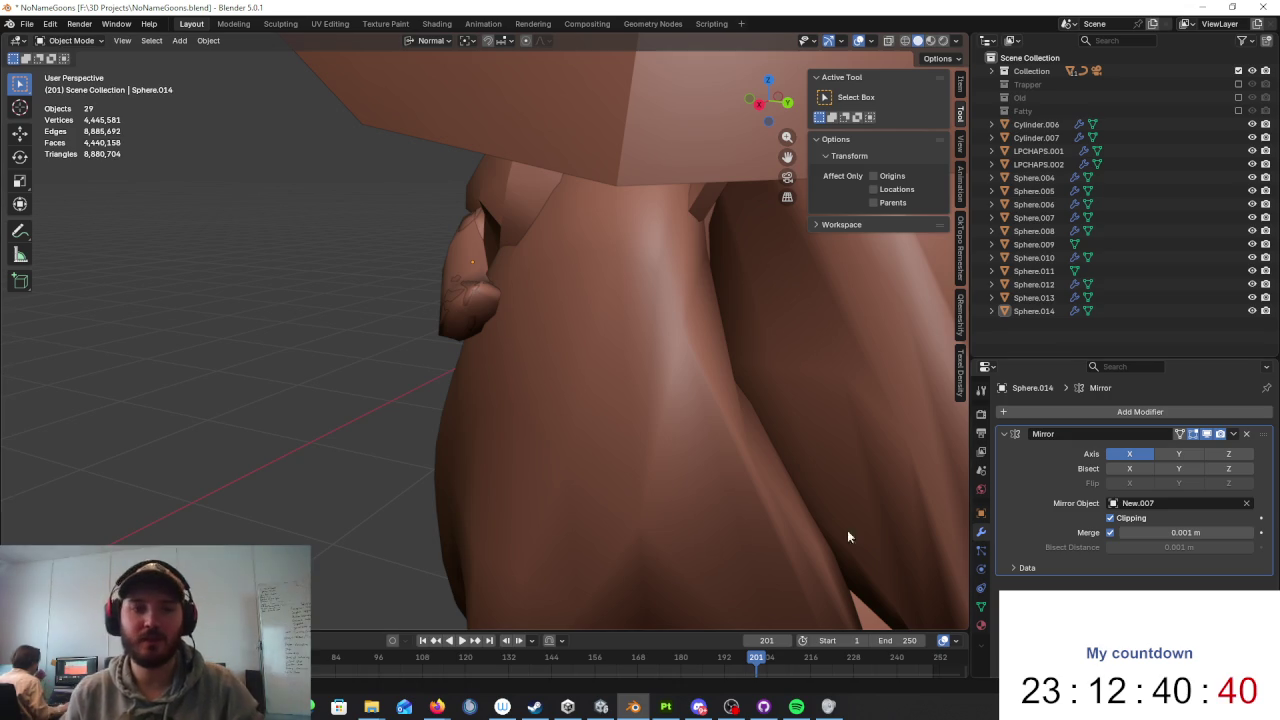
middle_click_drag(563, 420, 520, 266)
left_click(520, 266)
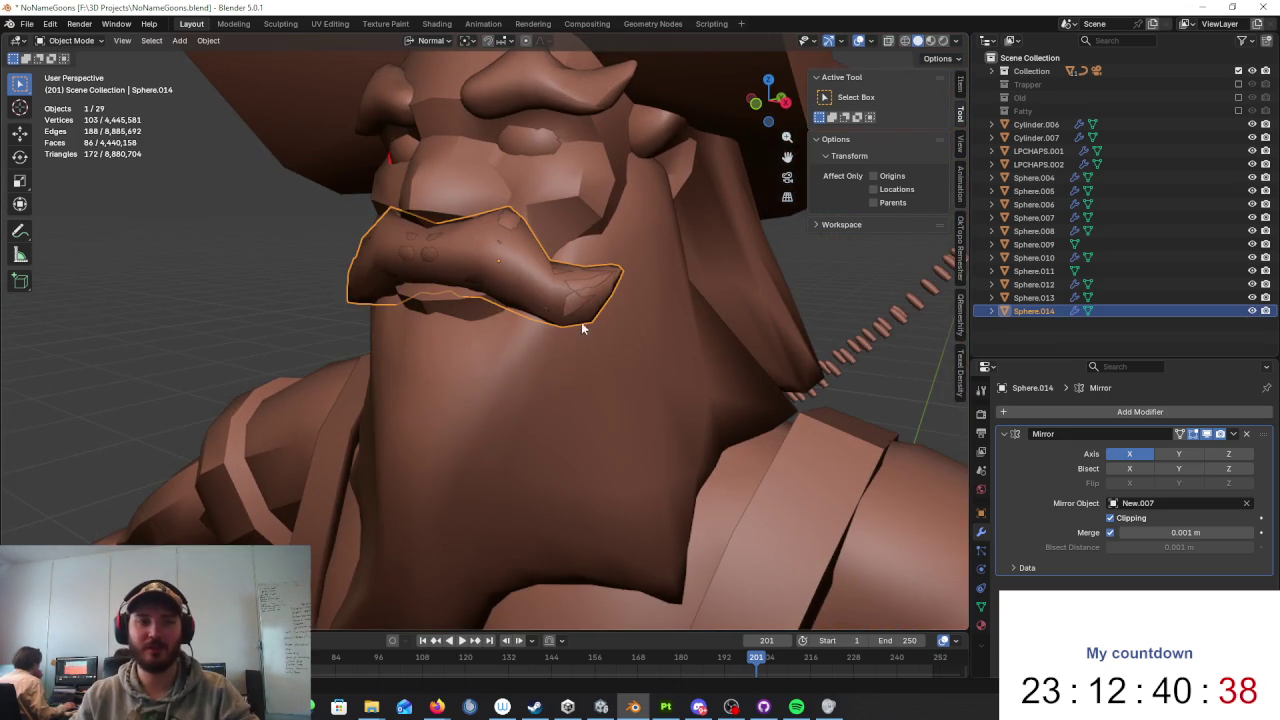
middle_click_drag(581, 322, 585, 330)
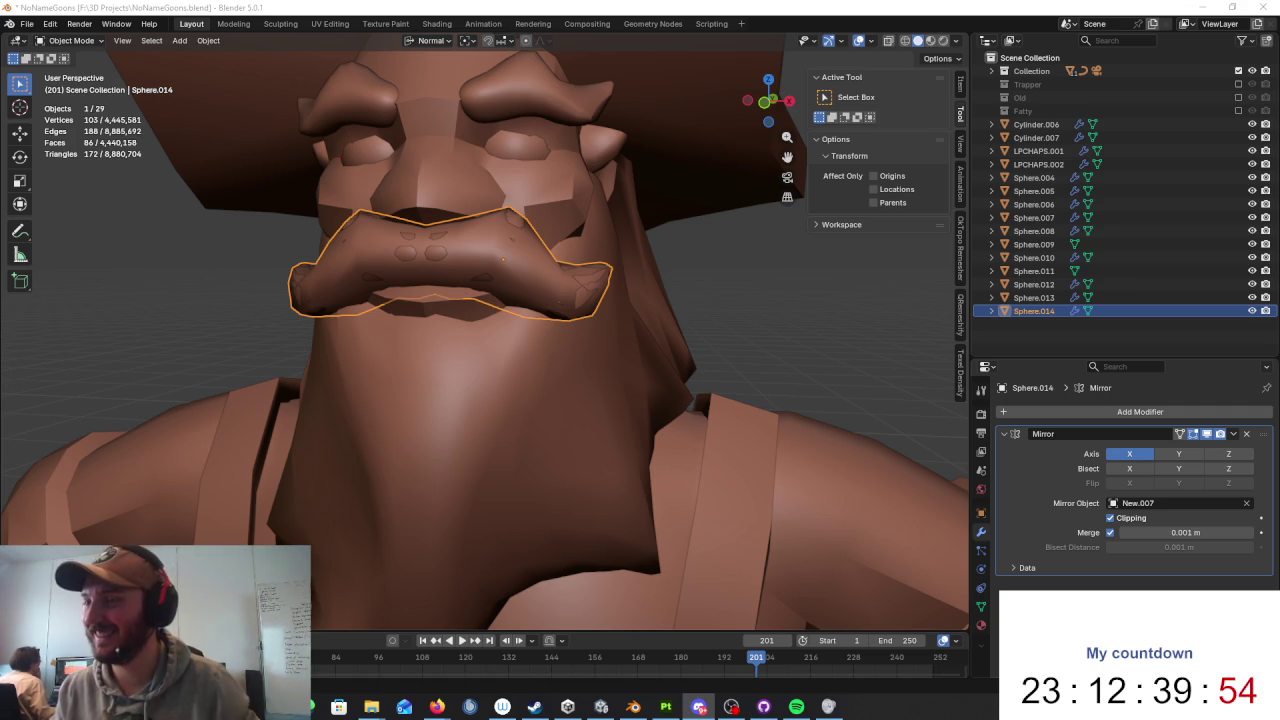
key("alt+Tab")
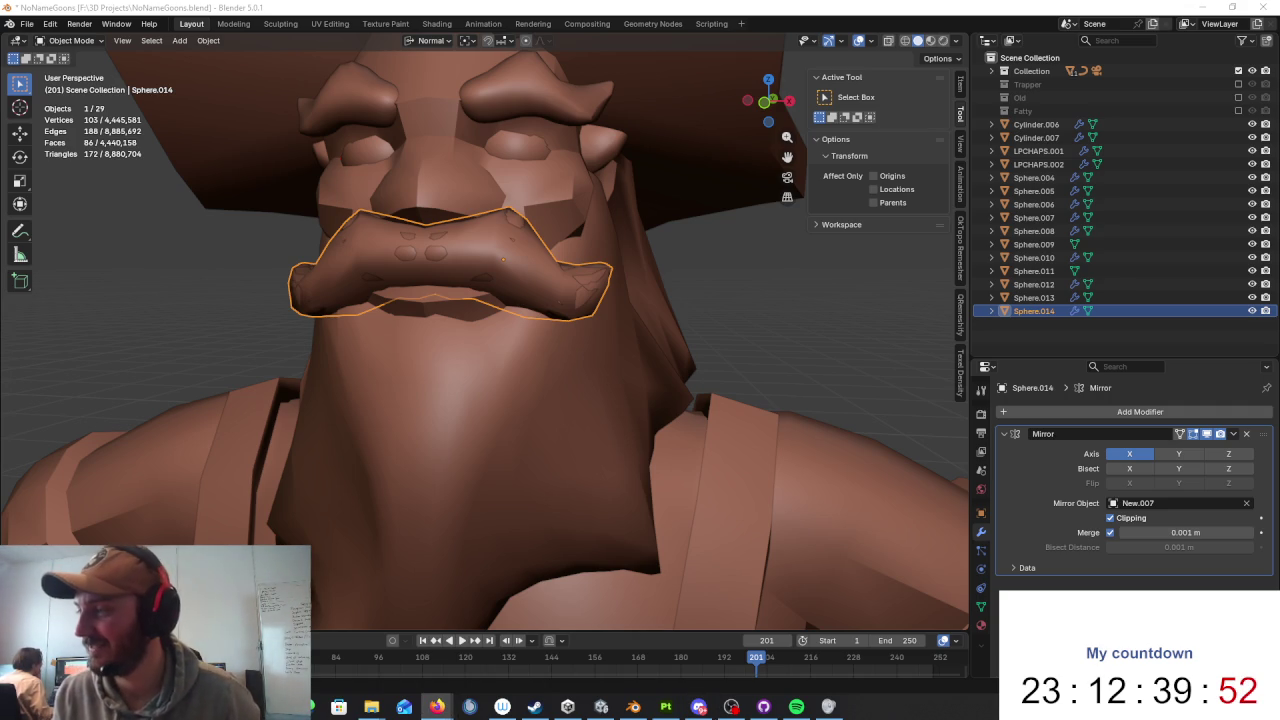
Step: Select the beard Sphere.009 and zoom in on it from the numpad 1 front view
middle_click_drag(677, 257, 652, 264)
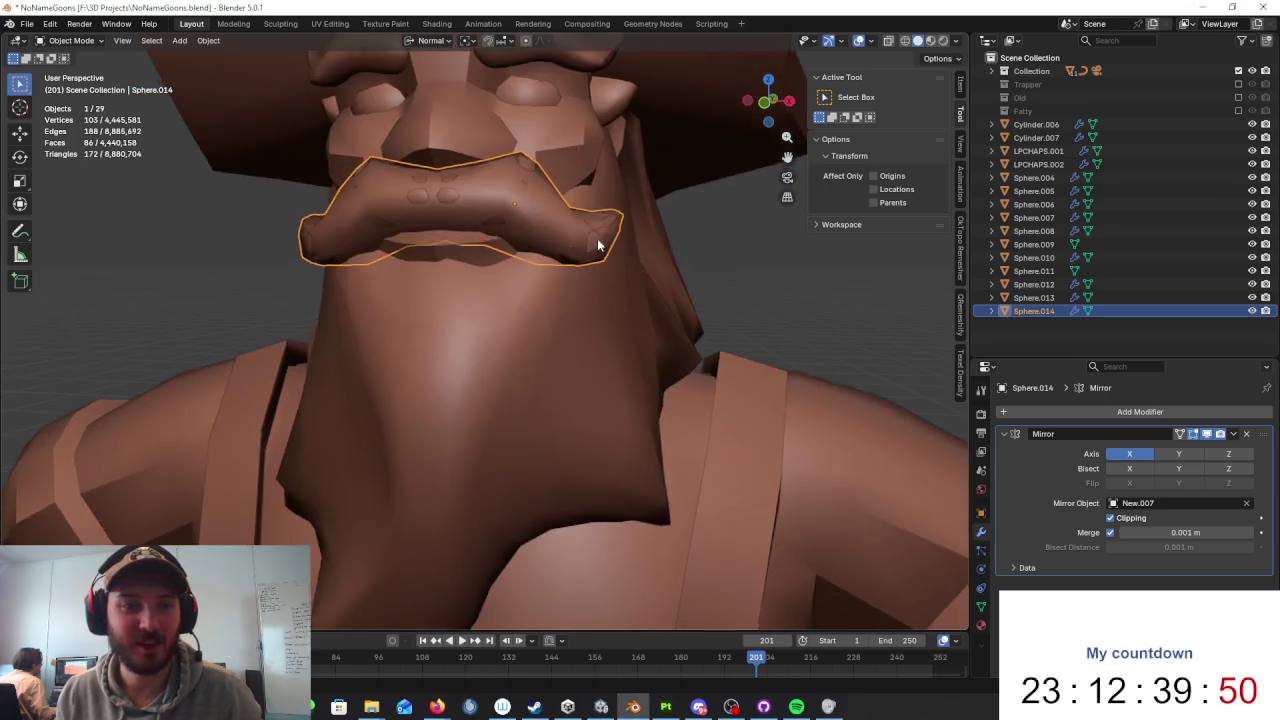
left_click(652, 264)
key("Tab")
key("Tab")
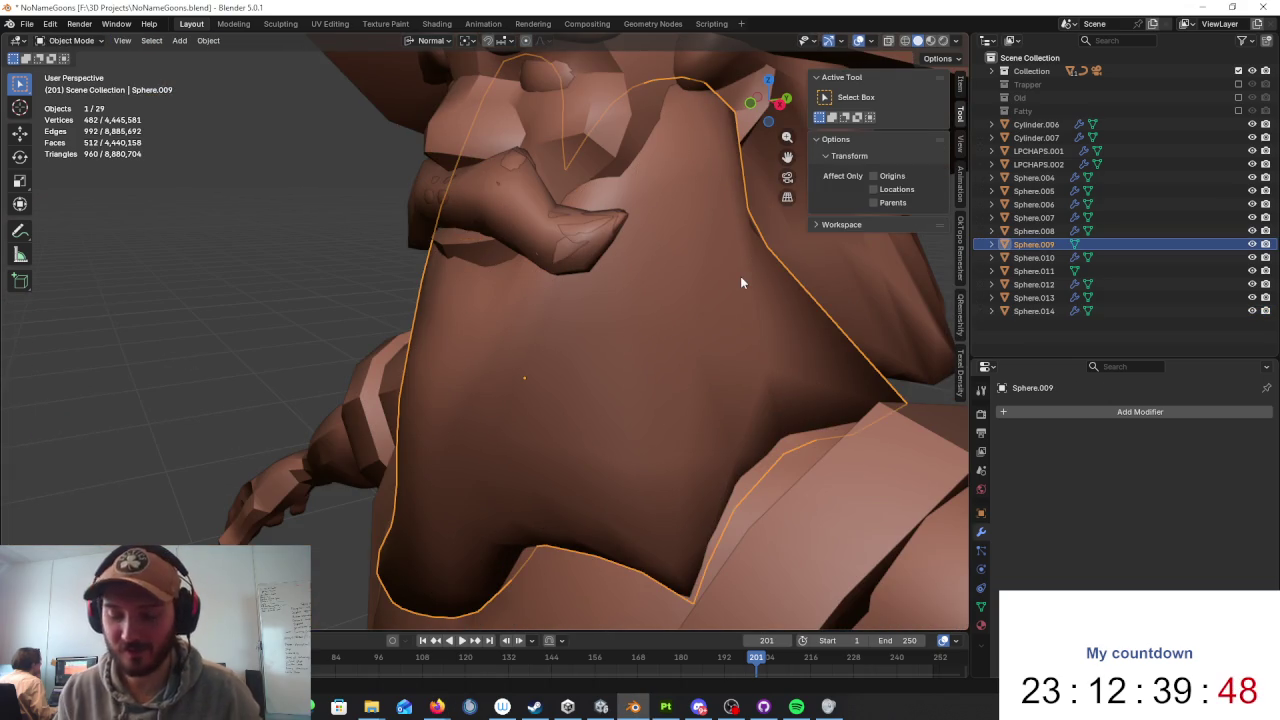
key("KP_1")
mouse_move(431, 332)
middle_mouse_down()
mouse_move(434, 278)
mouse_move(618, 324)
mouse_move(532, 335)
mouse_move(488, 318)
middle_mouse_up()
scroll(490, 321, "up", 1)
scroll(490, 321, "up", 1)
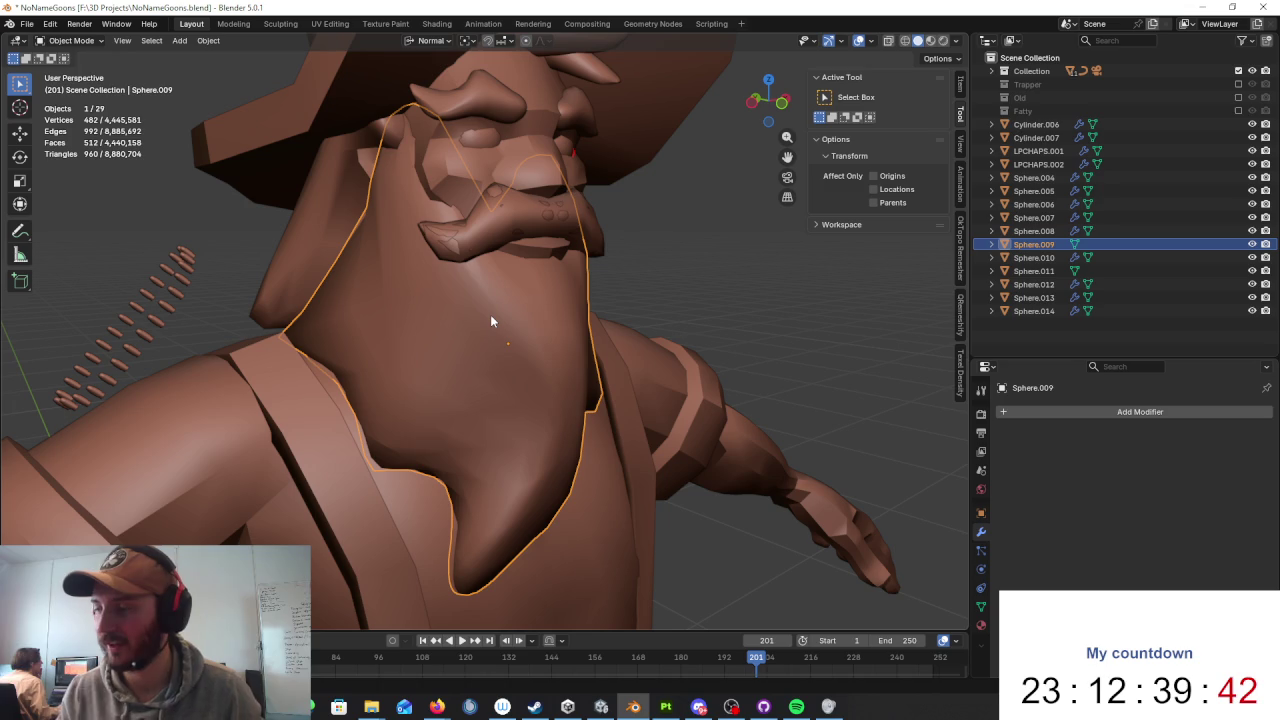